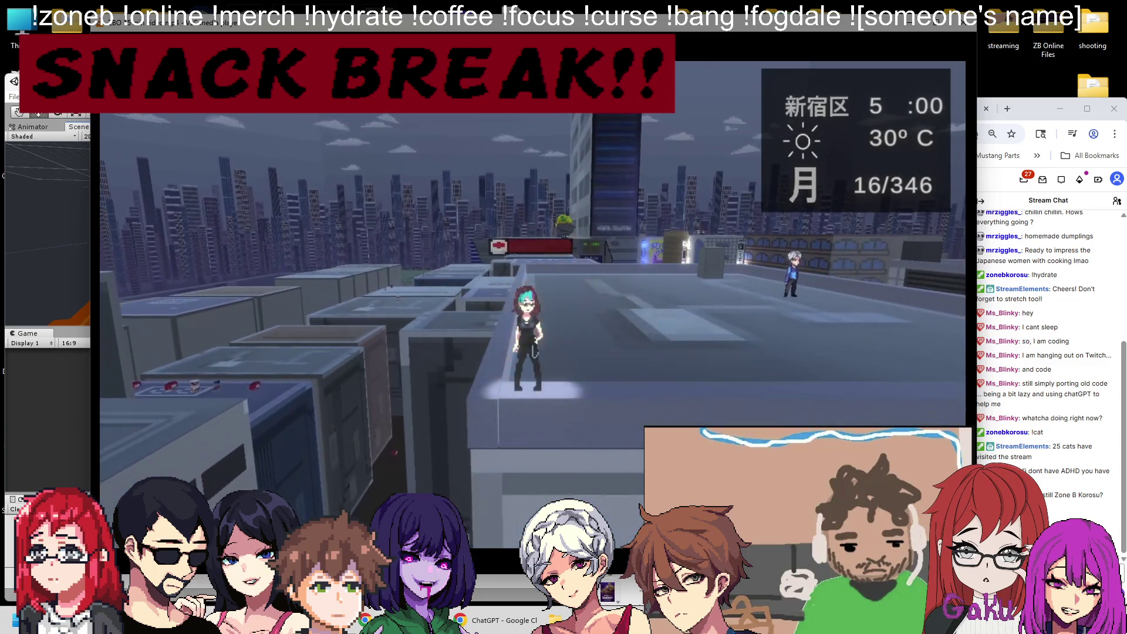
# Run the character from the rooftop into the glass-walled office, then shrink the game window.
pyautogui.press('w')
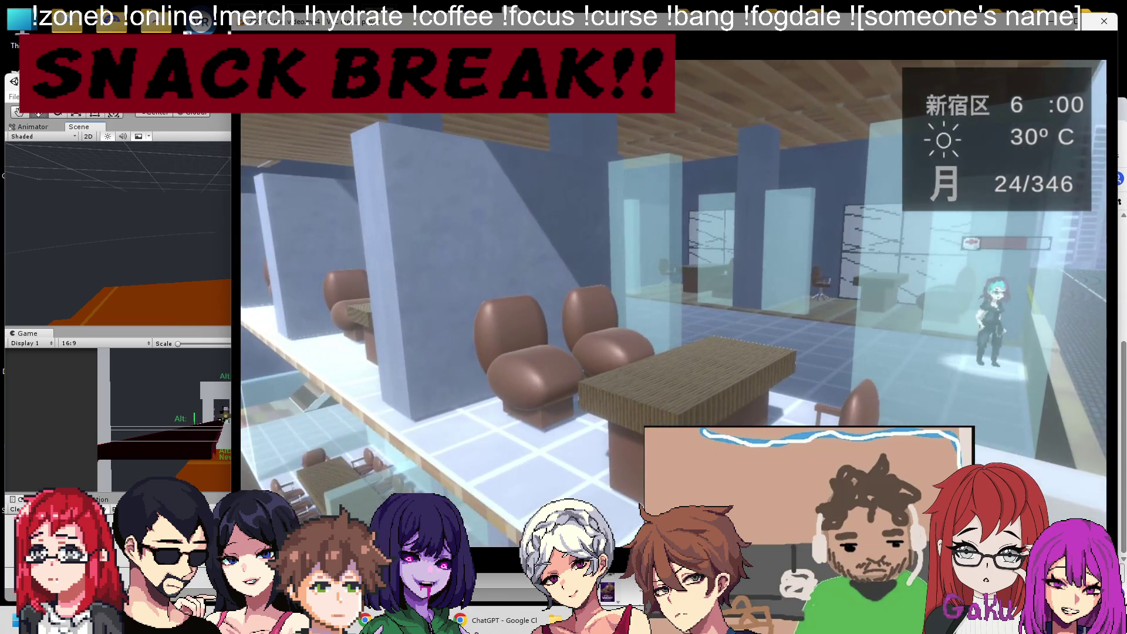
pyautogui.moveTo(234, 572)
pyautogui.mouseDown()
pyautogui.moveTo(661, 314)
pyautogui.moveTo(843, 277)
pyautogui.mouseUp()
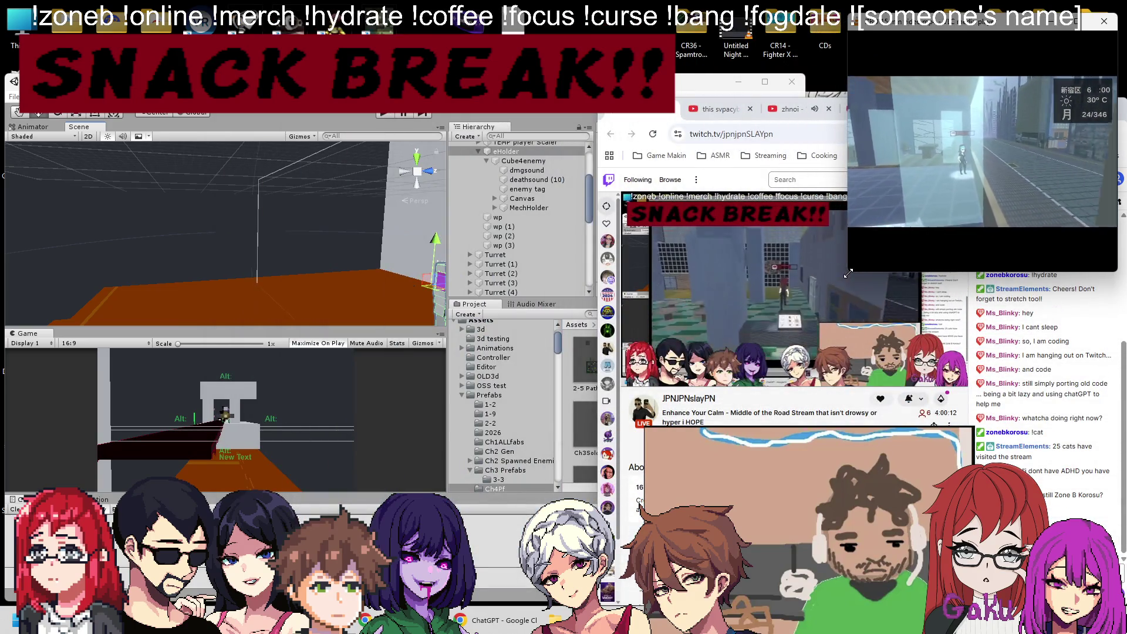
# Hide the Snack Break overlay in OBS so the webcam shows, then minimize OBS.
pyautogui.hotkey('alt', 'Tab')
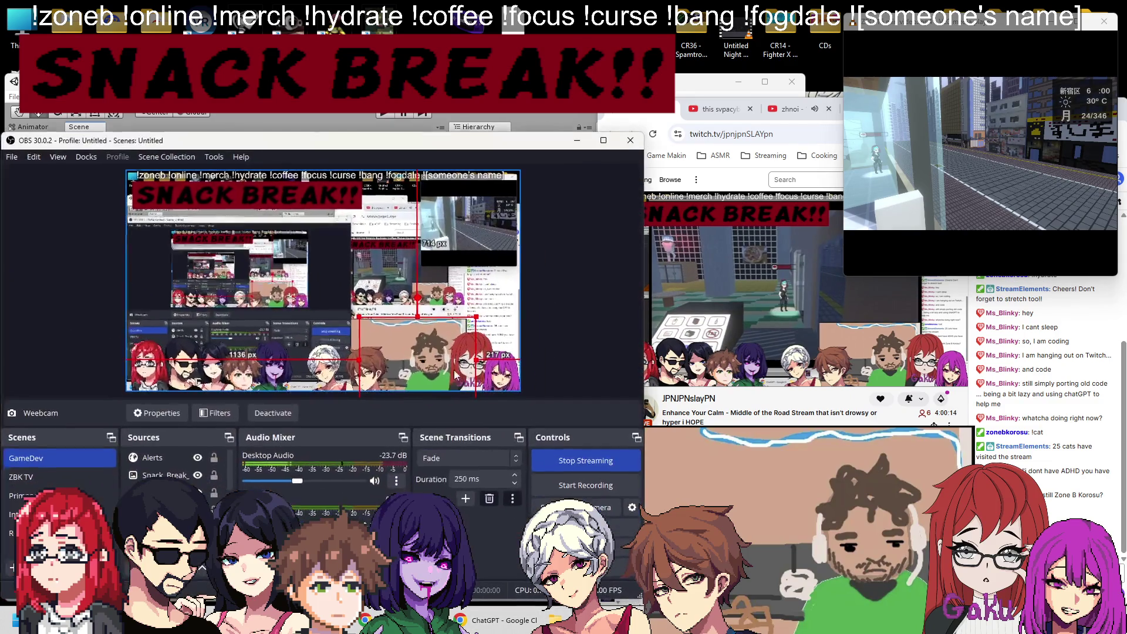
pyautogui.click(198, 475)
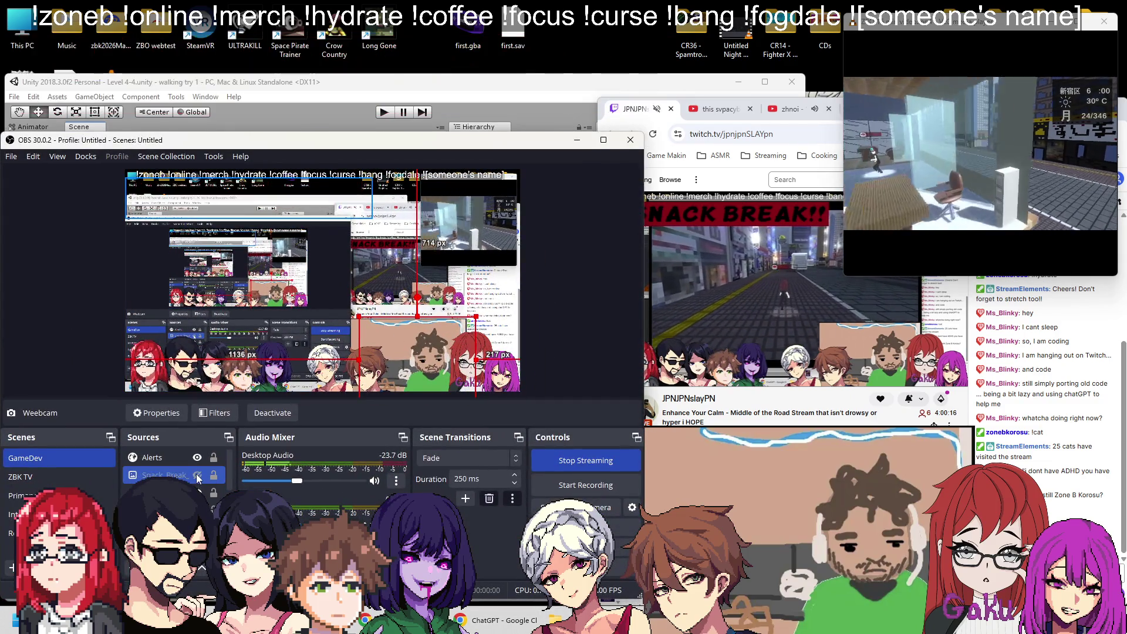
pyautogui.scroll(-3, 197, 487)
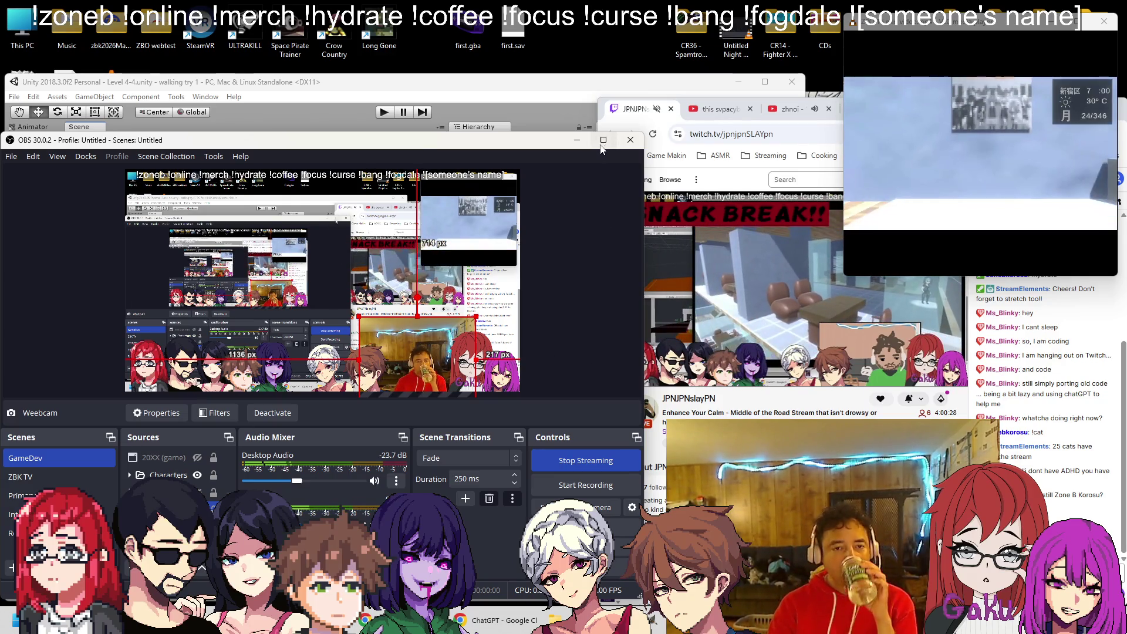
pyautogui.click(580, 142)
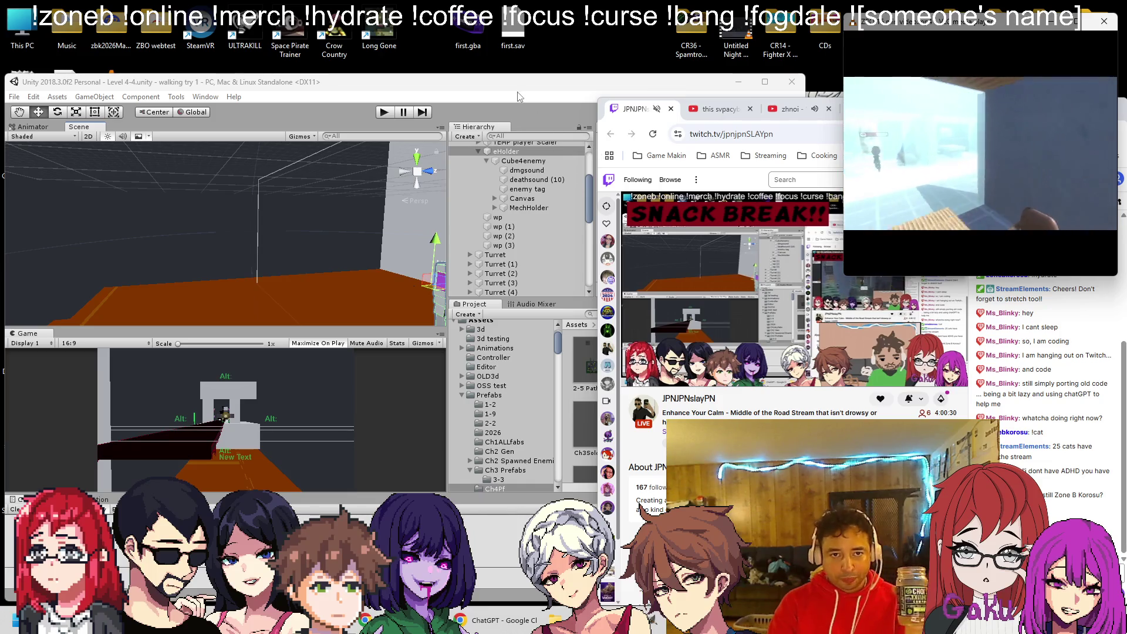
# Back in Unity, select Cube4enemy and review the boss cube's health and components.
pyautogui.click(519, 95)
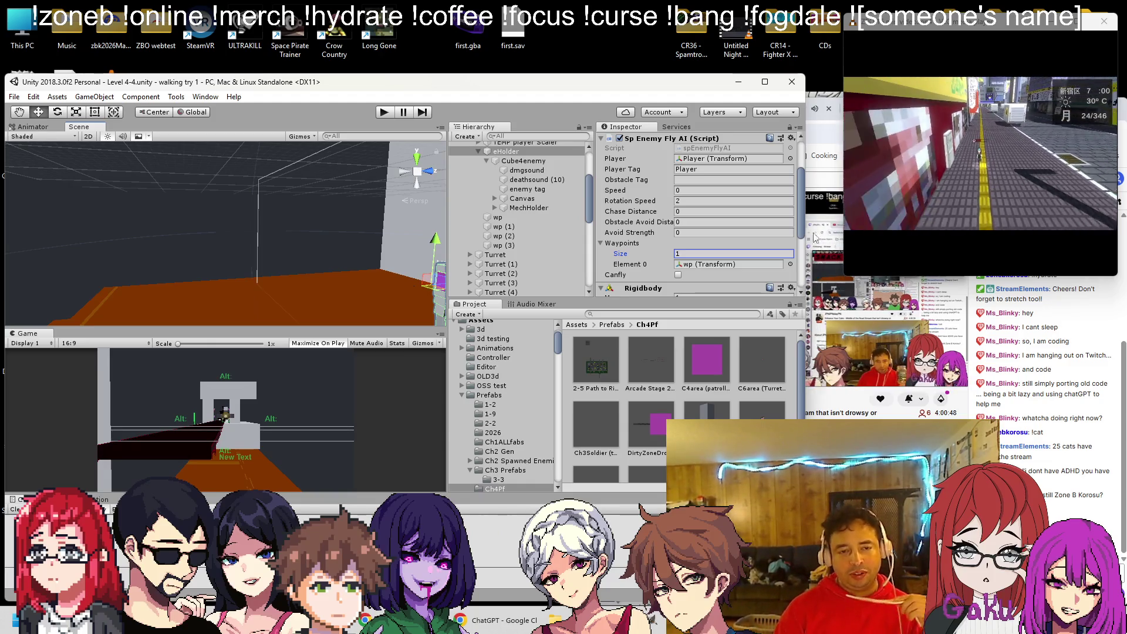
pyautogui.click(543, 162)
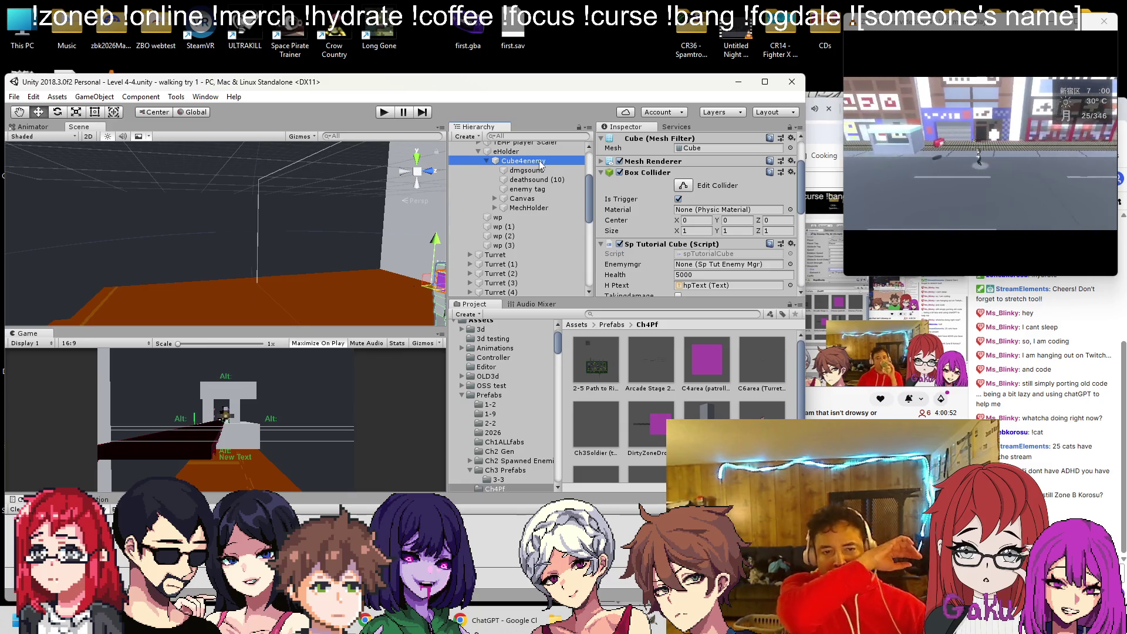
pyautogui.scroll(-5, 741, 213)
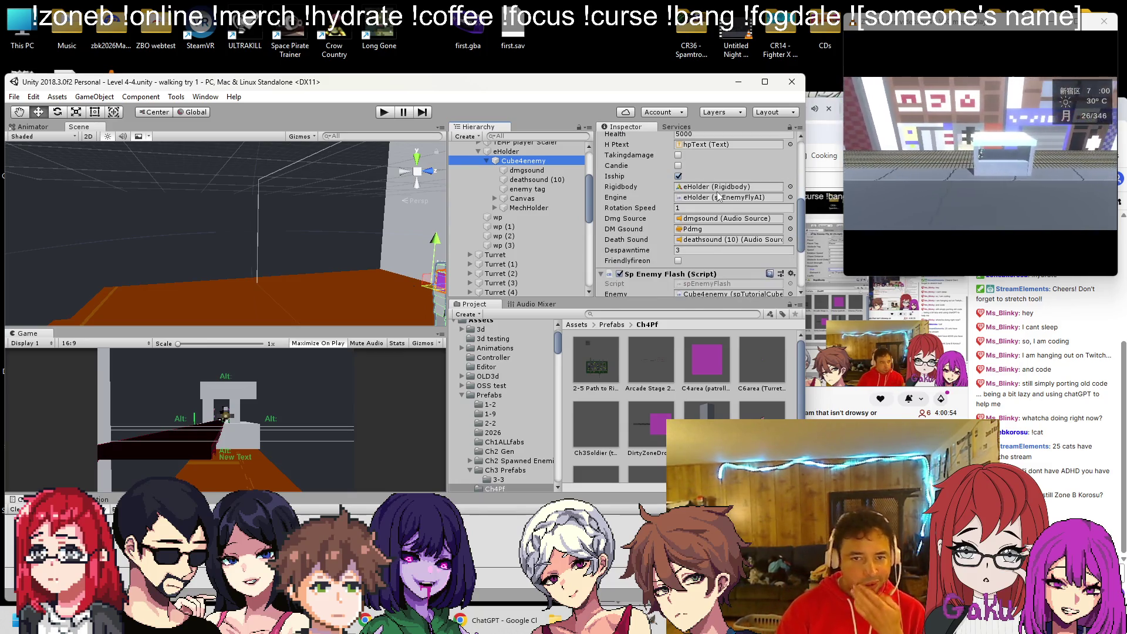
pyautogui.scroll(-1, 716, 194)
pyautogui.scroll(-1, 715, 199)
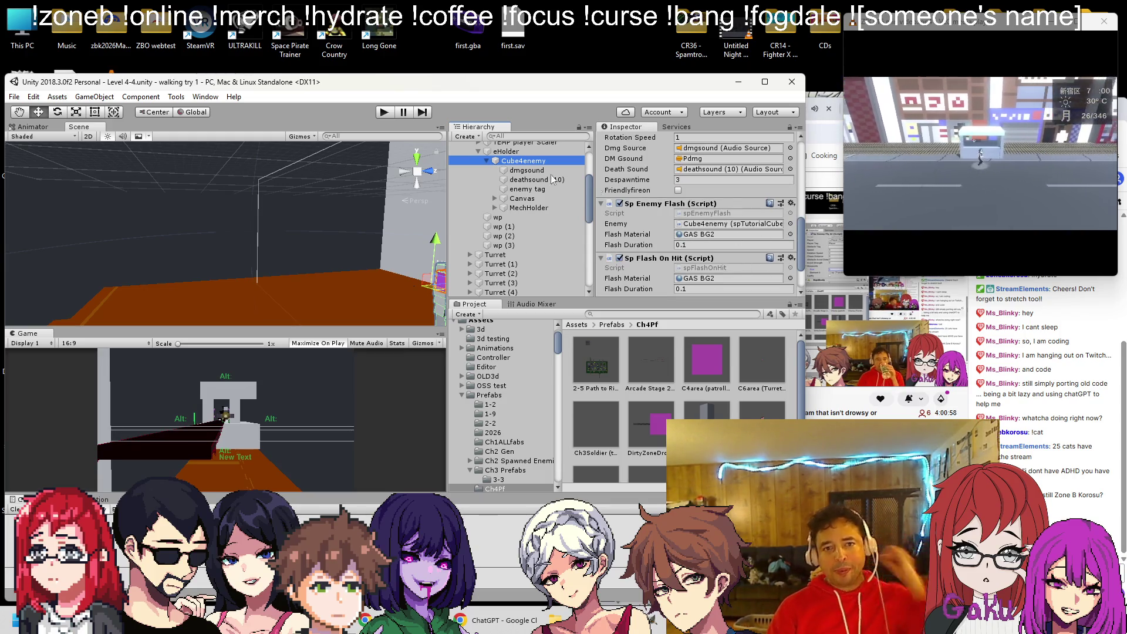
# Frame eHolder and expand MechHolder to reveal its child Walker (1).
pyautogui.doubleClick(490, 151)
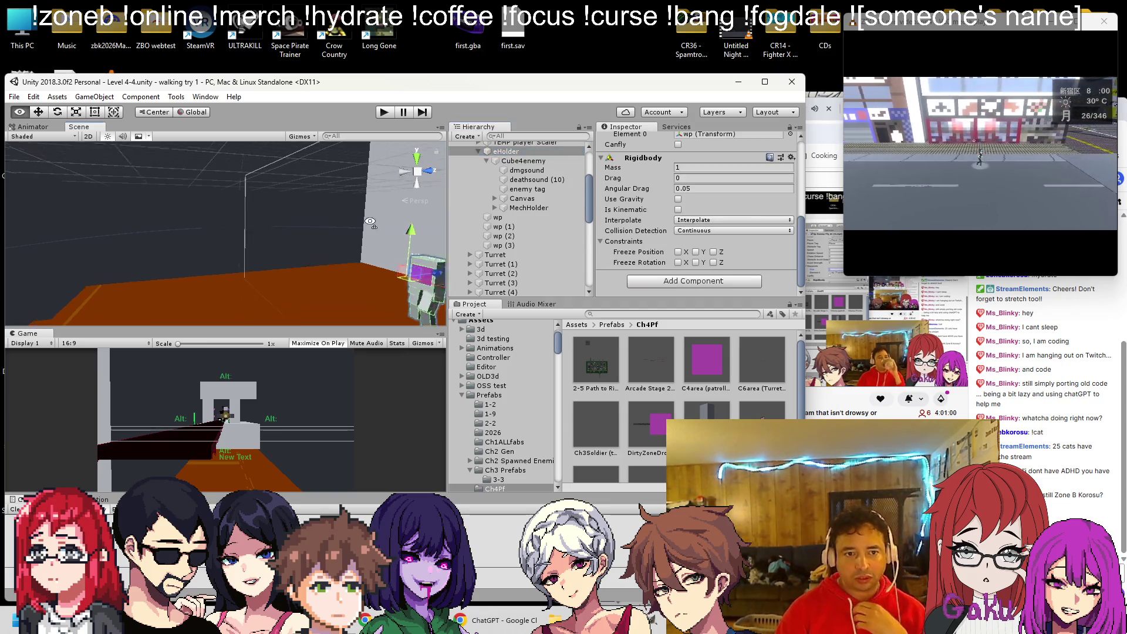
pyautogui.click(541, 210)
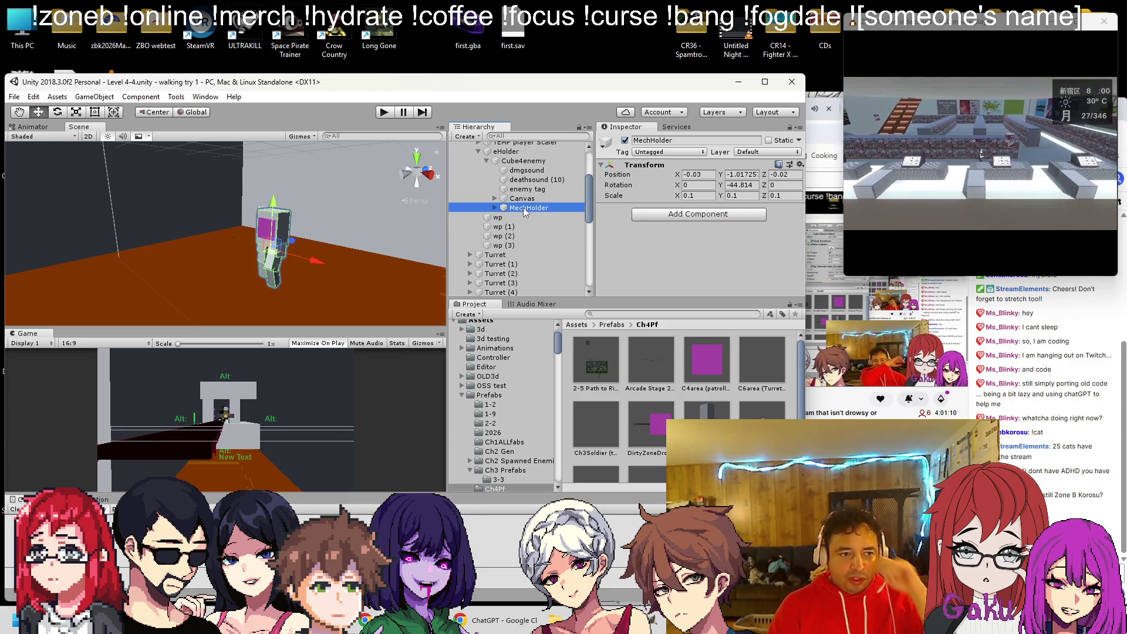
pyautogui.click(494, 208)
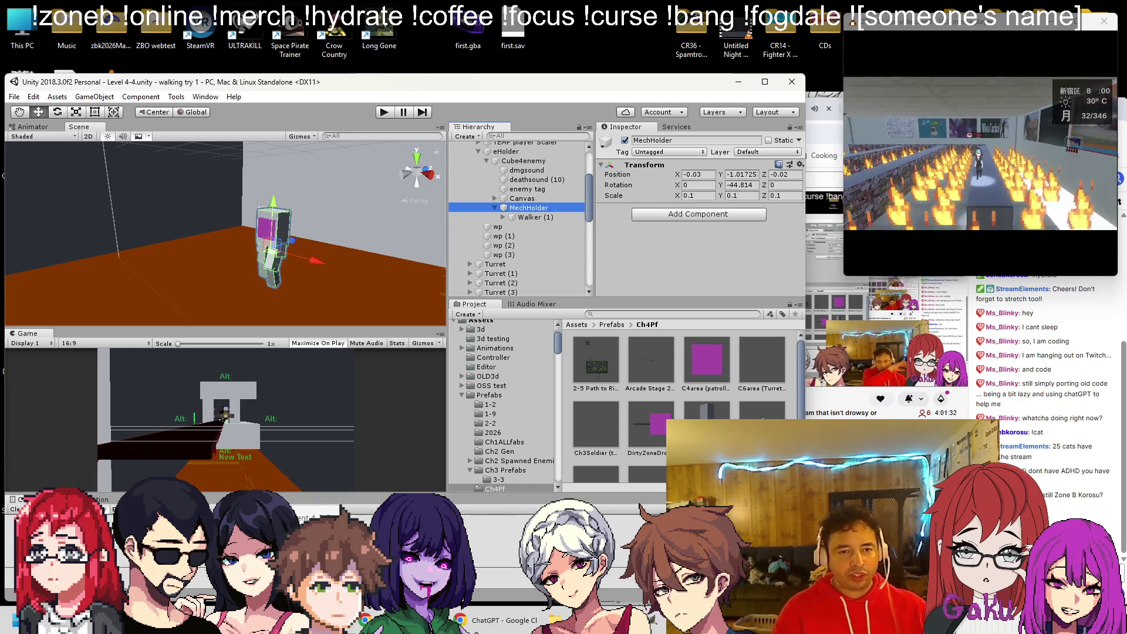
pyautogui.hotkey('alt', 'Tab')
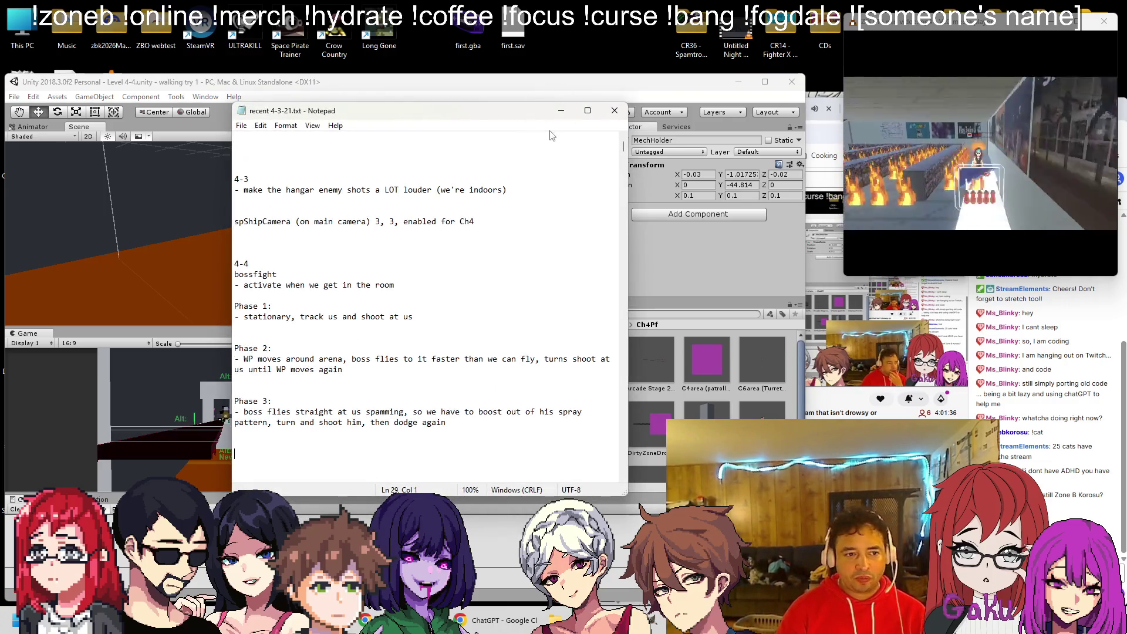
pyautogui.click(569, 110)
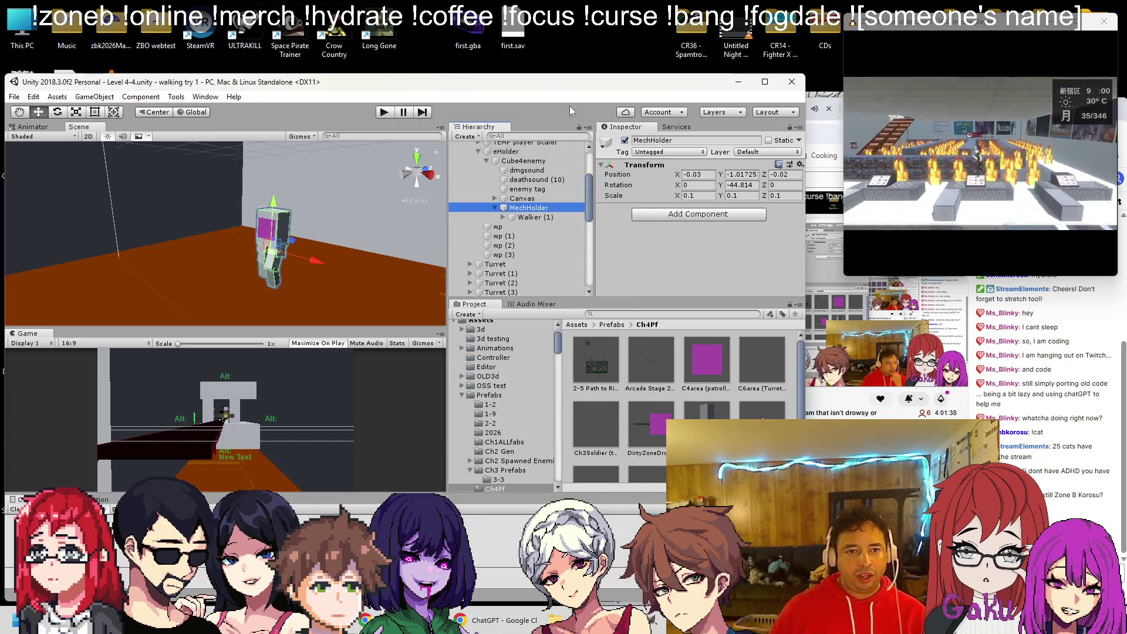
pyautogui.click(551, 161)
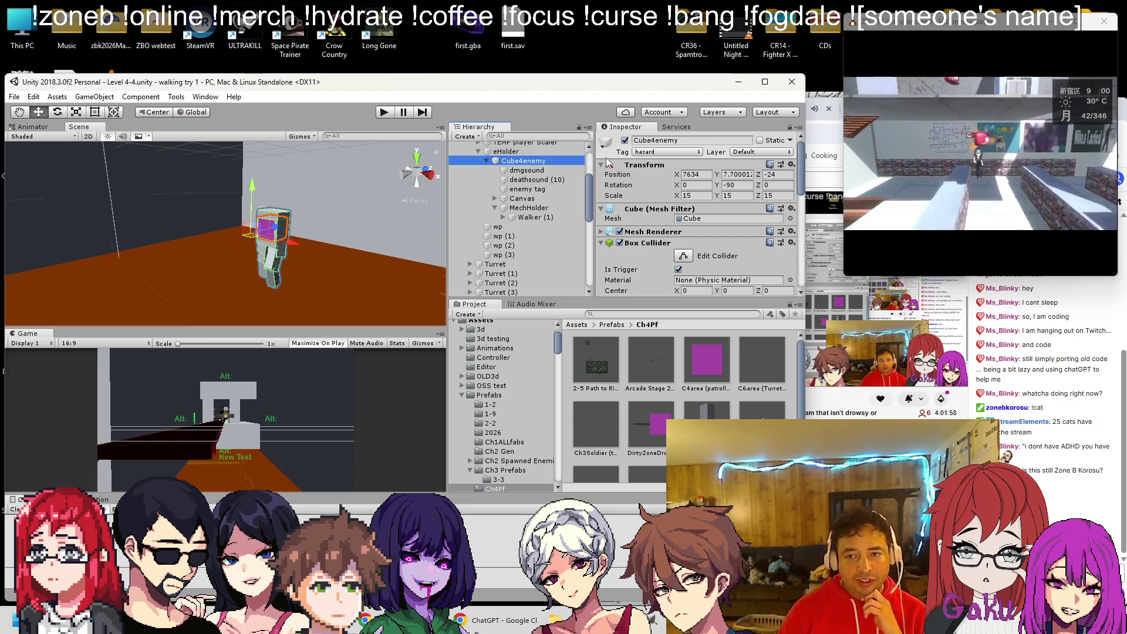
pyautogui.scroll(-10, 656, 171)
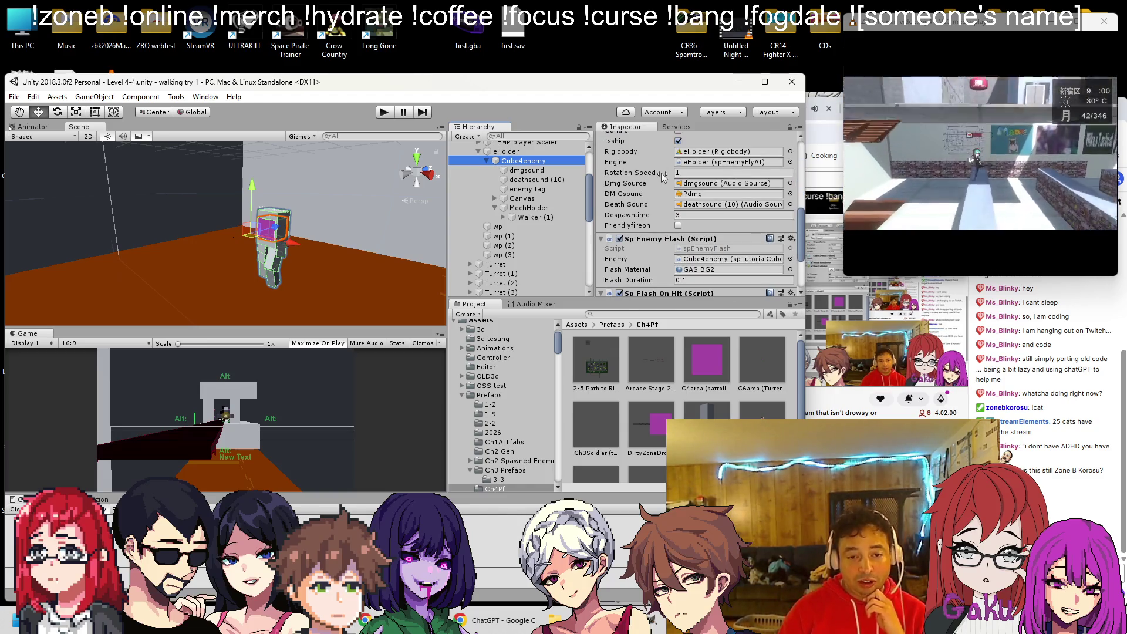
pyautogui.scroll(-5, 661, 176)
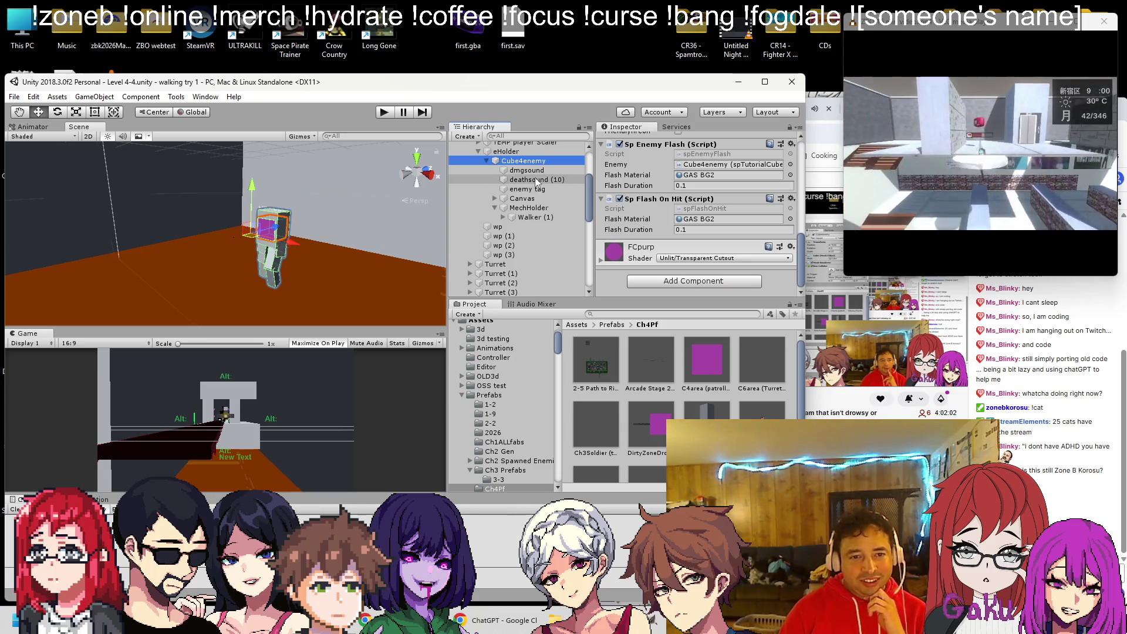
pyautogui.scroll(-3, 646, 385)
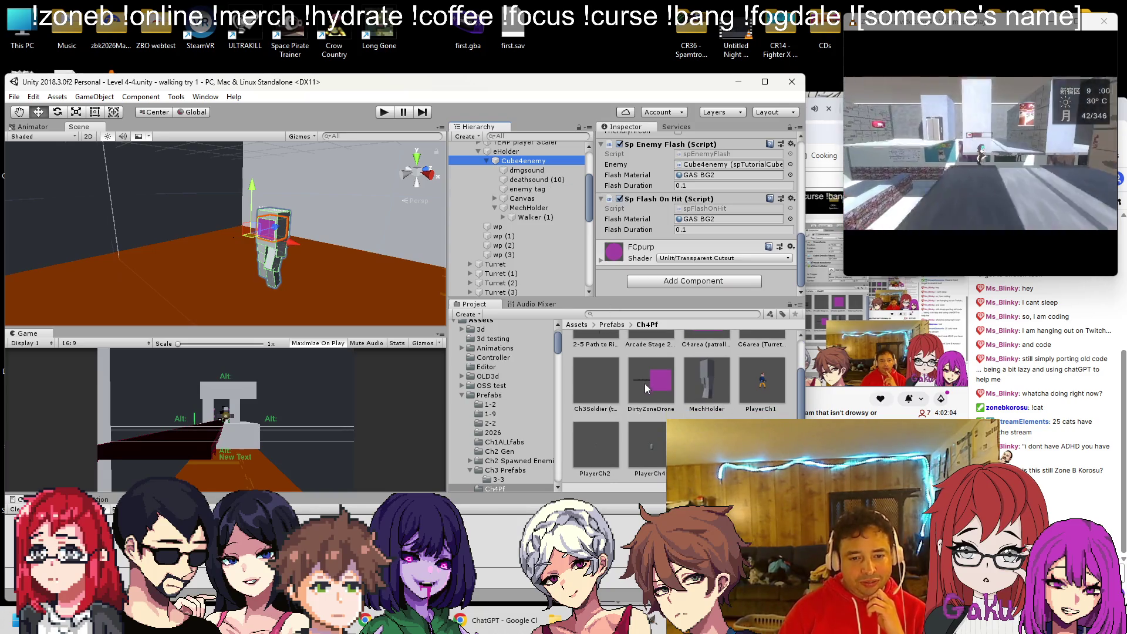
pyautogui.scroll(3, 528, 256)
pyautogui.scroll(3, 528, 255)
pyautogui.scroll(-3, 505, 223)
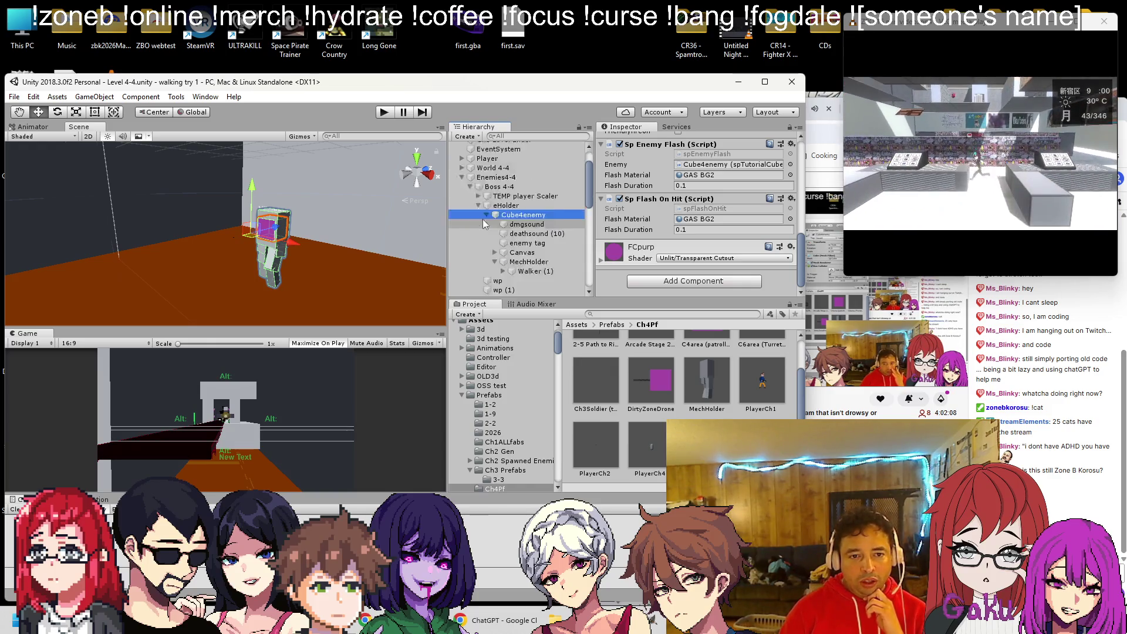
pyautogui.scroll(-10, 483, 224)
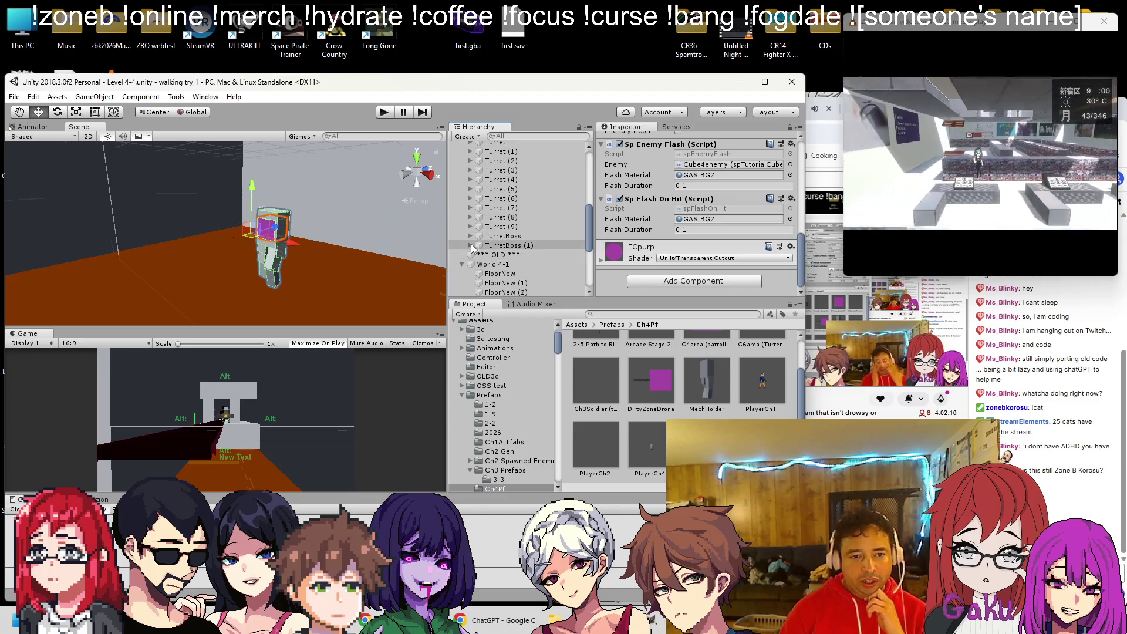
# Expand TurretBoss > CubeSenemy and copy TurretSight and TurretKit3D under eHolder.
pyautogui.click(470, 236)
pyautogui.click(478, 246)
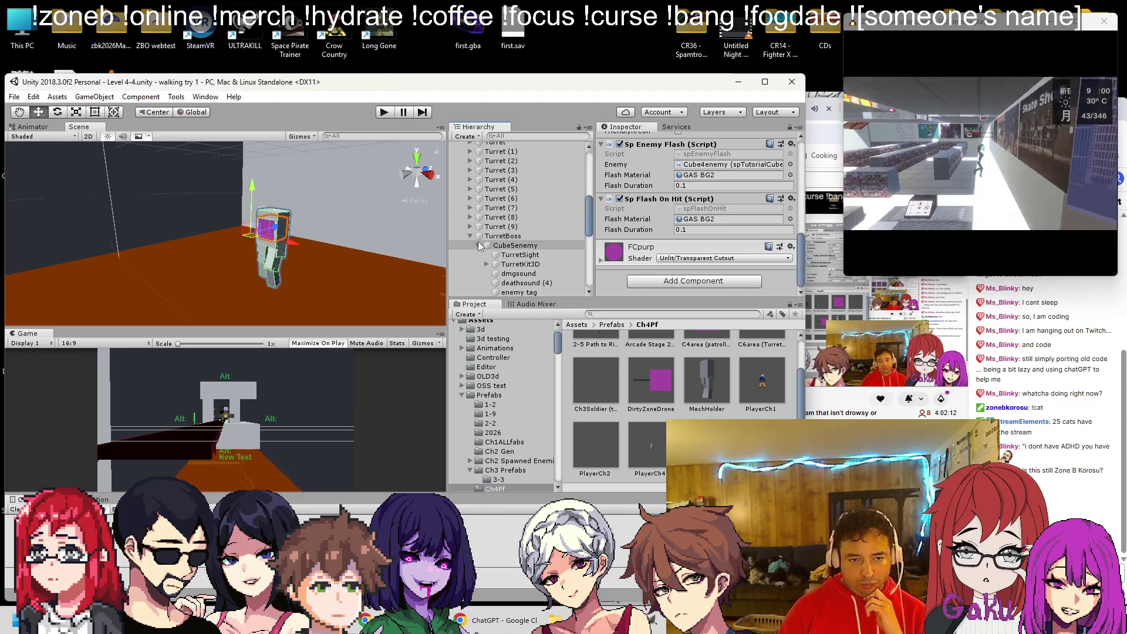
pyautogui.click(512, 254)
pyautogui.keyDown('ctrl'); pyautogui.click(524, 262); pyautogui.keyUp('ctrl')
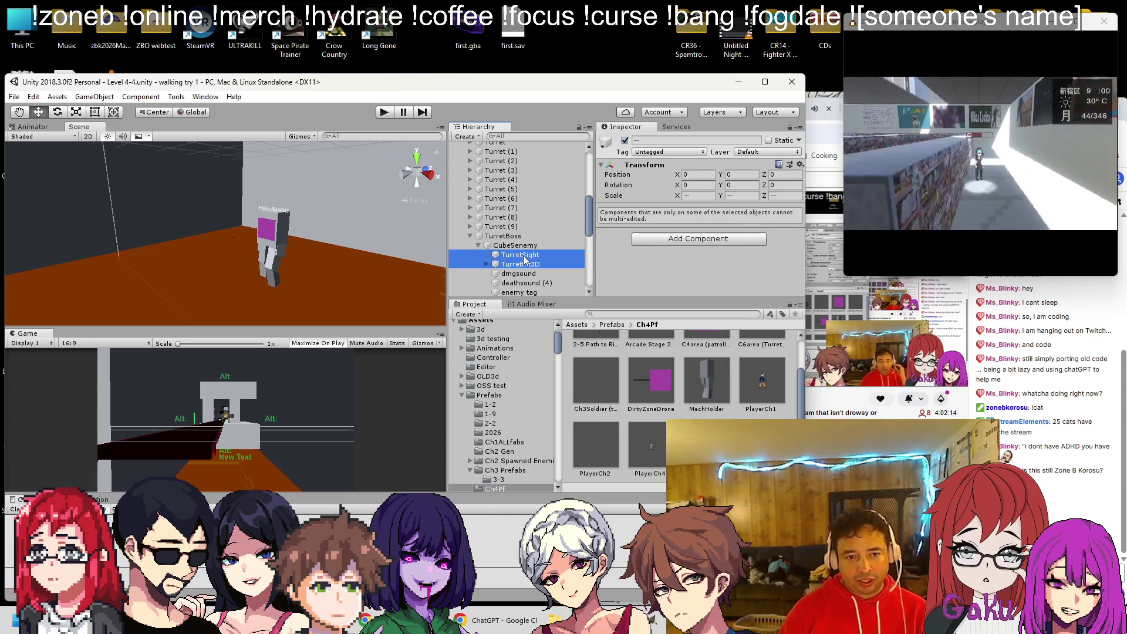
pyautogui.moveTo(524, 258)
pyautogui.mouseDown()
pyautogui.moveTo(534, 135)
pyautogui.moveTo(521, 247)
pyautogui.mouseUp()
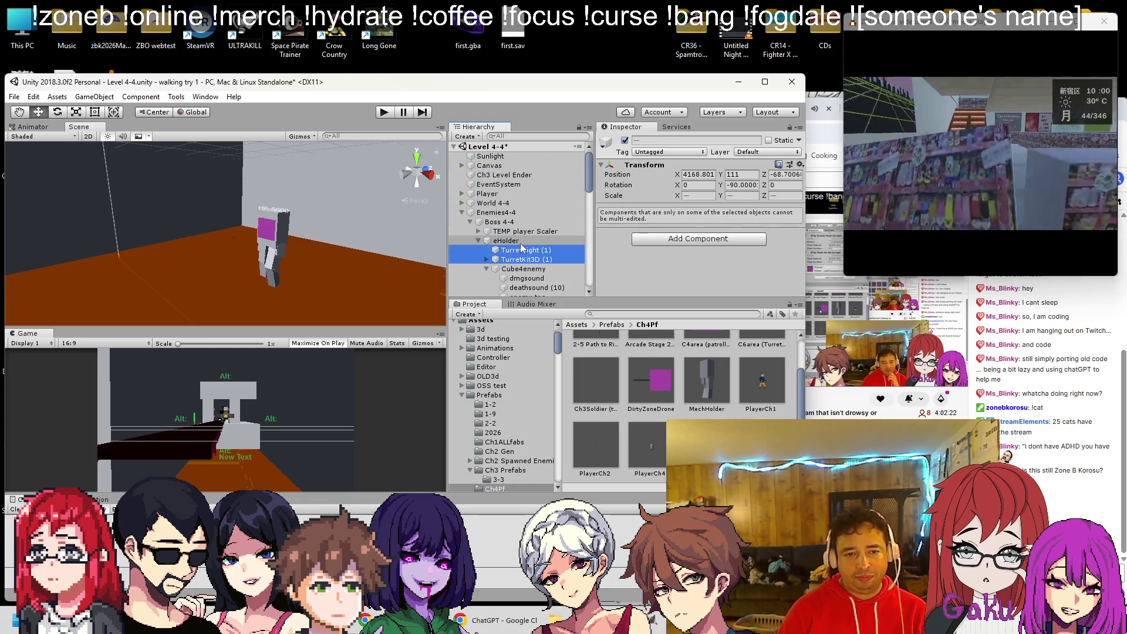
# Move the copied turret parts against the boss cube's magenta face.
pyautogui.moveTo(247, 234); pyautogui.dragTo(127, 195)
pyautogui.press('f')
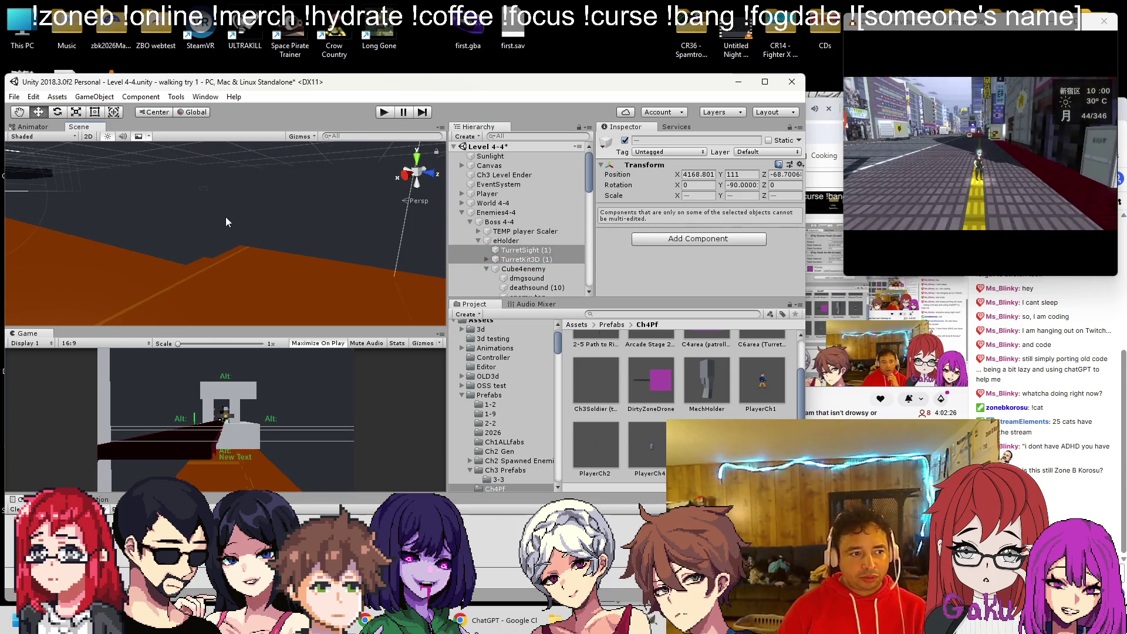
pyautogui.moveTo(218, 228)
pyautogui.mouseDown()
pyautogui.moveTo(129, 219)
pyautogui.moveTo(302, 266)
pyautogui.moveTo(227, 256)
pyautogui.moveTo(184, 276)
pyautogui.moveTo(291, 255)
pyautogui.moveTo(330, 208)
pyautogui.moveTo(306, 224)
pyautogui.moveTo(295, 188)
pyautogui.moveTo(290, 223)
pyautogui.moveTo(326, 317)
pyautogui.moveTo(286, 295)
pyautogui.moveTo(266, 262)
pyautogui.moveTo(305, 242)
pyautogui.moveTo(264, 229)
pyautogui.moveTo(214, 246)
pyautogui.moveTo(150, 247)
pyautogui.moveTo(128, 264)
pyautogui.mouseUp()
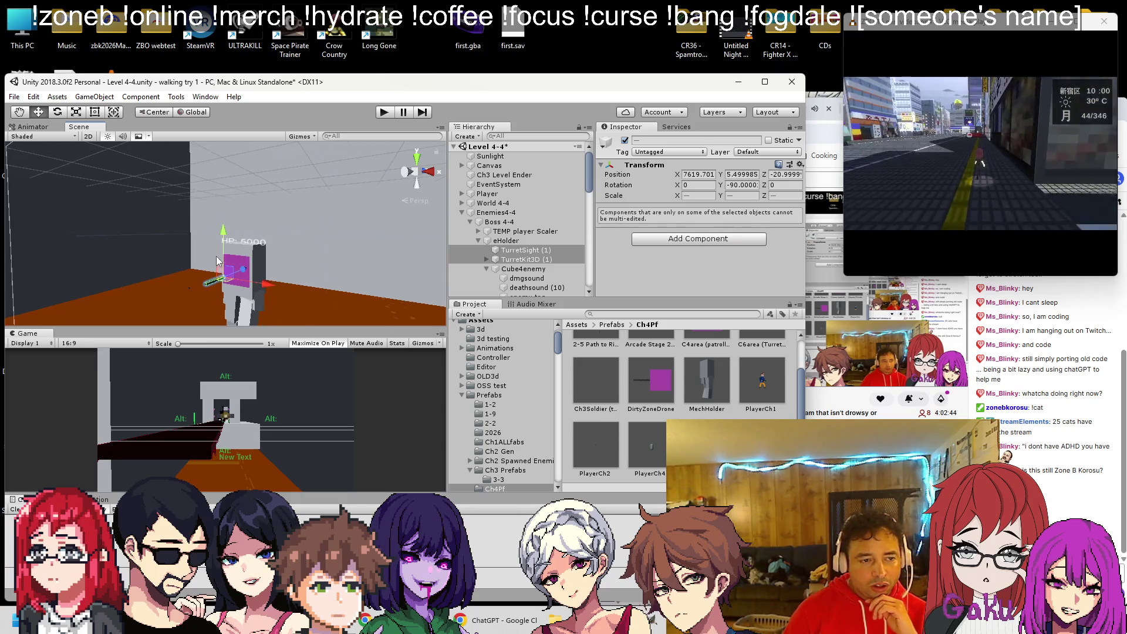
pyautogui.scroll(5, 170, 232)
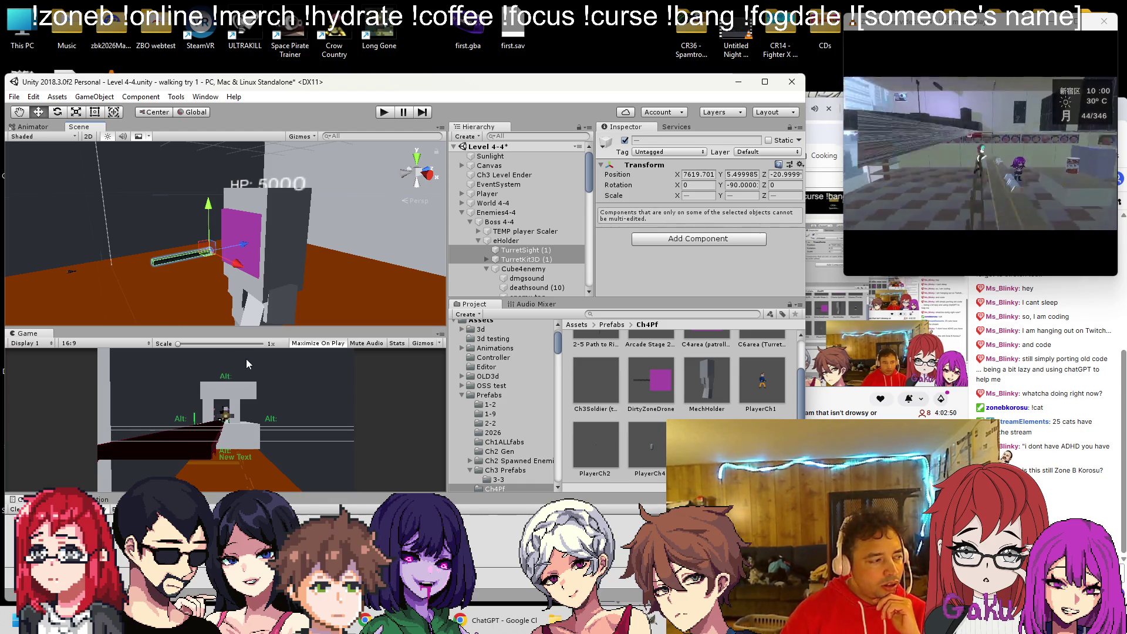
pyautogui.moveTo(209, 313)
pyautogui.mouseDown()
pyautogui.moveTo(242, 248)
pyautogui.moveTo(287, 235)
pyautogui.moveTo(171, 271)
pyautogui.moveTo(291, 214)
pyautogui.moveTo(467, 210)
pyautogui.mouseUp()
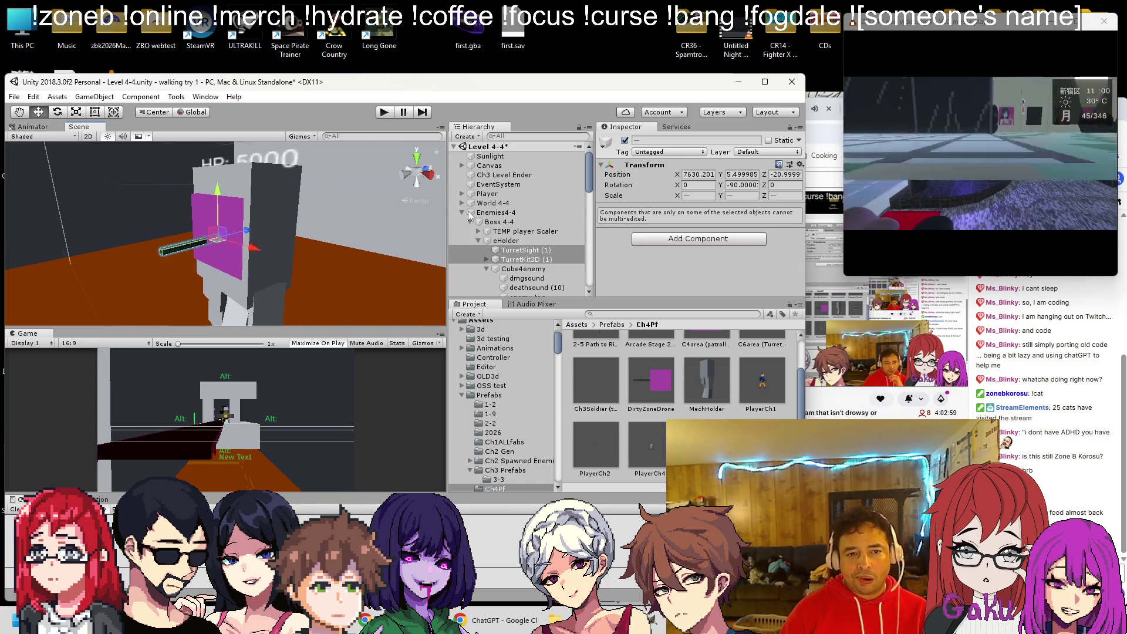
# Check the turret copies and set the turret's X and Y scale to 5.
pyautogui.click(528, 251)
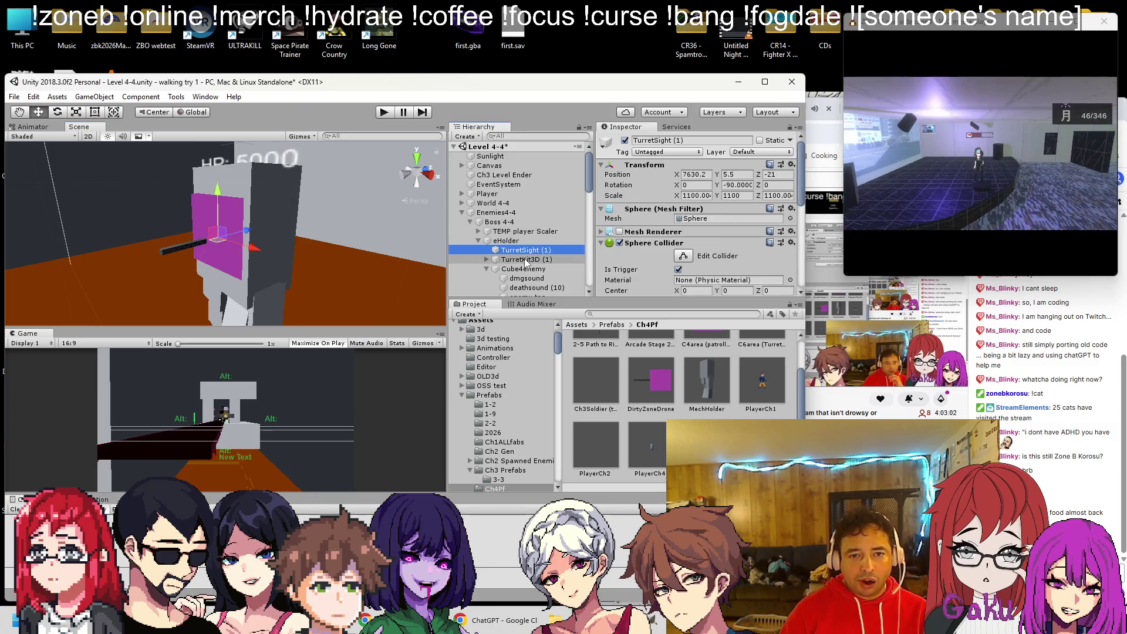
pyautogui.click(526, 261)
pyautogui.click(692, 195)
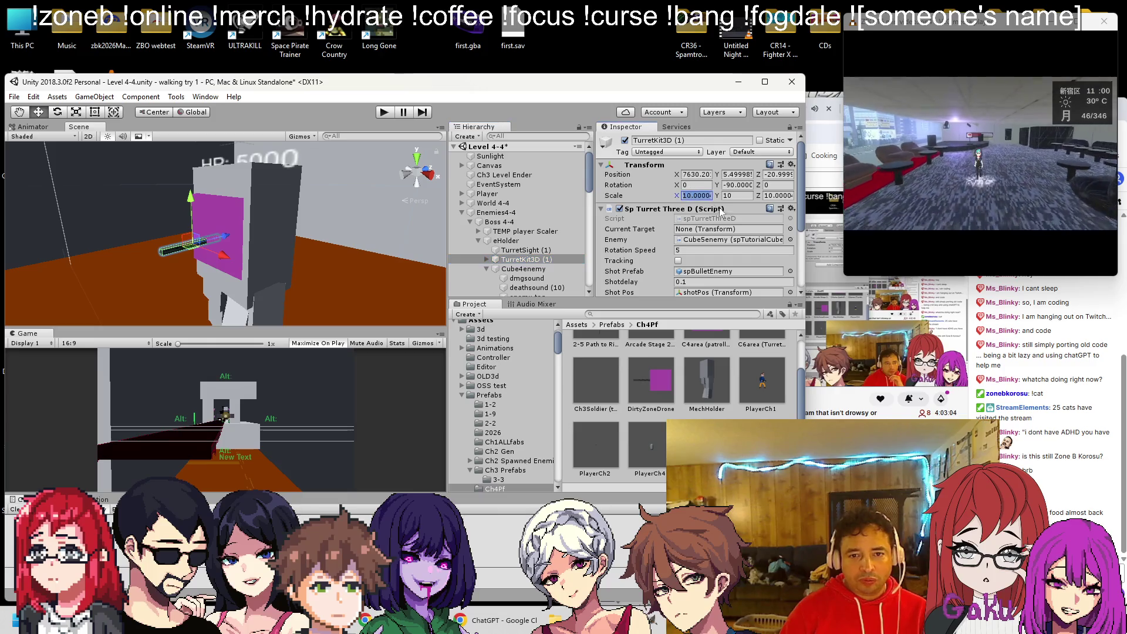
pyautogui.write('5')
pyautogui.press('Tab')
pyautogui.write('5')
pyautogui.press('Tab')
pyautogui.write('5')
pyautogui.scroll(2, 264, 239)
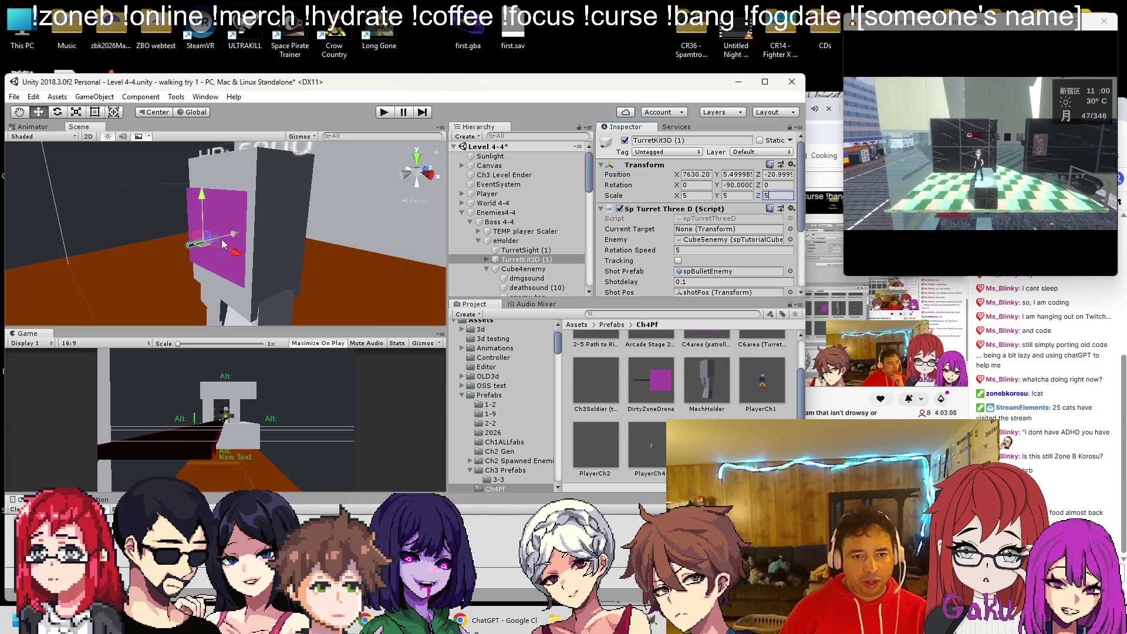
# Frame TurretSight (1) and switch off its Sphere Collider.
pyautogui.doubleClick(529, 250)
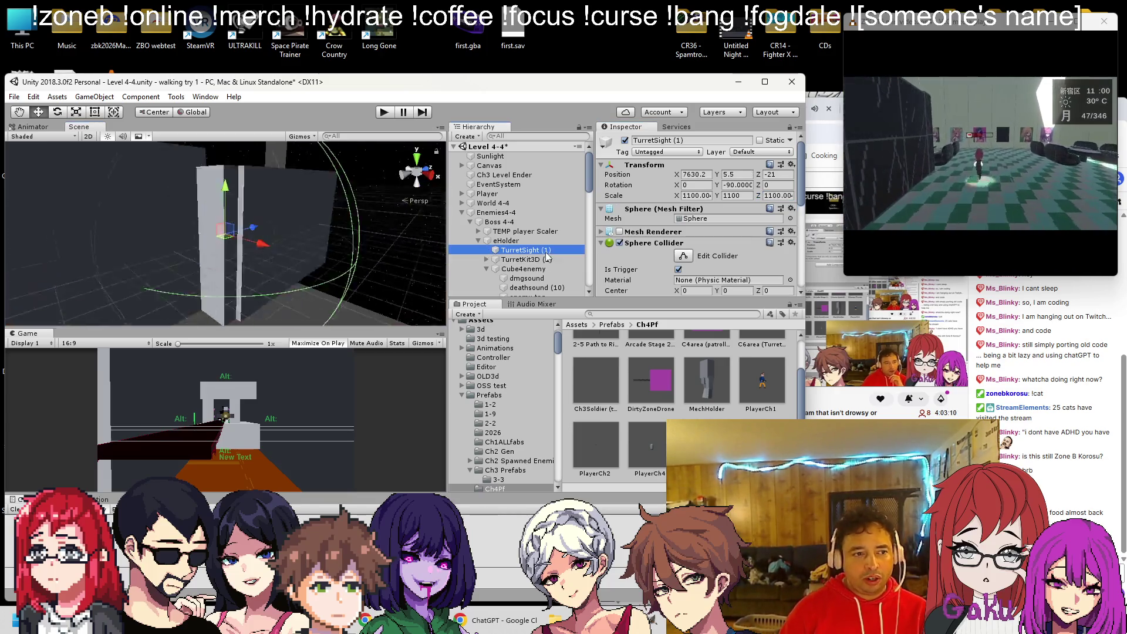
pyautogui.scroll(5, 203, 246)
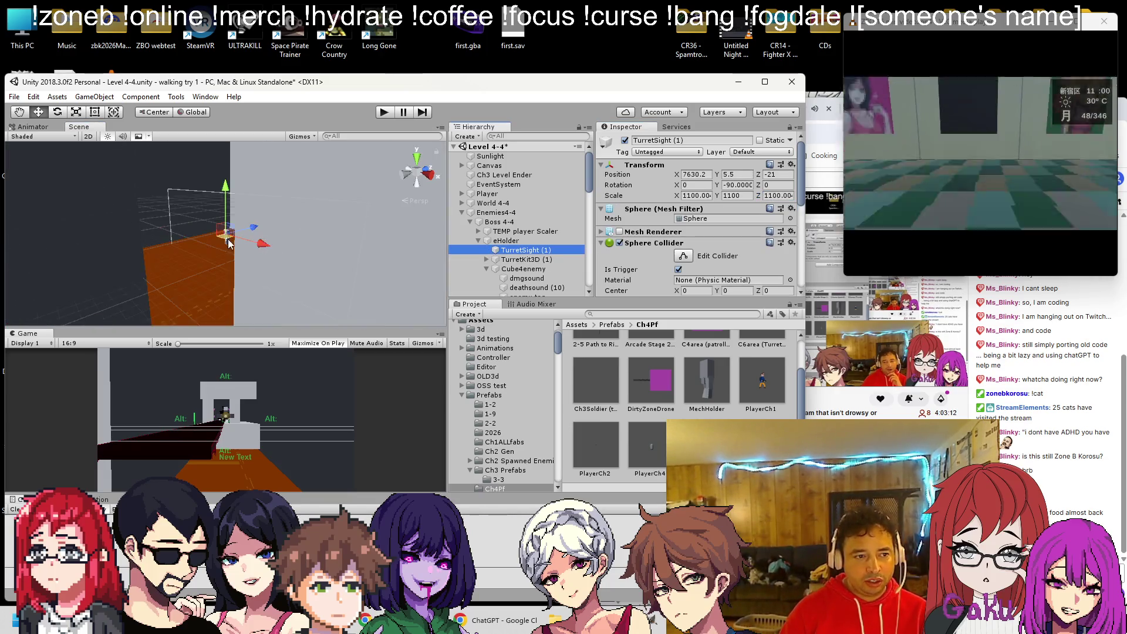
pyautogui.scroll(-3, 213, 230)
pyautogui.click(619, 242)
pyautogui.scroll(-2, 619, 243)
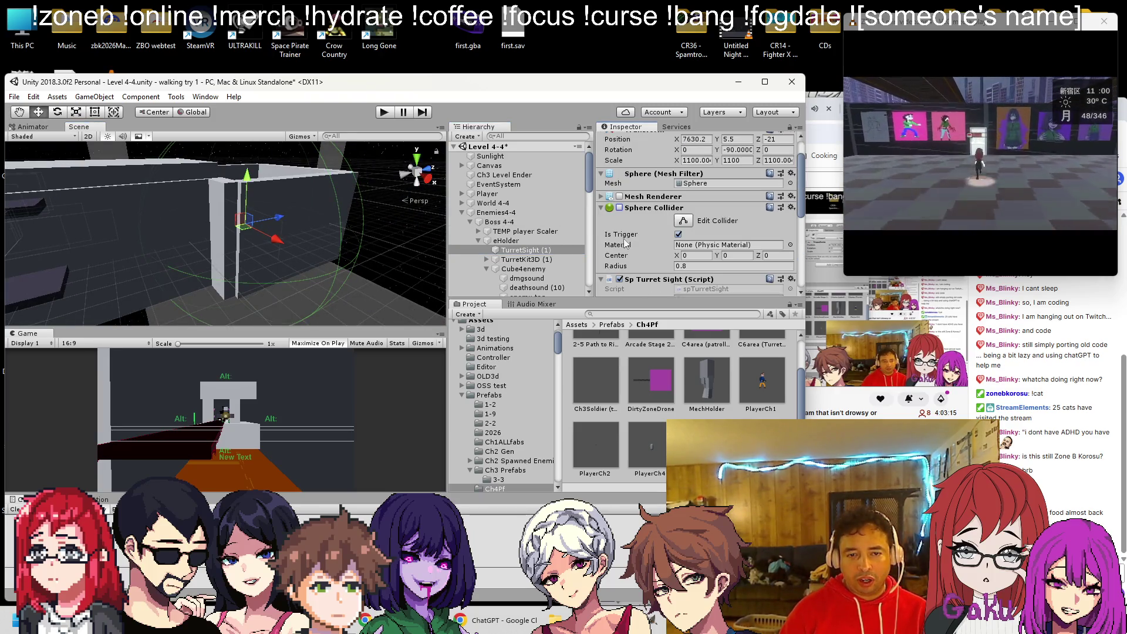
pyautogui.click(602, 208)
pyautogui.scroll(-4, 622, 217)
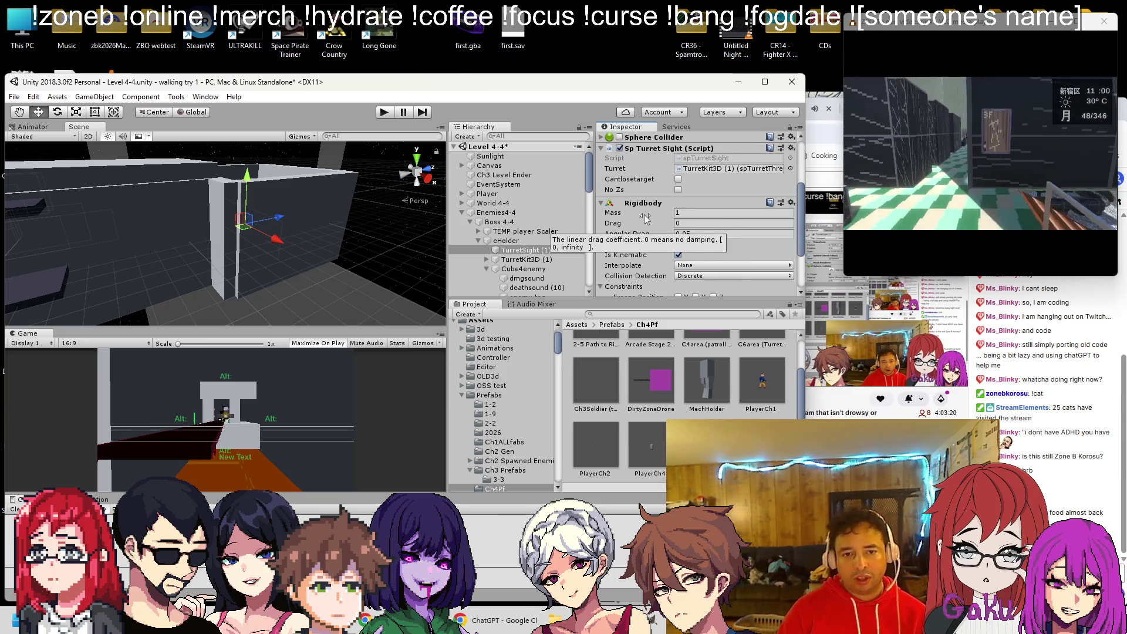
pyautogui.scroll(-3, 646, 218)
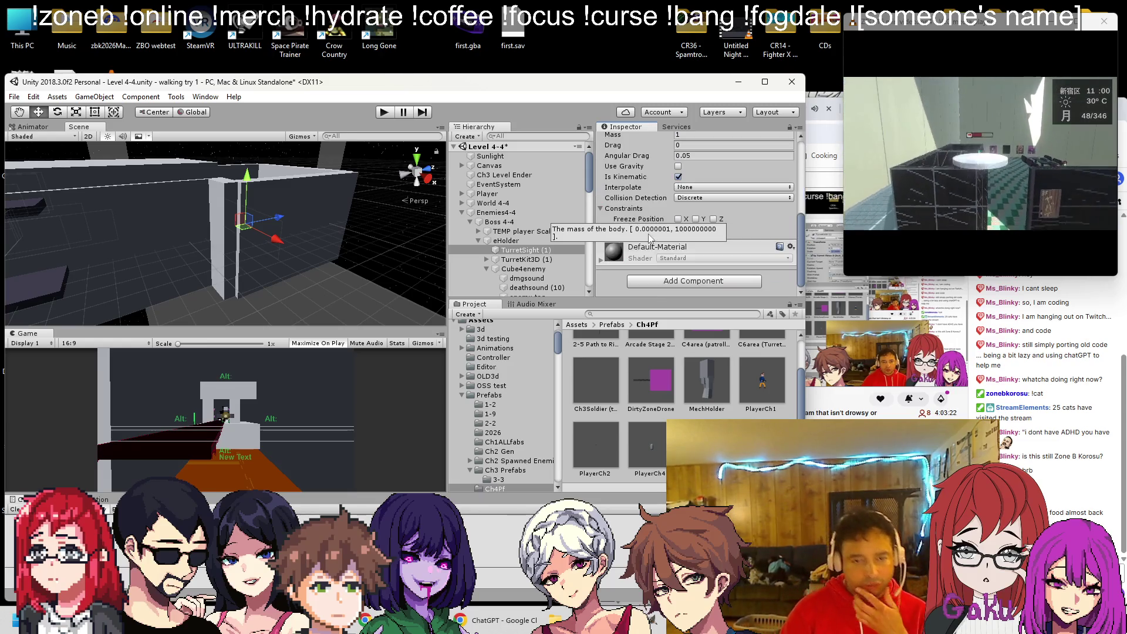
# Add a Box Collider component to TurretSight (1).
pyautogui.click(653, 282)
pyautogui.write('box')
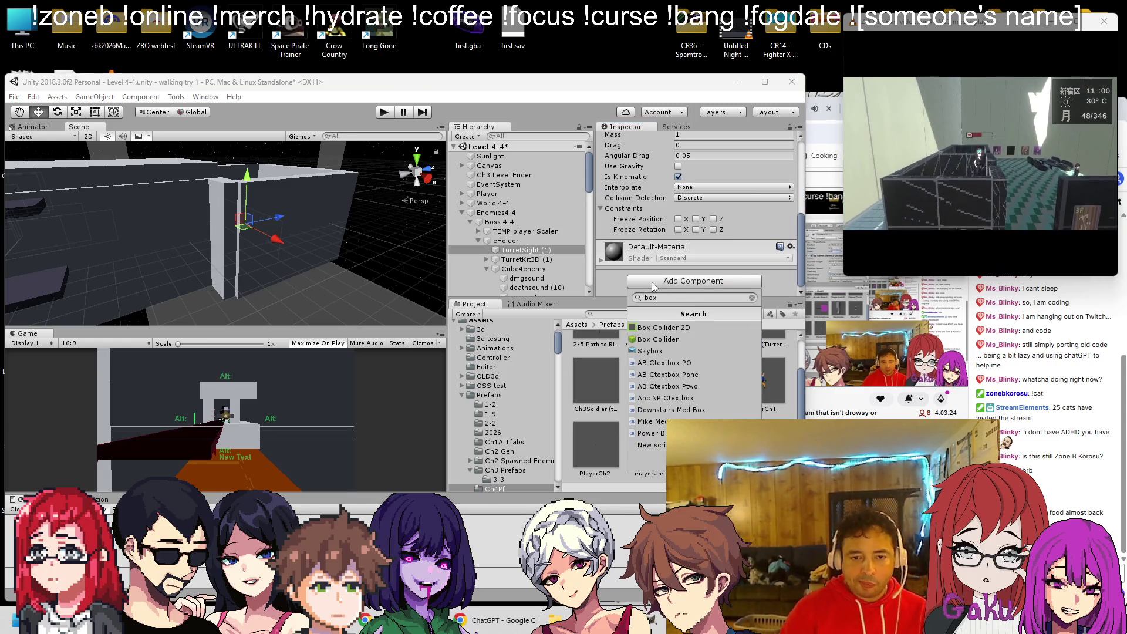
pyautogui.click(658, 339)
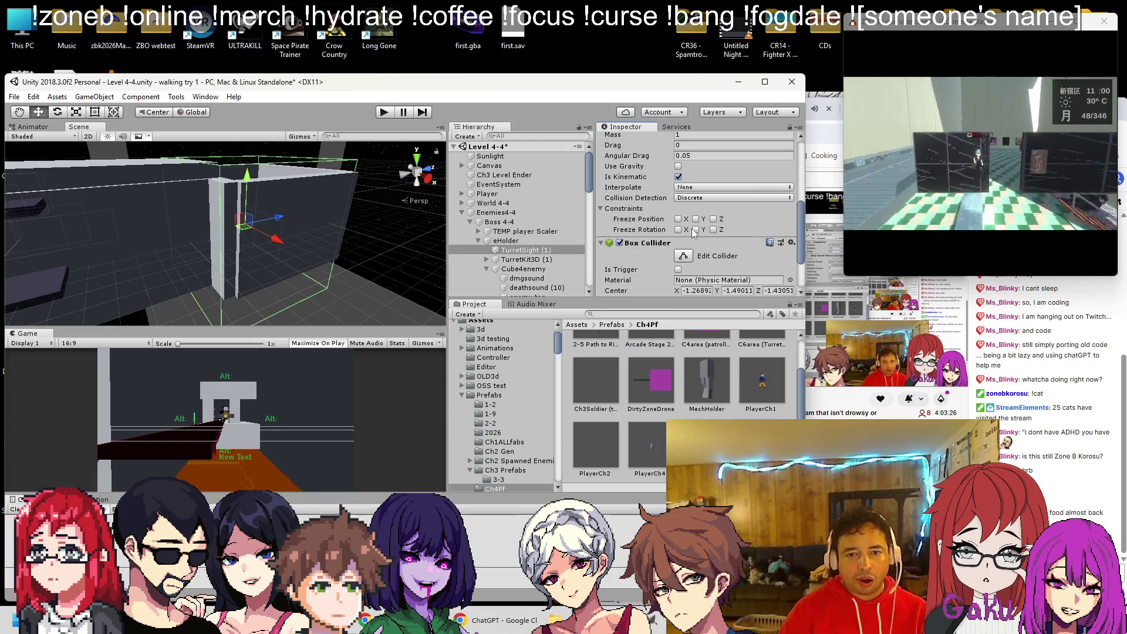
pyautogui.scroll(-3, 693, 230)
pyautogui.scroll(10, 692, 230)
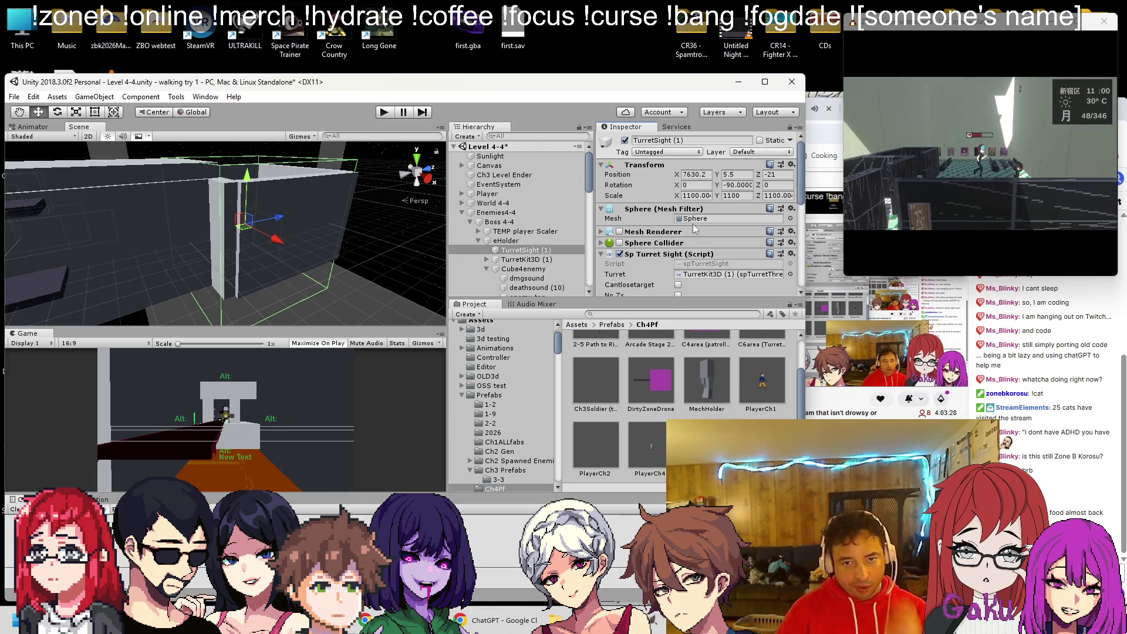
# Resize the TurretSight (1) volume with the Rect tool to 1100 × 990 × 1067 near X 7691.
pyautogui.press('t')
pyautogui.moveTo(191, 171)
pyautogui.mouseDown()
pyautogui.moveTo(213, 276)
pyautogui.moveTo(191, 125)
pyautogui.moveTo(248, 146)
pyautogui.moveTo(234, 148)
pyautogui.moveTo(233, 195)
pyautogui.moveTo(235, 180)
pyautogui.moveTo(212, 160)
pyautogui.moveTo(219, 199)
pyautogui.moveTo(301, 186)
pyautogui.moveTo(302, 220)
pyautogui.moveTo(214, 220)
pyautogui.moveTo(209, 250)
pyautogui.moveTo(229, 258)
pyautogui.mouseUp()
pyautogui.hotkey('alt', 'Tab')
pyautogui.moveTo(321, 250)
pyautogui.mouseDown()
pyautogui.moveTo(435, 216)
pyautogui.moveTo(367, 242)
pyautogui.moveTo(397, 248)
pyautogui.mouseUp()
pyautogui.moveTo(297, 238); pyautogui.dragTo(295, 241)
pyautogui.moveTo(56, 242)
pyautogui.mouseDown()
pyautogui.moveTo(192, 225)
pyautogui.moveTo(228, 247)
pyautogui.moveTo(253, 238)
pyautogui.mouseUp()
pyautogui.press('t')
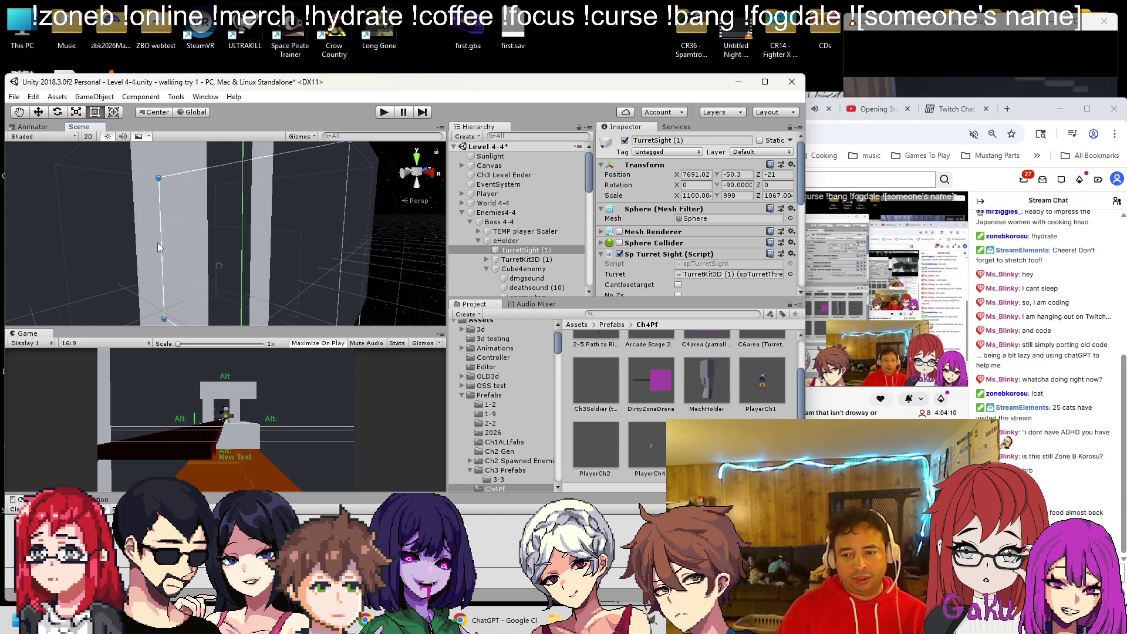
pyautogui.moveTo(177, 254)
pyautogui.mouseDown()
pyautogui.moveTo(320, 250)
pyautogui.moveTo(139, 220)
pyautogui.moveTo(168, 250)
pyautogui.moveTo(290, 280)
pyautogui.moveTo(301, 260)
pyautogui.moveTo(249, 245)
pyautogui.moveTo(263, 263)
pyautogui.moveTo(120, 256)
pyautogui.moveTo(223, 255)
pyautogui.moveTo(300, 234)
pyautogui.moveTo(22, 243)
pyautogui.moveTo(36, 221)
pyautogui.moveTo(128, 230)
pyautogui.moveTo(122, 241)
pyautogui.moveTo(194, 245)
pyautogui.moveTo(251, 277)
pyautogui.moveTo(365, 209)
pyautogui.moveTo(316, 234)
pyautogui.moveTo(321, 189)
pyautogui.moveTo(346, 166)
pyautogui.mouseUp()
pyautogui.scroll(2, 290, 276)
# Frame TurretKit3D (1) and set its Burstbullets to 20.
pyautogui.scroll(-3, 587, 216)
pyautogui.scroll(-3, 698, 235)
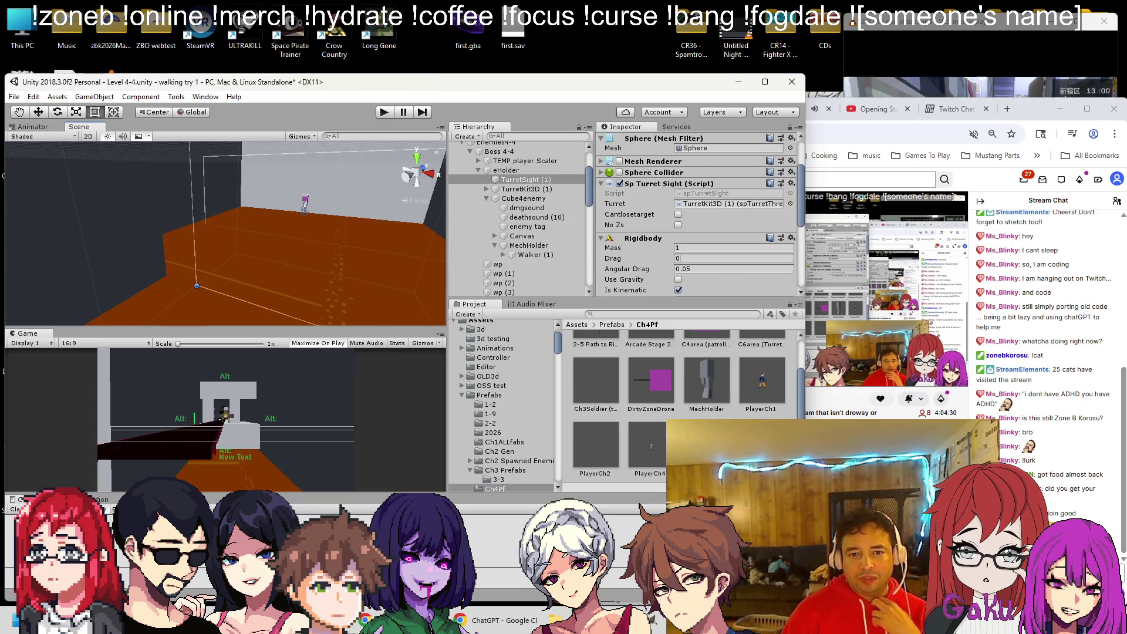
pyautogui.scroll(-6, 679, 221)
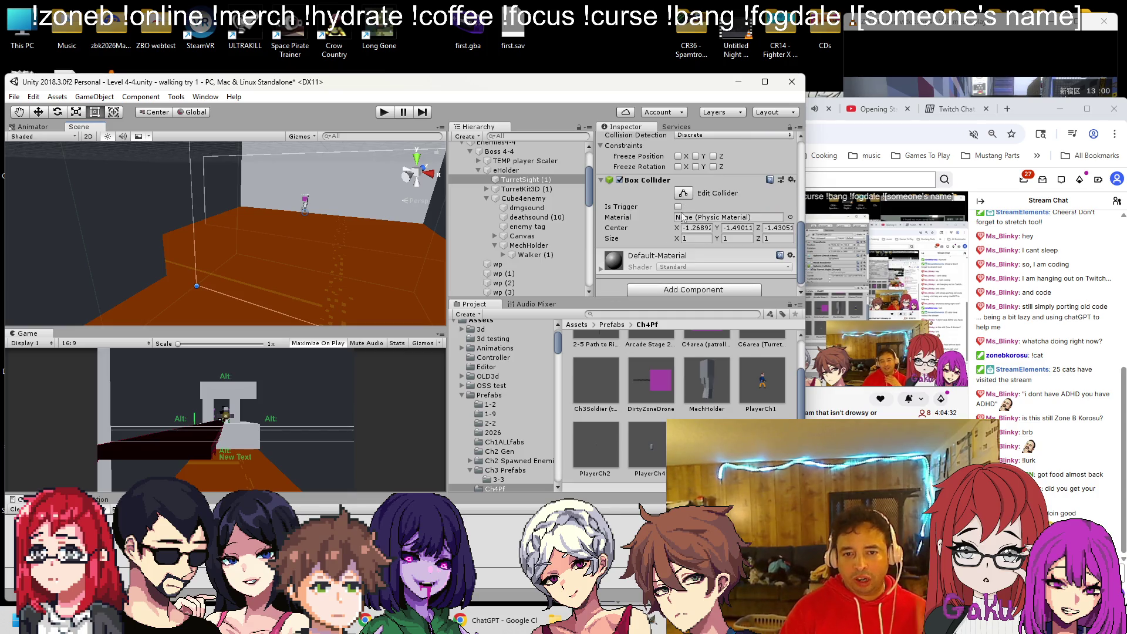
pyautogui.doubleClick(551, 188)
pyautogui.scroll(-8, 356, 209)
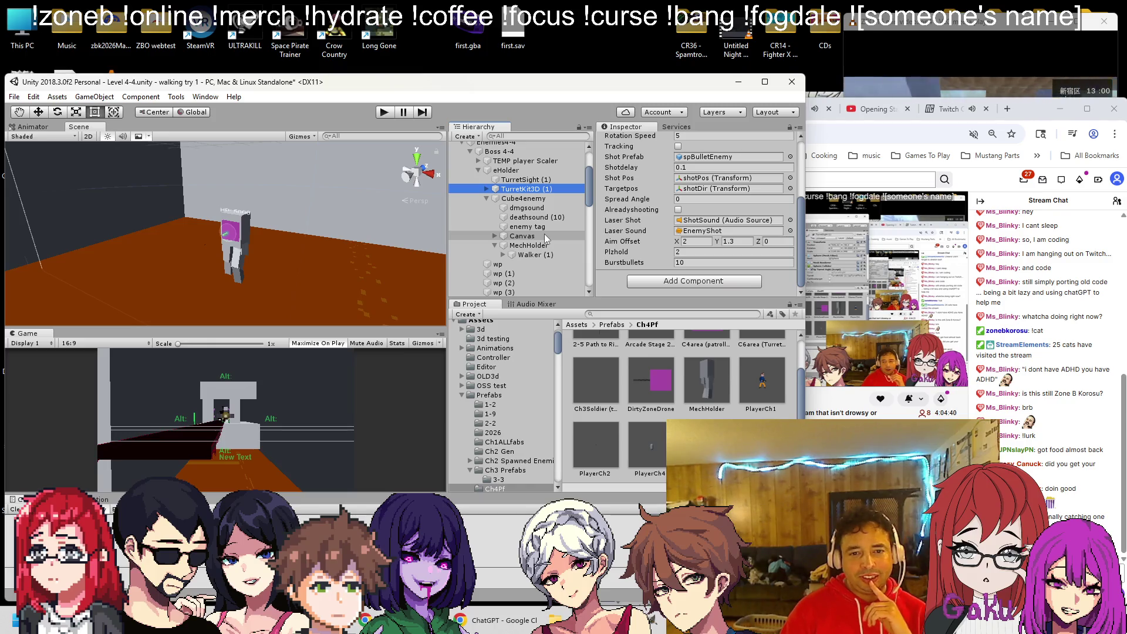
pyautogui.click(693, 263)
pyautogui.write('20')
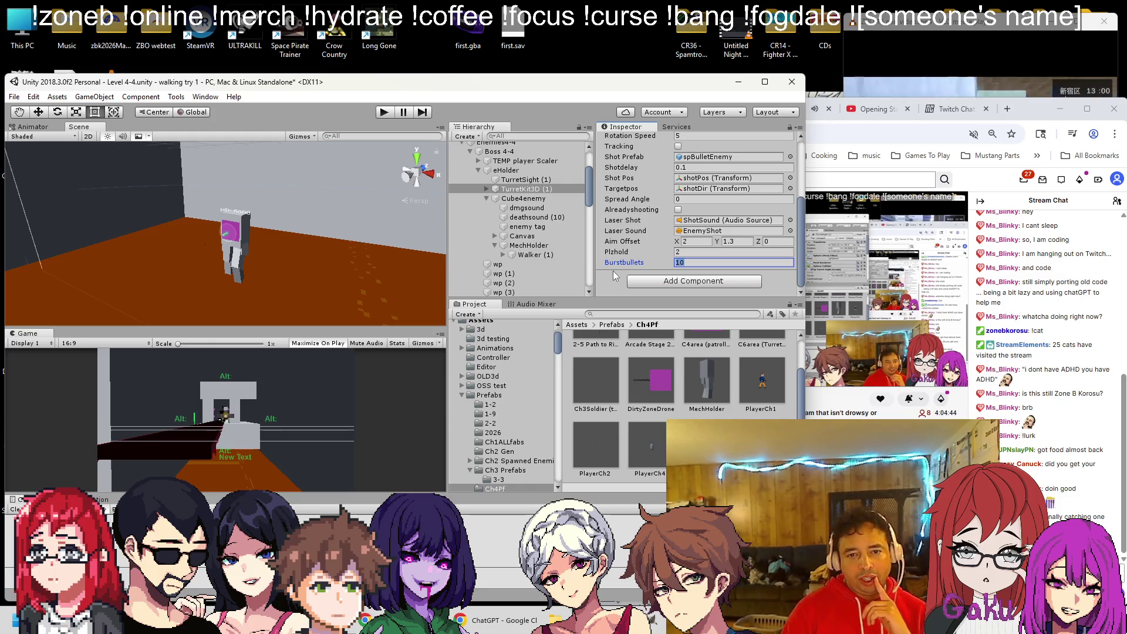
# Adjust the turret's Aim Offset values and set Spread Angle to 2.
pyautogui.click(696, 245)
pyautogui.write('0')
pyautogui.press('Tab')
pyautogui.write('0')
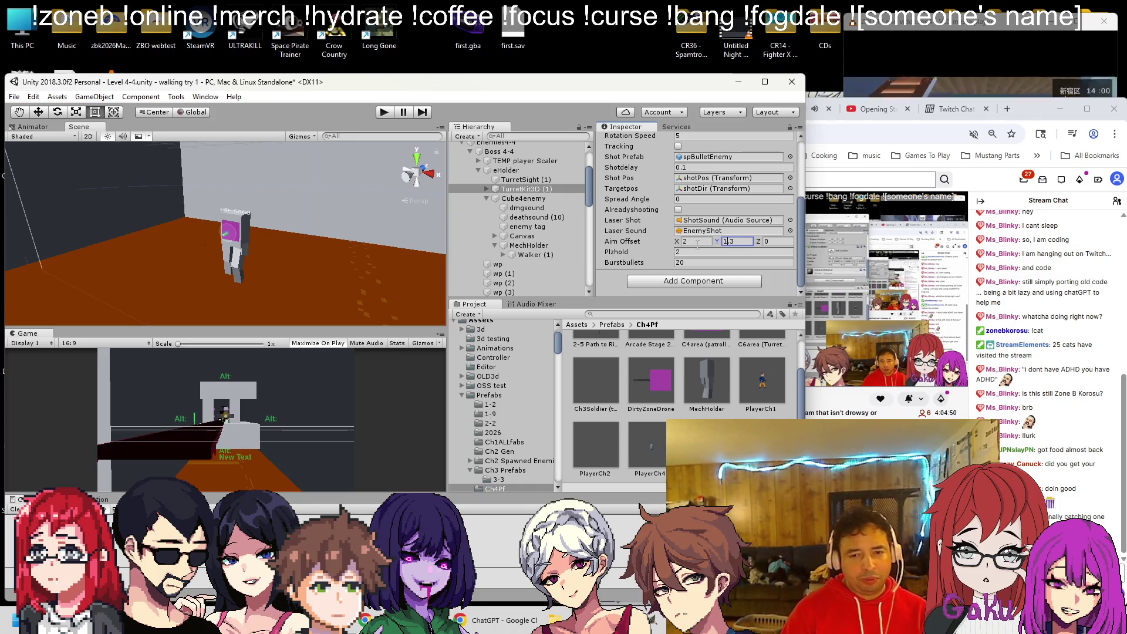
pyautogui.scroll(3, 747, 212)
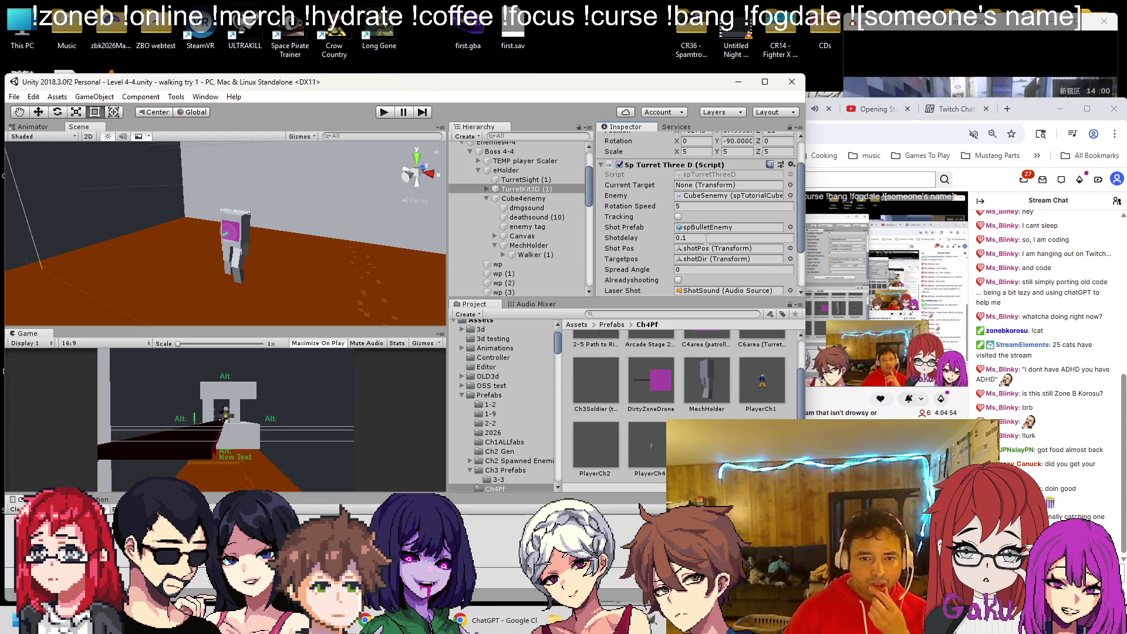
pyautogui.scroll(-2, 705, 238)
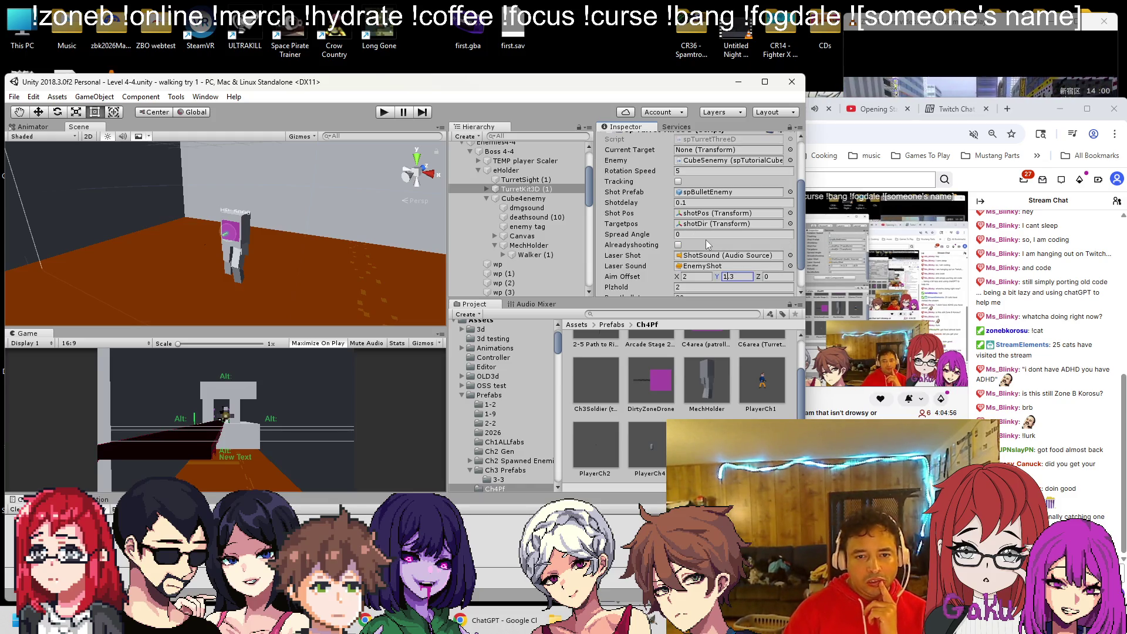
pyautogui.click(709, 235)
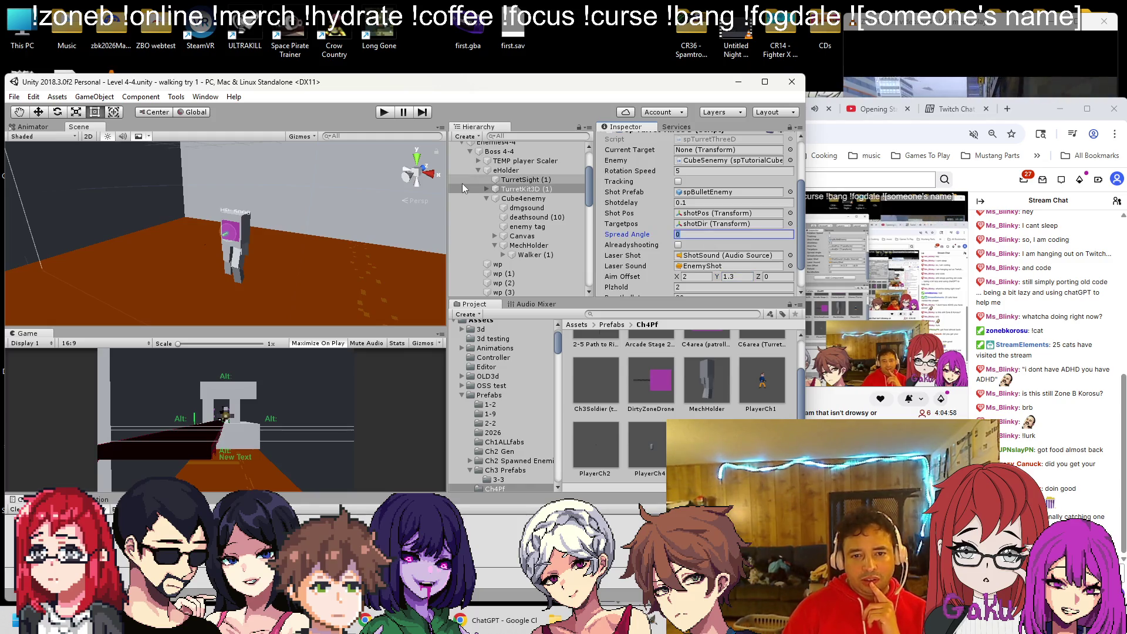
pyautogui.write('2')
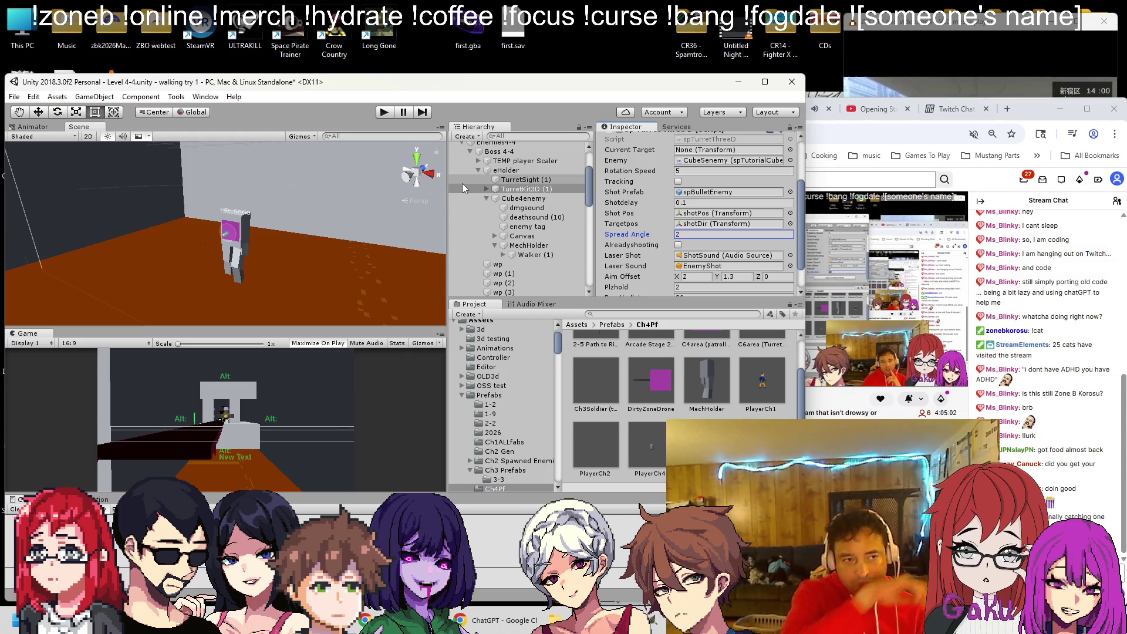
# Save the scene and start a play-mode test in the full editor layout.
pyautogui.hotkey('ctrl', 's')
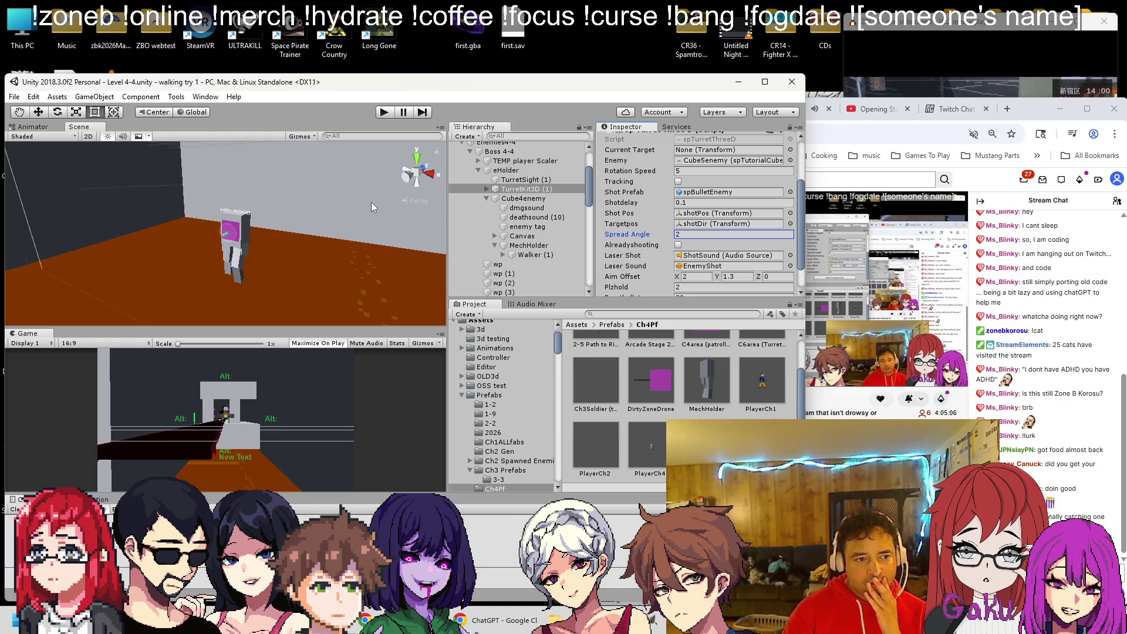
pyautogui.click(384, 112)
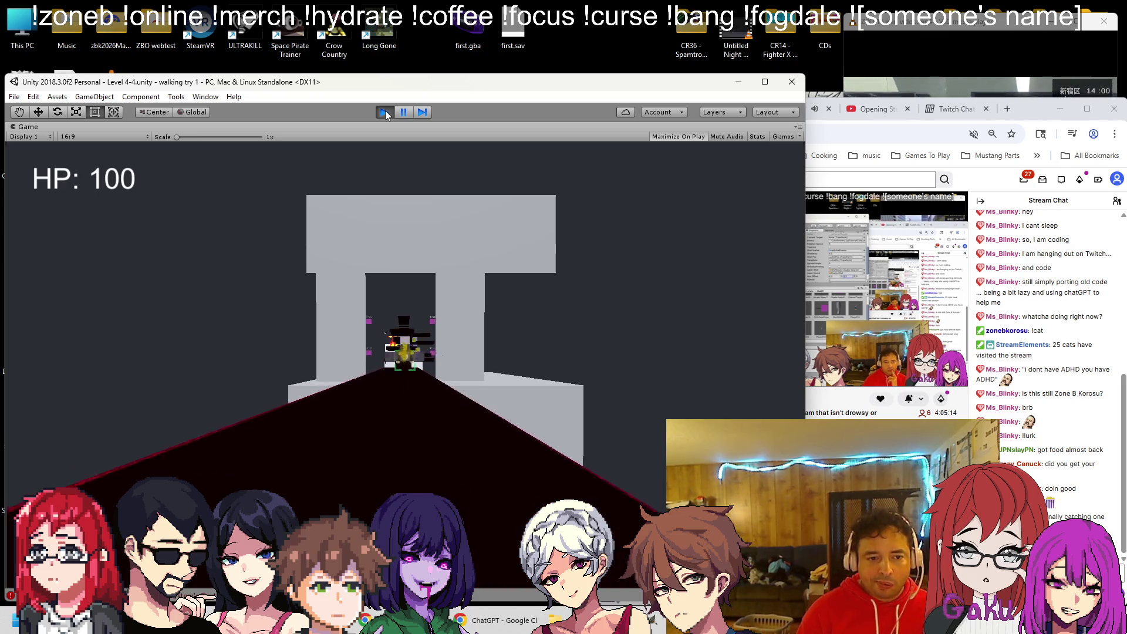
pyautogui.hotkey('shift', 'space')
pyautogui.moveTo(304, 218)
pyautogui.mouseDown()
pyautogui.moveTo(293, 245)
pyautogui.moveTo(146, 265)
pyautogui.moveTo(58, 293)
pyautogui.moveTo(121, 231)
pyautogui.moveTo(147, 229)
pyautogui.mouseUp()
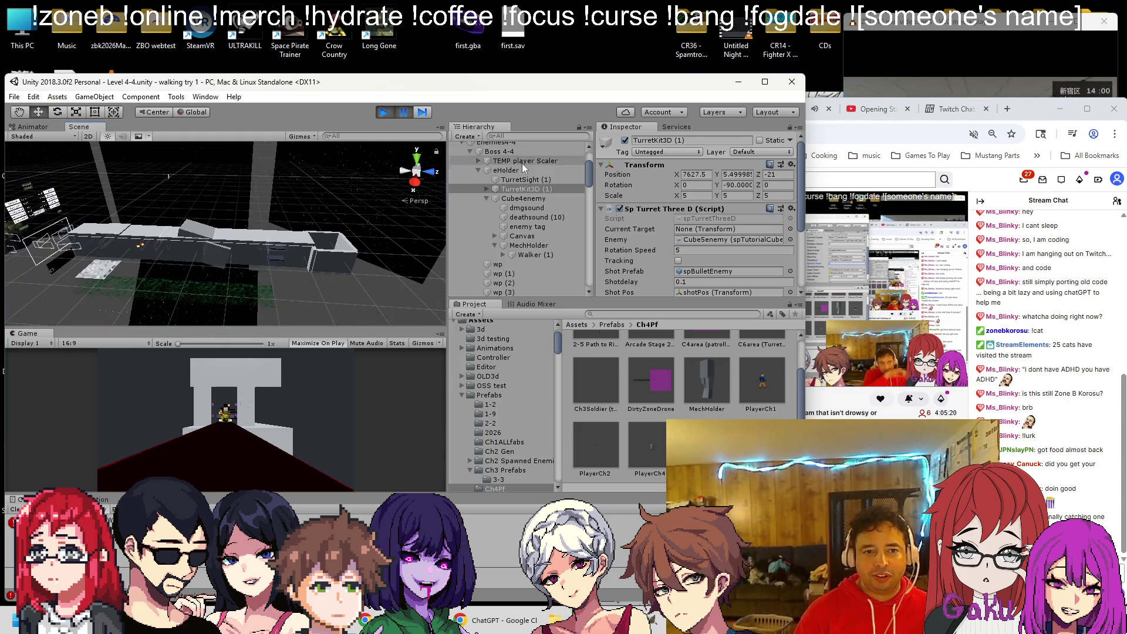
pyautogui.scroll(3, 531, 160)
# Move the Player far forward along Z into the boss room, confirming HP 100.
pyautogui.click(495, 192)
pyautogui.moveTo(122, 246); pyautogui.dragTo(313, 260)
pyautogui.hotkey('shift', 'space')
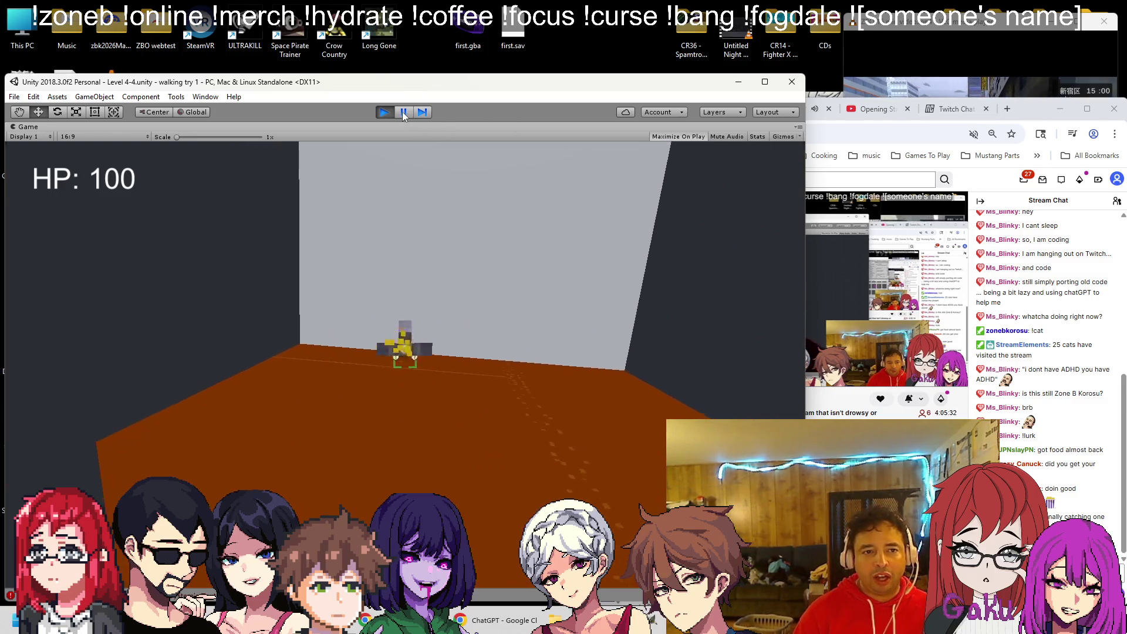
pyautogui.click(403, 112)
pyautogui.doubleClick(488, 222)
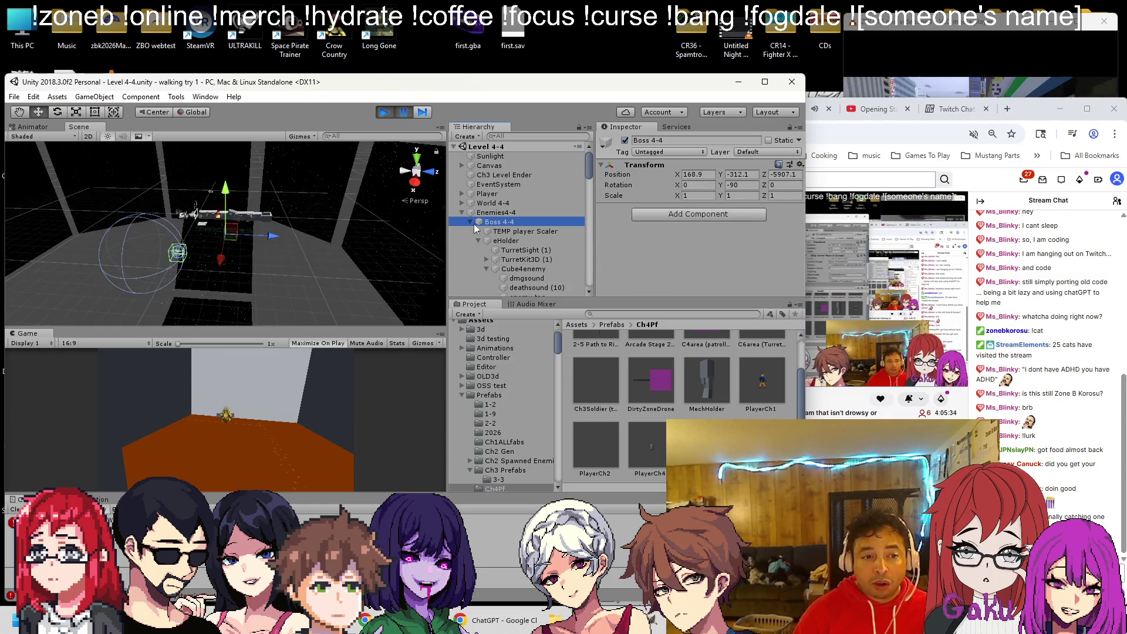
# Frame TEMP player Scaler and then eHolder up close in the Scene view.
pyautogui.doubleClick(518, 232)
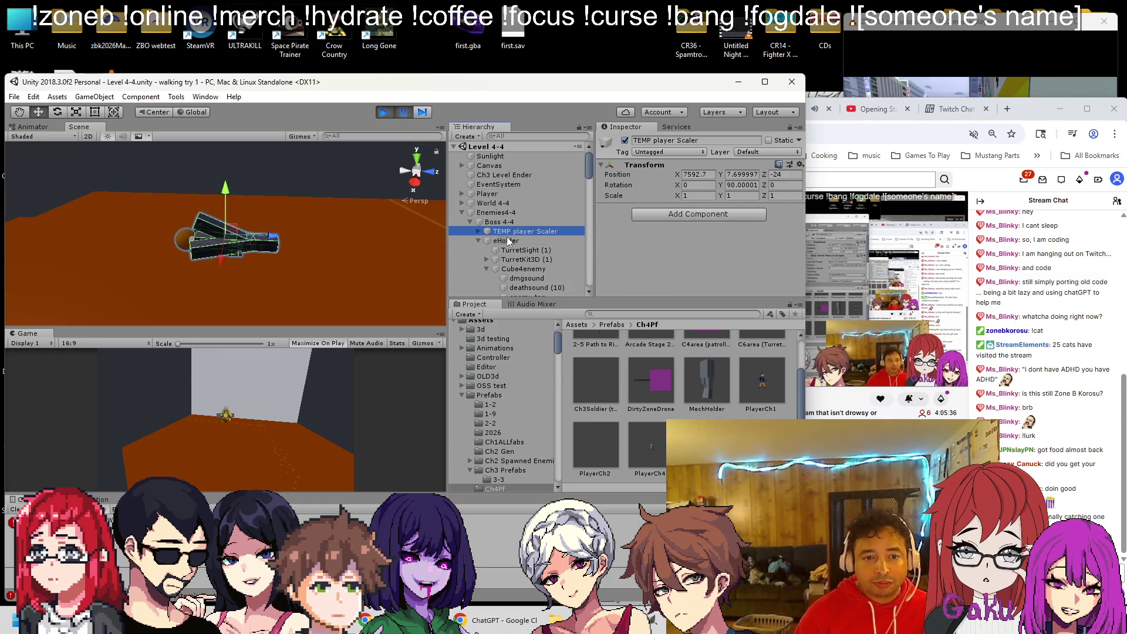
pyautogui.moveTo(291, 265)
pyautogui.mouseDown()
pyautogui.moveTo(467, 228)
pyautogui.moveTo(315, 238)
pyautogui.moveTo(534, 252)
pyautogui.mouseUp()
pyautogui.doubleClick(506, 240)
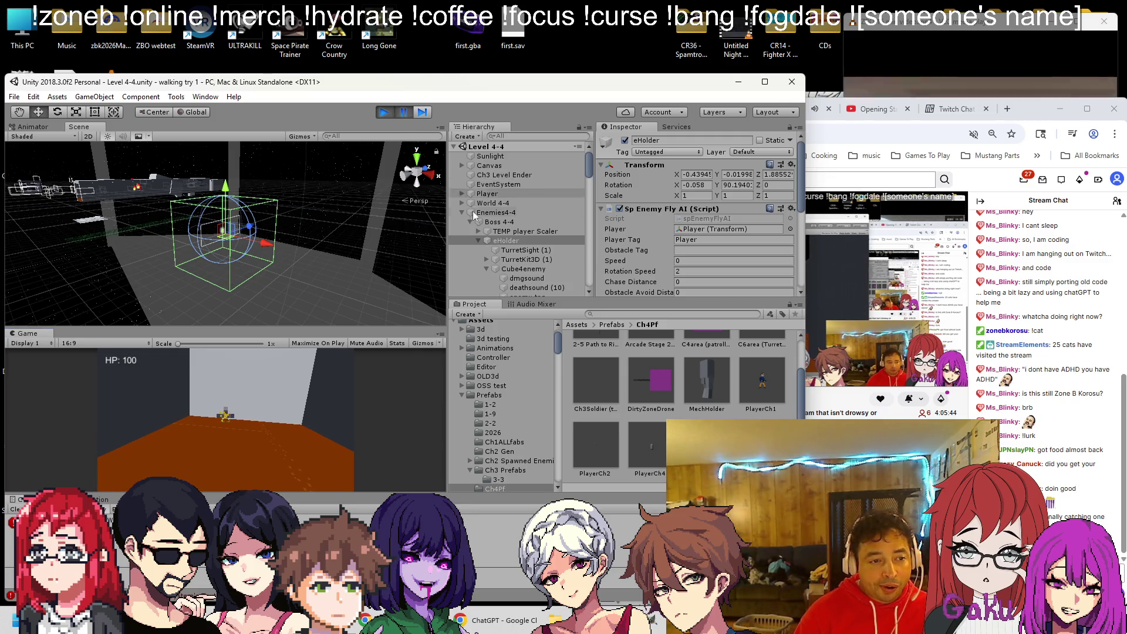
pyautogui.moveTo(340, 240); pyautogui.dragTo(256, 233)
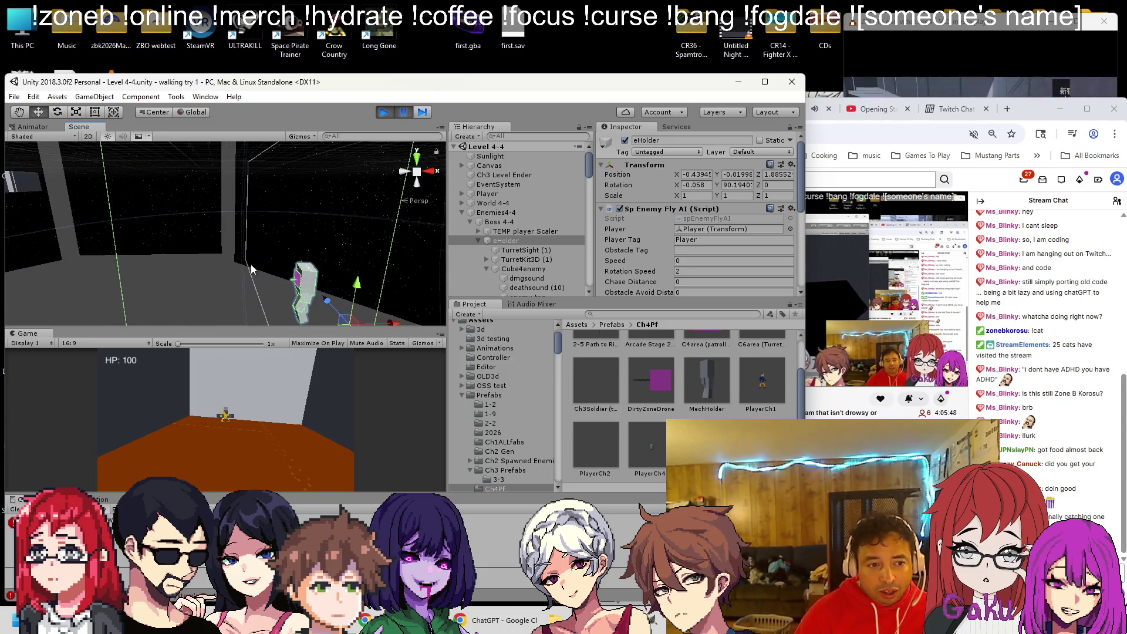
pyautogui.press('f')
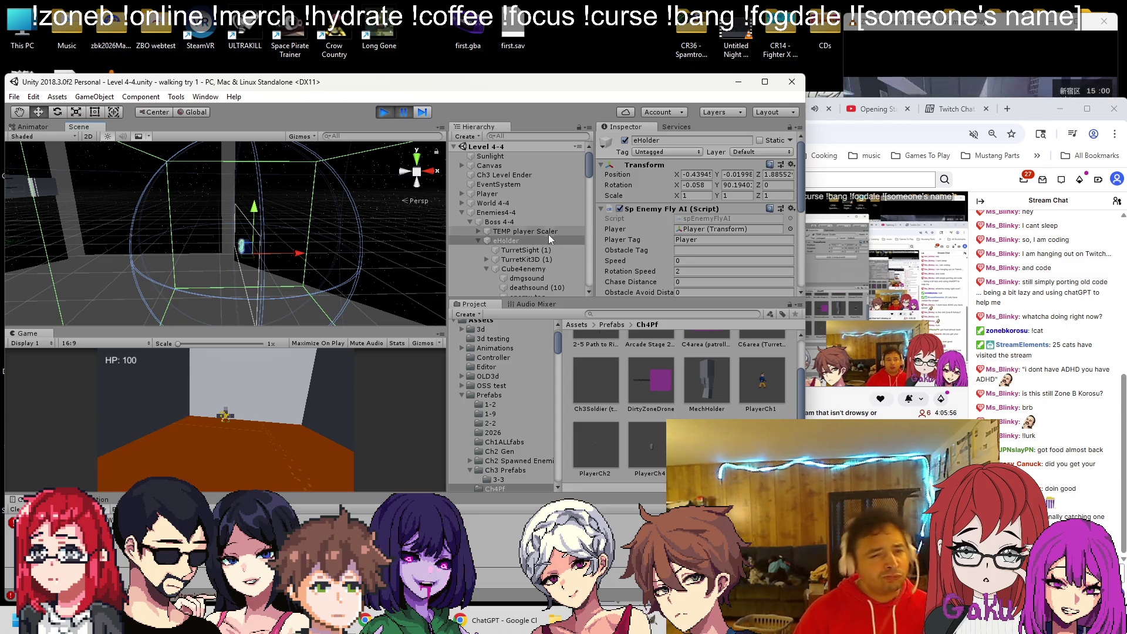
# Stop play mode and start a fresh playtest.
pyautogui.click(385, 112)
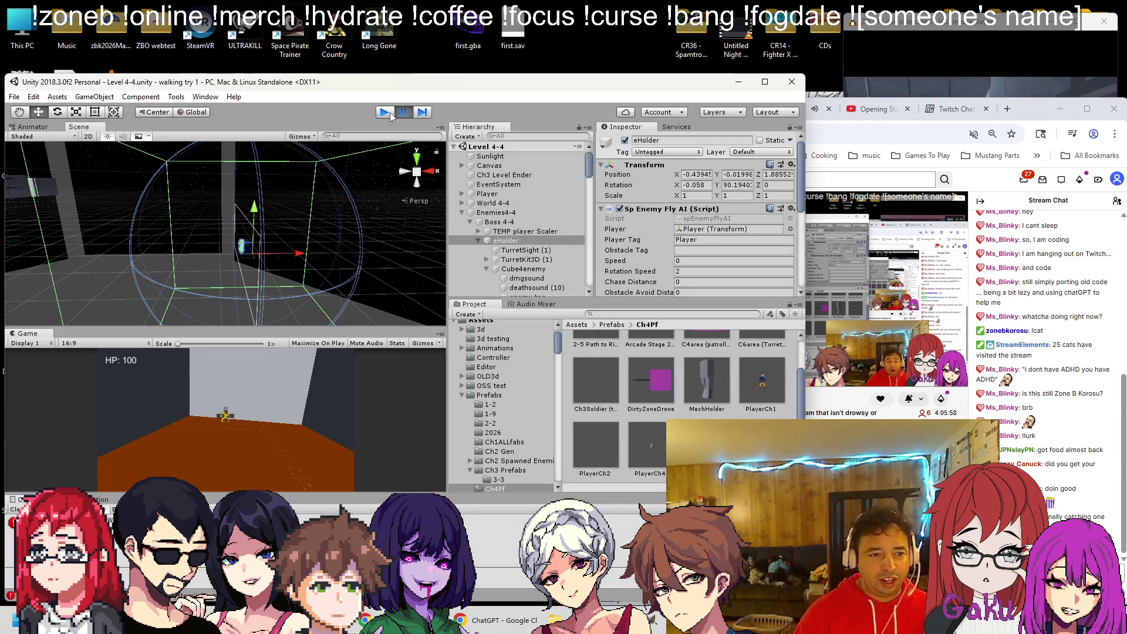
pyautogui.moveTo(435, 246); pyautogui.dragTo(192, 210)
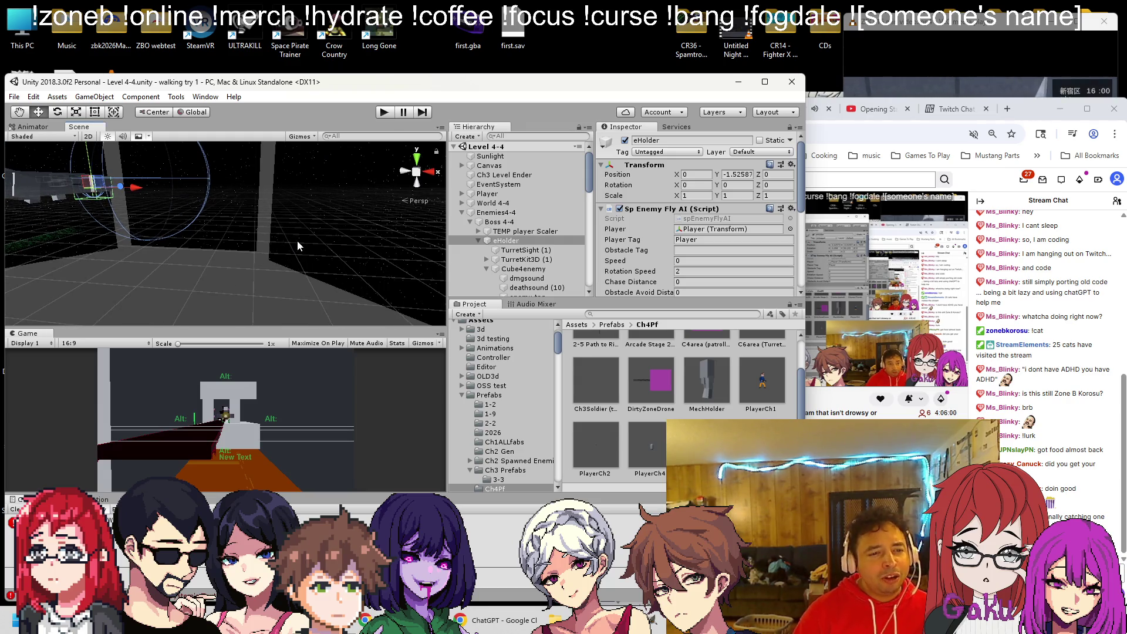
pyautogui.click(382, 112)
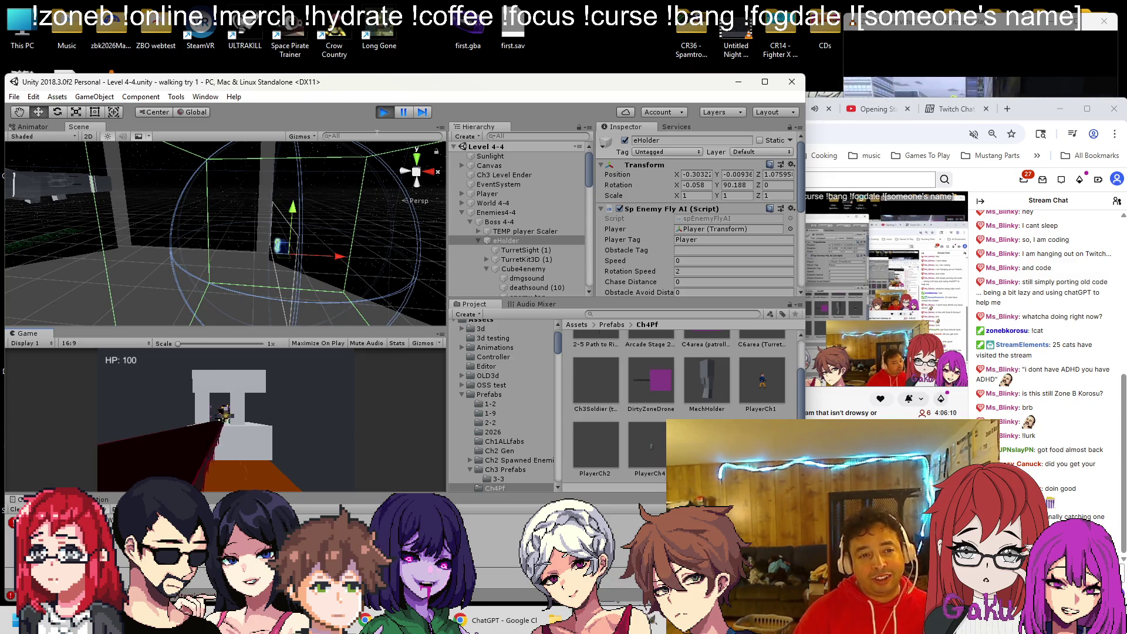
# Stop play mode and scroll the Hierarchy down to the wp waypoint.
pyautogui.click(384, 112)
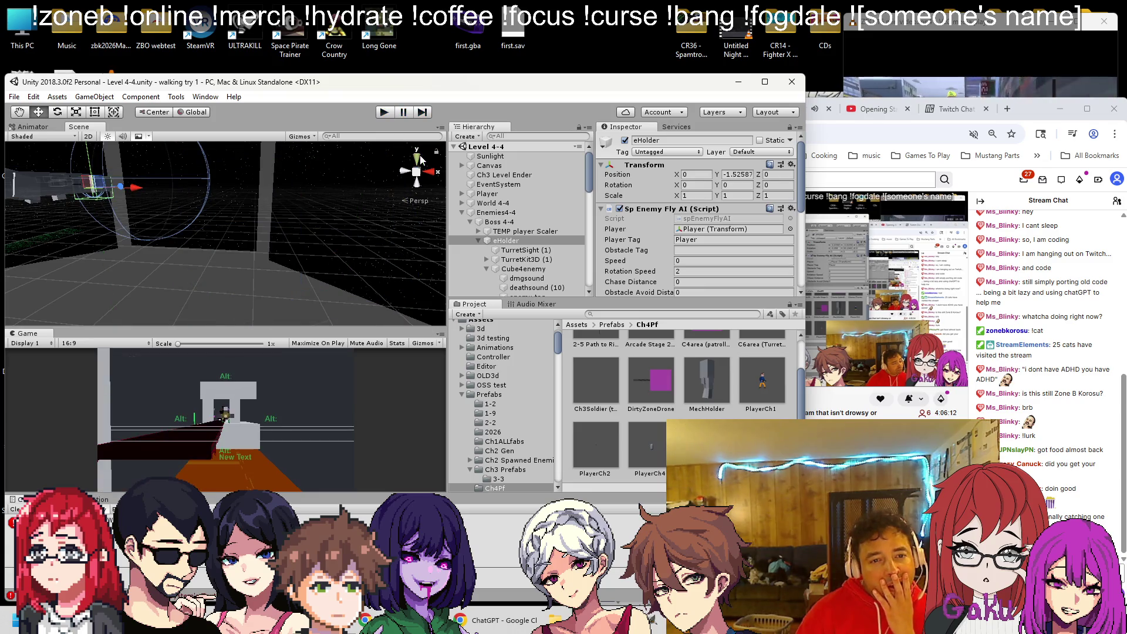
pyautogui.scroll(-3, 530, 264)
pyautogui.scroll(-6, 524, 256)
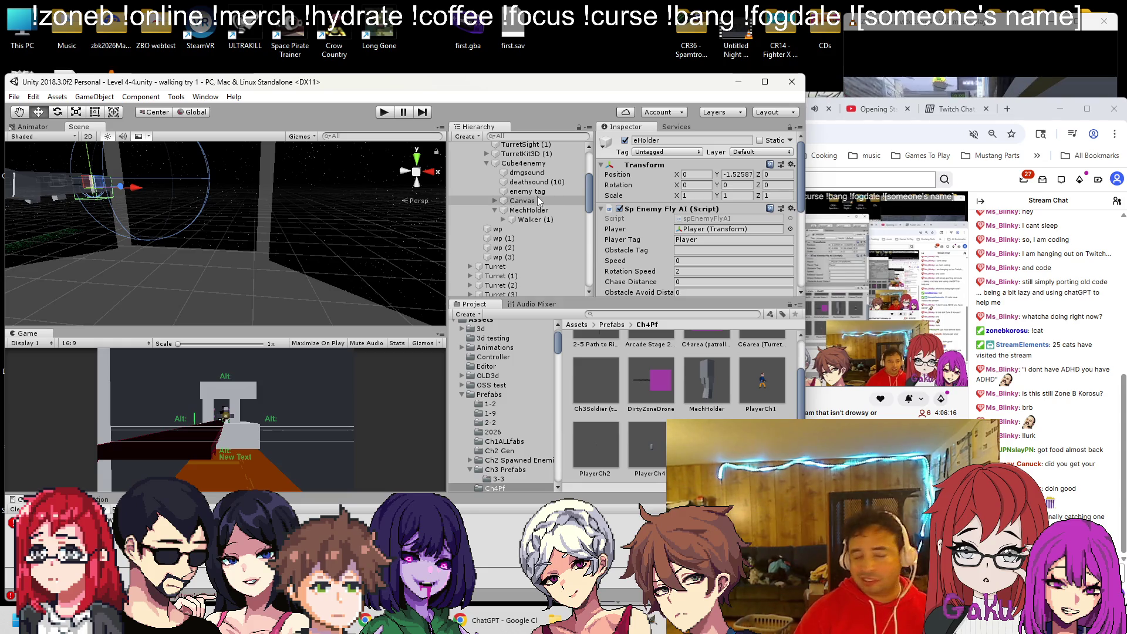
pyautogui.scroll(9, 537, 196)
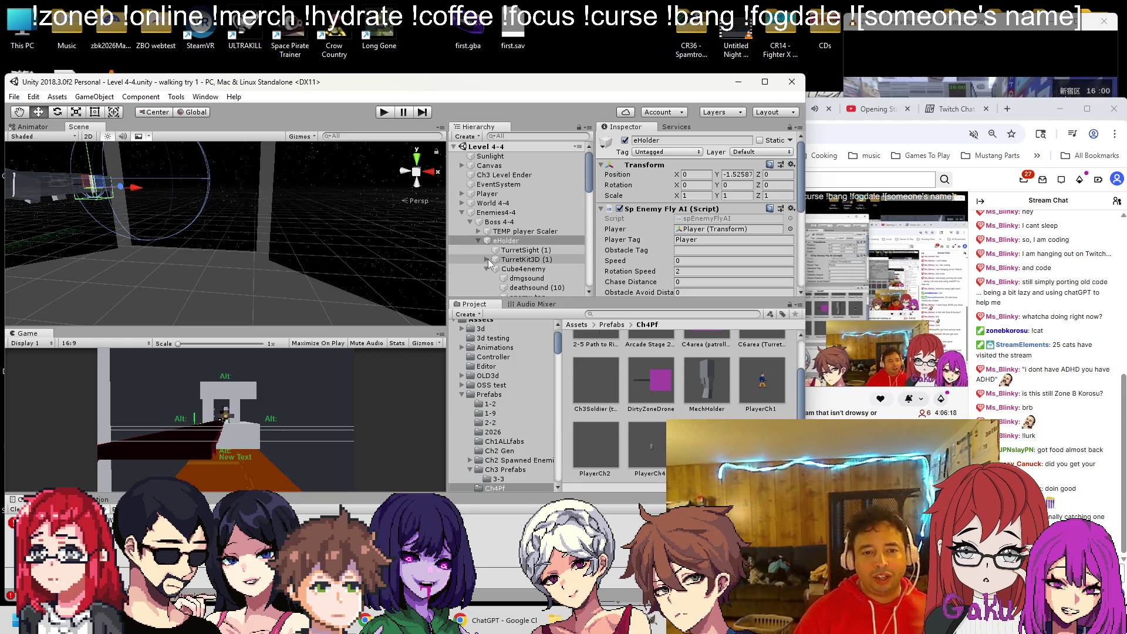
pyautogui.scroll(-6, 489, 268)
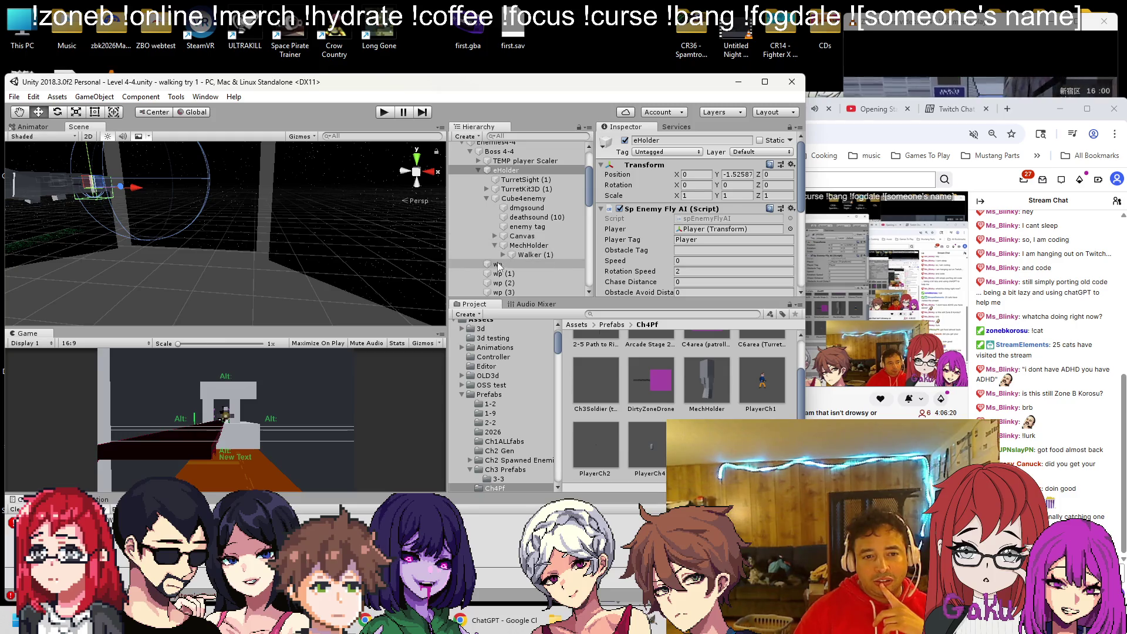
# Frame the wp waypoint beside the character in the Scene view and zoom out.
pyautogui.click(497, 264)
pyautogui.doubleClick(497, 264)
pyautogui.moveTo(366, 219)
pyautogui.mouseDown()
pyautogui.moveTo(274, 248)
pyautogui.moveTo(346, 239)
pyautogui.mouseUp()
pyautogui.scroll(-6, 273, 248)
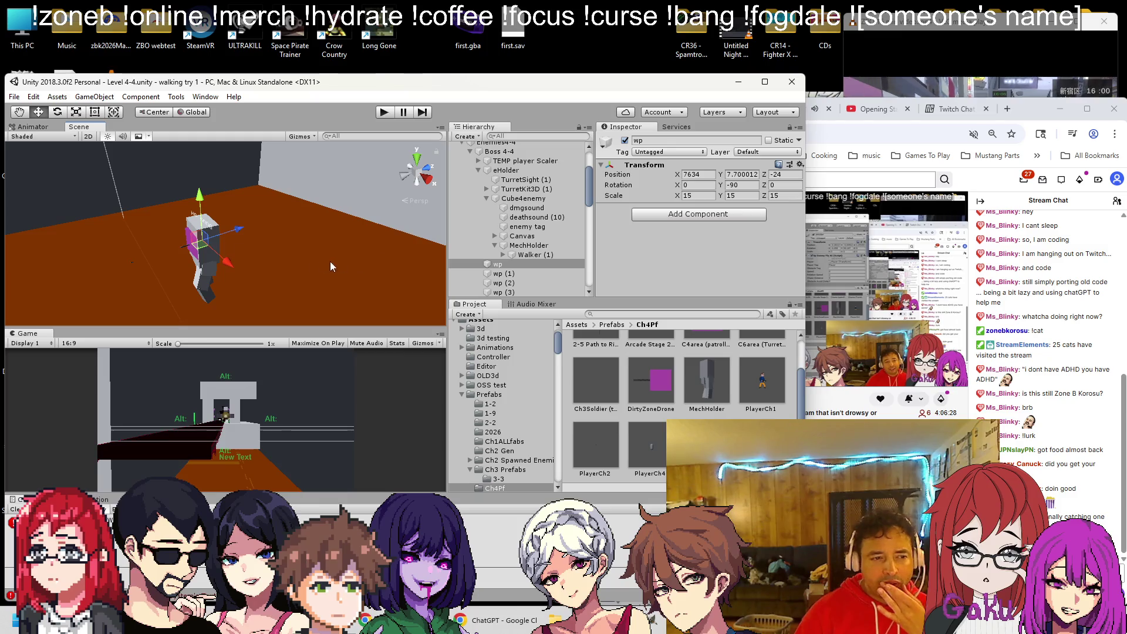
pyautogui.click(505, 170)
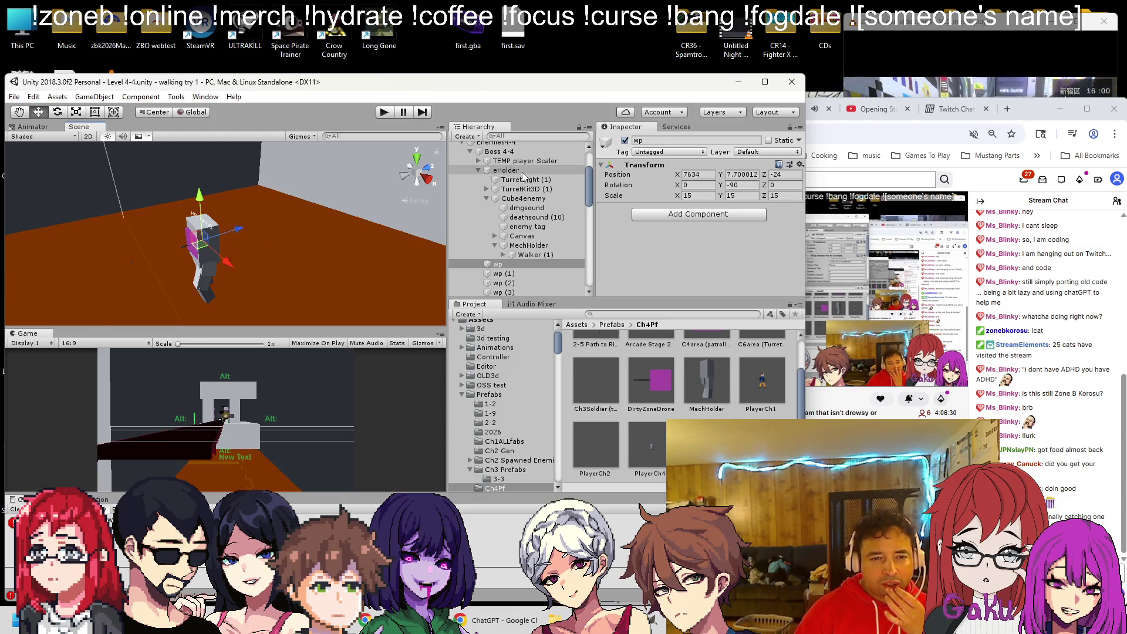
# Move the wp waypoint along X to 7695.9 and save the scene.
pyautogui.scroll(-3, 656, 199)
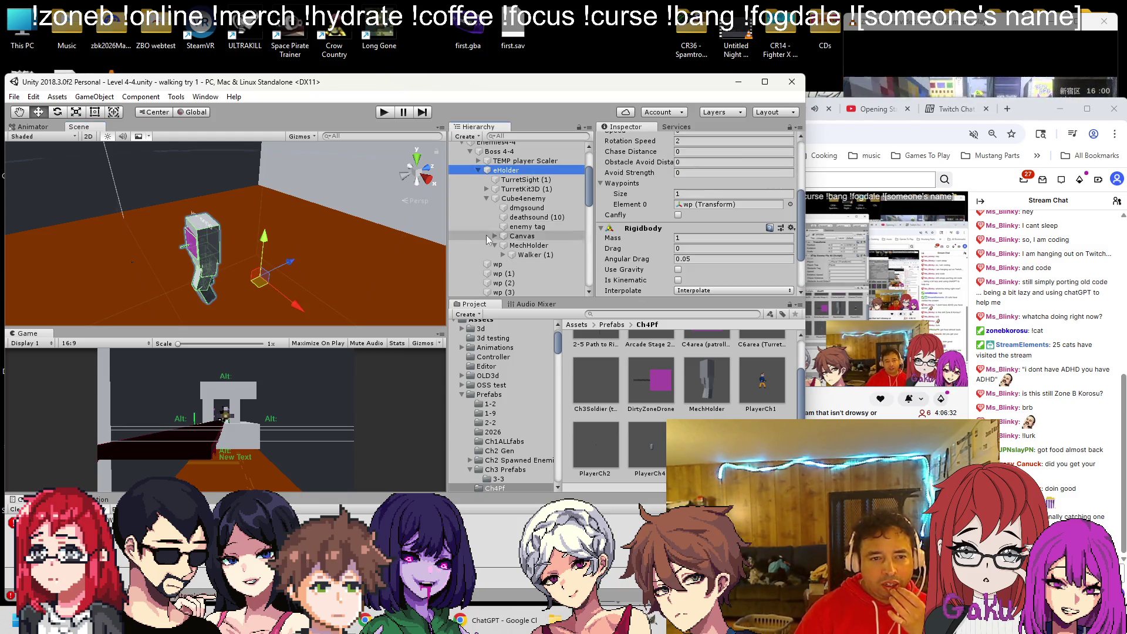
pyautogui.click(227, 246)
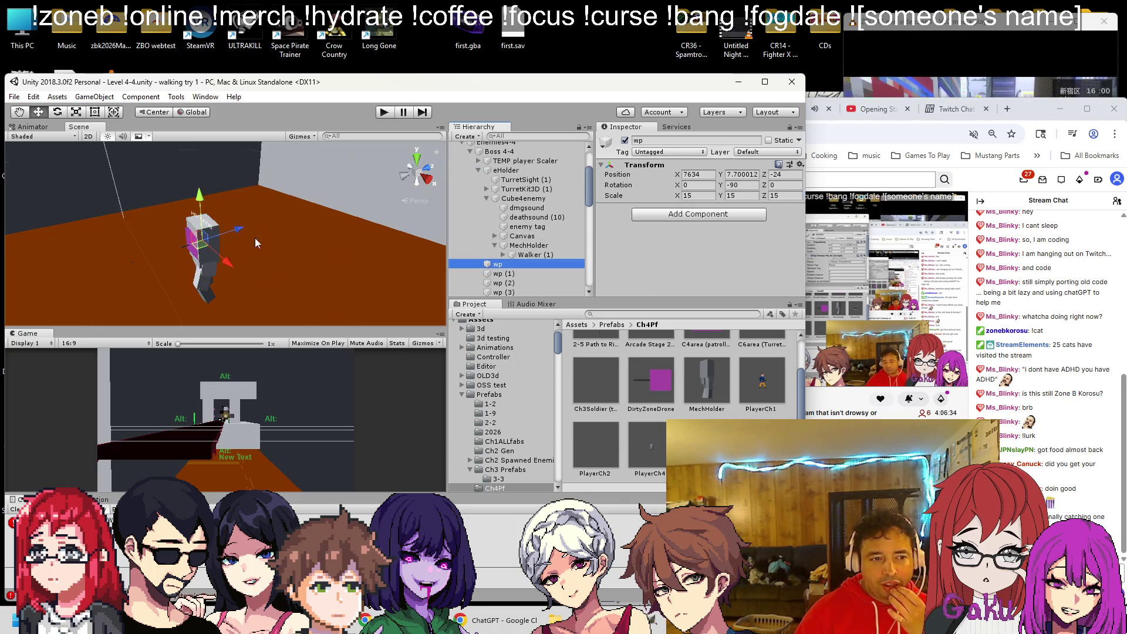
pyautogui.moveTo(243, 227); pyautogui.dragTo(329, 191)
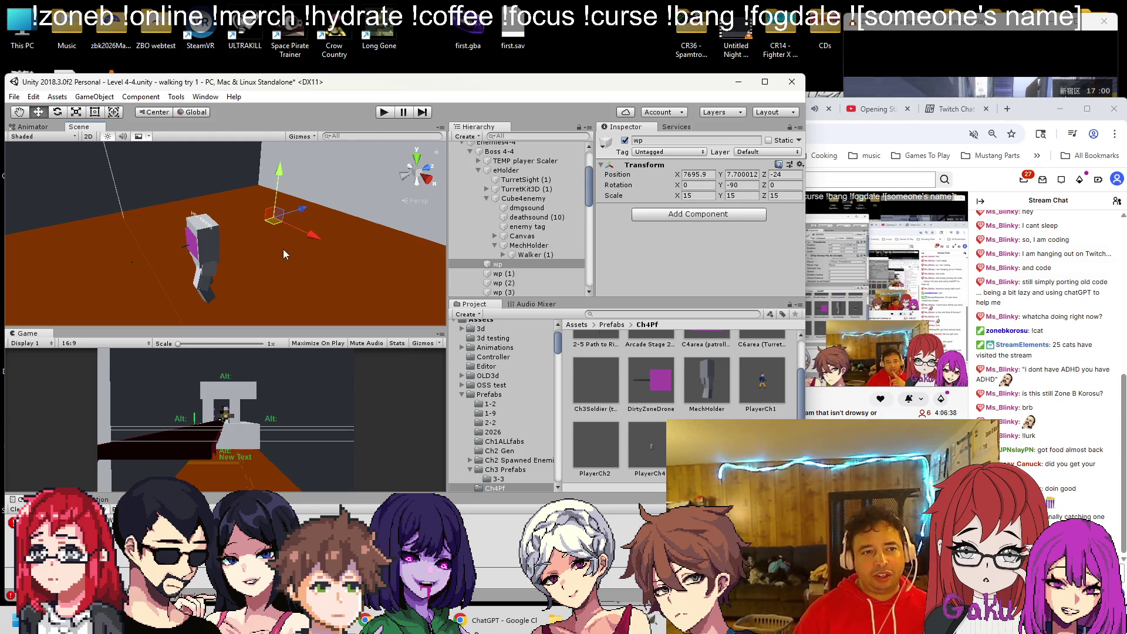
pyautogui.hotkey('ctrl', 's')
# Run a brief play test, then select the Boss 4-4 object.
pyautogui.scroll(-3, 286, 244)
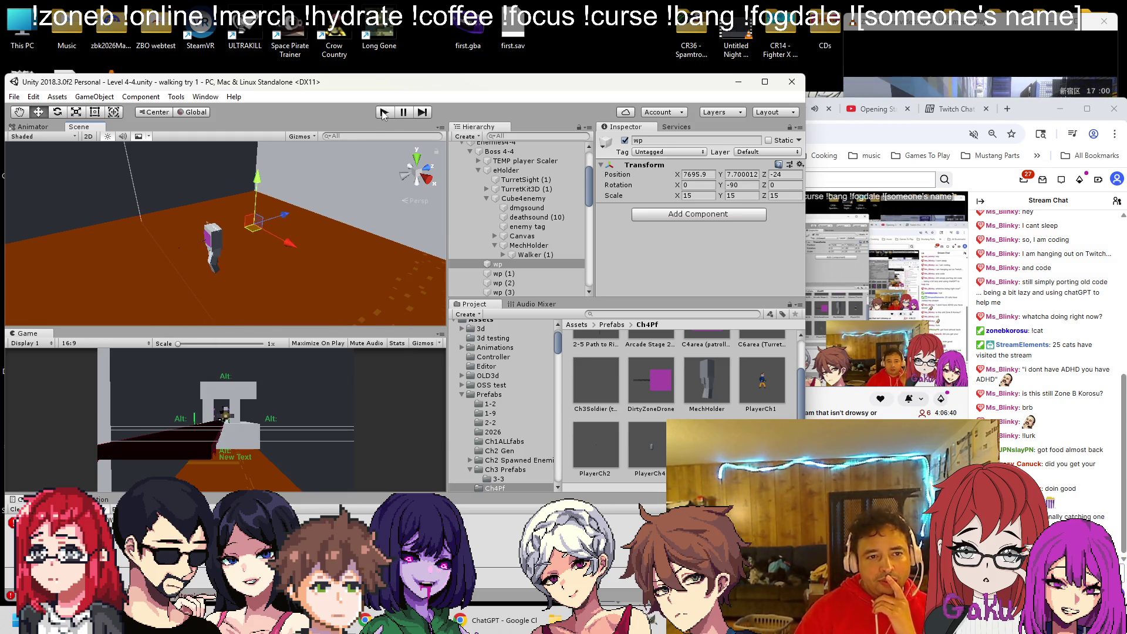
pyautogui.click(384, 113)
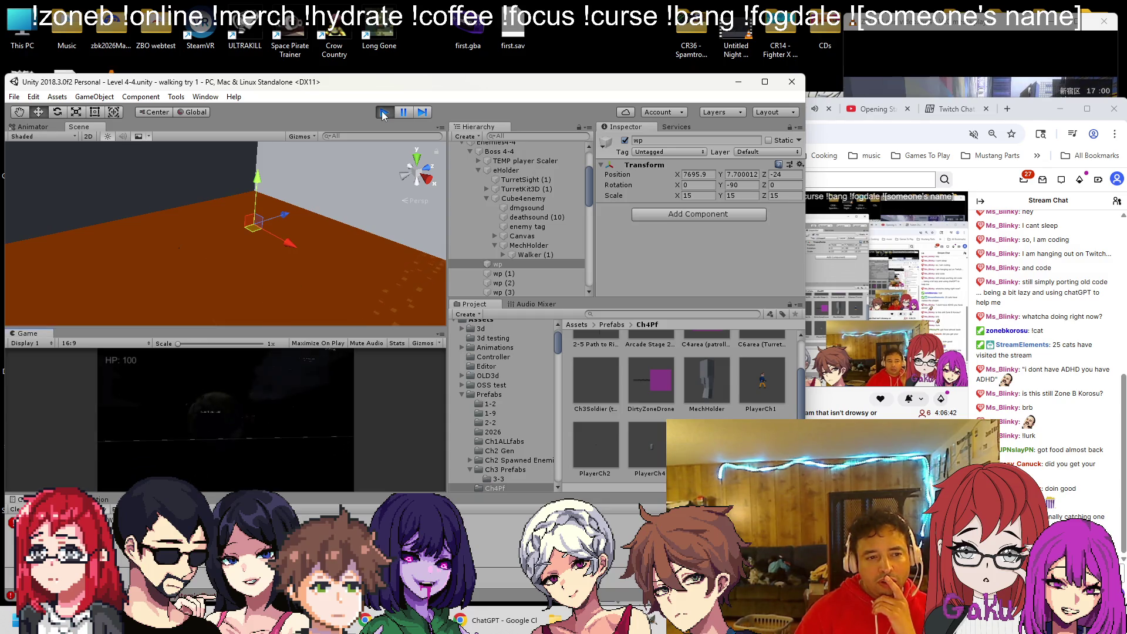
pyautogui.click(384, 113)
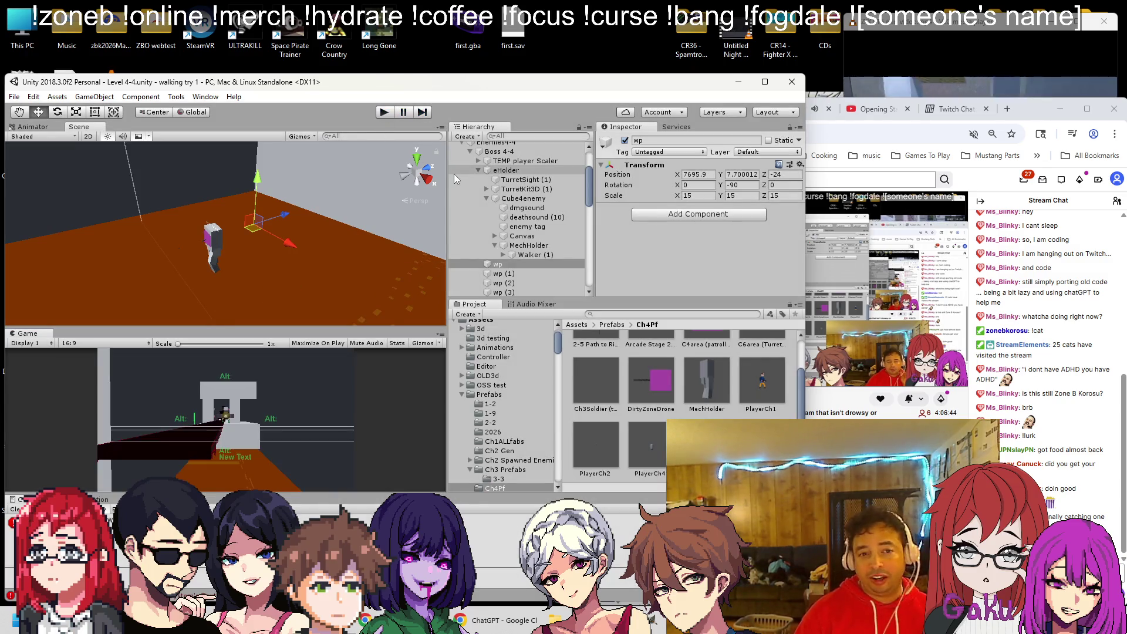
pyautogui.scroll(2, 487, 211)
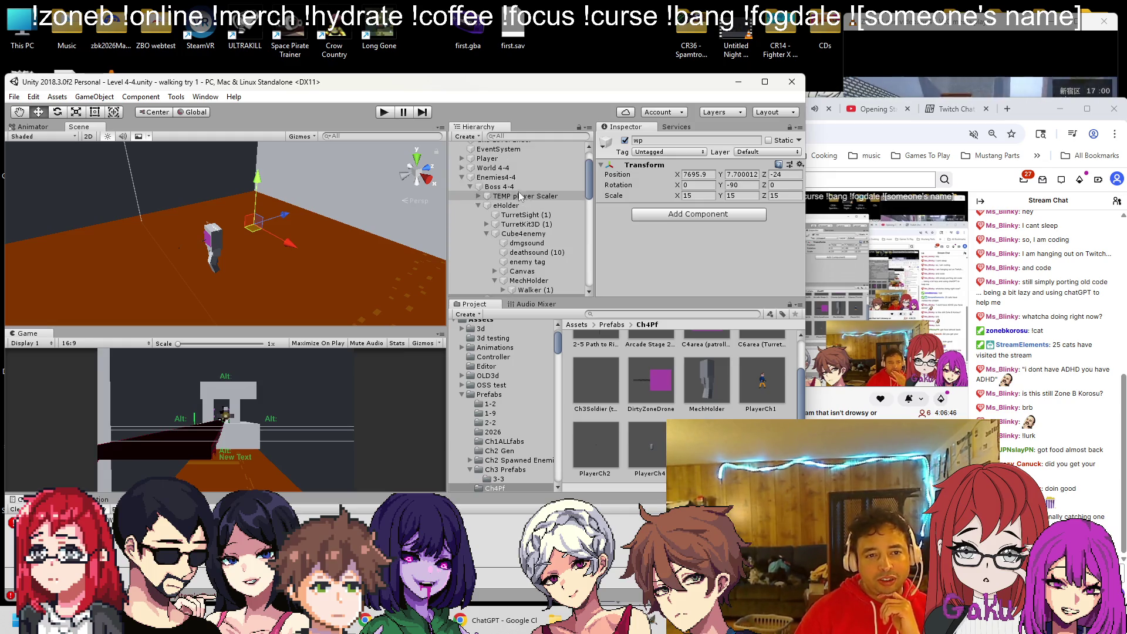
pyautogui.click(502, 187)
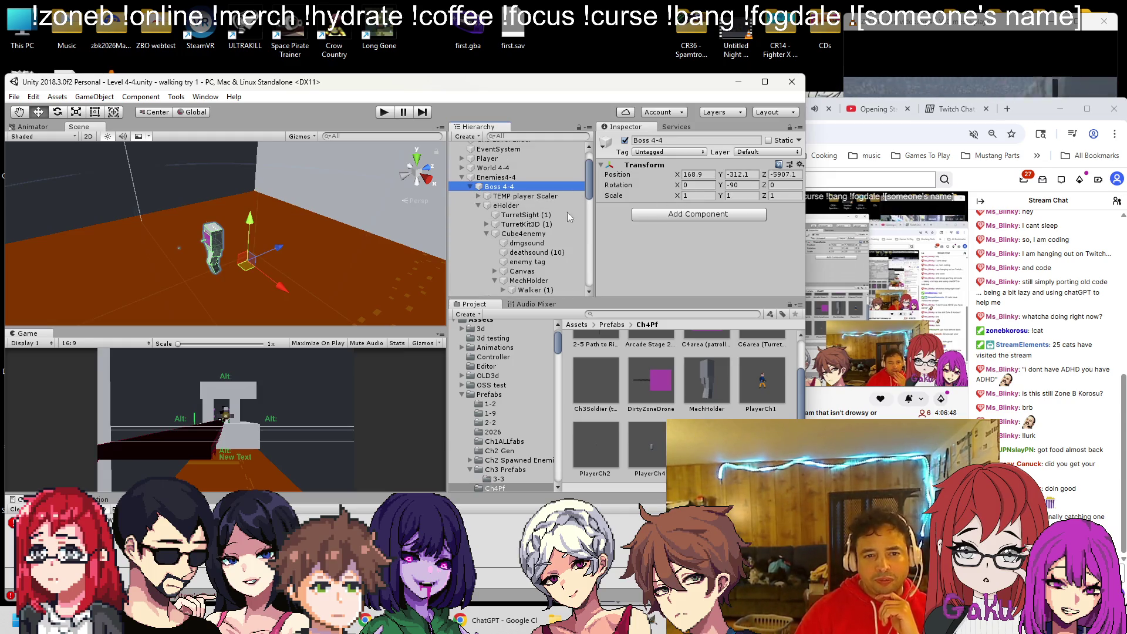
# Expand TEMP player Scaler and remove the Box Collider from sb1.
pyautogui.click(502, 197)
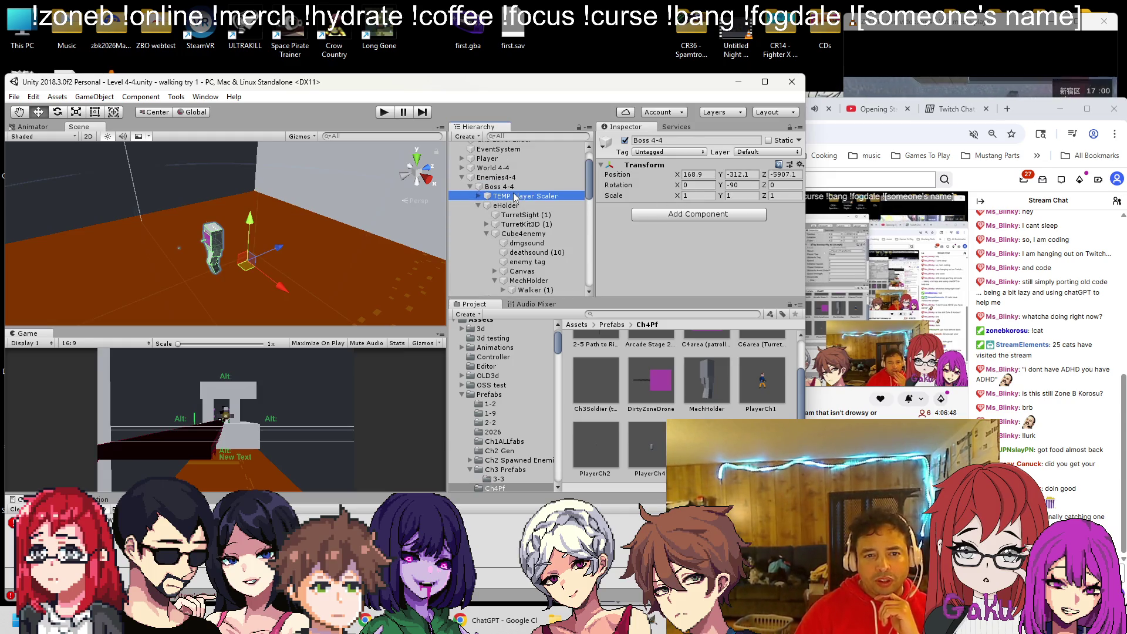
pyautogui.click(479, 196)
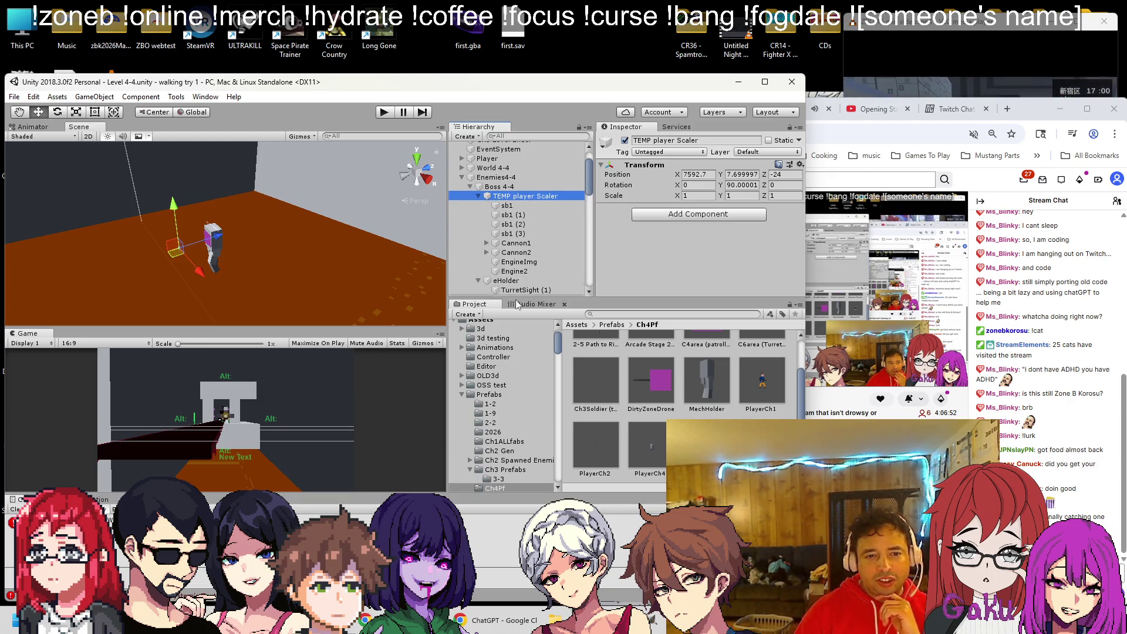
pyautogui.click(518, 206)
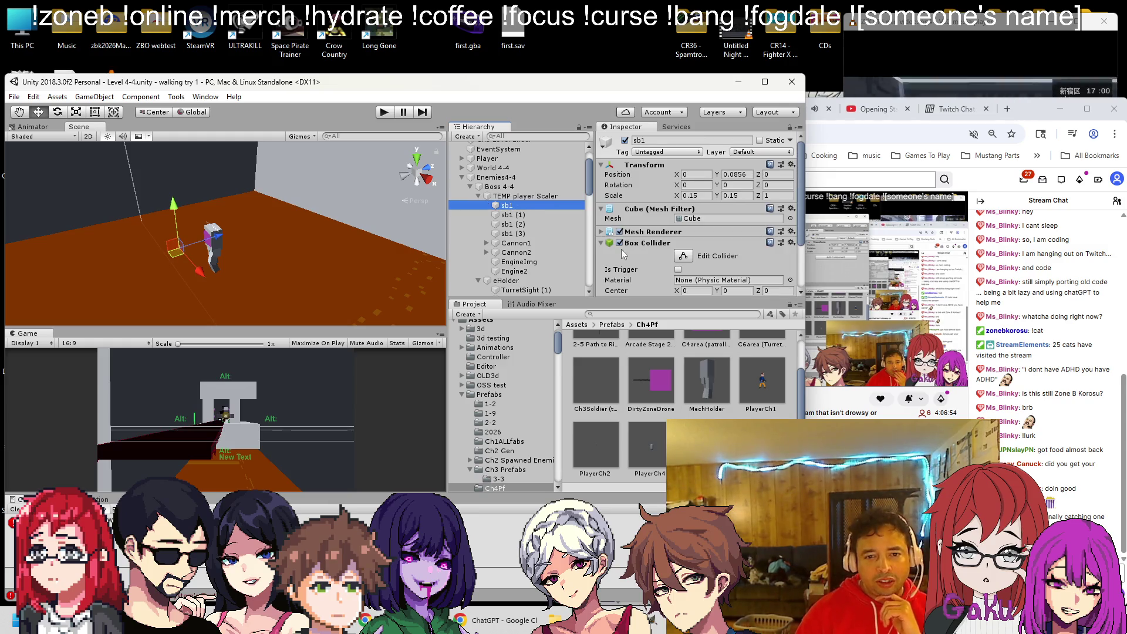
pyautogui.scroll(-3, 622, 248)
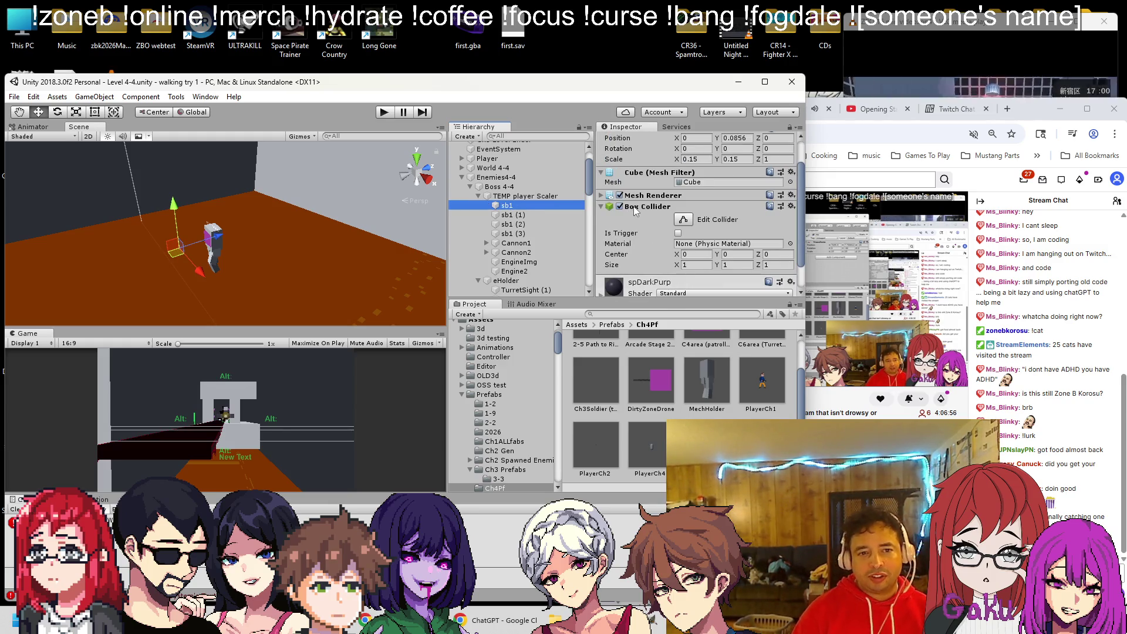
pyautogui.doubleClick(542, 206)
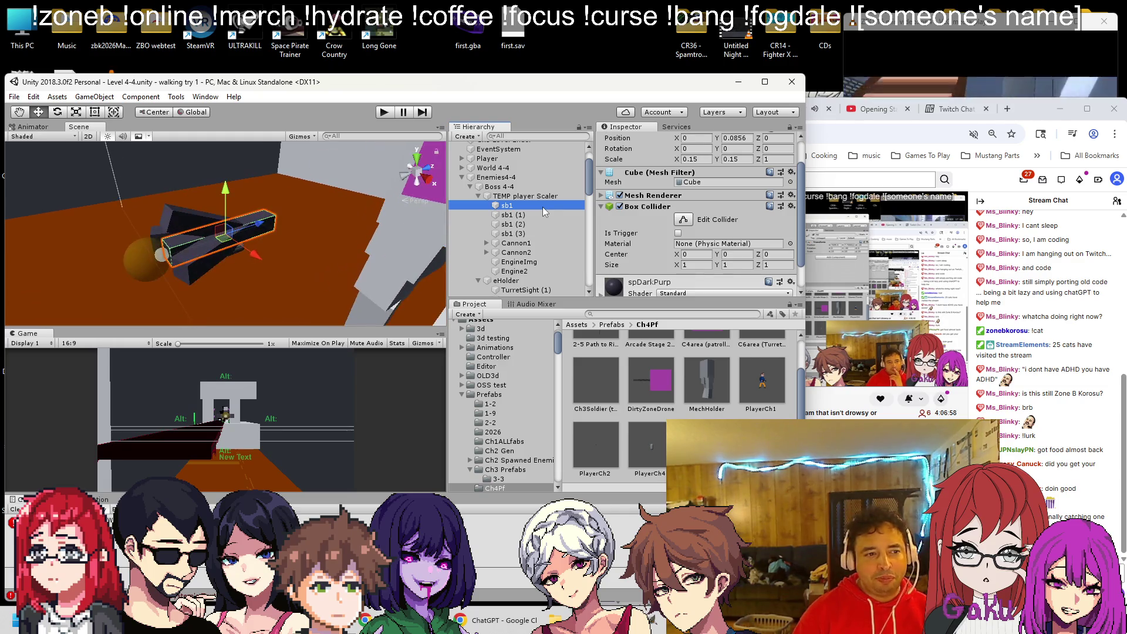
pyautogui.rightClick(658, 207)
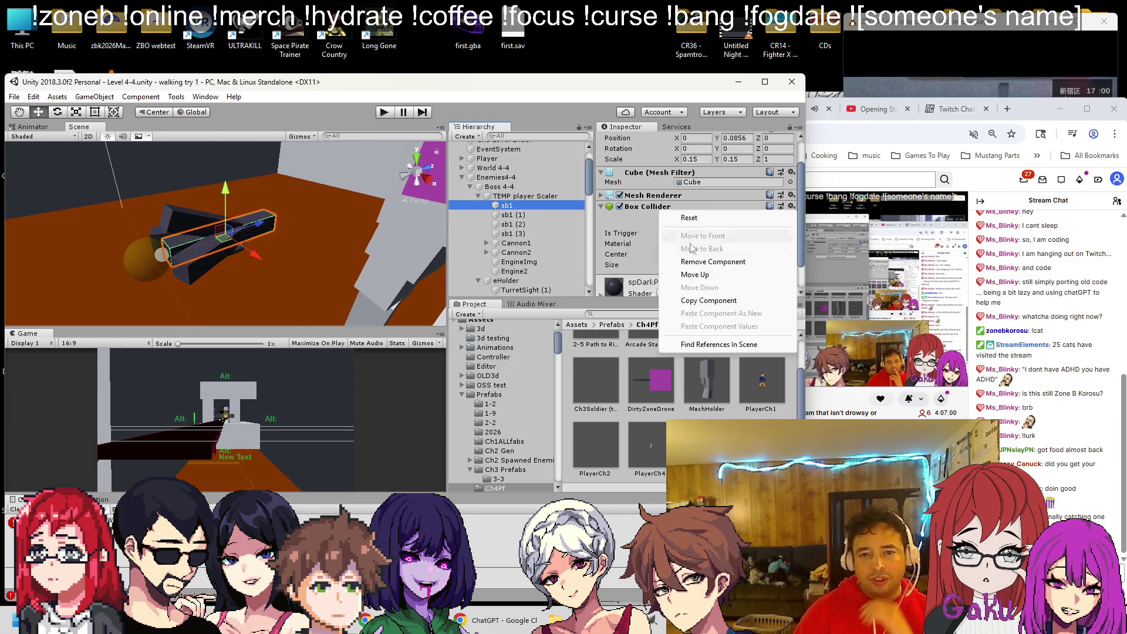
pyautogui.click(704, 259)
# Remove the Box Colliders from sb1 (1) and sb1 (2).
pyautogui.click(550, 215)
pyautogui.rightClick(656, 236)
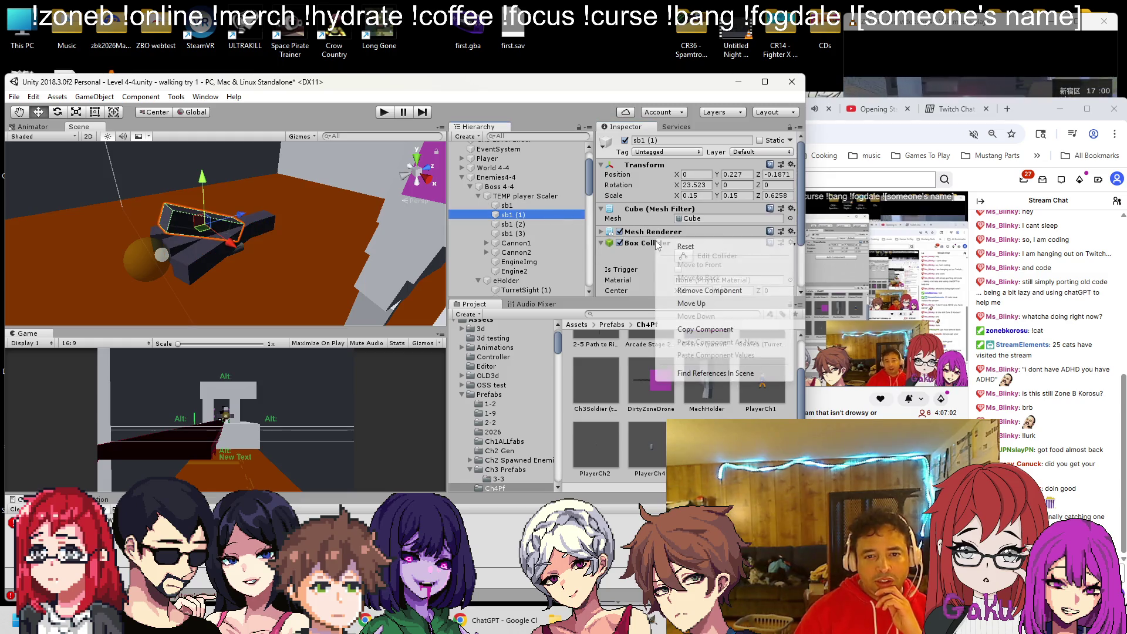
pyautogui.click(707, 290)
pyautogui.click(580, 227)
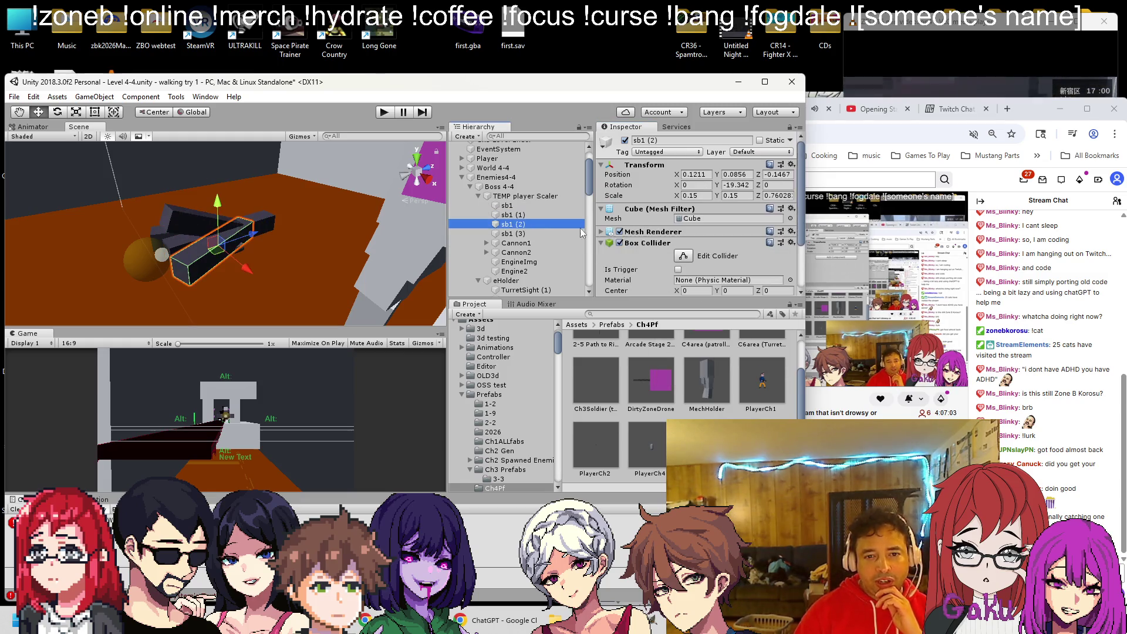
pyautogui.rightClick(633, 246)
pyautogui.click(704, 297)
# Drag TEMP player Scaler to a new place in the hierarchy and collapse its children.
pyautogui.click(520, 234)
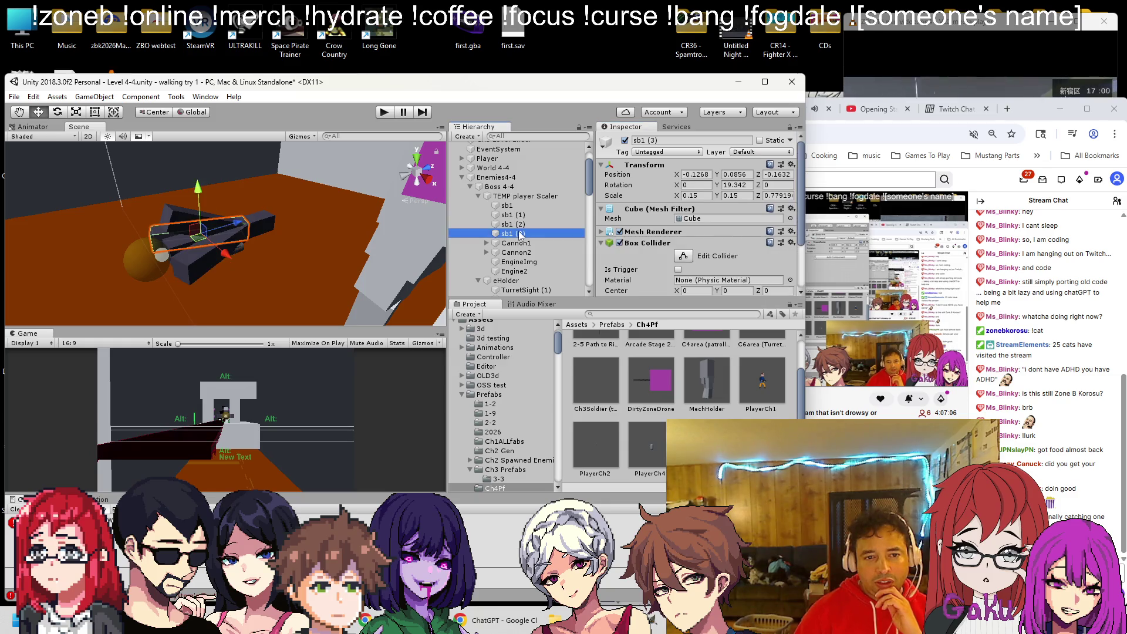
pyautogui.scroll(-3, 523, 216)
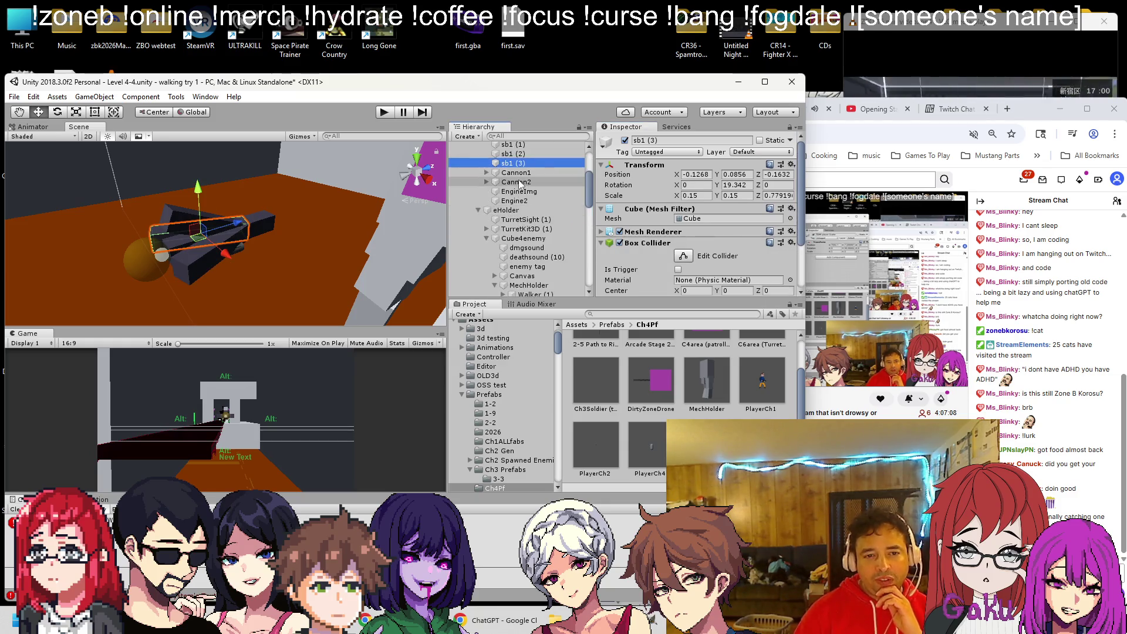
pyautogui.click(515, 235)
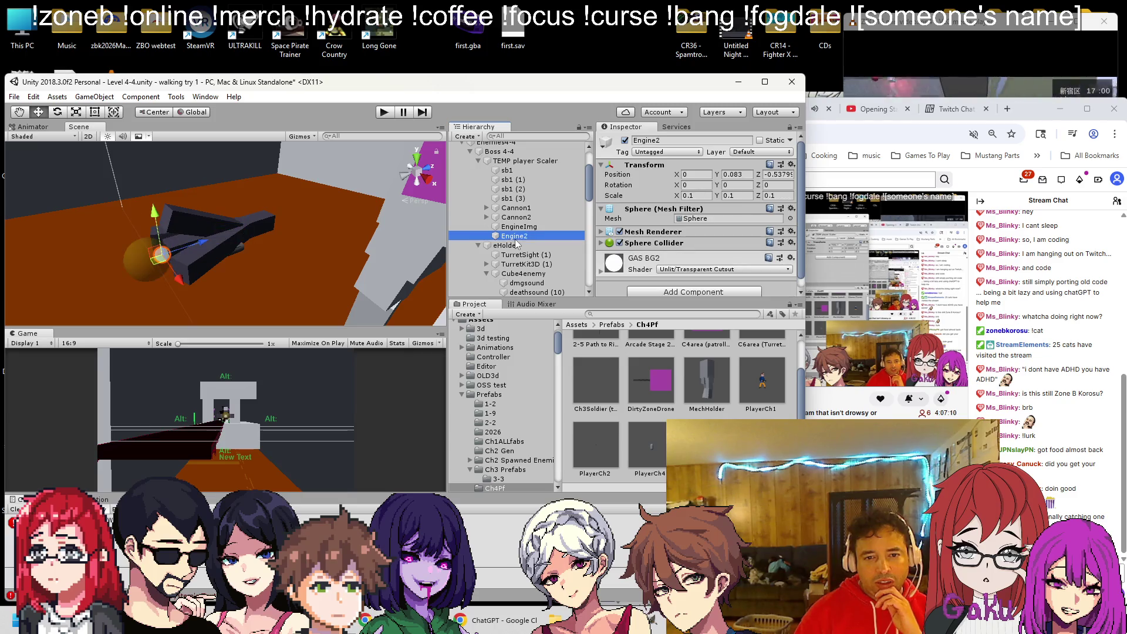
pyautogui.scroll(3, 485, 234)
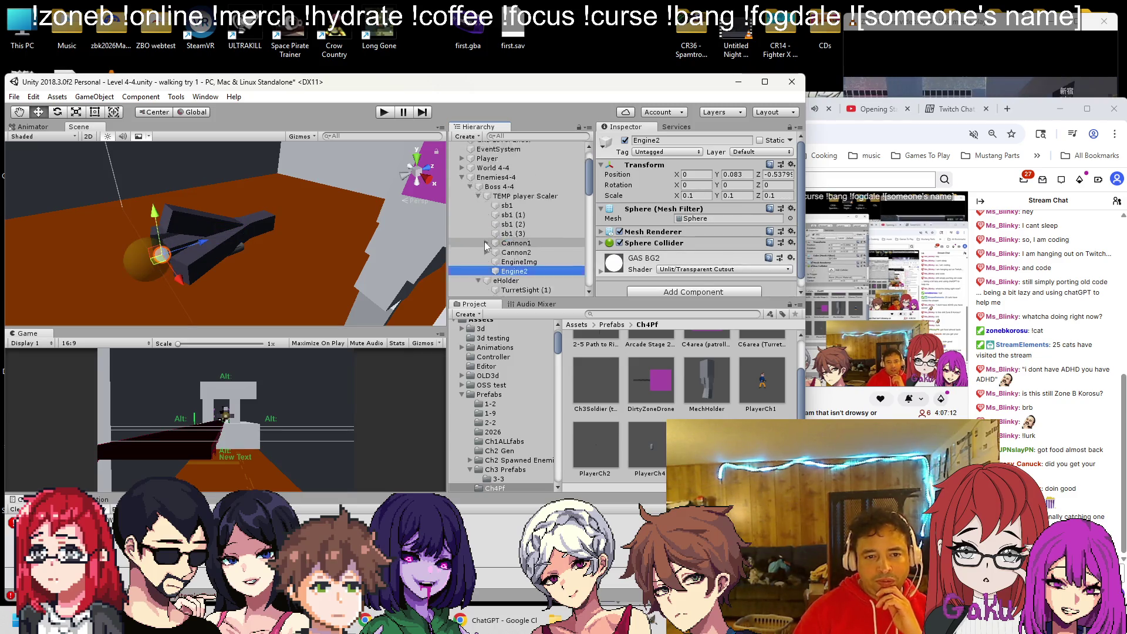
pyautogui.moveTo(508, 238); pyautogui.dragTo(478, 199)
pyautogui.click(461, 203)
# Start a play test of the boss at HP 100 and select Boss 4-4.
pyautogui.moveTo(288, 219)
pyautogui.mouseDown()
pyautogui.moveTo(332, 237)
pyautogui.moveTo(318, 209)
pyautogui.mouseUp()
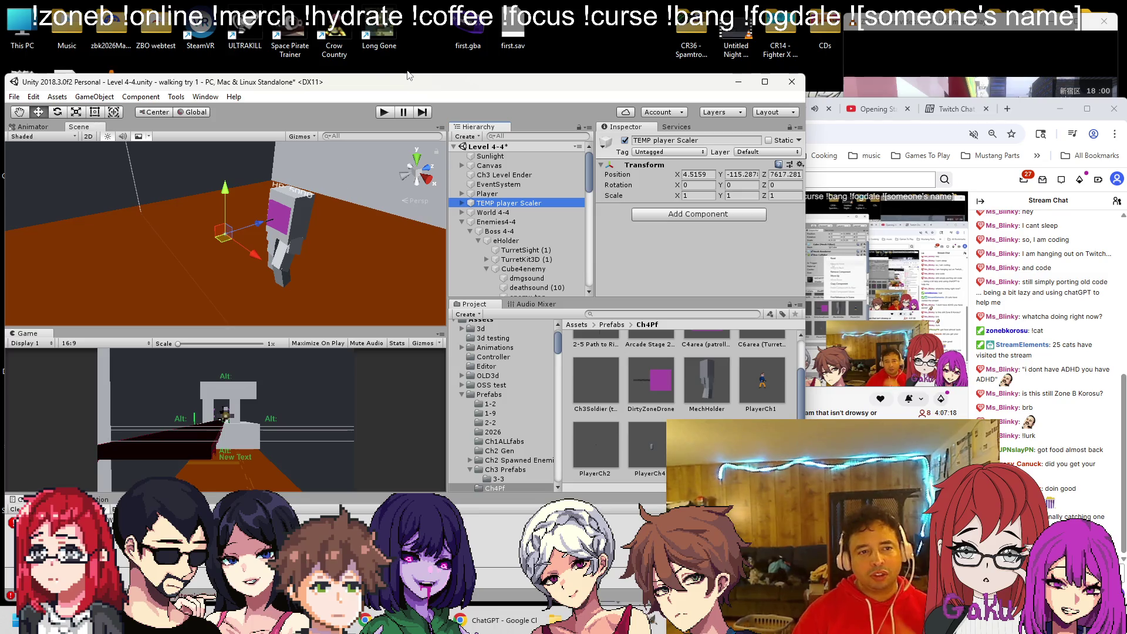
pyautogui.click(387, 113)
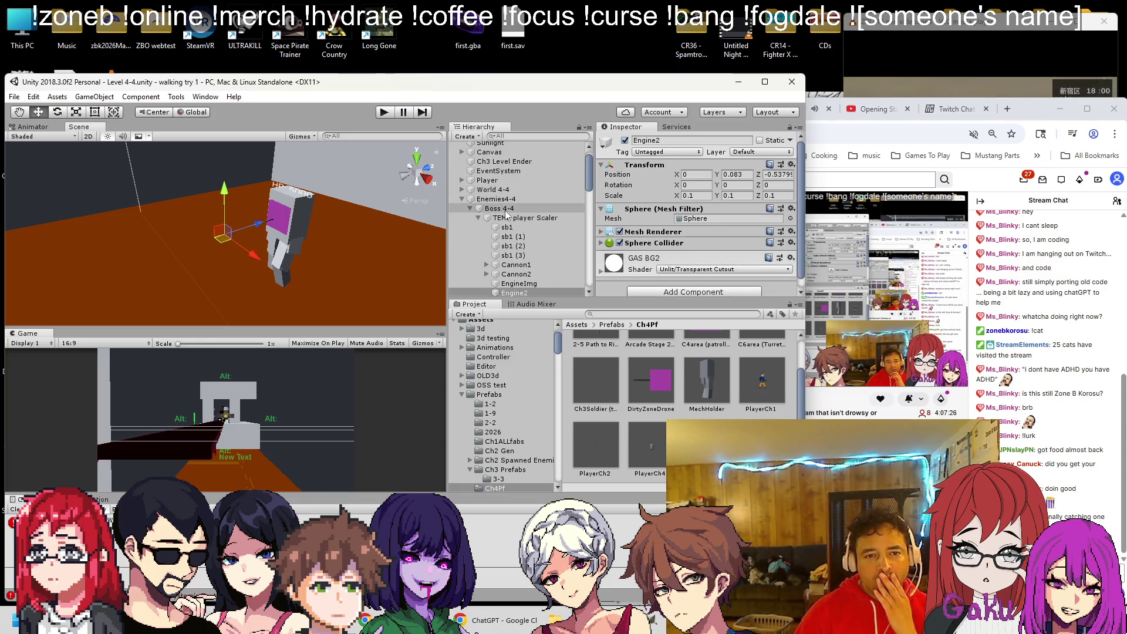
pyautogui.click(503, 210)
pyautogui.click(800, 165)
# Start a play test and paste stored Transform values onto Boss 4-4.
pyautogui.press('Escape')
pyautogui.click(381, 112)
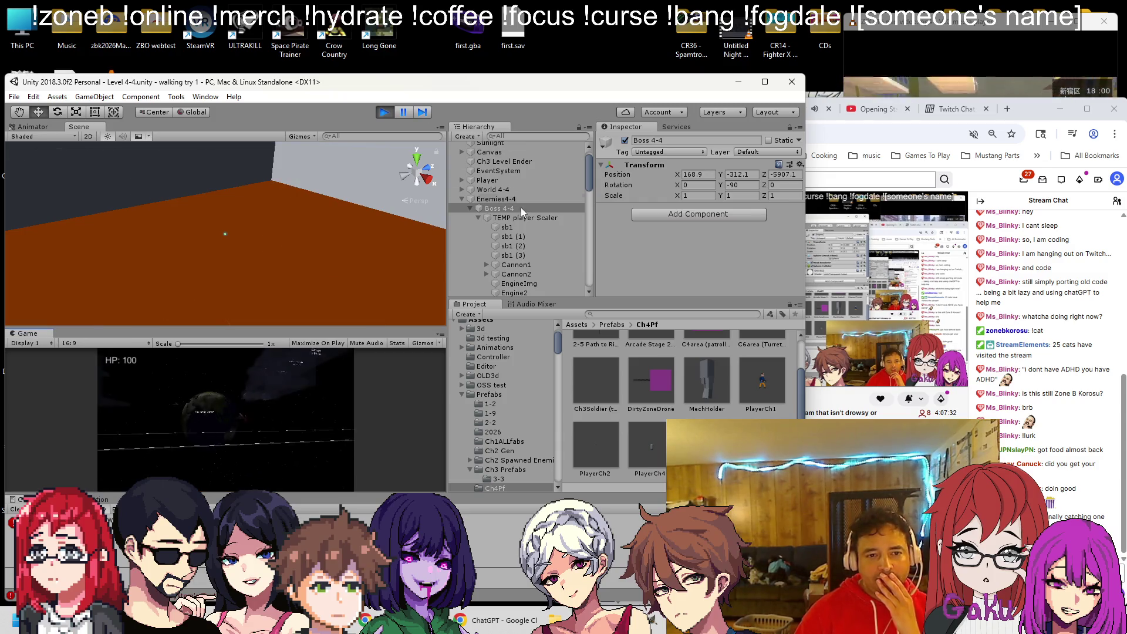
pyautogui.click(799, 165)
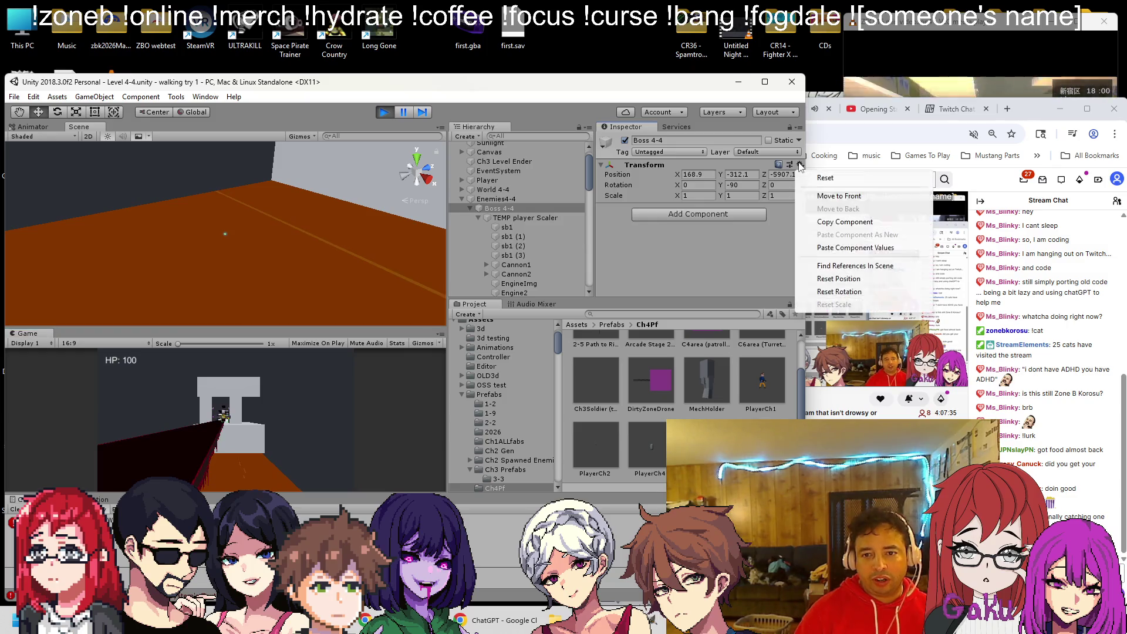
pyautogui.click(812, 247)
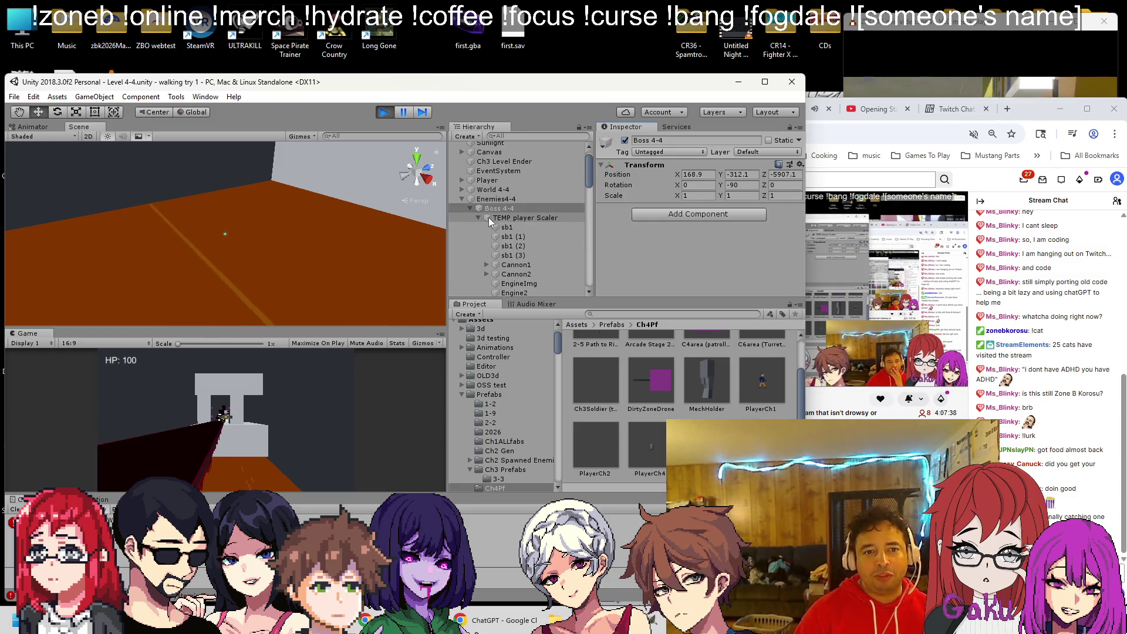
pyautogui.doubleClick(501, 208)
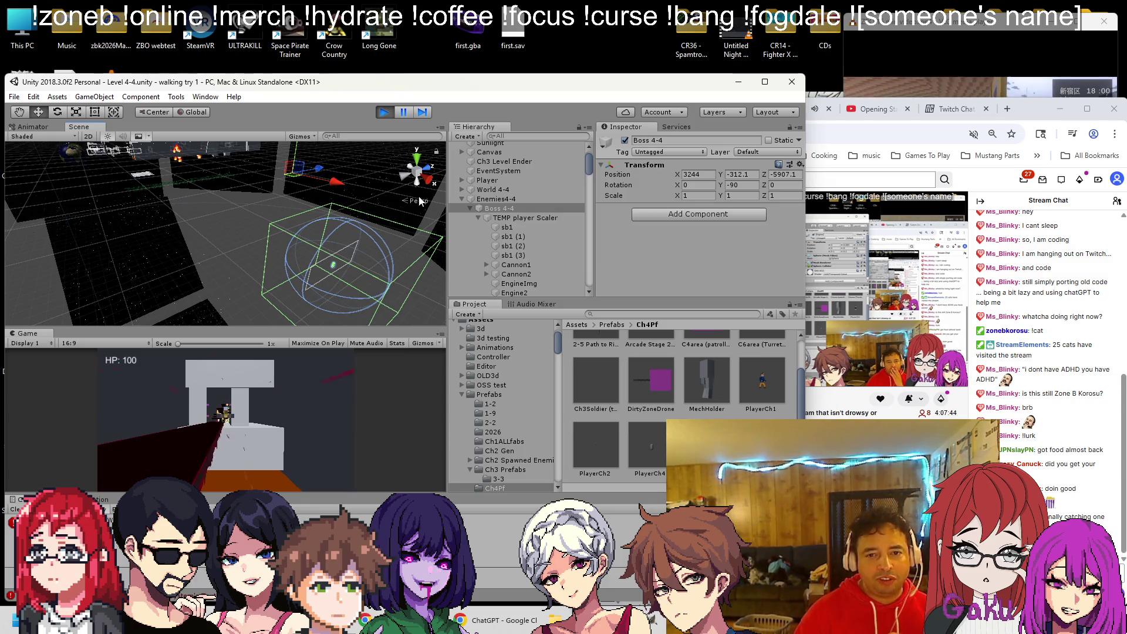
# Restore Boss 4-4 to position 168.9, -312.1, -5907.1 and end the play test.
pyautogui.click(798, 165)
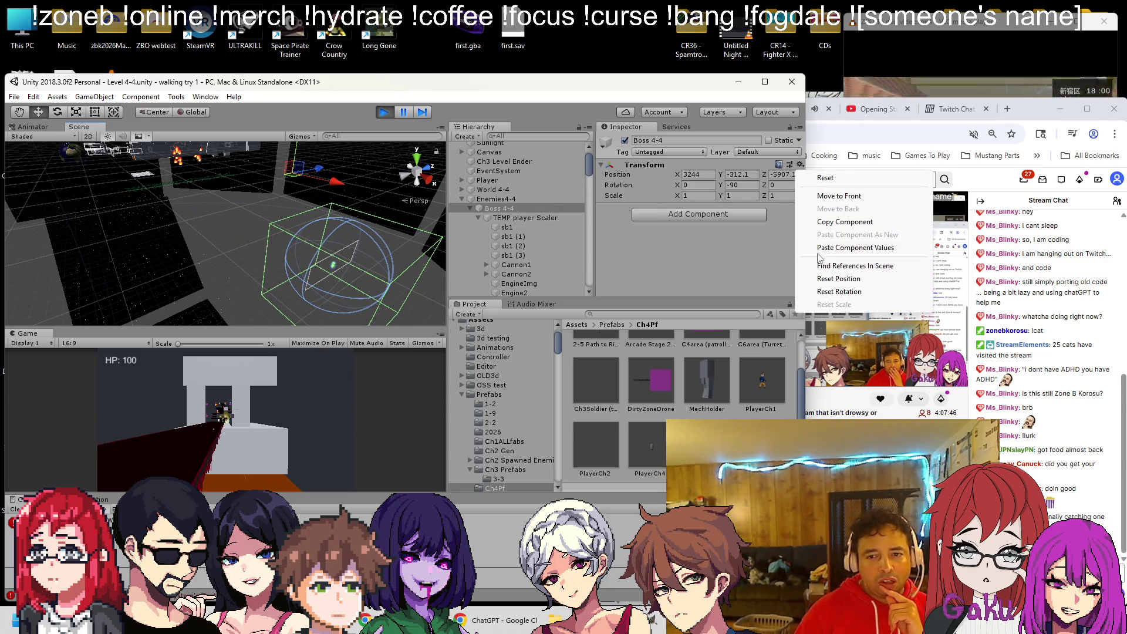
pyautogui.click(822, 247)
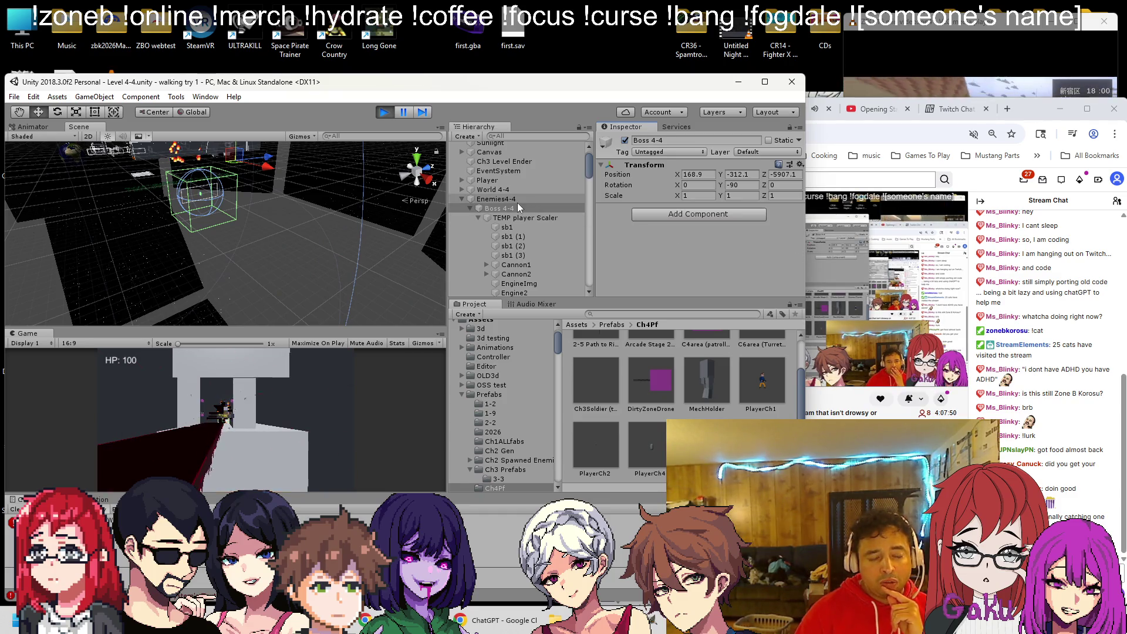
pyautogui.click(387, 114)
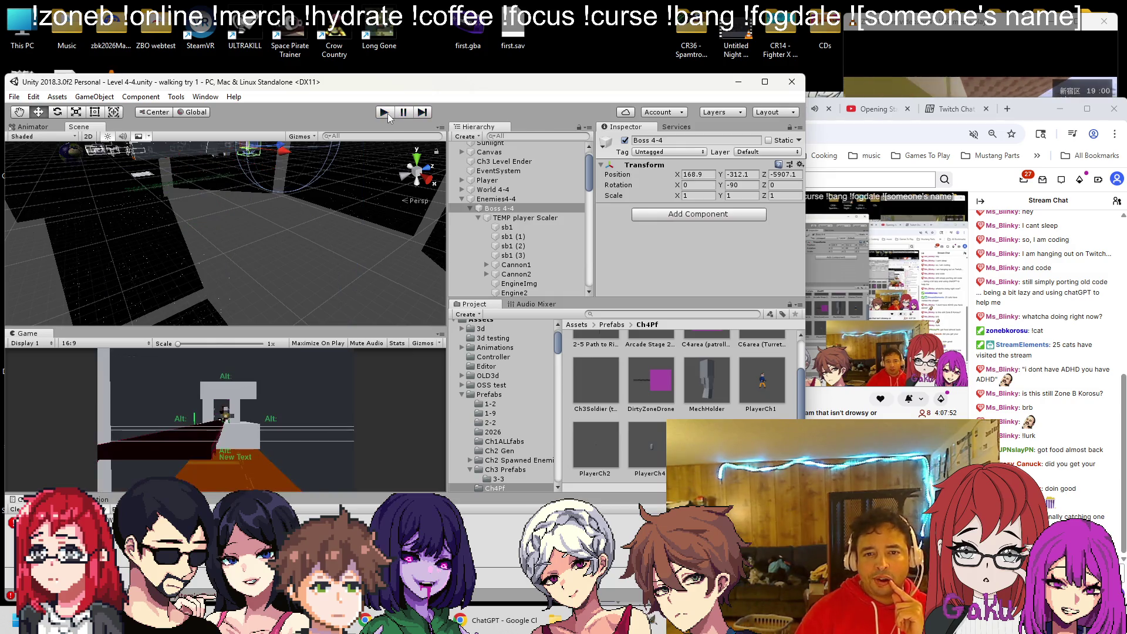
pyautogui.scroll(-5, 374, 178)
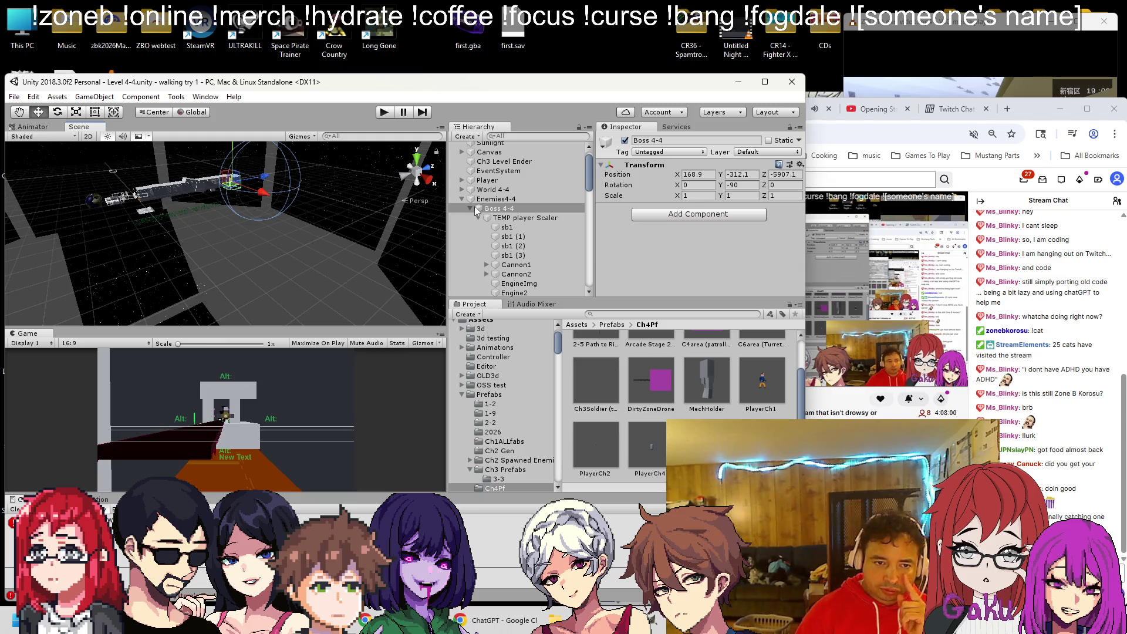
pyautogui.click(499, 218)
pyautogui.click(509, 209)
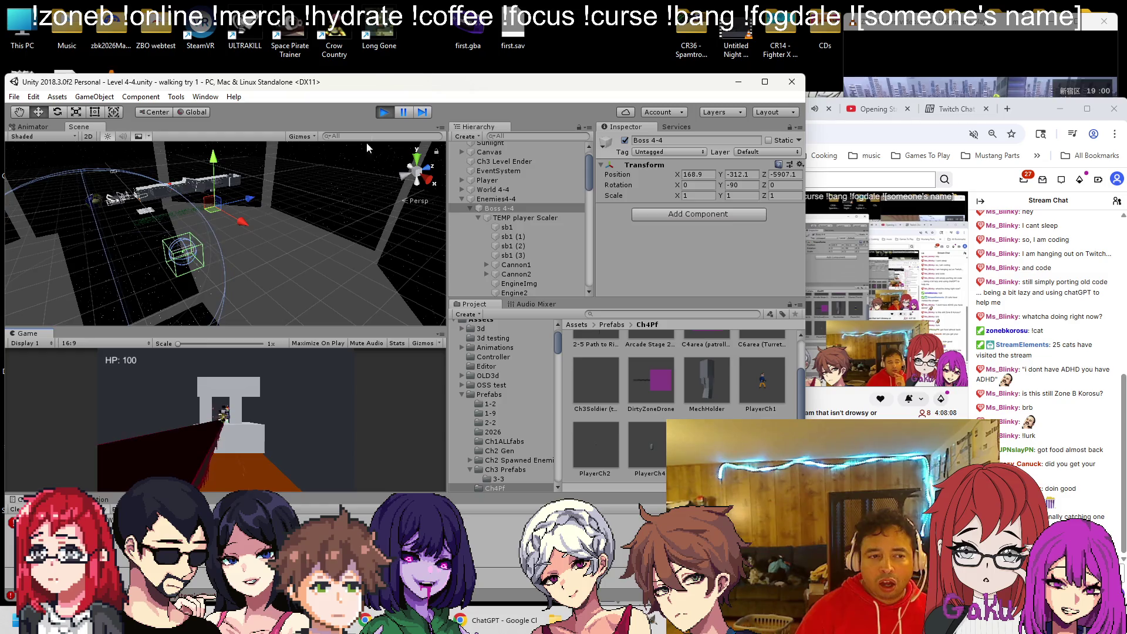
pyautogui.click(384, 113)
pyautogui.click(500, 218)
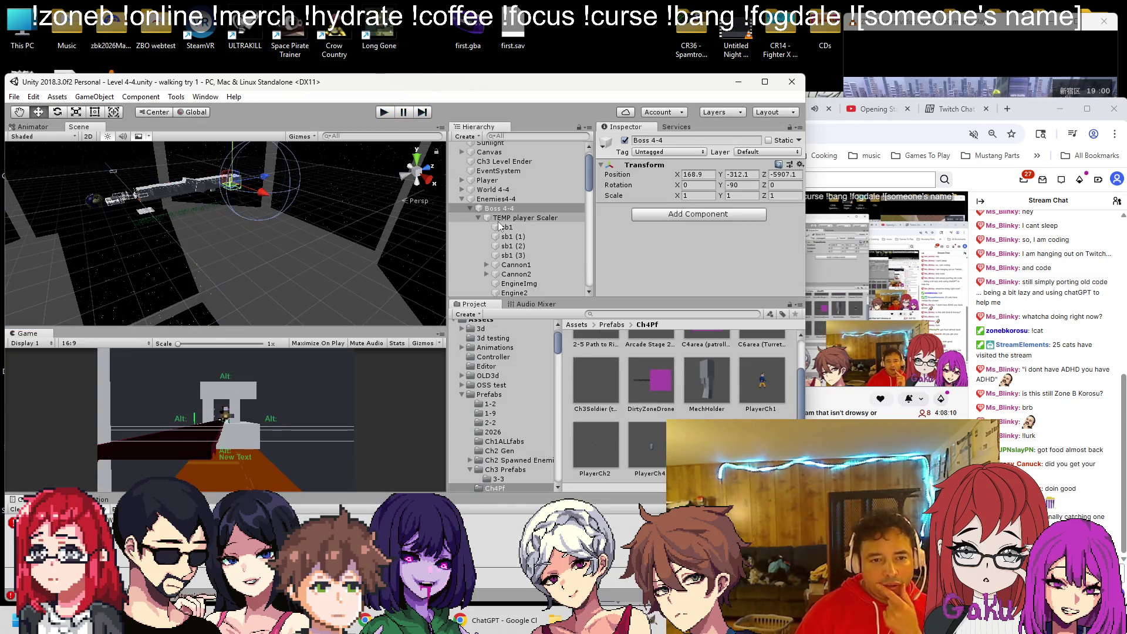
pyautogui.click(508, 227)
pyautogui.click(519, 220)
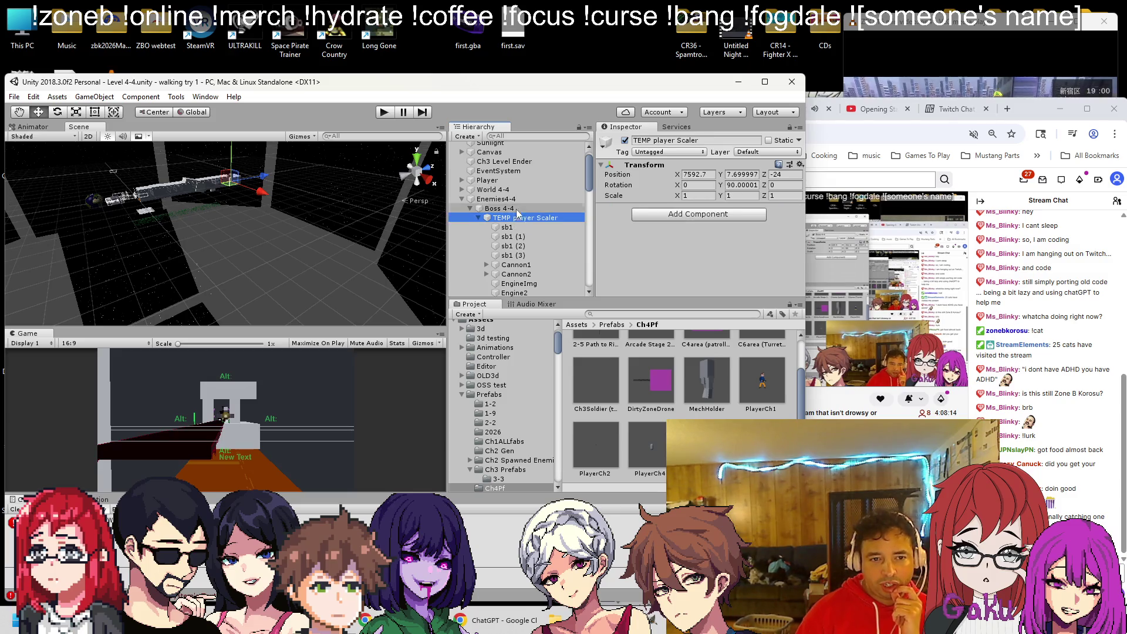
pyautogui.click(496, 199)
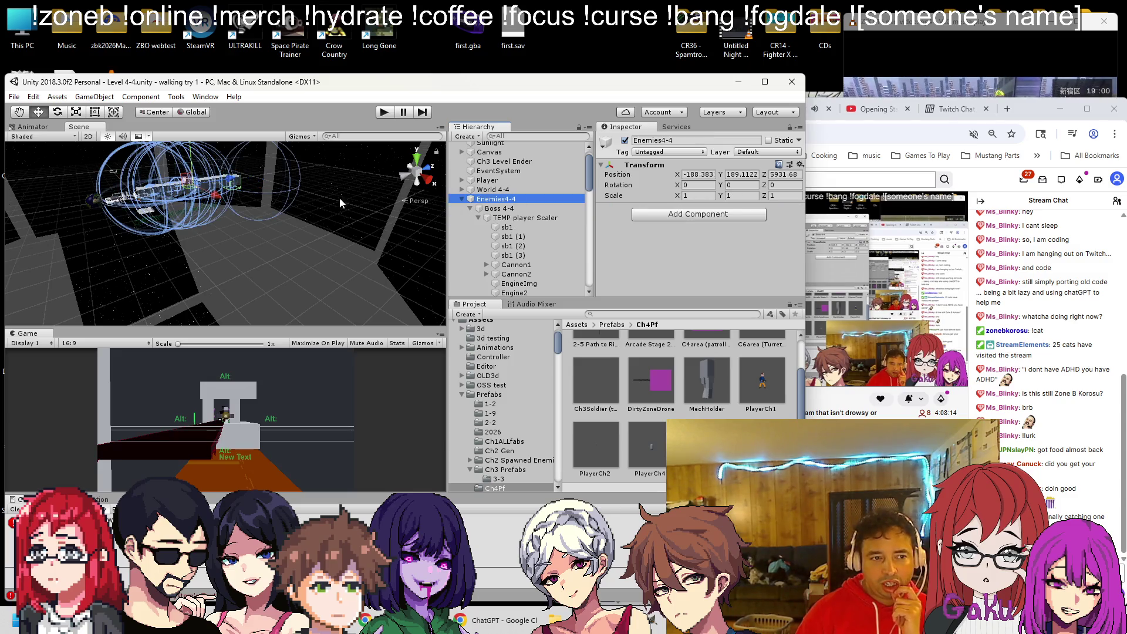
pyautogui.click(496, 209)
pyautogui.click(508, 220)
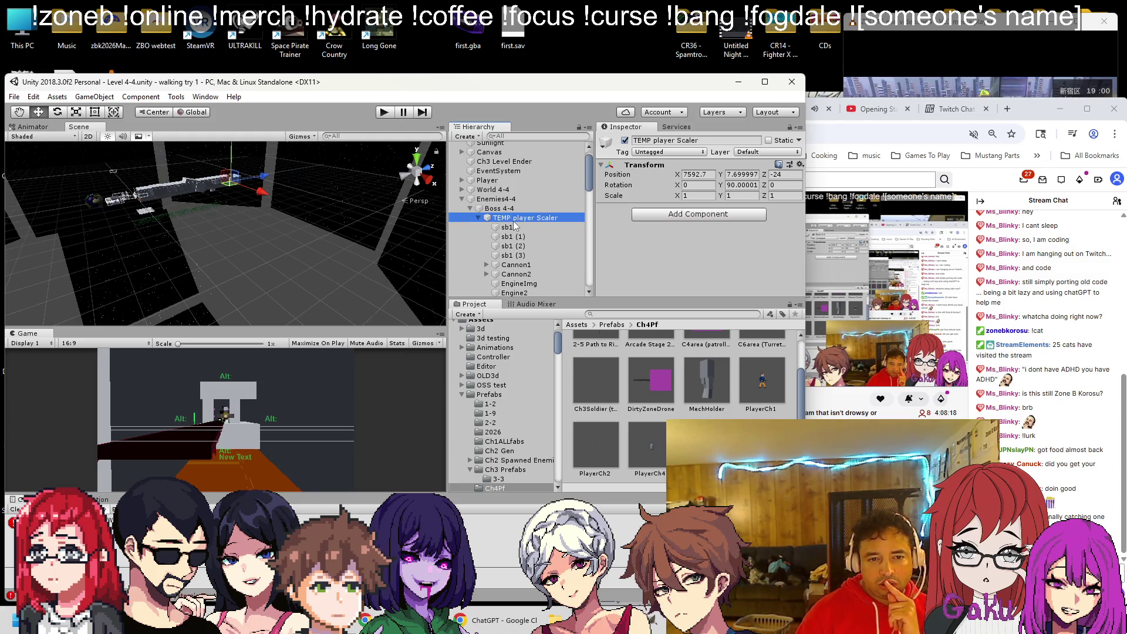
pyautogui.click(505, 209)
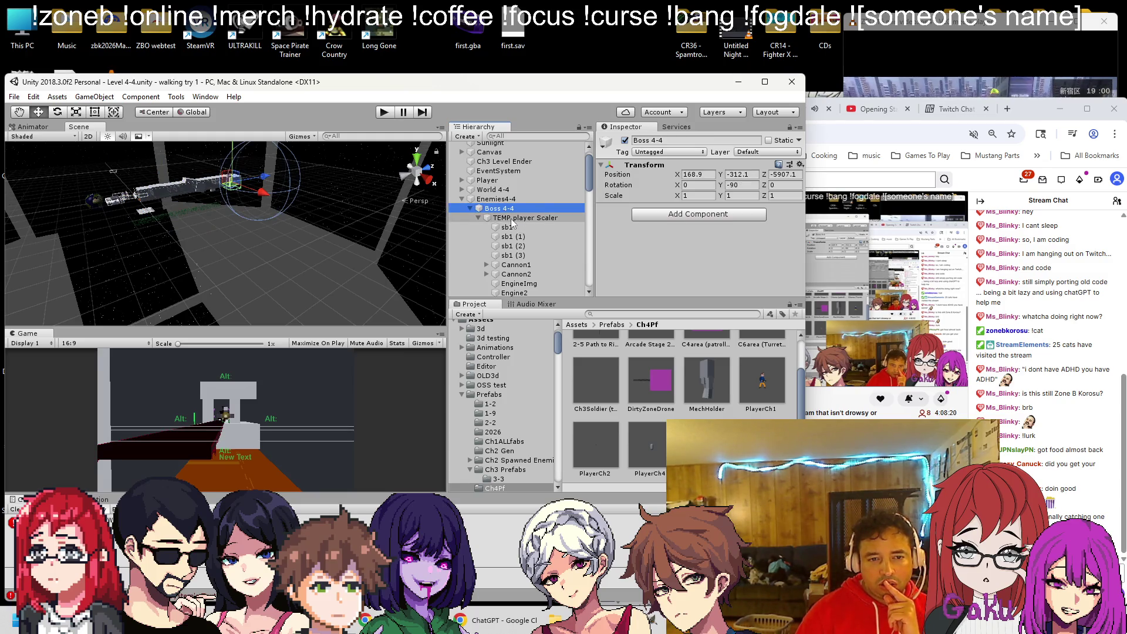
pyautogui.click(502, 227)
pyautogui.scroll(-5, 629, 224)
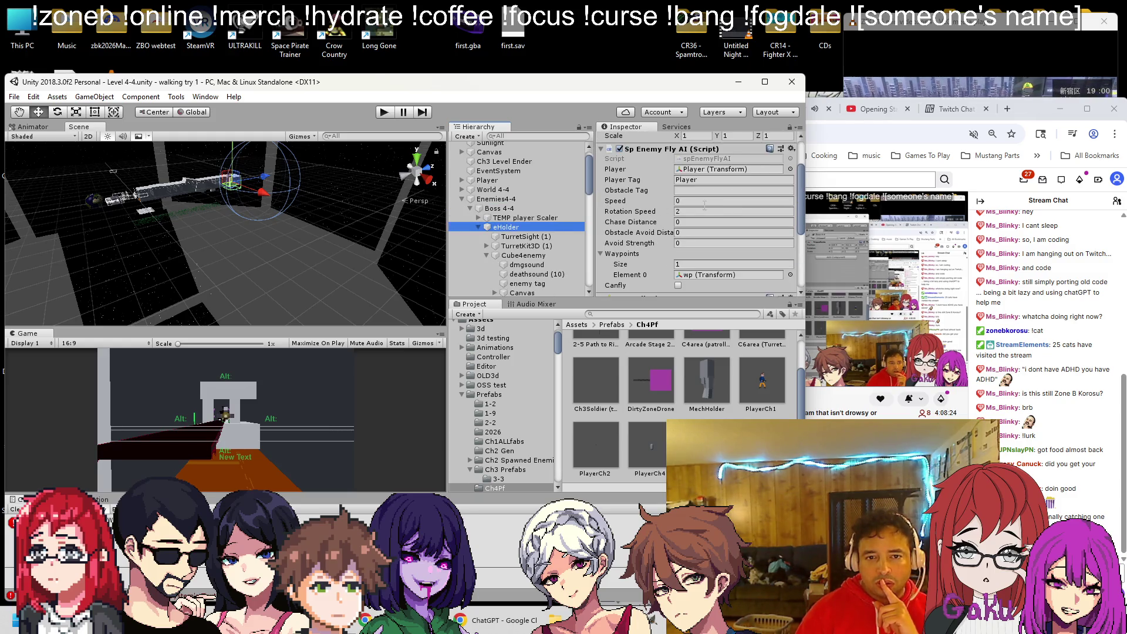
# Set eHolder's Rotation Speed to 0 and save the scene.
pyautogui.click(705, 210)
pyautogui.write('0')
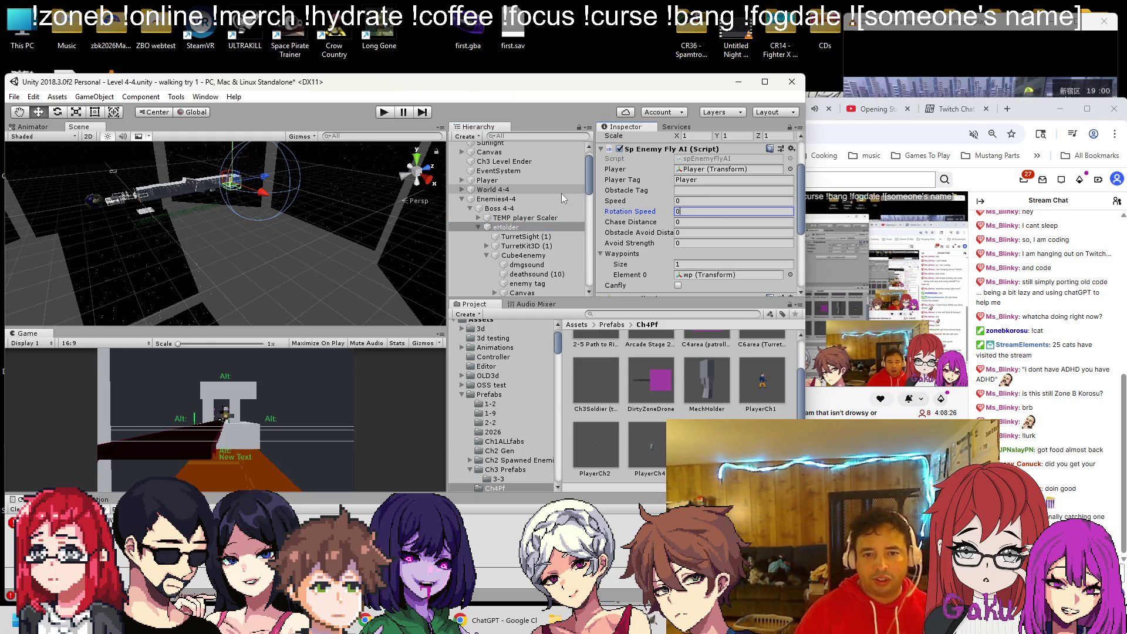
pyautogui.hotkey('ctrl', 's')
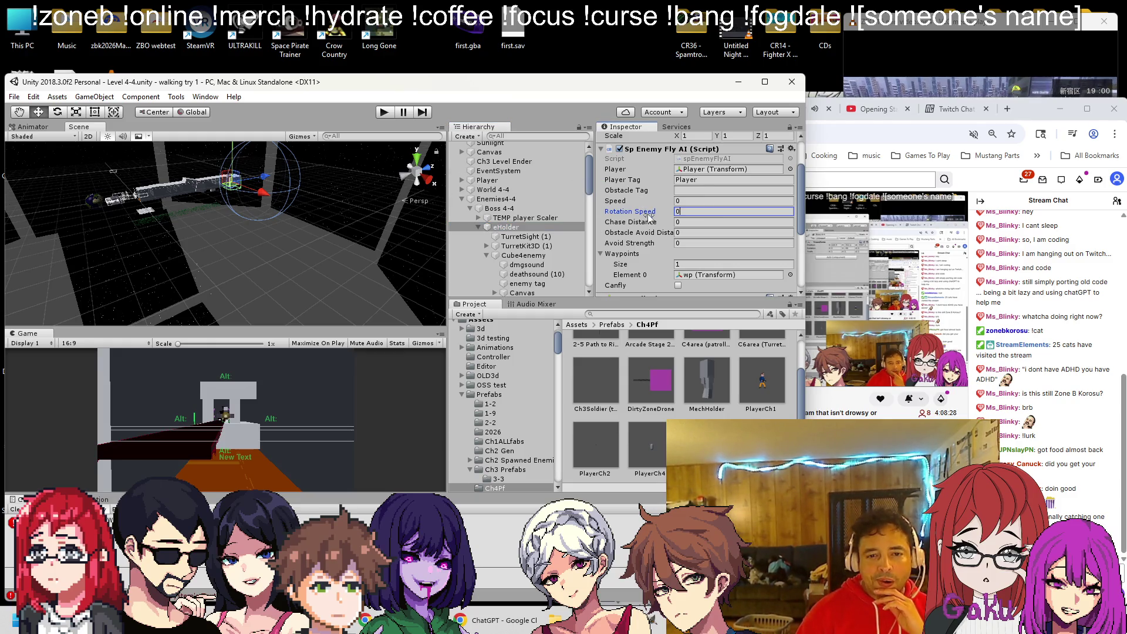
# Play-test the level around eHolder twice, then stop play mode.
pyautogui.click(383, 113)
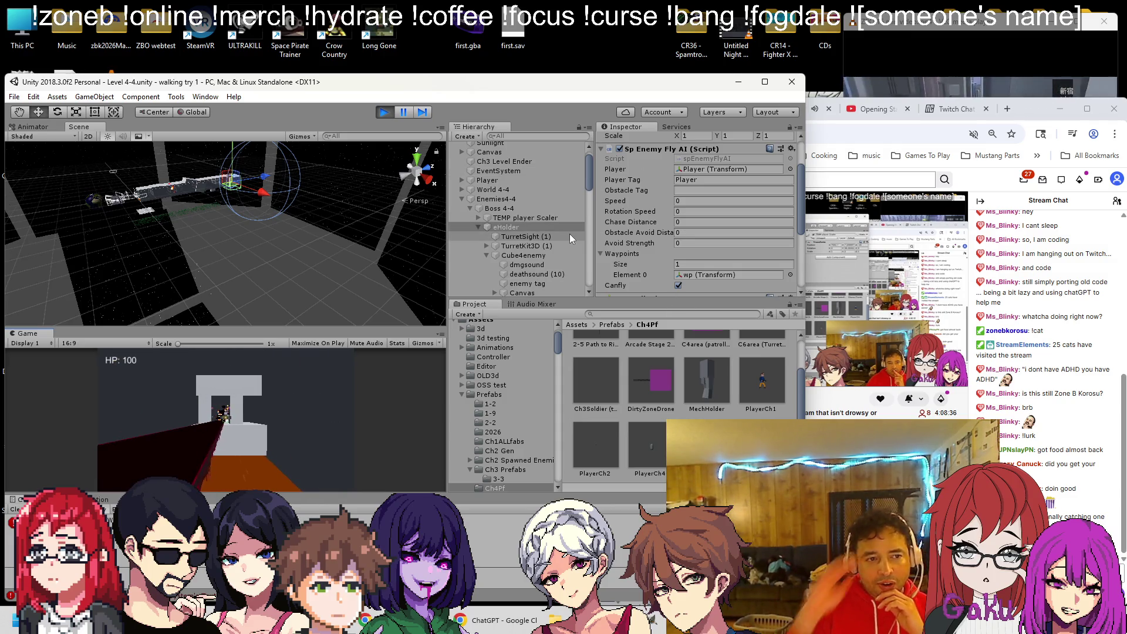
pyautogui.doubleClick(541, 227)
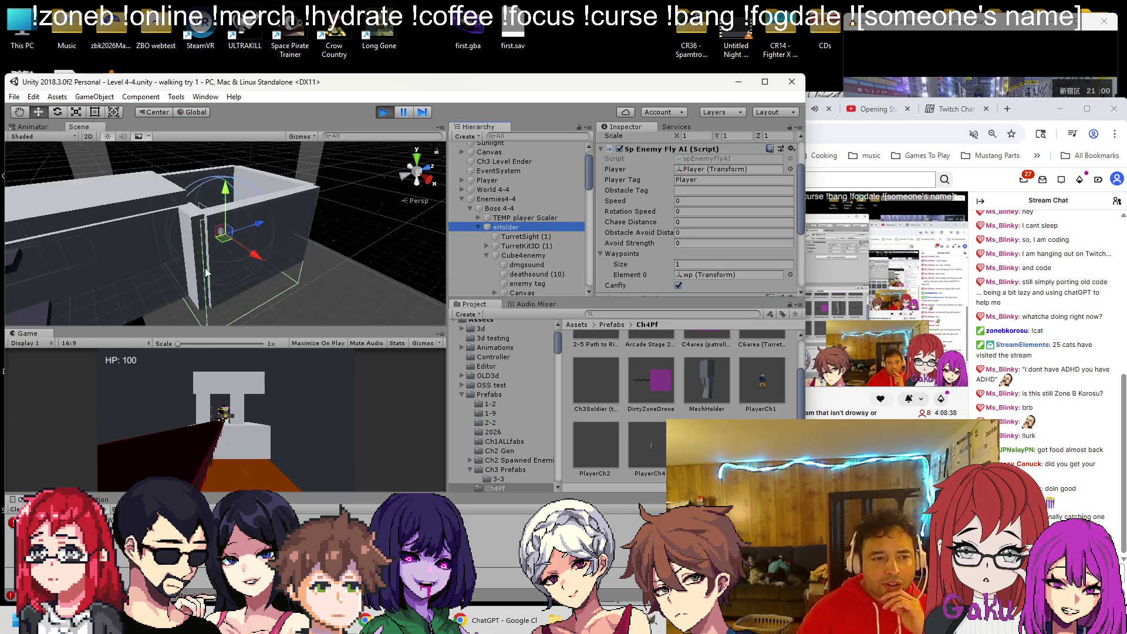
pyautogui.scroll(5, 205, 267)
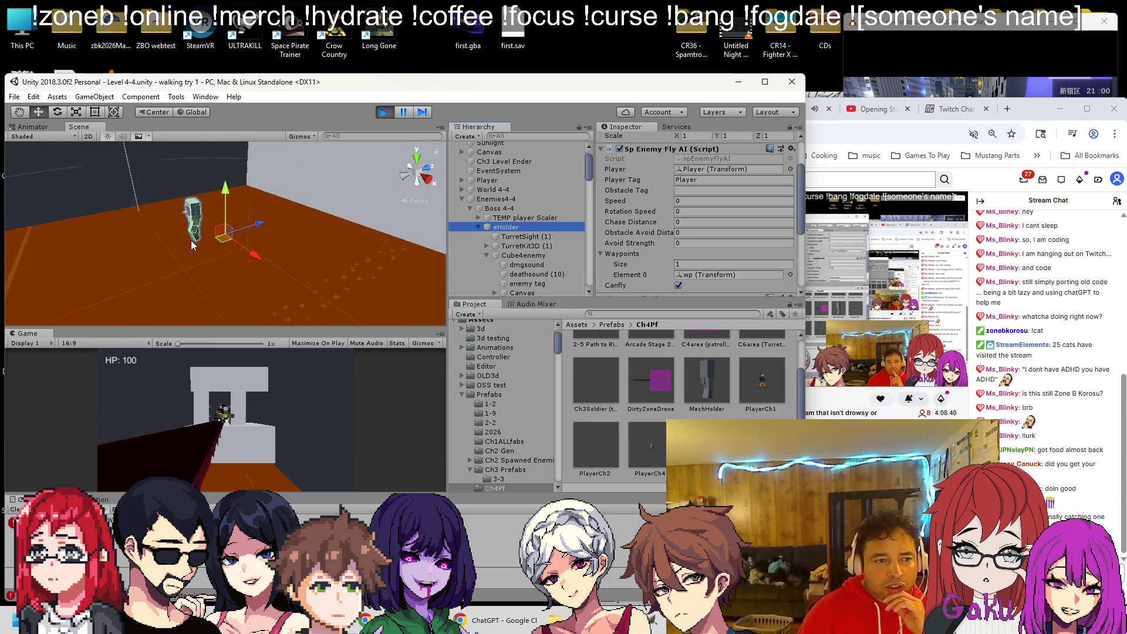
pyautogui.moveTo(192, 241); pyautogui.dragTo(353, 230)
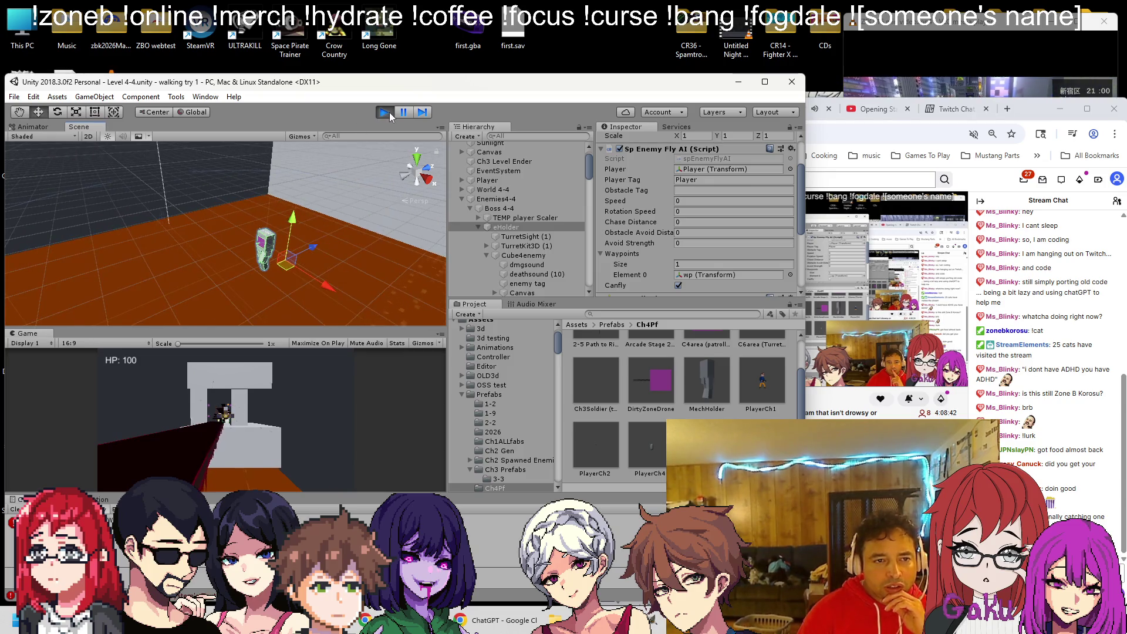
pyautogui.click(389, 111)
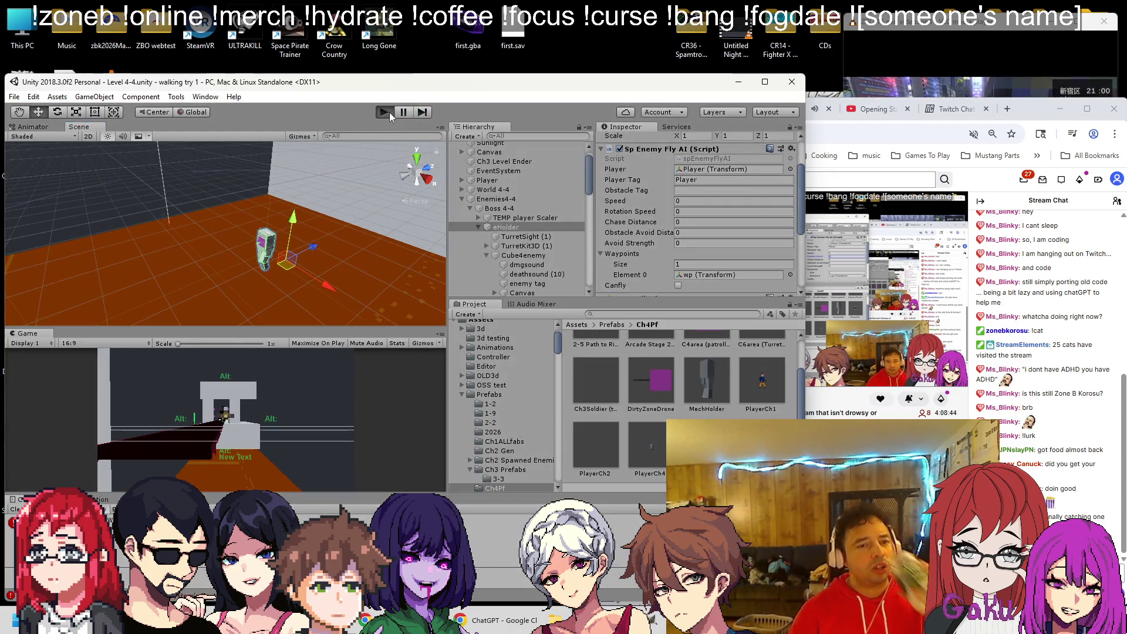
pyautogui.click(390, 113)
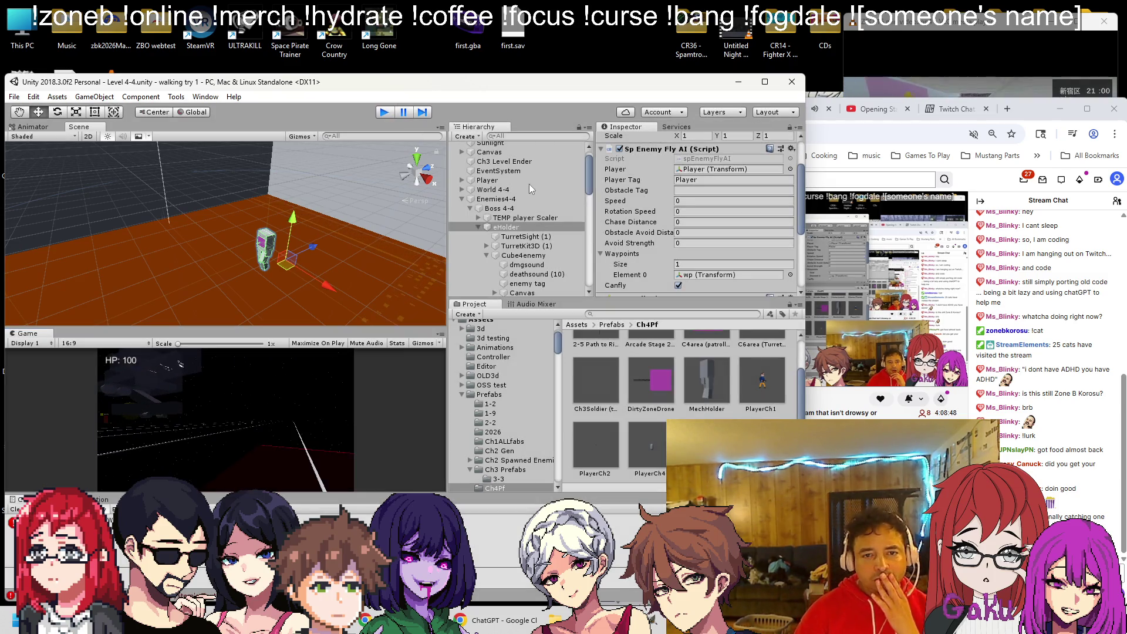
pyautogui.hotkey('ctrl', 'p')
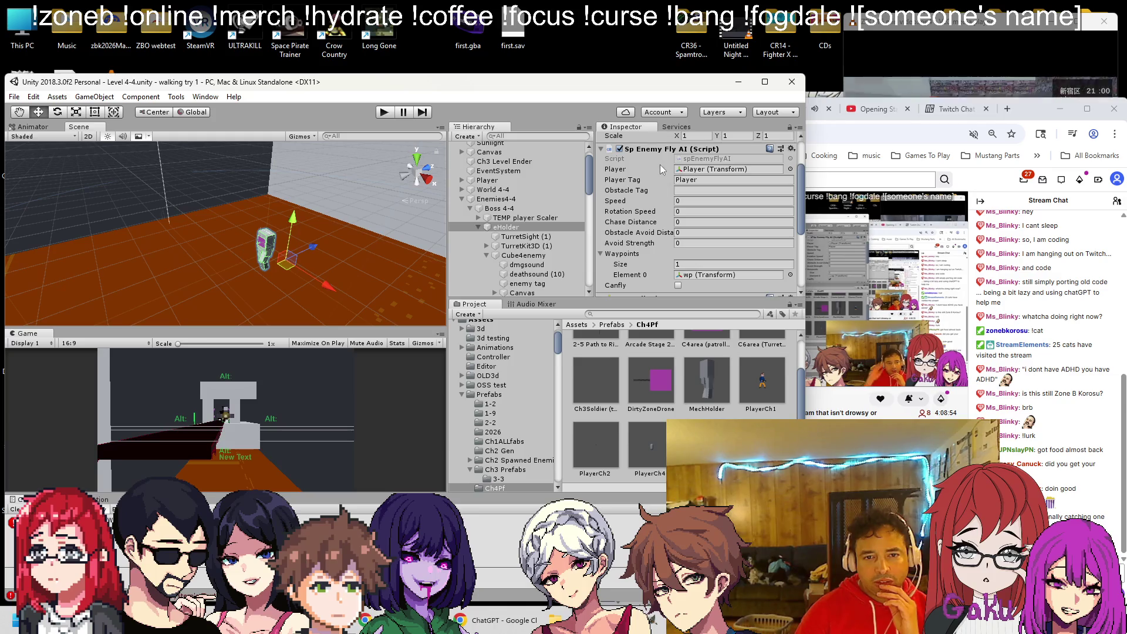
# Frame Boss 4-4 and orbit the scene view around the boss.
pyautogui.doubleClick(493, 208)
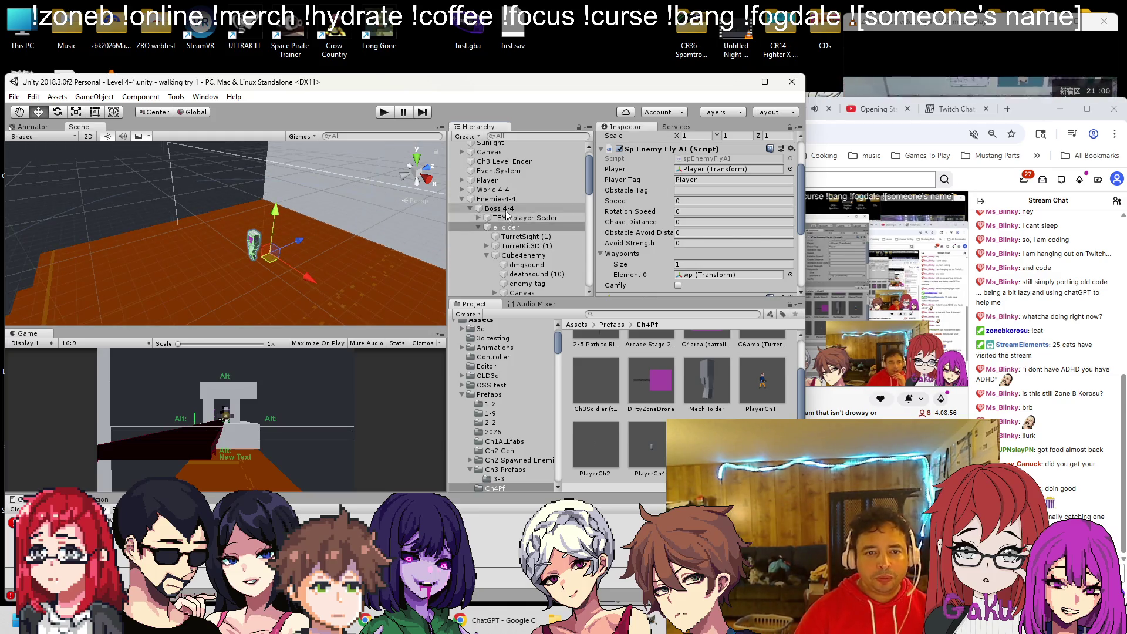
pyautogui.scroll(-3, 294, 232)
pyautogui.scroll(-3, 199, 229)
pyautogui.moveTo(283, 241); pyautogui.dragTo(374, 203)
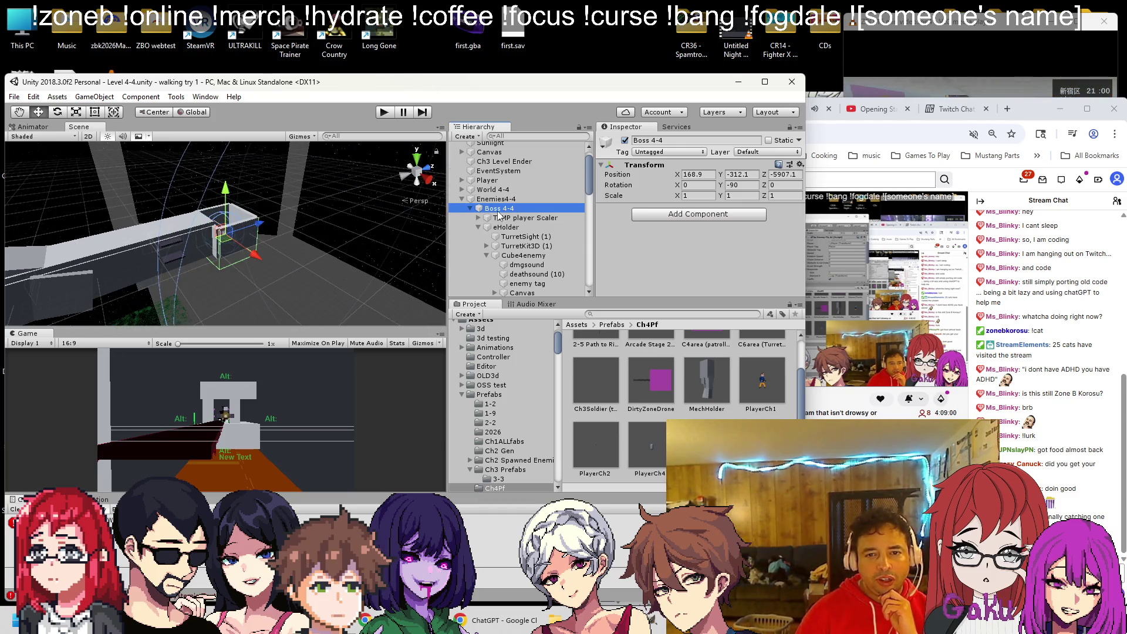
pyautogui.click(496, 199)
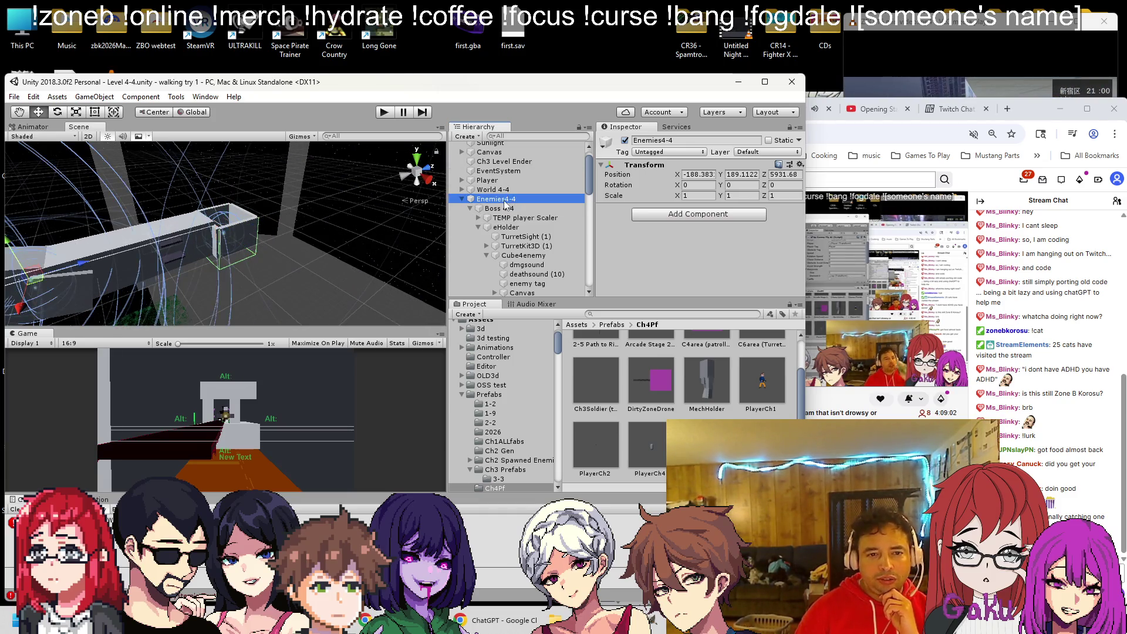
pyautogui.click(502, 211)
pyautogui.click(506, 218)
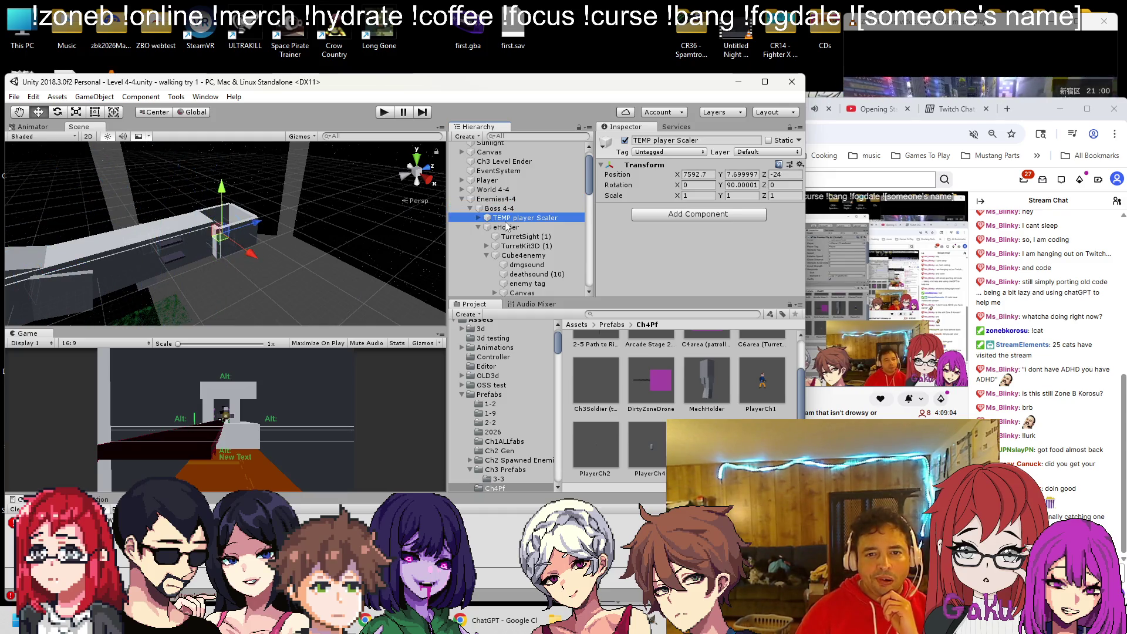
pyautogui.click(507, 227)
pyautogui.click(503, 208)
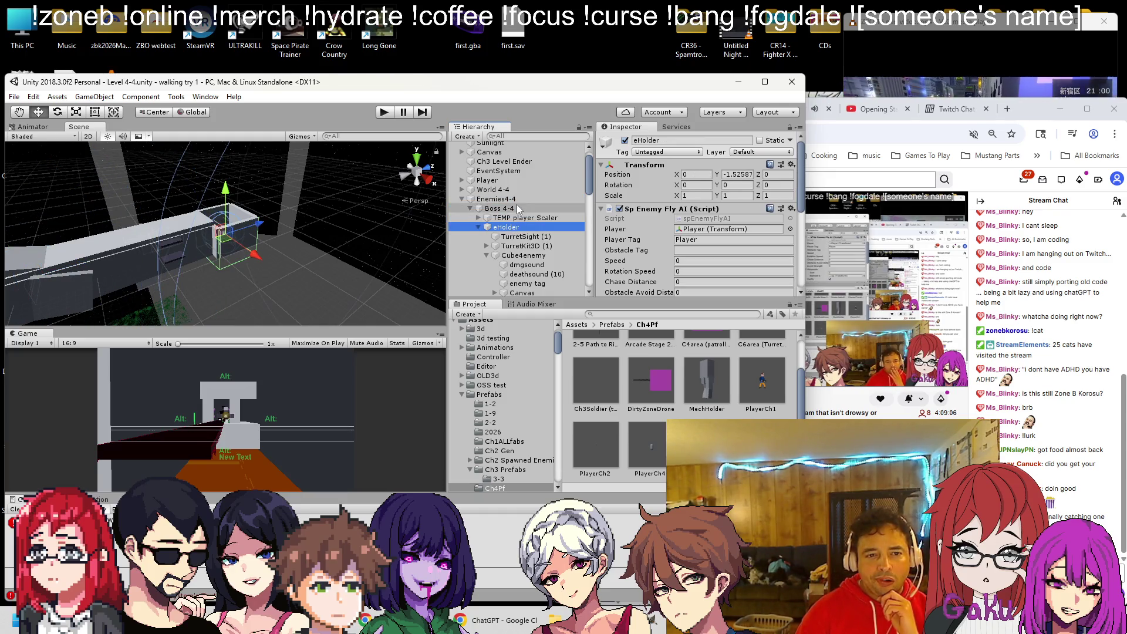
pyautogui.click(518, 218)
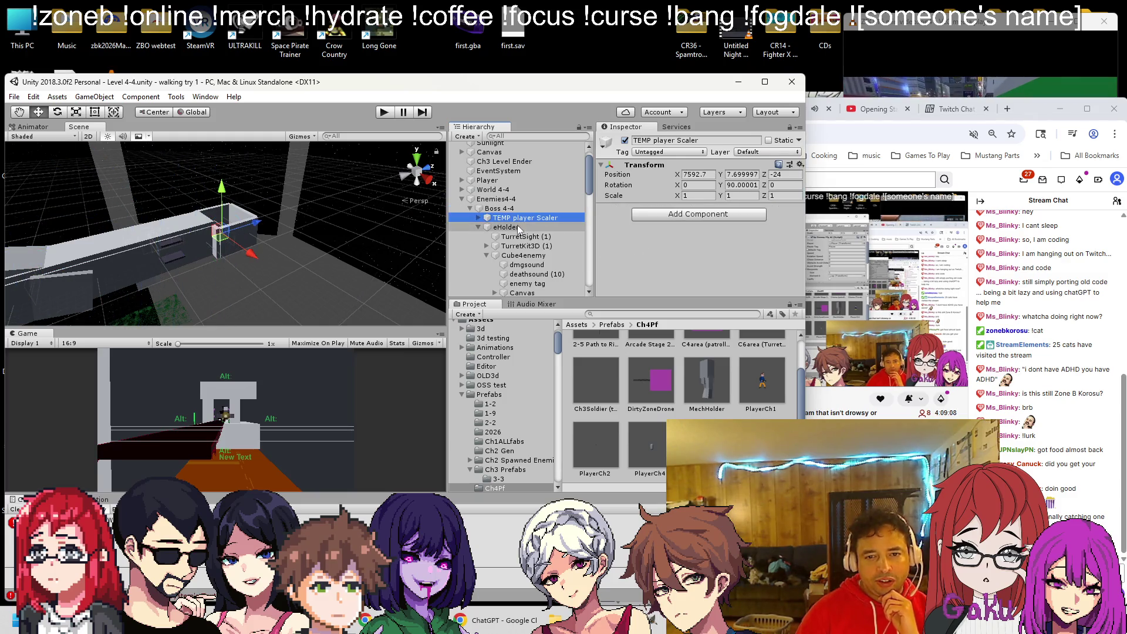
pyautogui.click(505, 227)
pyautogui.click(529, 237)
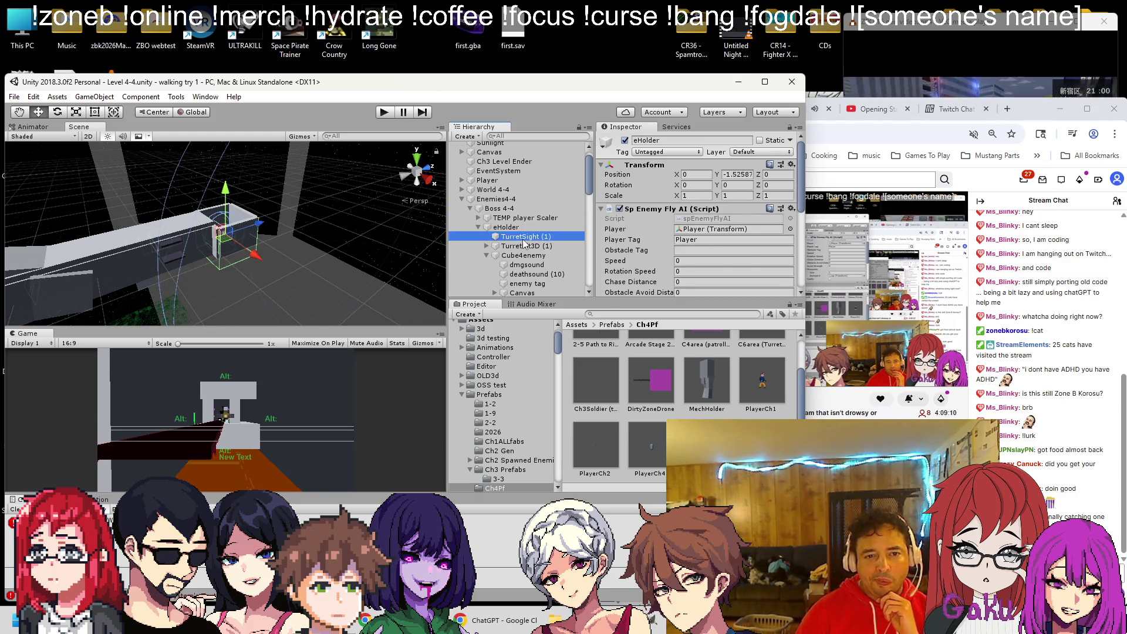
pyautogui.click(525, 247)
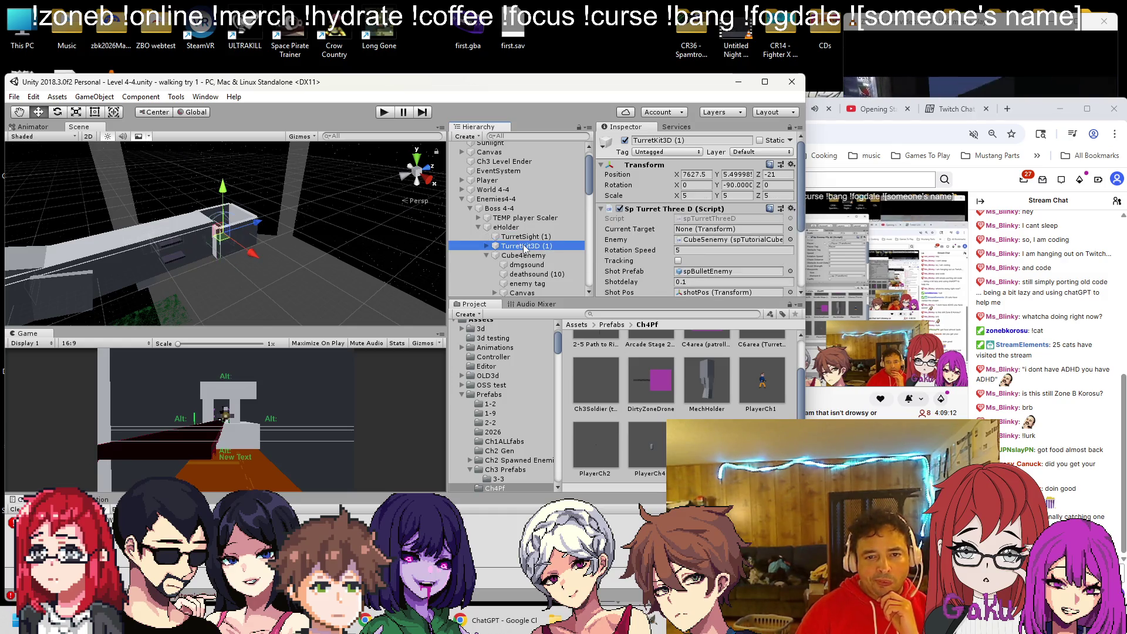
pyautogui.click(523, 256)
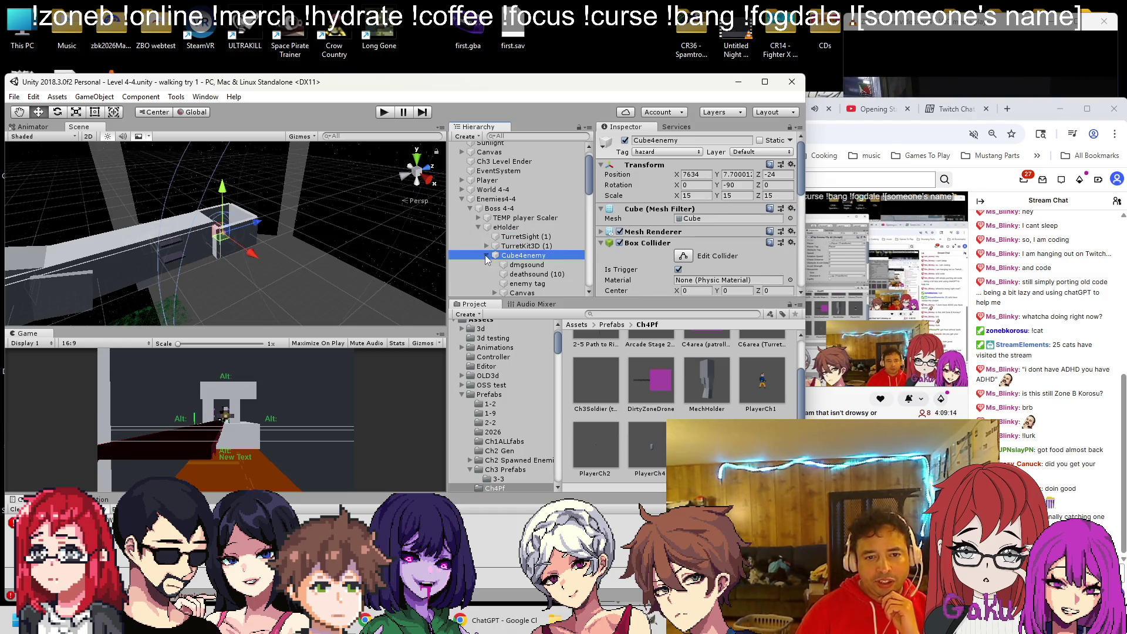
pyautogui.scroll(-10, 517, 258)
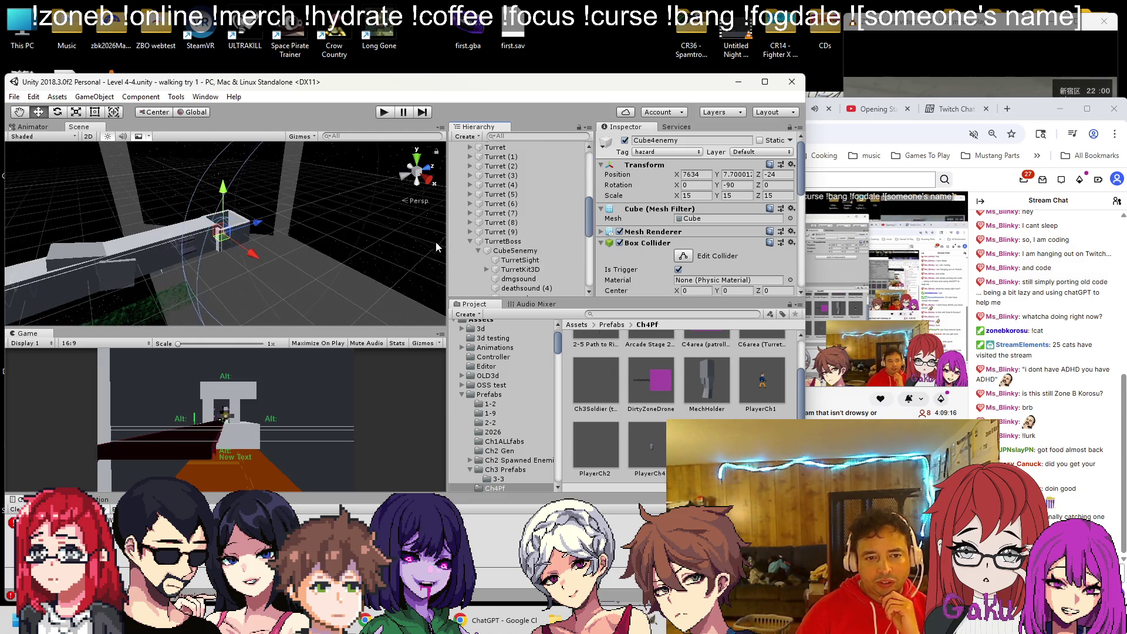
pyautogui.scroll(3, 510, 234)
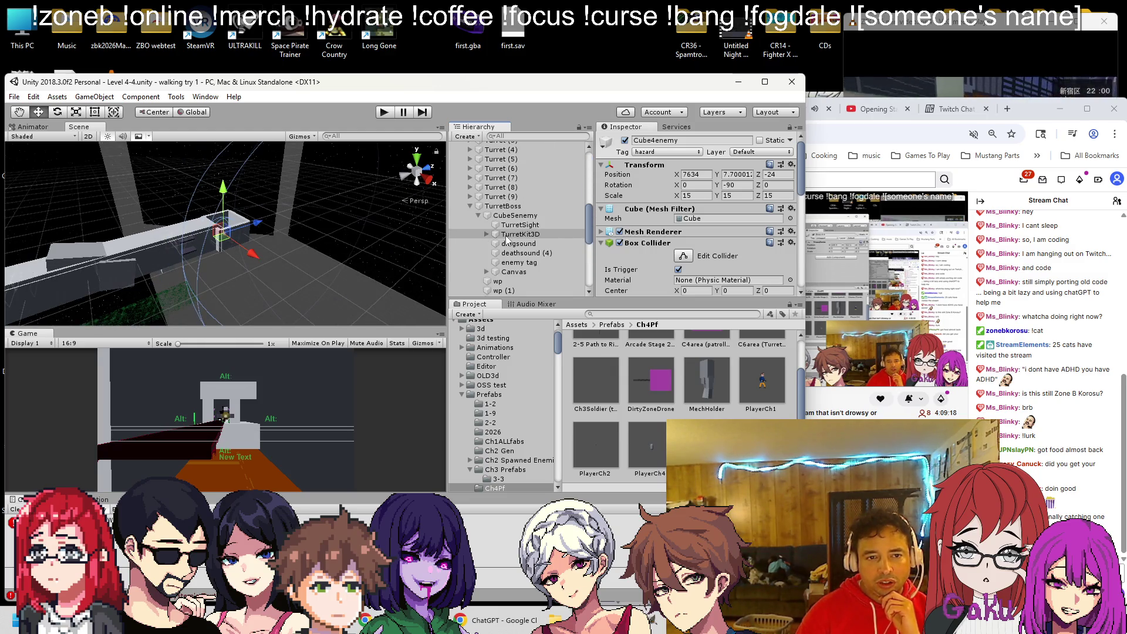
pyautogui.click(508, 220)
pyautogui.click(507, 229)
pyautogui.click(505, 239)
pyautogui.click(509, 229)
pyautogui.click(510, 220)
pyautogui.click(512, 211)
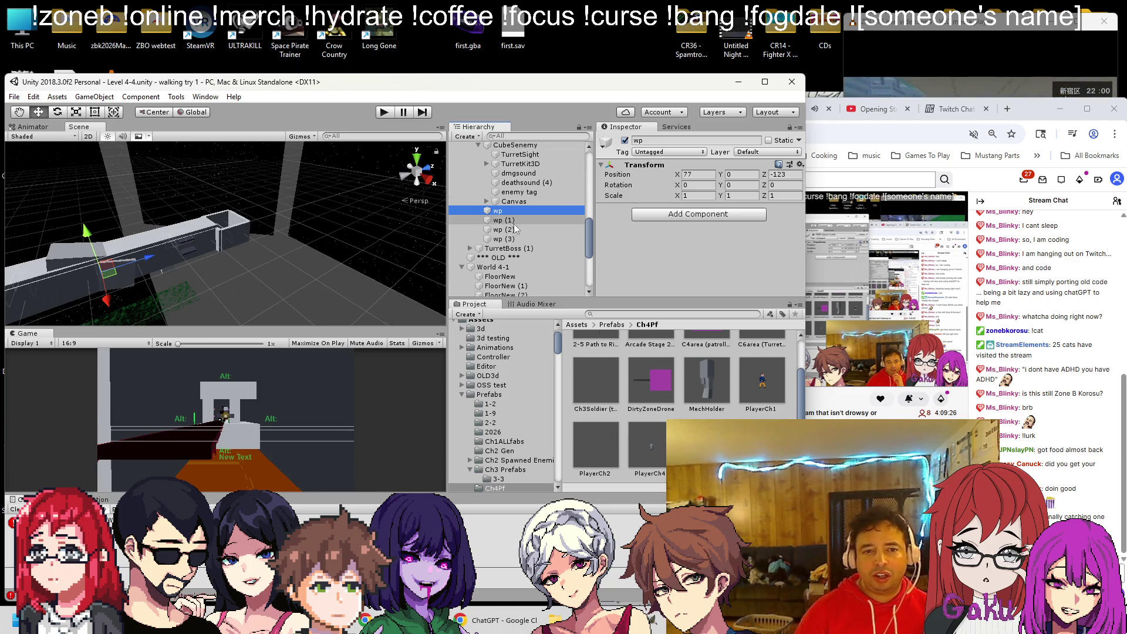
pyautogui.keyDown('shift'); pyautogui.click(504, 239); pyautogui.keyUp('shift')
pyautogui.click(692, 174)
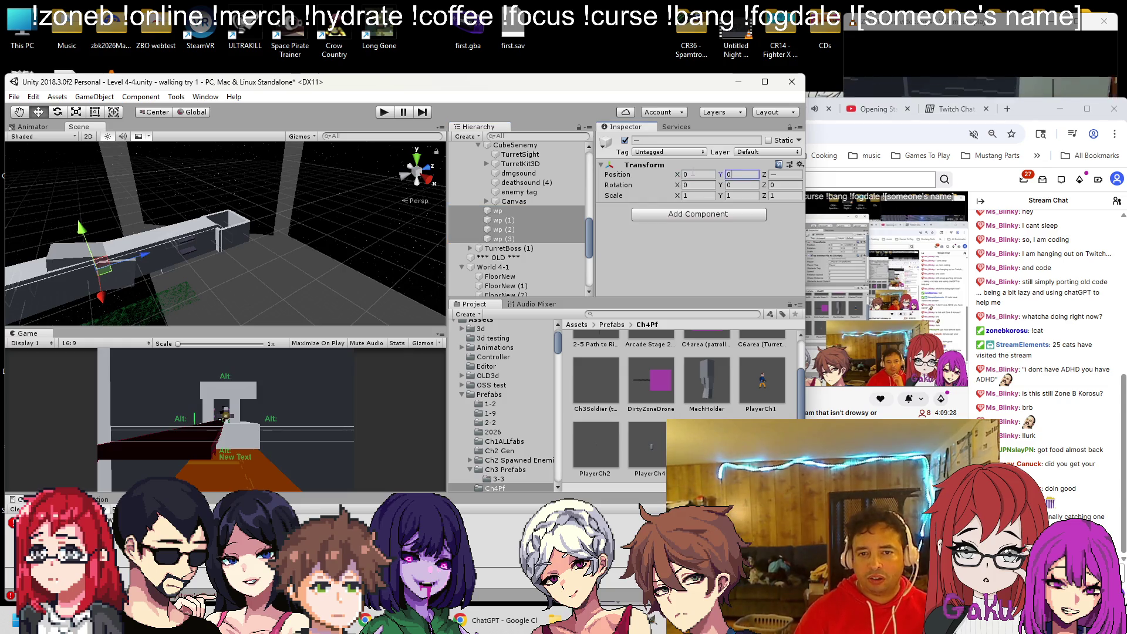
pyautogui.scroll(3, 542, 187)
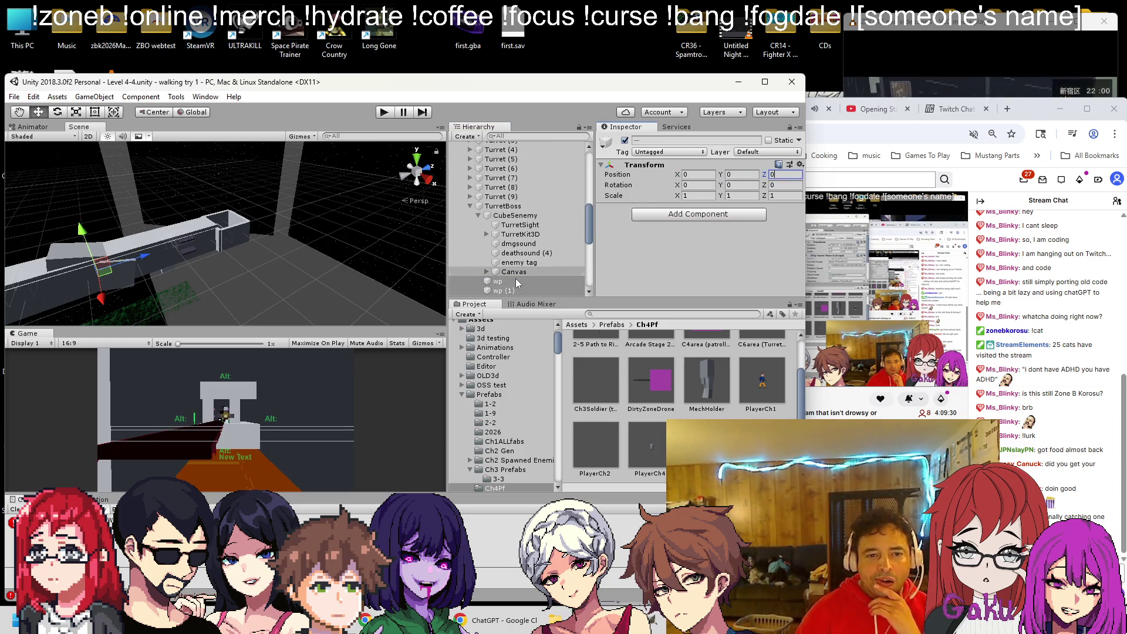
pyautogui.click(514, 208)
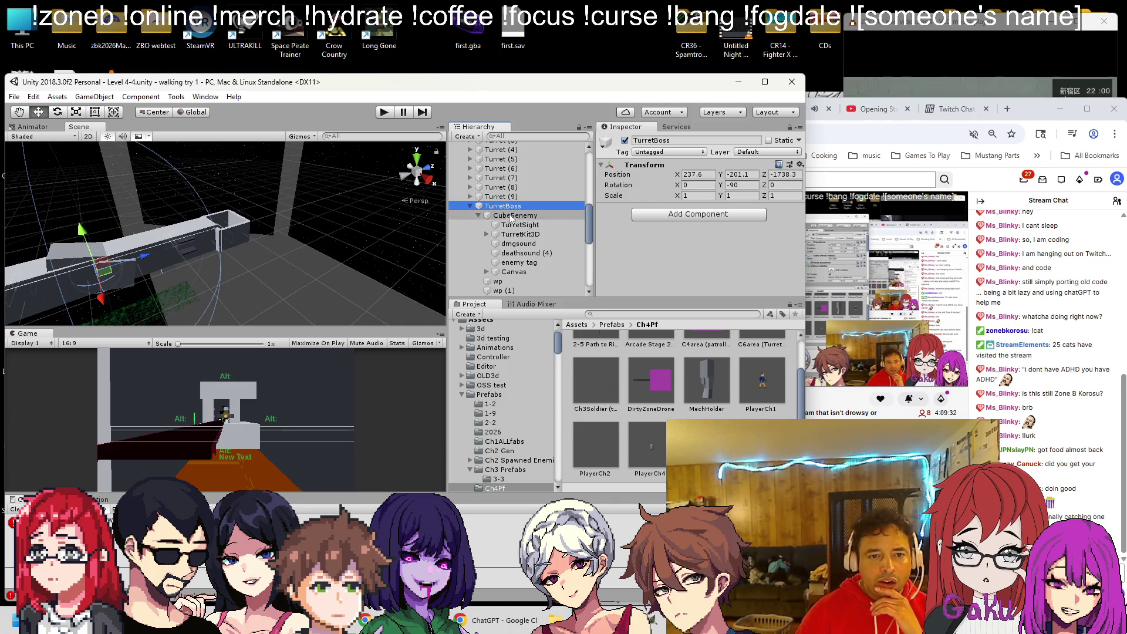
pyautogui.doubleClick(515, 215)
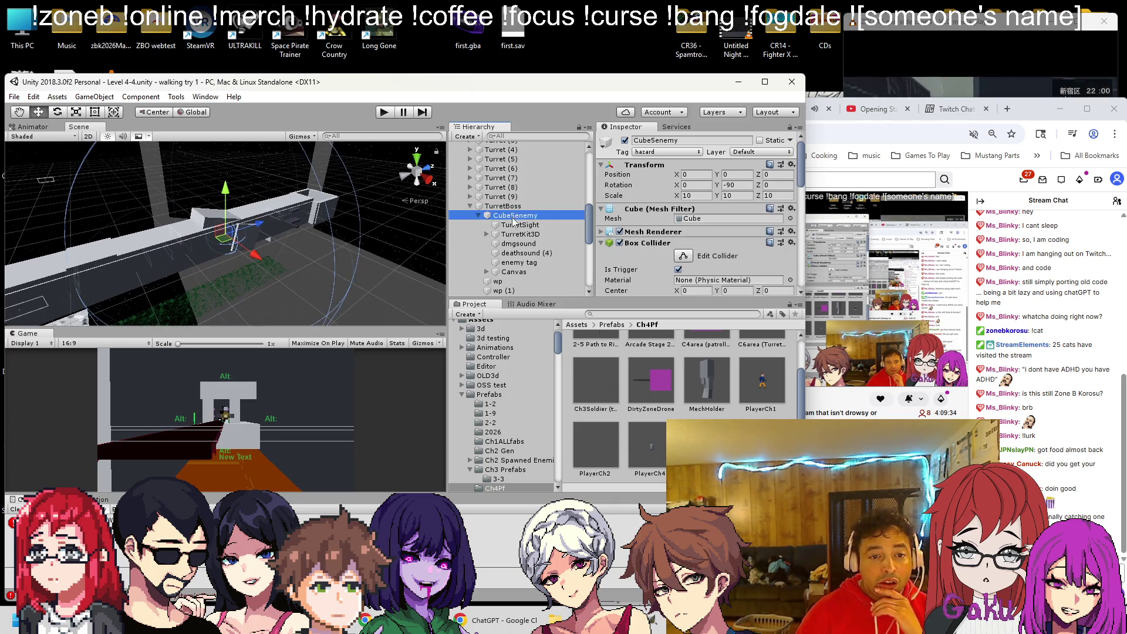
pyautogui.moveTo(200, 234)
pyautogui.mouseDown()
pyautogui.moveTo(175, 230)
pyautogui.moveTo(226, 273)
pyautogui.moveTo(302, 274)
pyautogui.mouseUp()
pyautogui.click(274, 277)
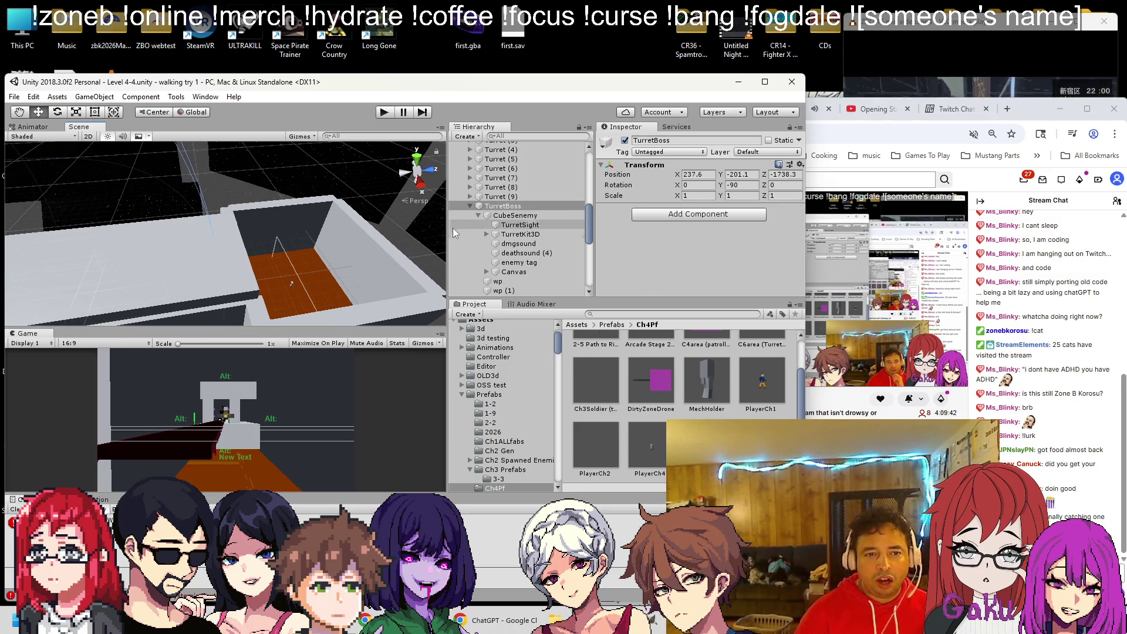
pyautogui.scroll(10, 464, 217)
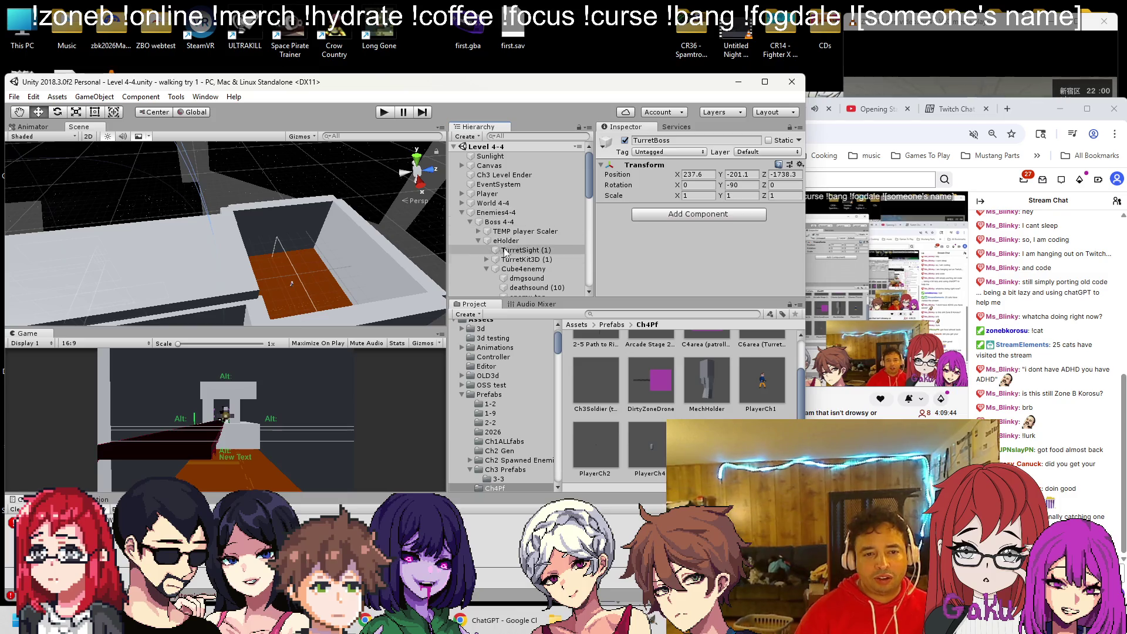
pyautogui.doubleClick(498, 222)
pyautogui.moveTo(311, 282)
pyautogui.mouseDown()
pyautogui.moveTo(273, 256)
pyautogui.moveTo(207, 164)
pyautogui.mouseUp()
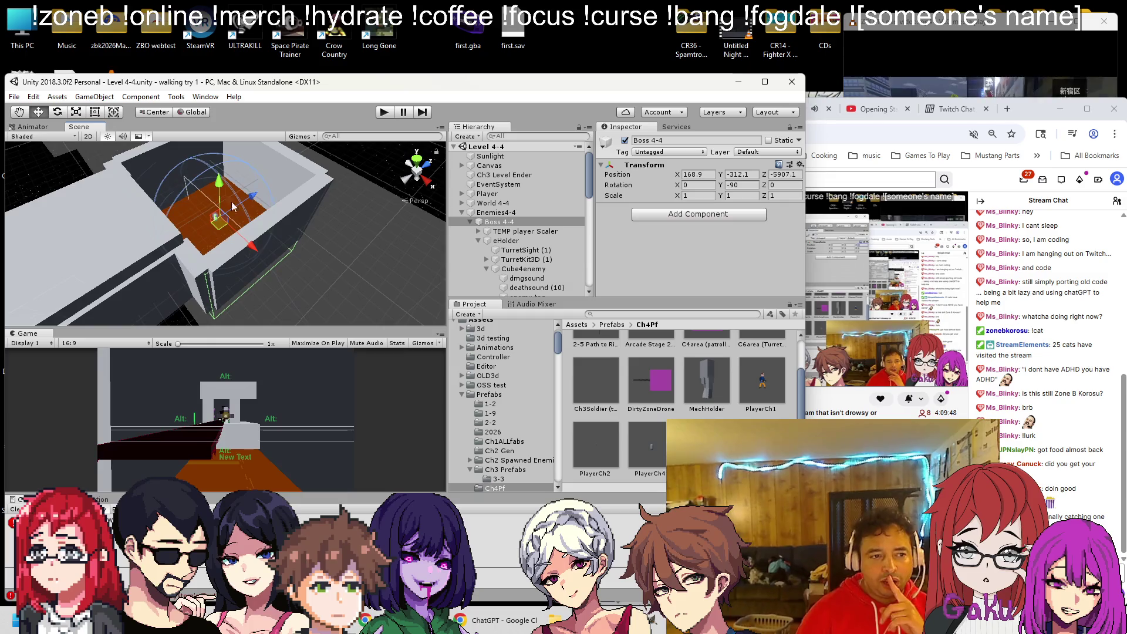
pyautogui.click(505, 241)
pyautogui.scroll(-3, 692, 229)
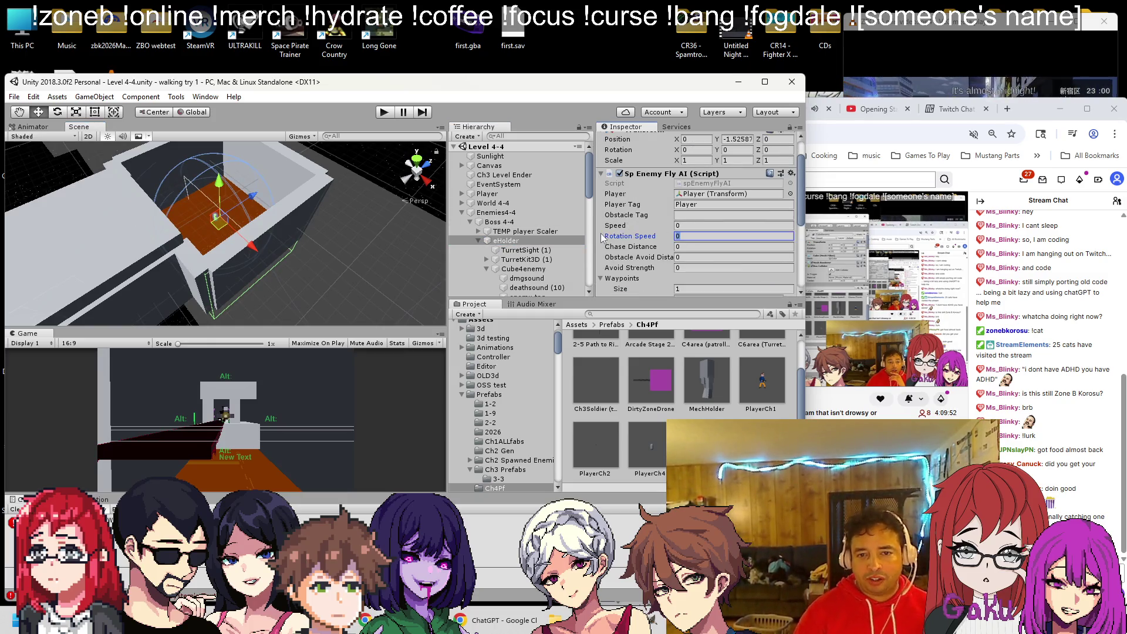
pyautogui.moveTo(198, 236); pyautogui.dragTo(152, 216)
pyautogui.click(544, 251)
pyautogui.press('f')
pyautogui.moveTo(222, 250)
pyautogui.mouseDown()
pyautogui.moveTo(104, 322)
pyautogui.moveTo(204, 217)
pyautogui.moveTo(215, 153)
pyautogui.mouseUp()
pyautogui.click(385, 112)
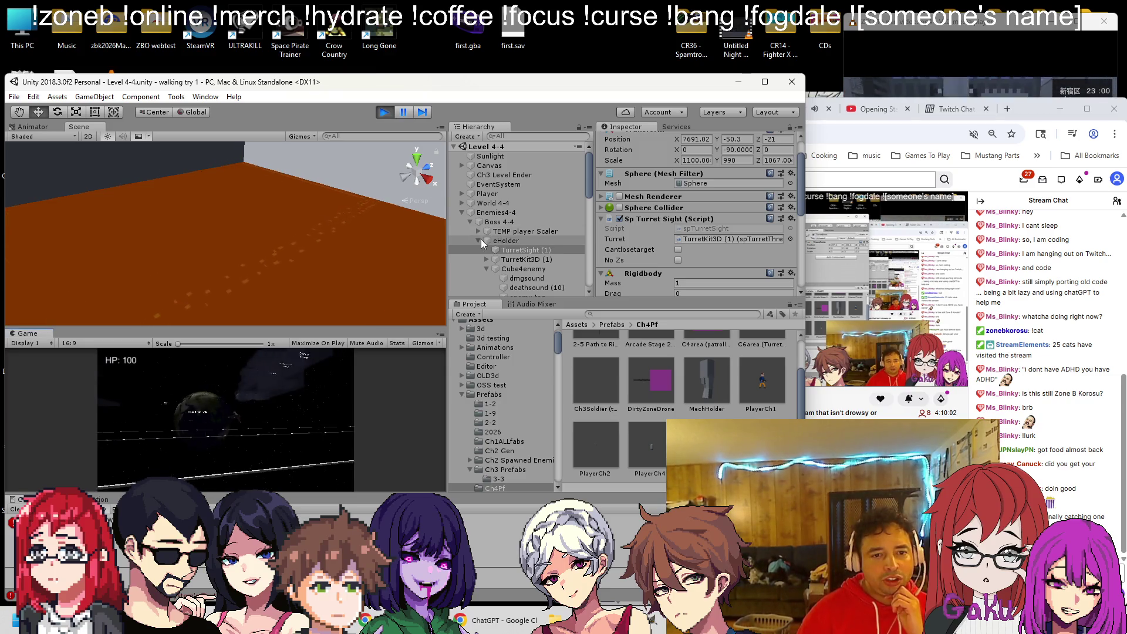
pyautogui.doubleClick(495, 240)
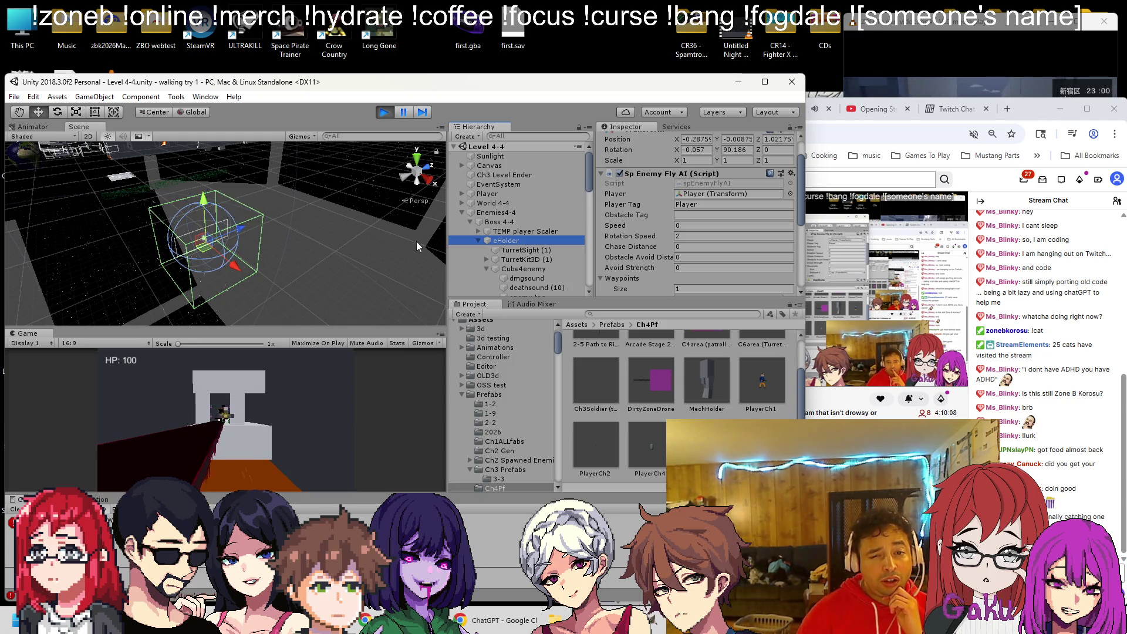
pyautogui.scroll(-1, 505, 235)
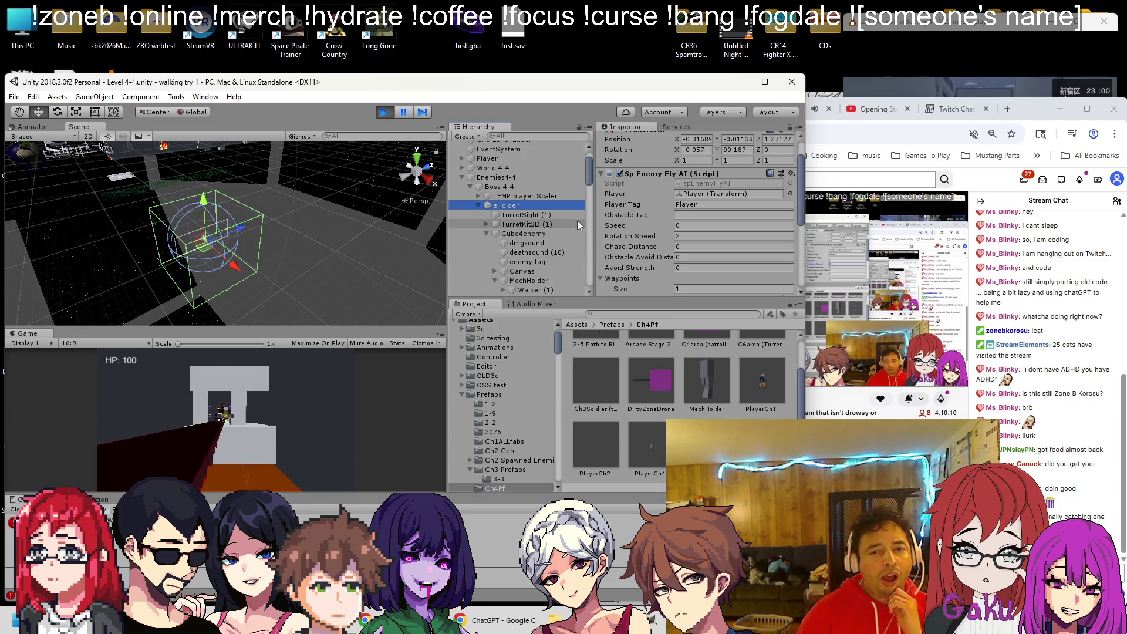
pyautogui.scroll(-1, 676, 220)
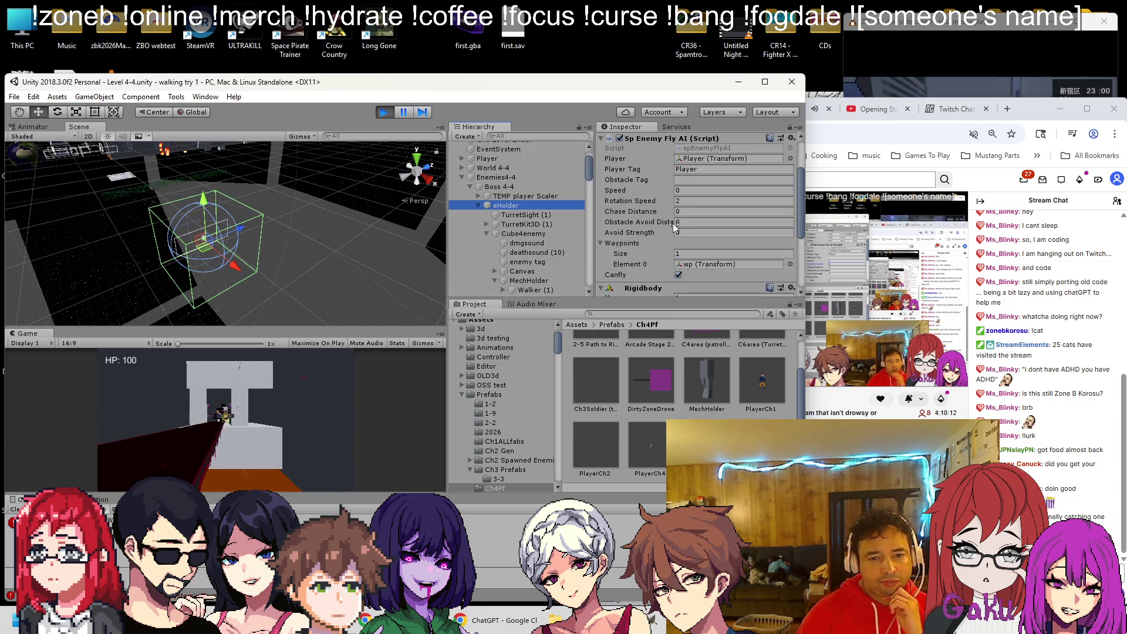
pyautogui.click(384, 111)
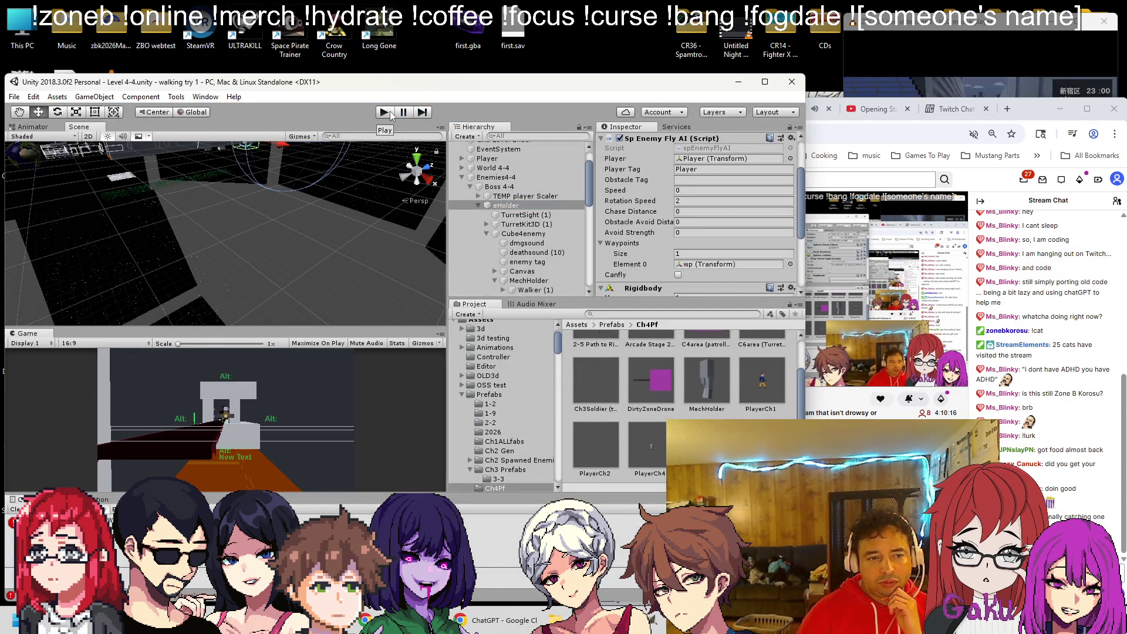
# Move TurretSight (1), TurretKit3D (1) and Cube4enemy out of eHolder under Boss 4-4.
pyautogui.scroll(-3, 616, 171)
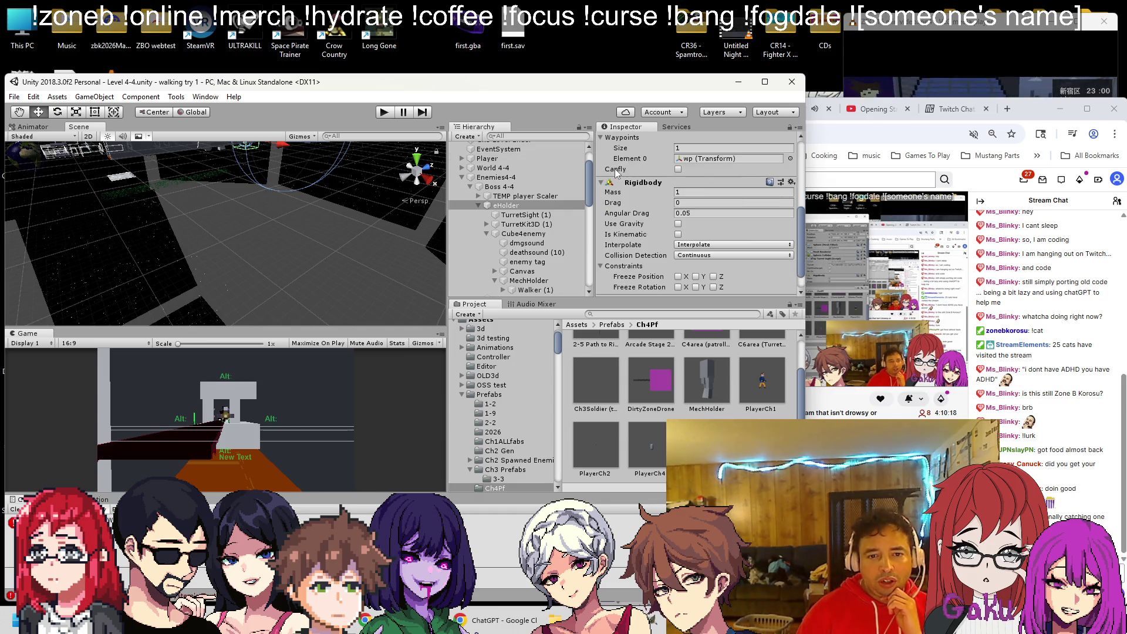
pyautogui.scroll(5, 656, 203)
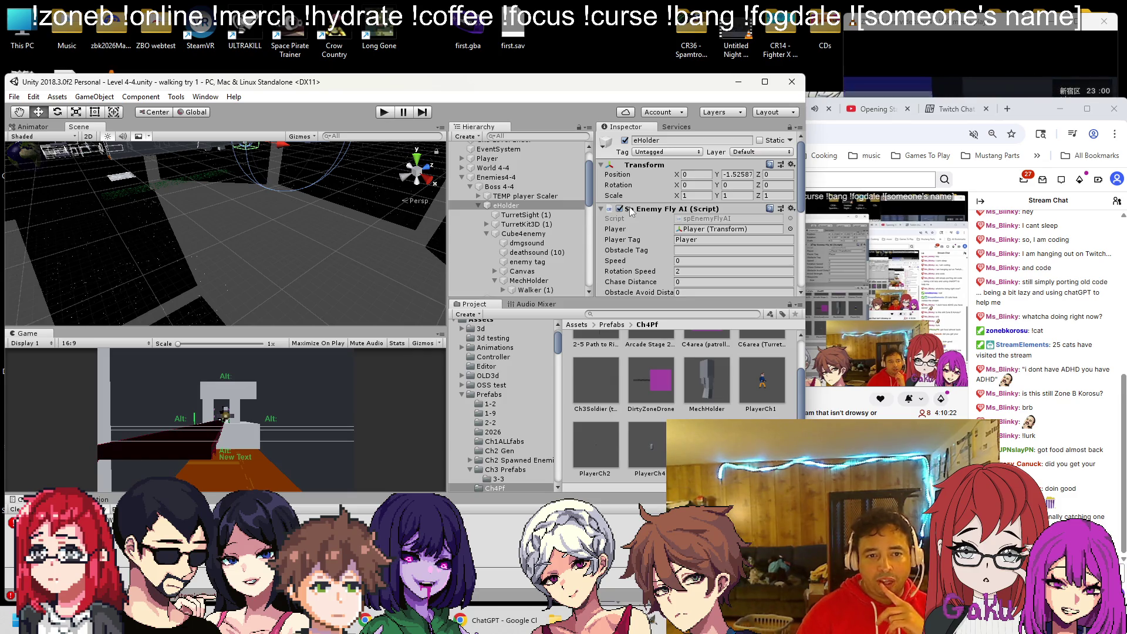
pyautogui.click(486, 234)
pyautogui.click(519, 215)
pyautogui.keyDown('shift'); pyautogui.click(514, 234); pyautogui.keyUp('shift')
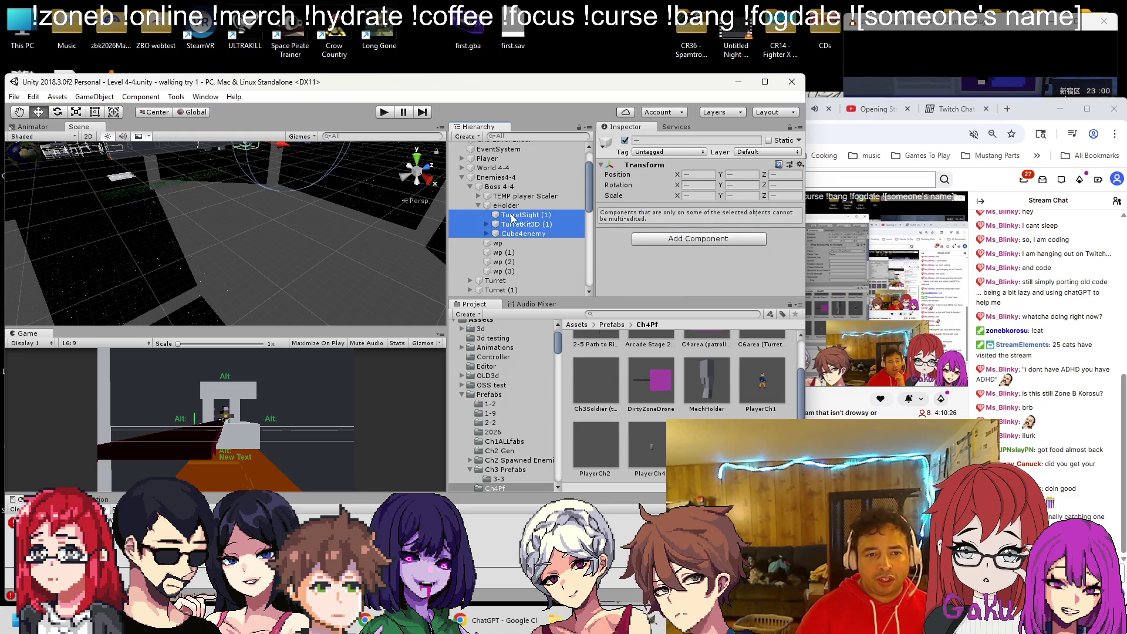
pyautogui.moveTo(513, 206); pyautogui.dragTo(513, 205)
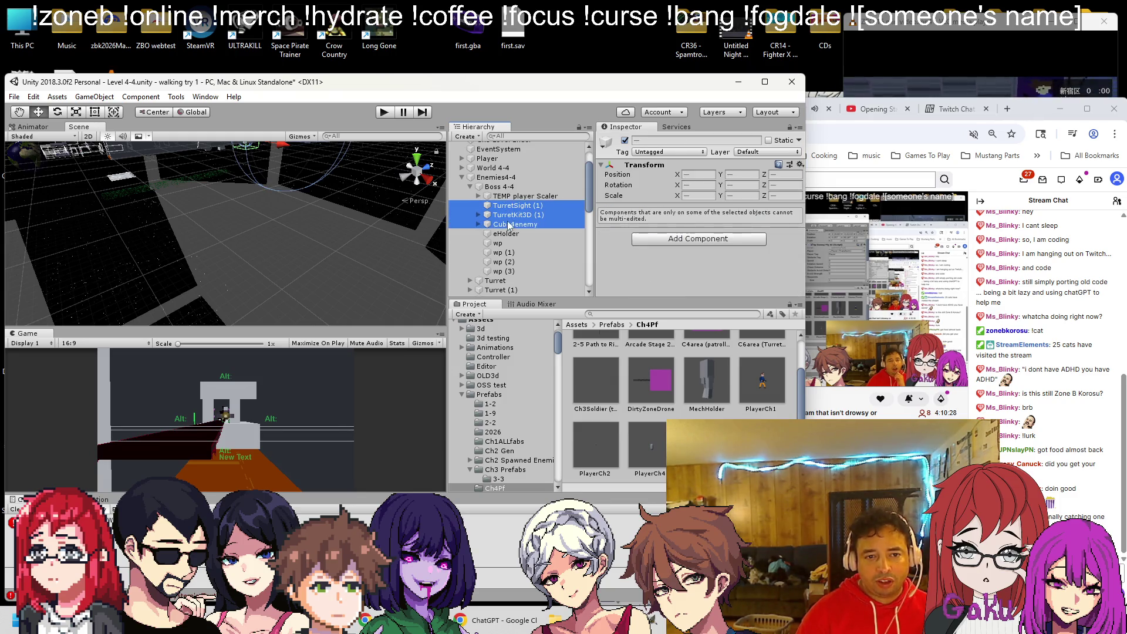
# Delete the empty eHolder object and frame Boss 4-4.
pyautogui.click(506, 234)
pyautogui.press('Delete')
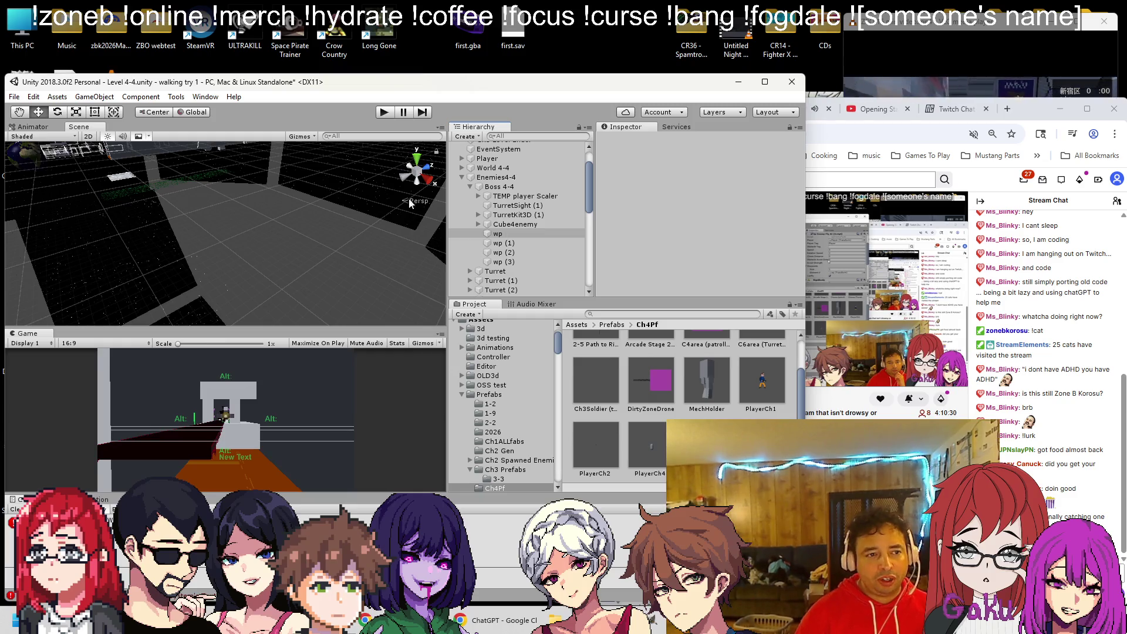
pyautogui.doubleClick(499, 187)
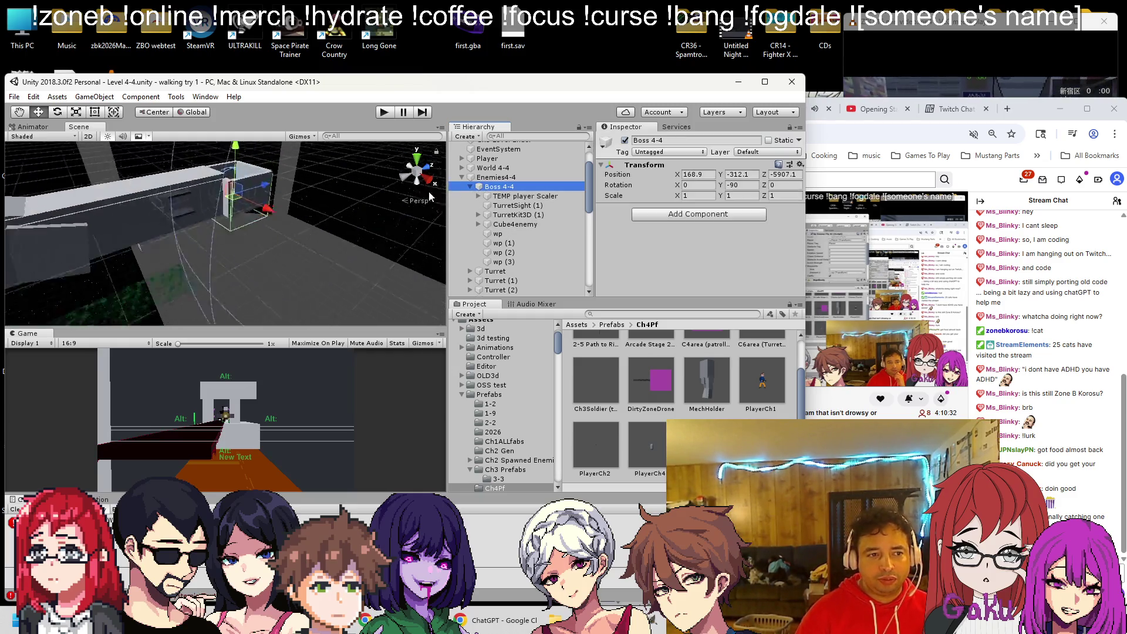
pyautogui.moveTo(204, 281)
pyautogui.mouseDown()
pyautogui.moveTo(242, 280)
pyautogui.moveTo(295, 246)
pyautogui.mouseUp()
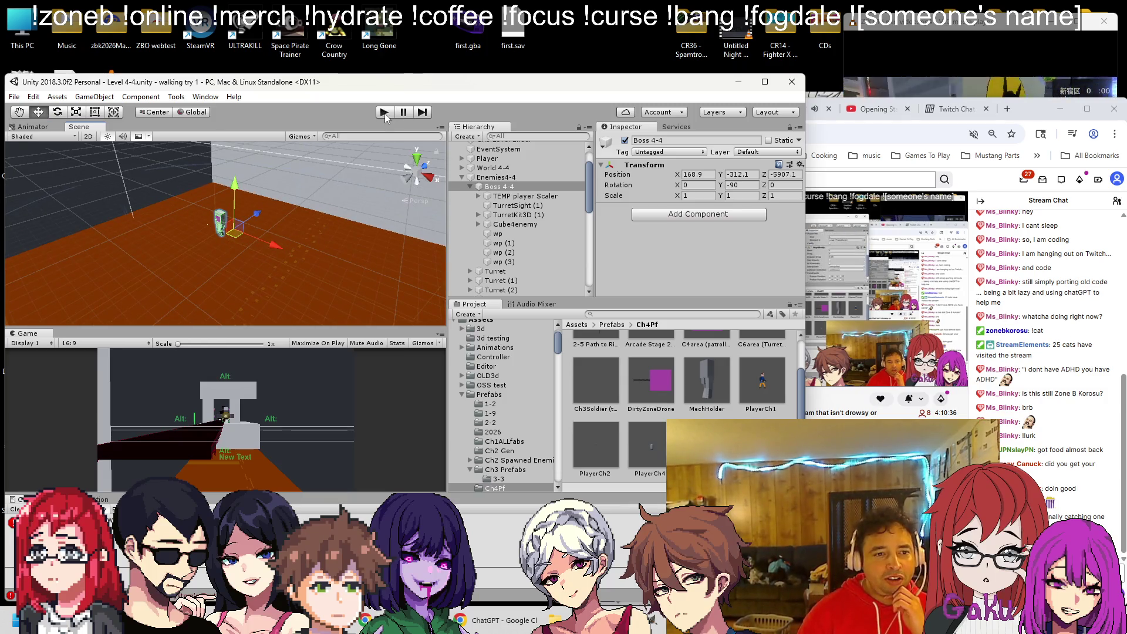
pyautogui.click(384, 112)
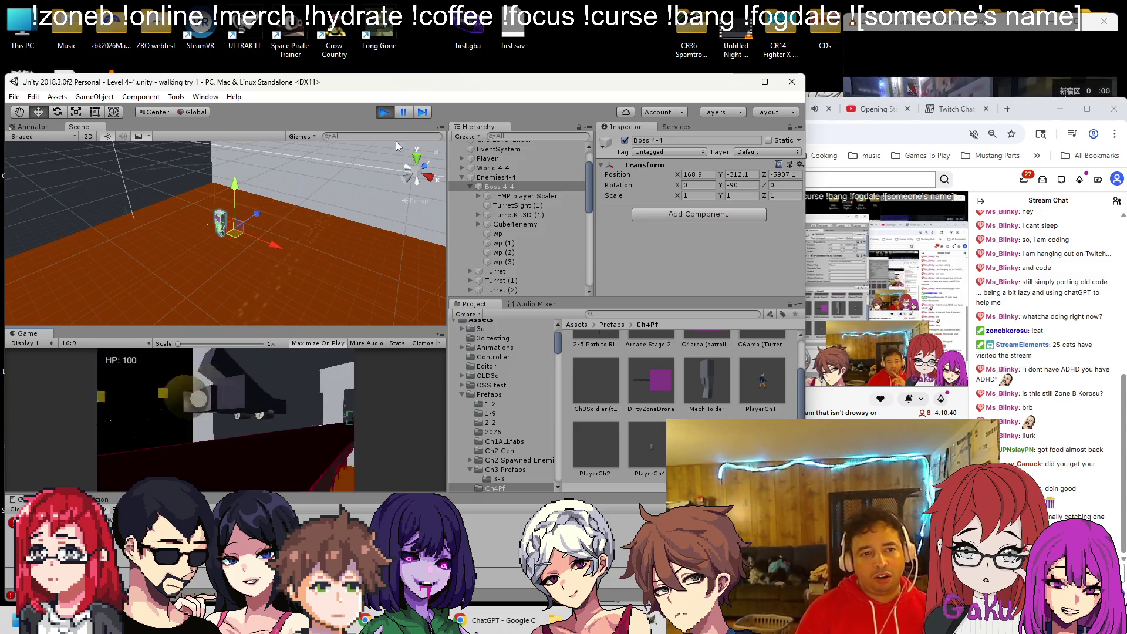
pyautogui.moveTo(339, 217)
pyautogui.mouseDown()
pyautogui.moveTo(199, 248)
pyautogui.moveTo(199, 238)
pyautogui.moveTo(168, 233)
pyautogui.mouseUp()
pyautogui.scroll(2, 505, 184)
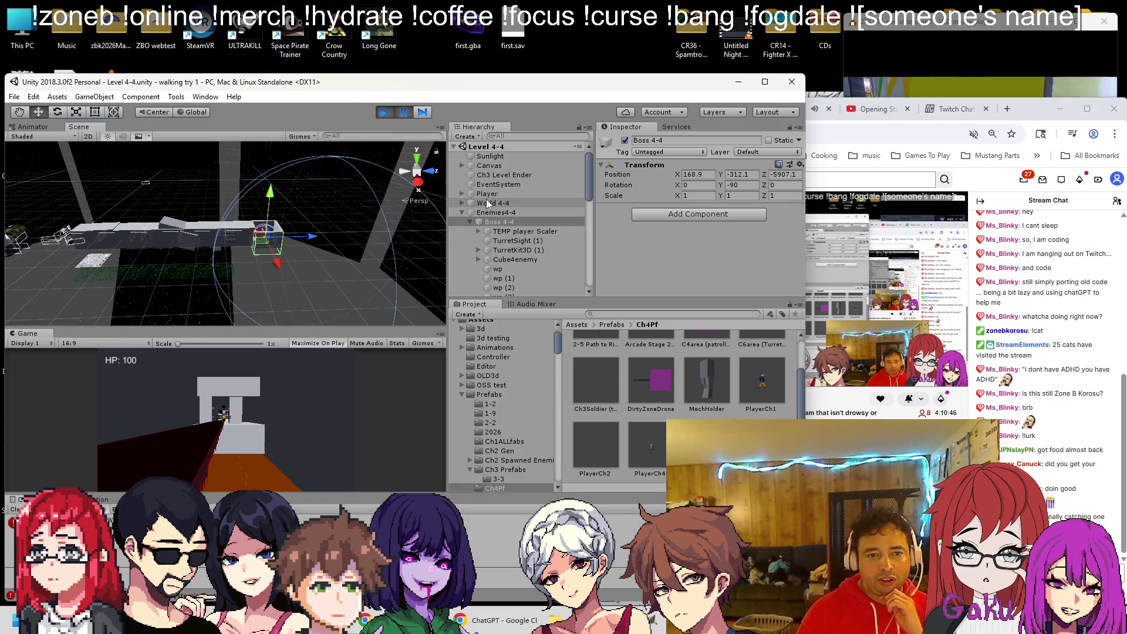
pyautogui.click(487, 193)
pyautogui.moveTo(124, 238); pyautogui.dragTo(290, 234)
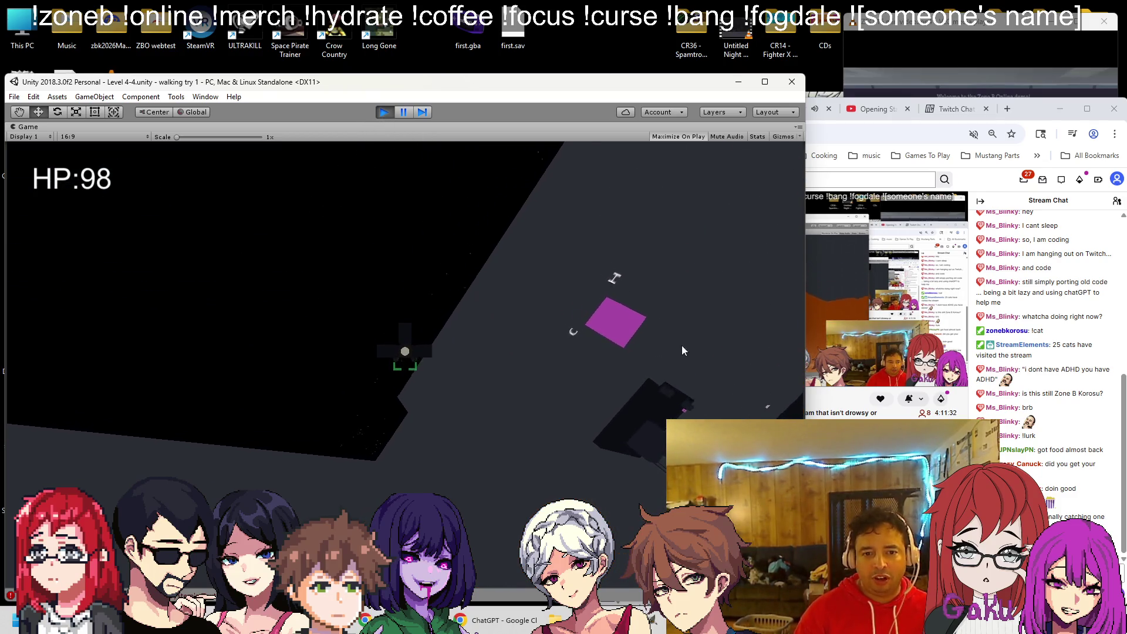
pyautogui.click(380, 113)
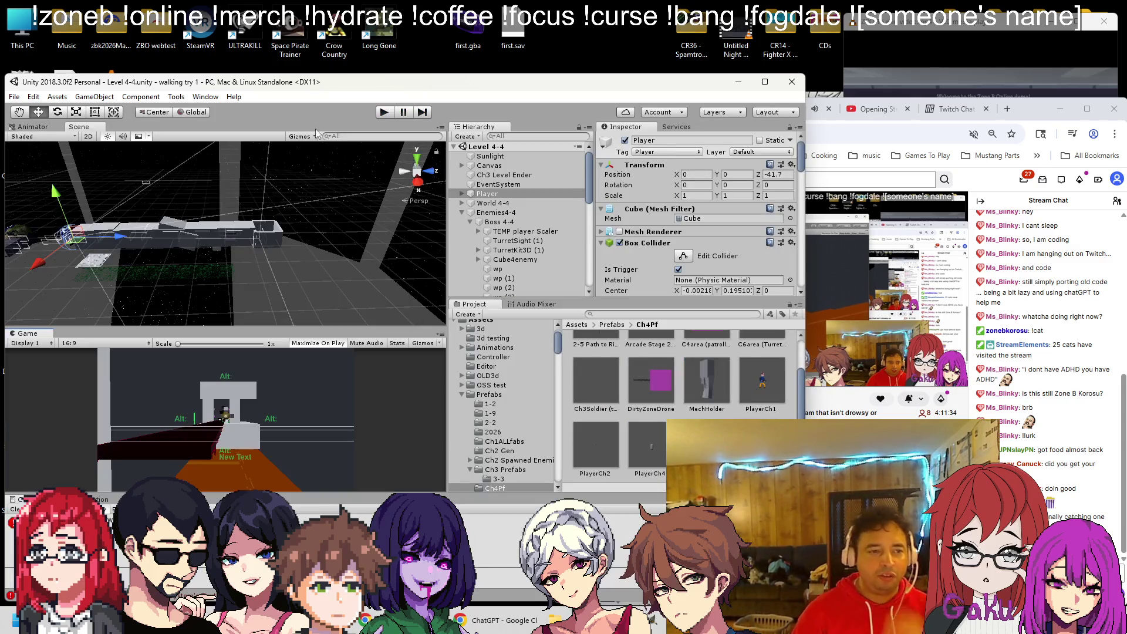
# Select and frame the CaveOuter wall Cube (6).
pyautogui.click(292, 230)
pyautogui.press('f')
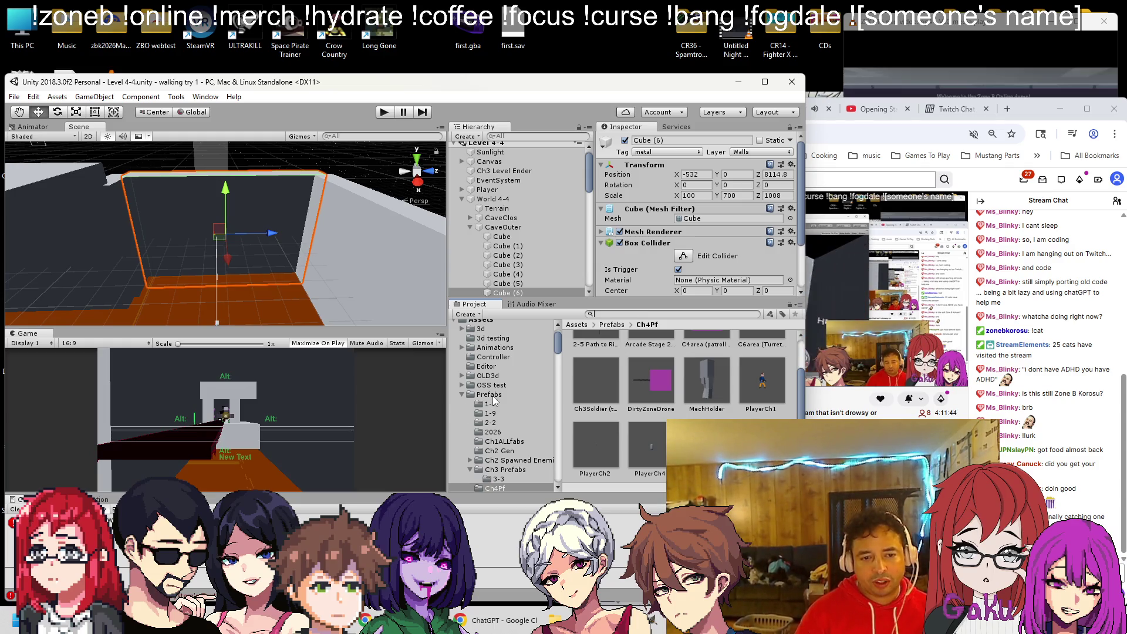
pyautogui.scroll(2, 502, 381)
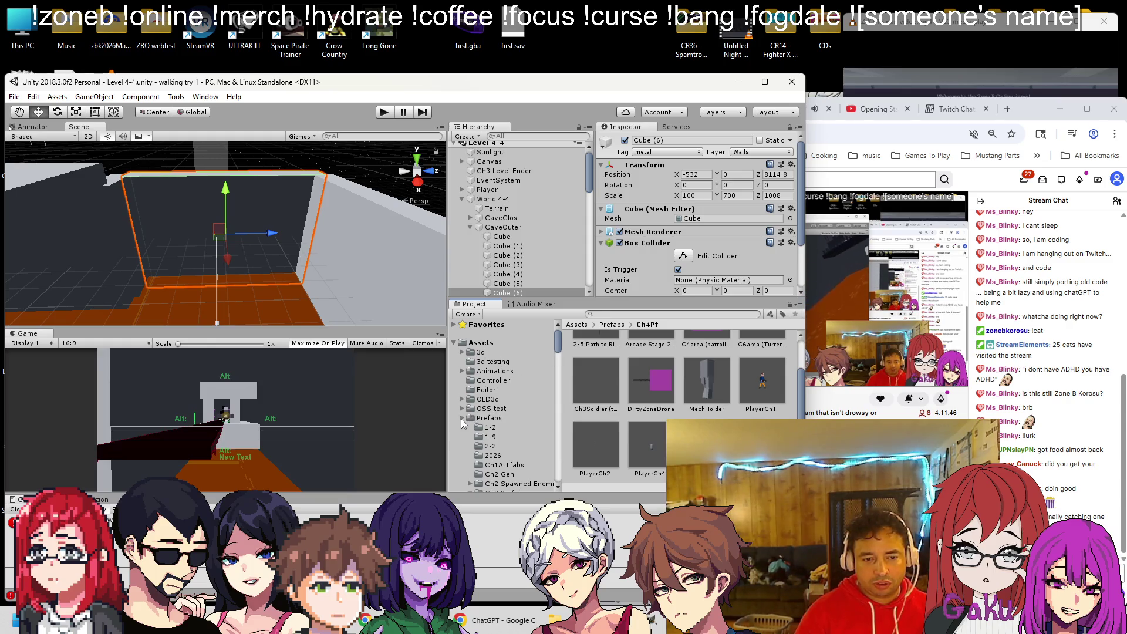
pyautogui.scroll(-3, 503, 434)
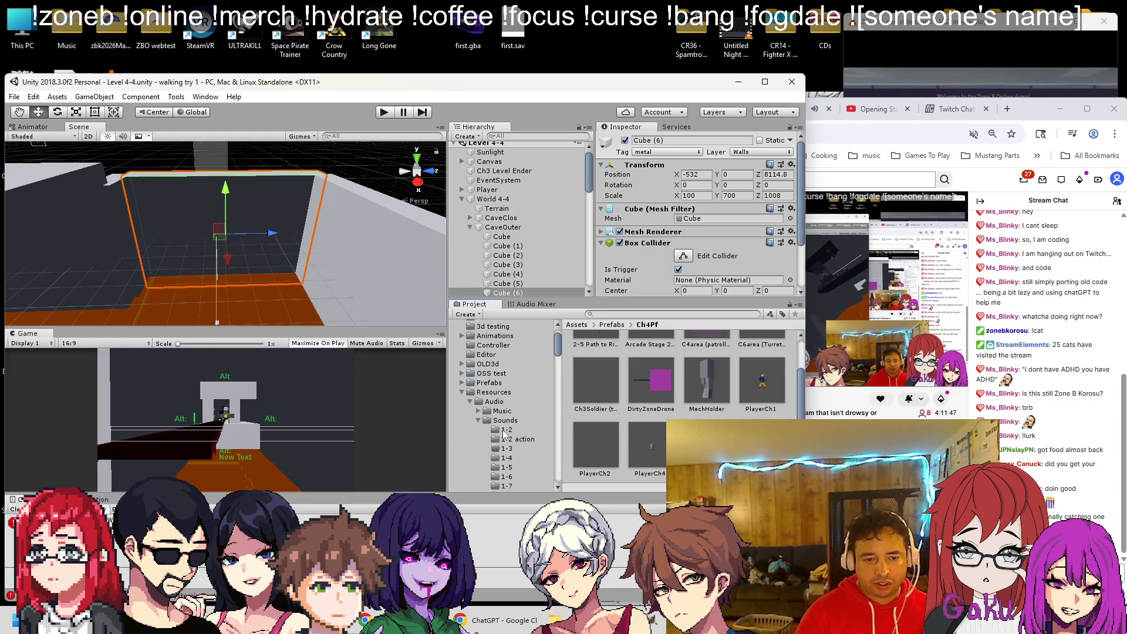
# Open Assets > Sprites and try dragging a smoke sprite onto the wall.
pyautogui.click(462, 392)
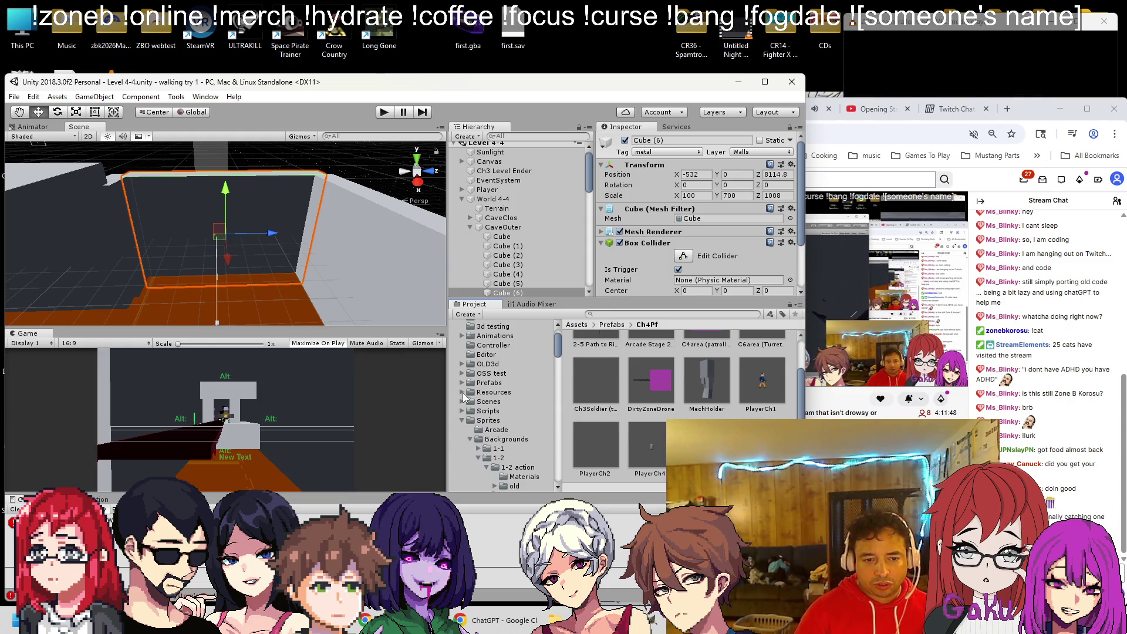
pyautogui.click(488, 420)
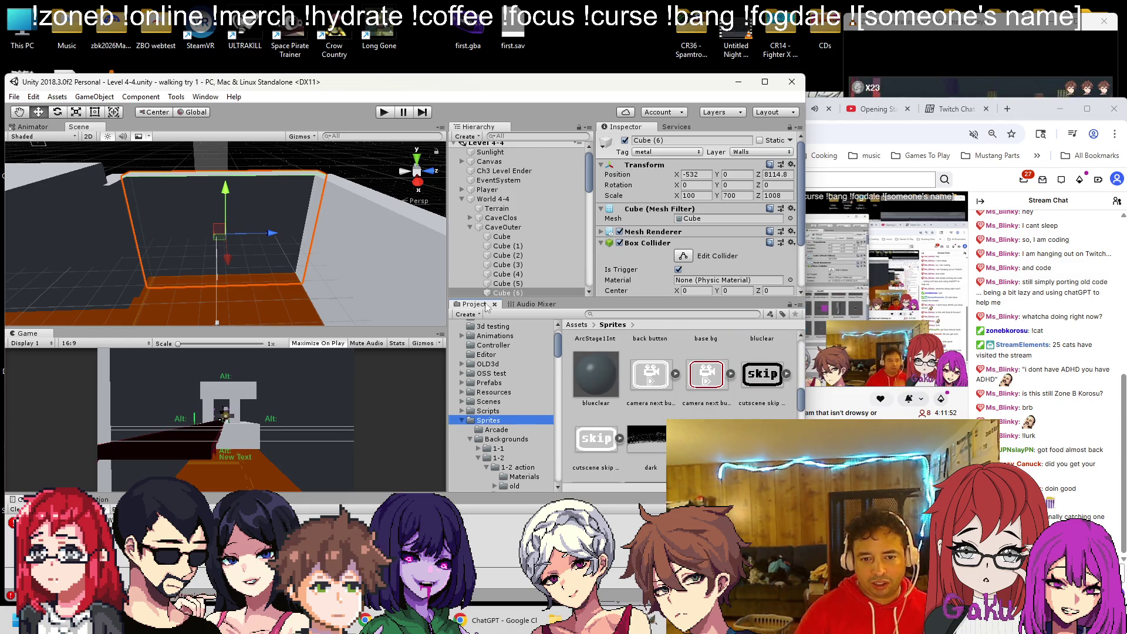
pyautogui.scroll(-4, 503, 411)
pyautogui.scroll(-10, 646, 375)
pyautogui.scroll(-12, 699, 389)
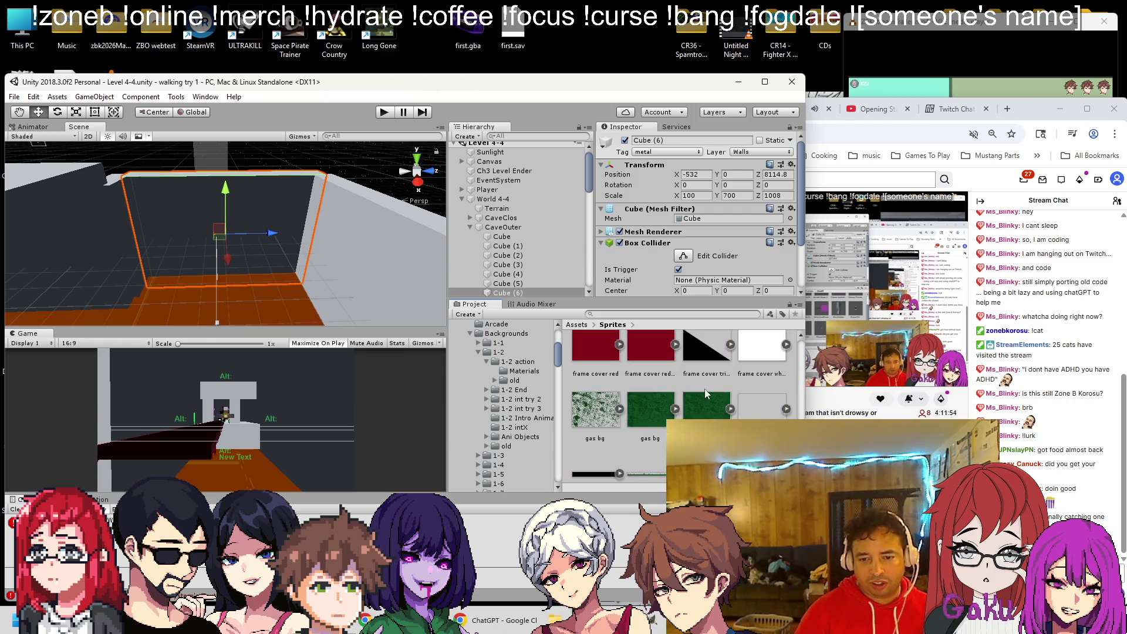
pyautogui.scroll(1, 702, 388)
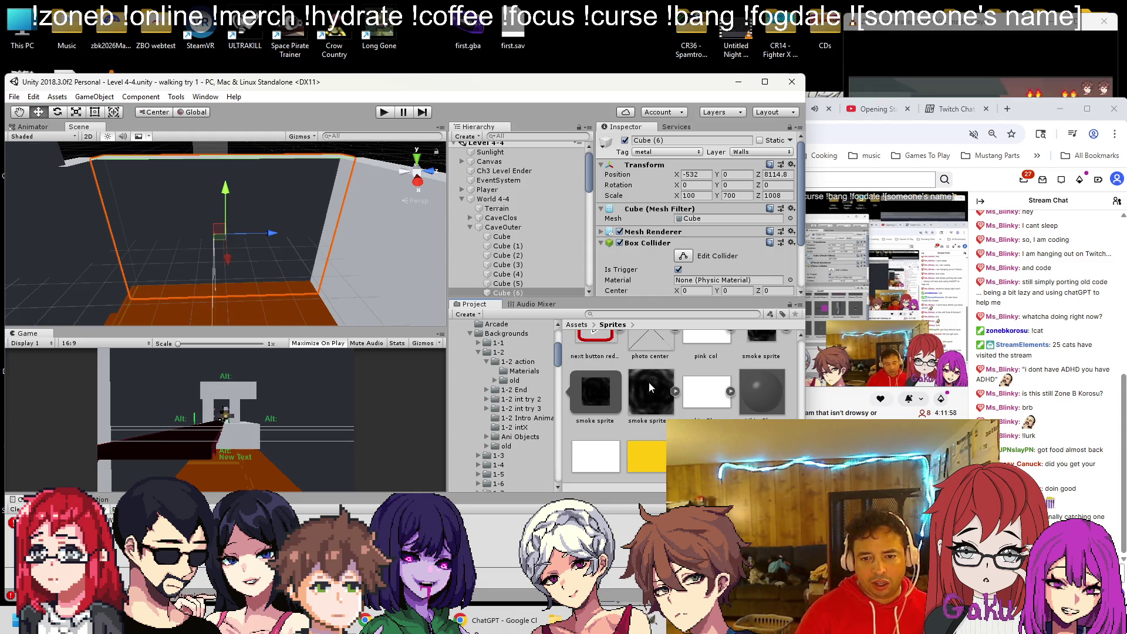
pyautogui.scroll(1, 657, 388)
pyautogui.moveTo(755, 368)
pyautogui.mouseDown()
pyautogui.moveTo(259, 182)
pyautogui.moveTo(411, 247)
pyautogui.moveTo(587, 352)
pyautogui.mouseUp()
pyautogui.scroll(-1, 634, 368)
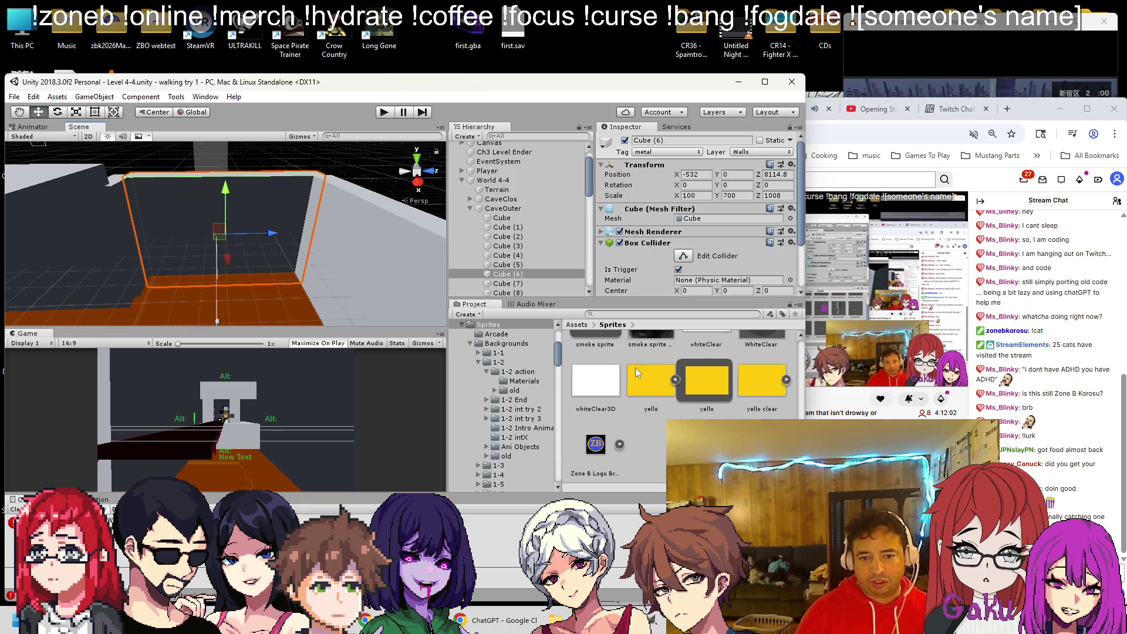
pyautogui.scroll(2, 649, 386)
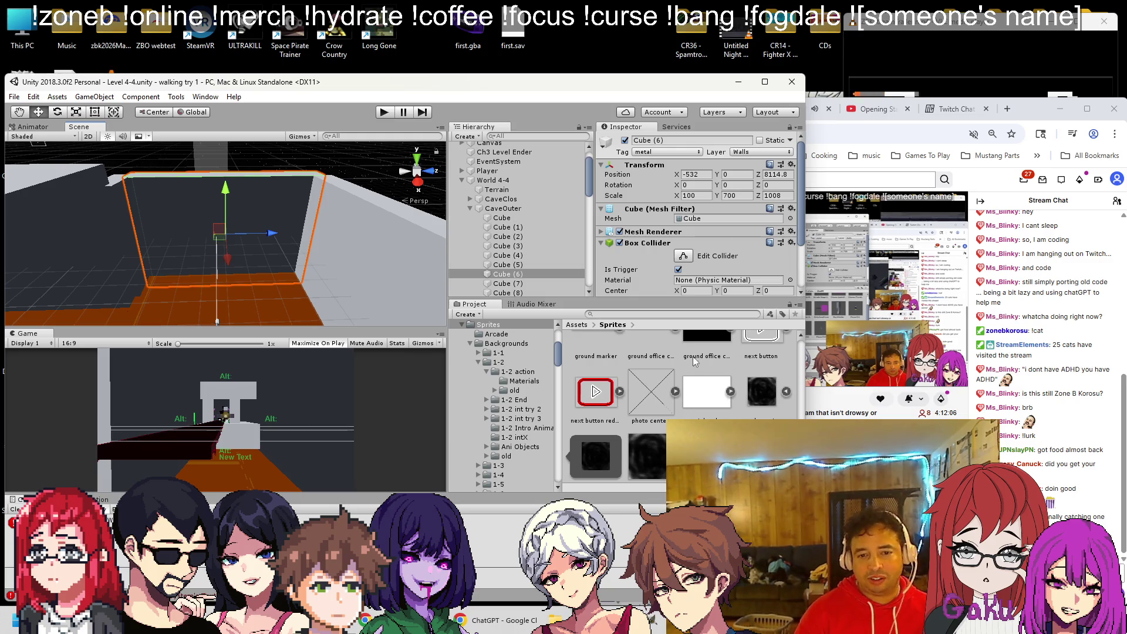
pyautogui.scroll(1, 694, 360)
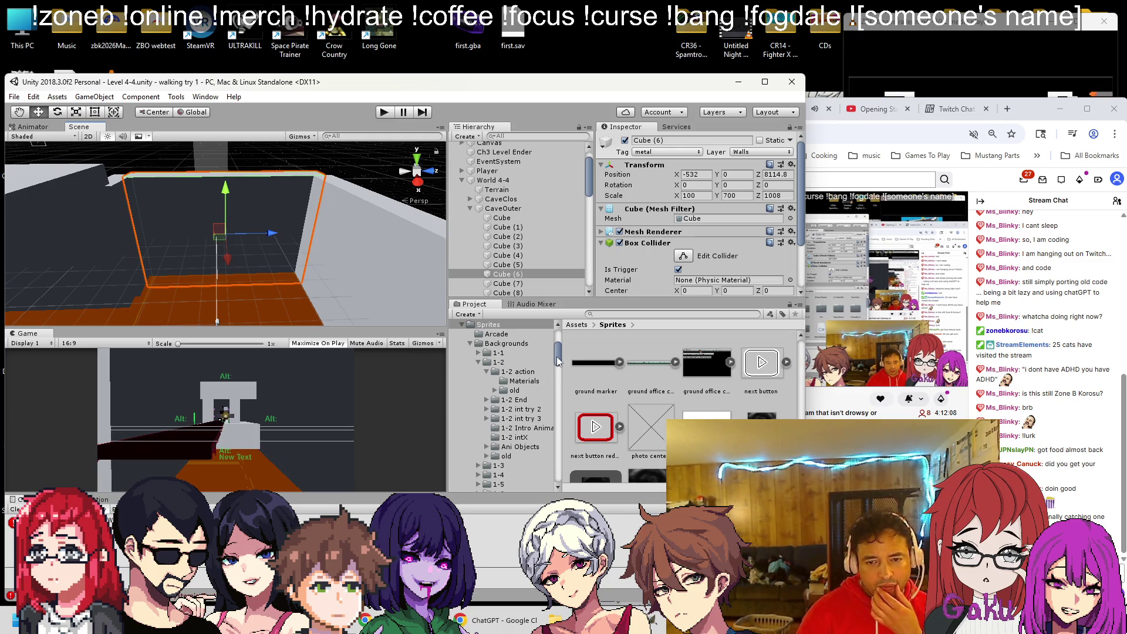
# Search Google Images for 'cave wall' and open a stone wall image full-size.
pyautogui.click(1005, 109)
pyautogui.write('cave wall')
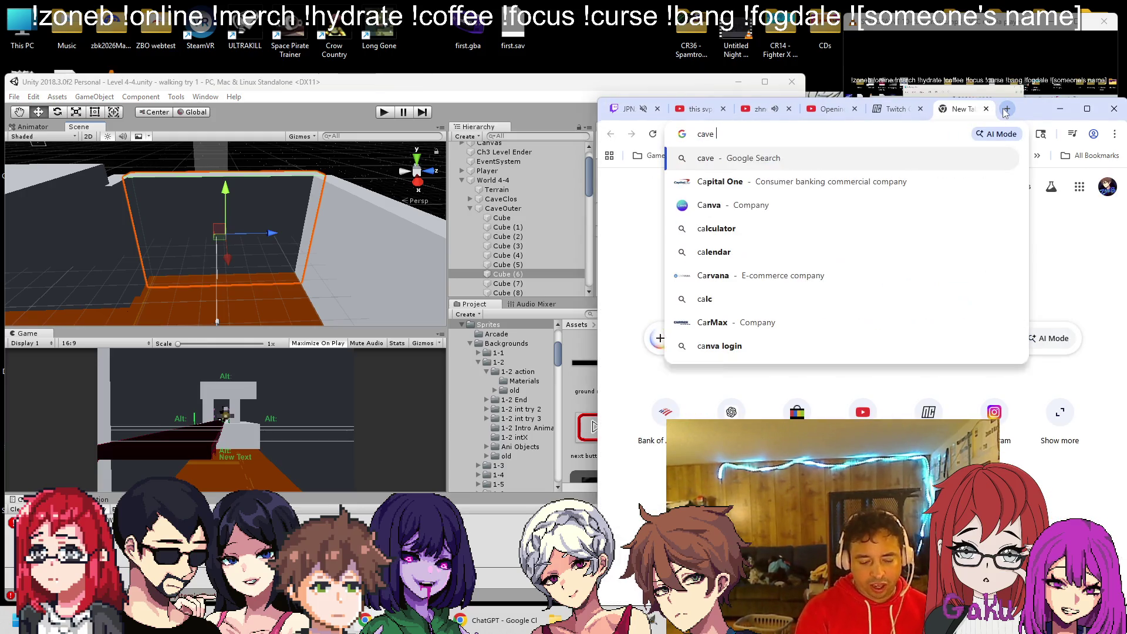
pyautogui.press('Return')
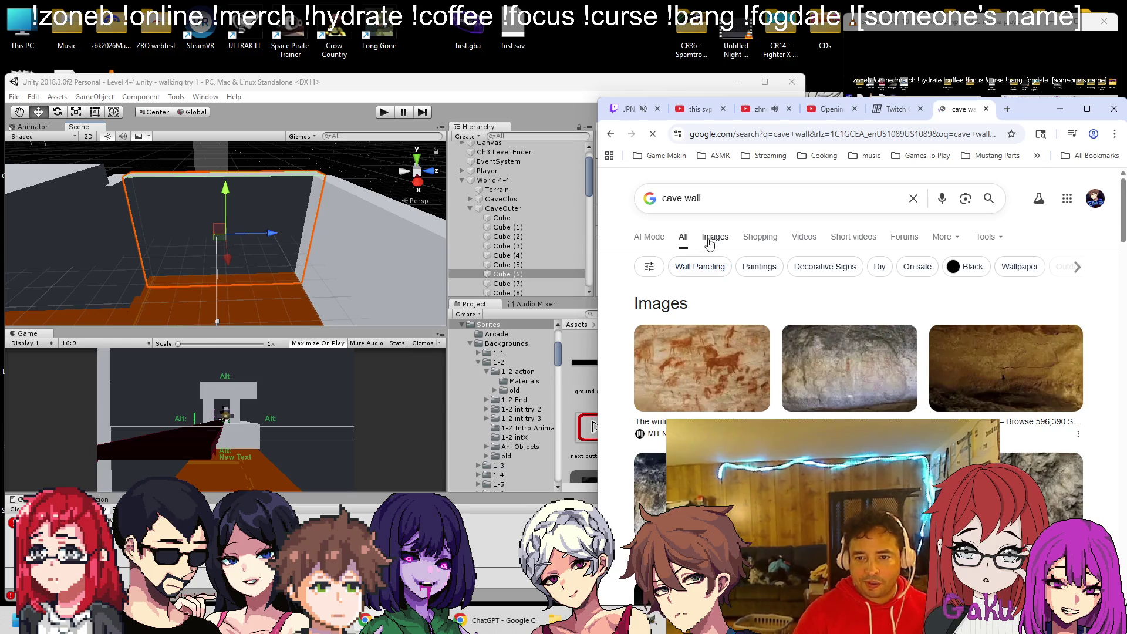
pyautogui.click(715, 237)
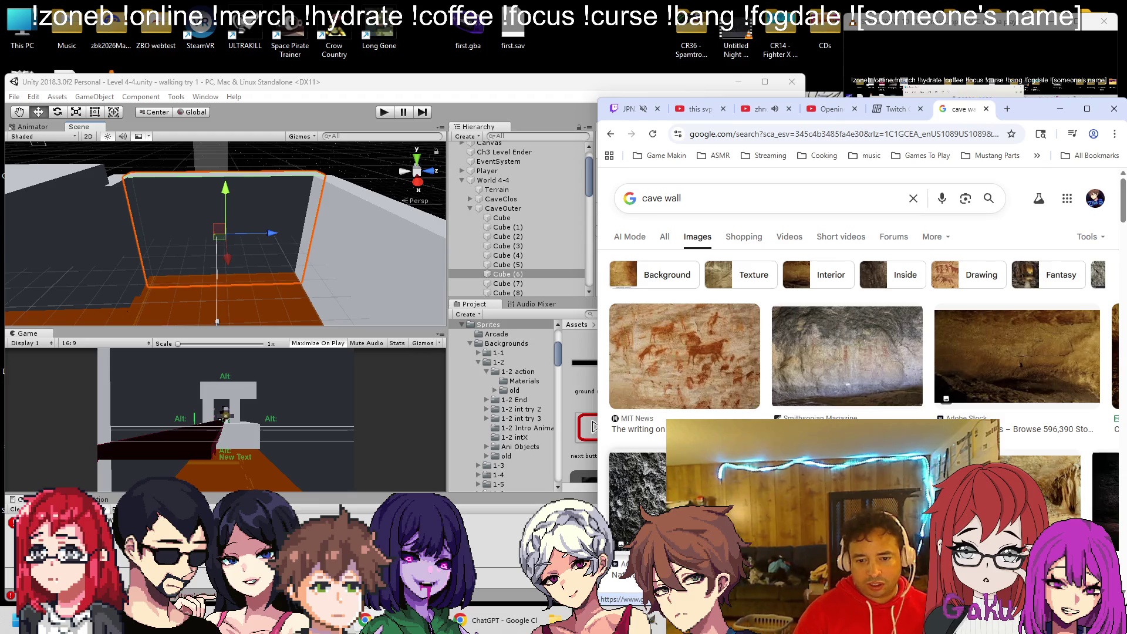
pyautogui.click(979, 340)
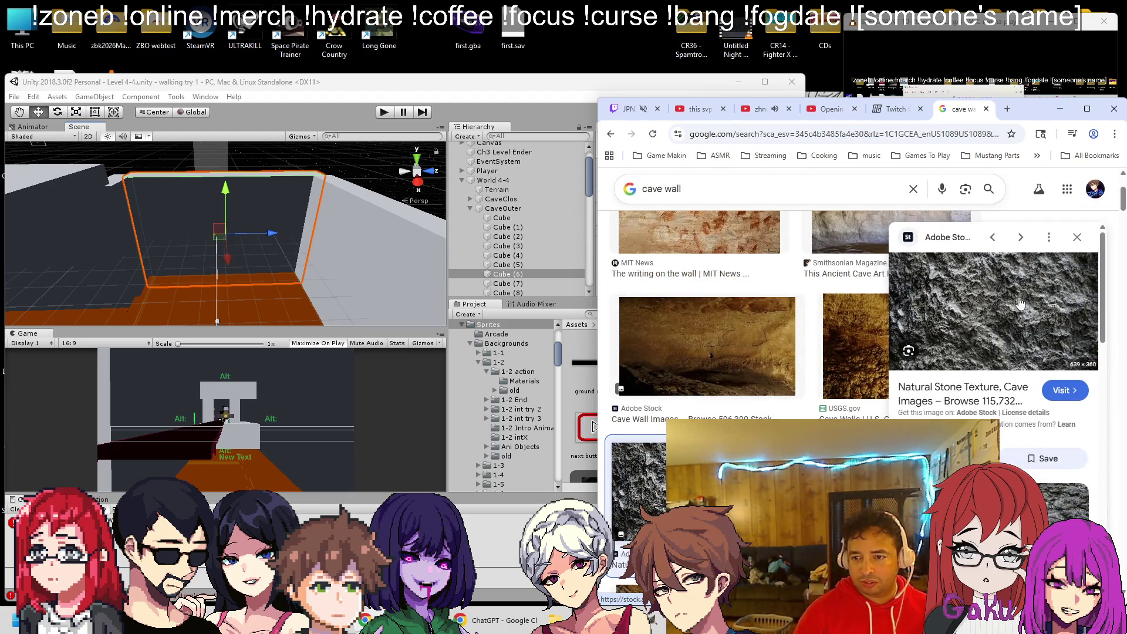
pyautogui.rightClick(982, 292)
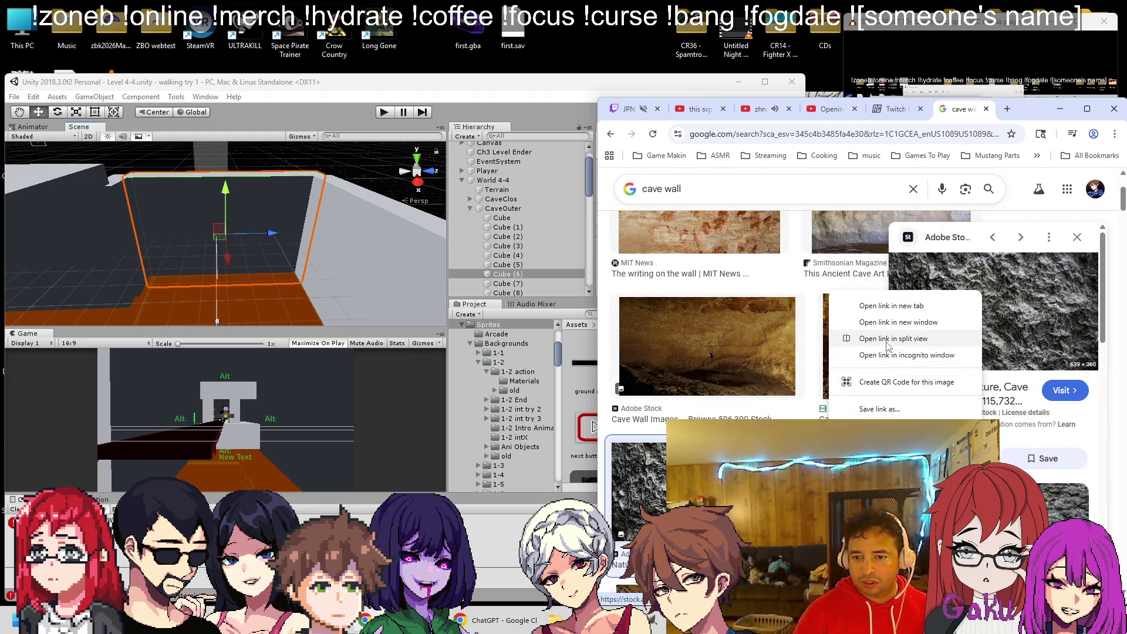
pyautogui.click(886, 449)
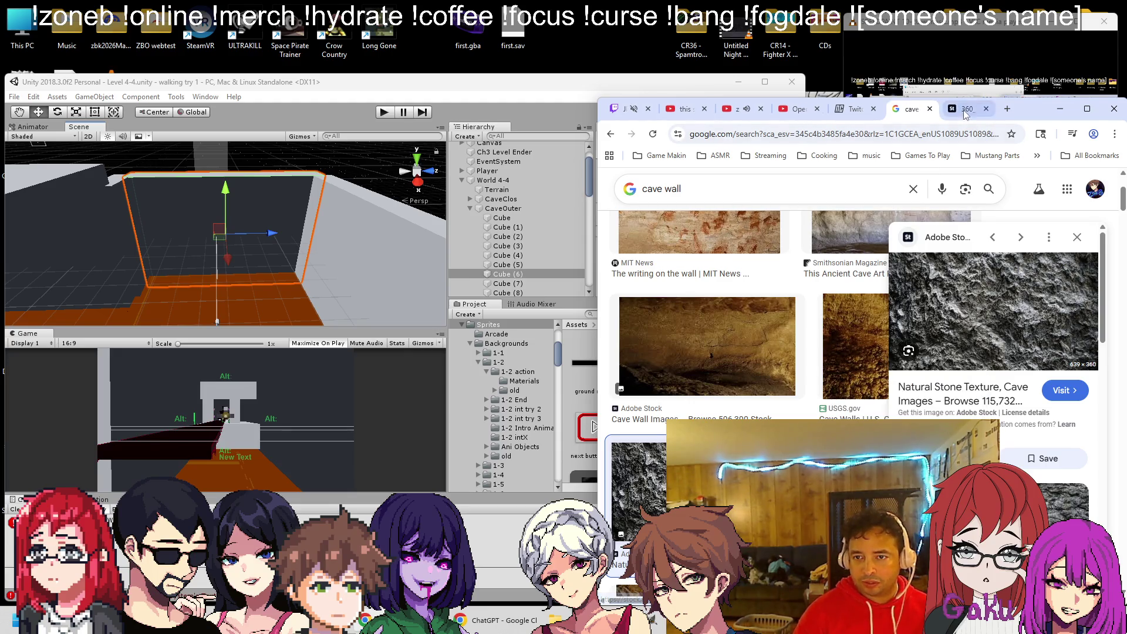
pyautogui.hotkey('ctrl', 'Tab')
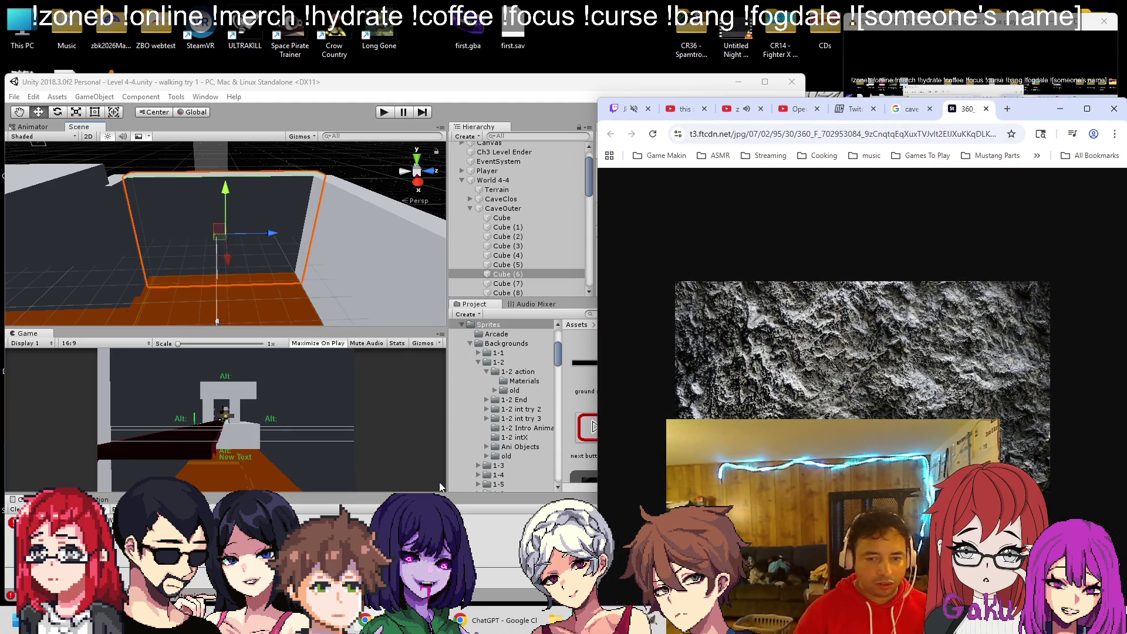
# Snip the rock texture region, close the search tabs, and launch Paint.
pyautogui.press('super+shift+s')
pyautogui.moveTo(707, 288)
pyautogui.mouseDown()
pyautogui.moveTo(803, 366)
pyautogui.moveTo(952, 419)
pyautogui.moveTo(991, 419)
pyautogui.mouseUp()
pyautogui.click(986, 108)
pyautogui.click(986, 108)
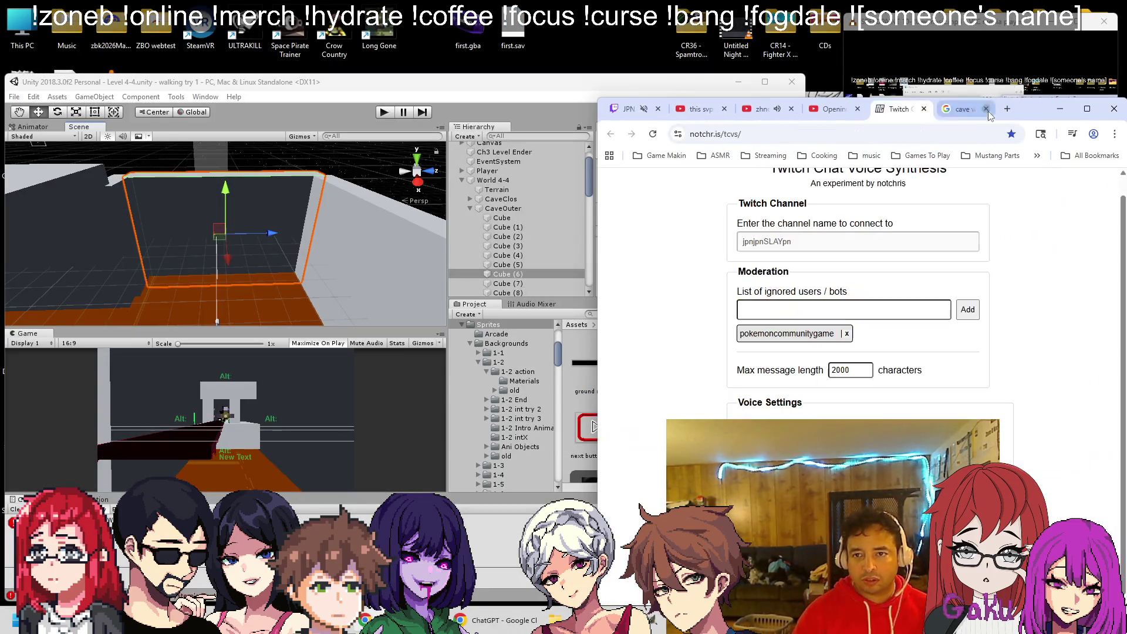
pyautogui.click(622, 109)
pyautogui.click(972, 64)
pyautogui.doubleClick(592, 426)
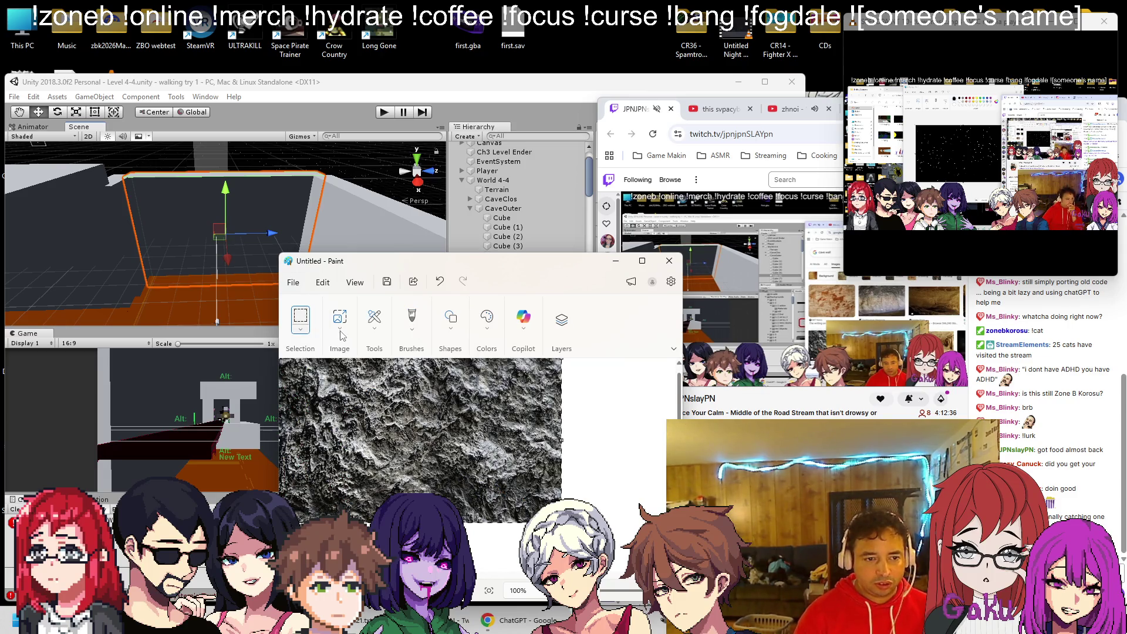
# Crop the canvas to the texture and start saving into Desktop\shooting\Spritesheets.
pyautogui.click(340, 335)
pyautogui.click(320, 378)
pyautogui.hotkey('ctrl', 's')
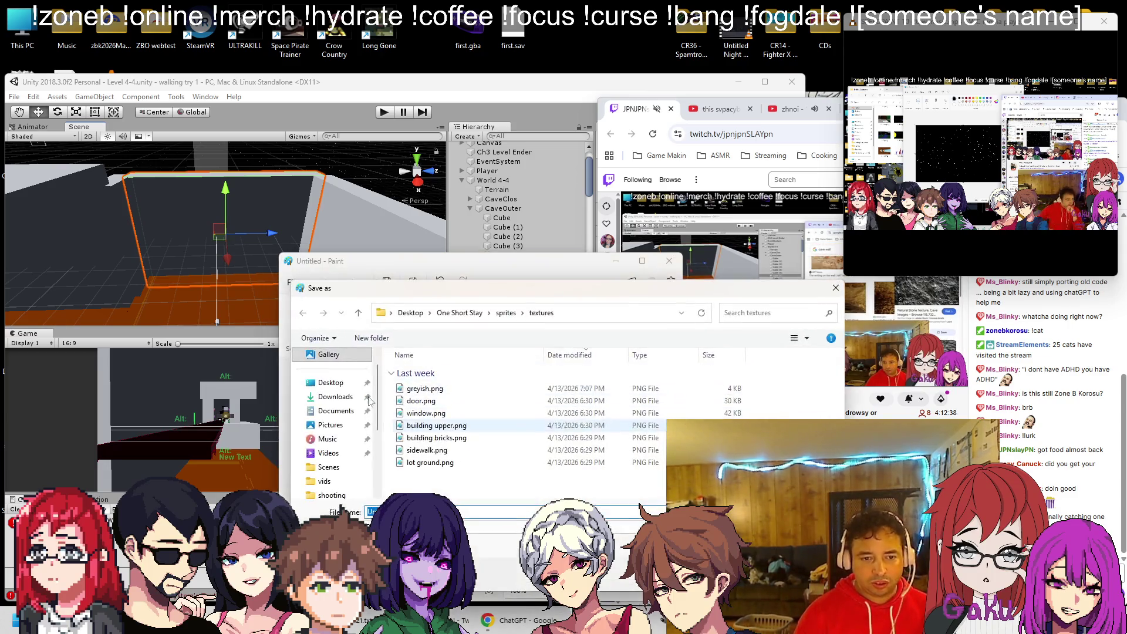
pyautogui.click(410, 312)
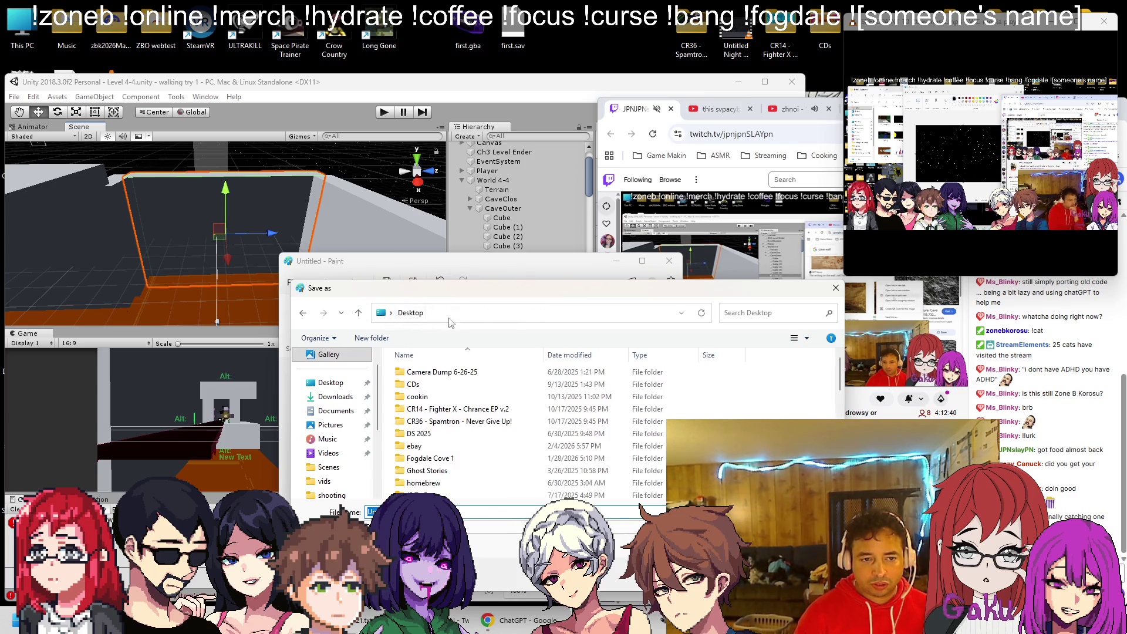
pyautogui.doubleClick(496, 414)
pyautogui.scroll(-10, 496, 416)
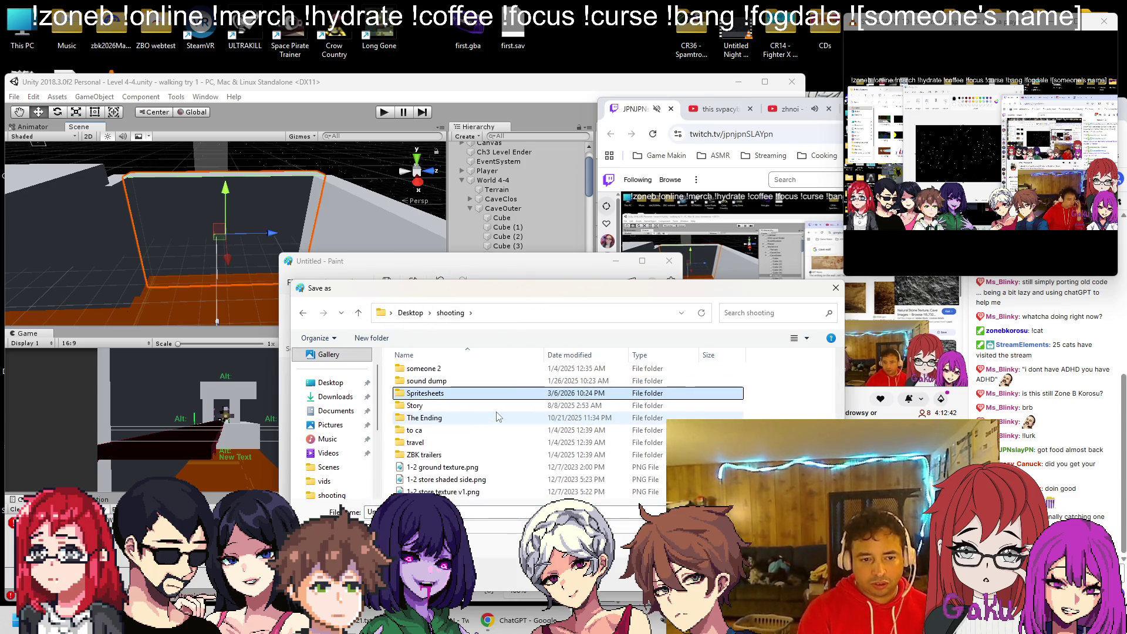
pyautogui.doubleClick(496, 414)
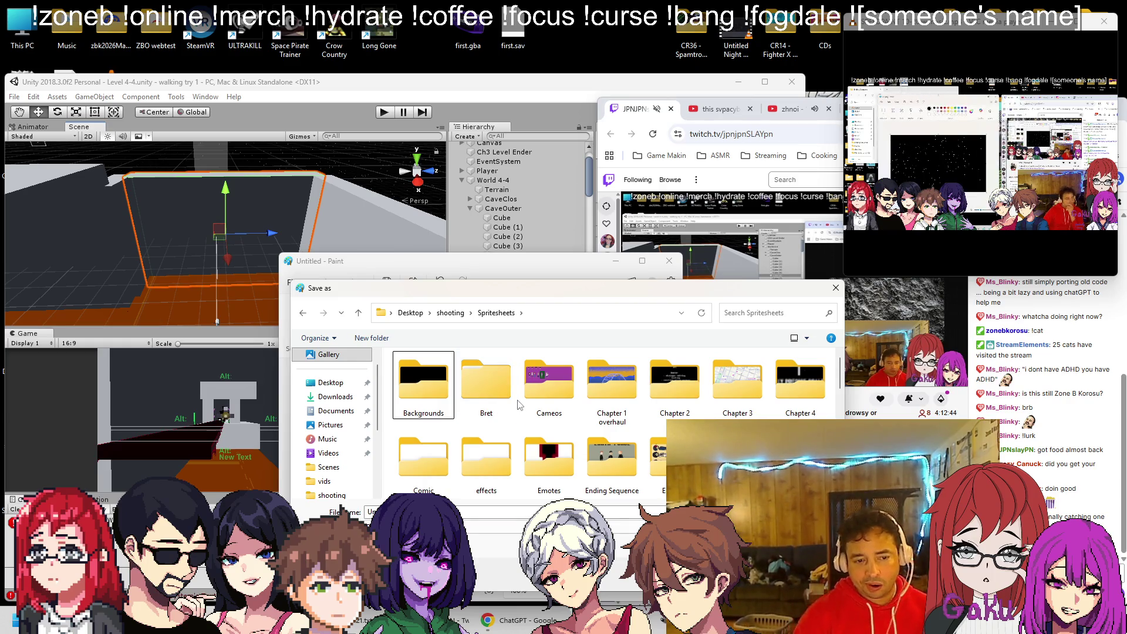
# Save the texture as rock.png in the Textures folder and close Paint.
pyautogui.scroll(-3, 516, 391)
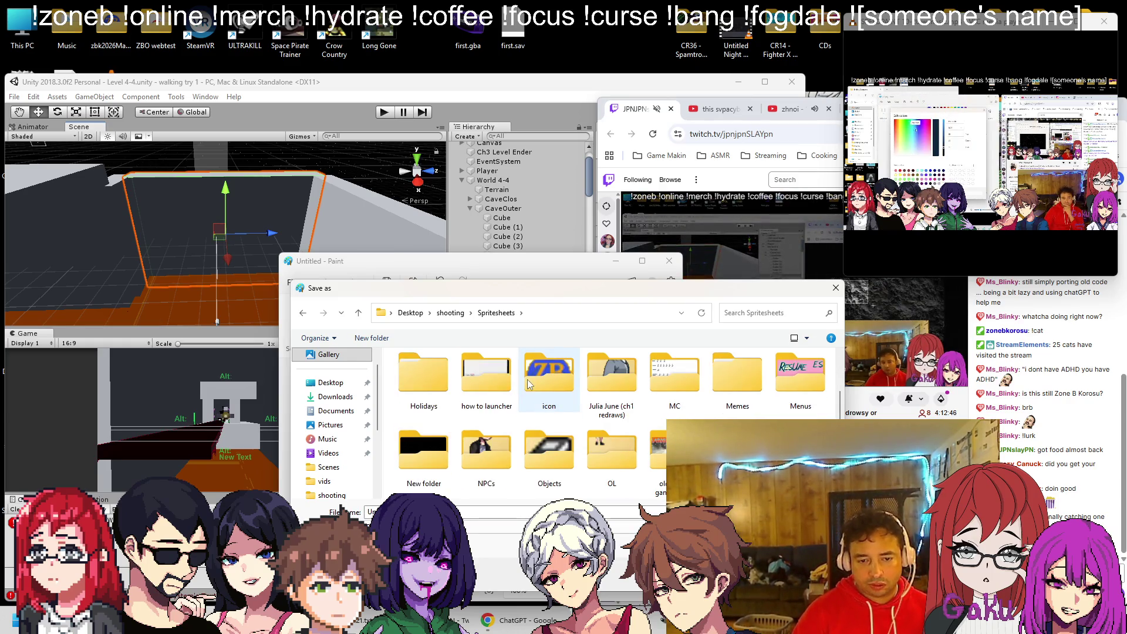
pyautogui.click(534, 398)
pyautogui.scroll(-5, 534, 398)
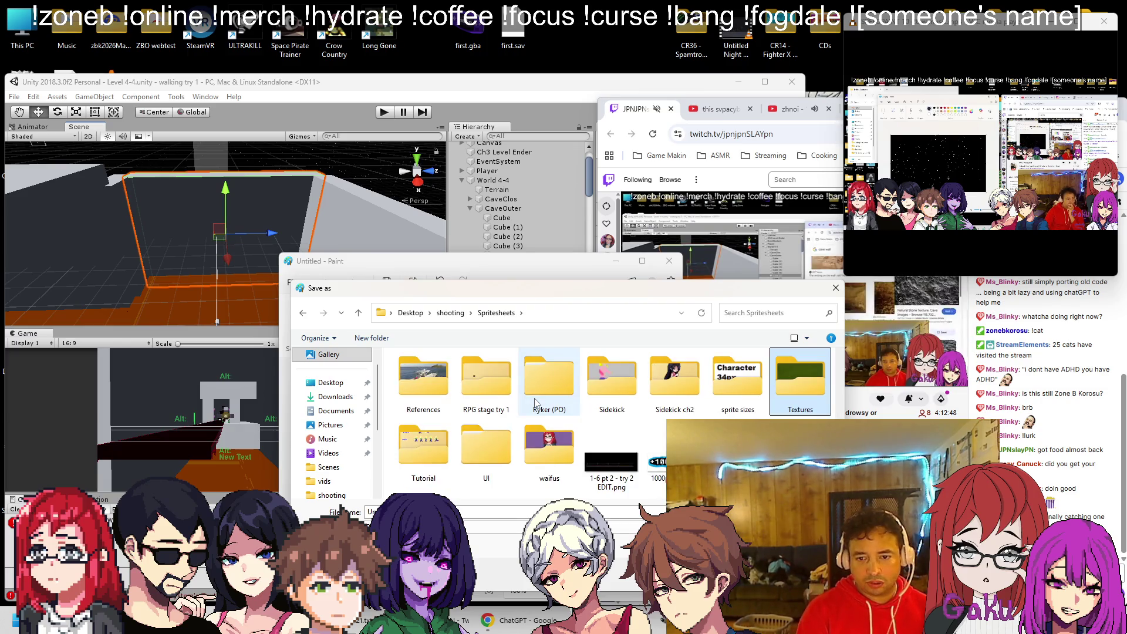
pyautogui.doubleClick(534, 393)
pyautogui.click(461, 508)
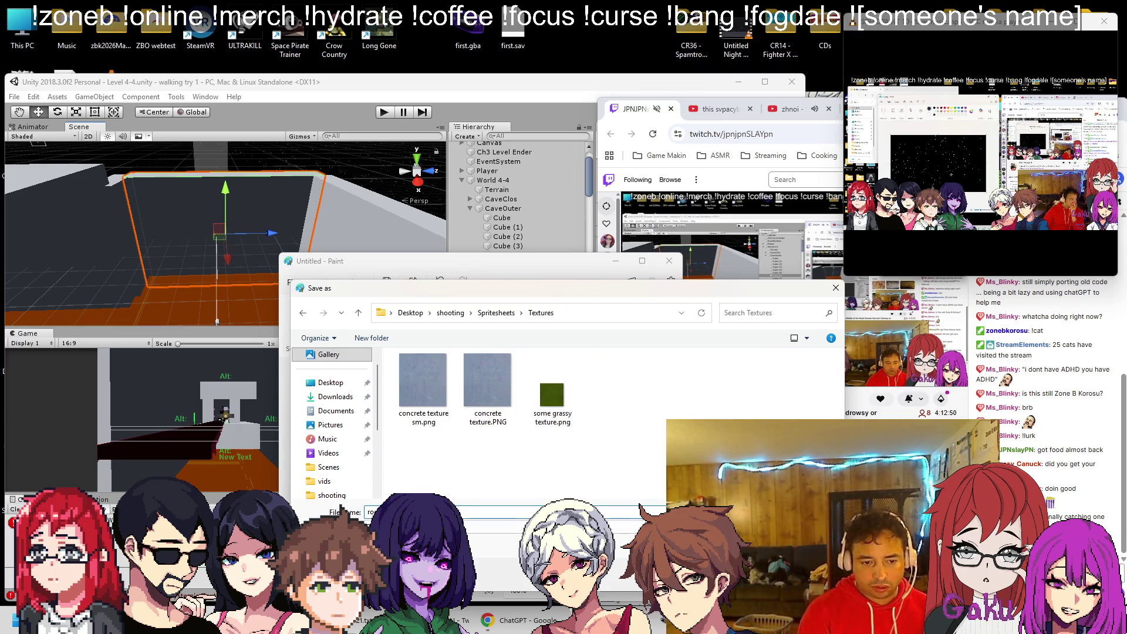
pyautogui.press('Return')
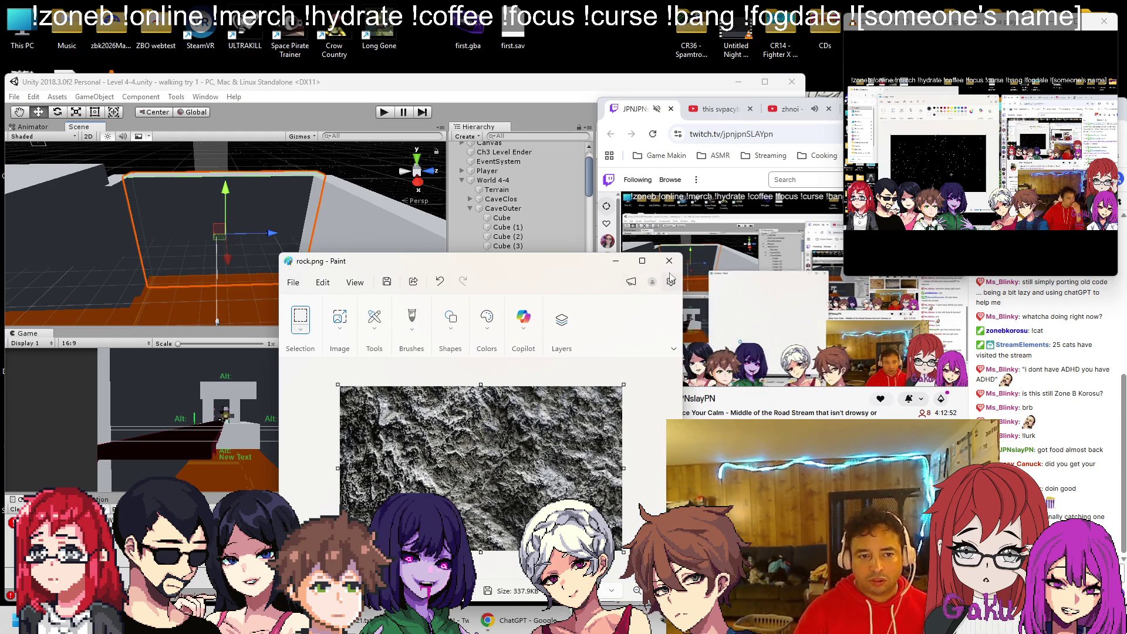
pyautogui.click(667, 265)
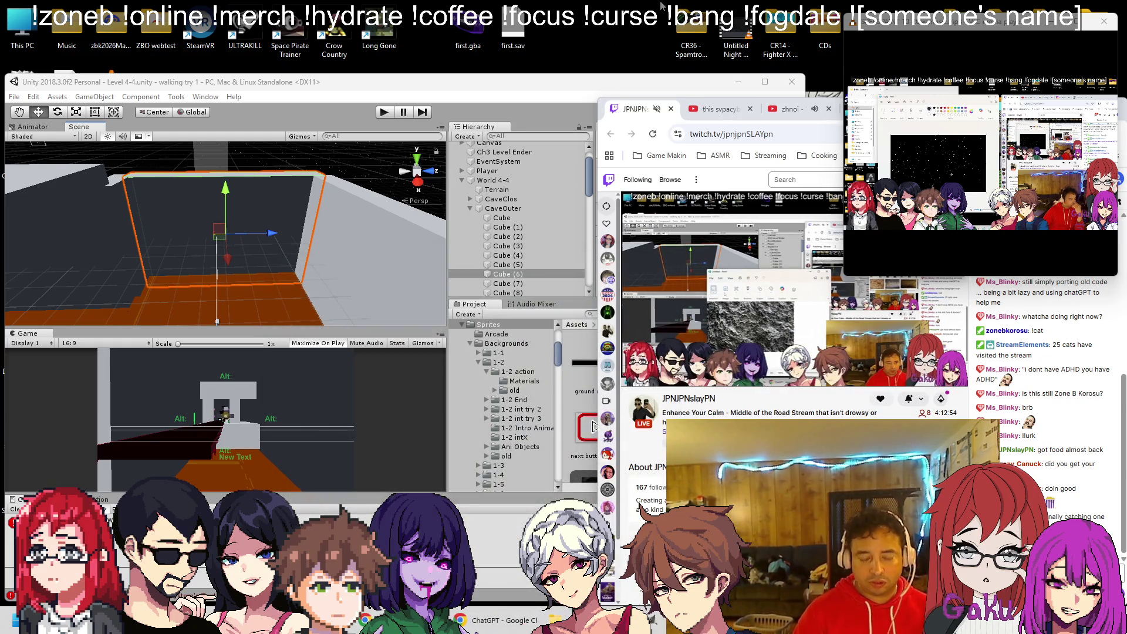
pyautogui.click(551, 619)
# Browse to Spritesheets > Textures and drag rock.png into Unity's Sprites assets.
pyautogui.doubleClick(898, 246)
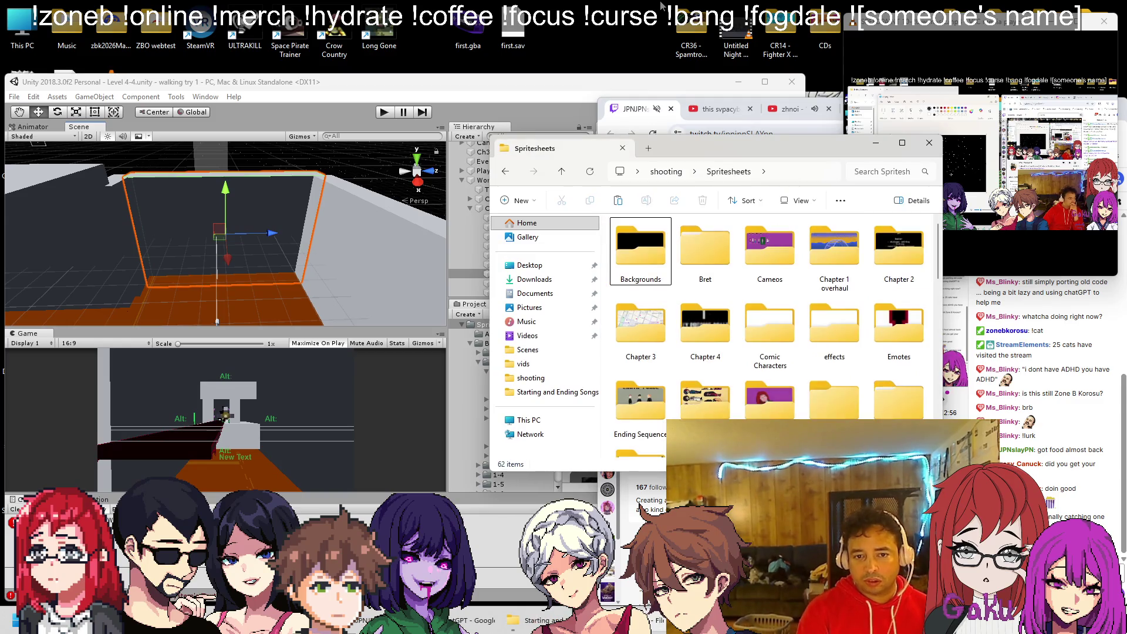
pyautogui.scroll(-10, 768, 329)
pyautogui.doubleClick(705, 405)
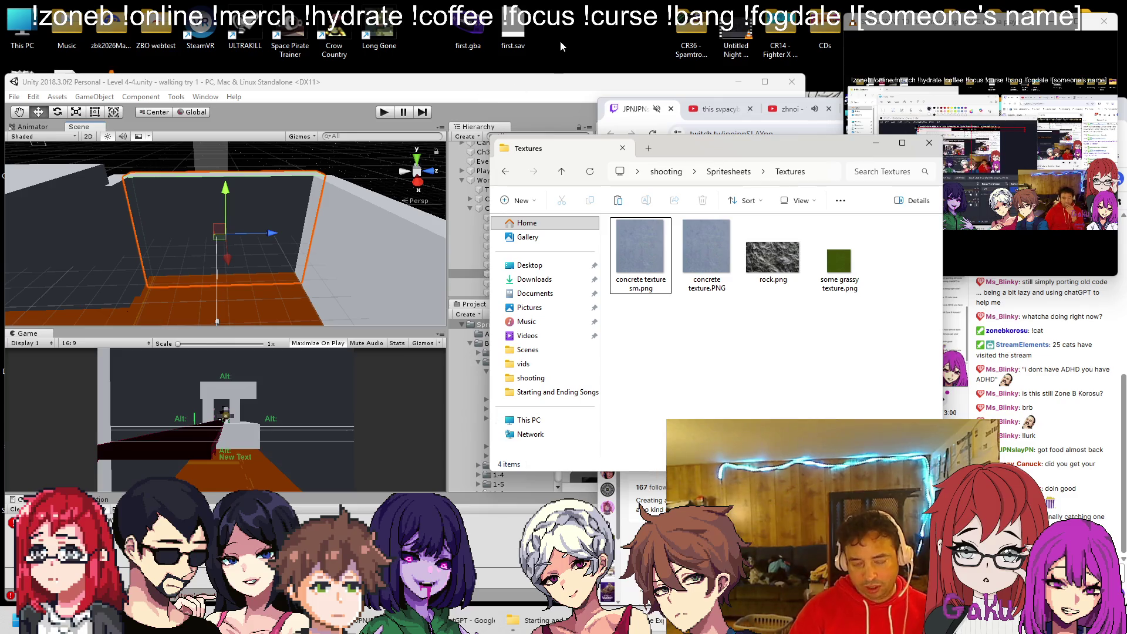
pyautogui.click(538, 108)
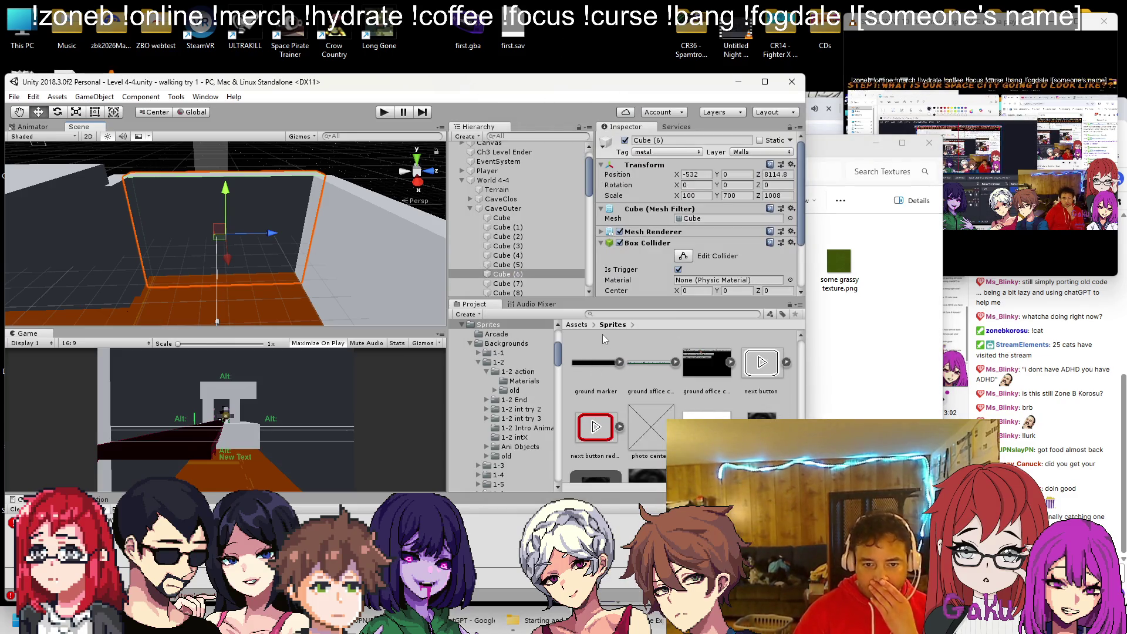
pyautogui.hotkey('alt', 'Tab')
pyautogui.moveTo(773, 256)
pyautogui.mouseDown()
pyautogui.moveTo(656, 475)
pyautogui.moveTo(594, 475)
pyautogui.mouseUp()
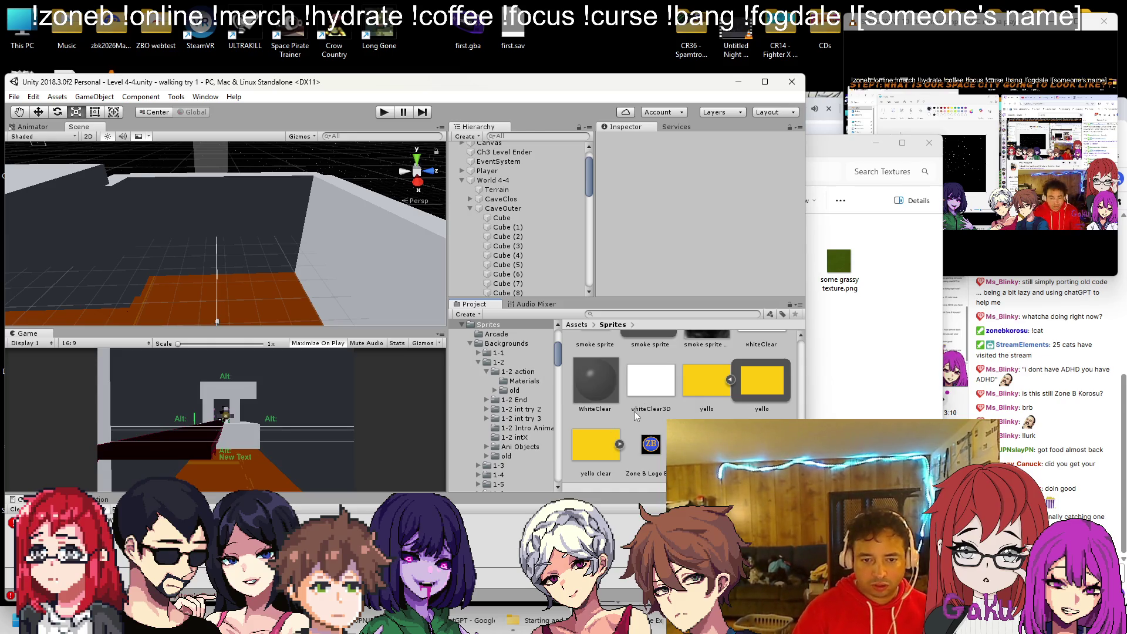
# Inspect the whiteClear3D sprite's settings, then clear the asset selection.
pyautogui.click(659, 392)
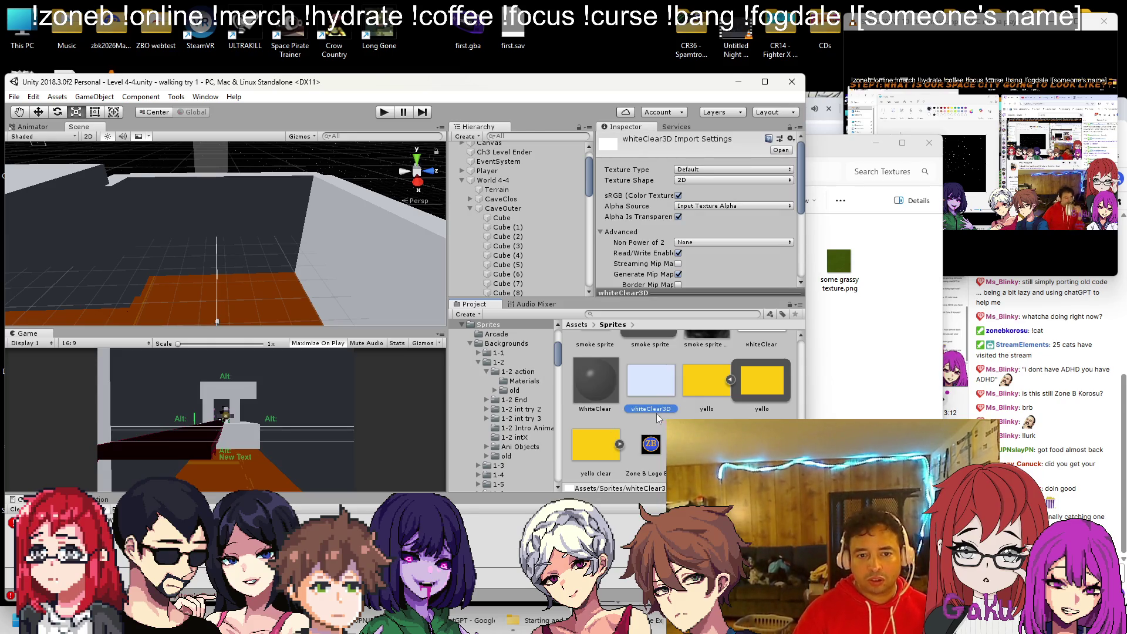
pyautogui.click(571, 375)
pyautogui.scroll(3, 657, 403)
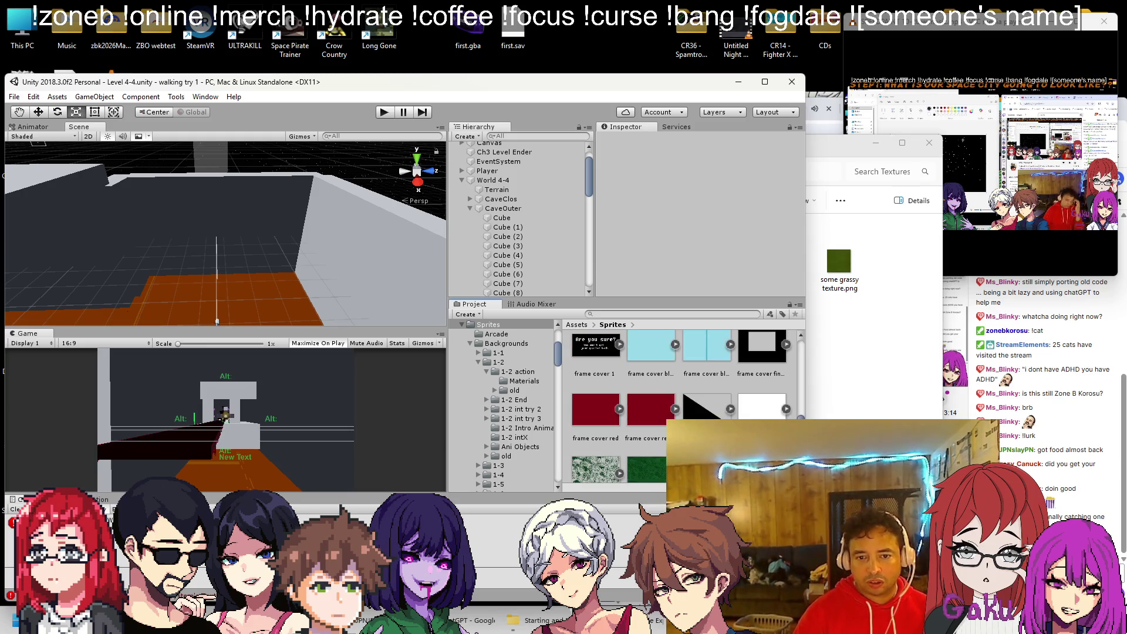
pyautogui.scroll(-5, 680, 405)
# Drag the rock texture onto the right, left and remaining cave walls.
pyautogui.moveTo(761, 361)
pyautogui.mouseDown()
pyautogui.moveTo(401, 291)
pyautogui.moveTo(232, 212)
pyautogui.mouseUp()
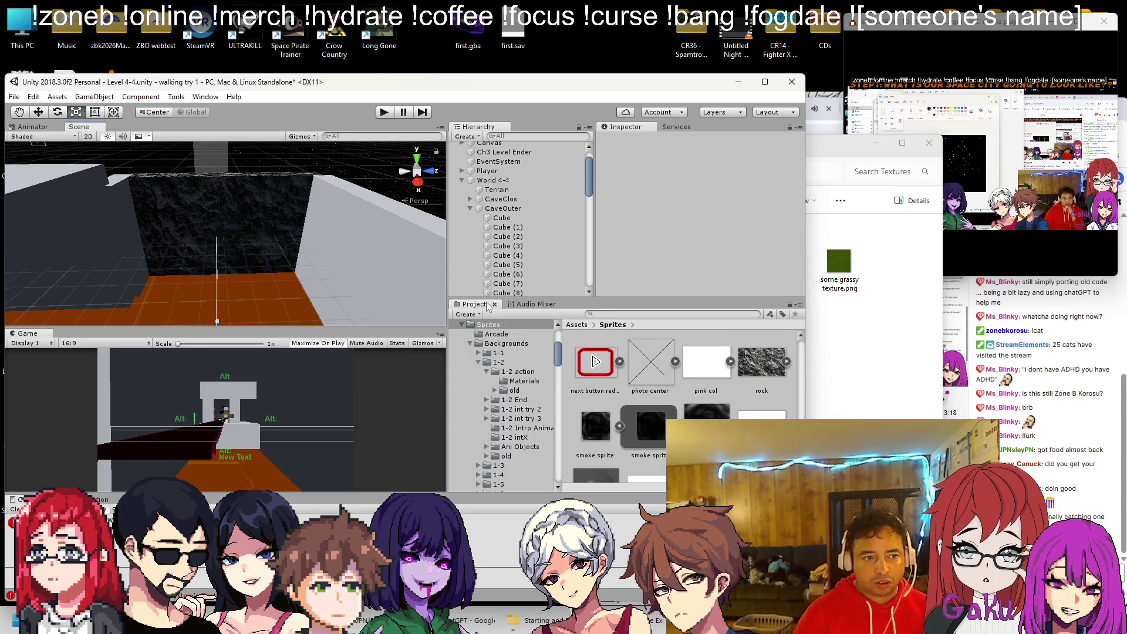
pyautogui.moveTo(759, 353)
pyautogui.mouseDown()
pyautogui.moveTo(314, 231)
pyautogui.moveTo(394, 205)
pyautogui.mouseUp()
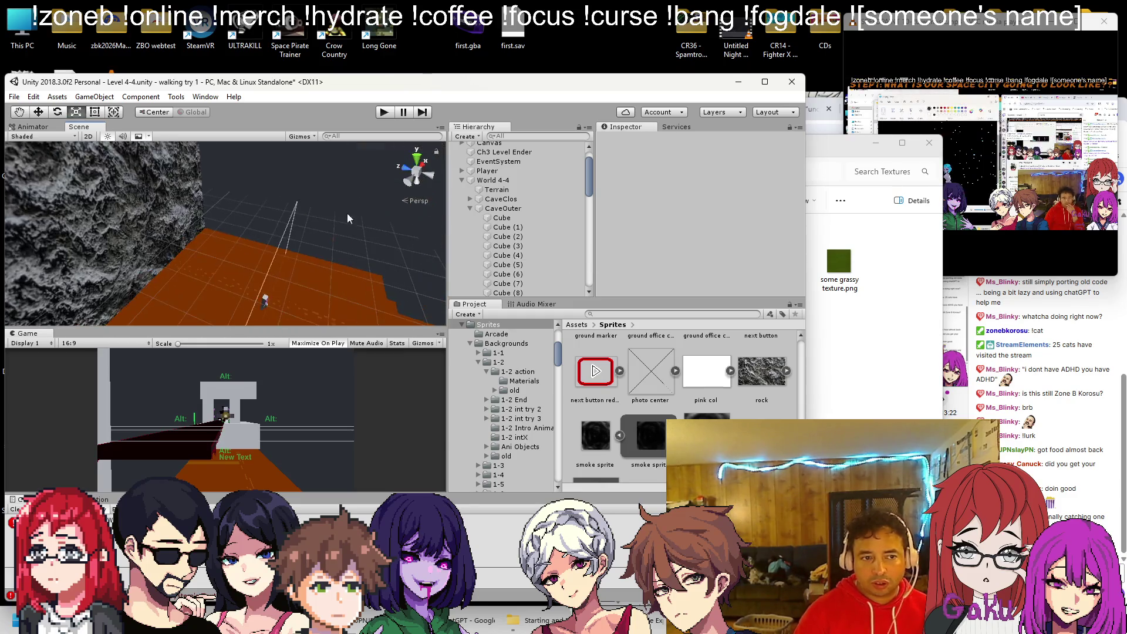
pyautogui.moveTo(728, 364)
pyautogui.mouseDown()
pyautogui.moveTo(563, 315)
pyautogui.moveTo(435, 251)
pyautogui.mouseUp()
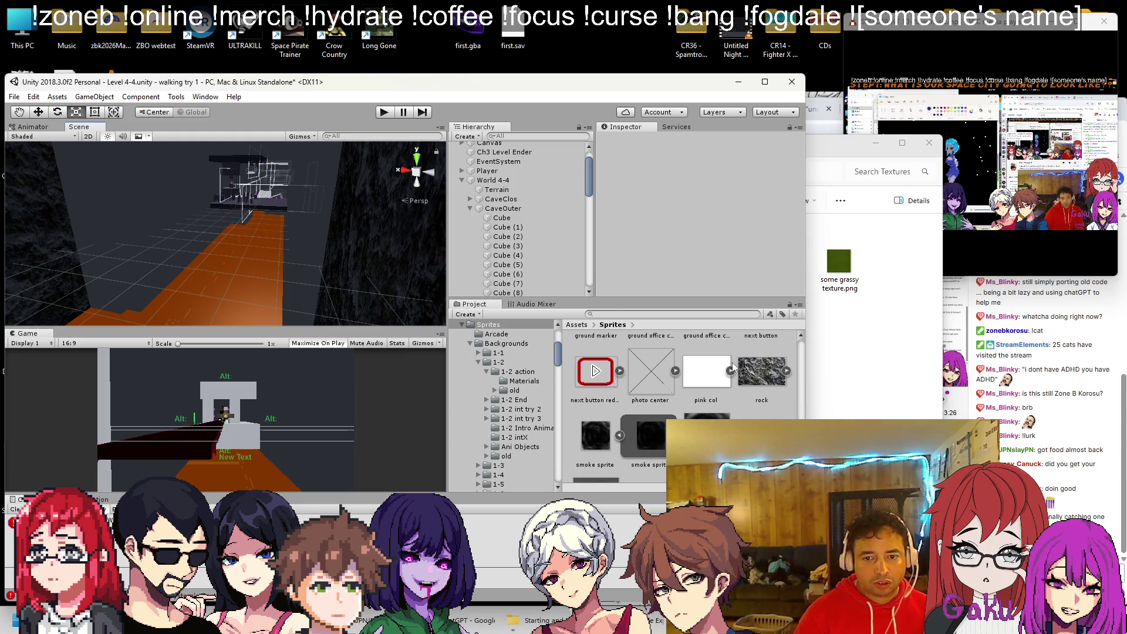
pyautogui.moveTo(67, 218); pyautogui.dragTo(91, 215)
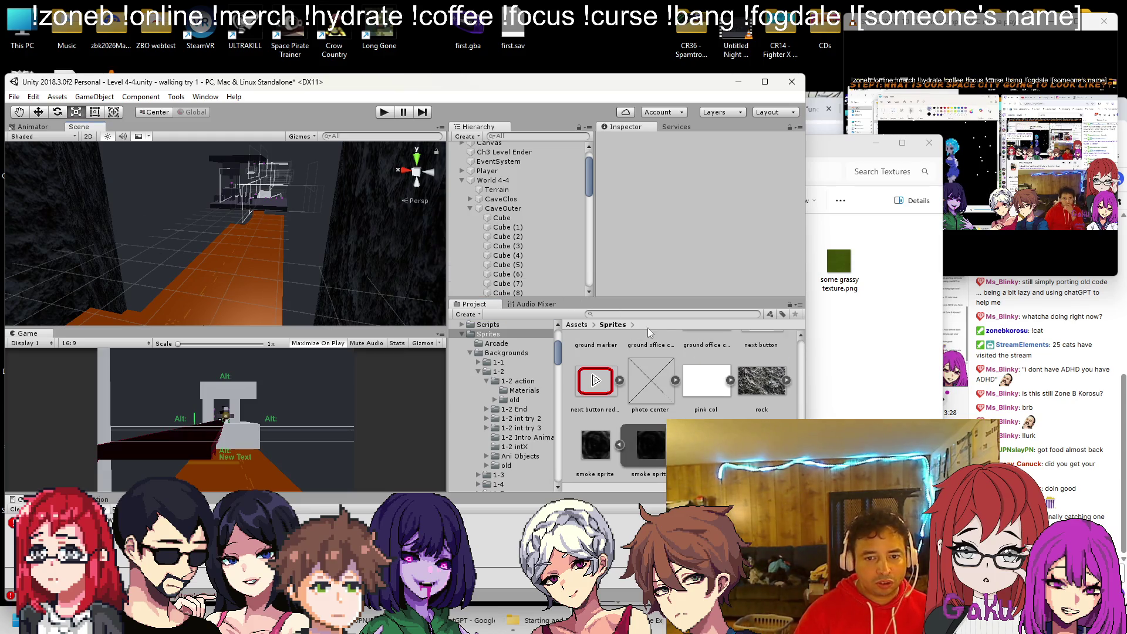
pyautogui.moveTo(446, 296); pyautogui.dragTo(269, 231)
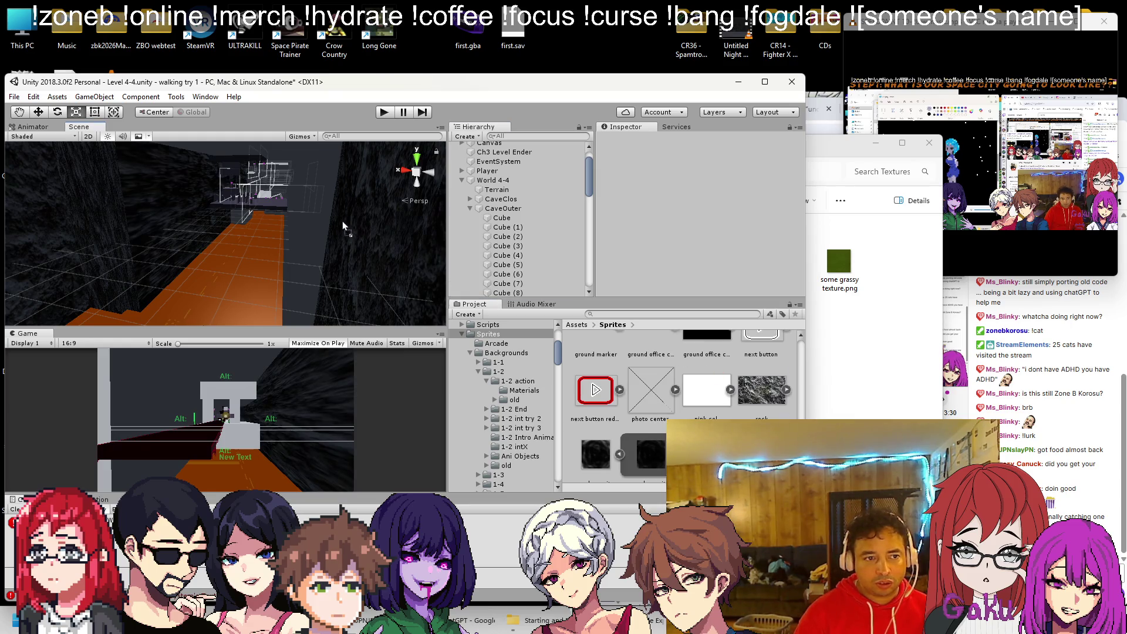
pyautogui.moveTo(761, 389); pyautogui.dragTo(333, 207)
pyautogui.click(813, 109)
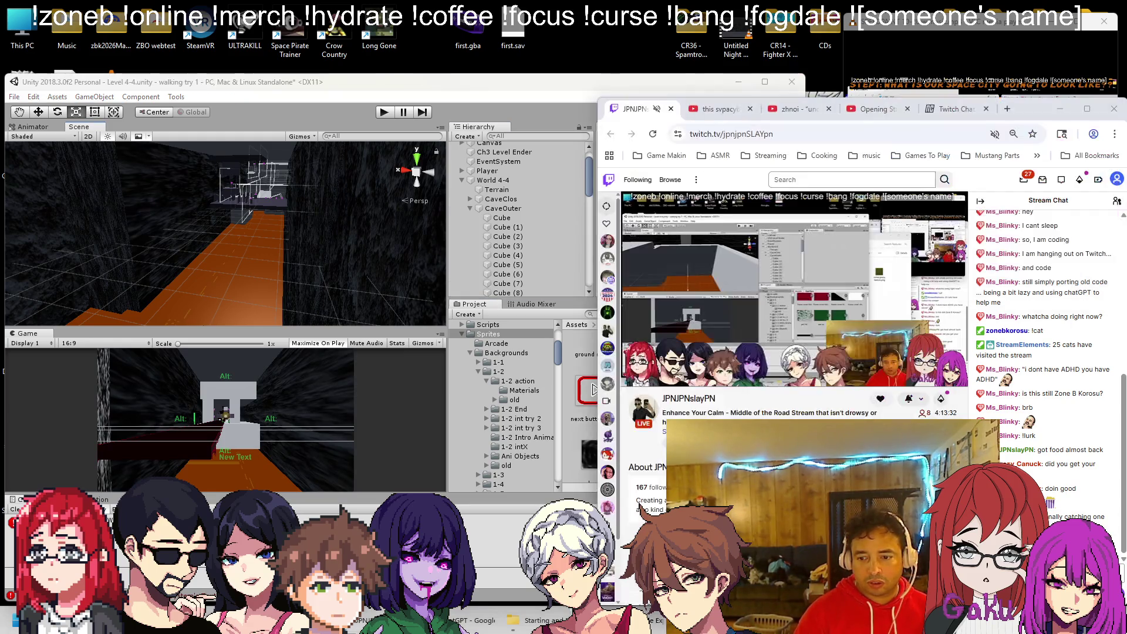
# Close the zhnoi video tab and open SVPACYBERPLACE MIX vol. 3 from the channel in its own tab.
pyautogui.click(786, 111)
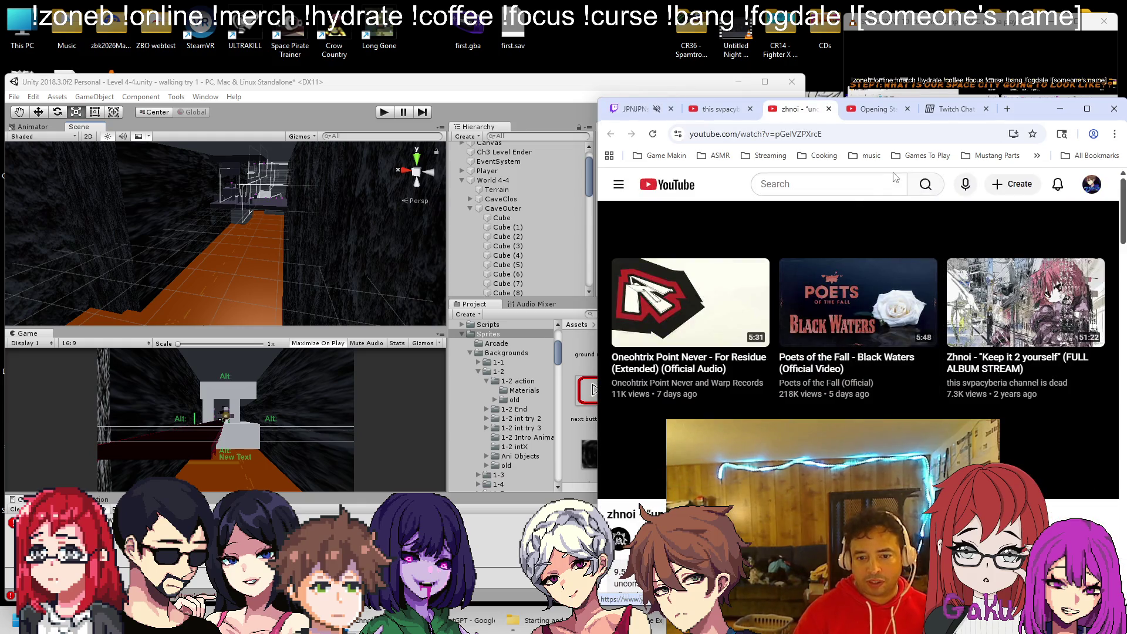
pyautogui.middleClick(783, 113)
pyautogui.click(781, 116)
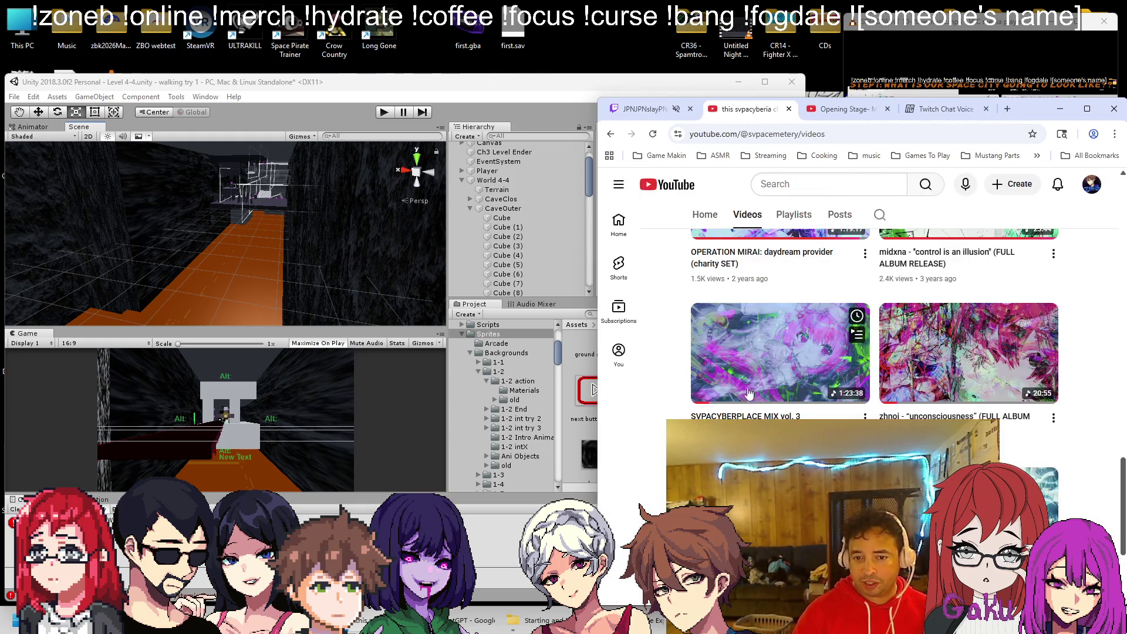
pyautogui.middleClick(717, 346)
pyautogui.click(792, 106)
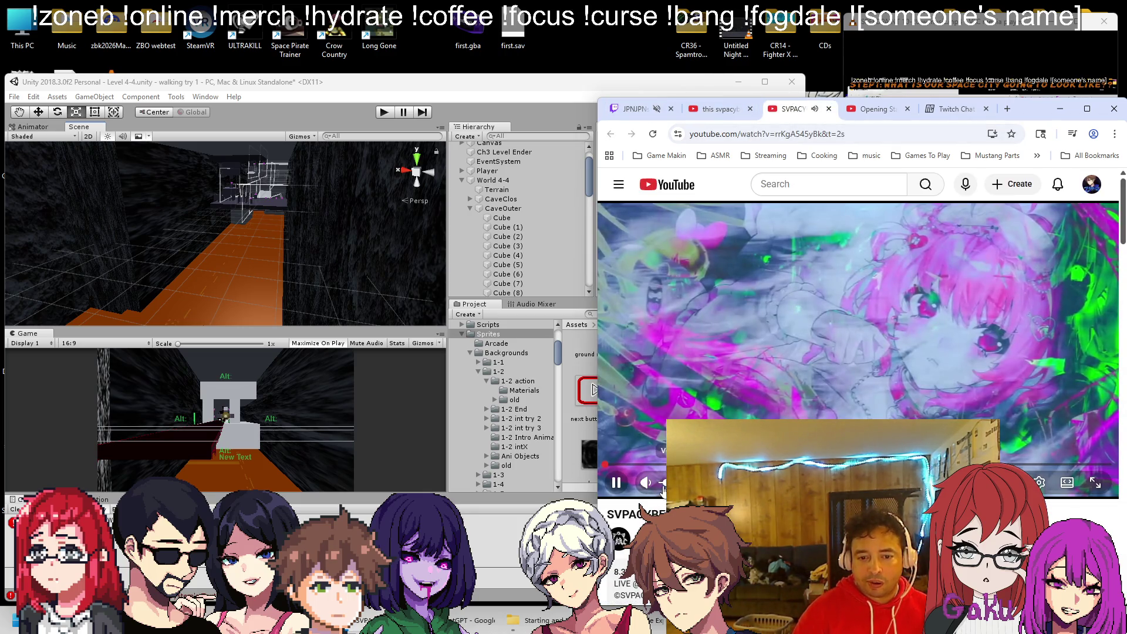
pyautogui.click(637, 109)
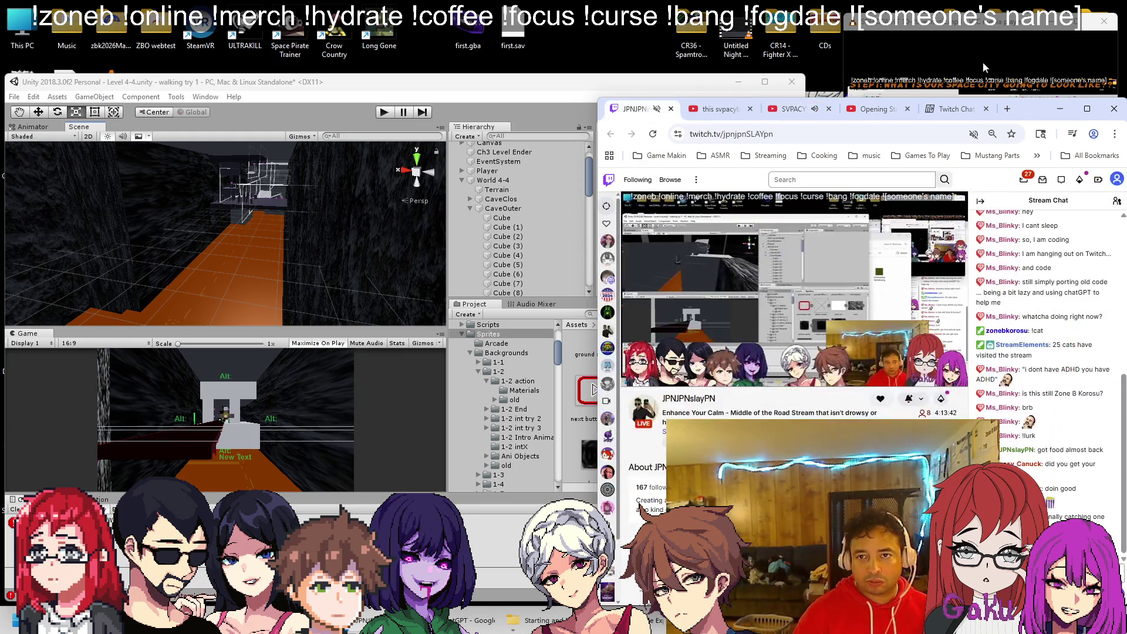
# Tidy the Unity Hierarchy by collapsing the World 4-4 and MechHolder groups.
pyautogui.click(398, 108)
pyautogui.scroll(5, 253, 263)
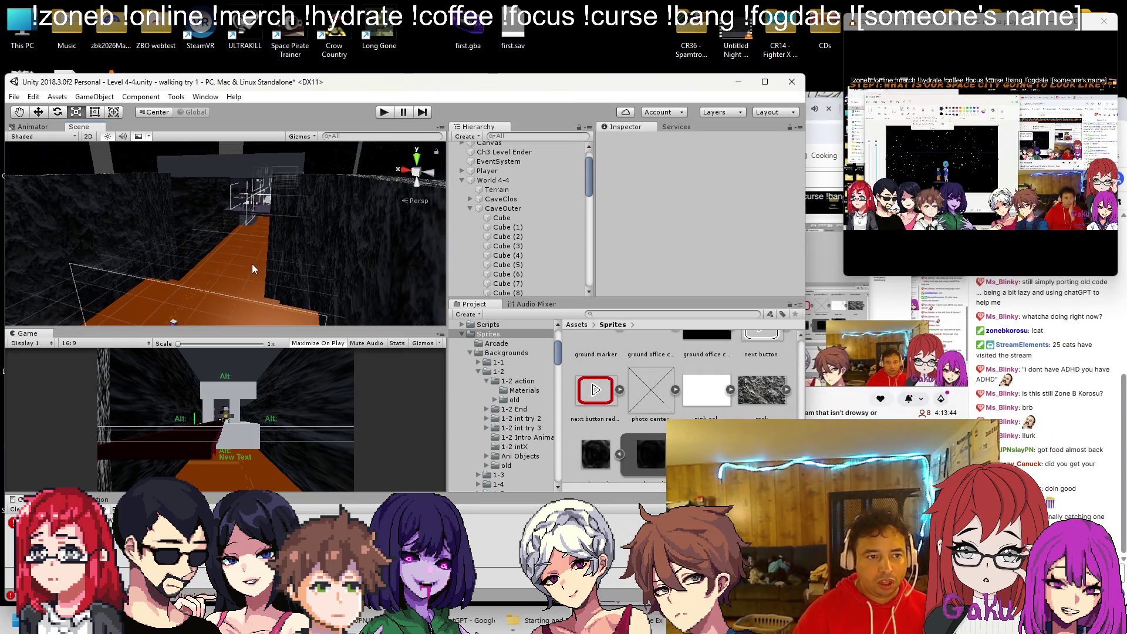
pyautogui.scroll(6, 235, 252)
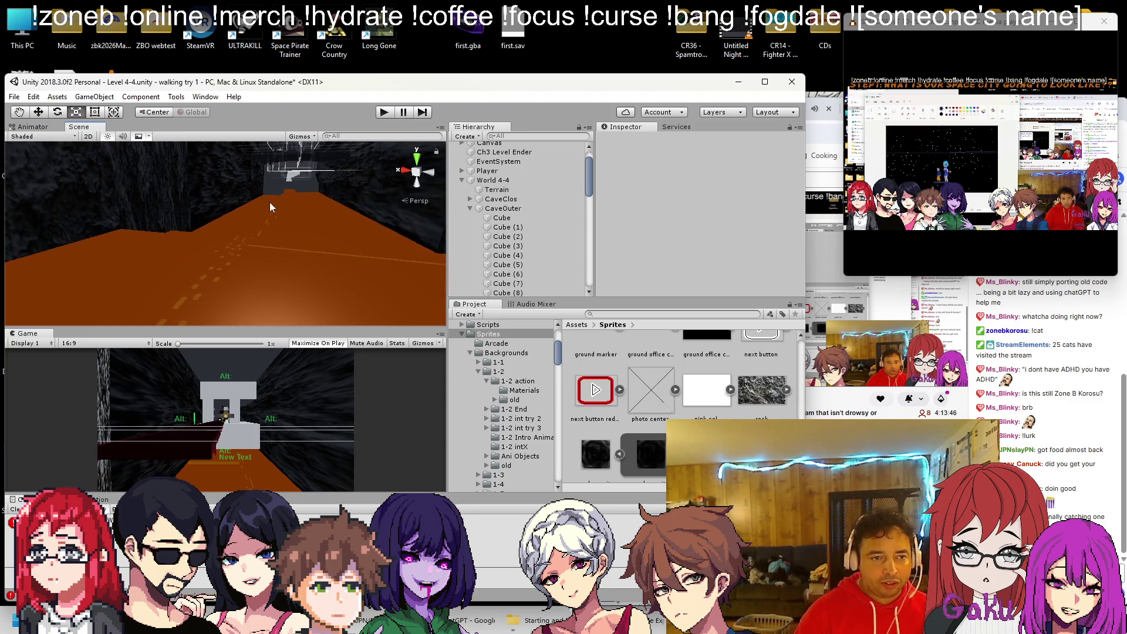
pyautogui.click(462, 180)
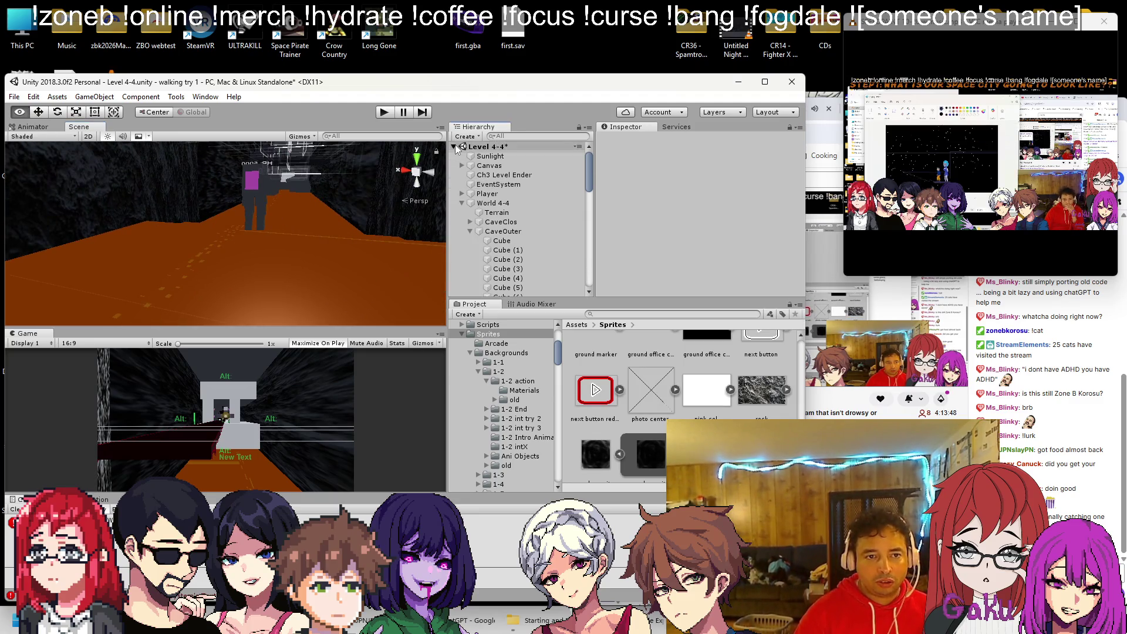
pyautogui.click(252, 195)
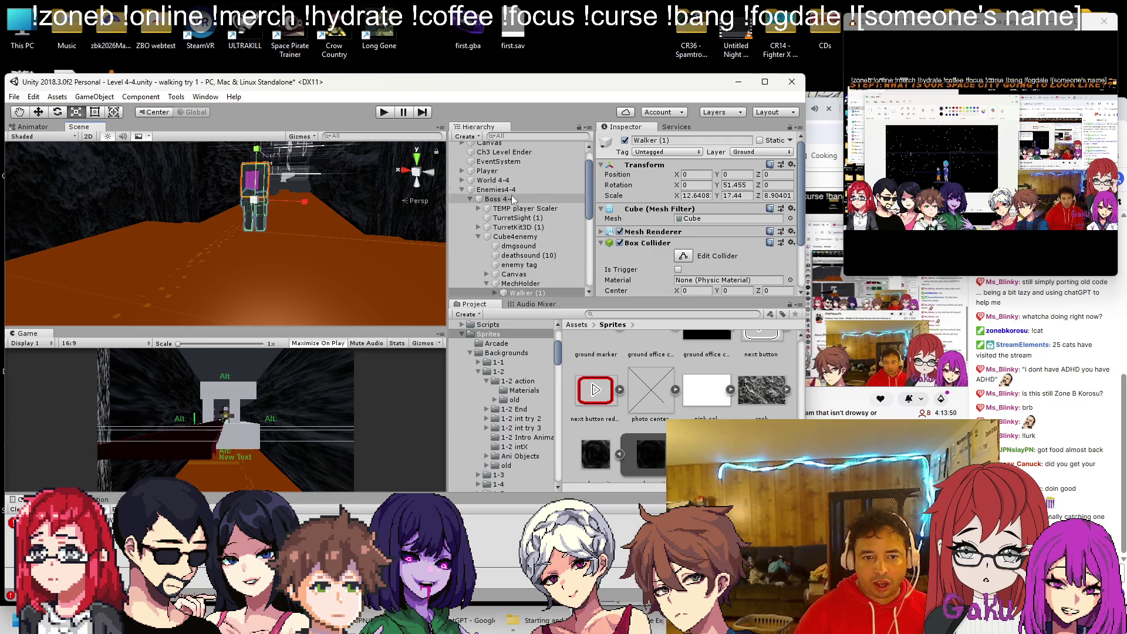
pyautogui.scroll(-2, 493, 234)
pyautogui.click(487, 248)
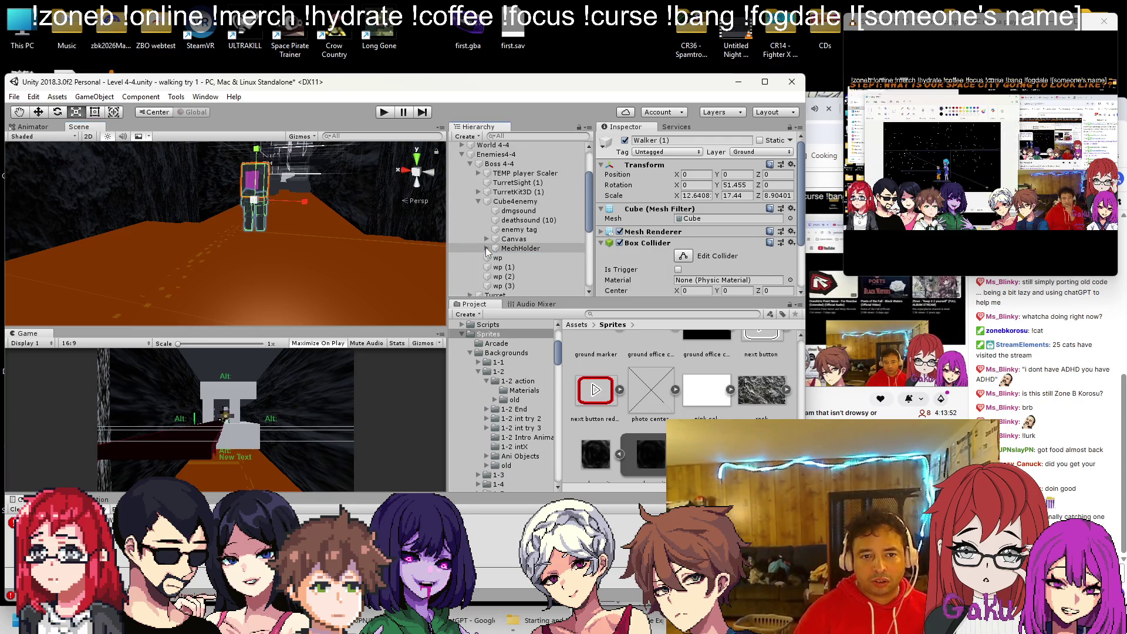
# Make Cube4enemy a child of TurretKit3D (1) and start the level in play mode.
pyautogui.click(478, 202)
pyautogui.click(511, 201)
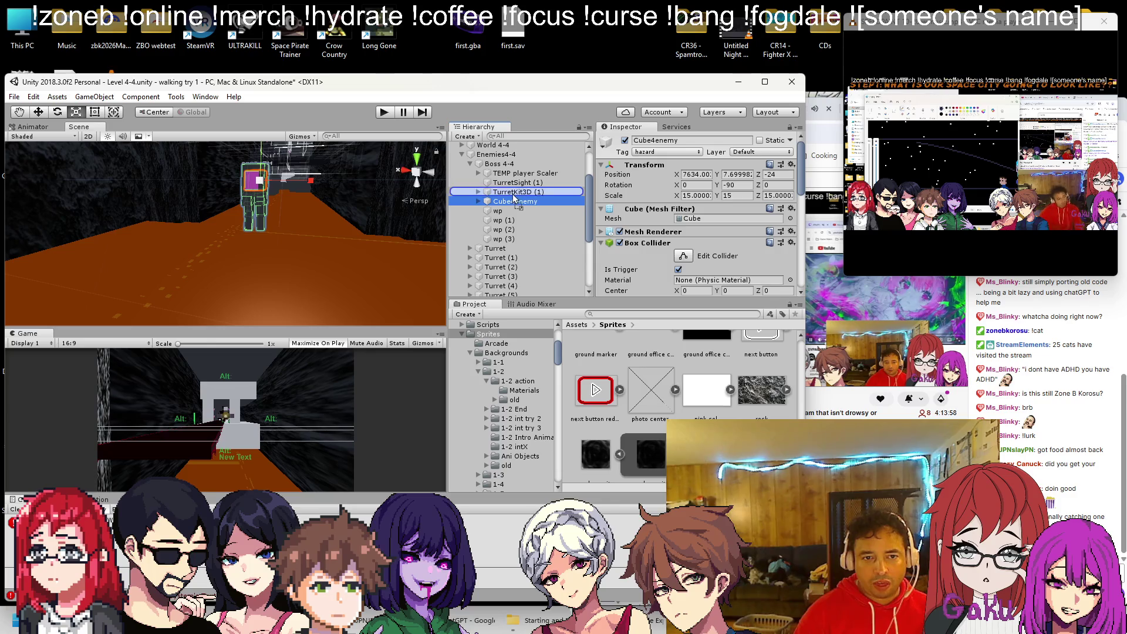
pyautogui.moveTo(513, 196); pyautogui.dragTo(514, 194)
pyautogui.moveTo(331, 213)
pyautogui.mouseDown()
pyautogui.moveTo(259, 264)
pyautogui.moveTo(164, 259)
pyautogui.moveTo(176, 247)
pyautogui.mouseUp()
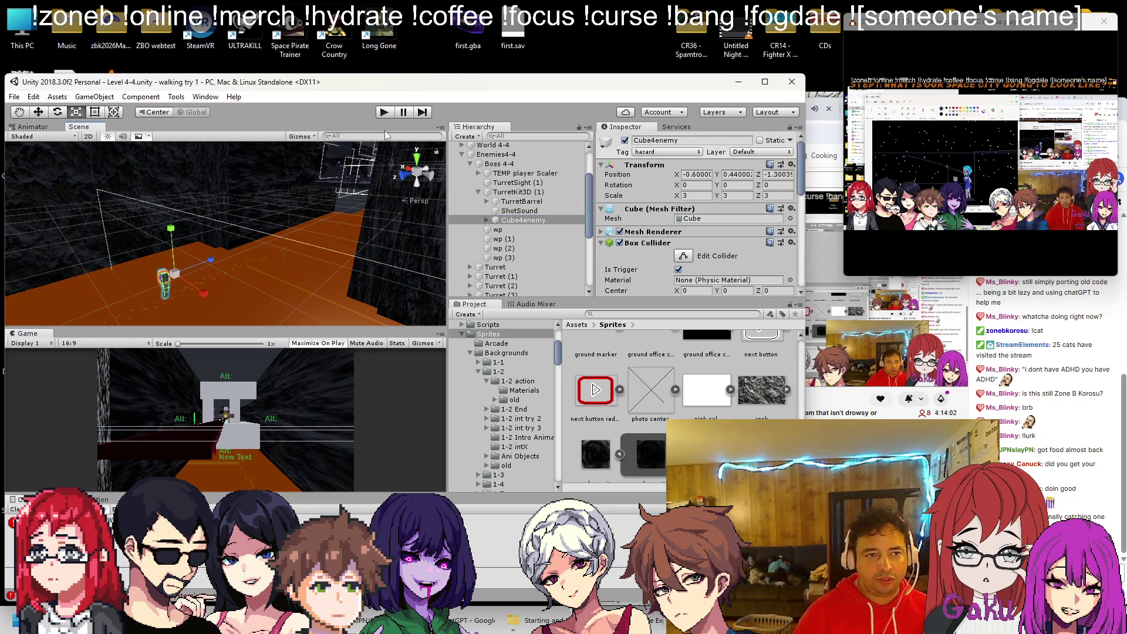
pyautogui.click(394, 111)
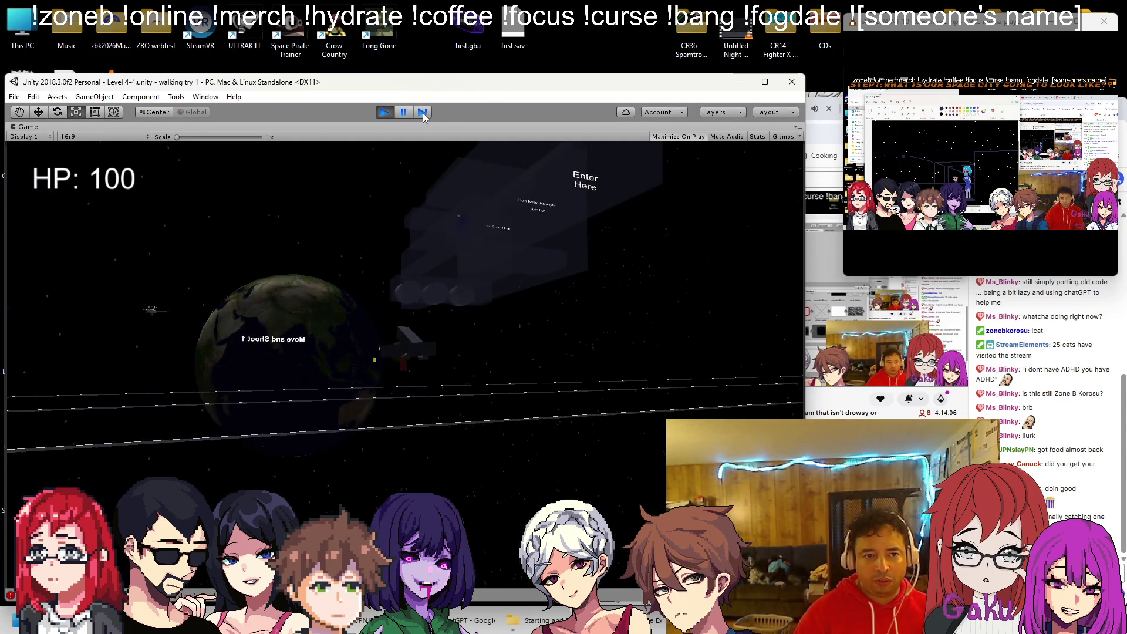
# Pause the playtest, move the Player along Z toward the walker boss, then stop play mode.
pyautogui.click(423, 112)
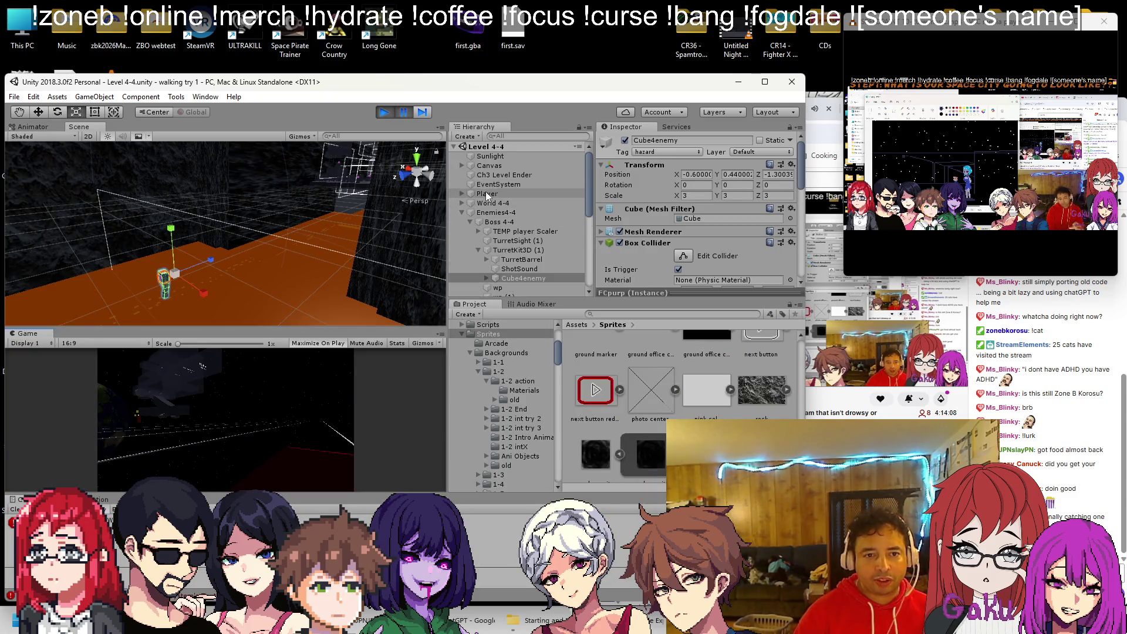
pyautogui.doubleClick(487, 195)
pyautogui.moveTo(256, 229); pyautogui.dragTo(50, 117)
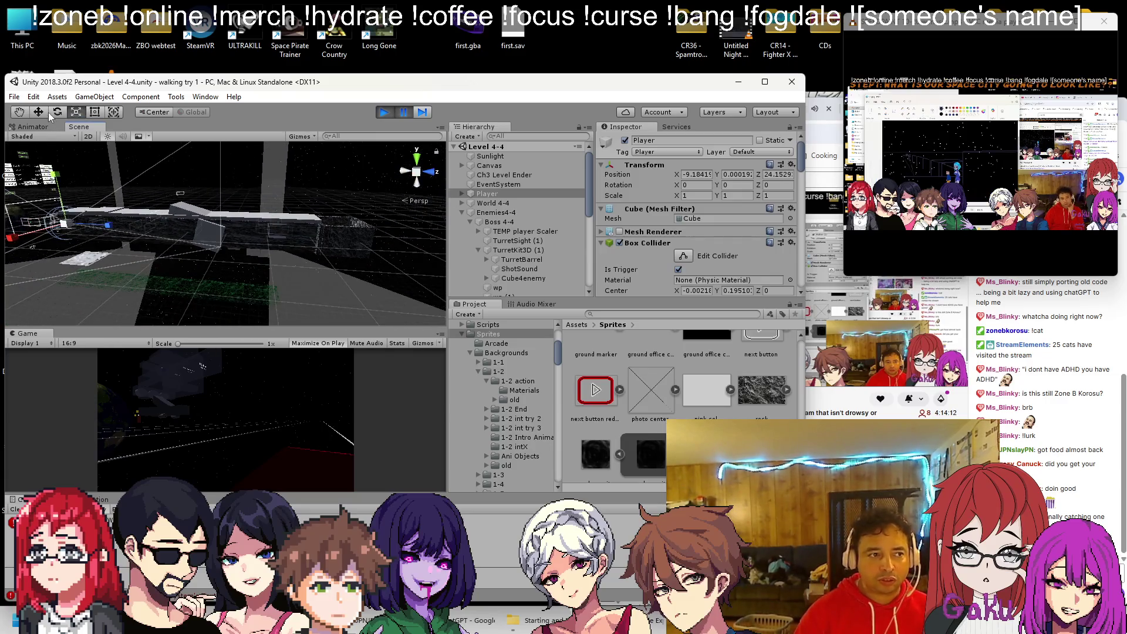
pyautogui.moveTo(115, 237)
pyautogui.mouseDown()
pyautogui.moveTo(352, 247)
pyautogui.moveTo(293, 248)
pyautogui.mouseUp()
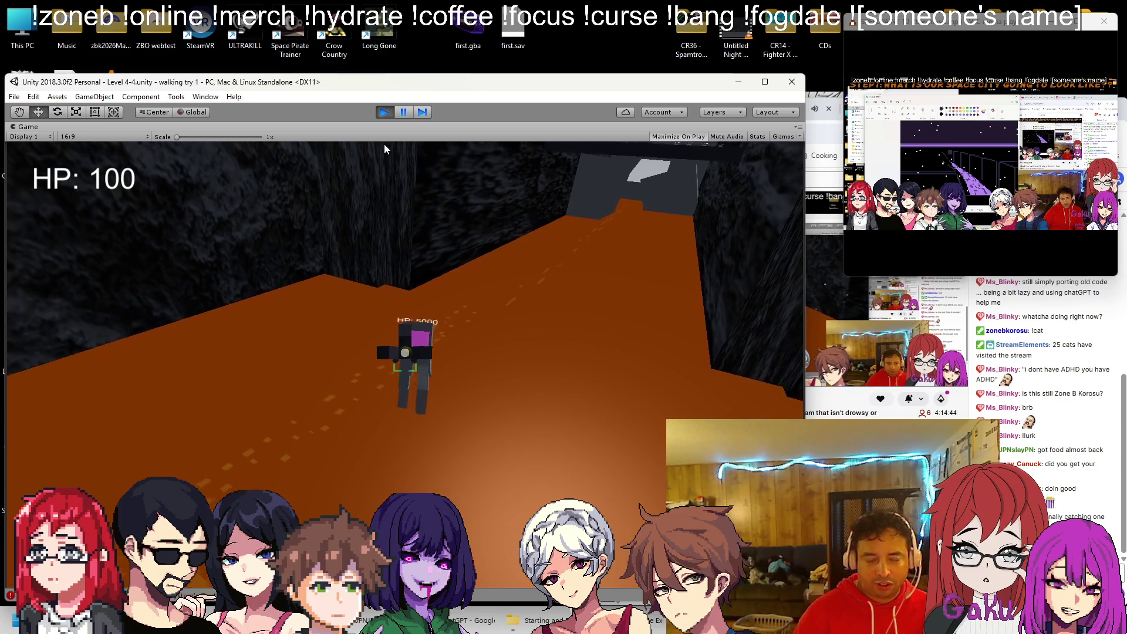
pyautogui.click(382, 112)
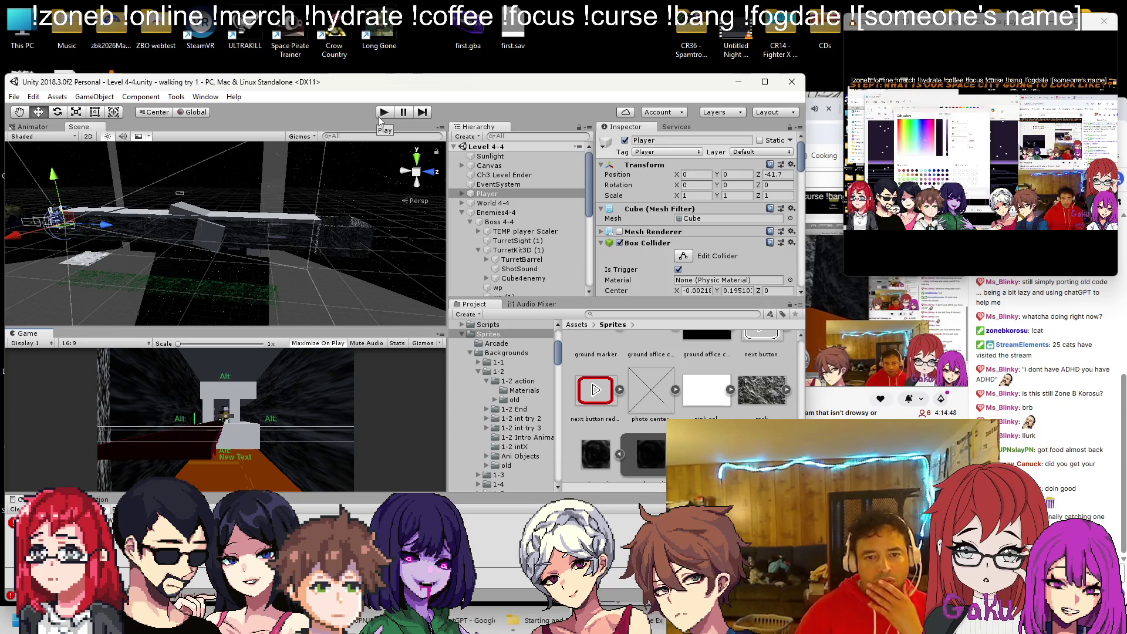
# Review the Sp Turret Three D script settings on TurretKit3D (1), then bring recent 4-3-21.txt forward.
pyautogui.scroll(-3, 634, 231)
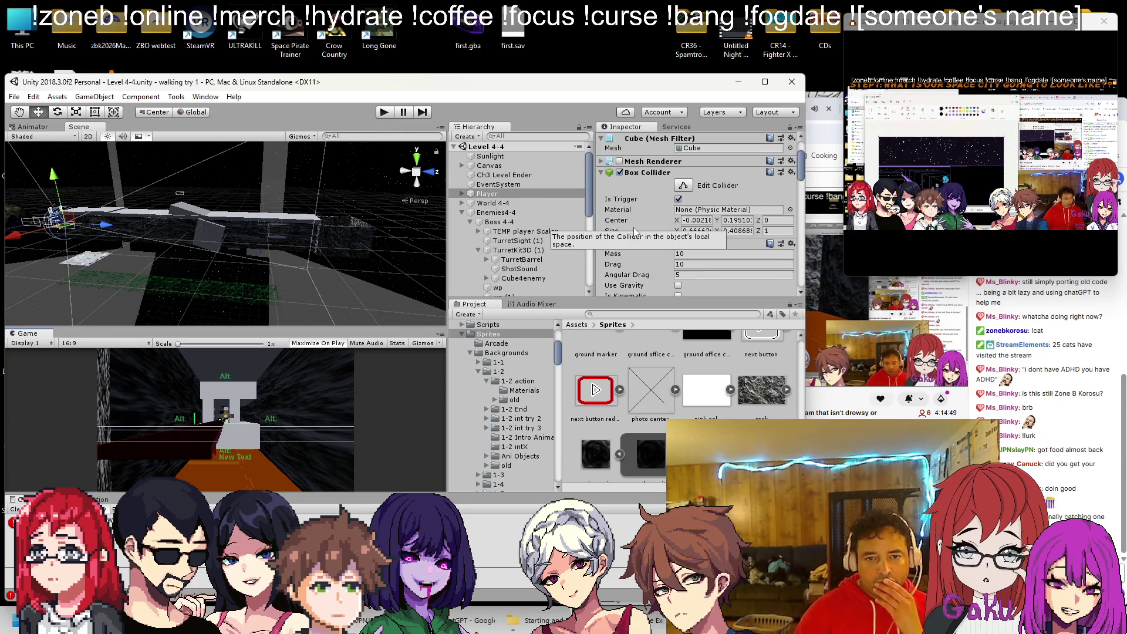
pyautogui.click(512, 249)
pyautogui.scroll(-5, 653, 209)
pyautogui.scroll(4, 652, 209)
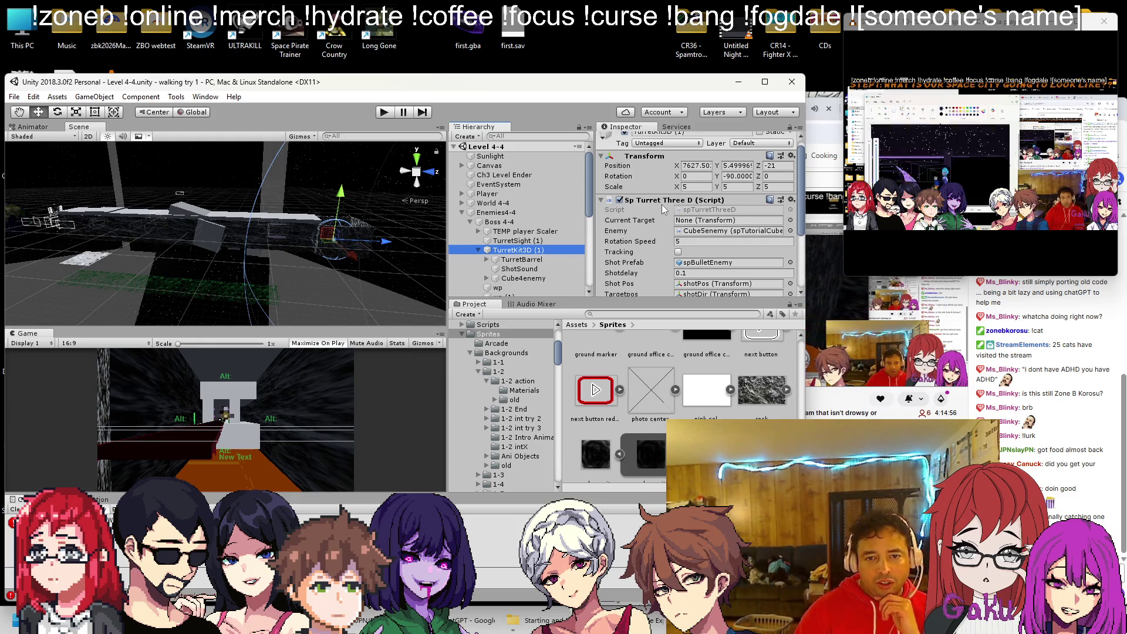
pyautogui.scroll(-3, 662, 207)
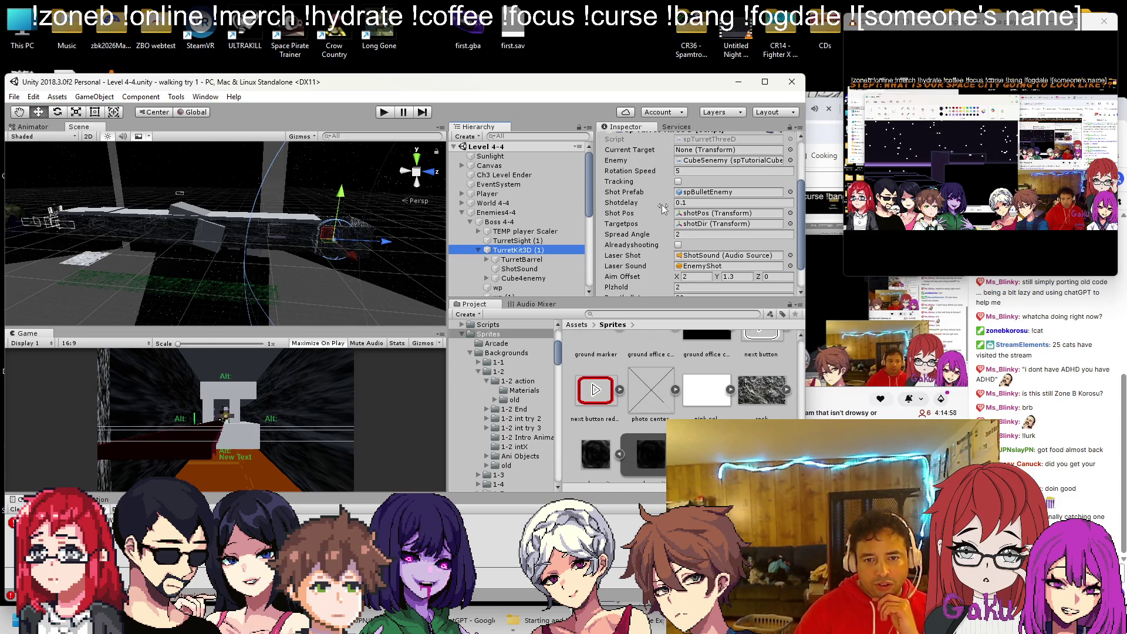
pyautogui.scroll(3, 661, 204)
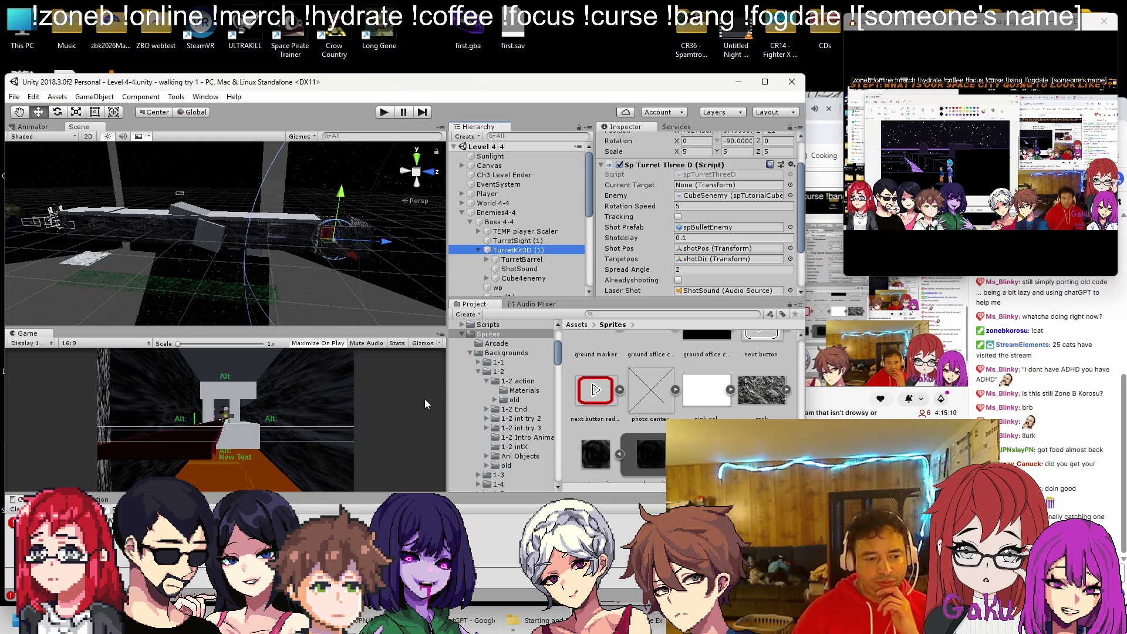
pyautogui.hotkey('alt', 'Tab')
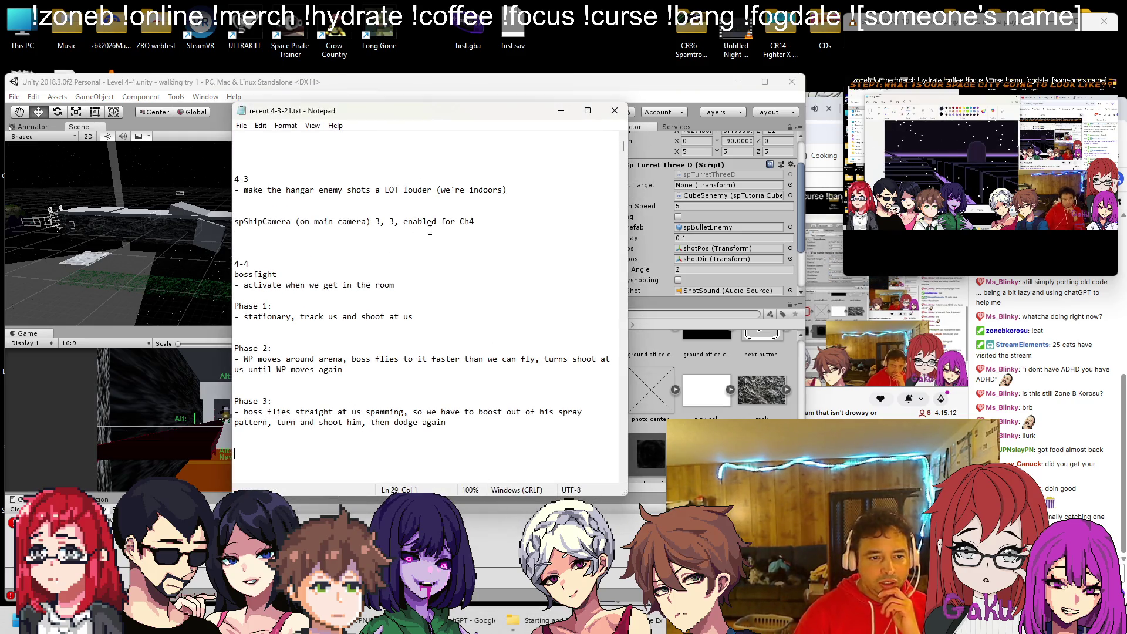
# Delete the 'activate when we get in the room' line from the 4-4 bossfight notes.
pyautogui.tripleClick(420, 282)
pyautogui.press('Delete')
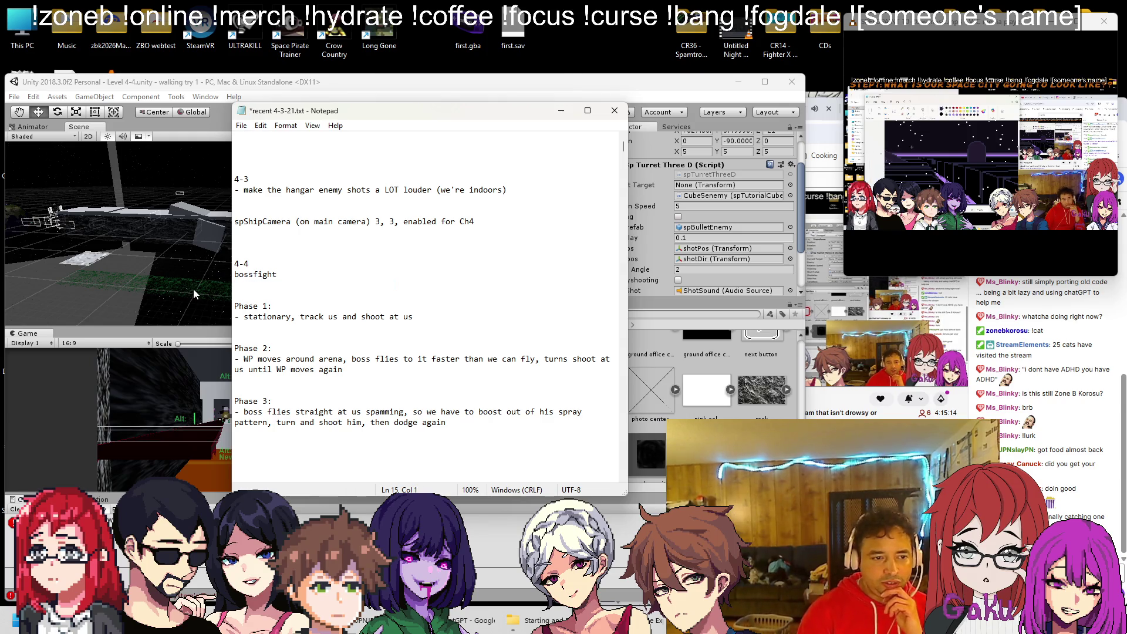
pyautogui.tripleClick(399, 316)
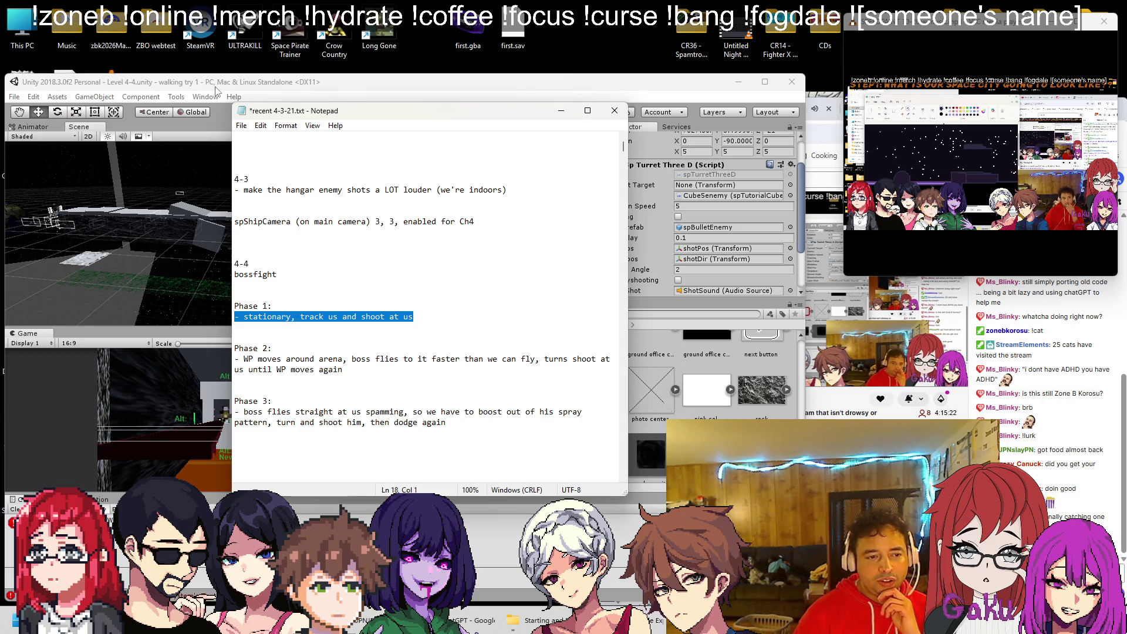
pyautogui.click(578, 83)
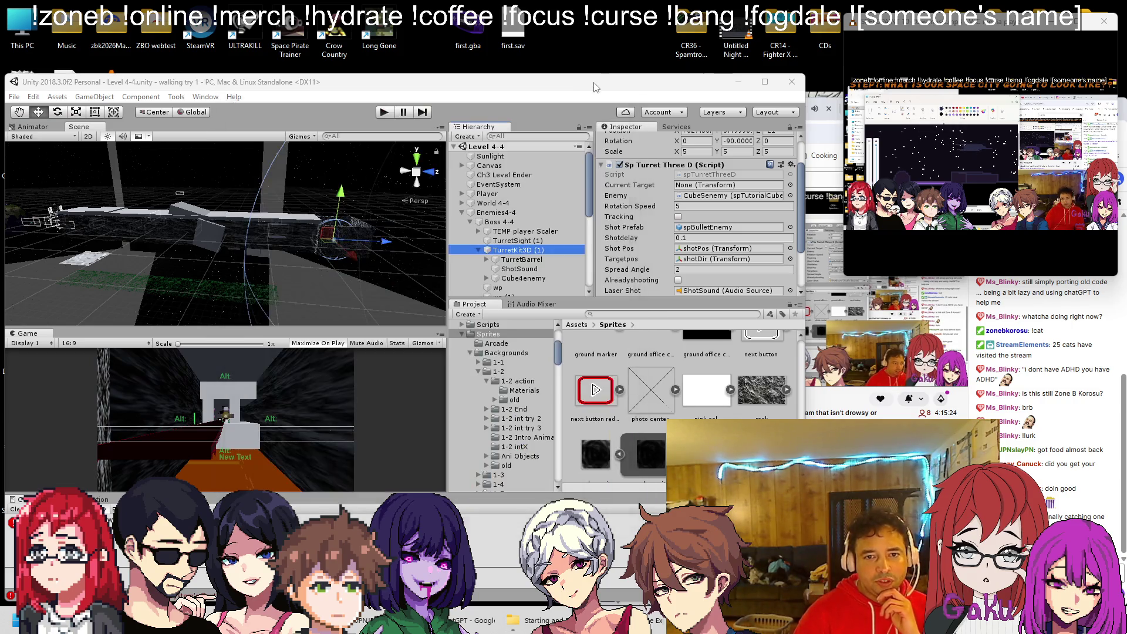
# Select Boss 4-4 and attach a newly created Ch4BossLevel4 script via Add Component.
pyautogui.scroll(-3, 748, 227)
pyautogui.click(661, 283)
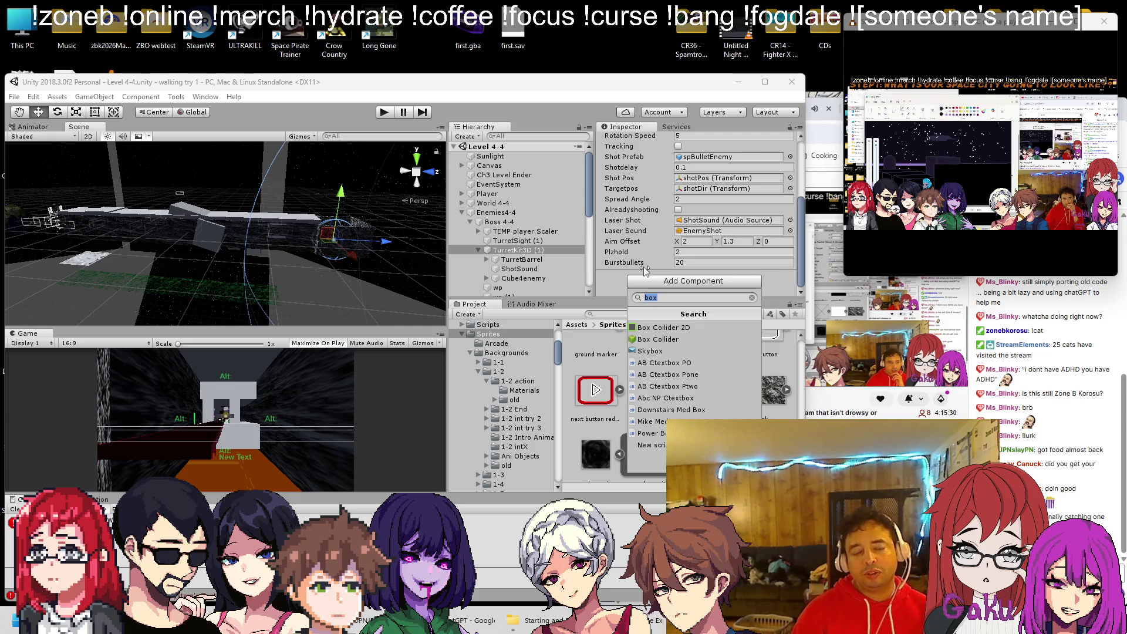
pyautogui.write('Ch4BossLeve')
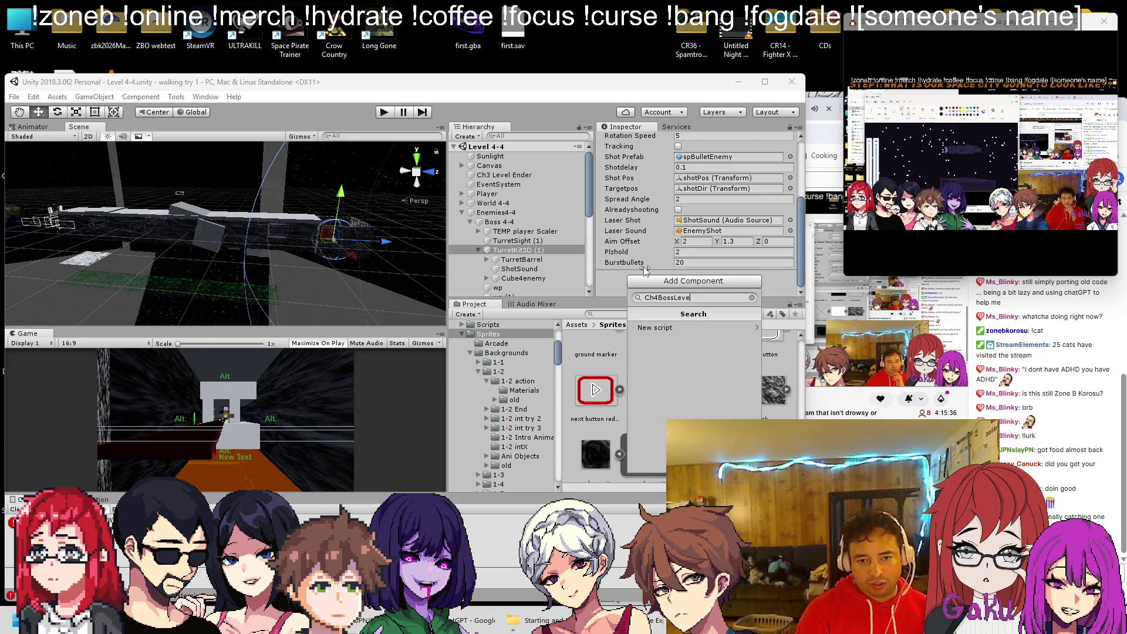
pyautogui.write('vel4')
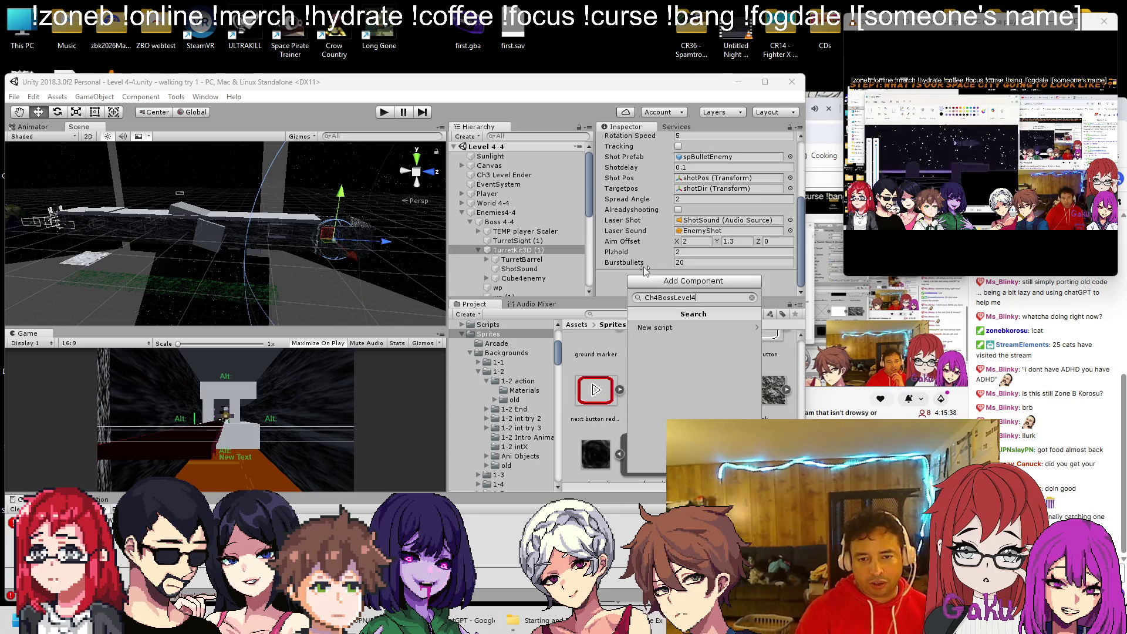
pyautogui.click(653, 326)
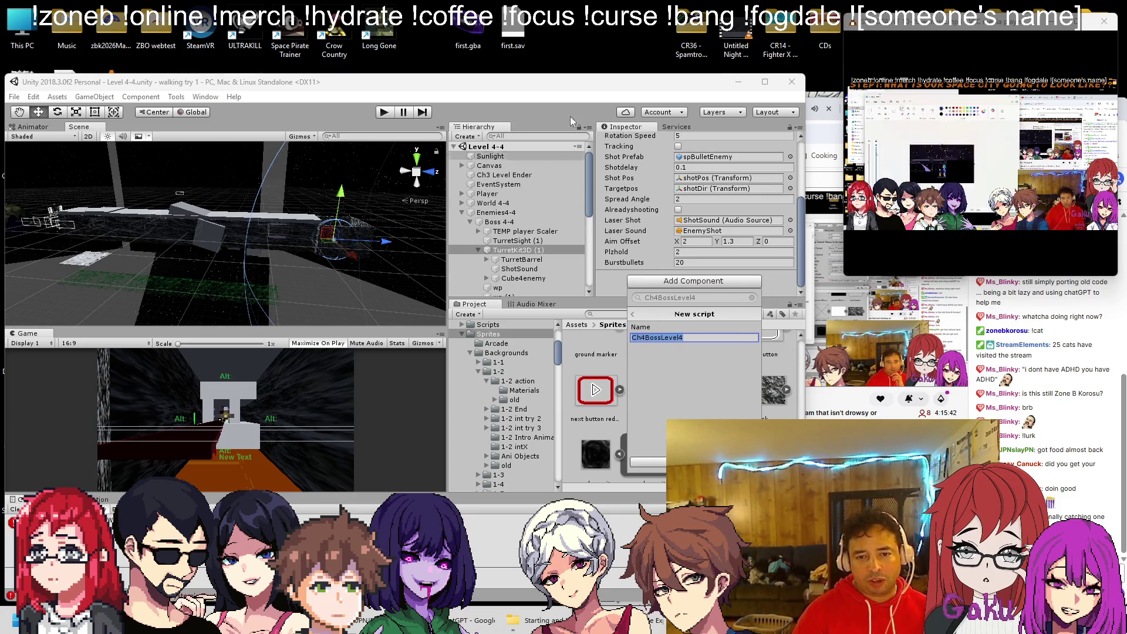
pyautogui.click(608, 281)
pyautogui.click(509, 223)
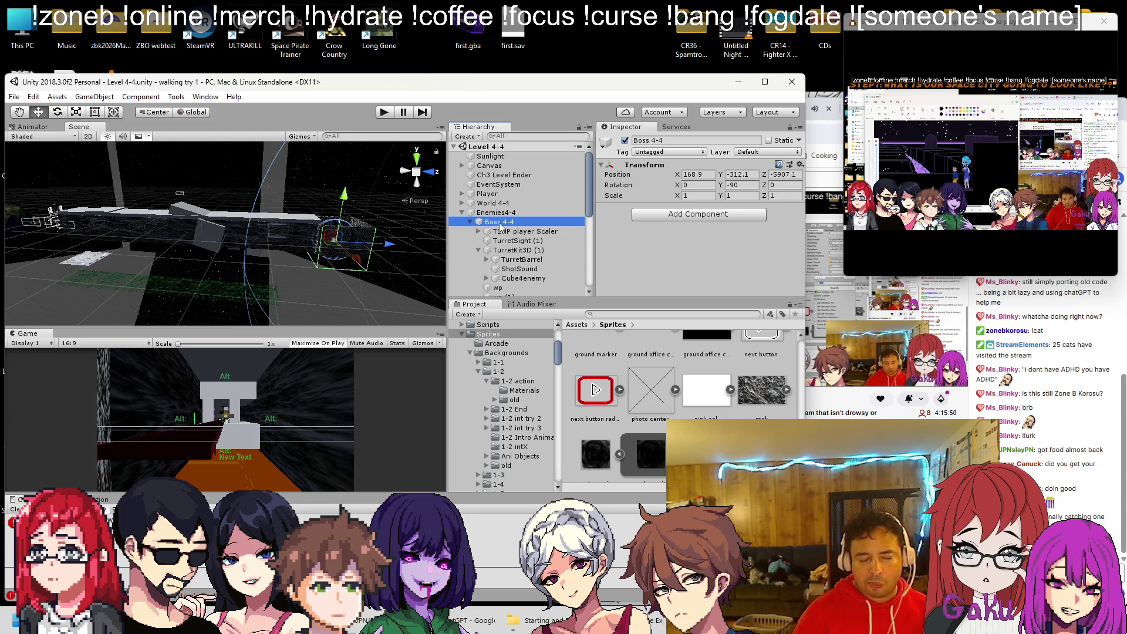
pyautogui.click(653, 216)
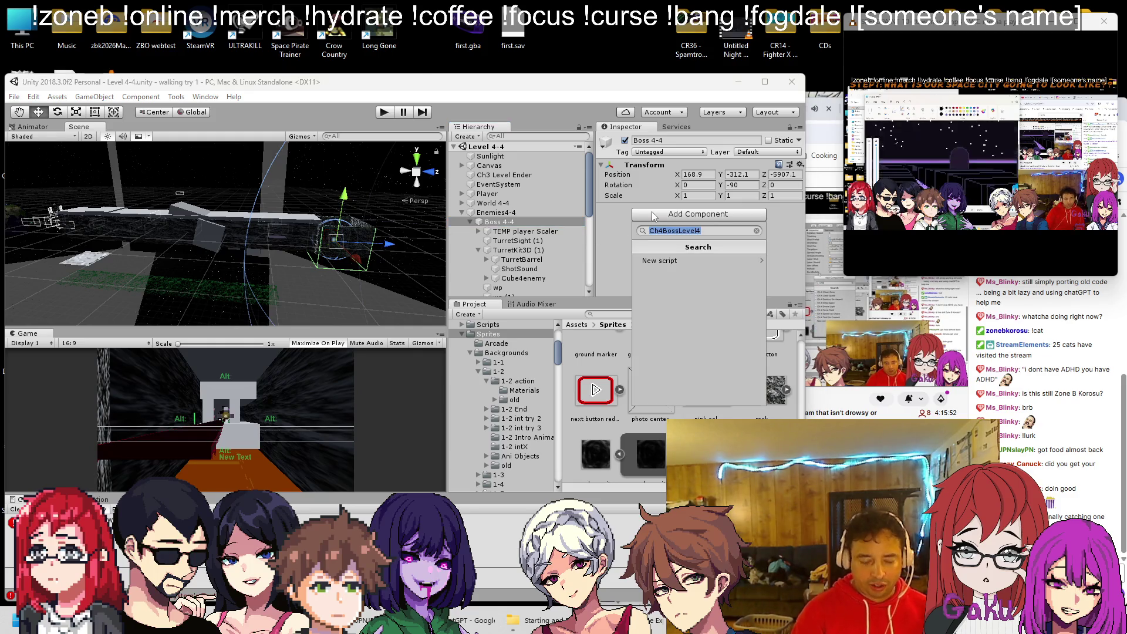
pyautogui.click(652, 260)
pyautogui.click(706, 394)
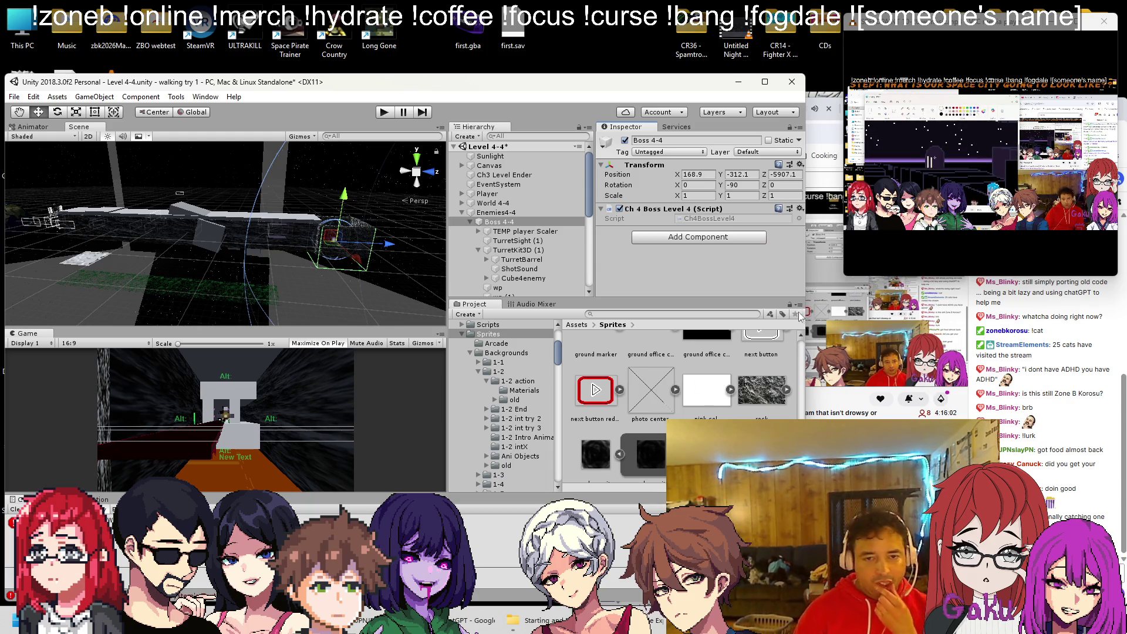
pyautogui.rightClick(672, 211)
# Open Ch4BossLevel4.cs and copy the spTurretSight class name from TurretSight (1)'s script.
pyautogui.click(695, 357)
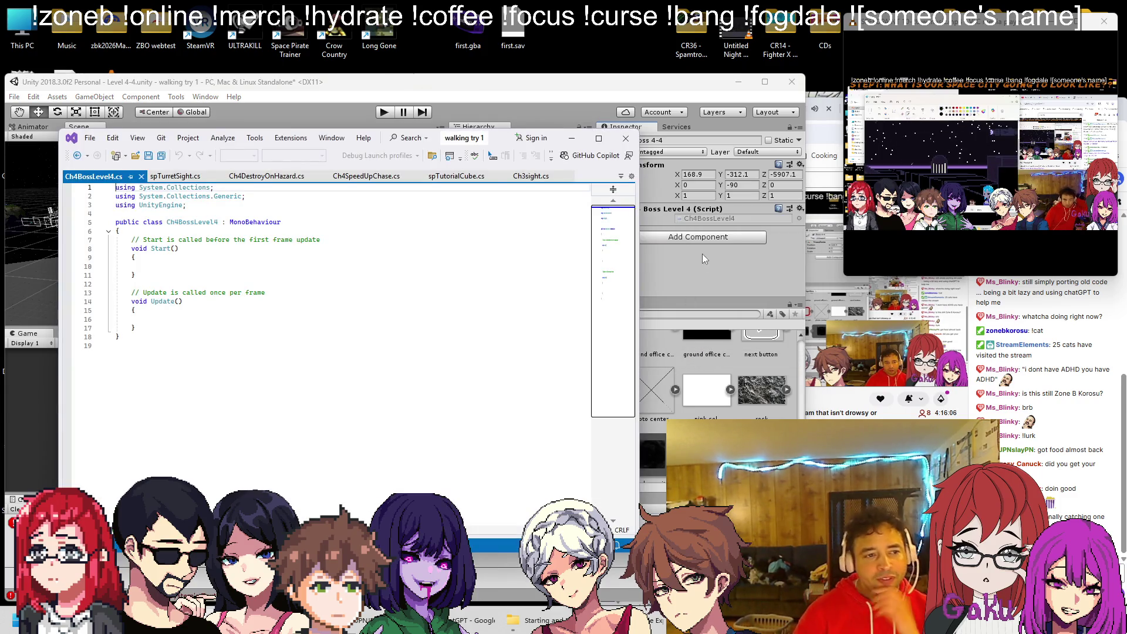
pyautogui.click(554, 111)
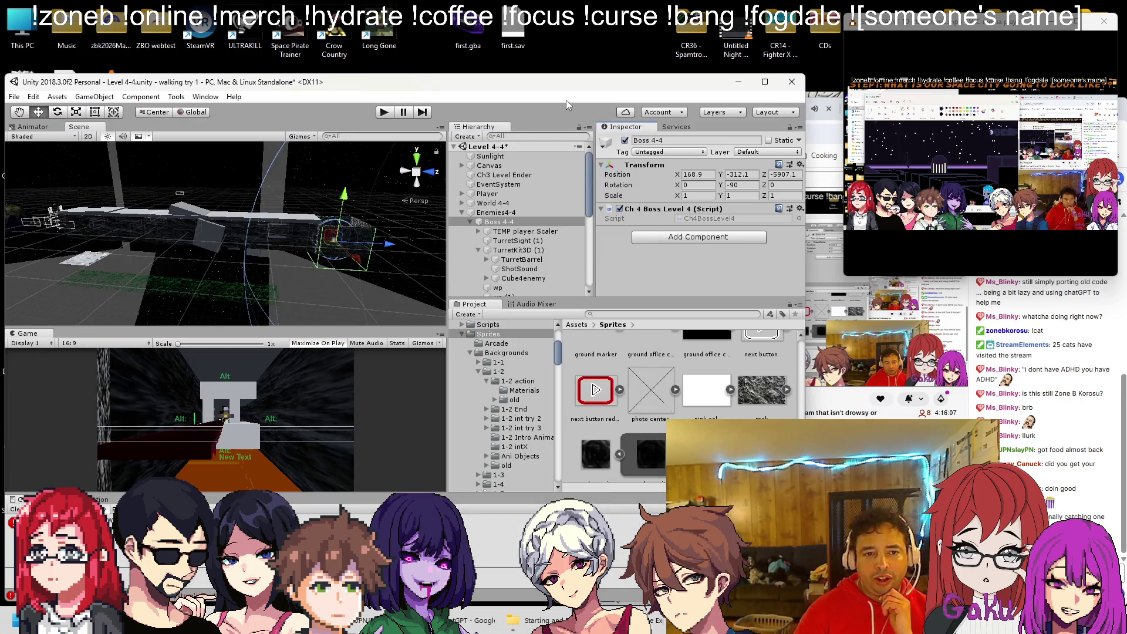
pyautogui.click(509, 241)
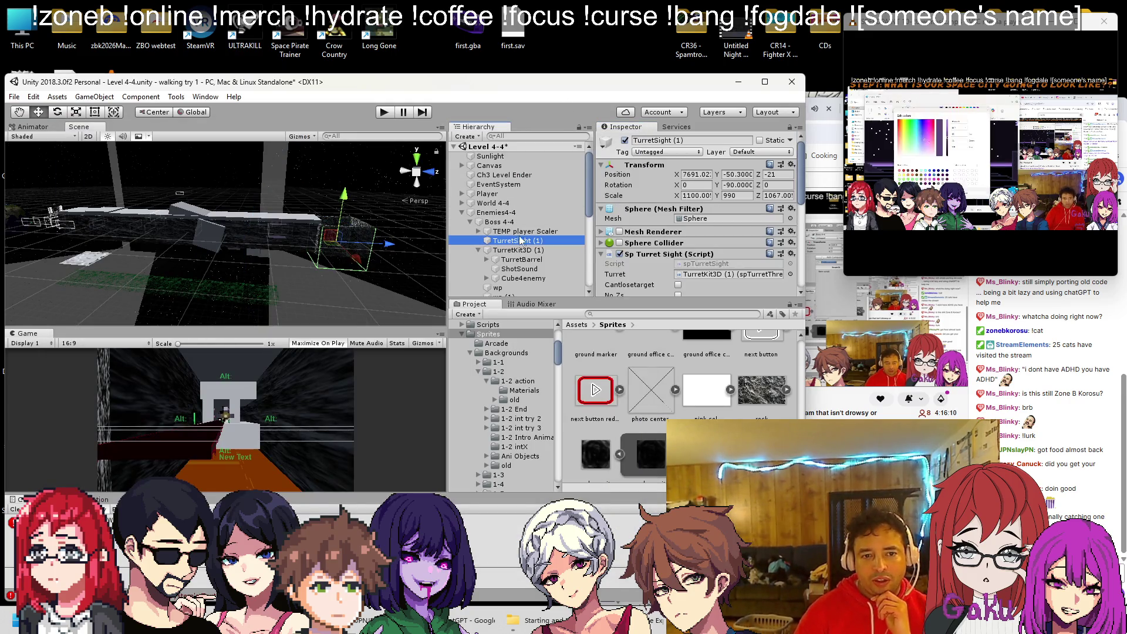
pyautogui.rightClick(649, 253)
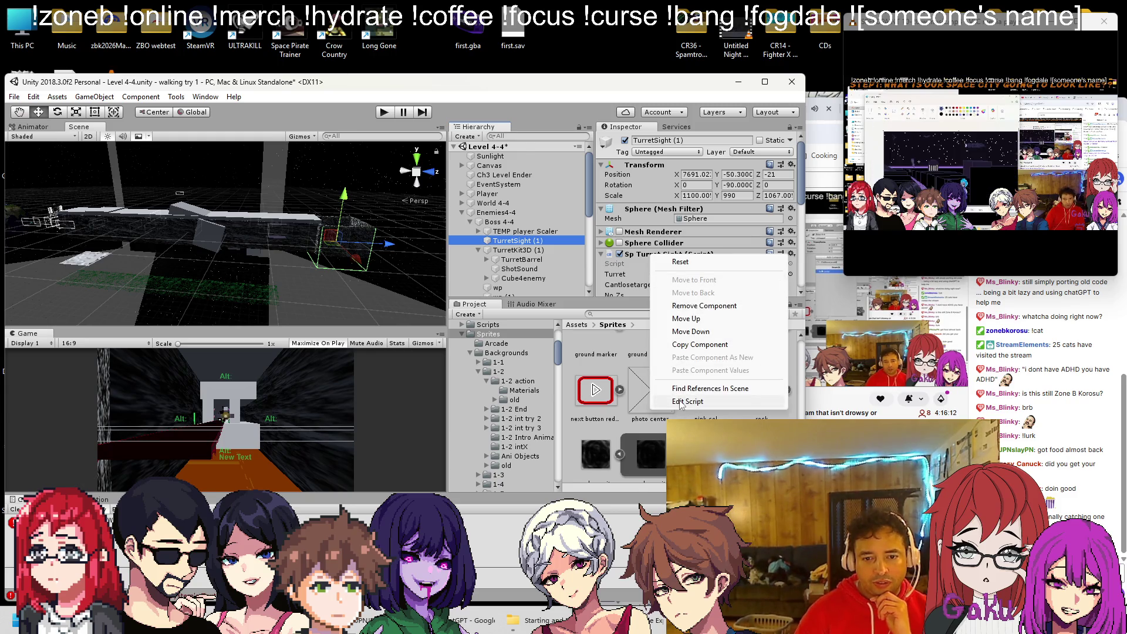
pyautogui.click(695, 402)
pyautogui.doubleClick(206, 223)
pyautogui.hotkey('ctrl', 'c')
pyautogui.hotkey('ctrl', 'Tab')
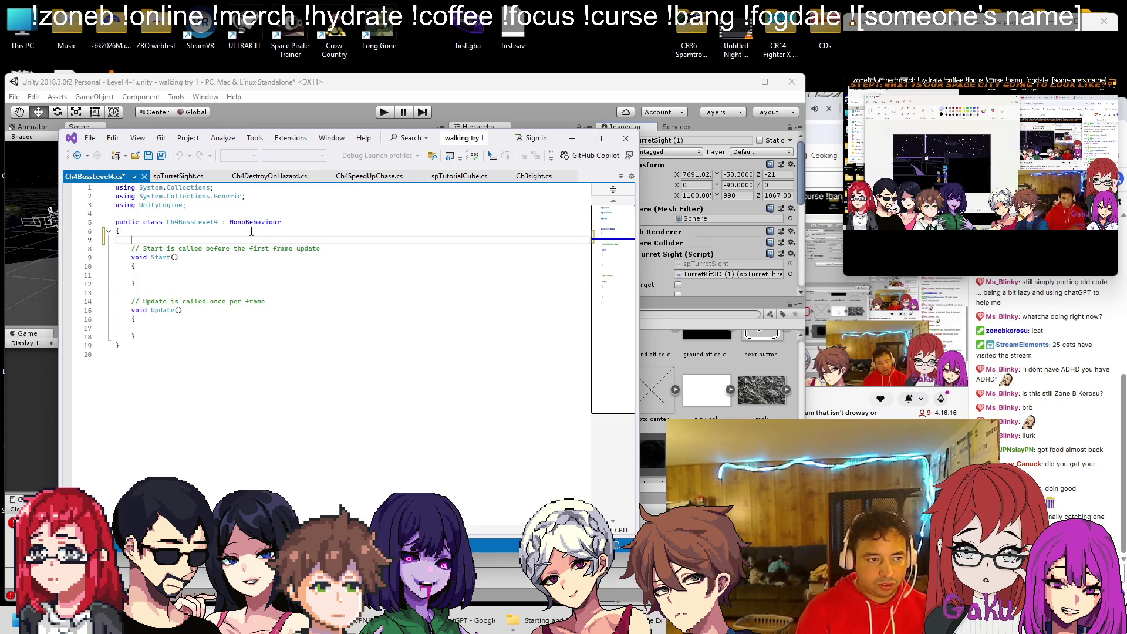
# Add a trial 'public spTurretSight sight;' field to Ch4BossLevel4.cs and save.
pyautogui.write('public')
pyautogui.hotkey('ctrl', 'v')
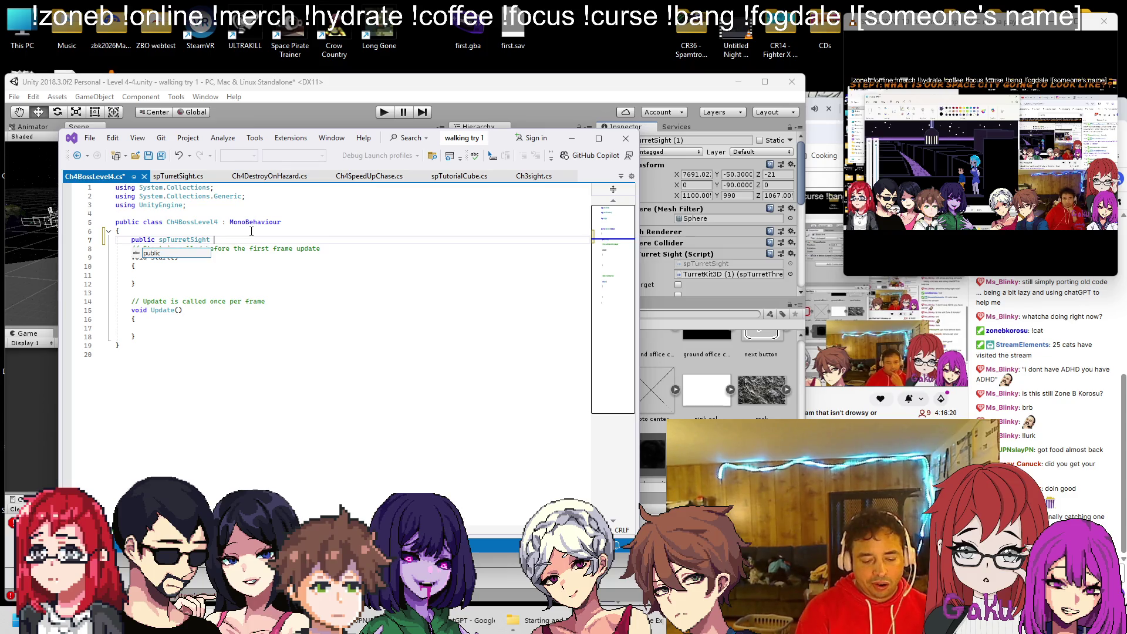
pyautogui.write('sight;')
pyautogui.press('Return')
pyautogui.press('Return')
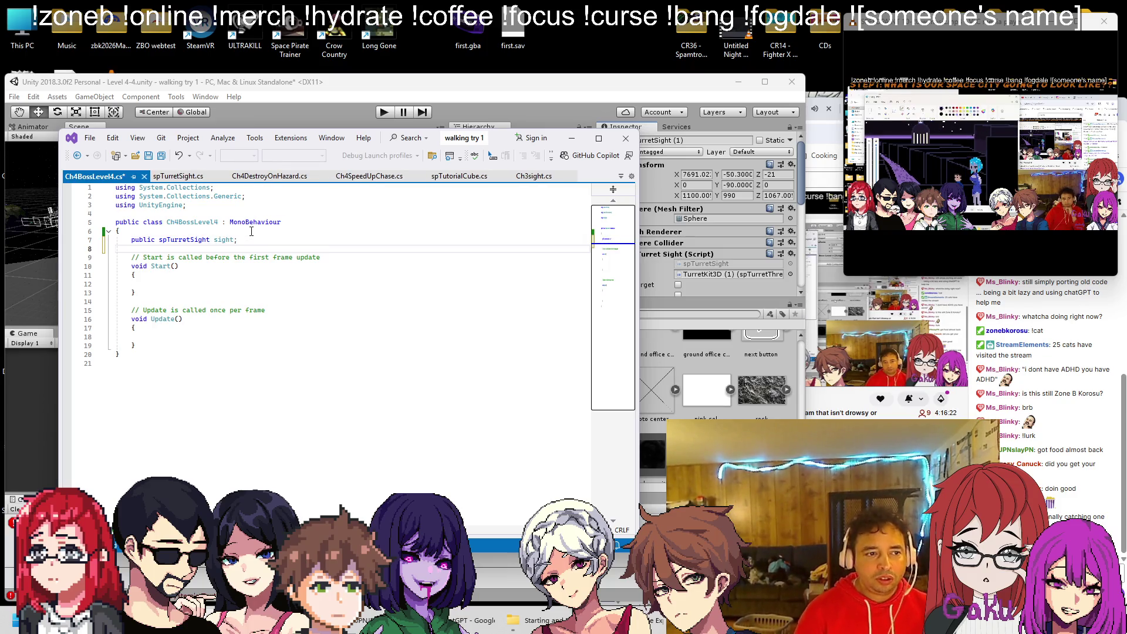
pyautogui.press('Up')
pyautogui.press('Up')
pyautogui.press('End')
pyautogui.press('Left')
pyautogui.write('col')
pyautogui.hotkey('ctrl', 's')
# Delete the trial sight field line again and return to Unity.
pyautogui.press('BackSpace')
pyautogui.press('BackSpace')
pyautogui.press('BackSpace')
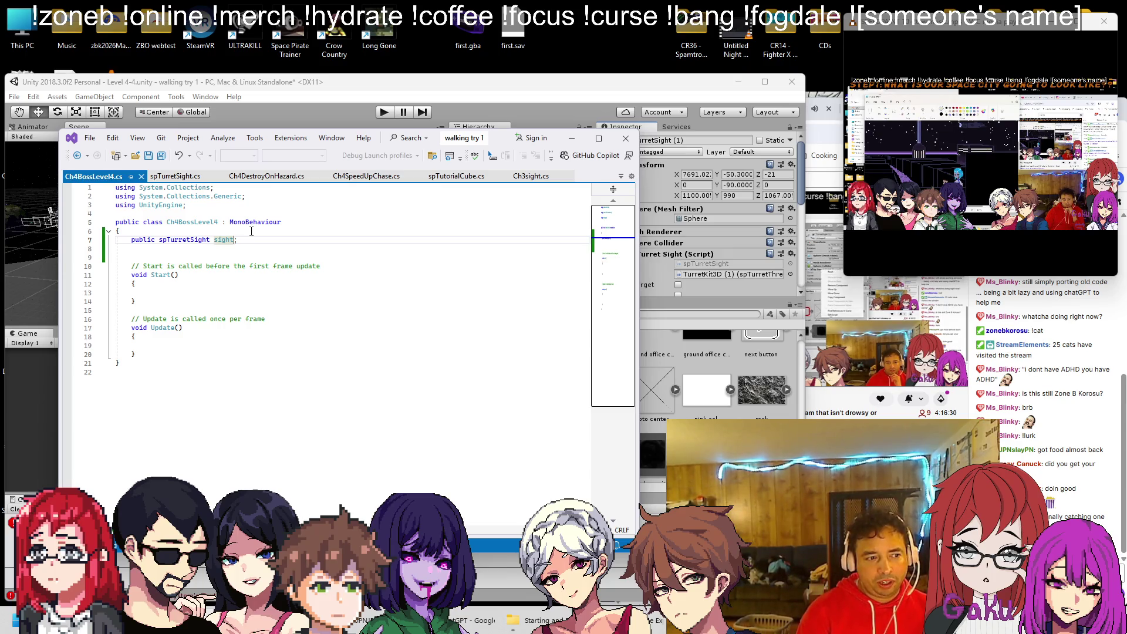
pyautogui.hotkey('shift', 'Home')
pyautogui.press('BackSpace')
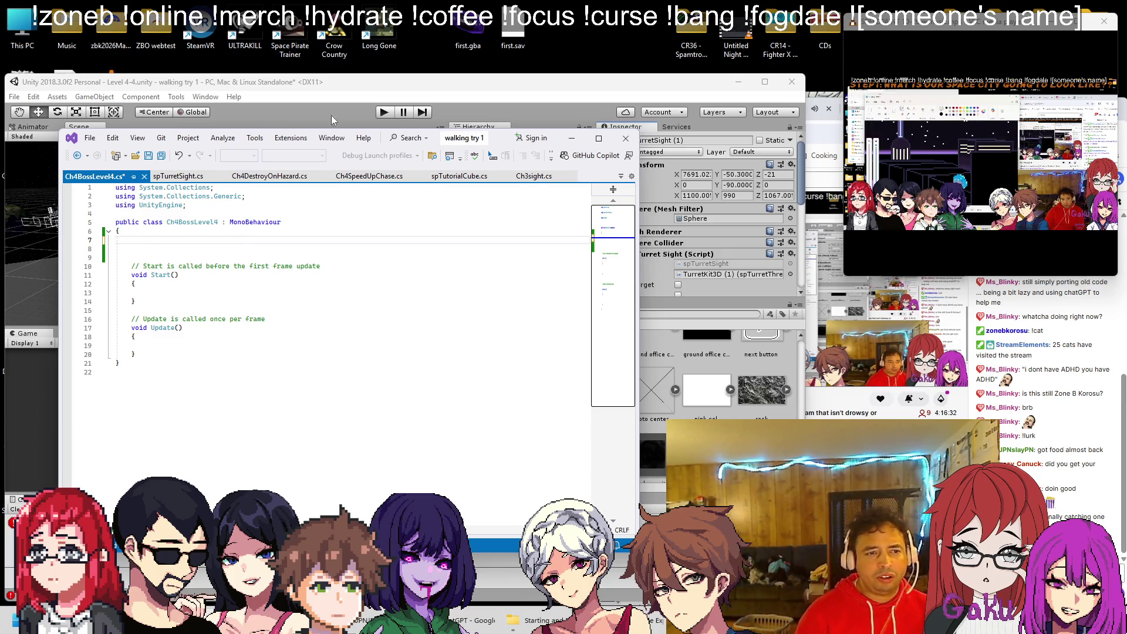
pyautogui.click(392, 96)
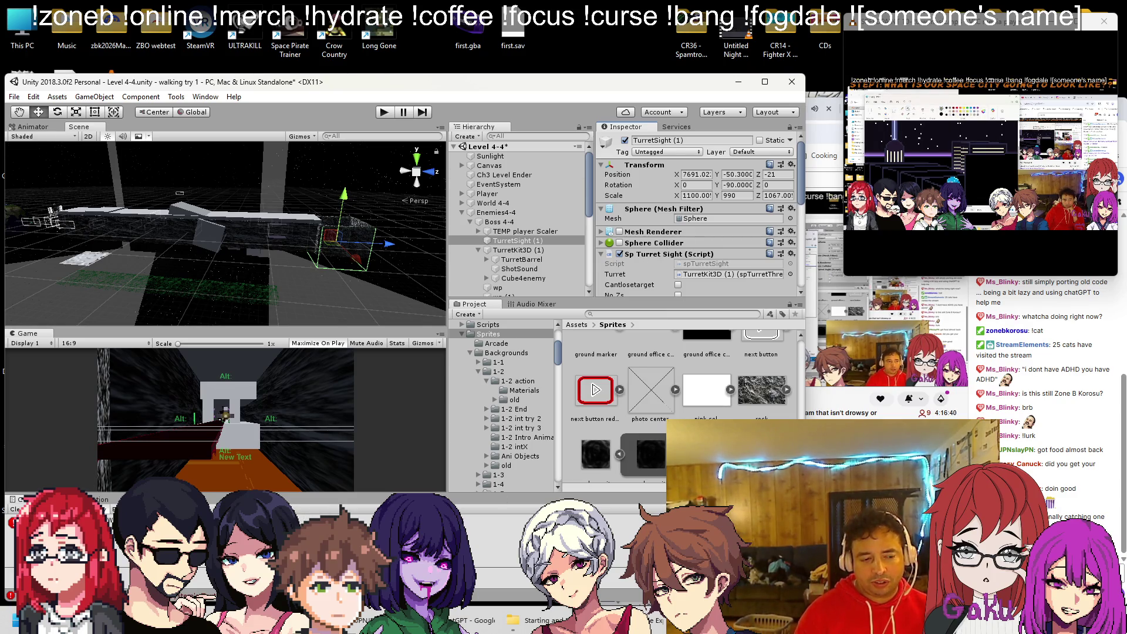
# Copy the spTutorialCube class name and add 'public spTutorialCube boss;' to Ch4BossLevel4.cs.
pyautogui.hotkey('alt', 'Tab')
pyautogui.click(454, 176)
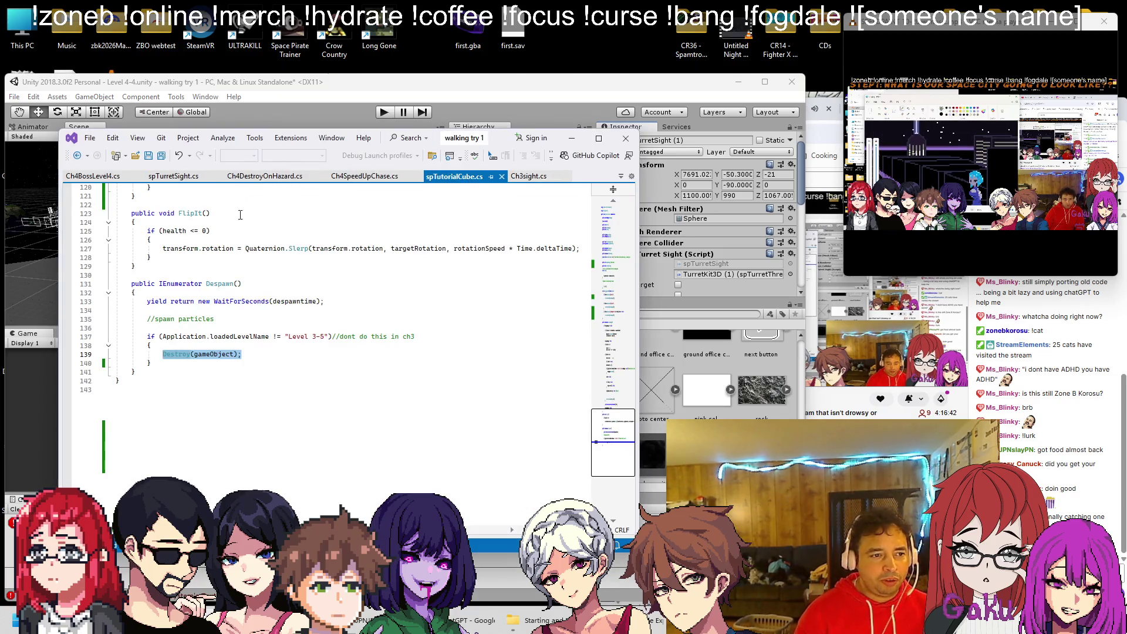
pyautogui.scroll(5, 247, 227)
pyautogui.scroll(20, 247, 228)
pyautogui.doubleClick(193, 231)
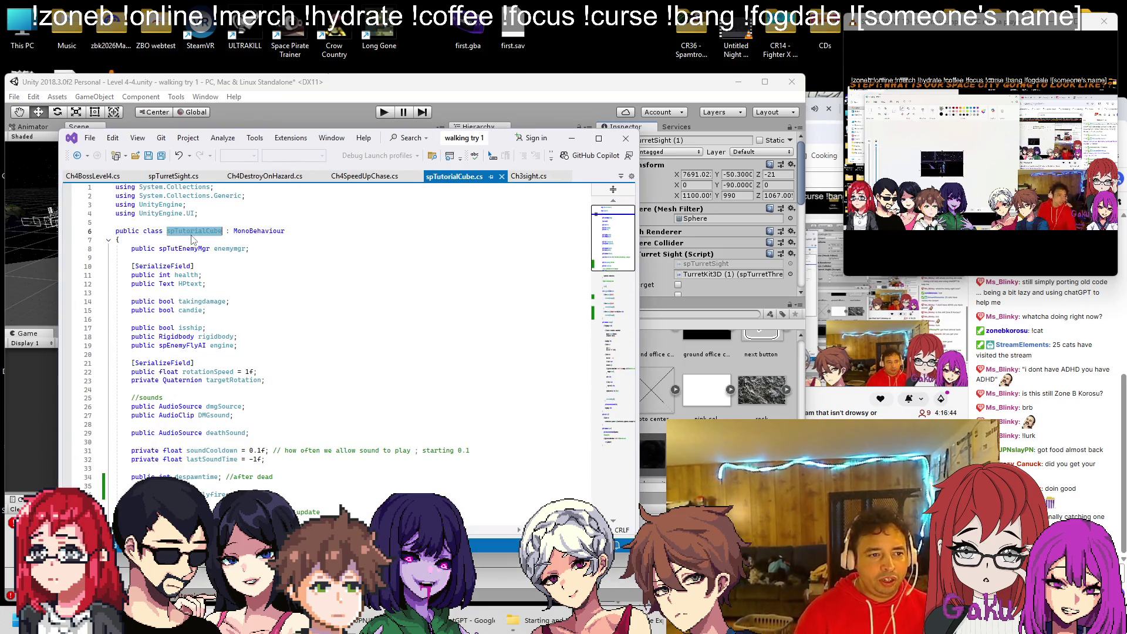
pyautogui.click(119, 177)
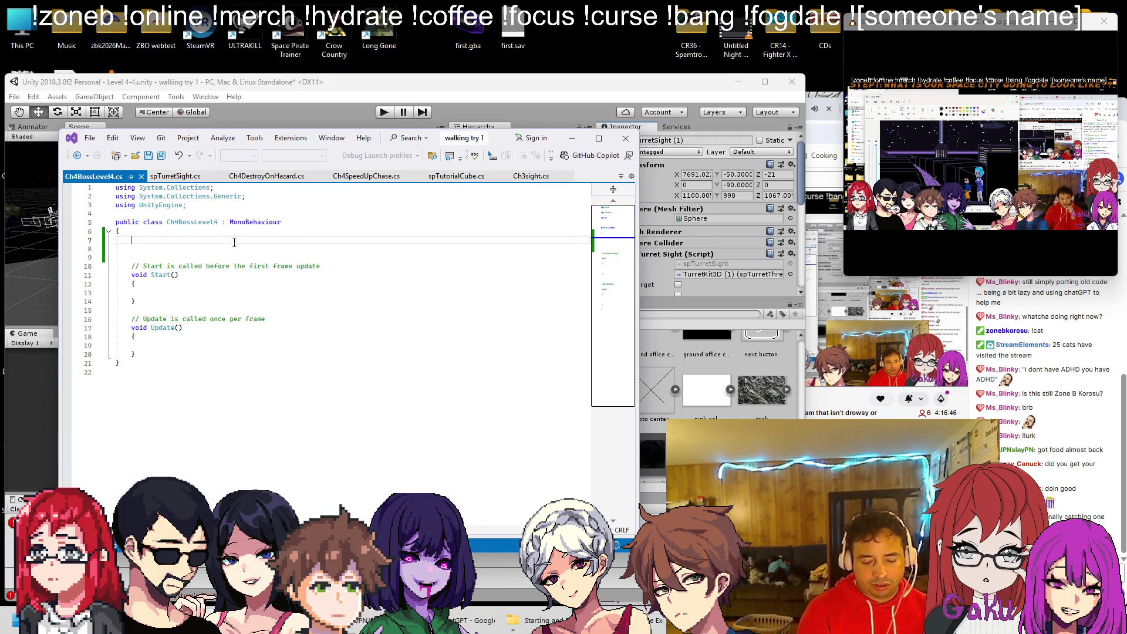
pyautogui.write('pub')
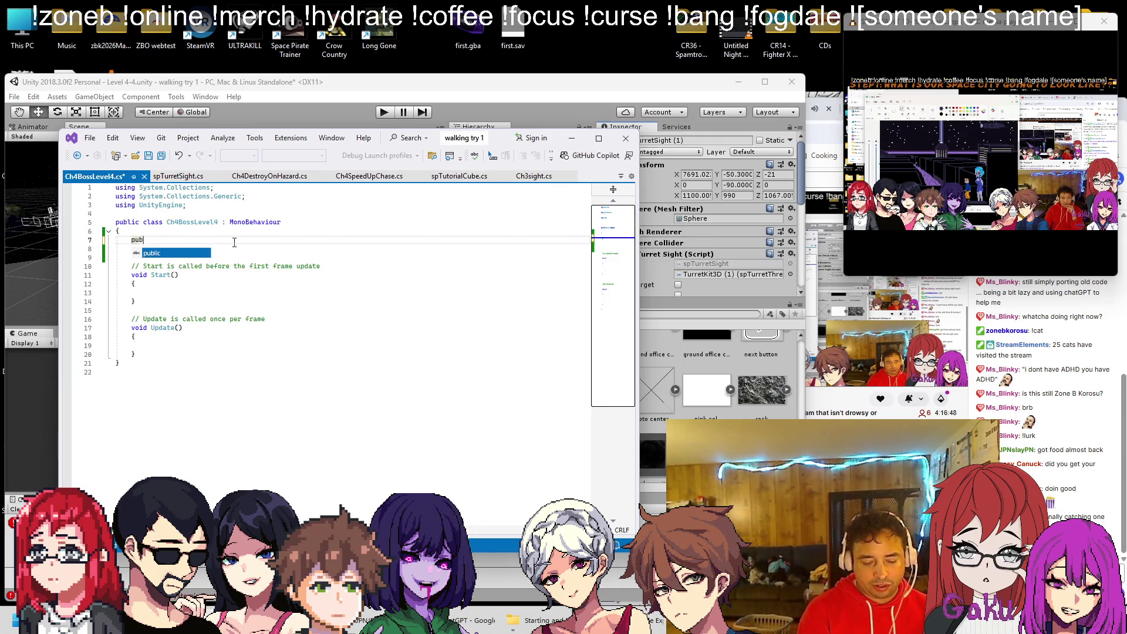
pyautogui.write('lic spTutorialCube boss;')
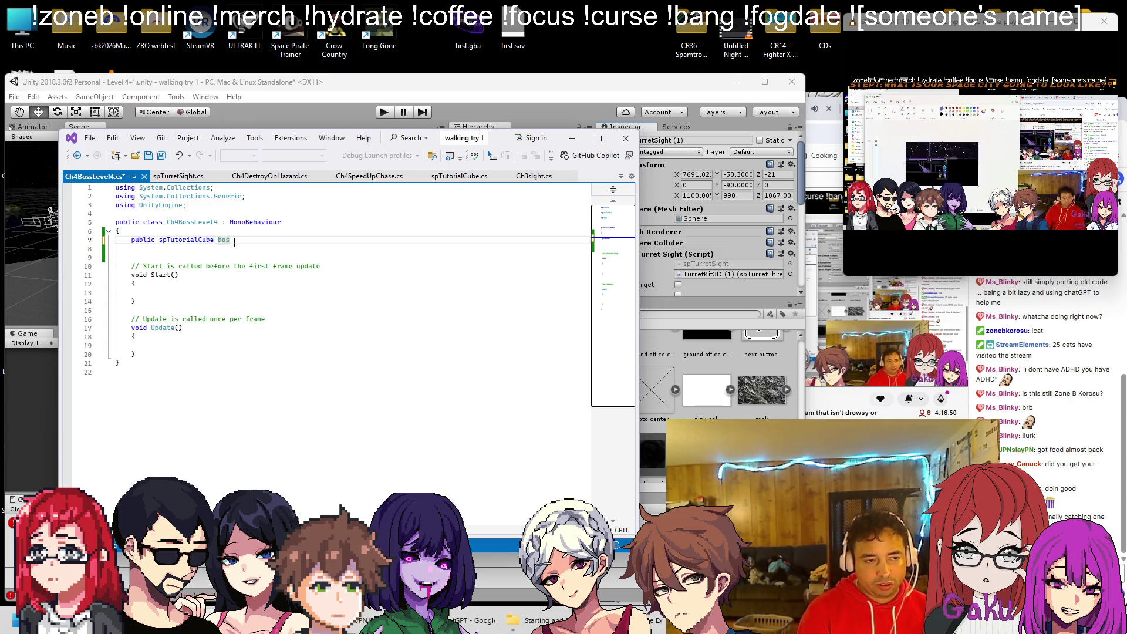
pyautogui.press('Return')
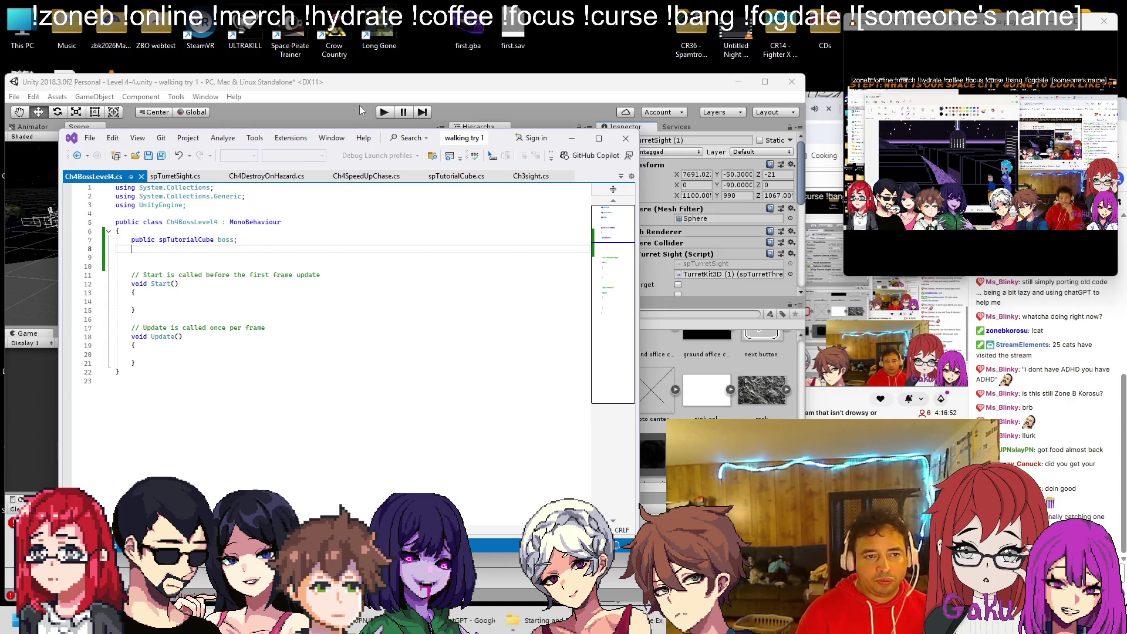
# Check TurretKit3D (1)'s script name and add 'public spTurretThreeD turret; //also rotates him'.
pyautogui.click(364, 110)
pyautogui.click(510, 223)
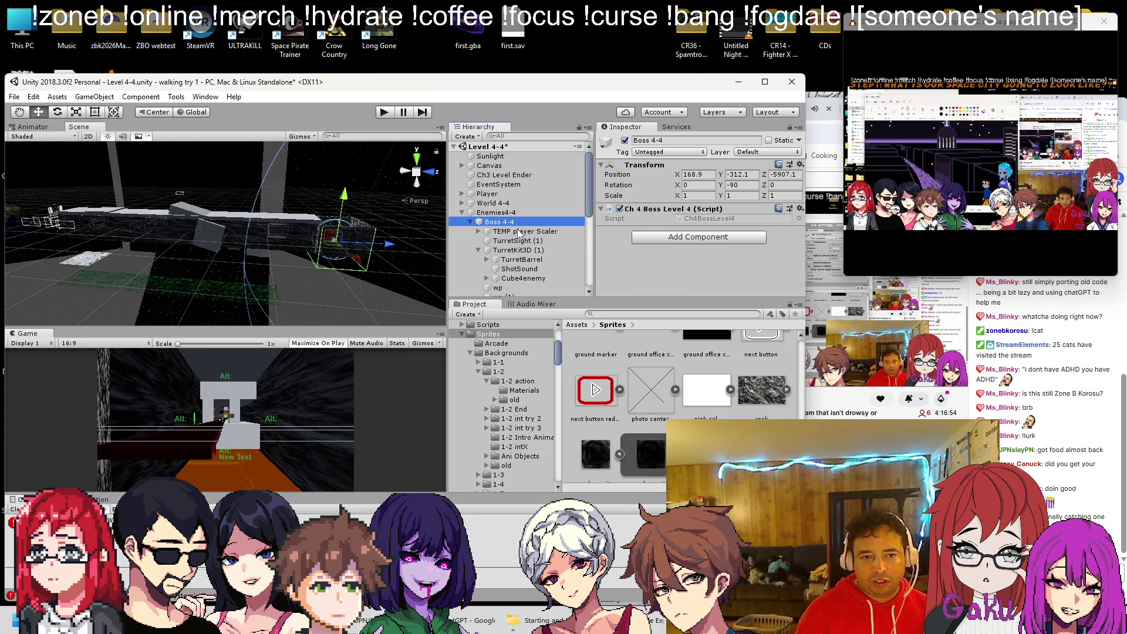
pyautogui.click(520, 251)
pyautogui.click(520, 253)
pyautogui.rightClick(649, 217)
pyautogui.click(684, 359)
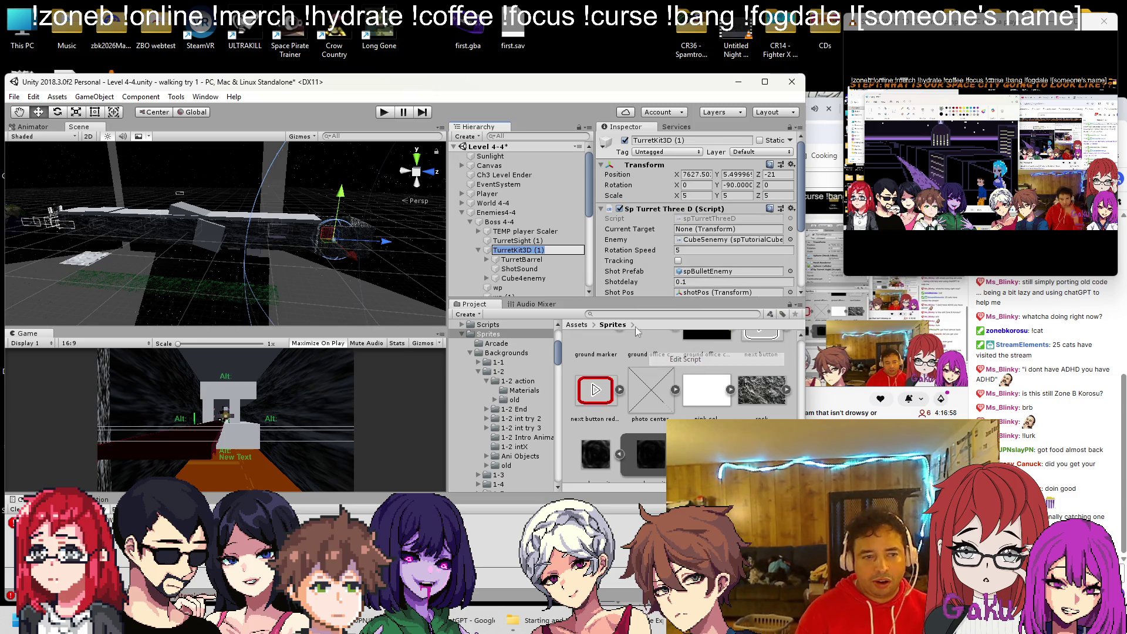
pyautogui.click(93, 176)
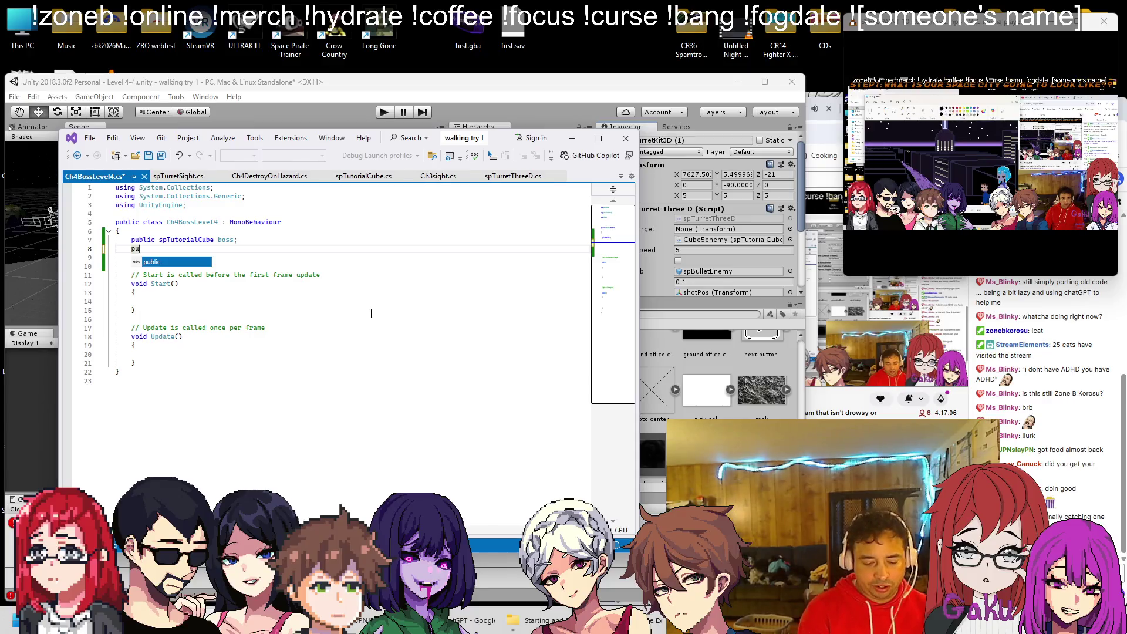
pyautogui.press('Tab')
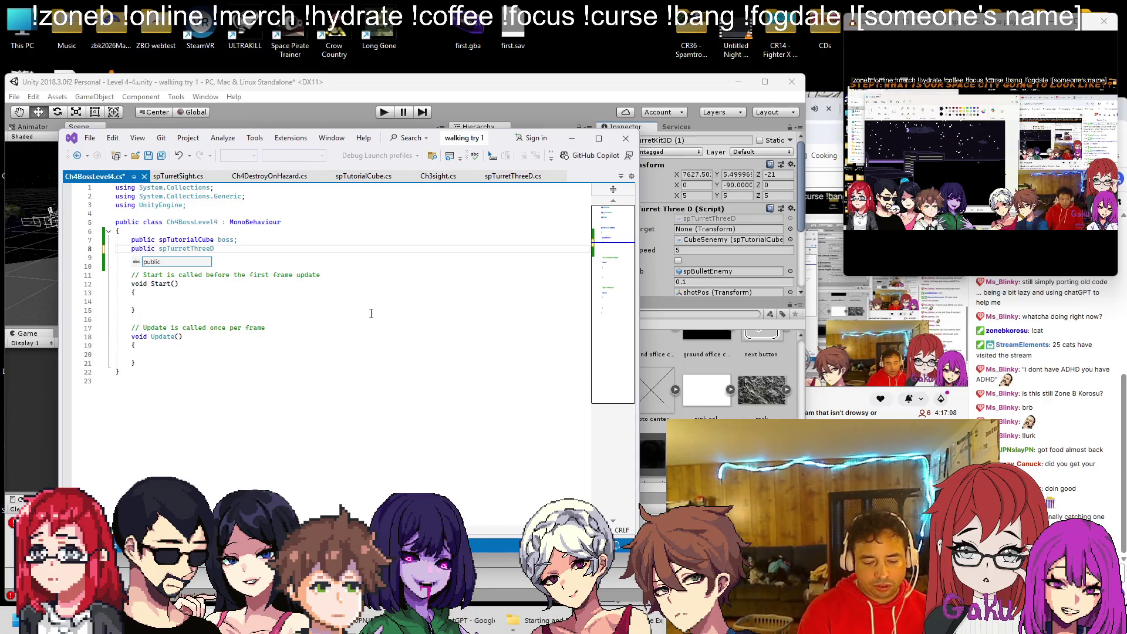
pyautogui.write('turret; //also rota')
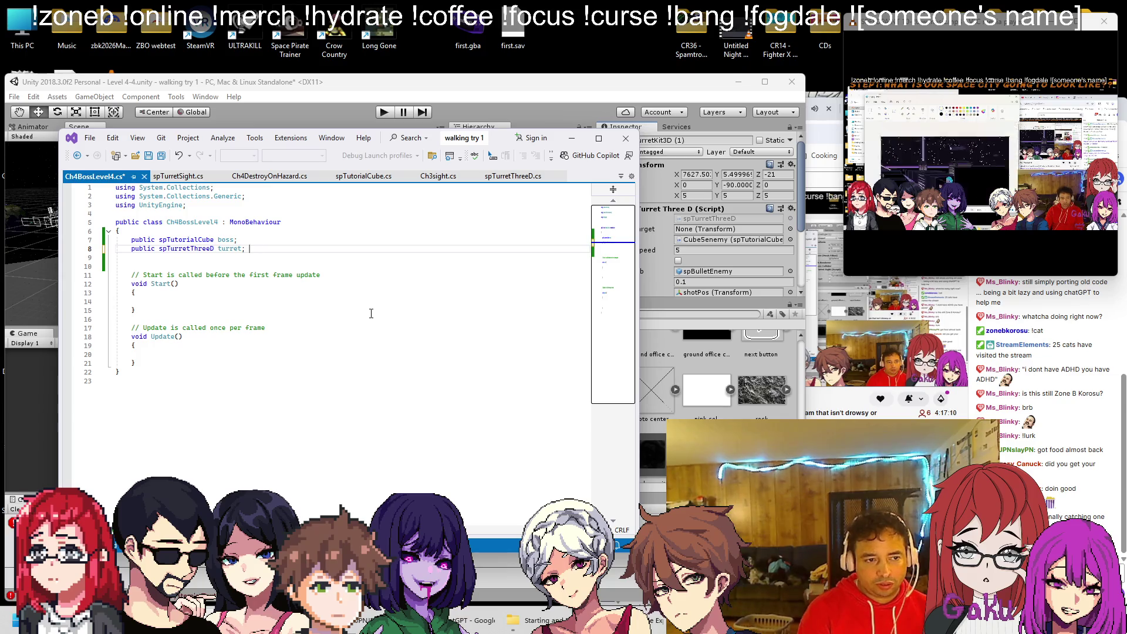
pyautogui.write('tes him')
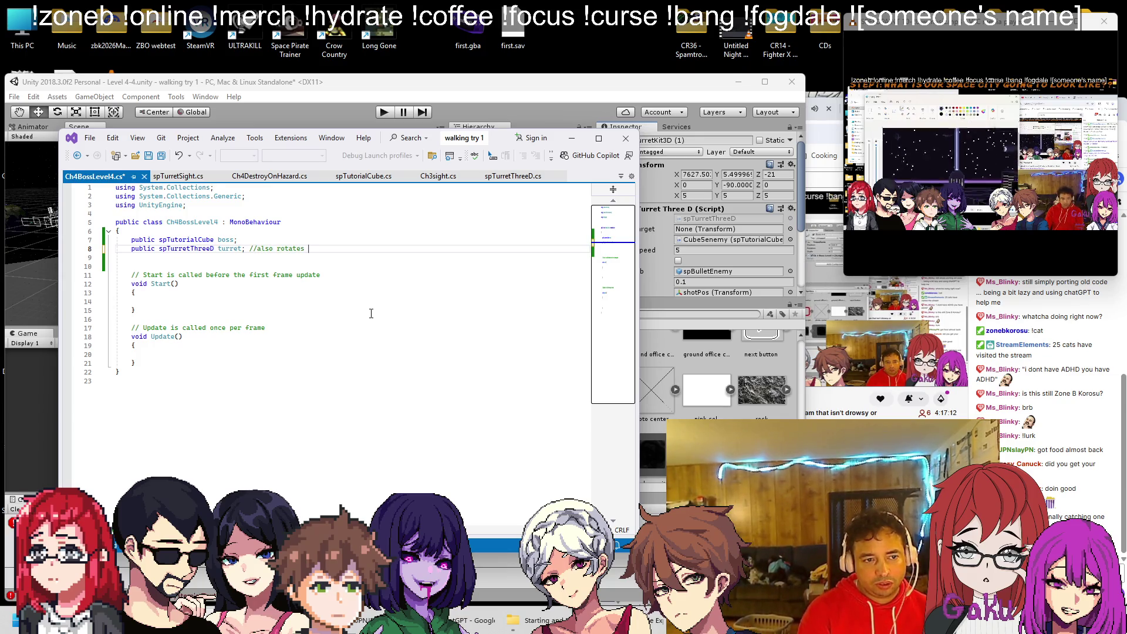
# Comment the boss field with '//mostly HP' and return to Unity.
pyautogui.press('Up')
pyautogui.write('//mosly HP')
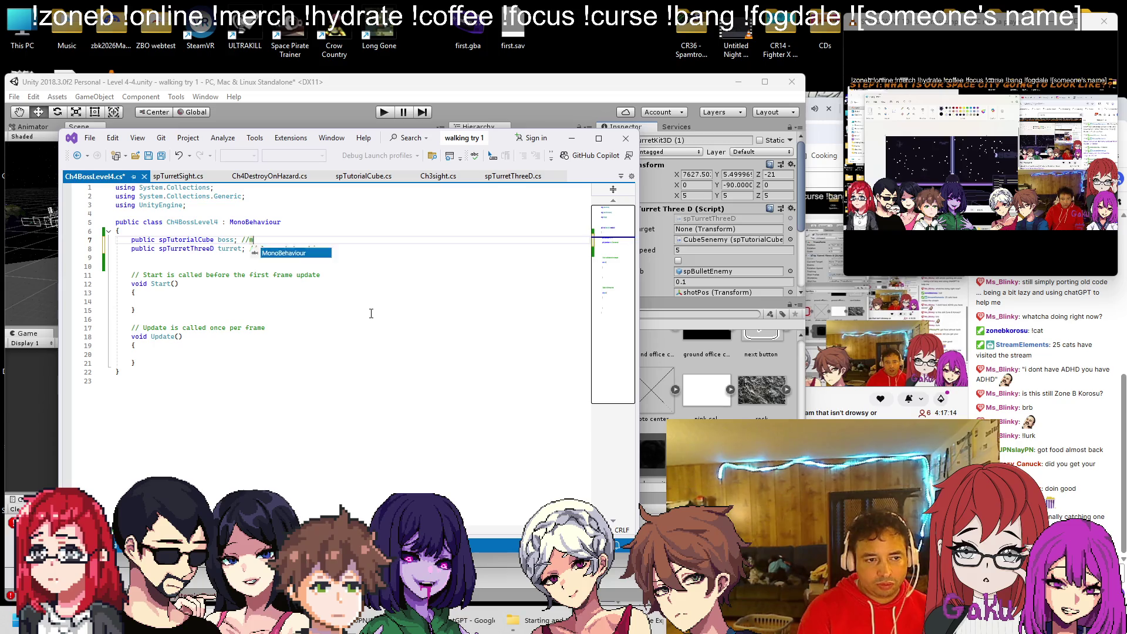
pyautogui.press('Left')
pyautogui.press('Left')
pyautogui.press('Left')
pyautogui.write('t')
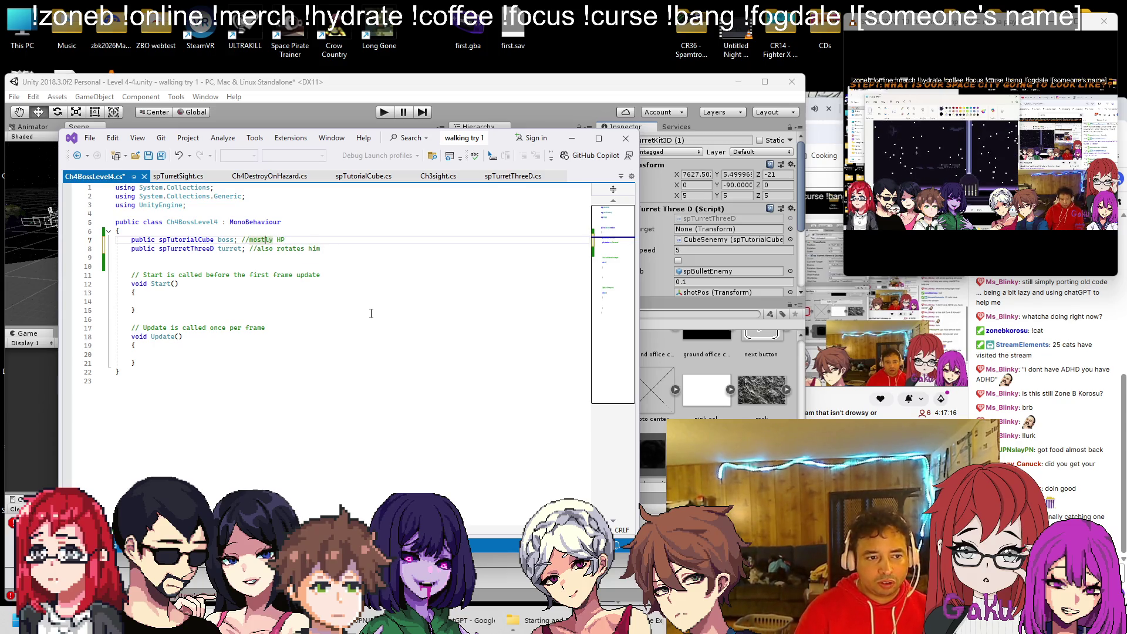
pyautogui.click(516, 126)
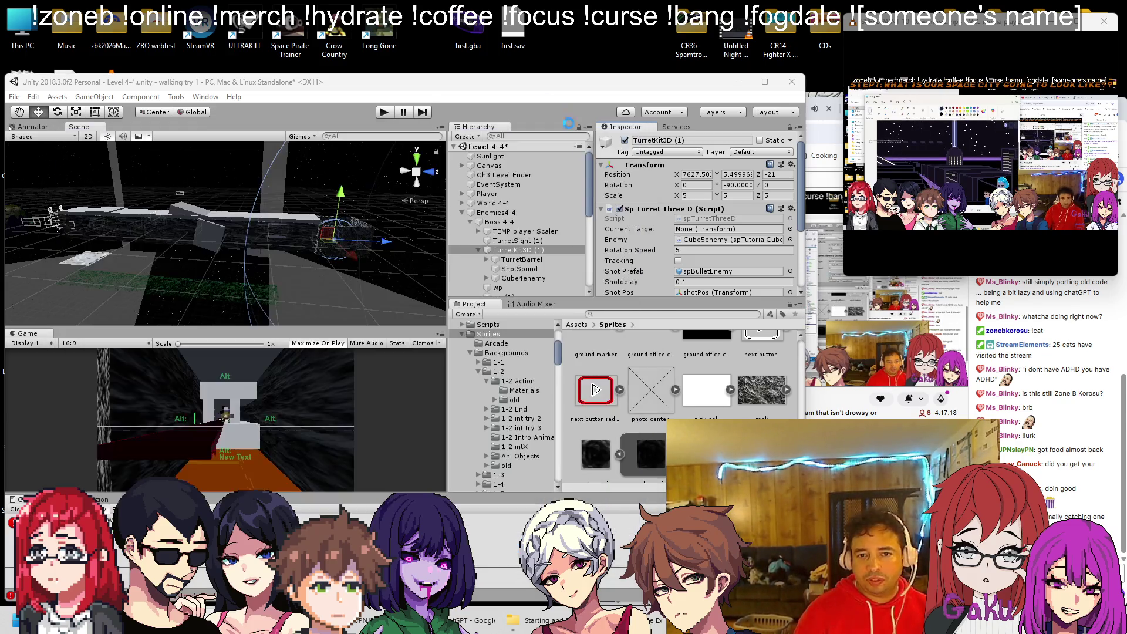
# Move Cube4enemy under Boss 4-4 and confirm its Sp Tutorial Cube health is 5000.
pyautogui.click(502, 224)
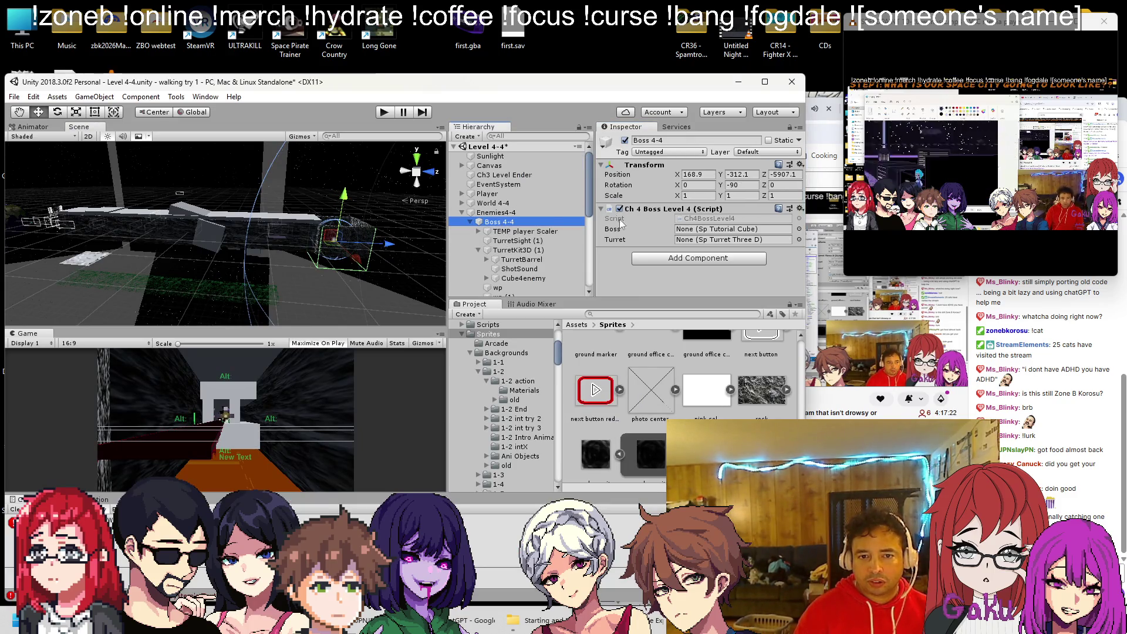
pyautogui.click(524, 235)
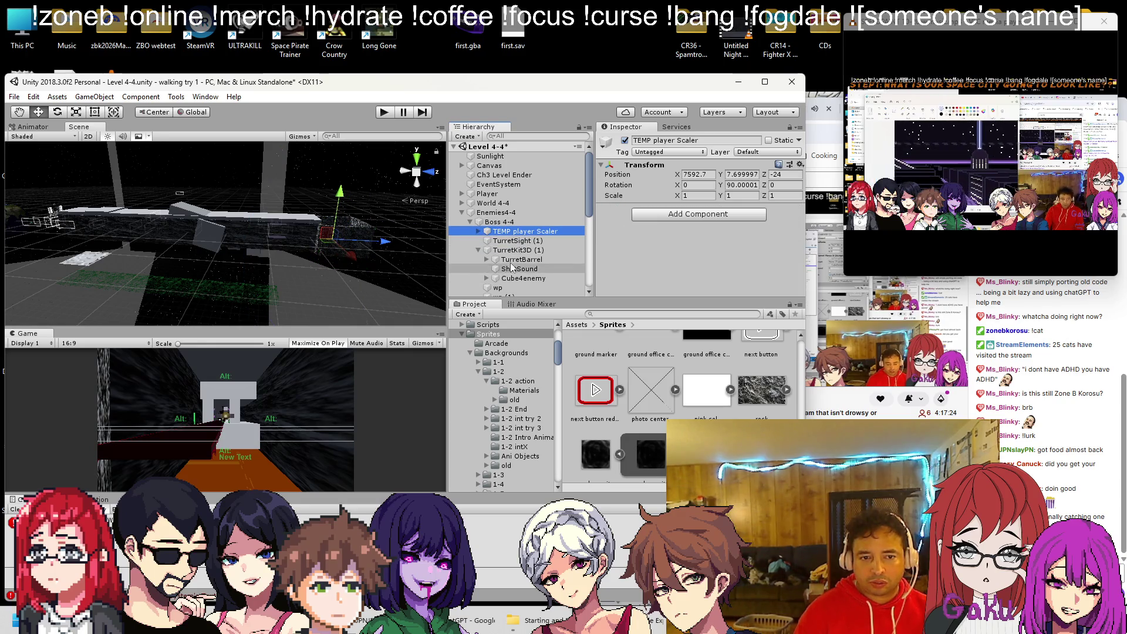
pyautogui.moveTo(504, 279); pyautogui.dragTo(526, 237)
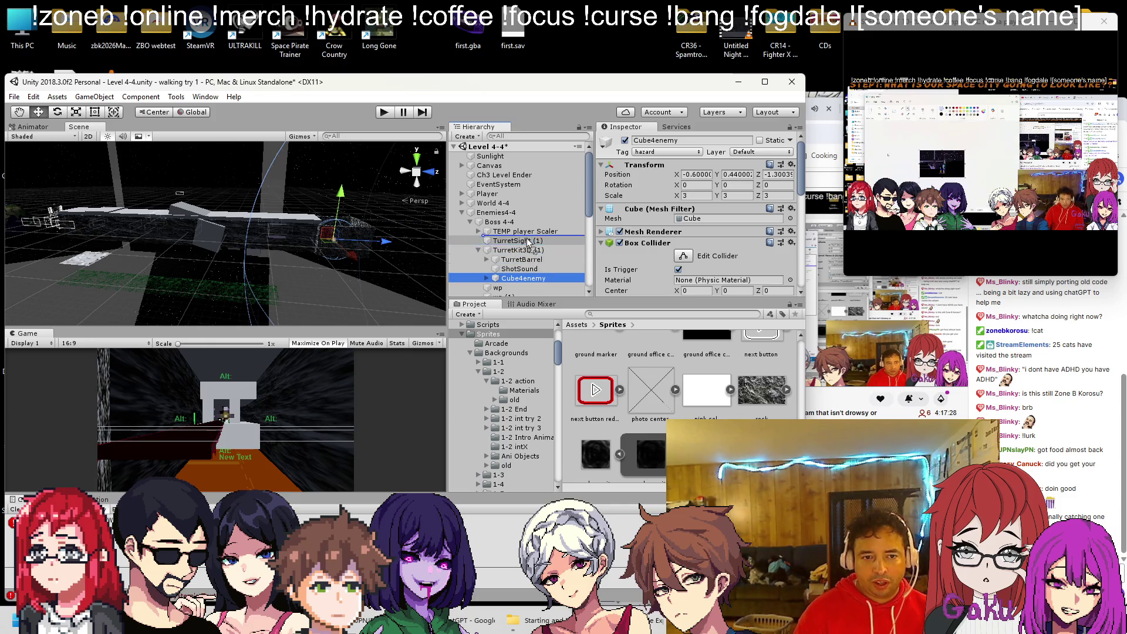
pyautogui.click(488, 250)
pyautogui.click(479, 251)
pyautogui.click(514, 241)
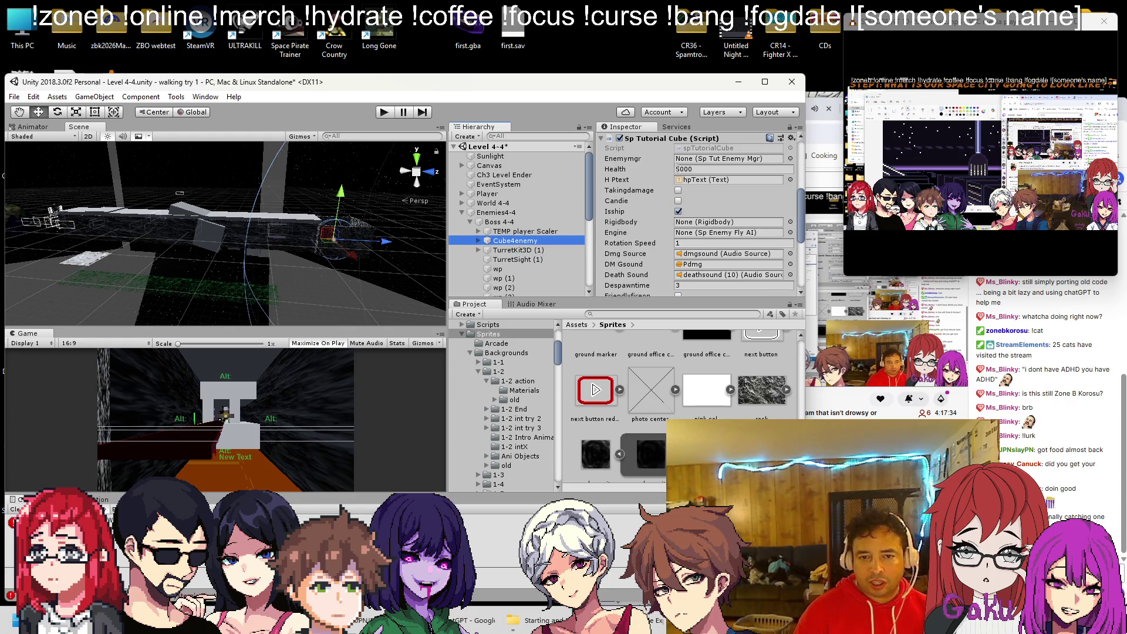
pyautogui.scroll(-3, 677, 193)
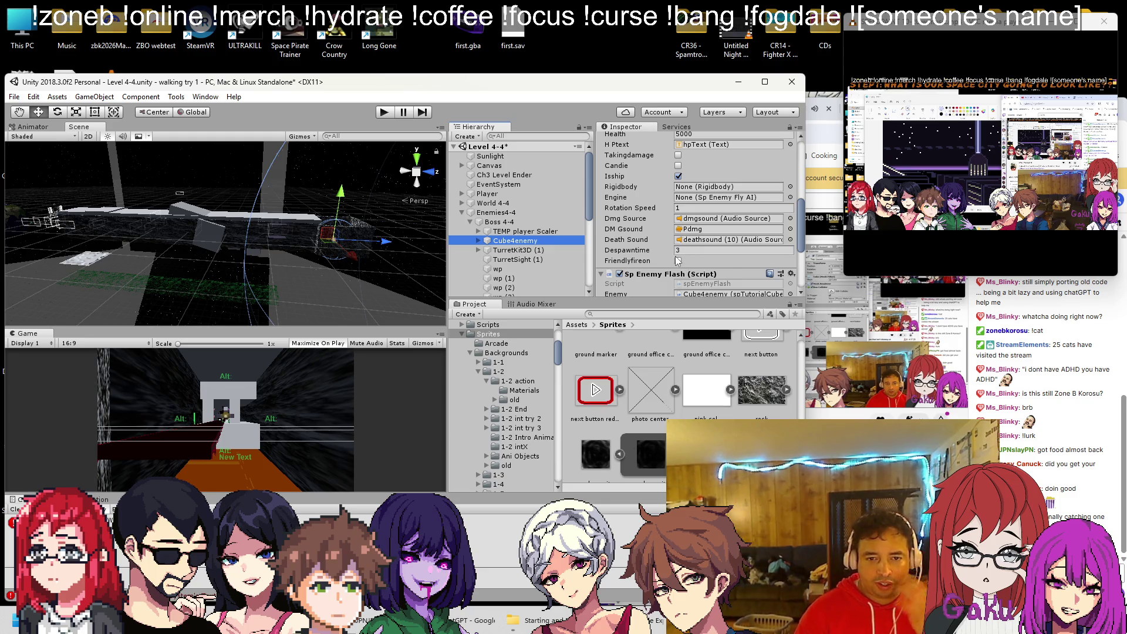
pyautogui.scroll(3, 678, 260)
pyautogui.scroll(2, 630, 229)
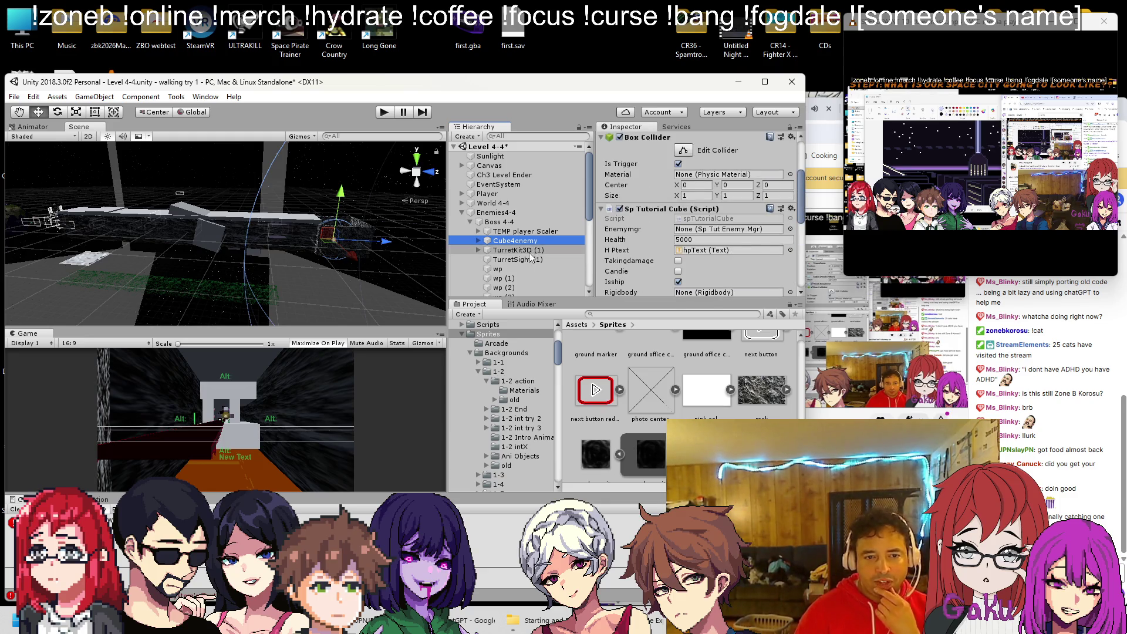
pyautogui.hotkey('alt', 'Tab')
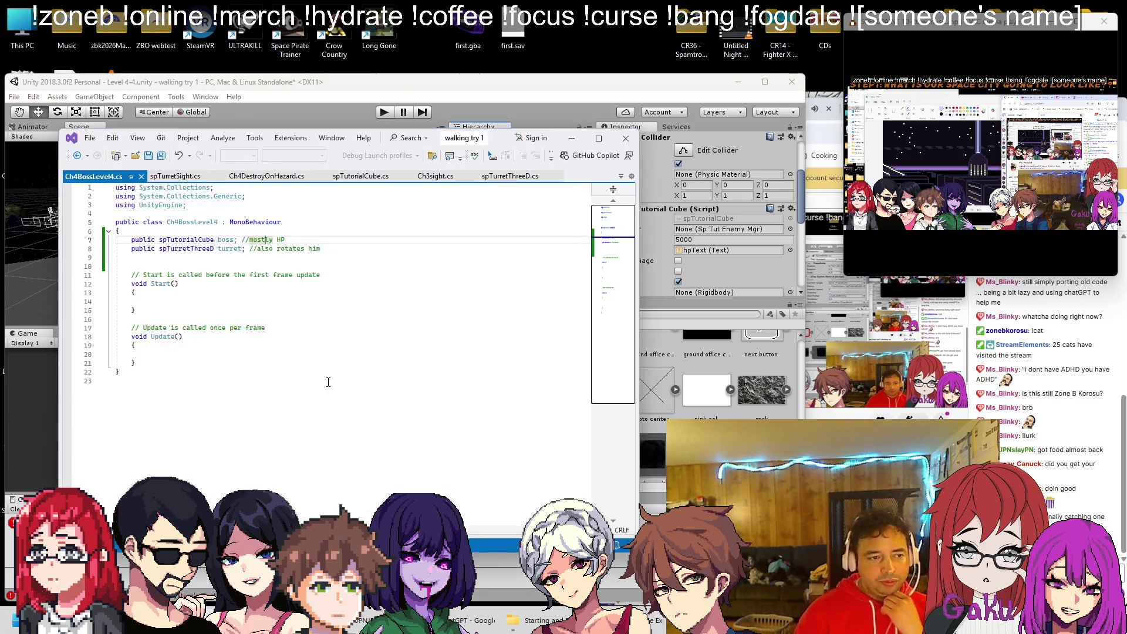
# Remove the extra blank line in Ch4BossLevel4.cs and save it.
pyautogui.click(282, 266)
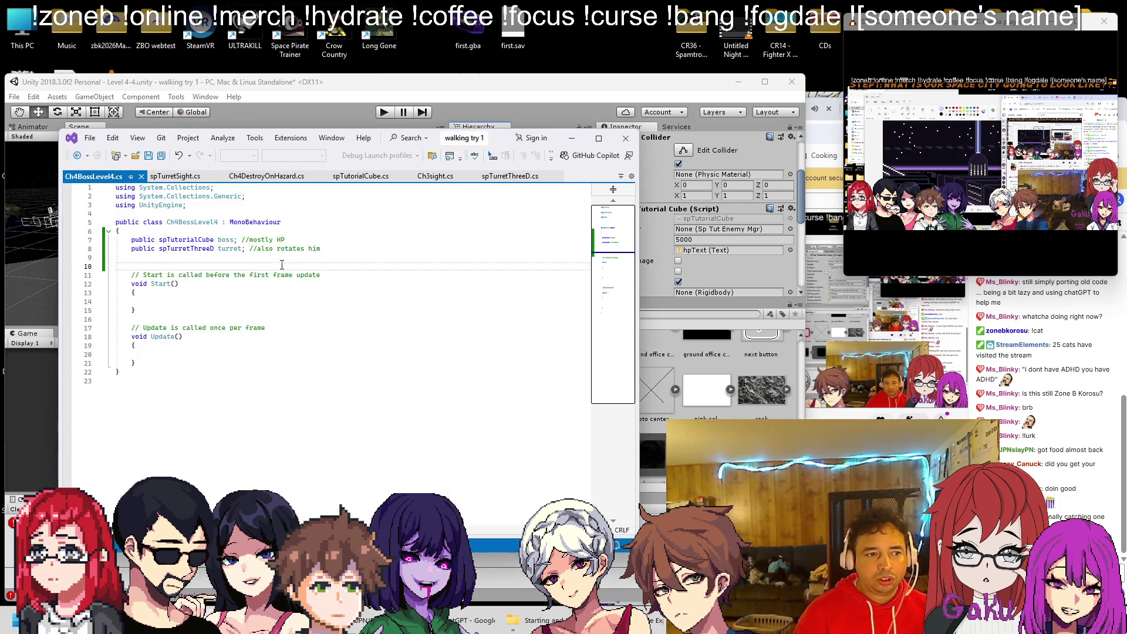
pyautogui.press('BackSpace')
pyautogui.hotkey('ctrl', 's')
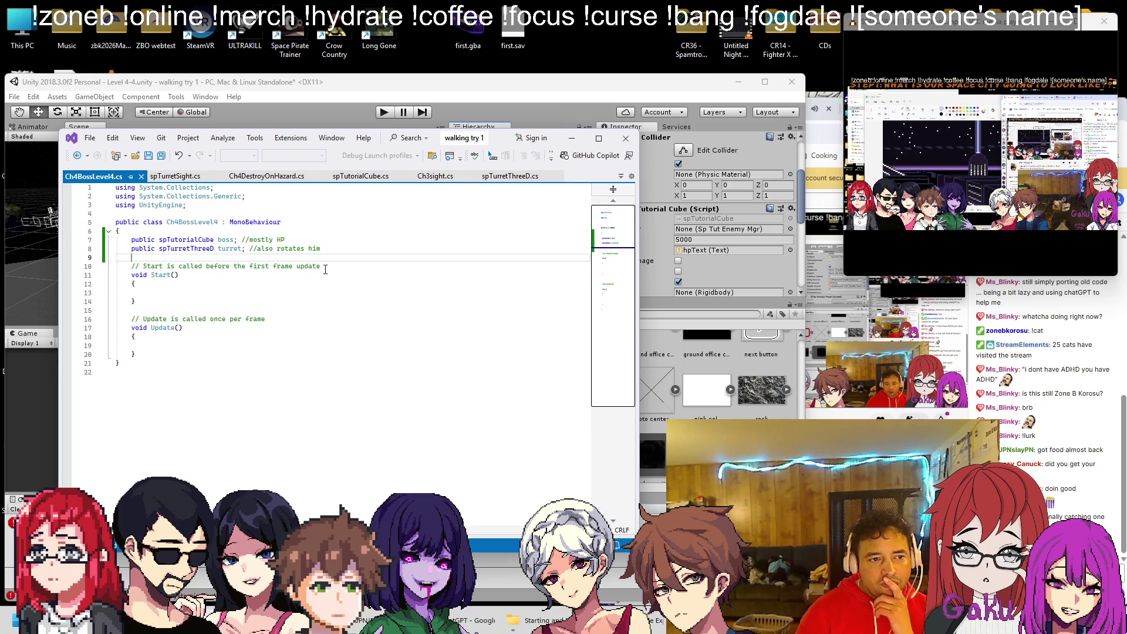
pyautogui.moveTo(352, 176); pyautogui.dragTo(188, 180)
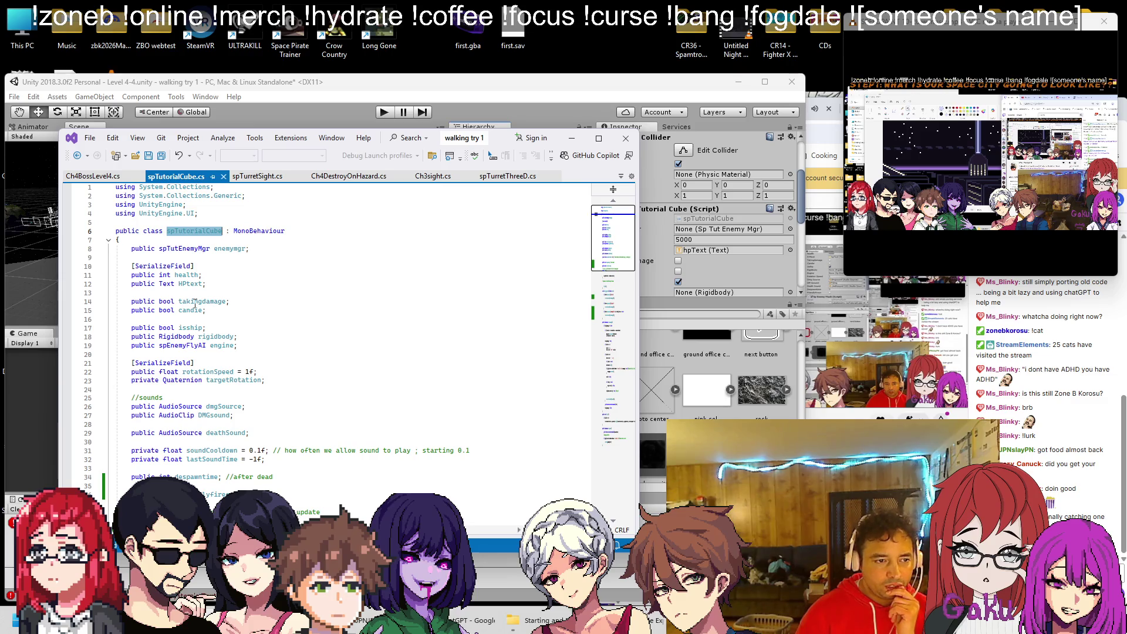
pyautogui.click(93, 176)
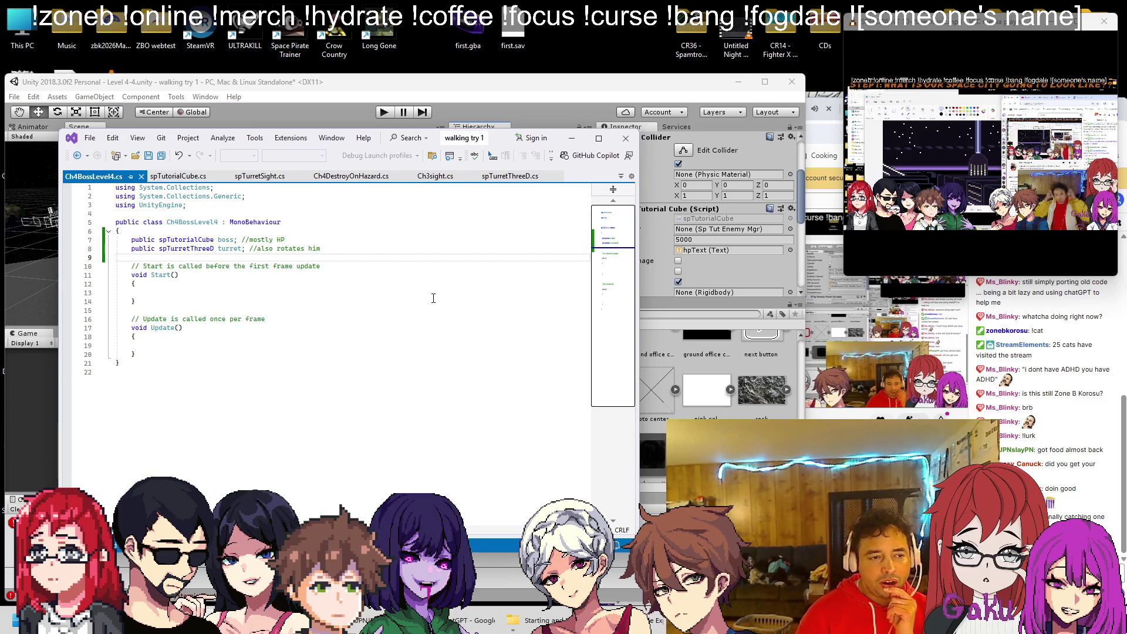
# Add the comment '//change phase to 2 at a HP number' after Update and save.
pyautogui.click(227, 353)
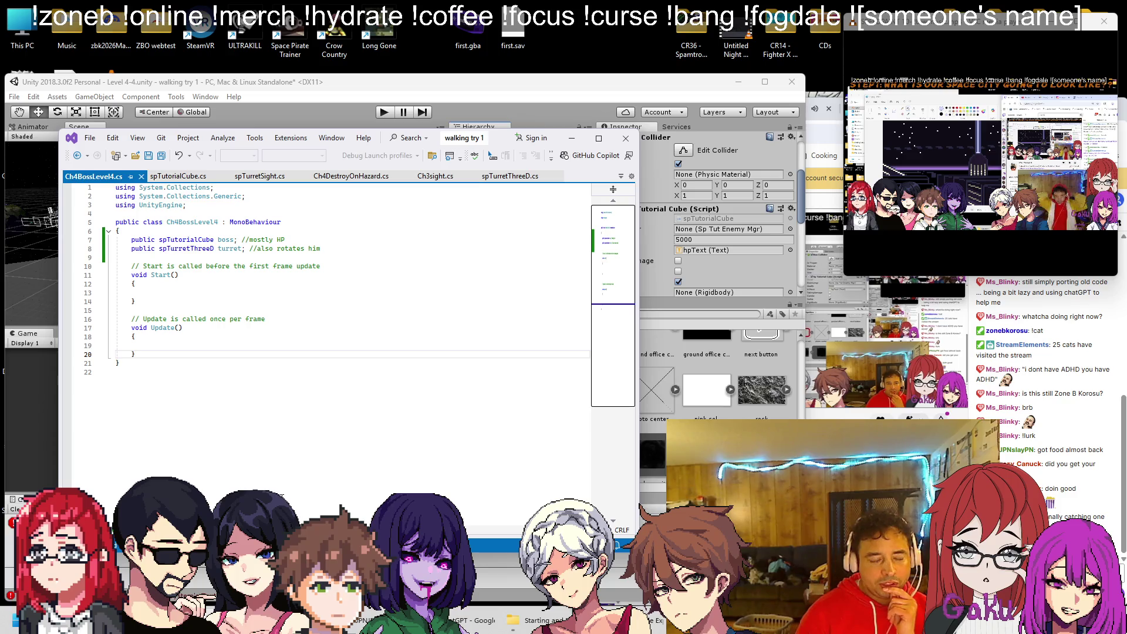
pyautogui.write('//')
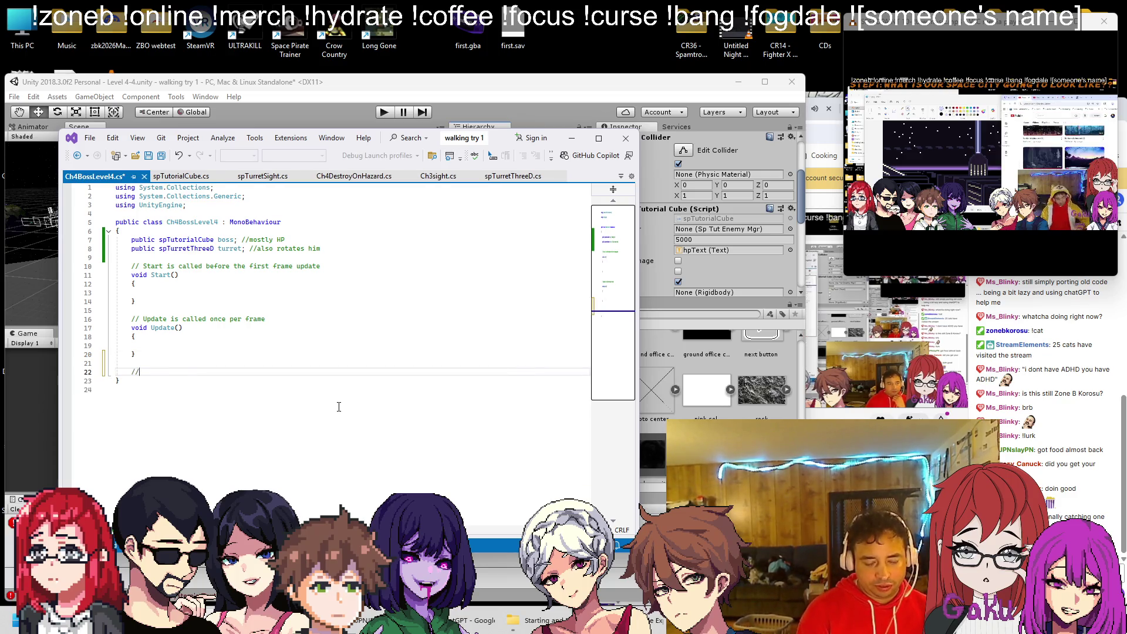
pyautogui.write('change ')
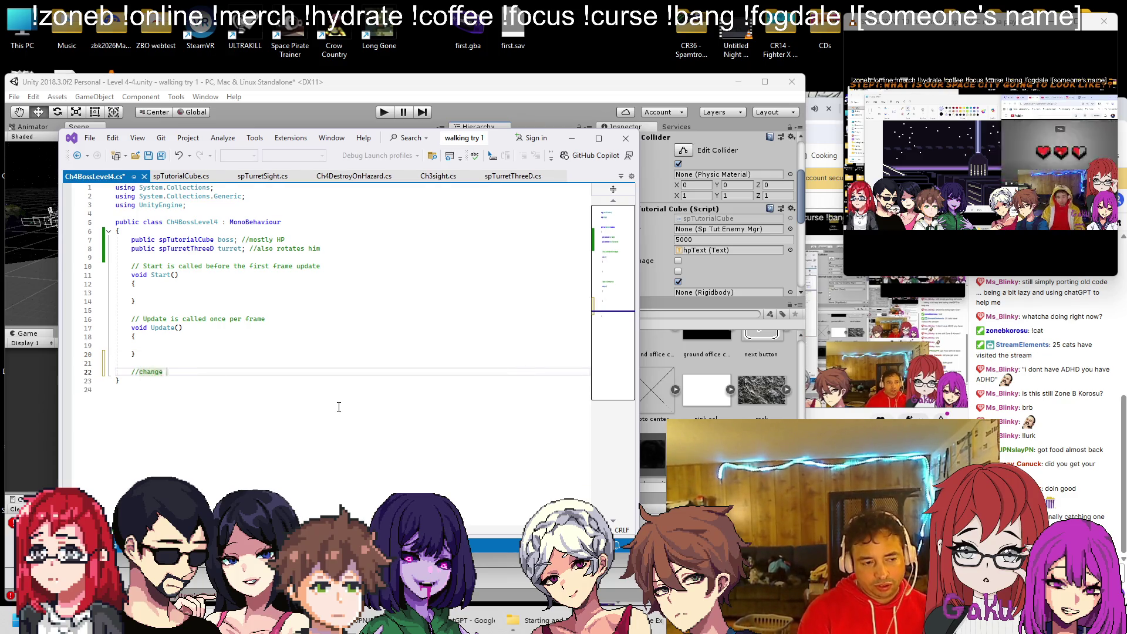
pyautogui.write('chaoha')
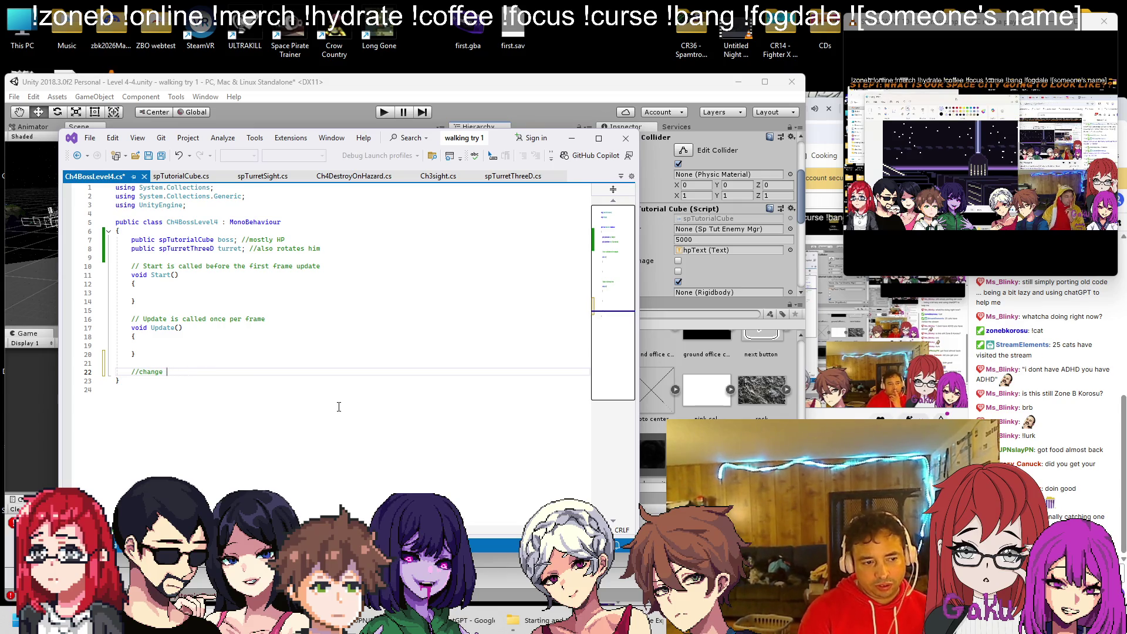
pyautogui.write('phase')
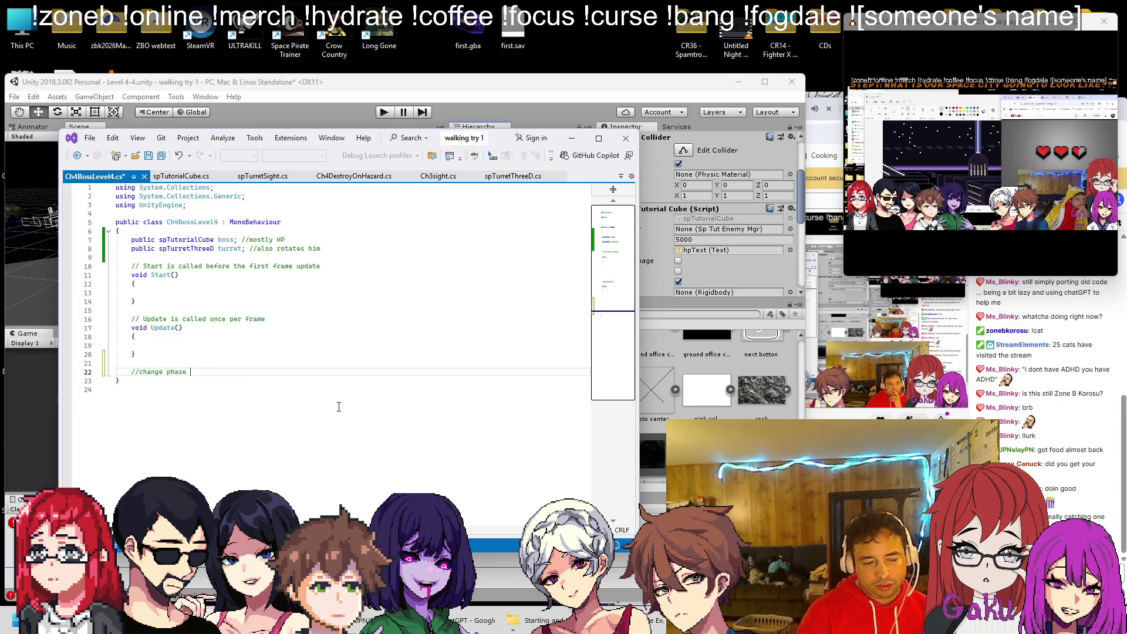
pyautogui.hotkey('ctrl', 's')
pyautogui.write('at a ')
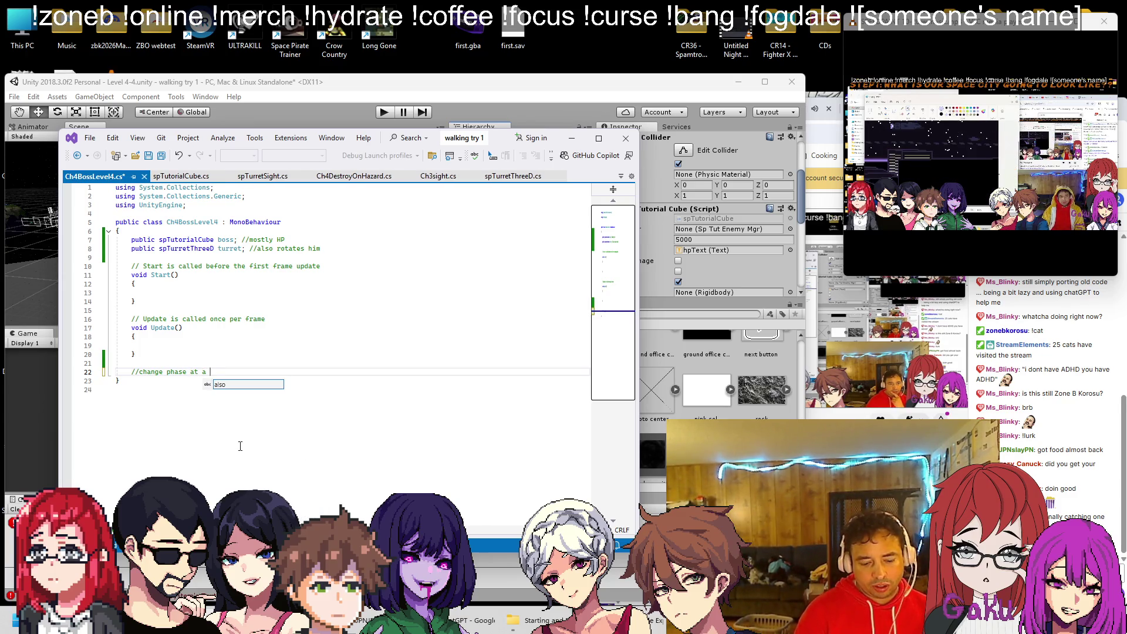
pyautogui.write('HP number')
pyautogui.hotkey('ctrl', 's')
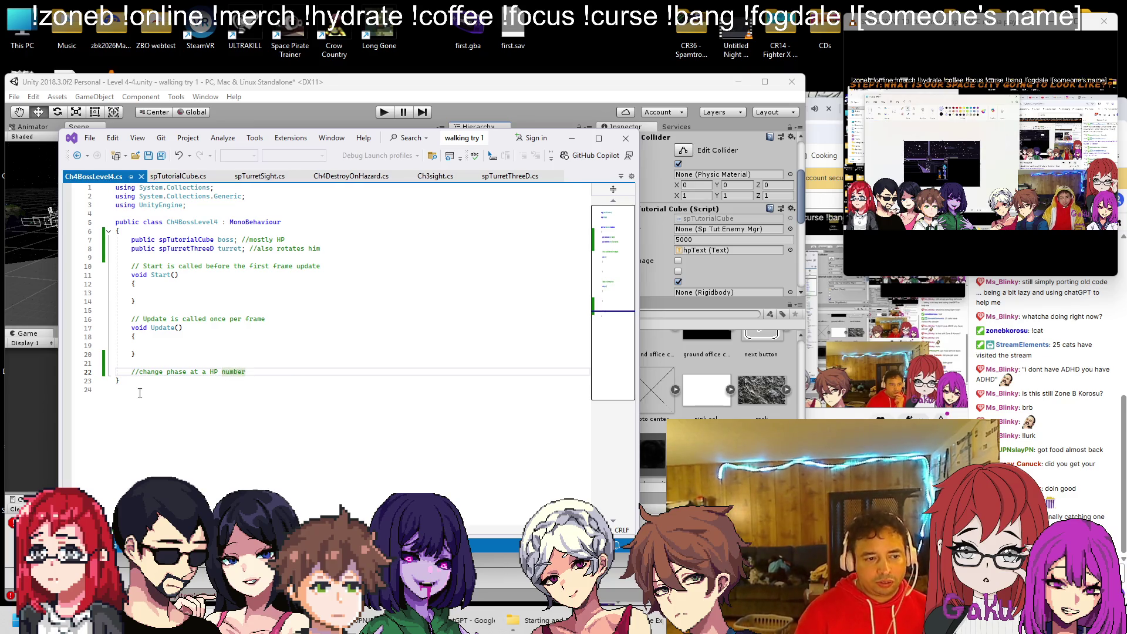
pyautogui.write('to 2')
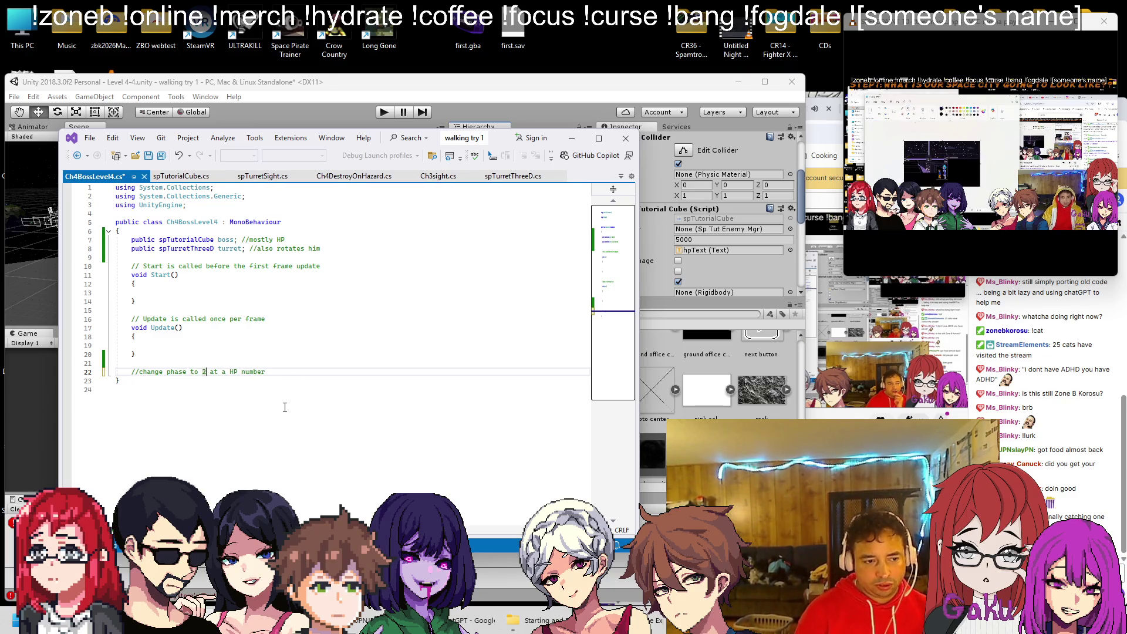
pyautogui.hotkey('alt', 'Tab')
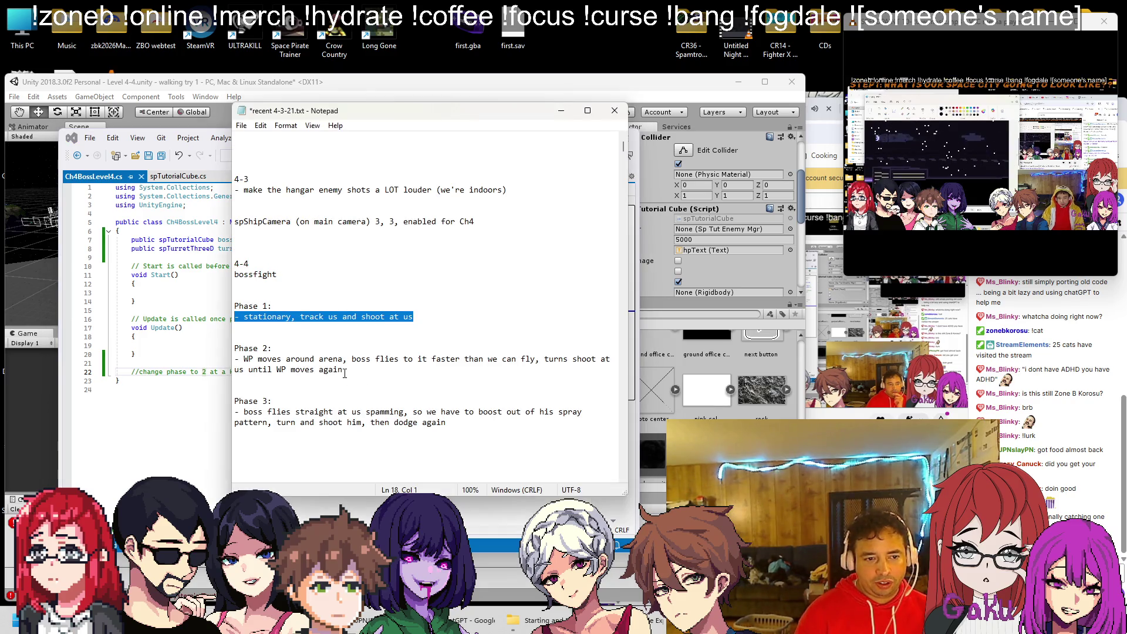
# Delete the Phase 1 entry from the boss-fight notes and save them, leaving Phase 2 and 3.
pyautogui.moveTo(417, 317); pyautogui.dragTo(234, 287)
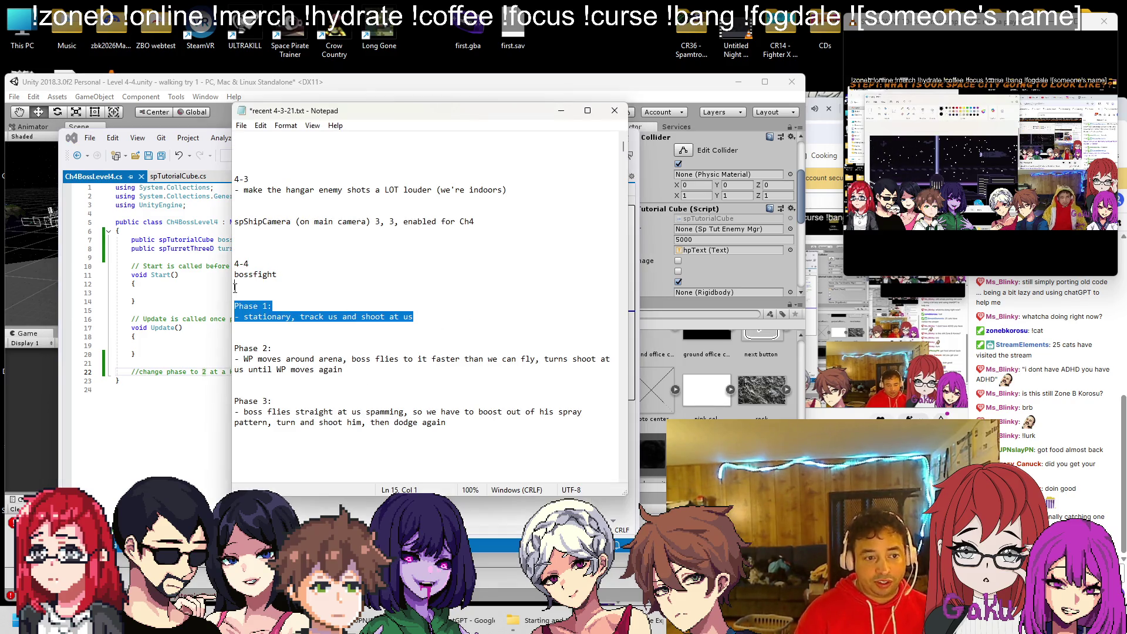
pyautogui.press('Delete')
pyautogui.press('Delete')
pyautogui.press('Delete')
pyautogui.hotkey('ctrl', 's')
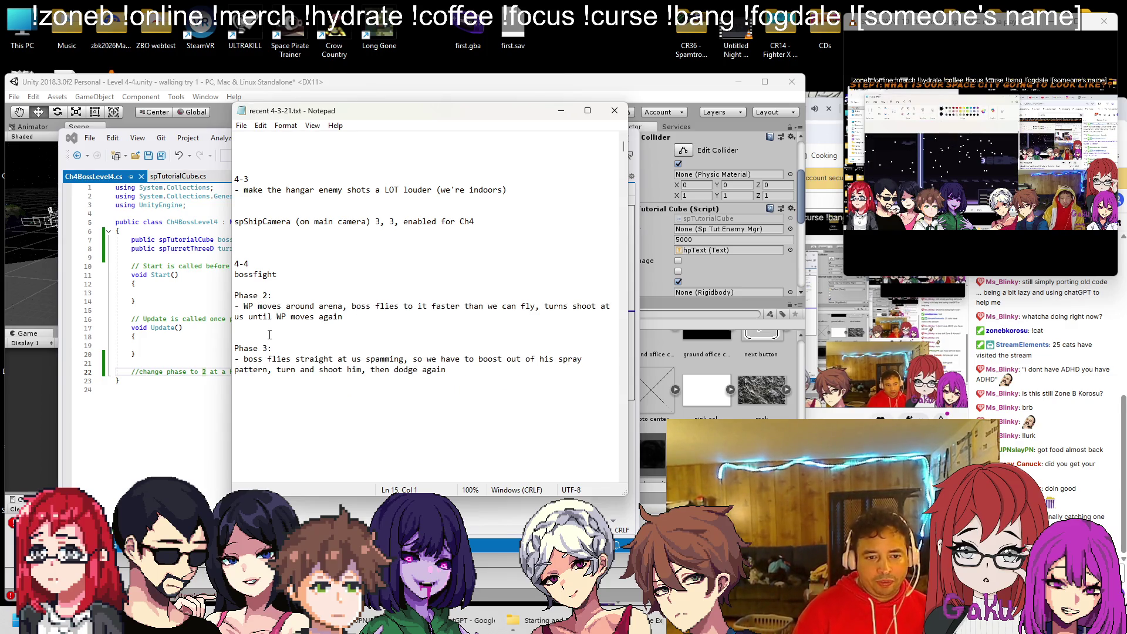
pyautogui.click(341, 374)
pyautogui.press('Return')
pyautogui.press('Return')
pyautogui.press('Return')
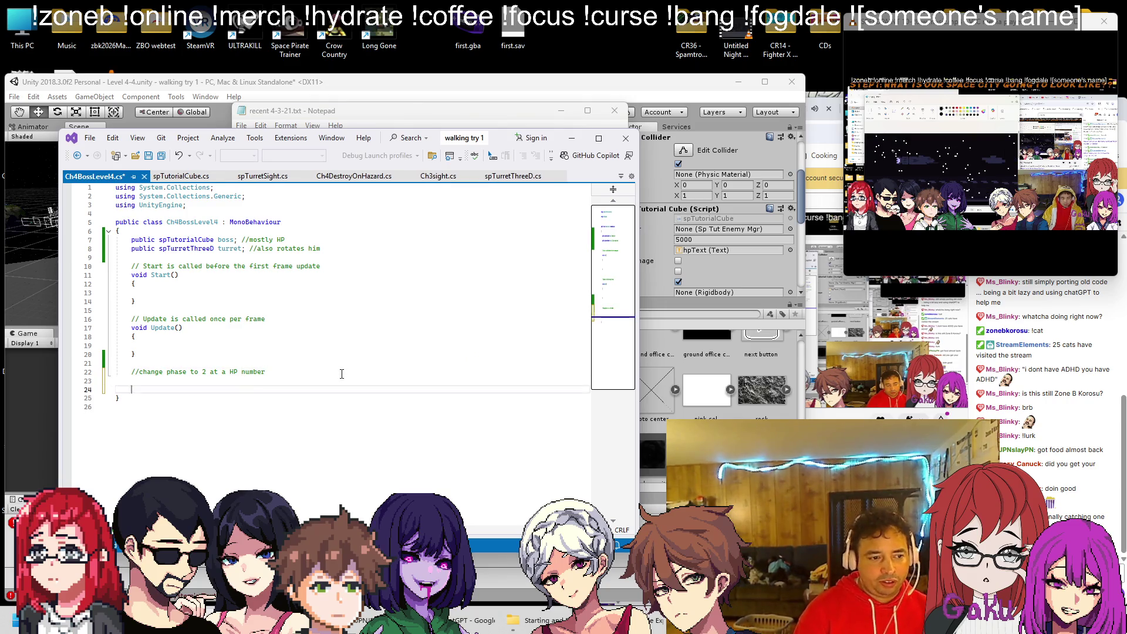
# Add the comment '//change to phase 3 at another number' below the phase 2 comment.
pyautogui.write('/change to phase ')
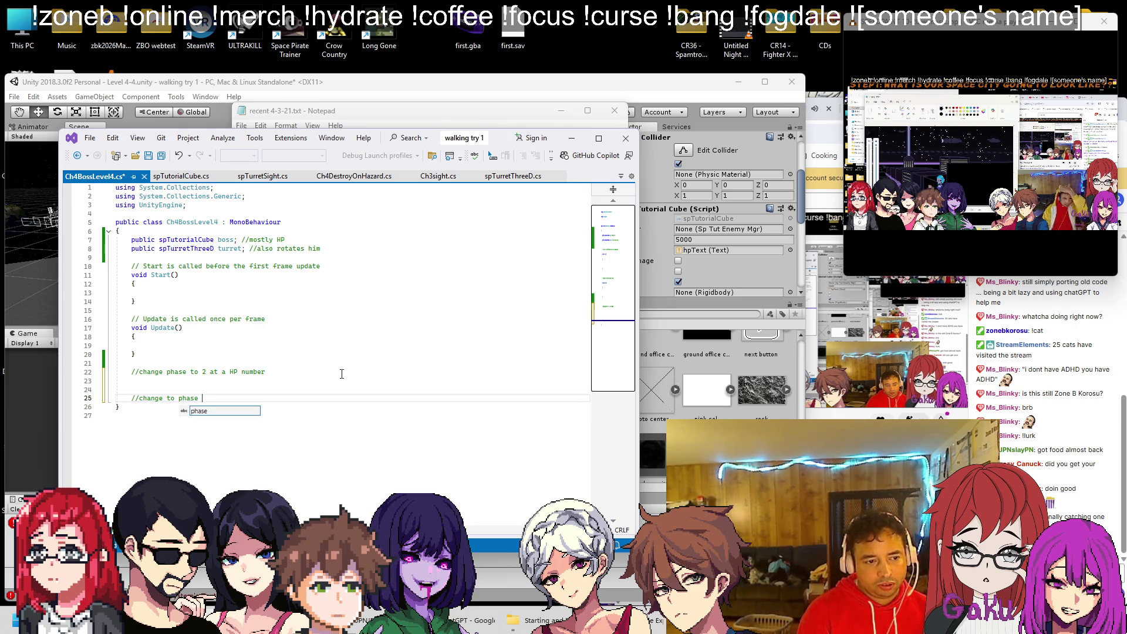
pyautogui.write('3 at another number')
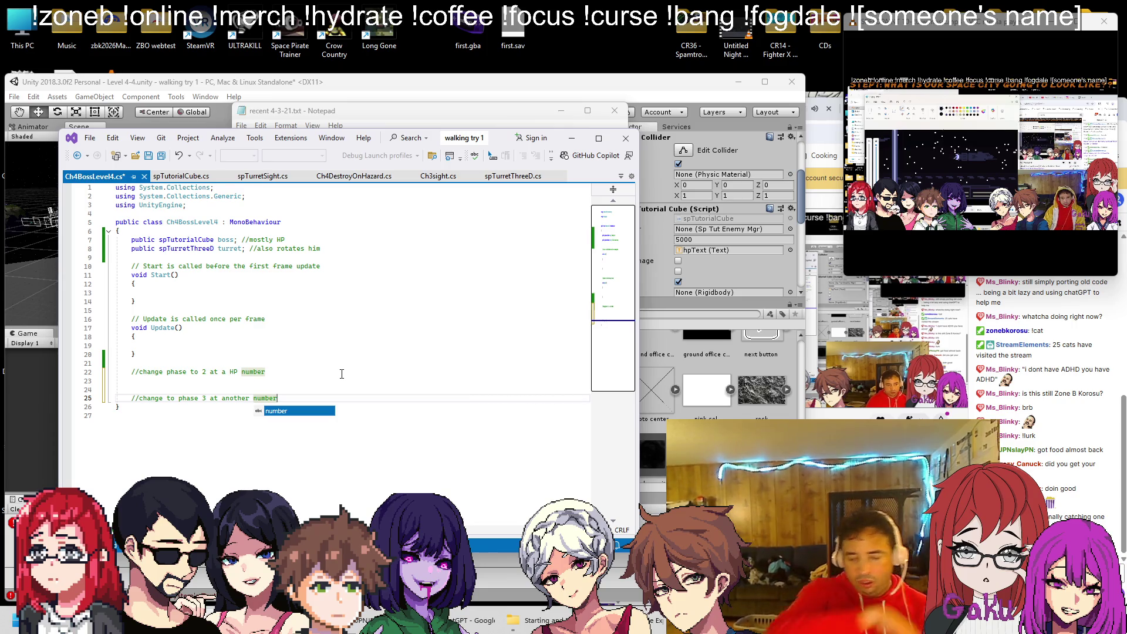
pyautogui.click(712, 241)
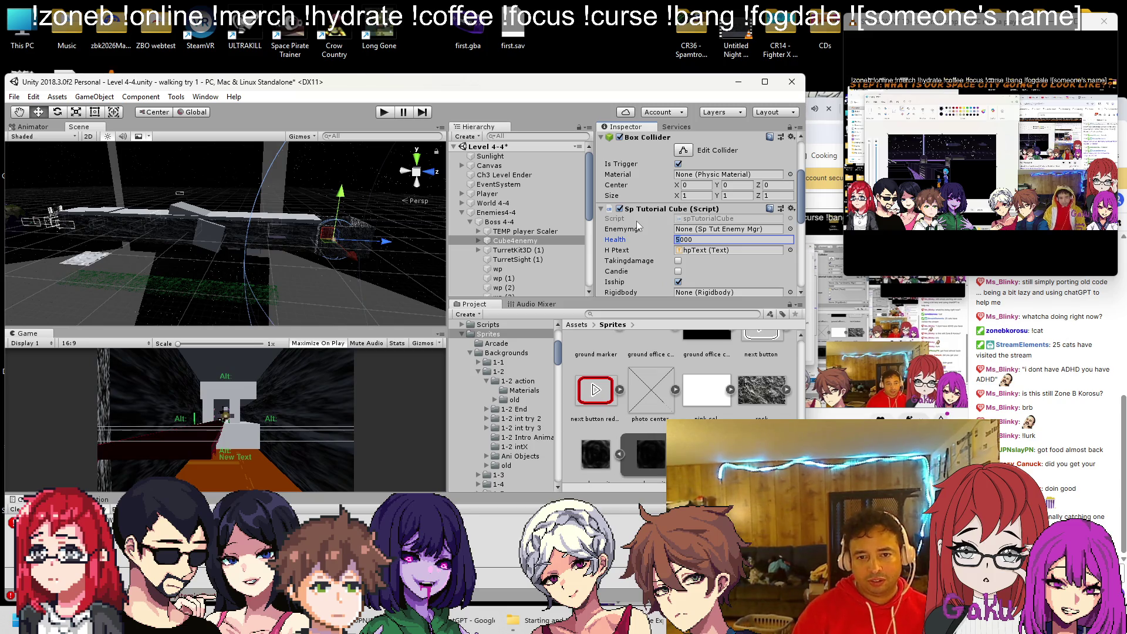
# Lower the Sp Tutorial Cube Health on Cube4enemy from 5000 to 100.
pyautogui.write('10')
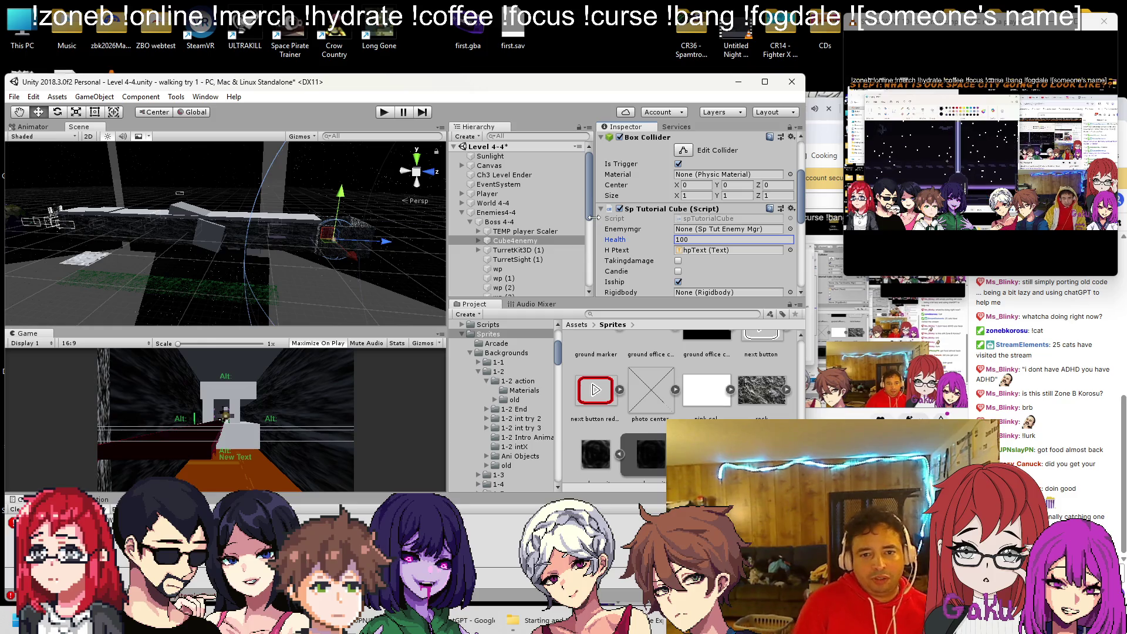
pyautogui.scroll(-5, 741, 218)
pyautogui.scroll(4, 715, 226)
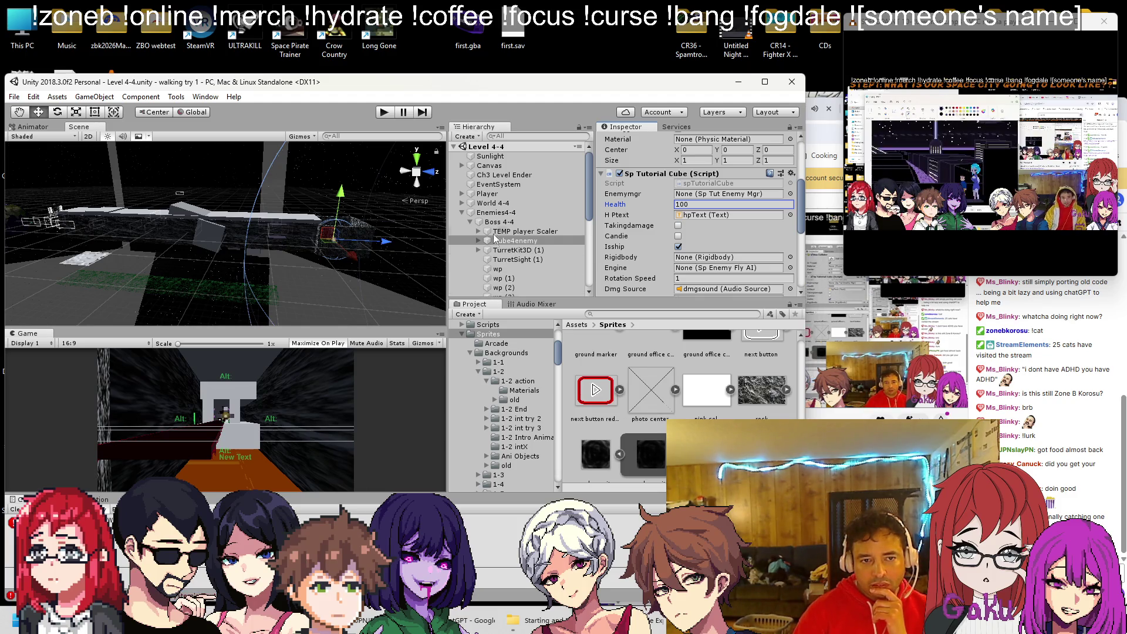
pyautogui.click(487, 194)
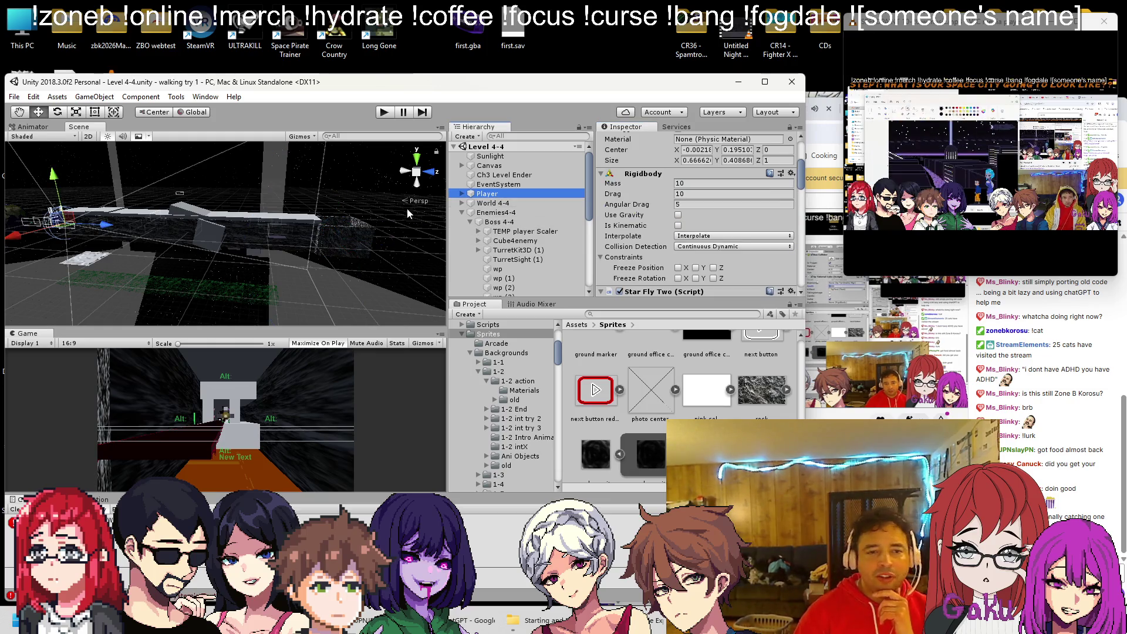
# Create an empty object at the scene root named 'TEMP start point'.
pyautogui.rightClick(489, 193)
pyautogui.click(525, 281)
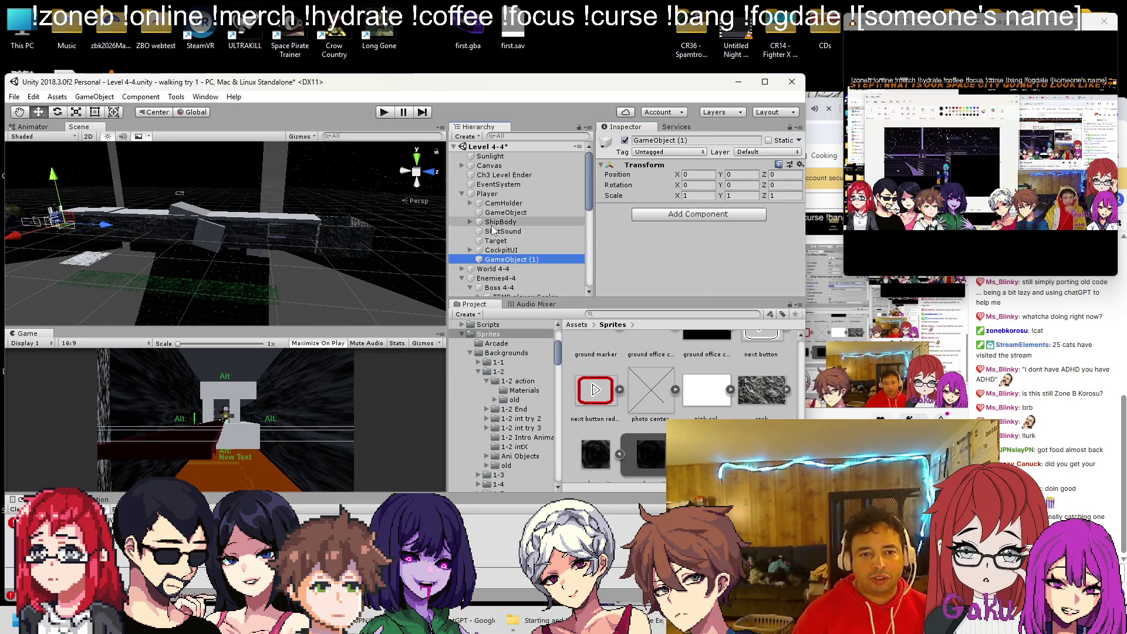
pyautogui.moveTo(487, 196); pyautogui.dragTo(486, 195)
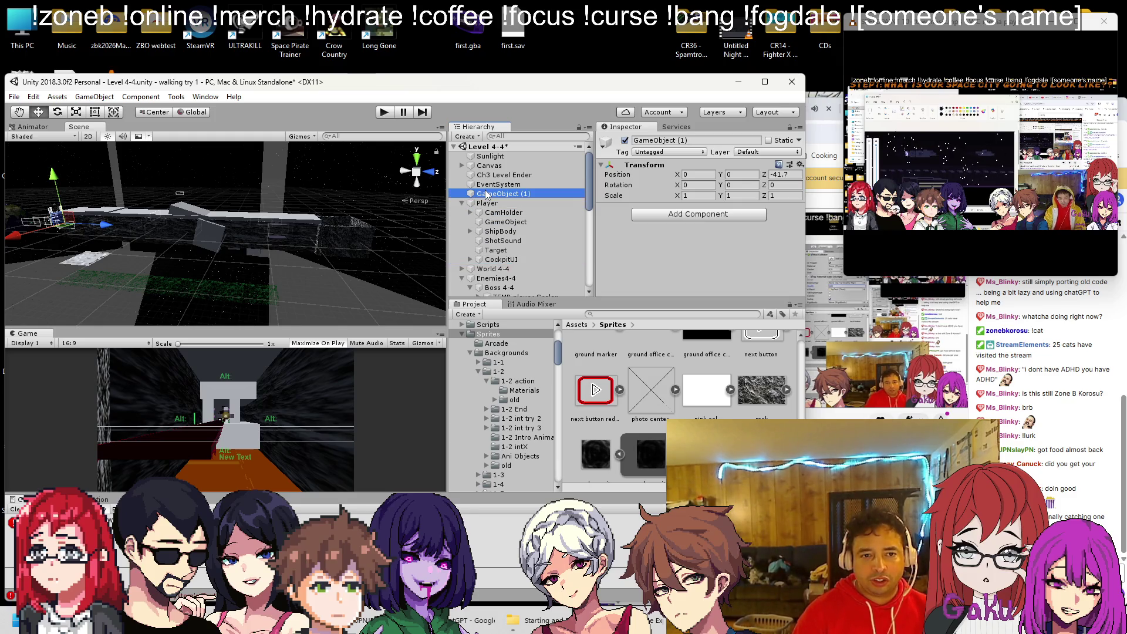
pyautogui.rightClick(486, 195)
pyautogui.click(533, 231)
pyautogui.write('TEMP')
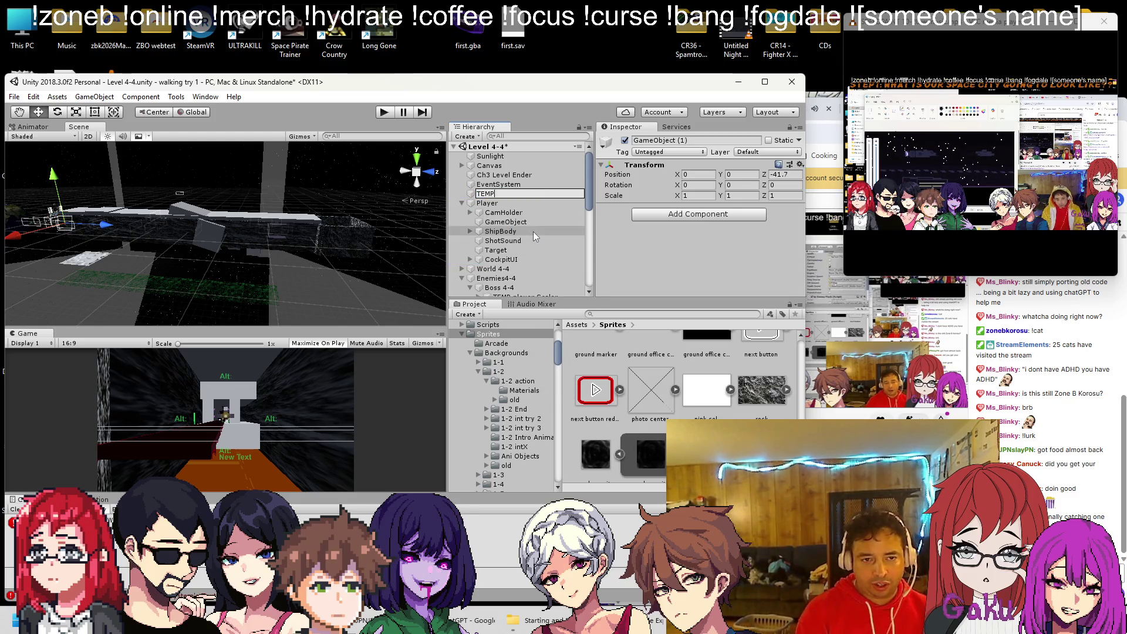
pyautogui.write(' start point')
pyautogui.press('Return')
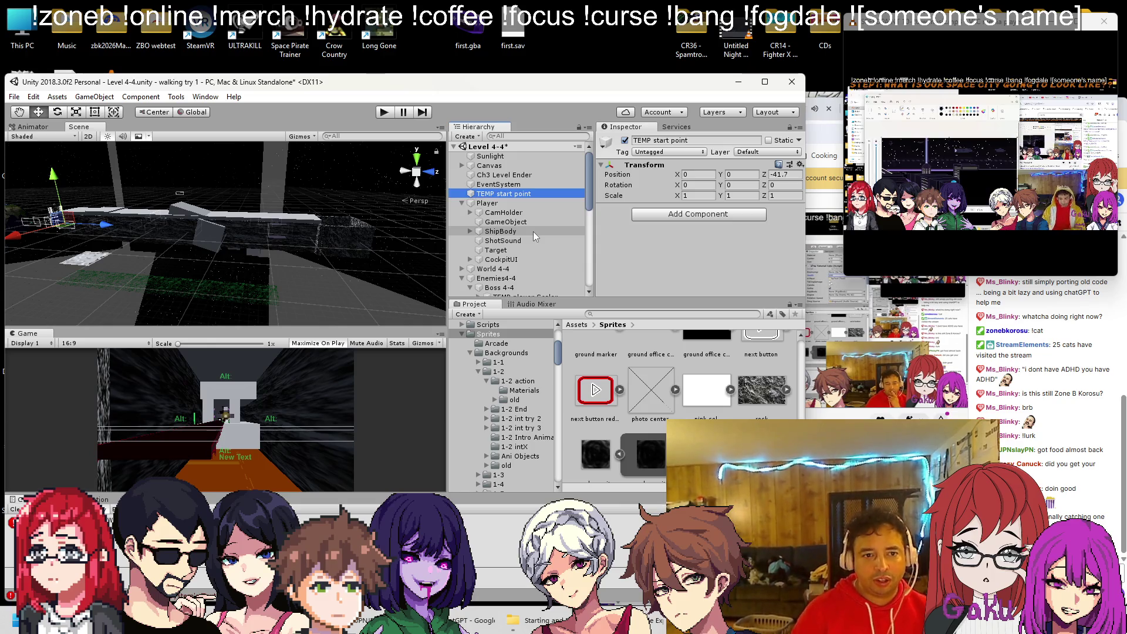
# Move the Player further into the level to Z 6965 and start a playtest.
pyautogui.click(462, 204)
pyautogui.click(487, 203)
pyautogui.moveTo(146, 232); pyautogui.dragTo(306, 242)
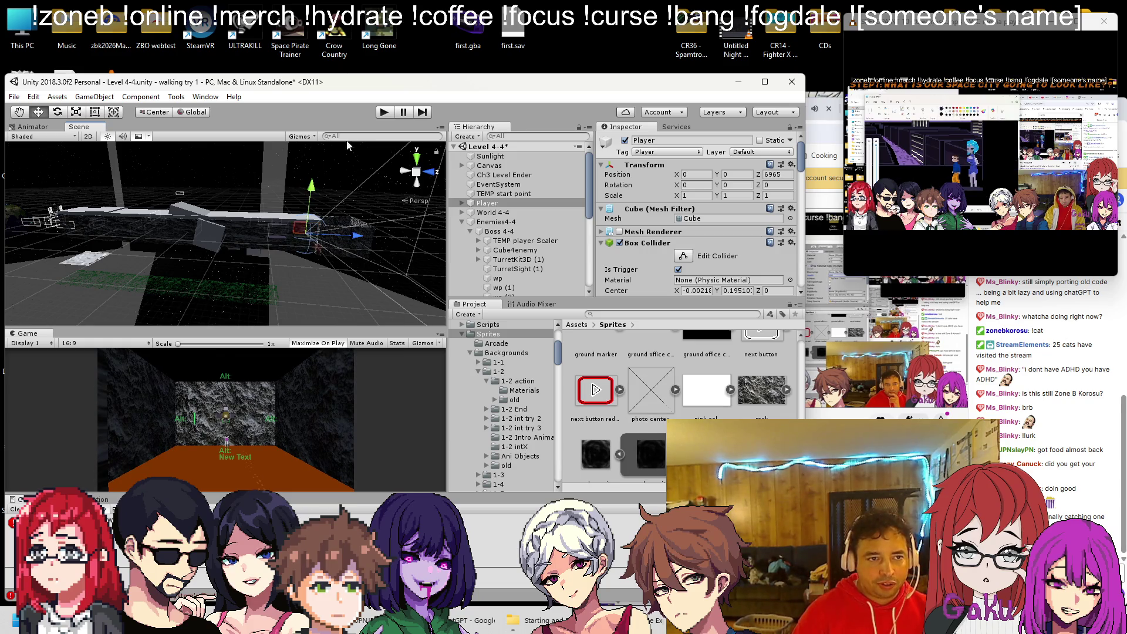
pyautogui.click(384, 113)
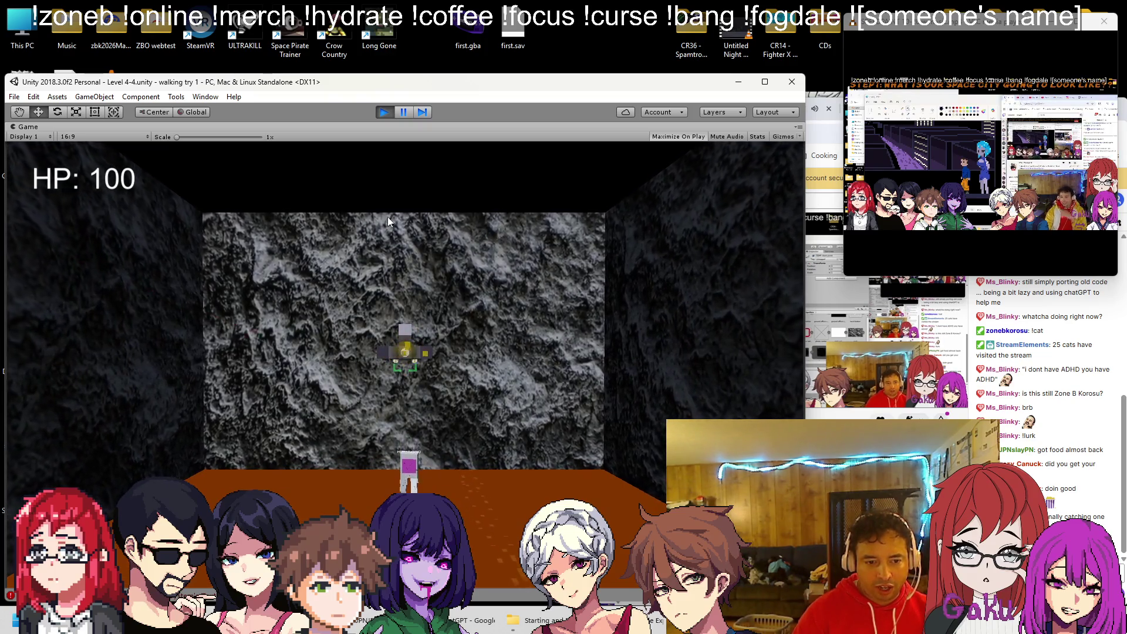
# Stop the playtest, lower the Player's Y position, and frame its child toward the rock walls.
pyautogui.hotkey('ctrl', 'p')
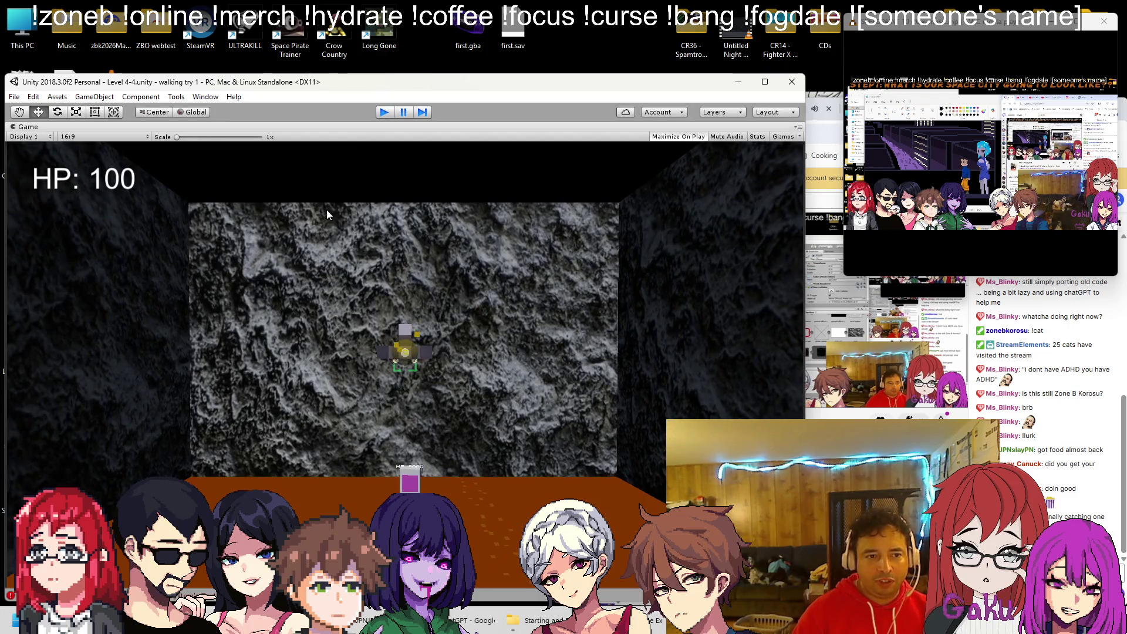
pyautogui.moveTo(311, 185); pyautogui.dragTo(317, 196)
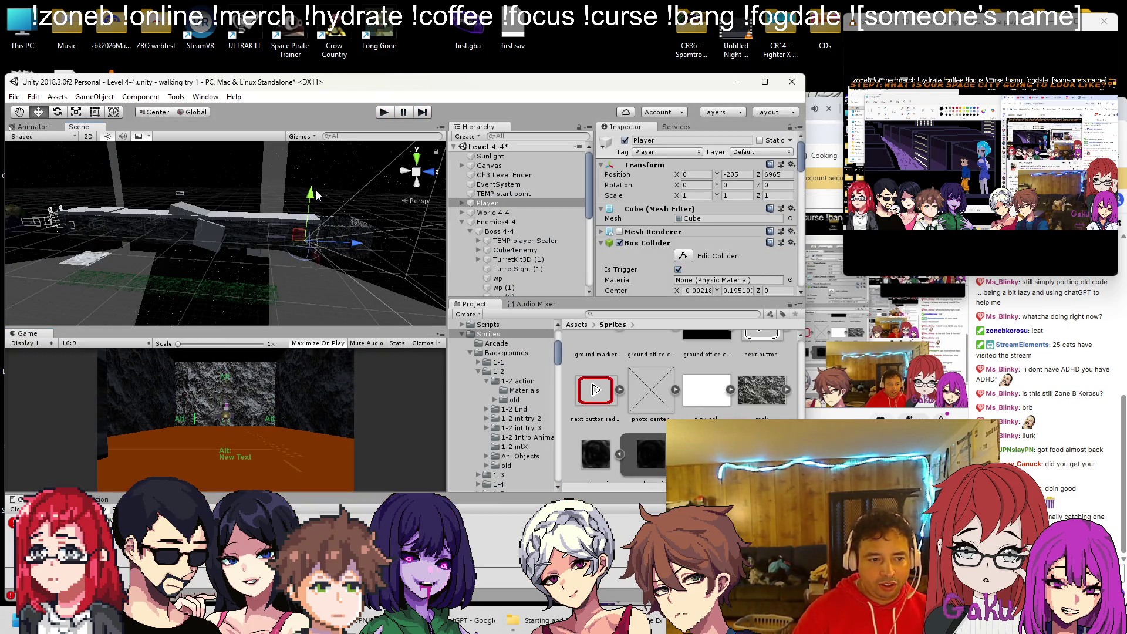
pyautogui.click(461, 203)
pyautogui.doubleClick(505, 222)
pyautogui.moveTo(288, 203)
pyautogui.mouseDown()
pyautogui.moveTo(196, 196)
pyautogui.moveTo(208, 192)
pyautogui.moveTo(220, 53)
pyautogui.moveTo(234, 126)
pyautogui.moveTo(75, 200)
pyautogui.moveTo(104, 228)
pyautogui.moveTo(200, 268)
pyautogui.moveTo(69, 319)
pyautogui.moveTo(66, 285)
pyautogui.moveTo(104, 201)
pyautogui.moveTo(317, 213)
pyautogui.moveTo(170, 223)
pyautogui.moveTo(223, 234)
pyautogui.moveTo(328, 230)
pyautogui.mouseUp()
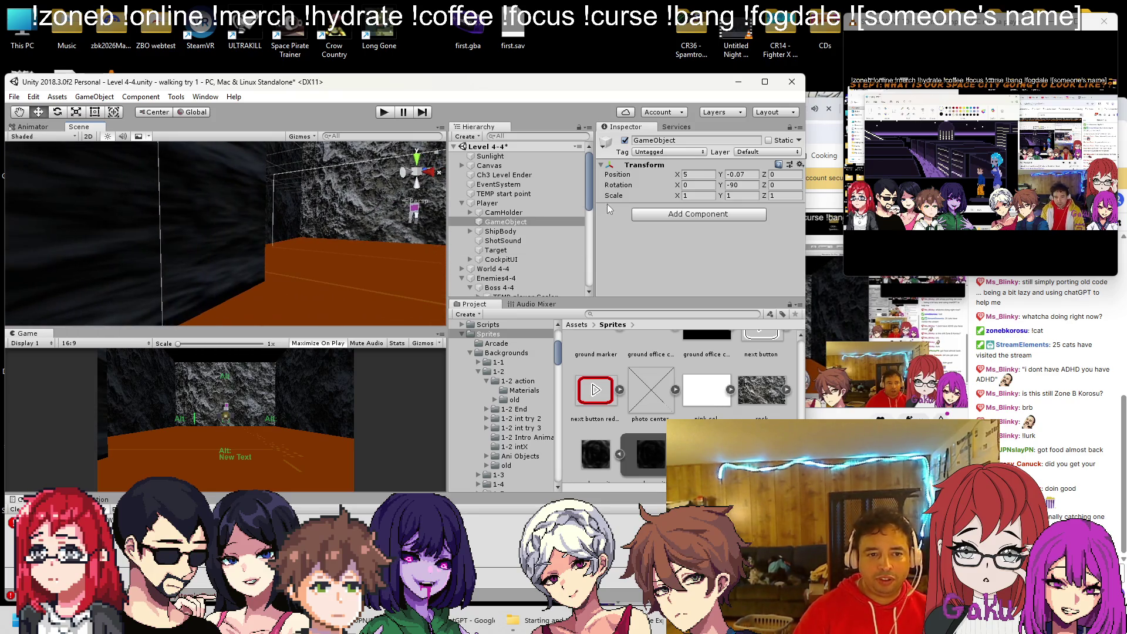
# Run the level again with the boss at HP 100, then stop it.
pyautogui.click(382, 113)
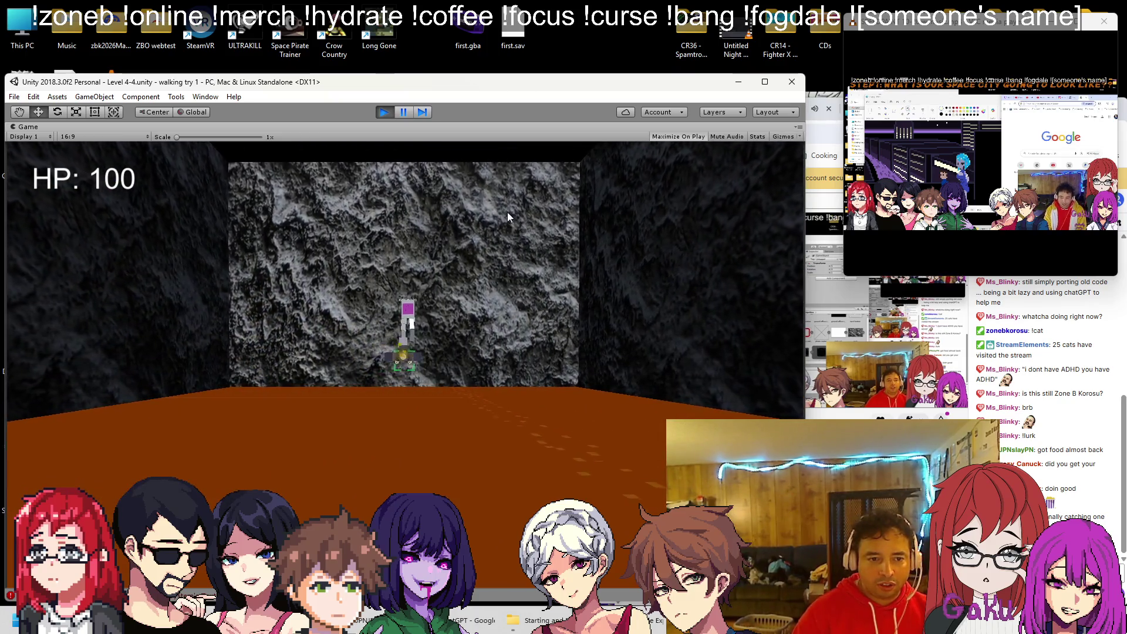
pyautogui.click(384, 112)
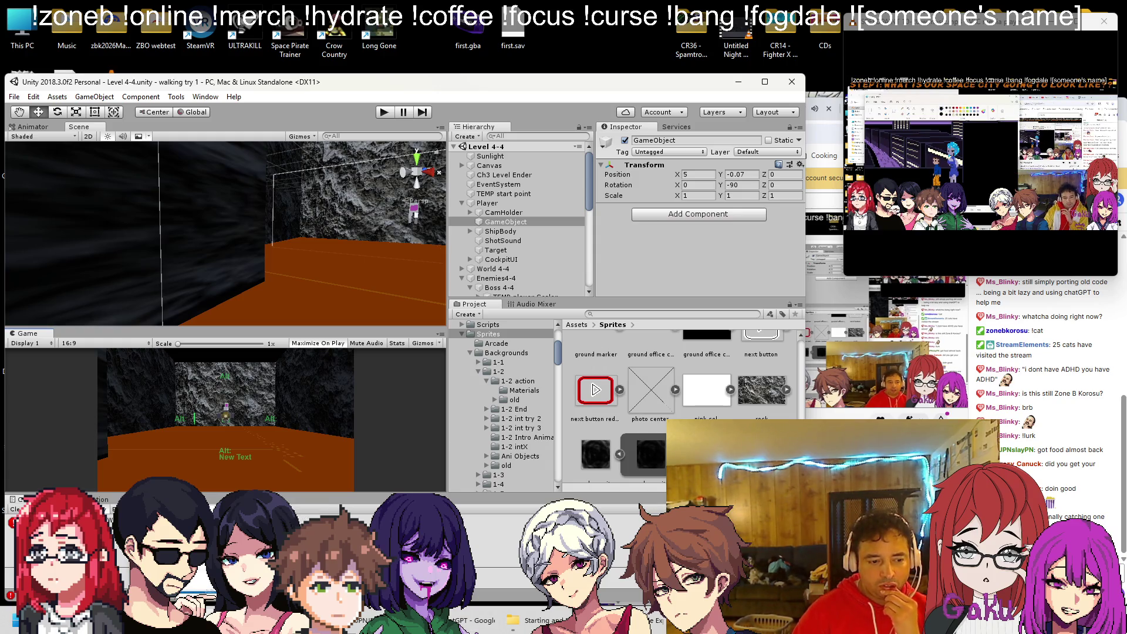
pyautogui.hotkey('alt', 'Tab')
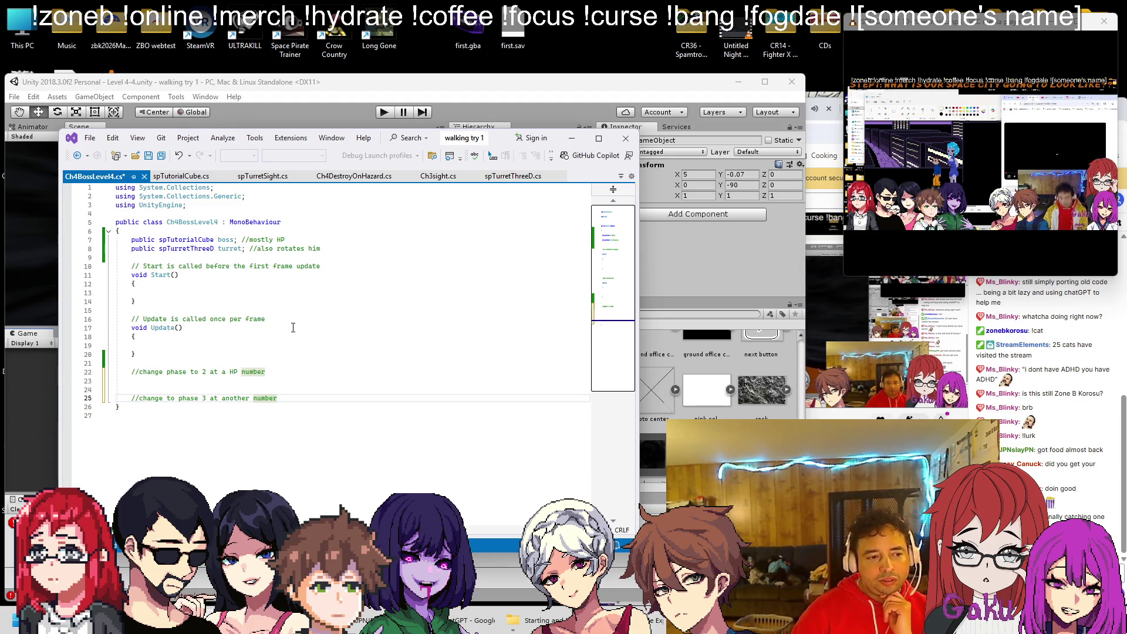
# Insert blank lines between Update and the phase 2 comment in Ch4BossLevel4.cs.
pyautogui.click(359, 368)
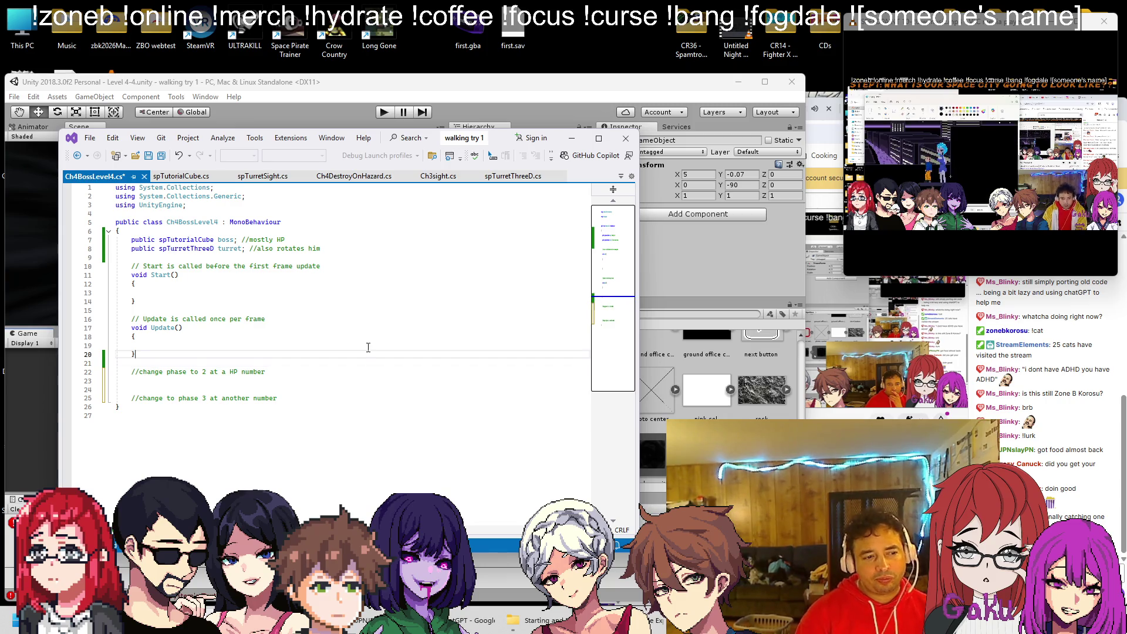
pyautogui.hotkey('ctrl', 'Return')
pyautogui.hotkey('ctrl', 'Return')
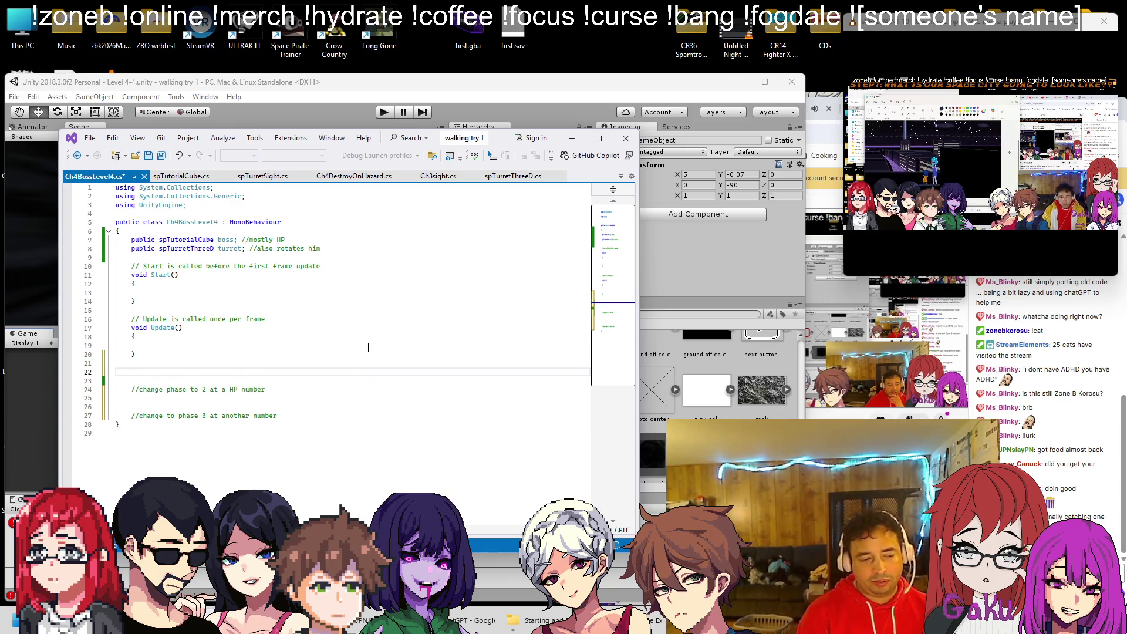
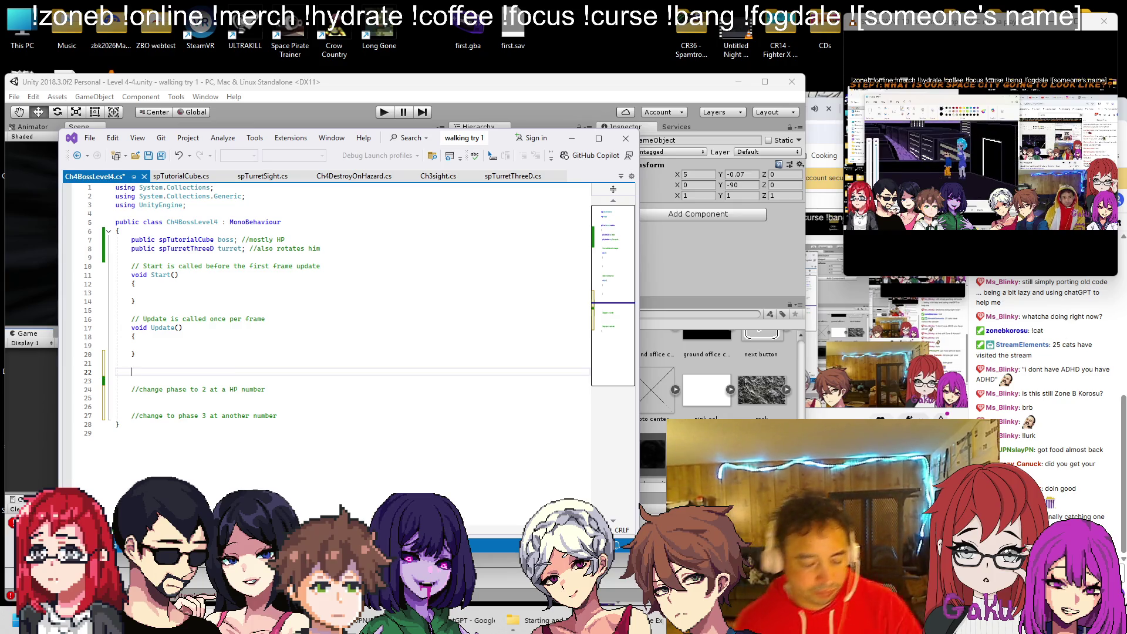
# Write public IEnumerator CheckHealth() yielding WaitForSeconds(1f), then add blank lines below the turret field.
pyautogui.hotkey('ctrl', 's')
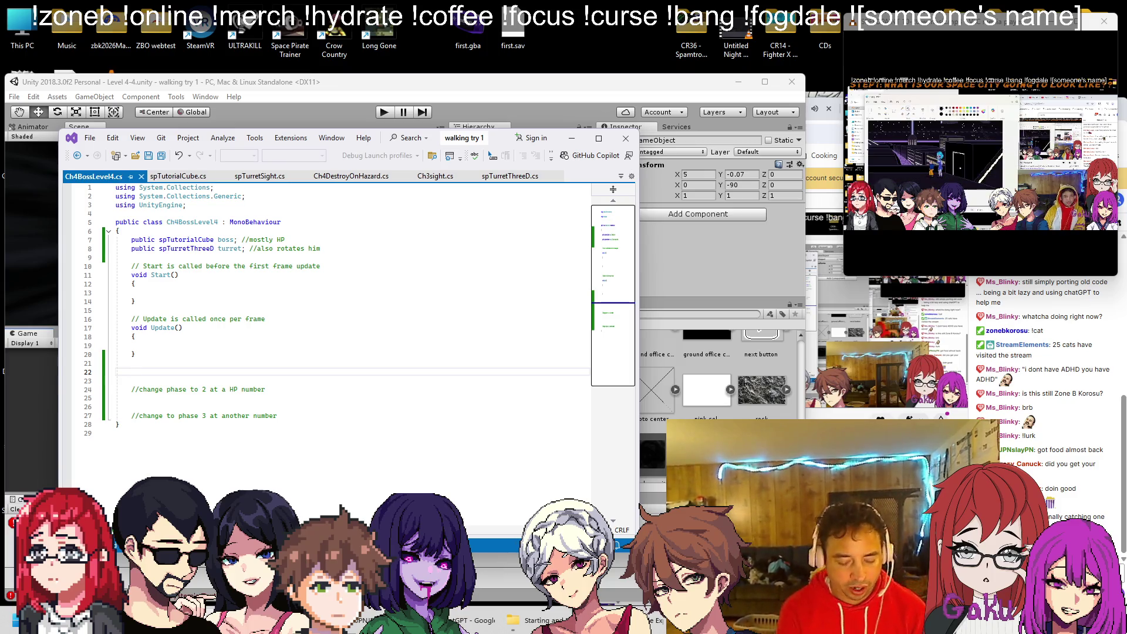
pyautogui.write('public IEnumerator')
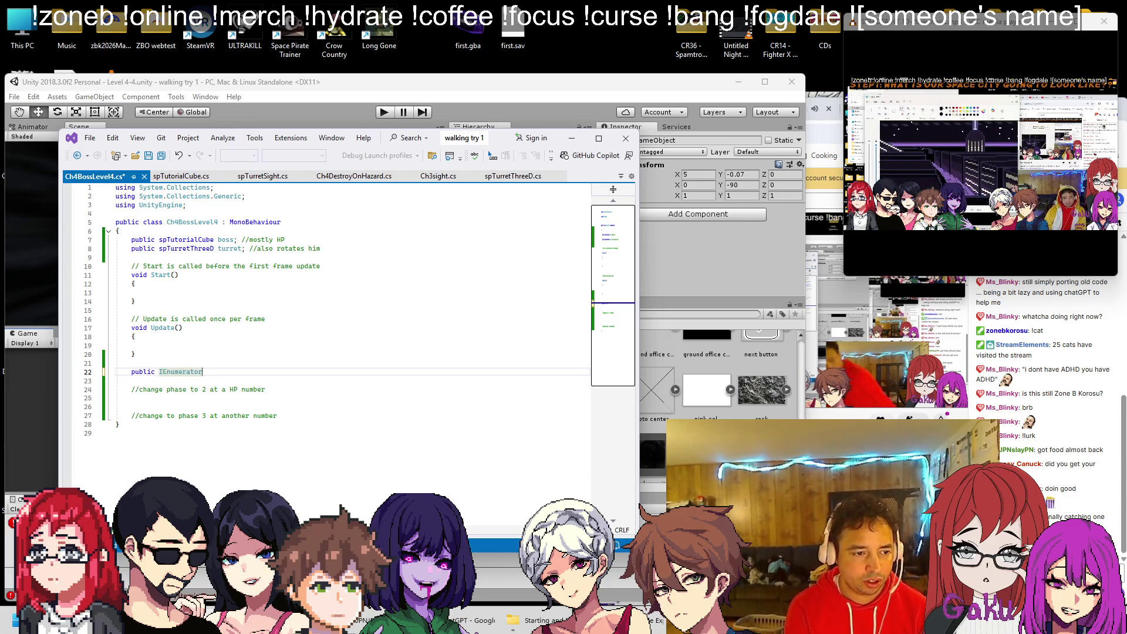
pyautogui.write(' CheckHealth()')
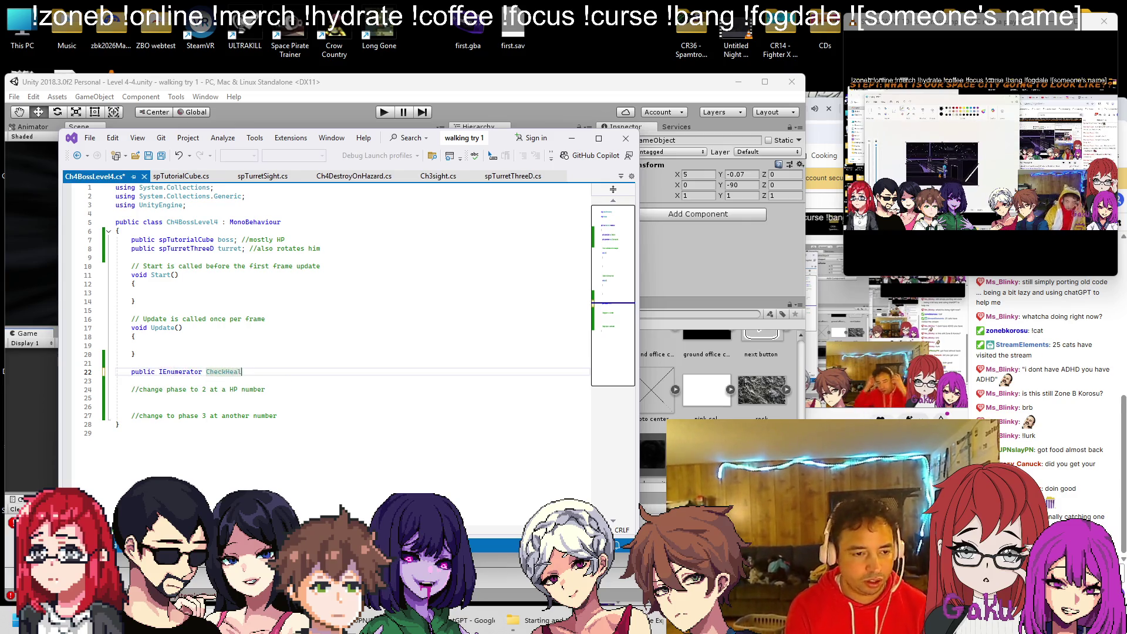
pyautogui.press('Return')
pyautogui.write('{')
pyautogui.press('Return')
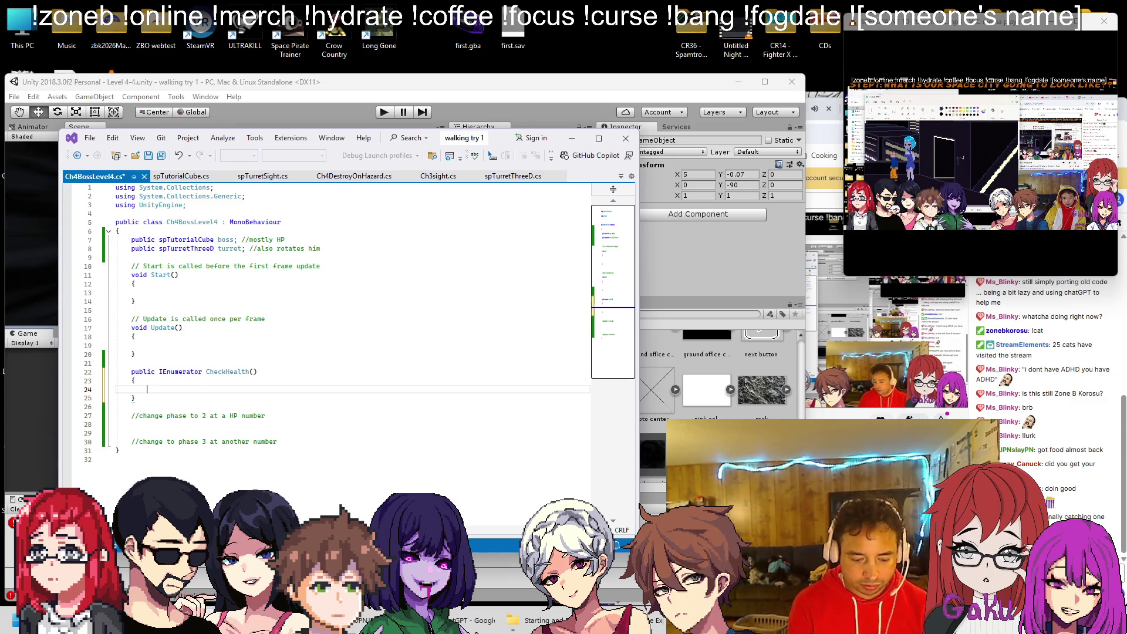
pyautogui.press('BackSpace')
pyautogui.press('BackSpace')
pyautogui.write('yield retu')
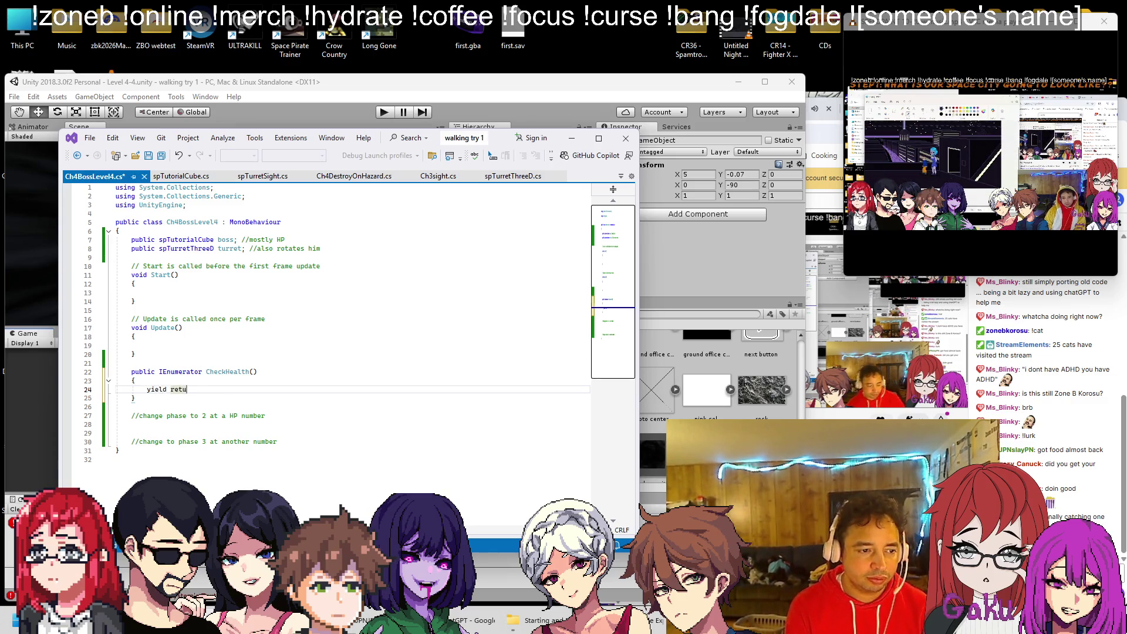
pyautogui.write('rn new Wa')
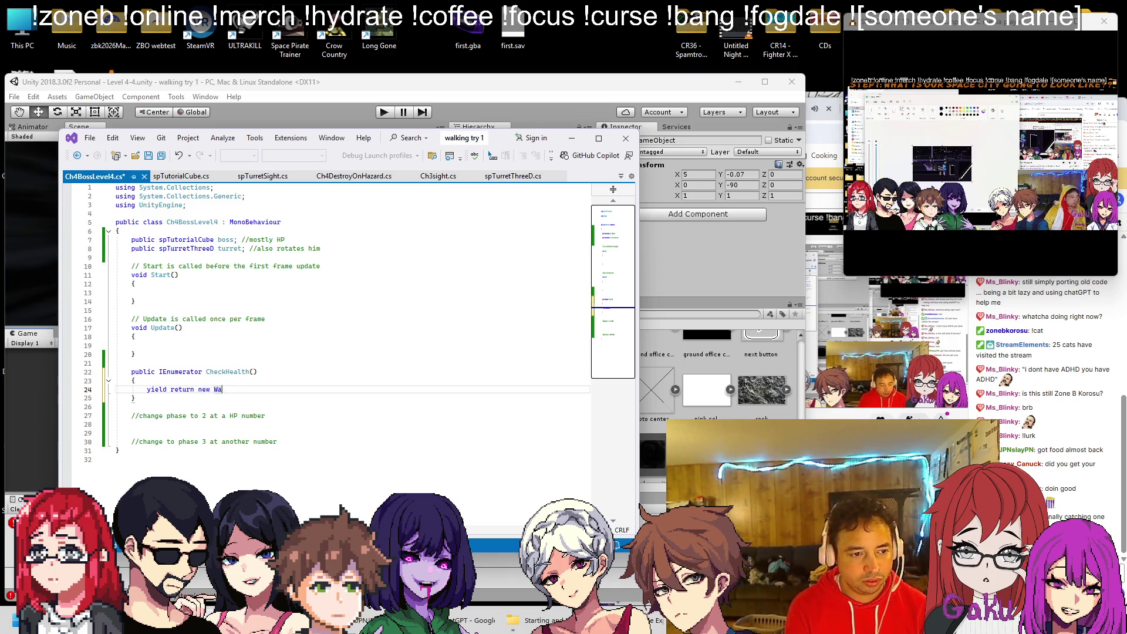
pyautogui.write('itForSeconds(1f)')
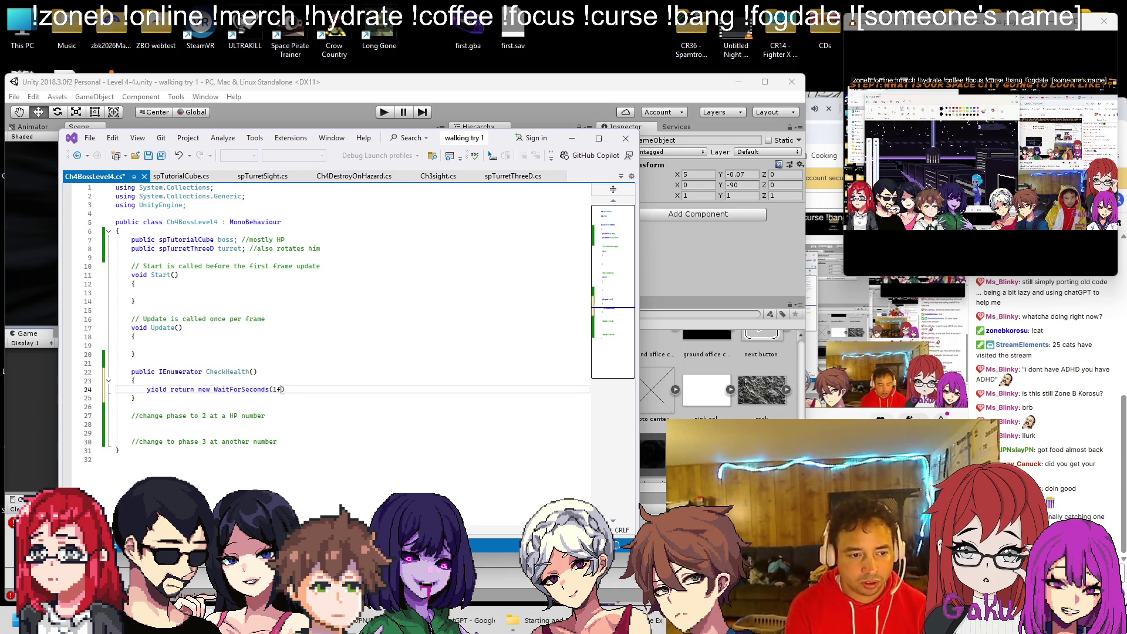
pyautogui.write(';')
pyautogui.press('Return')
pyautogui.press('Return')
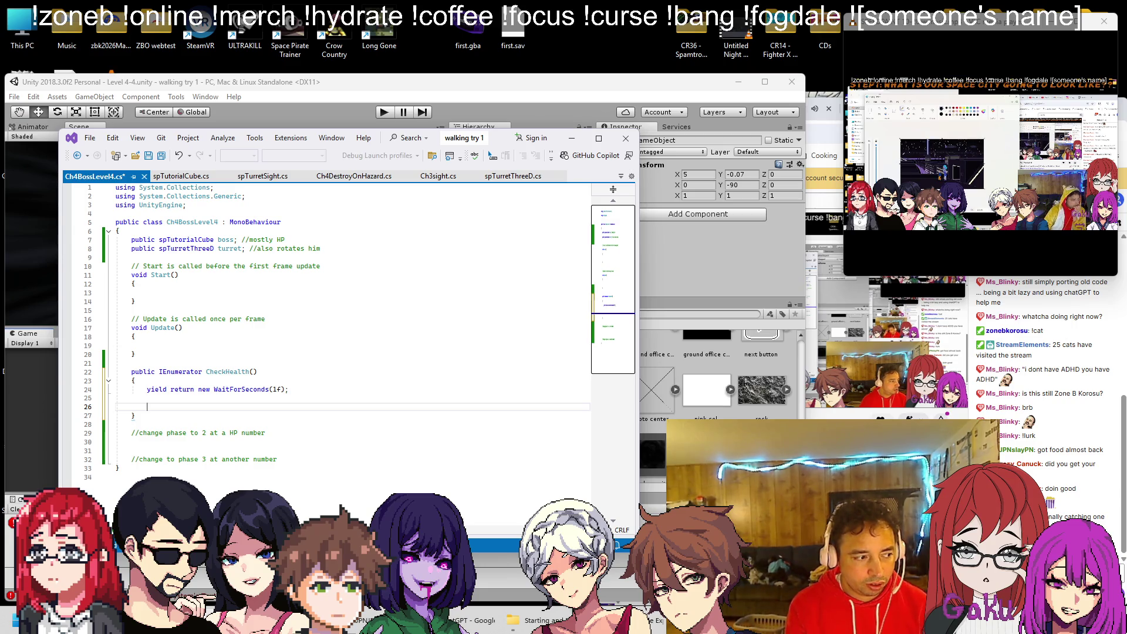
pyautogui.click(347, 251)
pyautogui.press('Return')
pyautogui.press('Return')
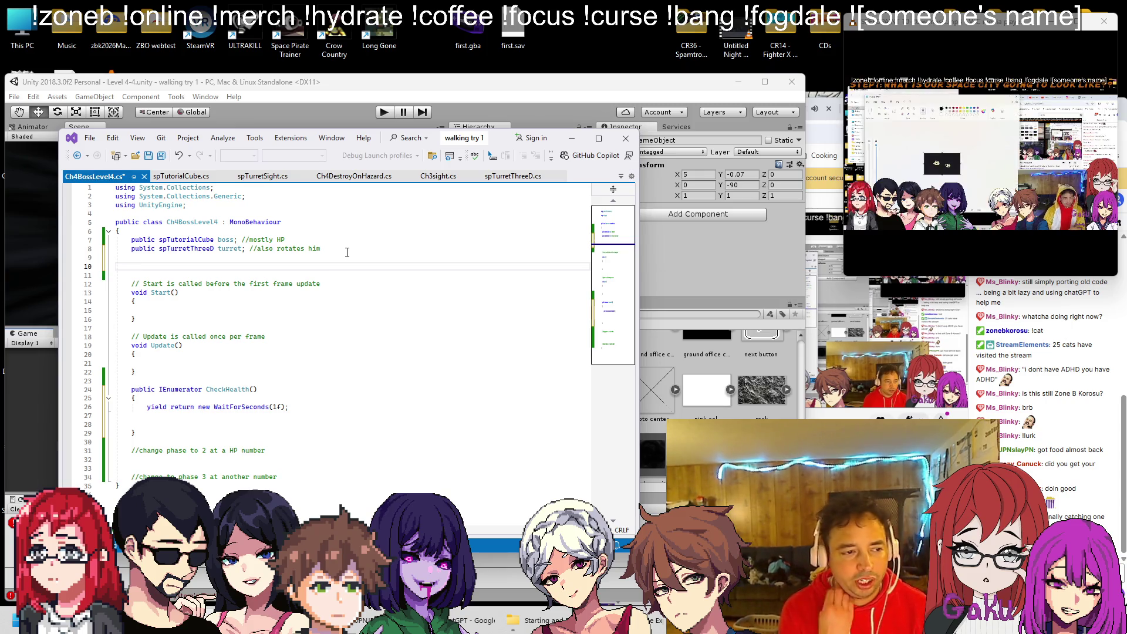
# Declare public int p2health and a duplicated p3health field, and save.
pyautogui.write('public int')
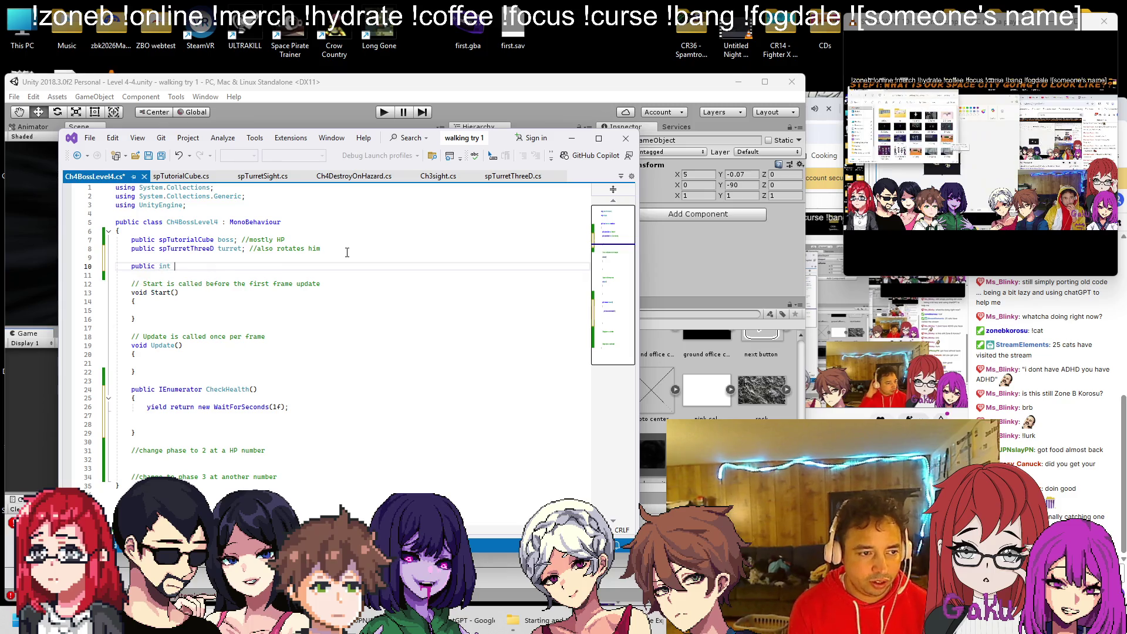
pyautogui.write(' p2')
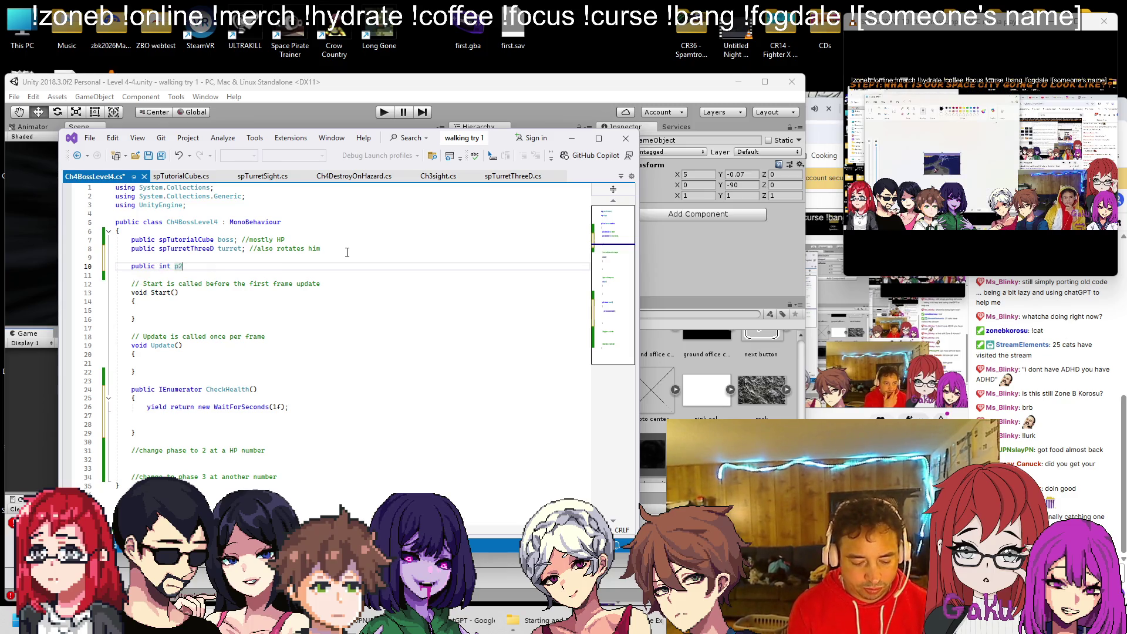
pyautogui.write('health;')
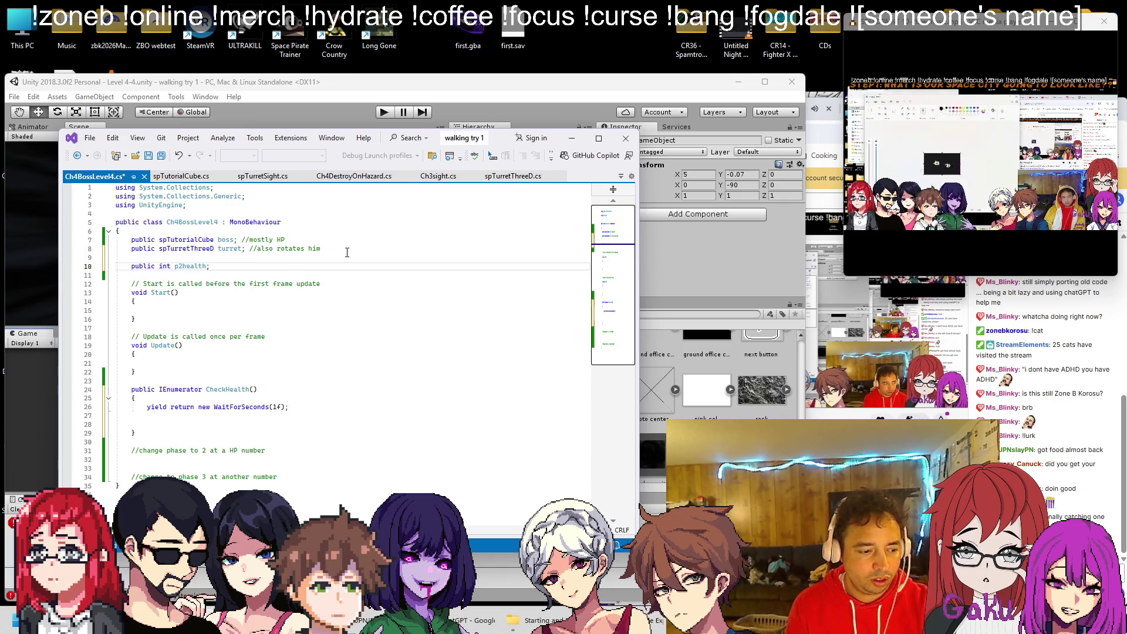
pyautogui.hotkey('shift', 'Home')
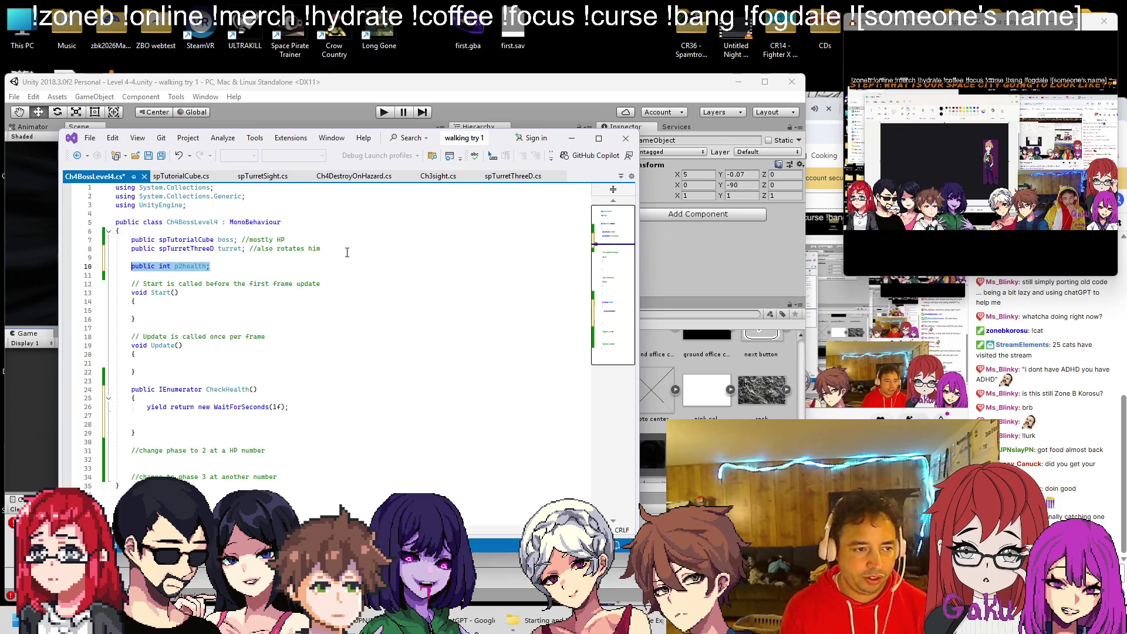
pyautogui.hotkey('ctrl', 'c')
pyautogui.press('End')
pyautogui.press('Return')
pyautogui.hotkey('ctrl', 'v')
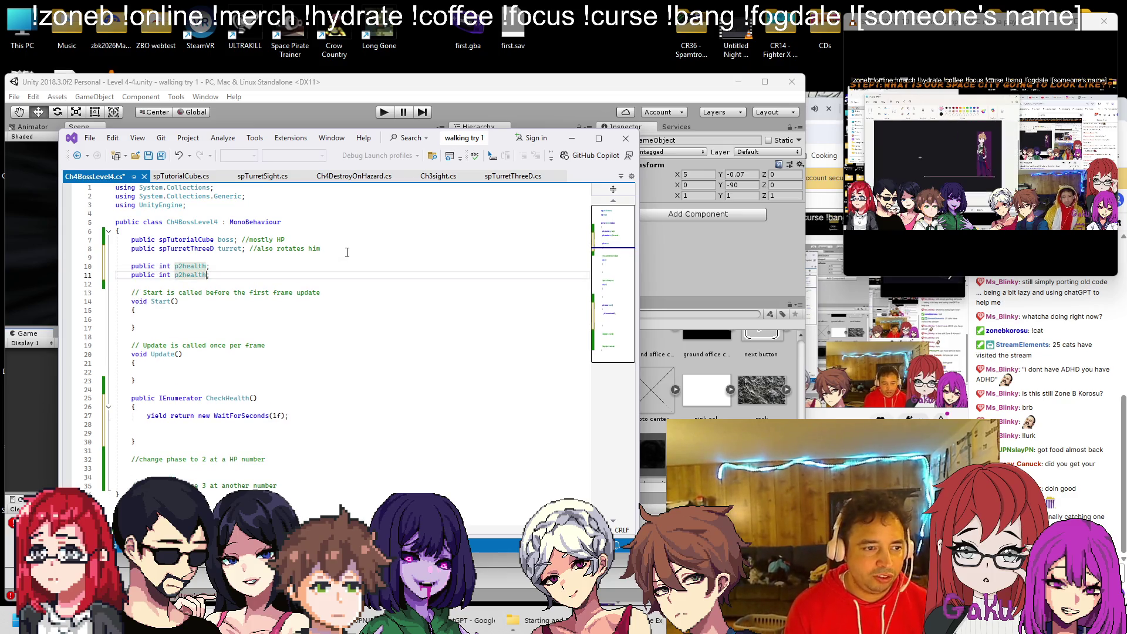
pyautogui.press('Left')
pyautogui.press('Left')
pyautogui.press('BackSpace')
pyautogui.write('3')
pyautogui.hotkey('ctrl', 's')
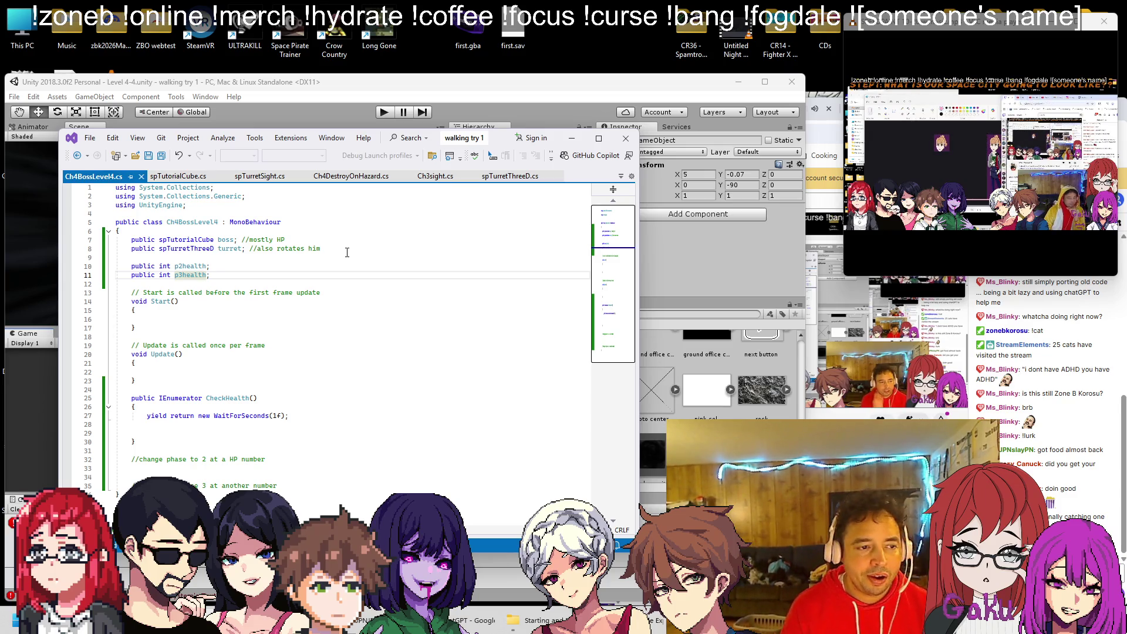
# In CheckHealth, add if (boss.health <= p2health && > p3health) with a //change to phase 2 comment.
pyautogui.click(252, 431)
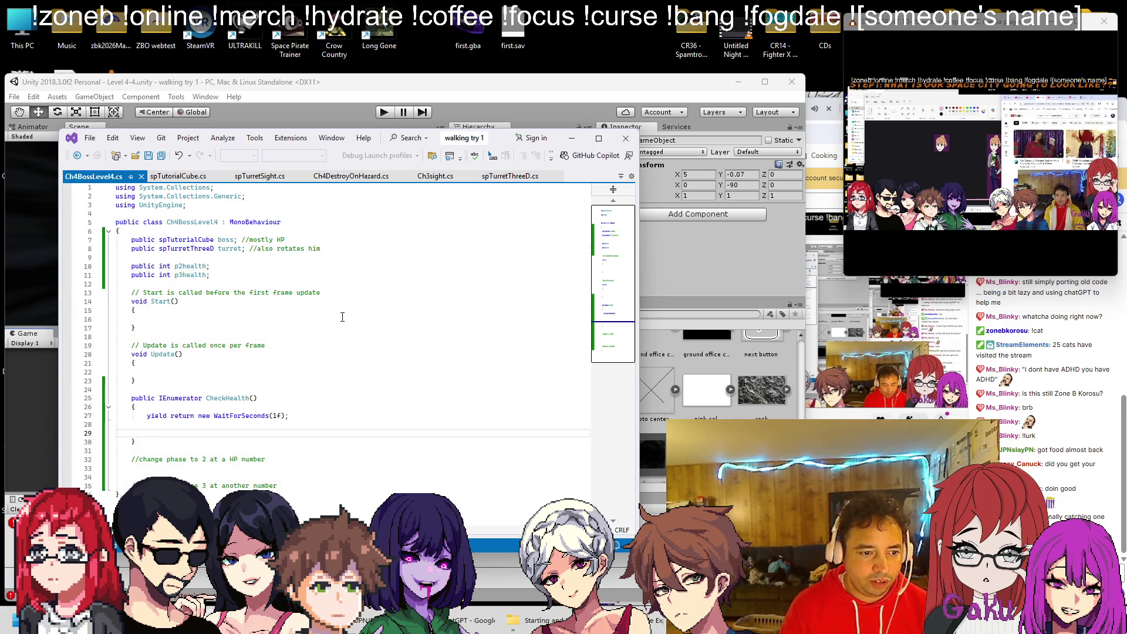
pyautogui.write('if (')
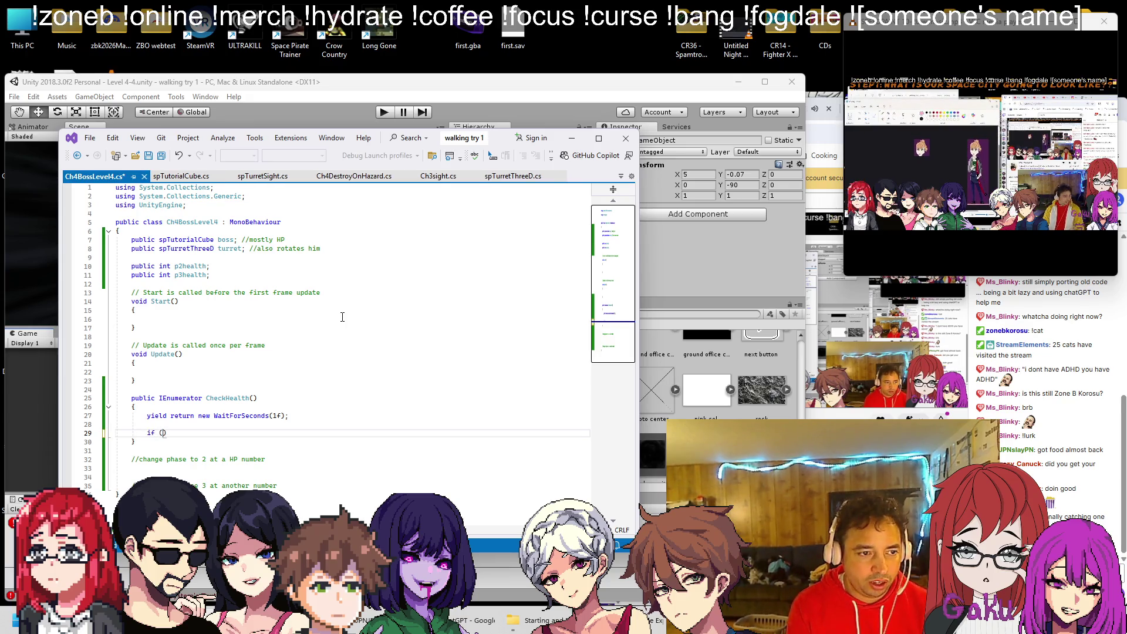
pyautogui.write('boss.health')
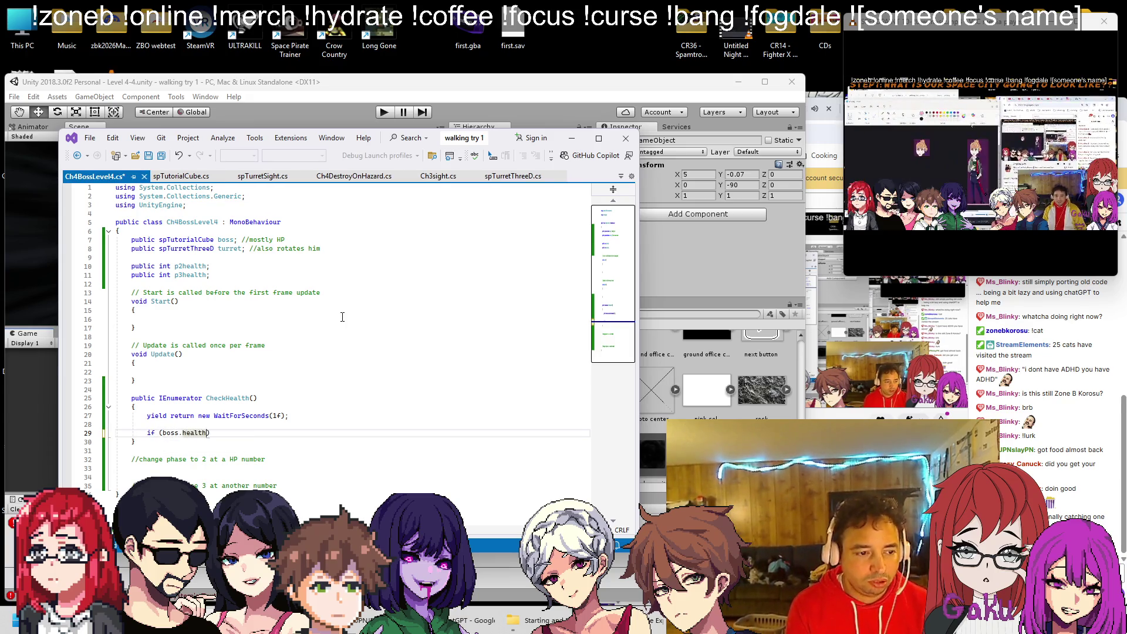
pyautogui.write(' <= ')
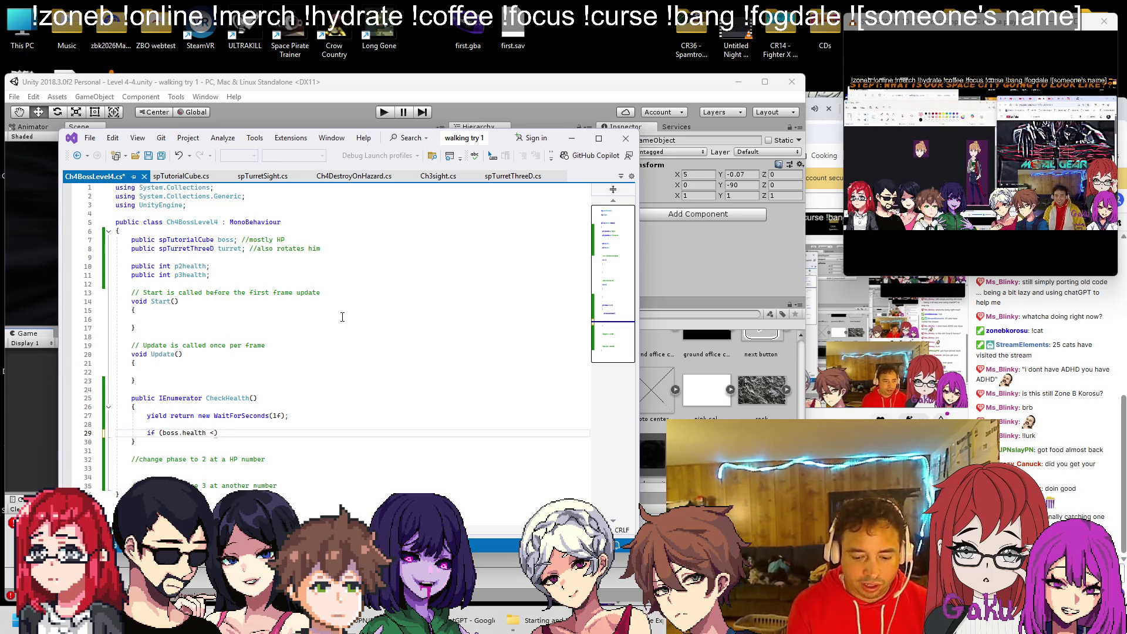
pyautogui.write('p2health)')
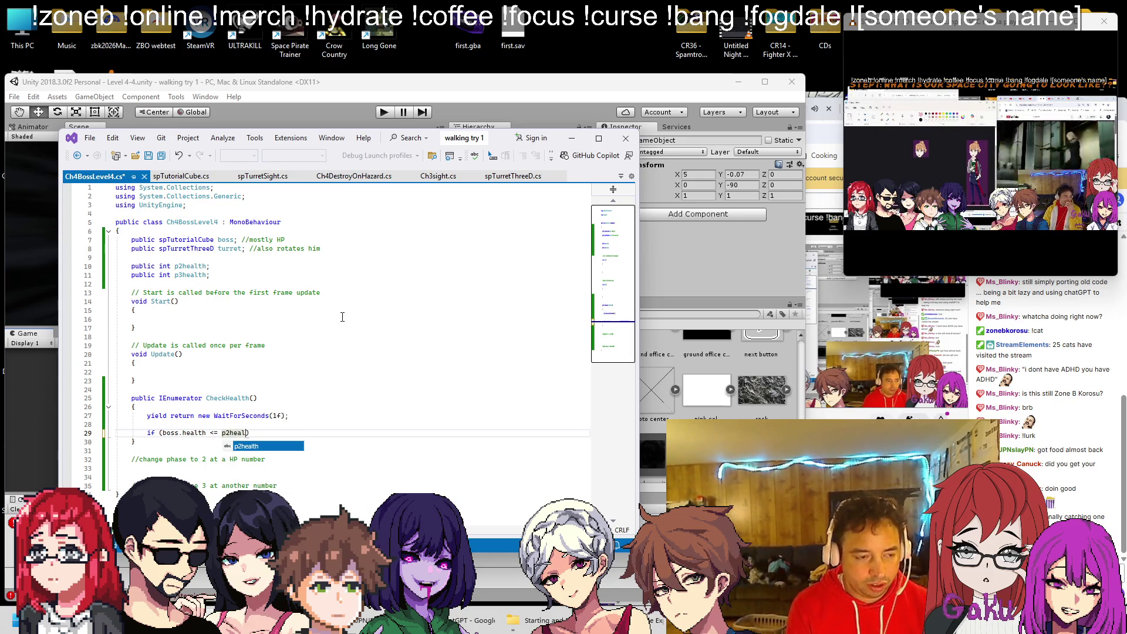
pyautogui.press('Return')
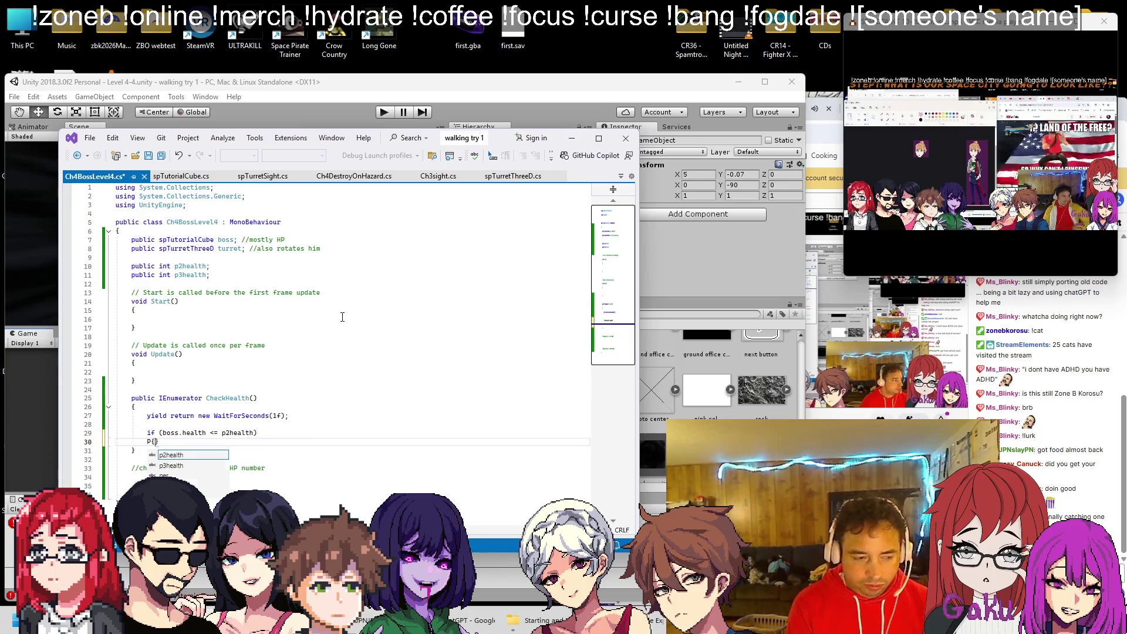
pyautogui.write('{')
pyautogui.press('Return')
pyautogui.write('//change to phase ')
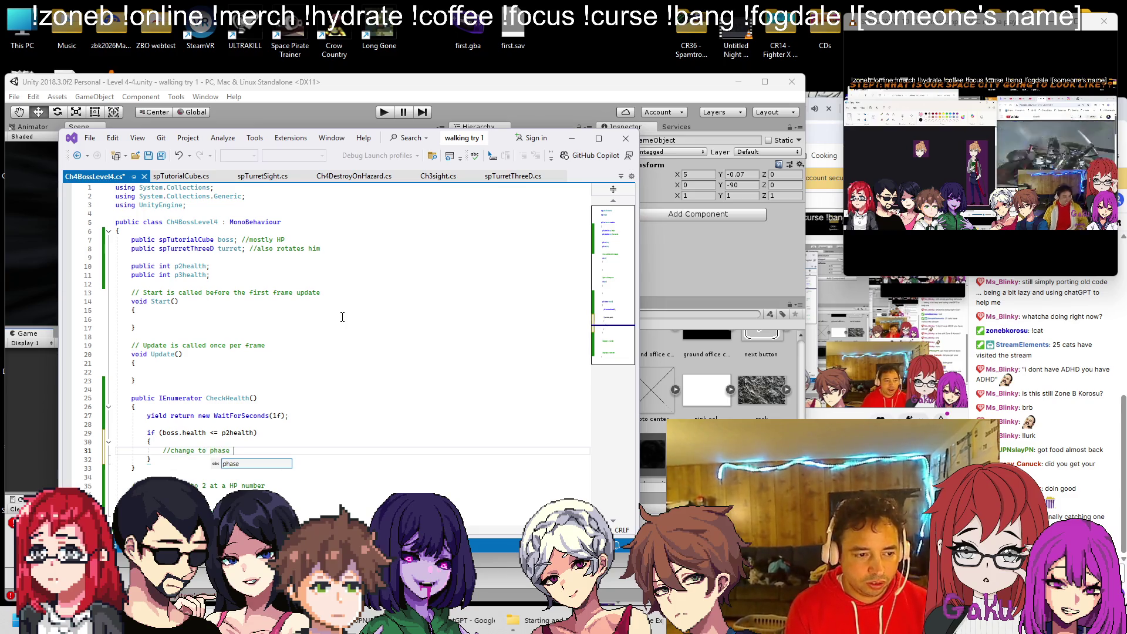
pyautogui.write('2')
pyautogui.press('Up')
pyautogui.press('Up')
pyautogui.press('Right')
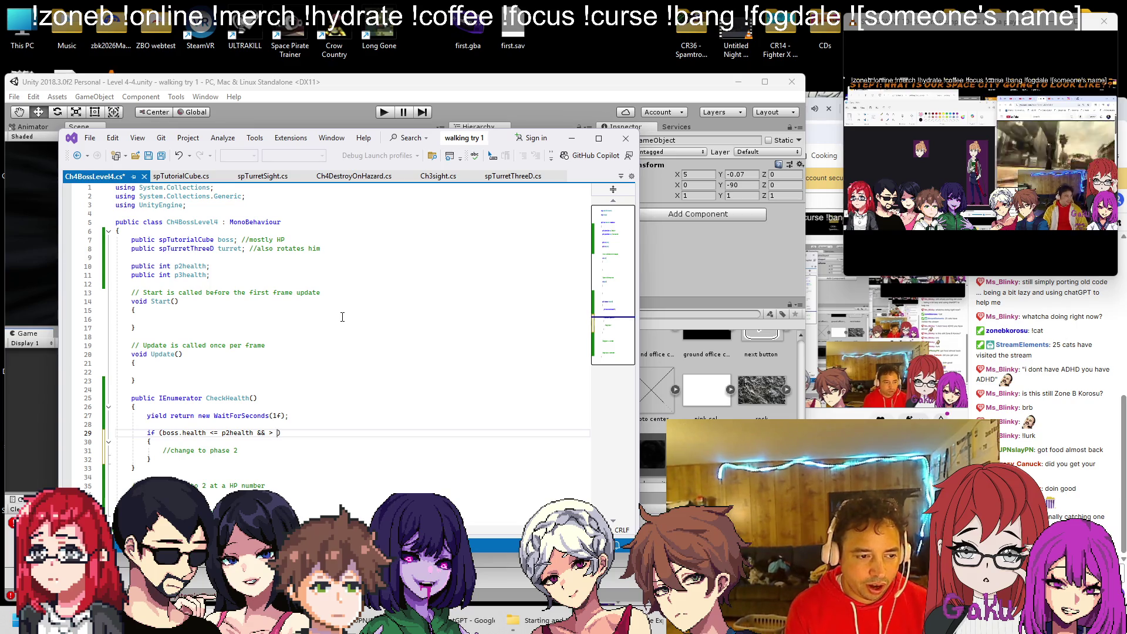
pyautogui.write('p3health')
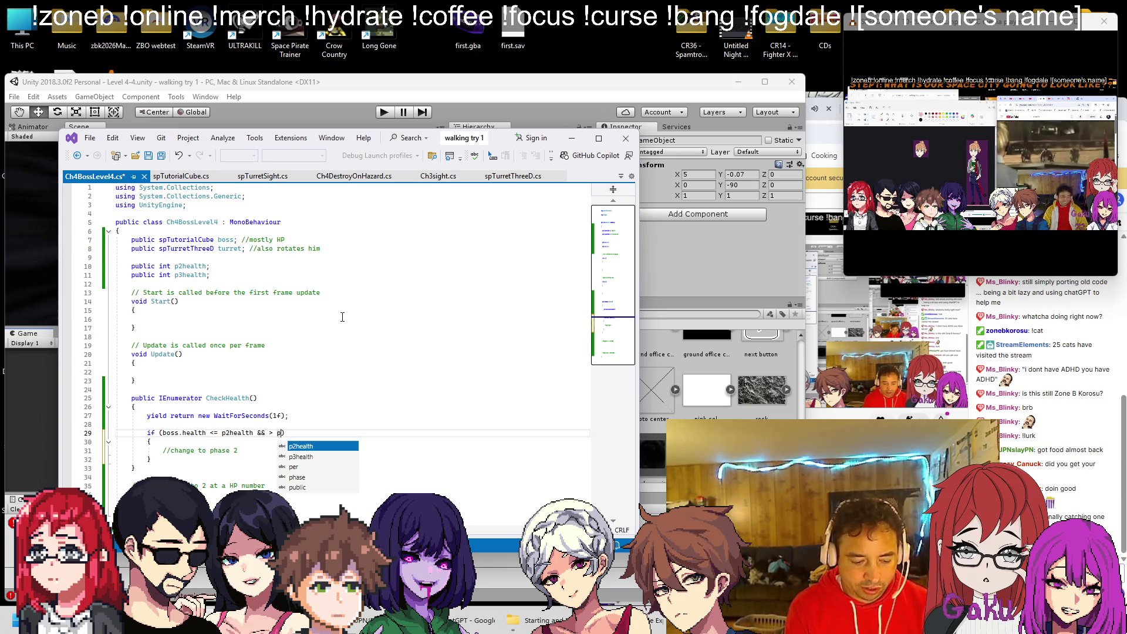
pyautogui.press('Down')
pyautogui.press('Down')
pyautogui.press('Down')
pyautogui.hotkey('ctrl', 's')
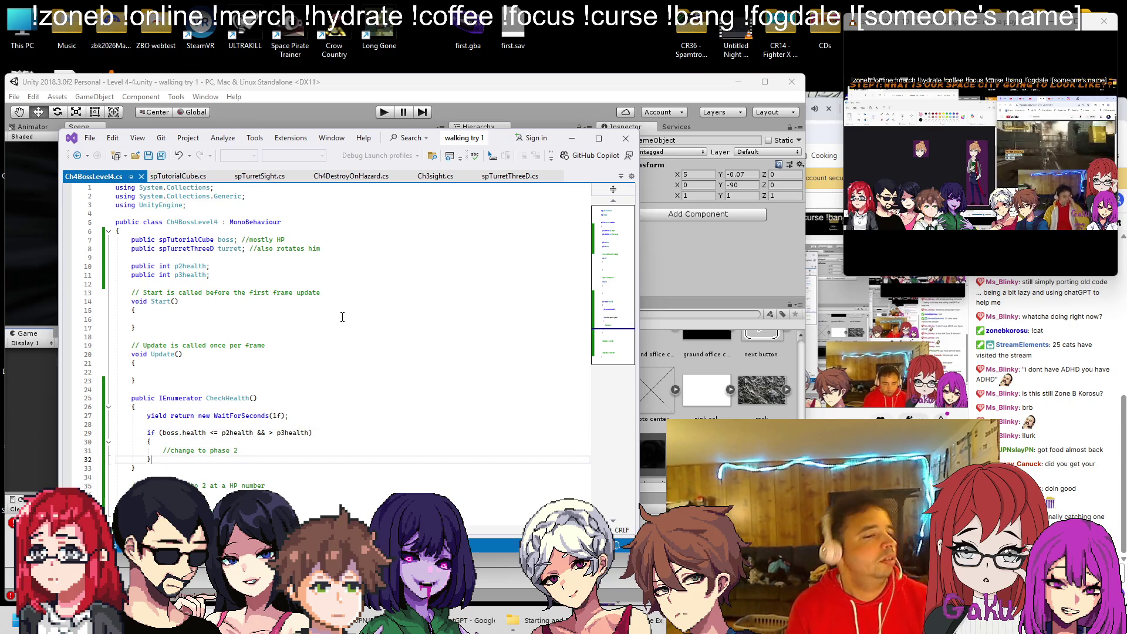
pyautogui.press('Return')
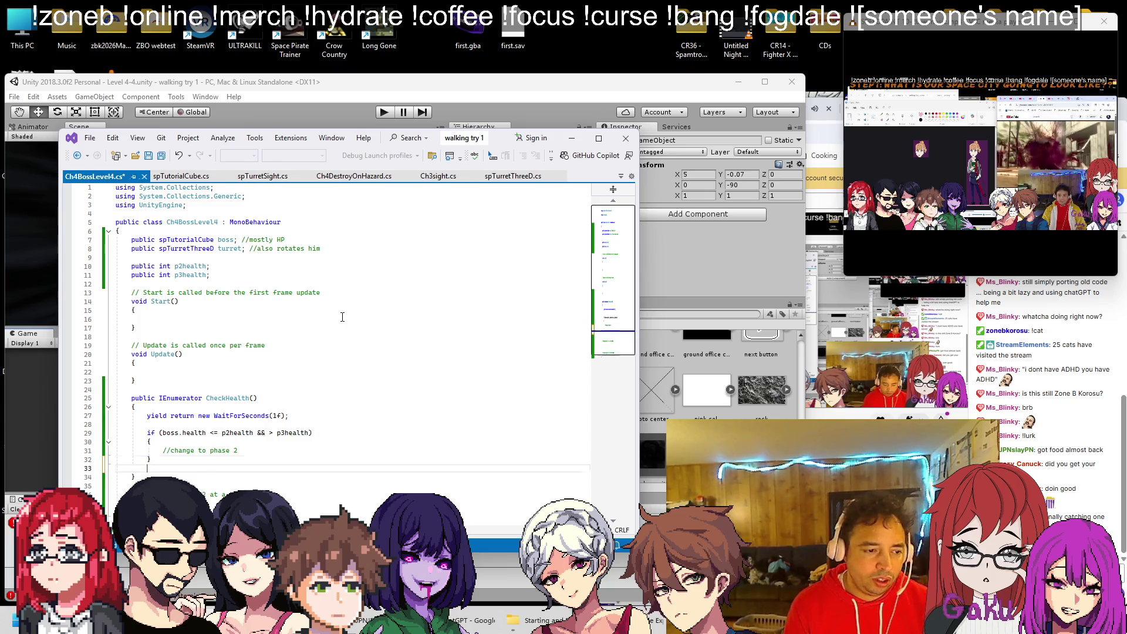
pyautogui.moveTo(141, 466)
pyautogui.mouseDown()
pyautogui.moveTo(135, 441)
pyautogui.moveTo(117, 432)
pyautogui.mouseUp()
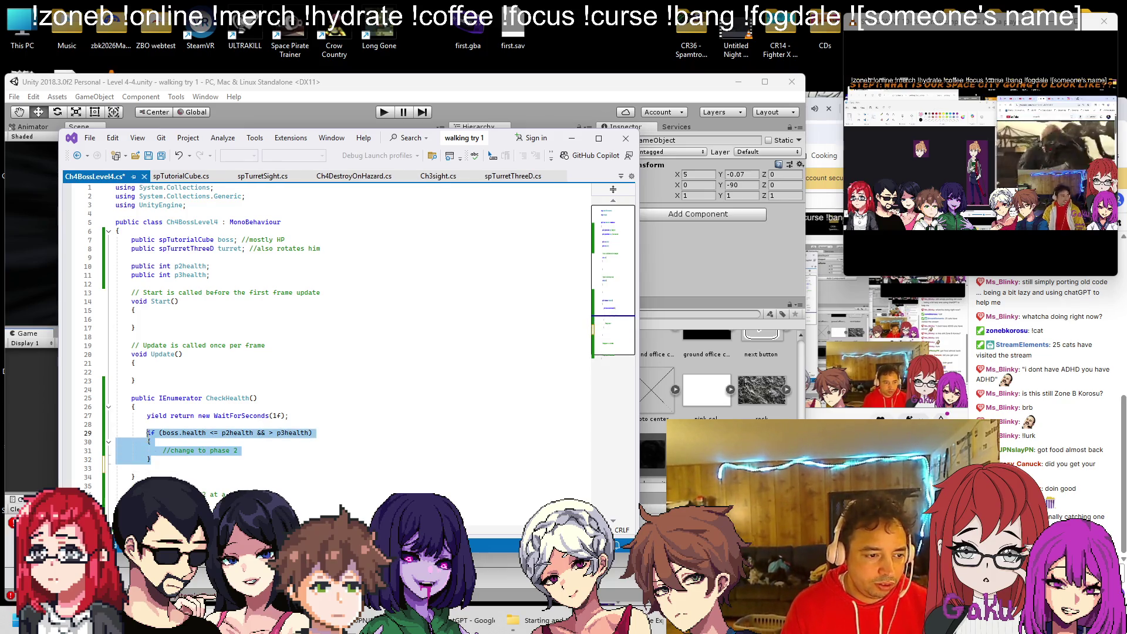
# Paste a second if block, change it to boss.health <= p3health with a //change to phase 3 comment, and save.
pyautogui.click(170, 467)
pyautogui.hotkey('ctrl', 'v')
pyautogui.scroll(-2, 228, 448)
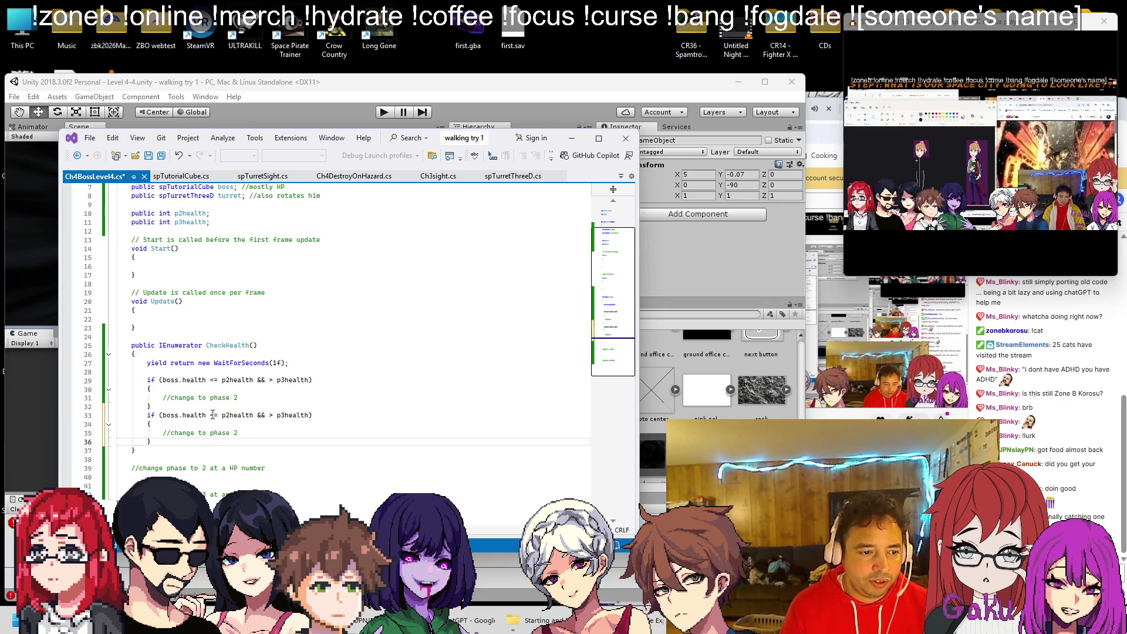
pyautogui.moveTo(211, 415); pyautogui.dragTo(272, 419)
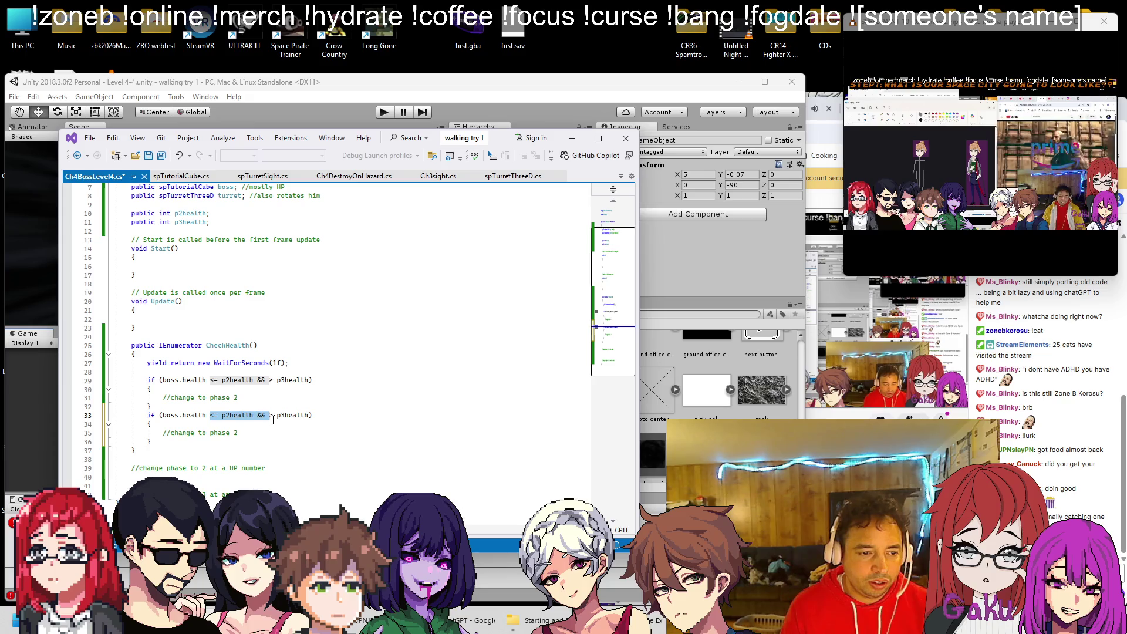
pyautogui.press('Delete')
pyautogui.press('Delete')
pyautogui.write('<=')
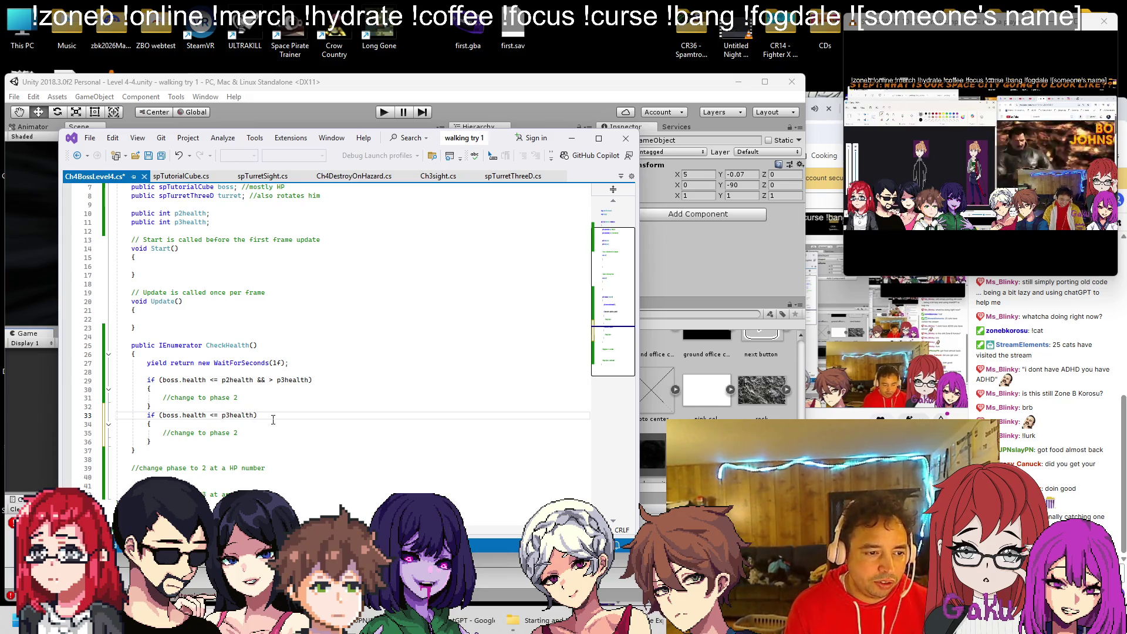
pyautogui.press('Down')
pyautogui.press('Down')
pyautogui.press('End')
pyautogui.press('BackSpace')
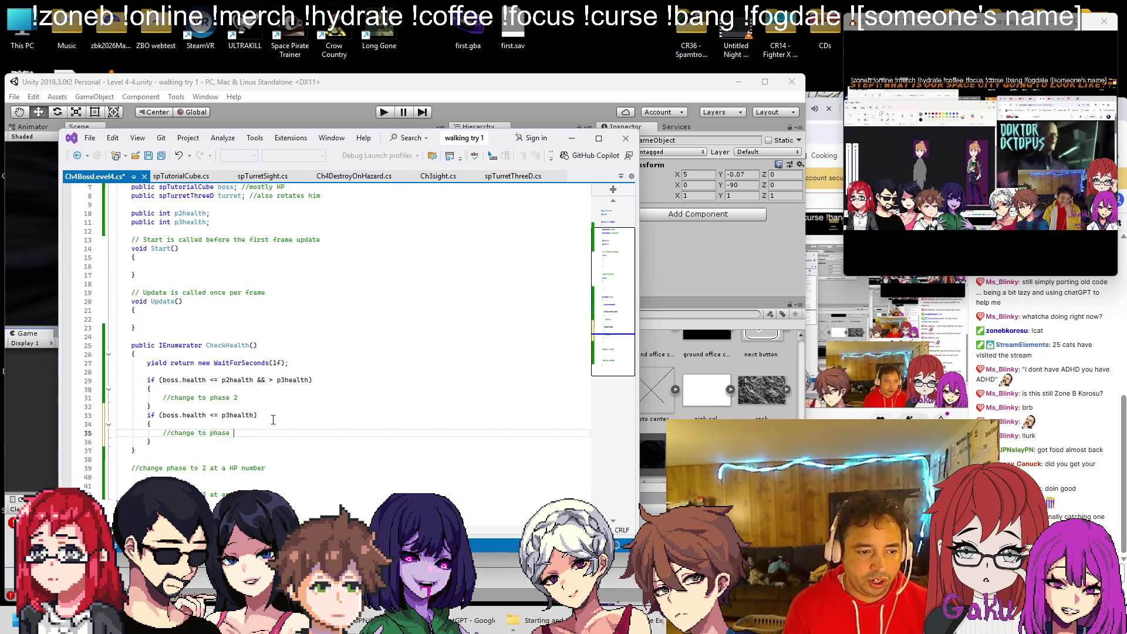
pyautogui.write('3')
pyautogui.hotkey('ctrl', 's')
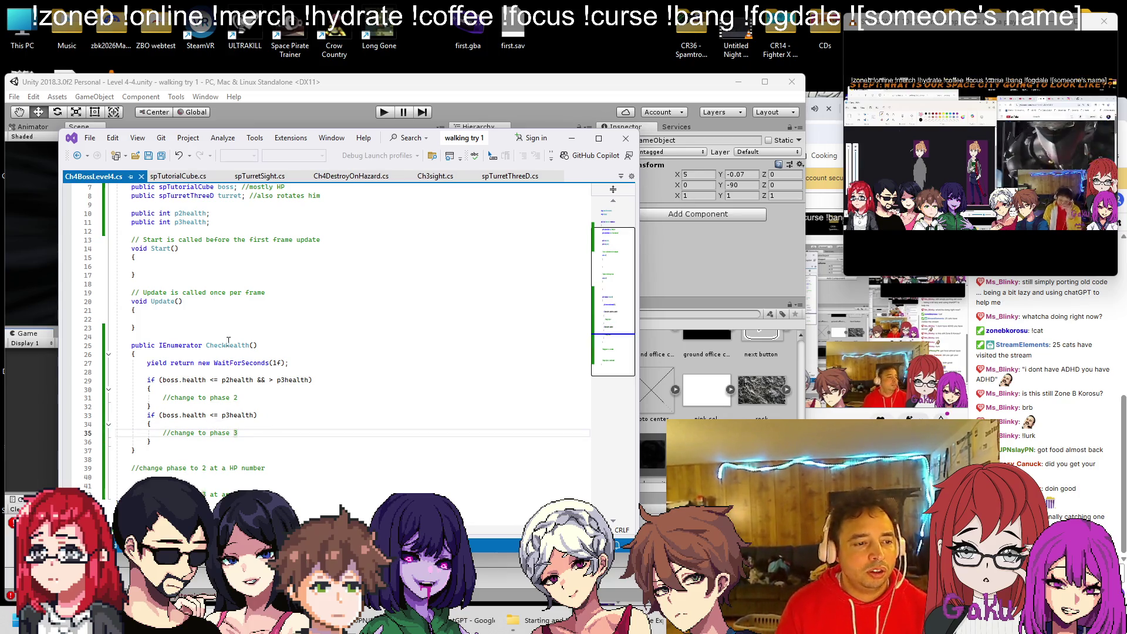
pyautogui.moveTo(206, 345); pyautogui.dragTo(267, 345)
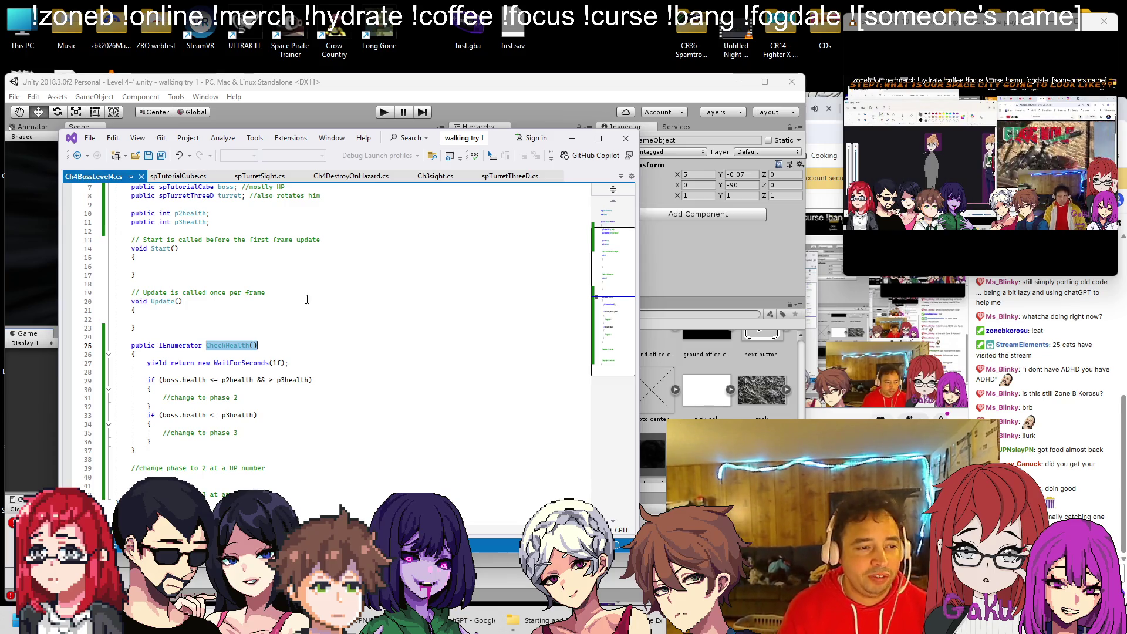
pyautogui.click(277, 268)
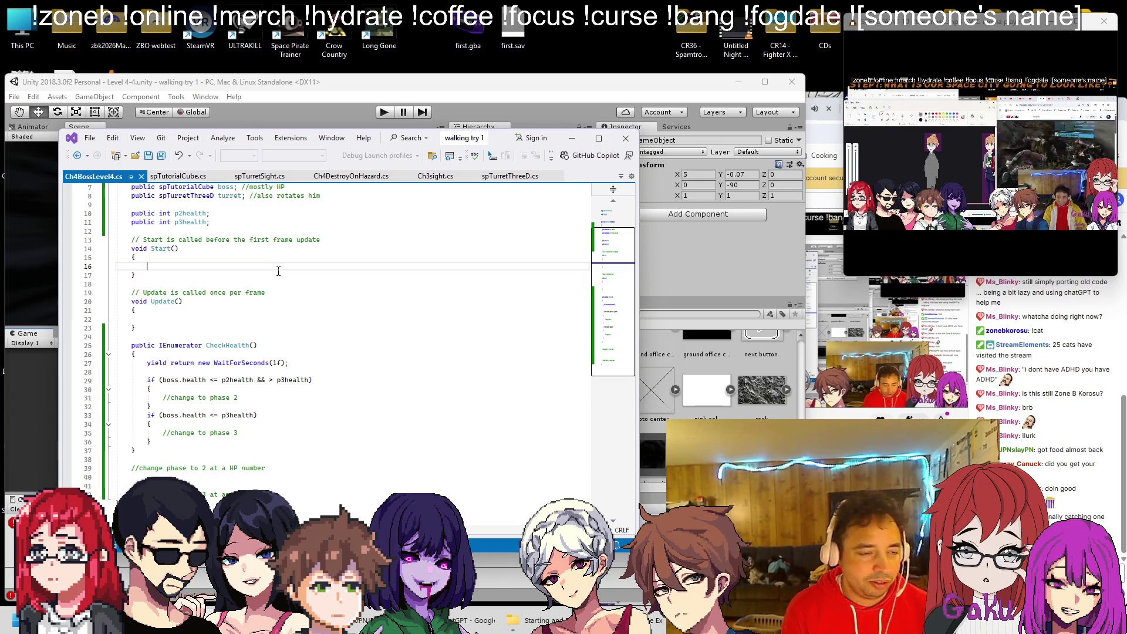
# Call StartCoroutine(CheckHealth()); in Start and again at the end of CheckHealth so it repeats.
pyautogui.write('Star')
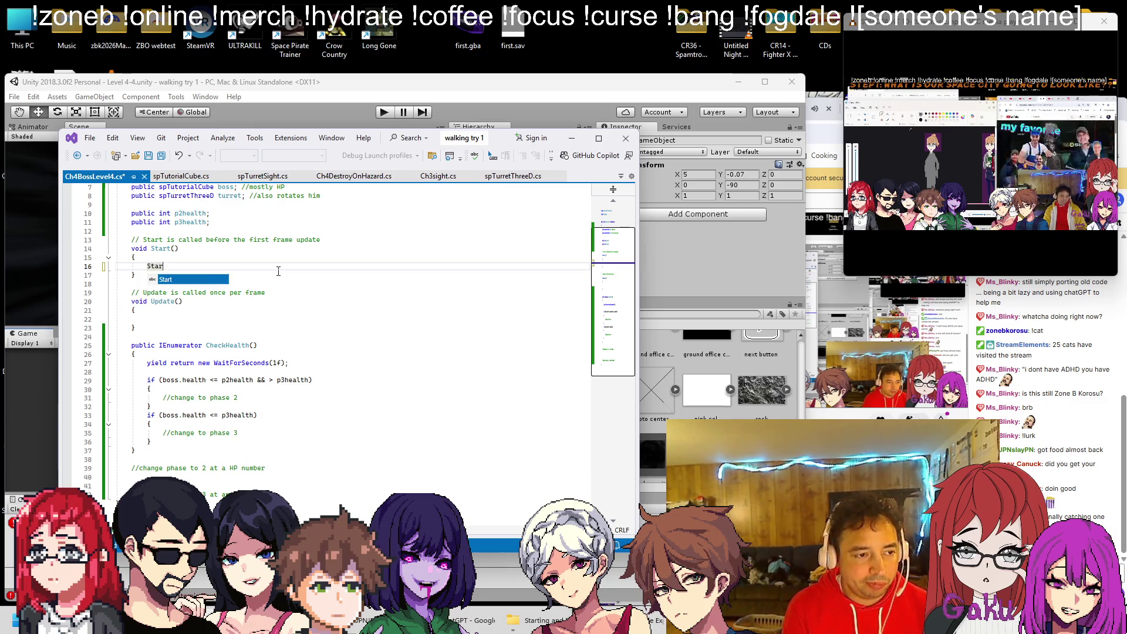
pyautogui.write('tCoroutine')
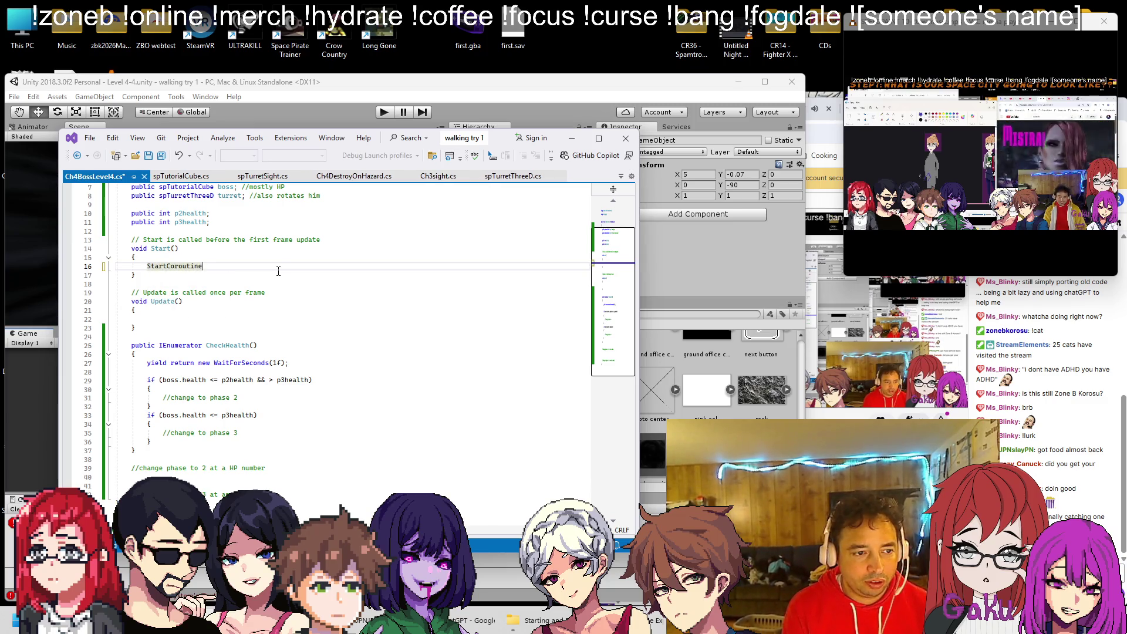
pyautogui.write('(CheckHealth());')
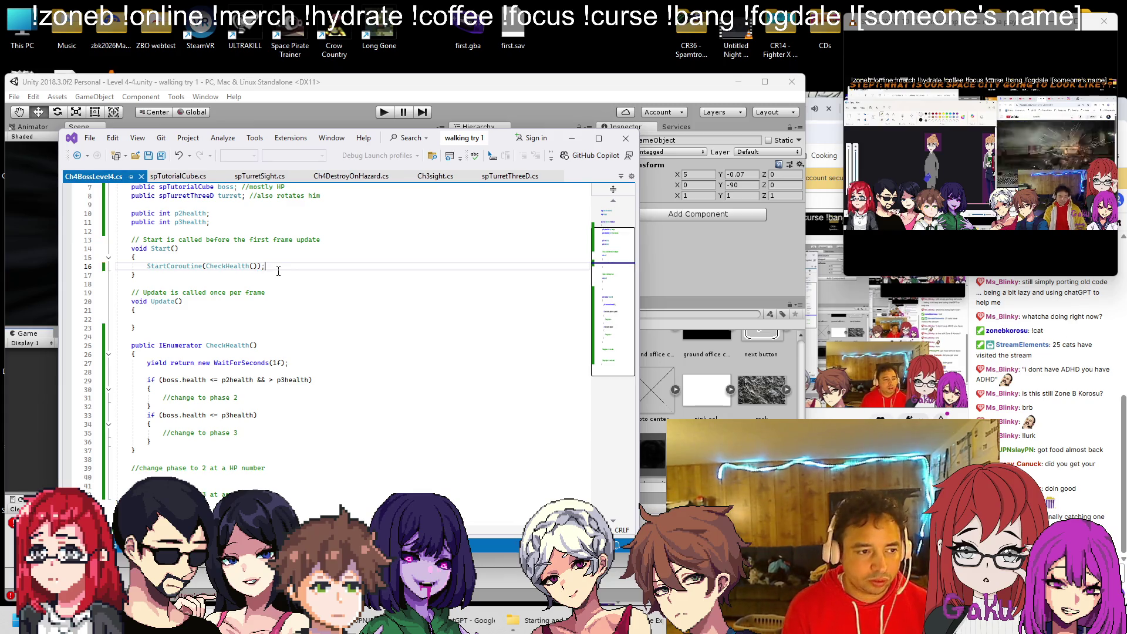
pyautogui.hotkey('shift', 'Home')
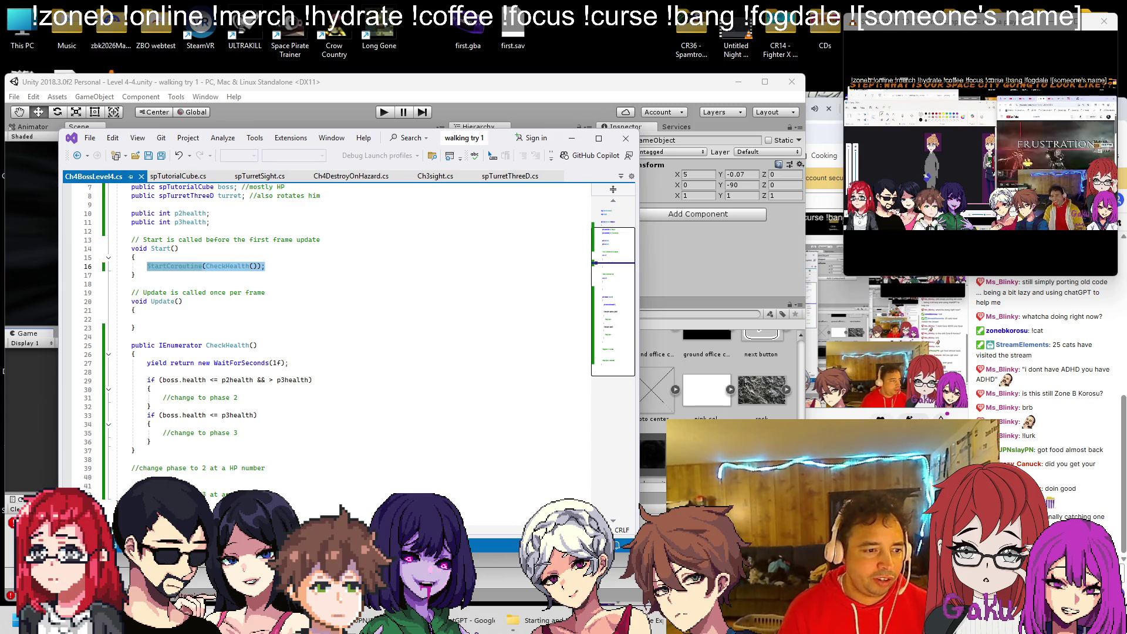
pyautogui.hotkey('ctrl', 'c')
pyautogui.click(354, 434)
pyautogui.press('Down')
pyautogui.press('End')
pyautogui.press('Return')
pyautogui.press('Return')
pyautogui.hotkey('ctrl', 'v')
pyautogui.hotkey('ctrl', 's')
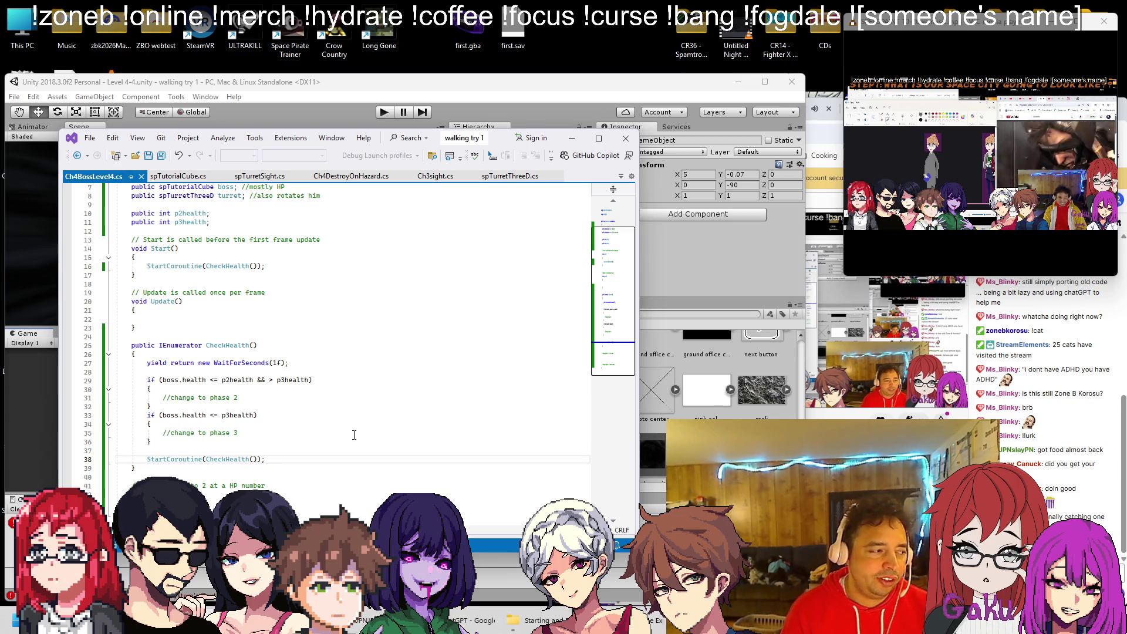
pyautogui.press('Up')
pyautogui.press('Up')
pyautogui.press('Down')
pyautogui.press('Down')
pyautogui.press('Down')
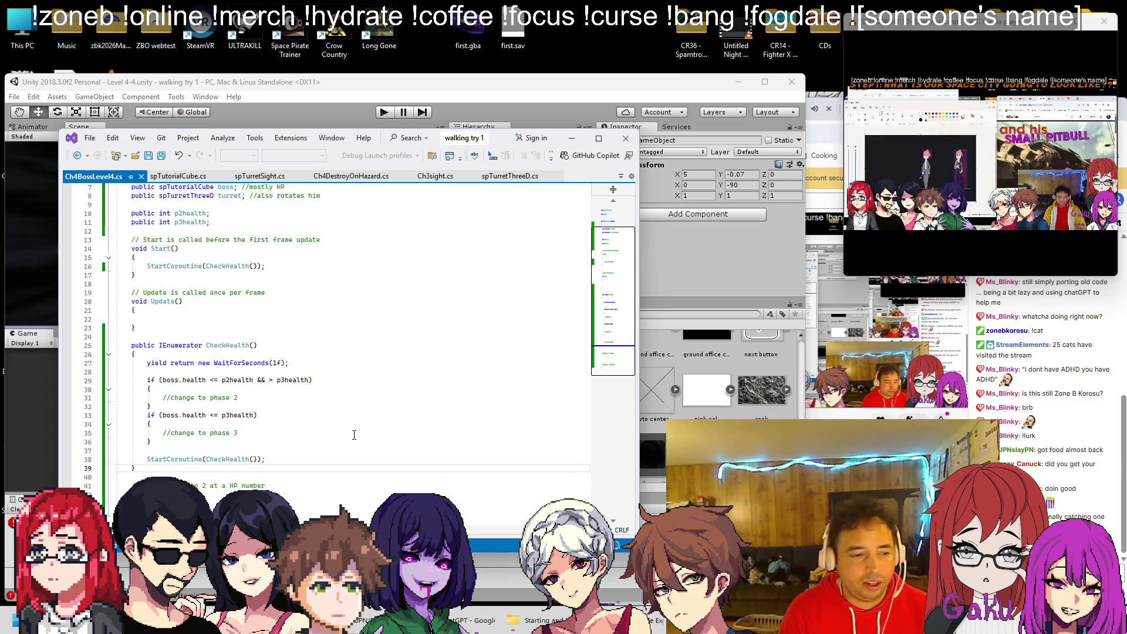
pyautogui.press('Up')
pyautogui.press('Up')
pyautogui.press('Up')
# Append '(w safety)' to both the phase 2 and phase 3 comments and save.
pyautogui.scroll(2, 249, 301)
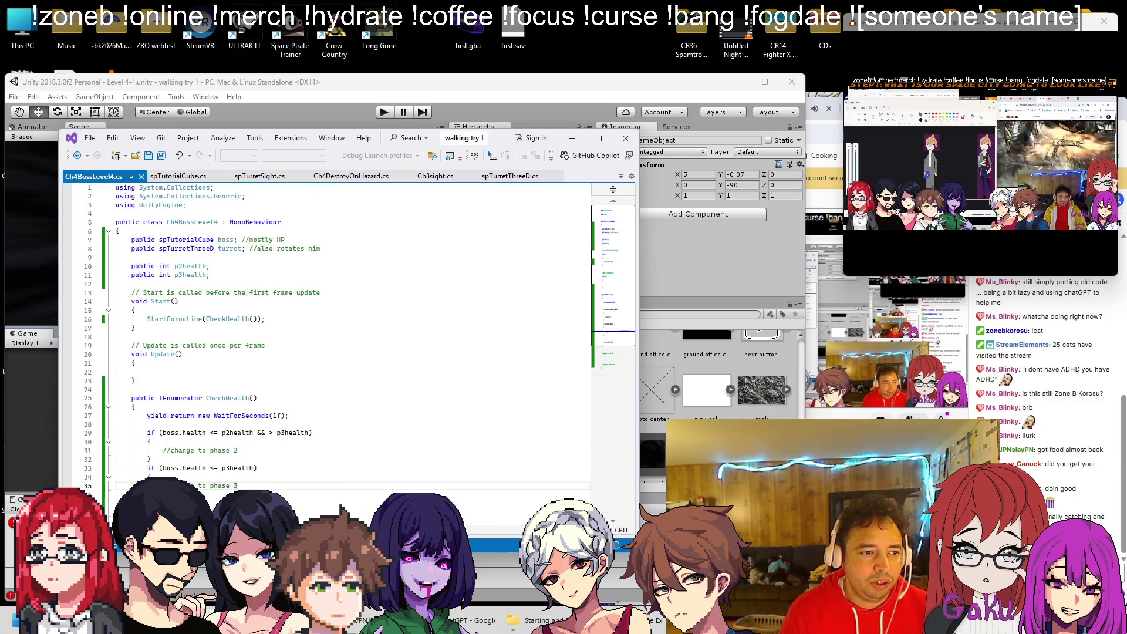
pyautogui.click(242, 277)
pyautogui.press('Return')
pyautogui.press('Return')
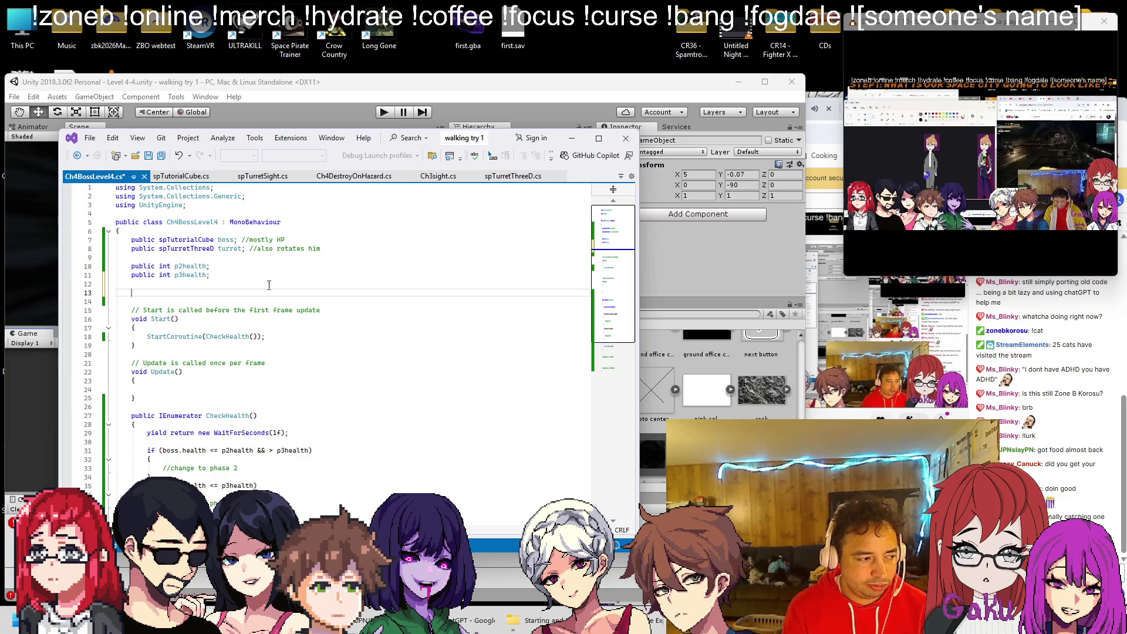
pyautogui.scroll(-2, 269, 285)
pyautogui.click(269, 415)
pyautogui.write('(w safety)')
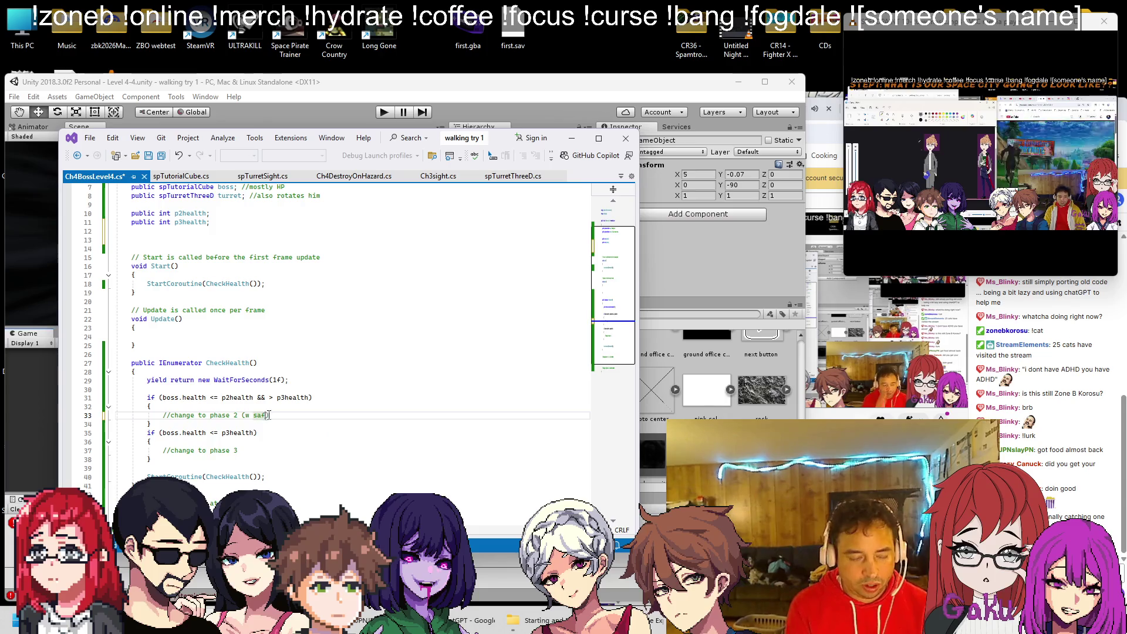
pyautogui.press('Down')
pyautogui.press('Down')
pyautogui.press('Down')
pyautogui.write('(w safety)')
pyautogui.hotkey('ctrl', 's')
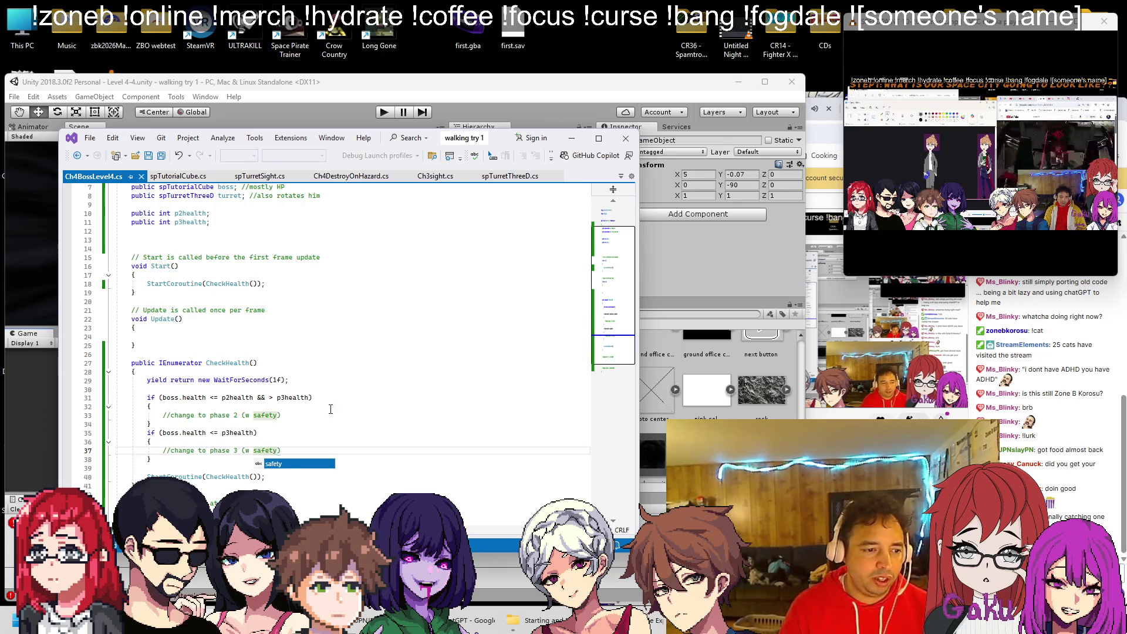
# Declare public bool inp2 and inp3 below the health fields and save.
pyautogui.click(339, 404)
pyautogui.click(269, 238)
pyautogui.write('//p2 s')
pyautogui.press('BackSpace')
pyautogui.press('BackSpace')
pyautogui.press('BackSpace')
pyautogui.write('public bool ')
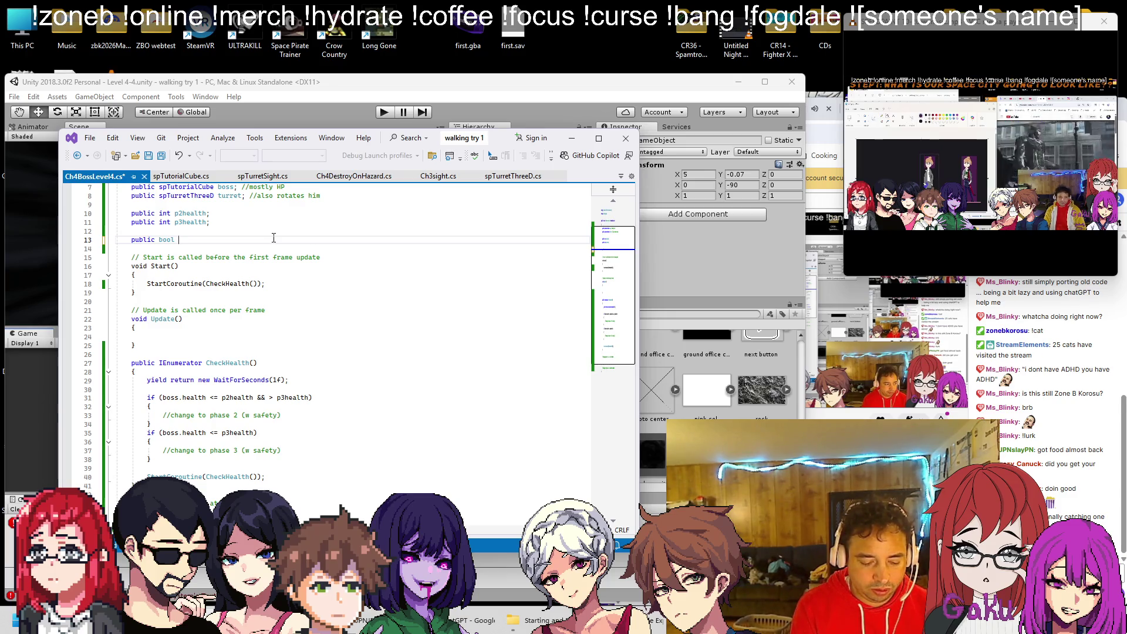
pyautogui.write('inp2')
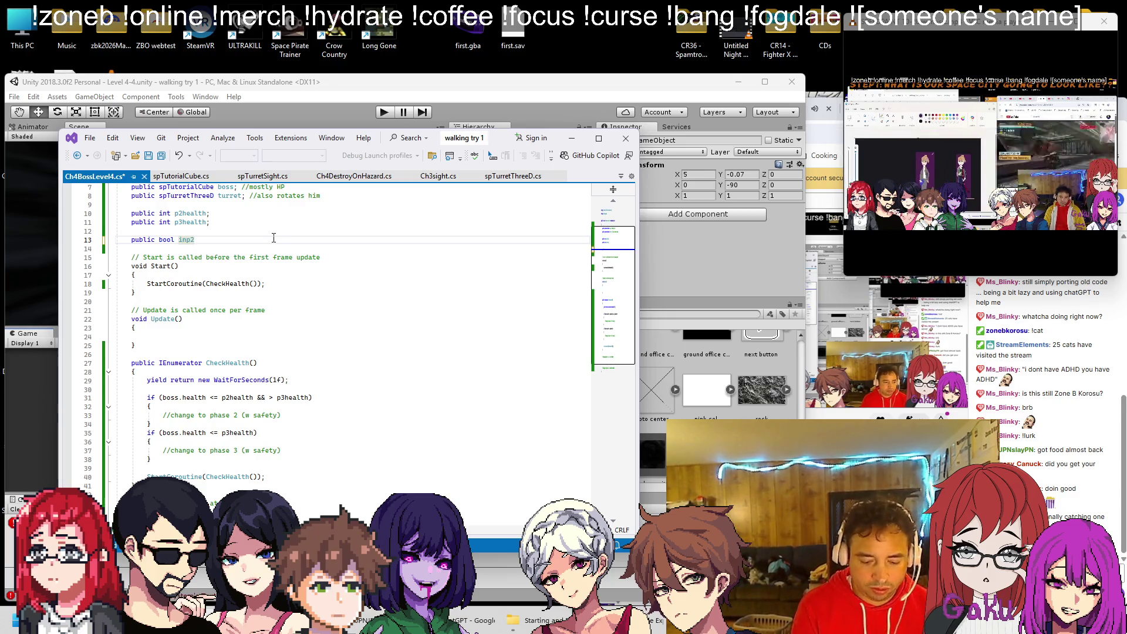
pyautogui.write(';')
pyautogui.hotkey('ctrl', 'd')
pyautogui.press('BackSpace')
pyautogui.write('3')
pyautogui.hotkey('ctrl', 's')
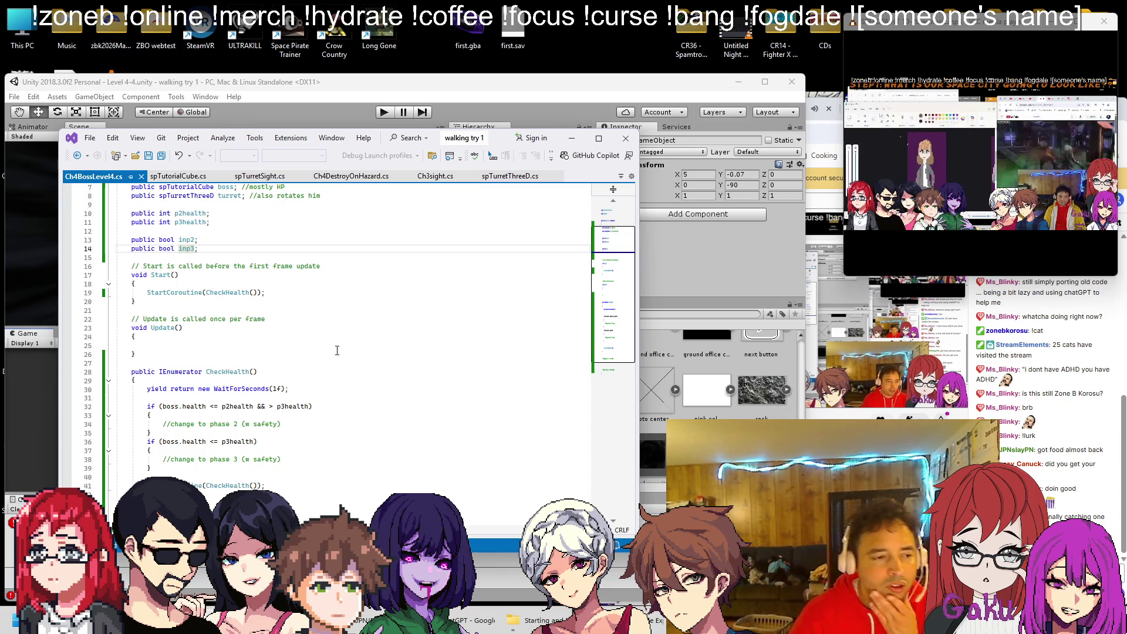
# Add an empty line inside the phase 2 block.
pyautogui.scroll(-1, 322, 289)
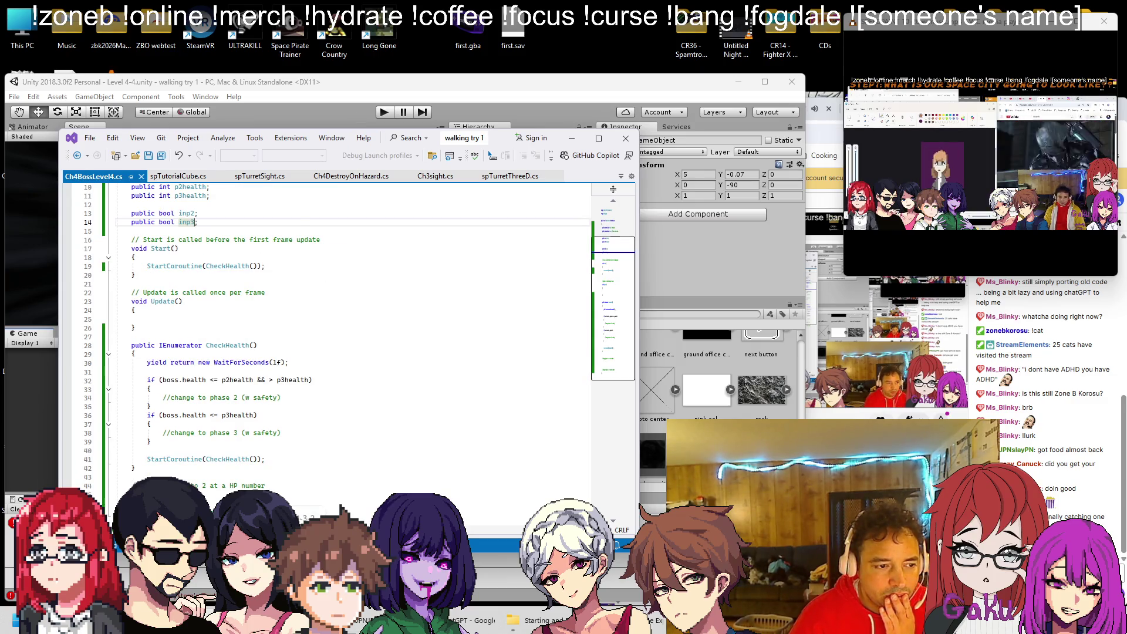
pyautogui.click(334, 397)
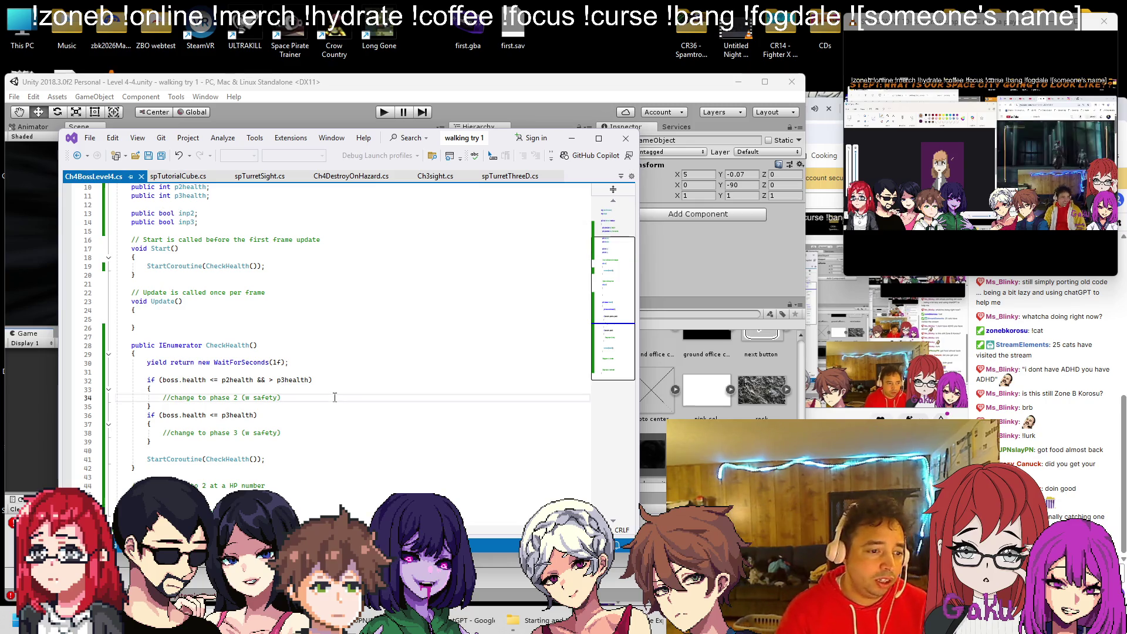
pyautogui.press('Return')
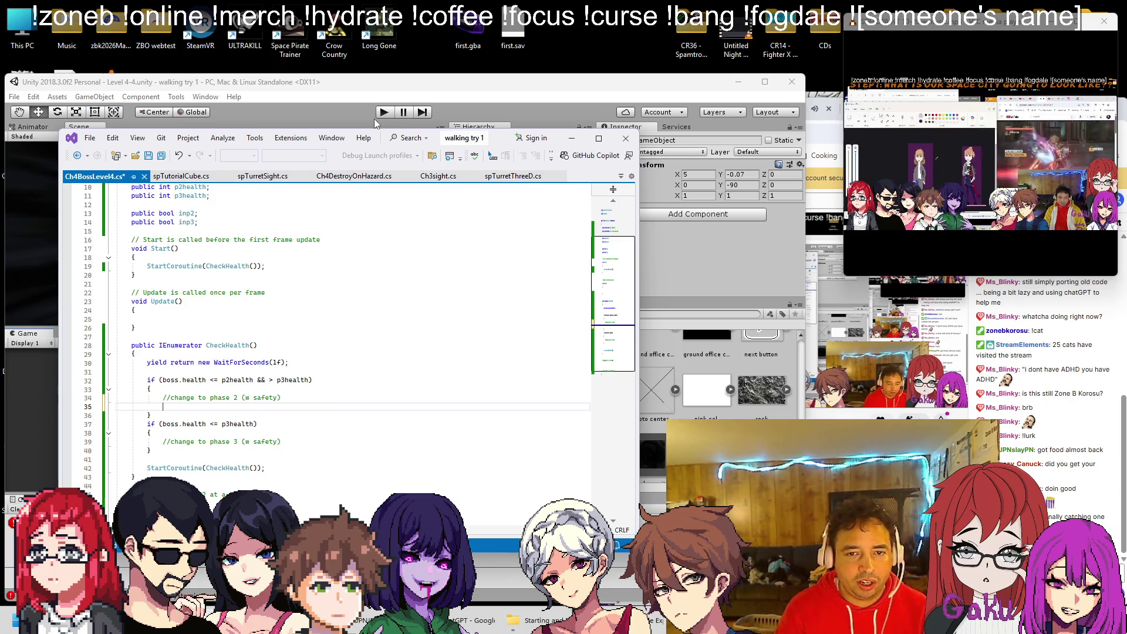
pyautogui.click(418, 92)
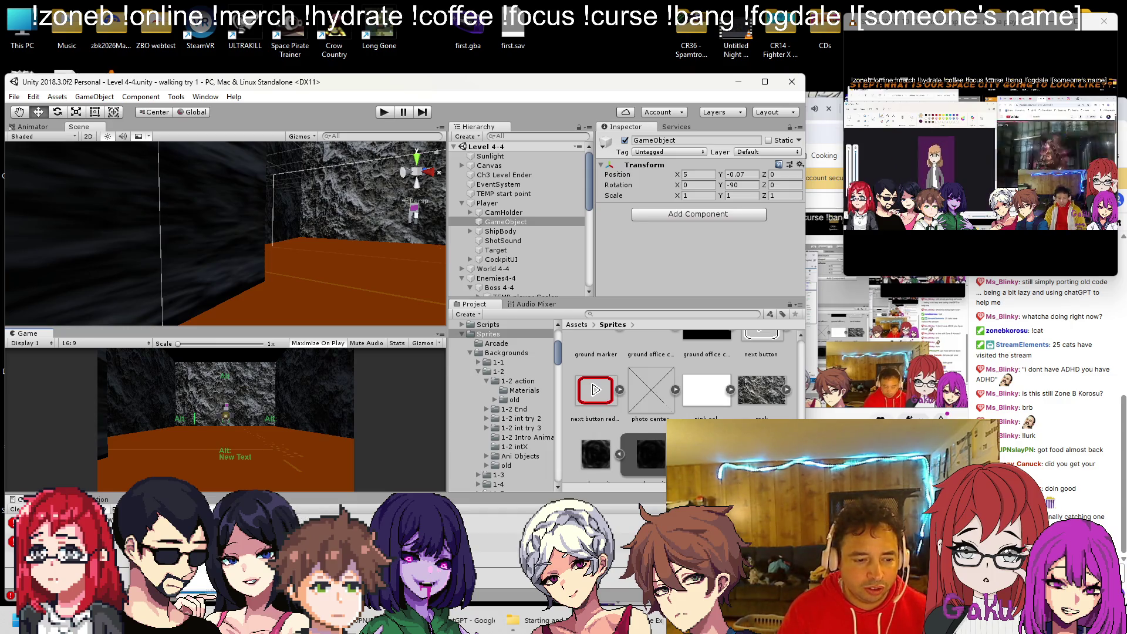
# Select the faulty phase-2 health check condition on line 32 and switch to the ChatGPT chat.
pyautogui.hotkey('alt', 'Tab')
pyautogui.hotkey('alt', 'Tab')
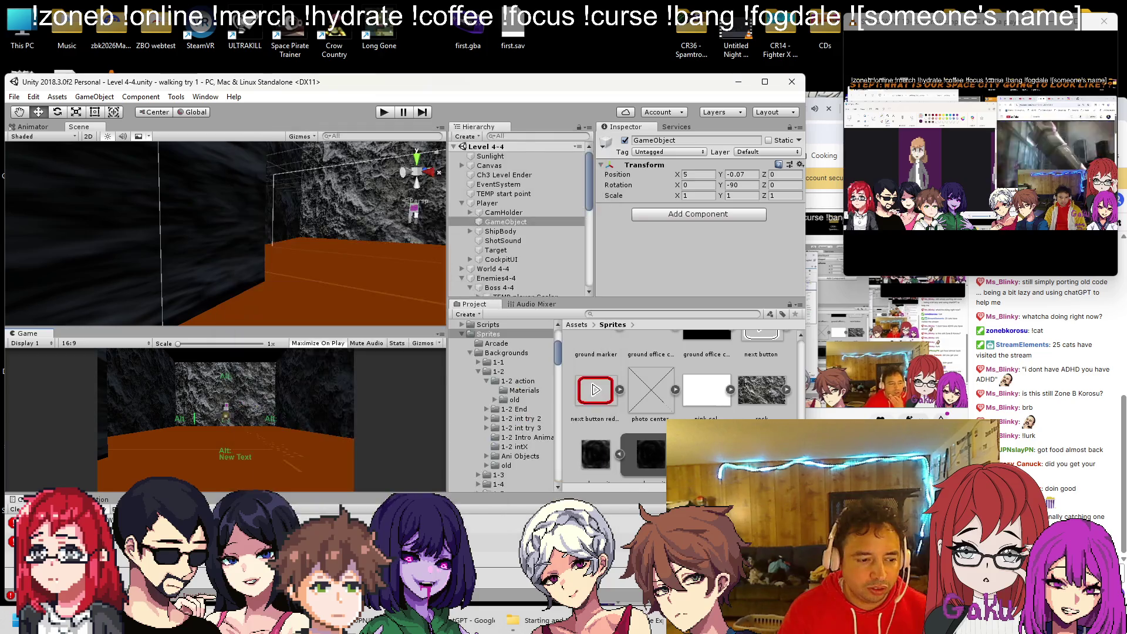
pyautogui.hotkey('alt', 'Tab')
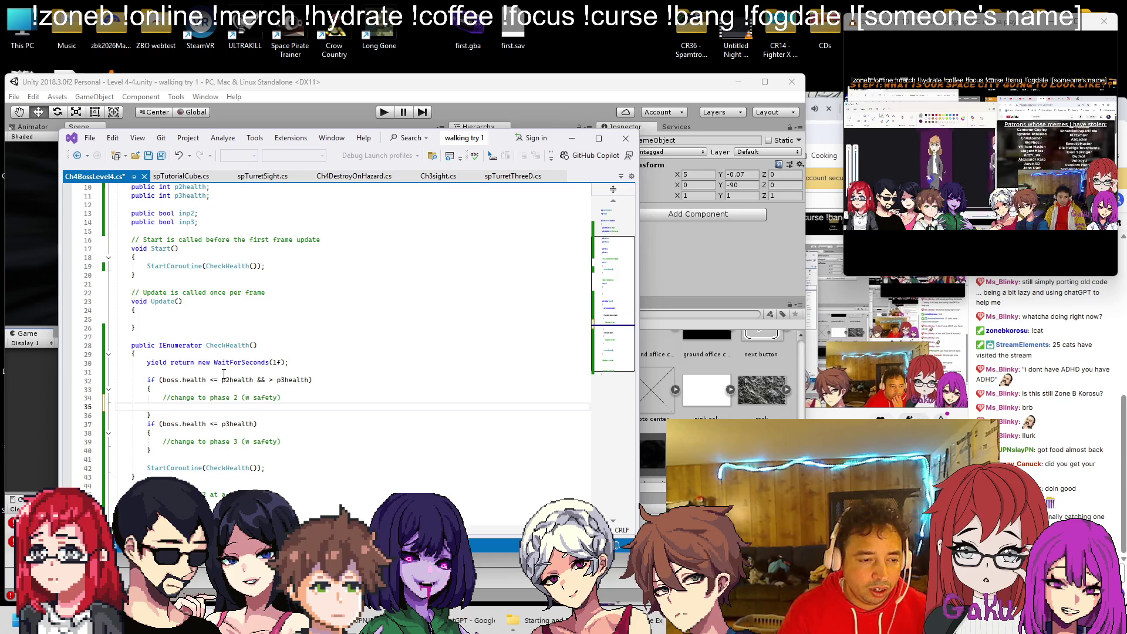
pyautogui.click(270, 380)
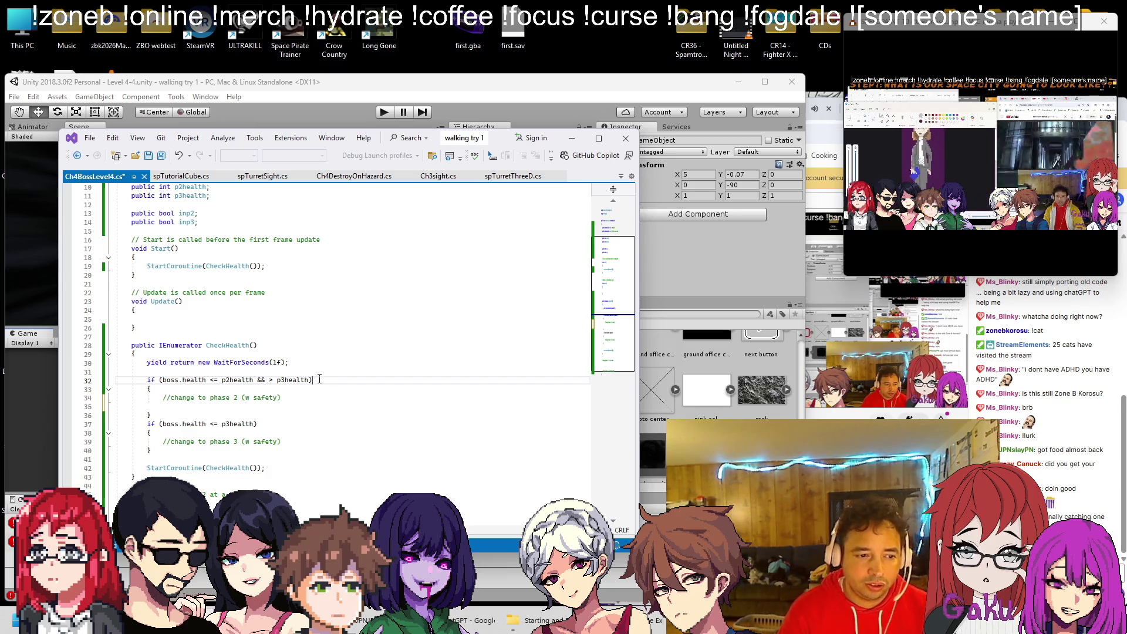
pyautogui.moveTo(318, 379); pyautogui.dragTo(147, 380)
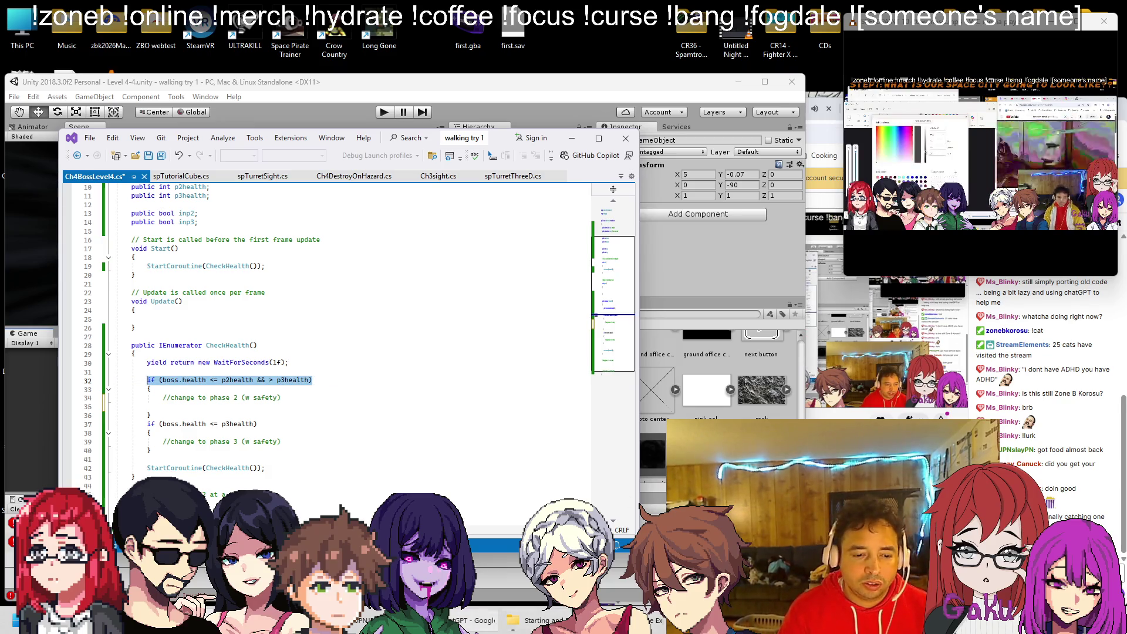
pyautogui.click(472, 620)
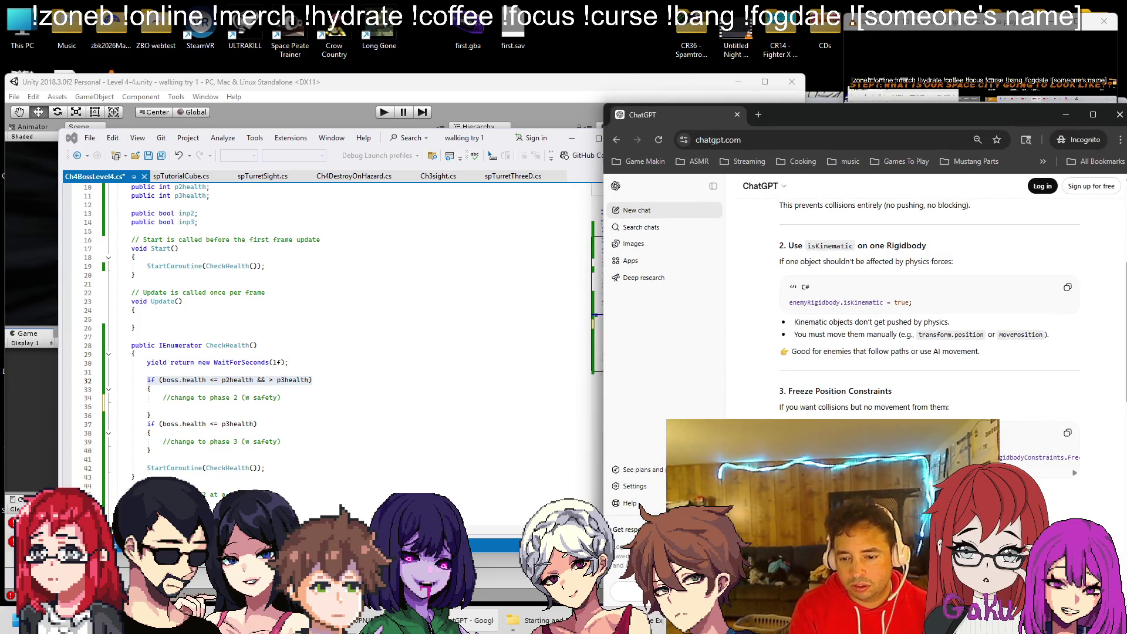
# Ask ChatGPT what's wrong with the line, then copy boss.health from line 32.
pyautogui.press('Return')
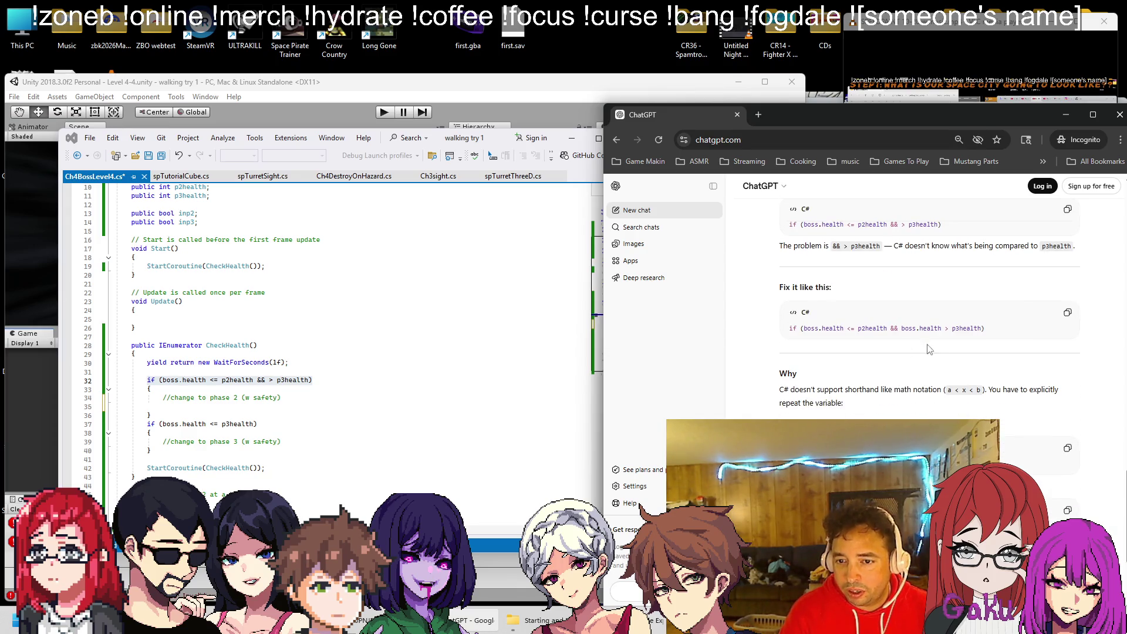
pyautogui.click(1065, 116)
pyautogui.moveTo(162, 379); pyautogui.dragTo(205, 379)
pyautogui.hotkey('ctrl', 'c')
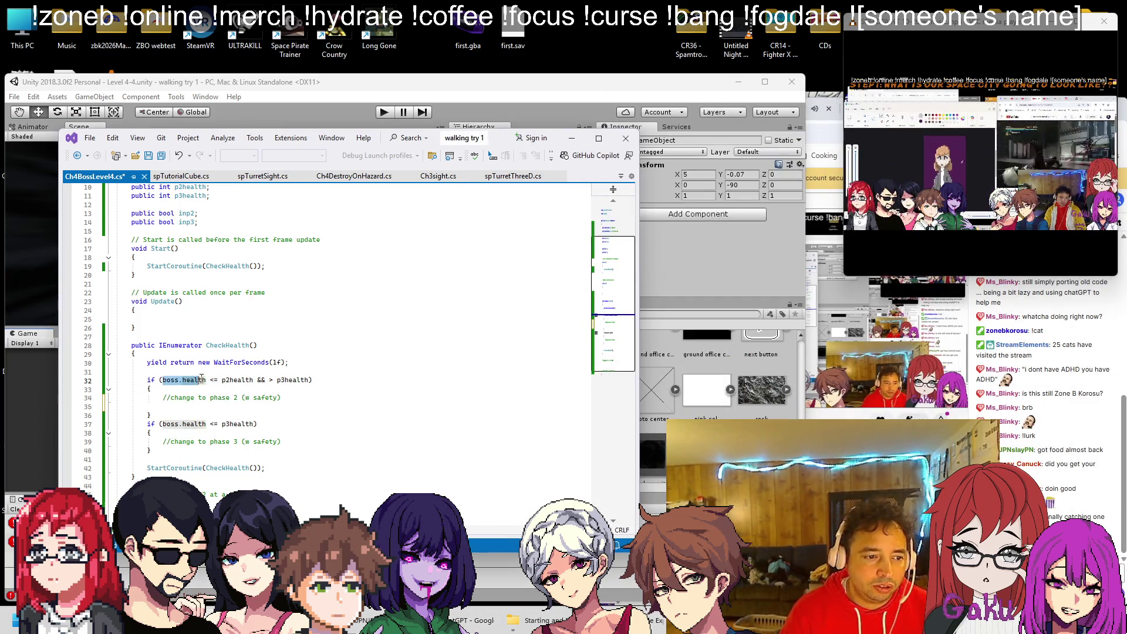
# Insert boss.health before '> p3health' on line 32, then return to Unity.
pyautogui.click(267, 382)
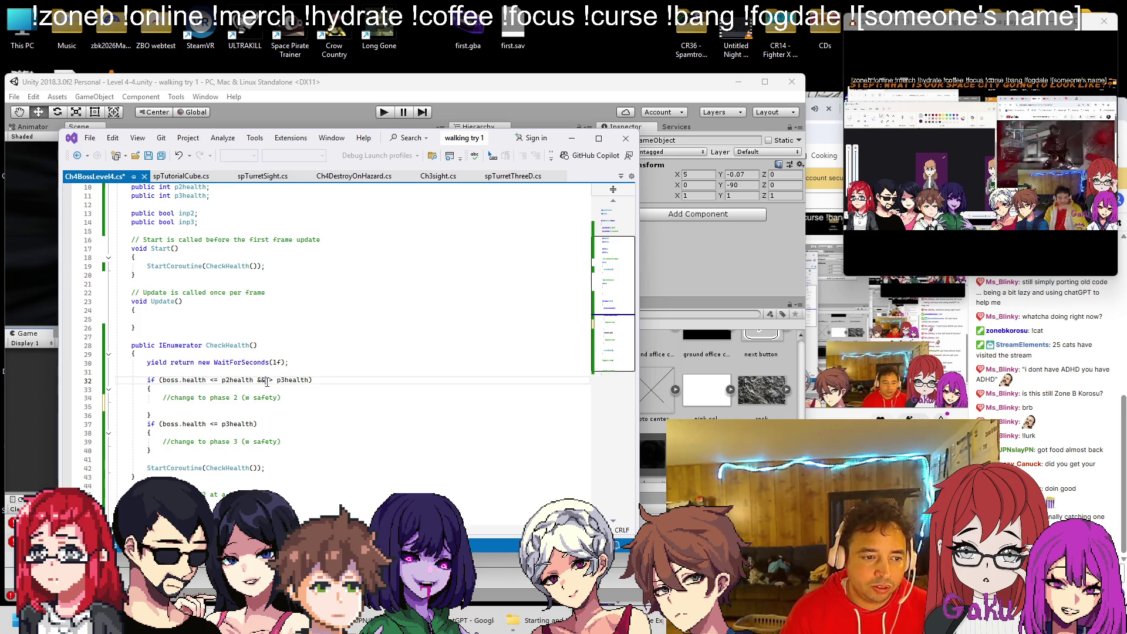
pyautogui.hotkey('ctrl', 'v')
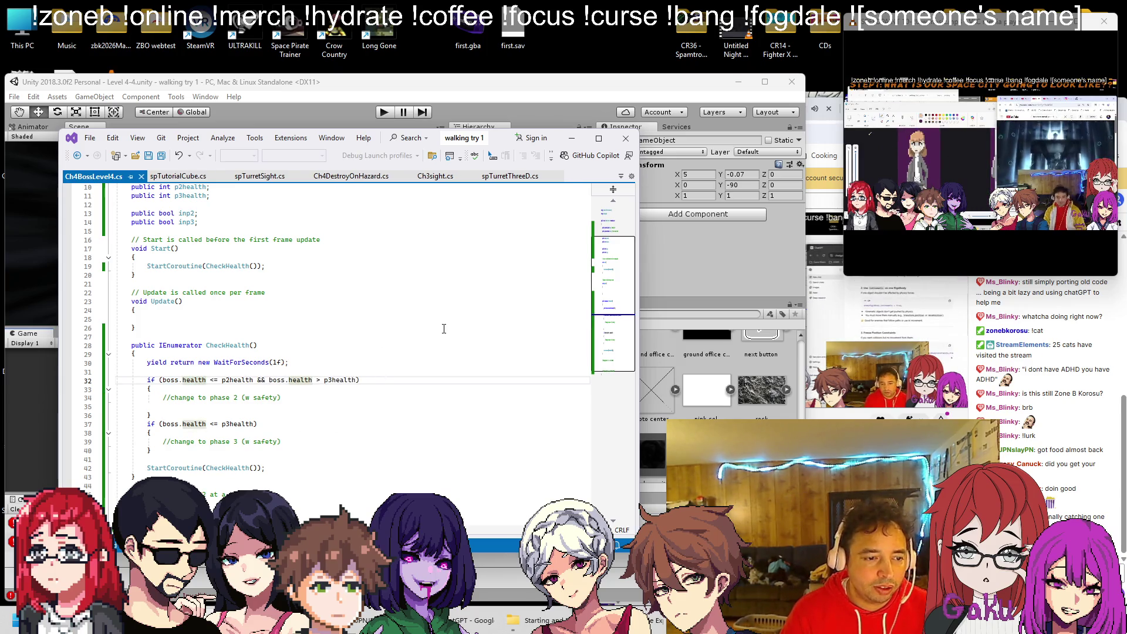
pyautogui.click(443, 100)
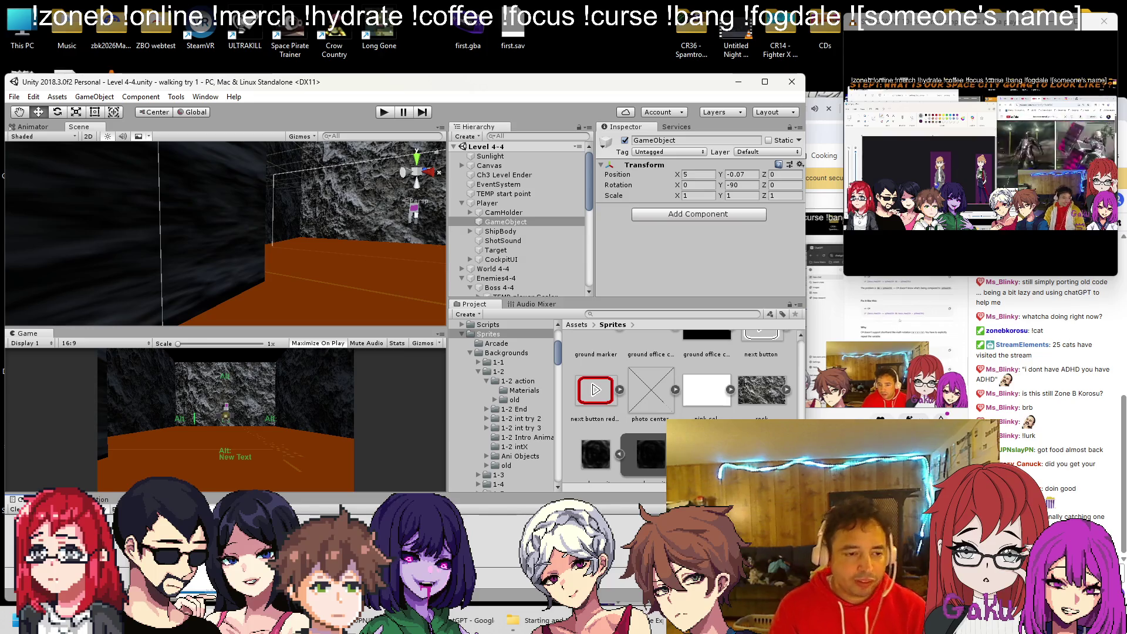
pyautogui.hotkey('alt', 'Tab')
# On Boss 4-4, assign Cube4enemy as Boss and TurretKit3D (1) as Turret.
pyautogui.click(700, 246)
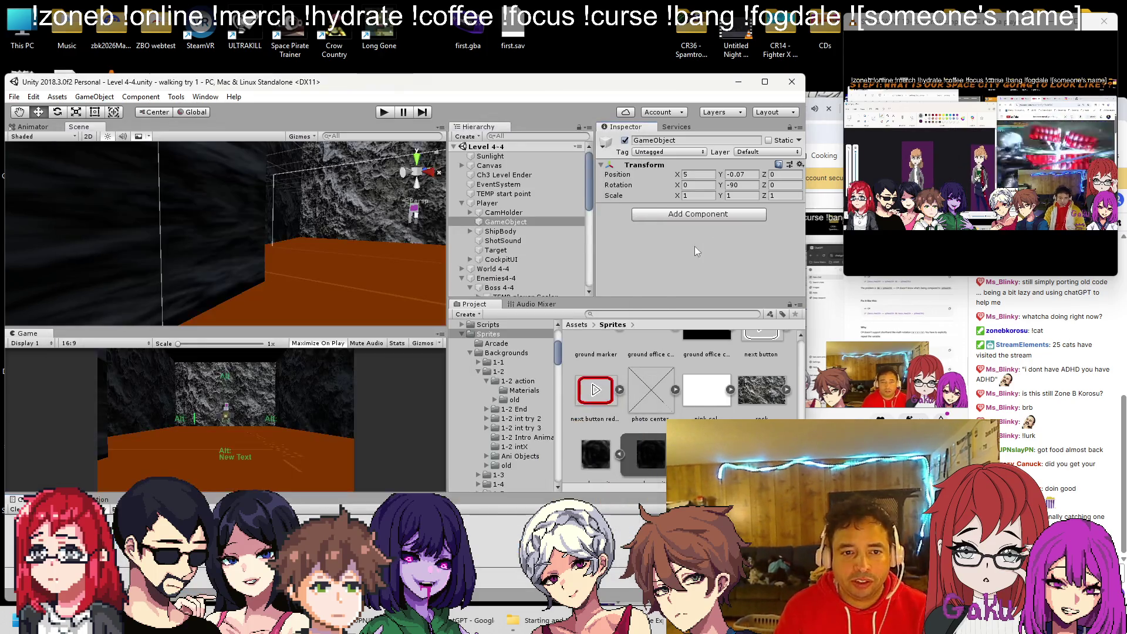
pyautogui.click(461, 203)
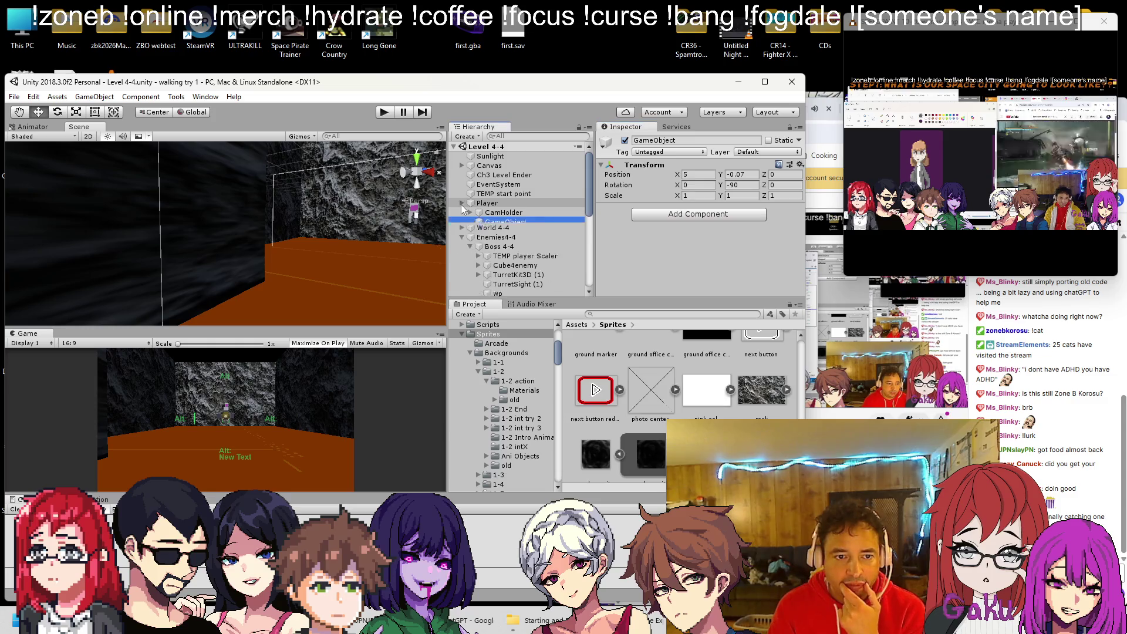
pyautogui.click(499, 231)
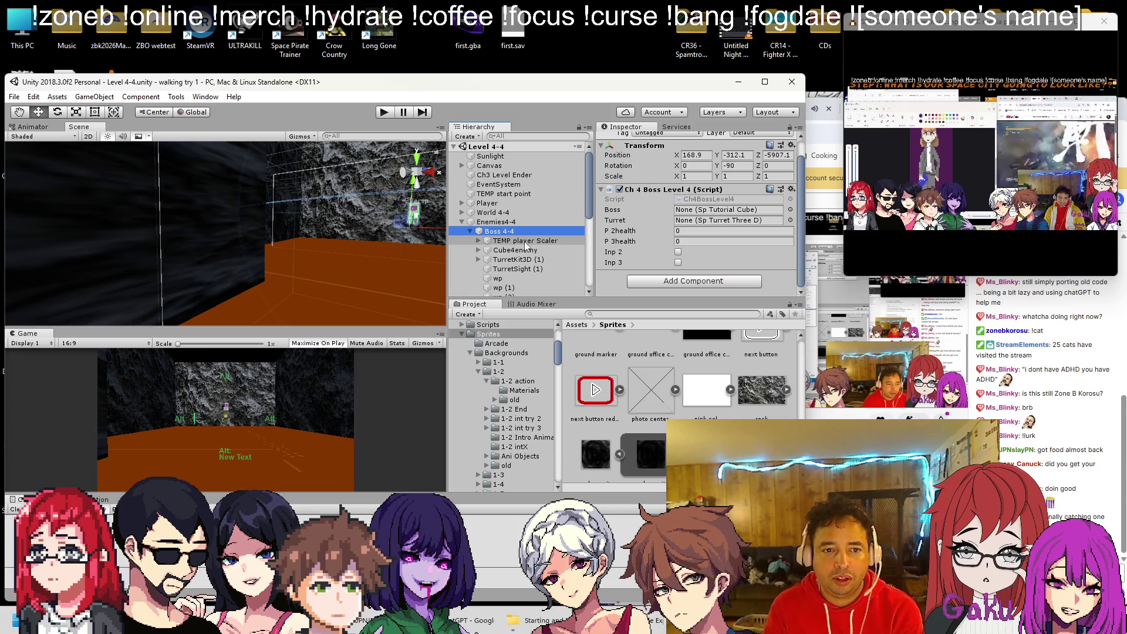
pyautogui.scroll(-5, 524, 241)
pyautogui.scroll(2, 508, 243)
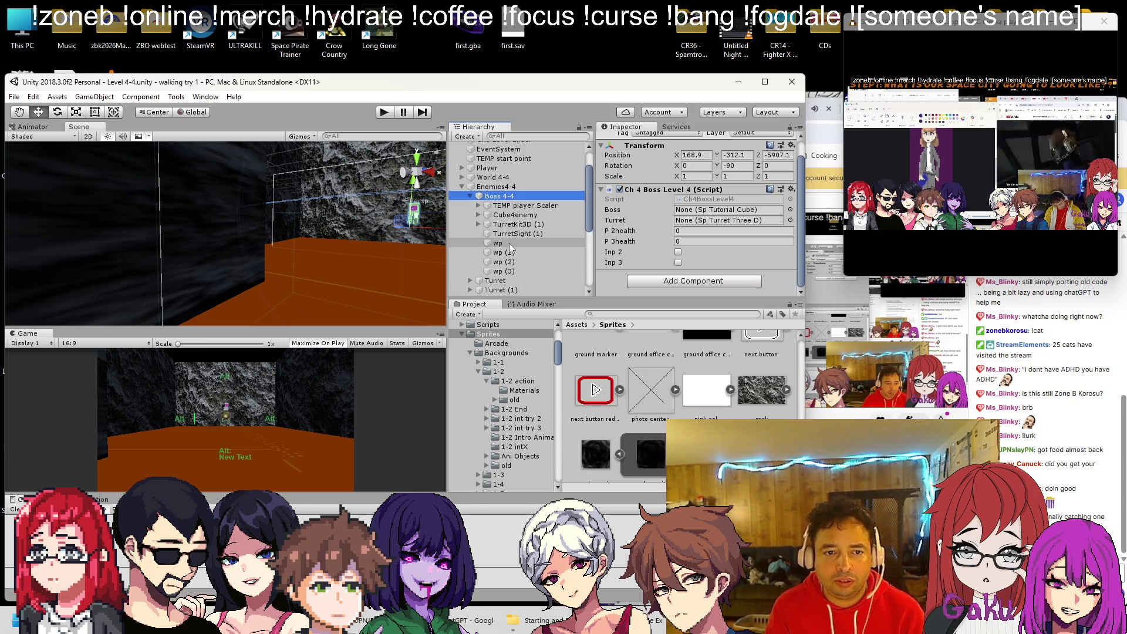
pyautogui.click(479, 214)
pyautogui.click(479, 215)
pyautogui.moveTo(510, 215); pyautogui.dragTo(683, 214)
pyautogui.moveTo(512, 224); pyautogui.dragTo(735, 221)
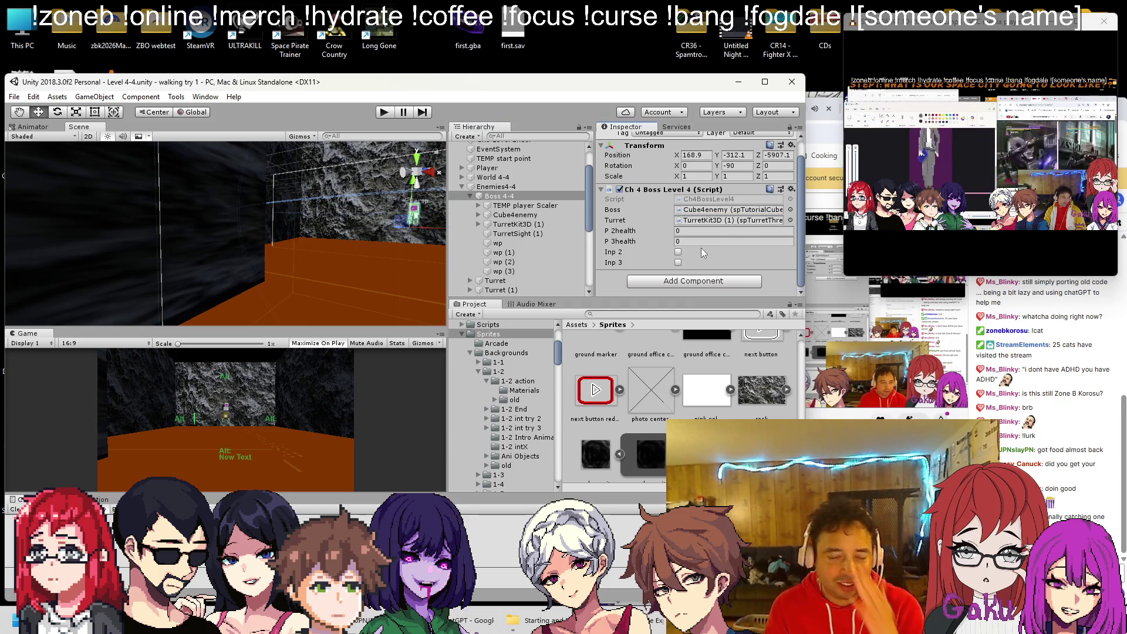
# Set P 2health to 70 and P 3health to 25.
pyautogui.click(620, 231)
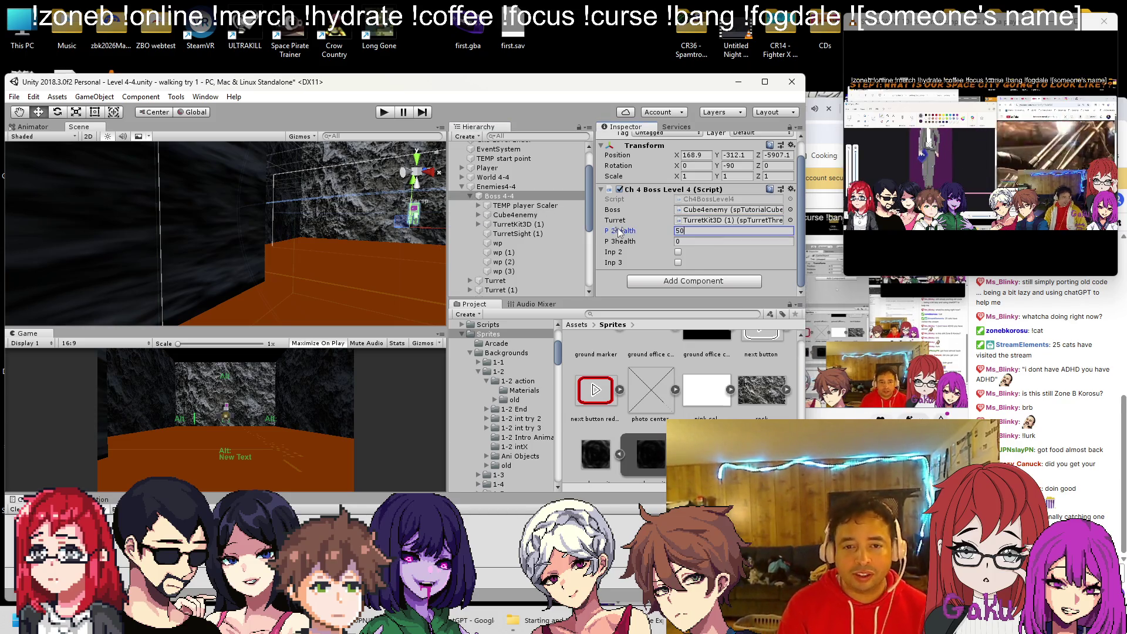
pyautogui.write('50')
pyautogui.press('Tab')
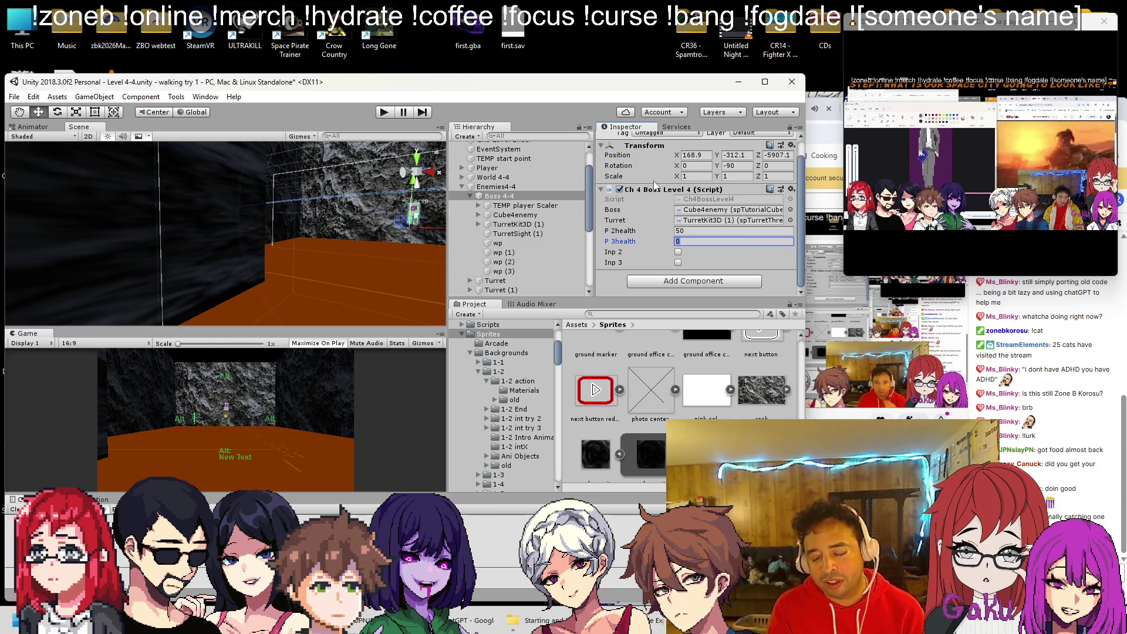
pyautogui.click(720, 231)
pyautogui.write('70')
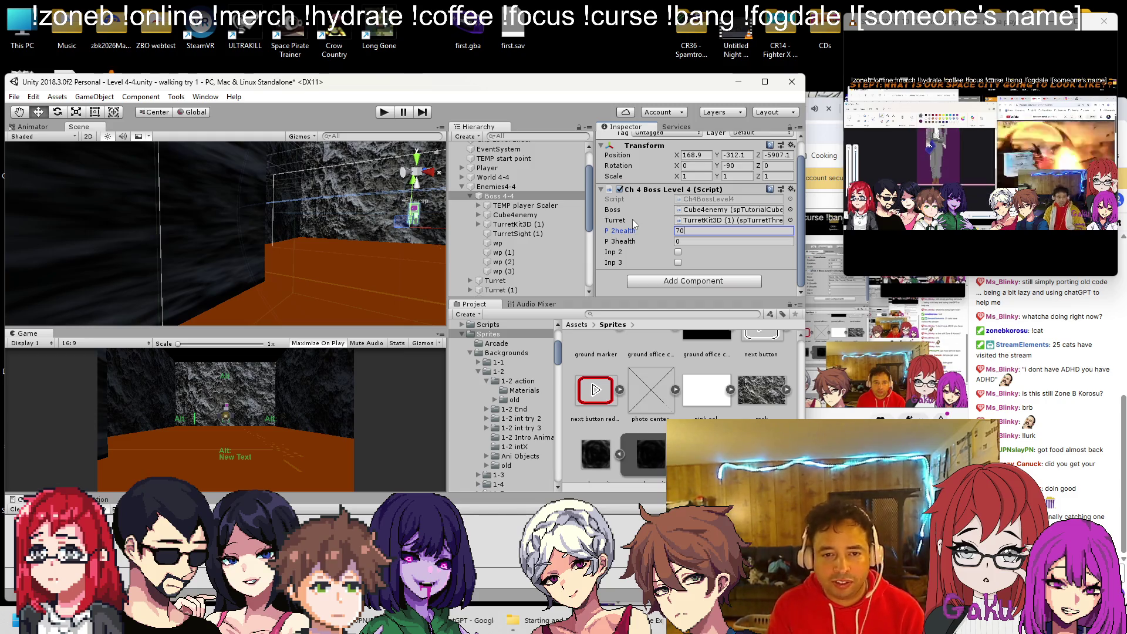
pyautogui.press('Tab')
pyautogui.write('25')
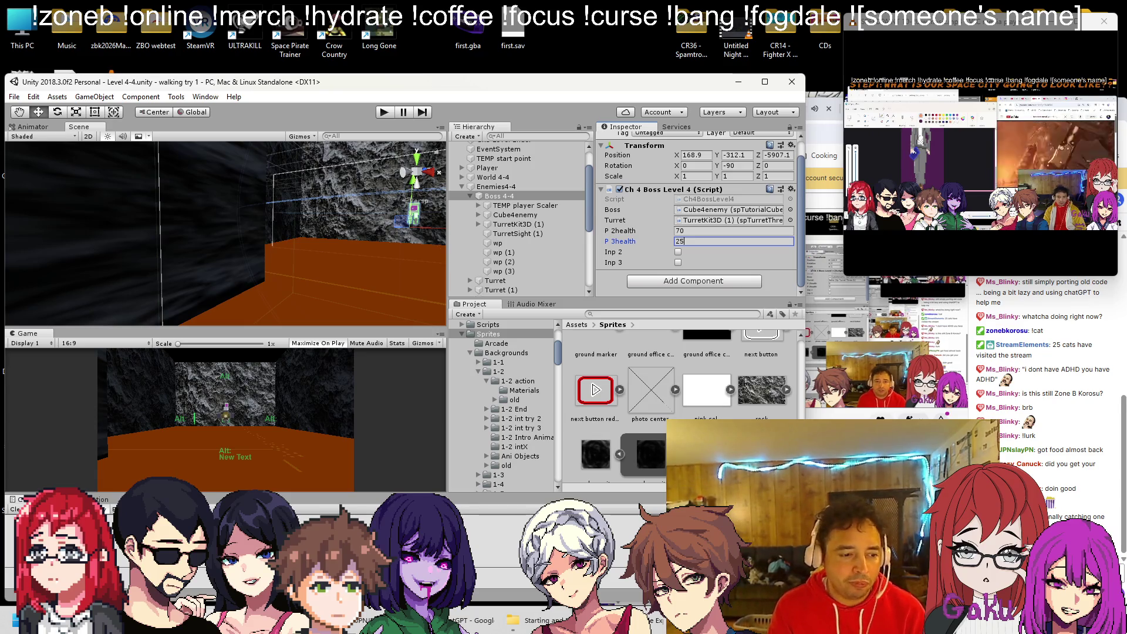
pyautogui.hotkey('alt', 'Tab')
pyautogui.scroll(-1, 293, 397)
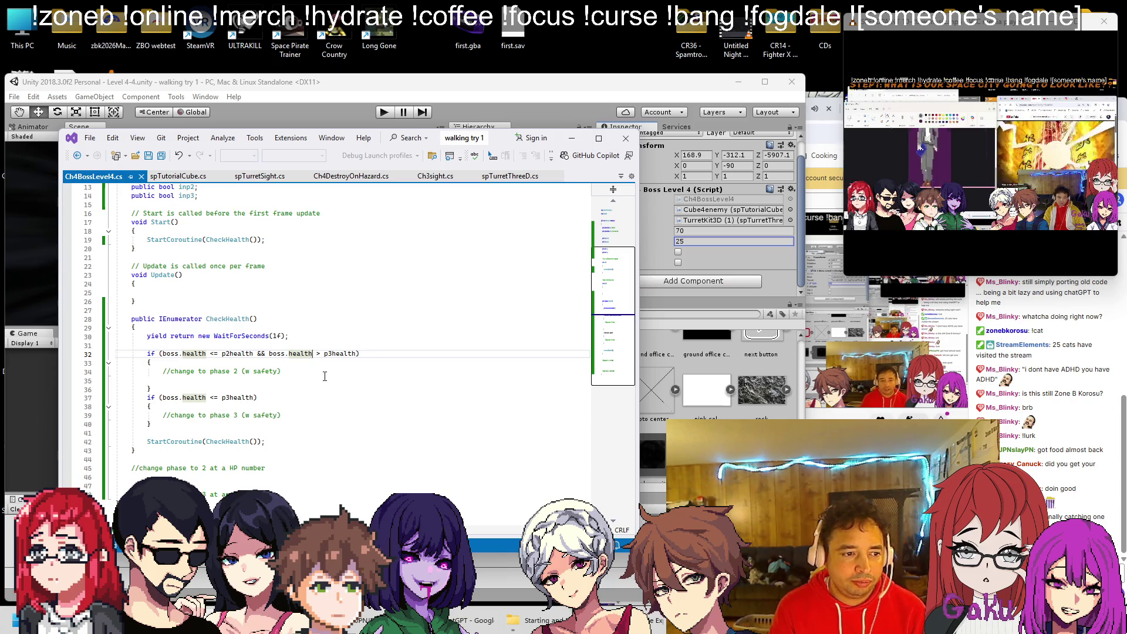
# Append '&& inp2 == false' to the phase 2 condition.
pyautogui.click(302, 371)
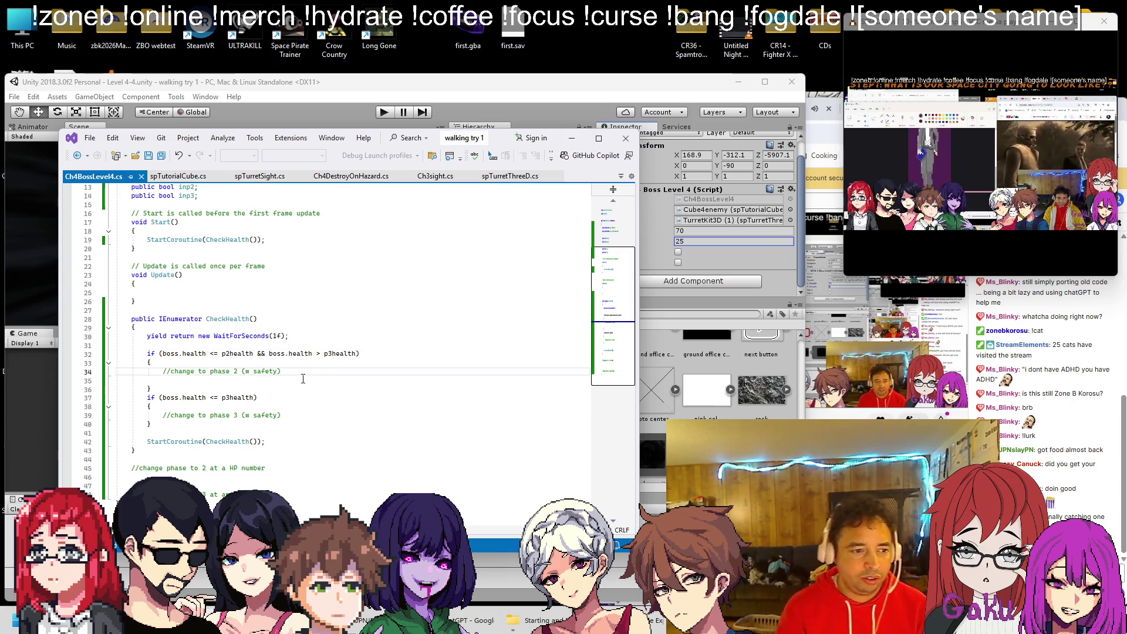
pyautogui.press('Return')
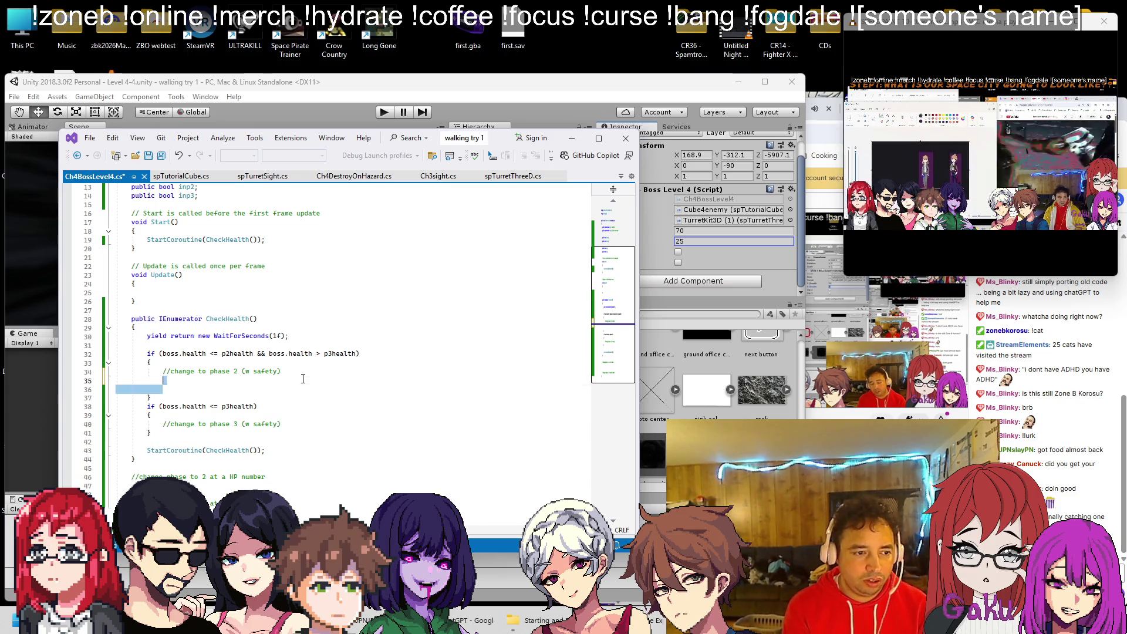
pyautogui.press('Delete')
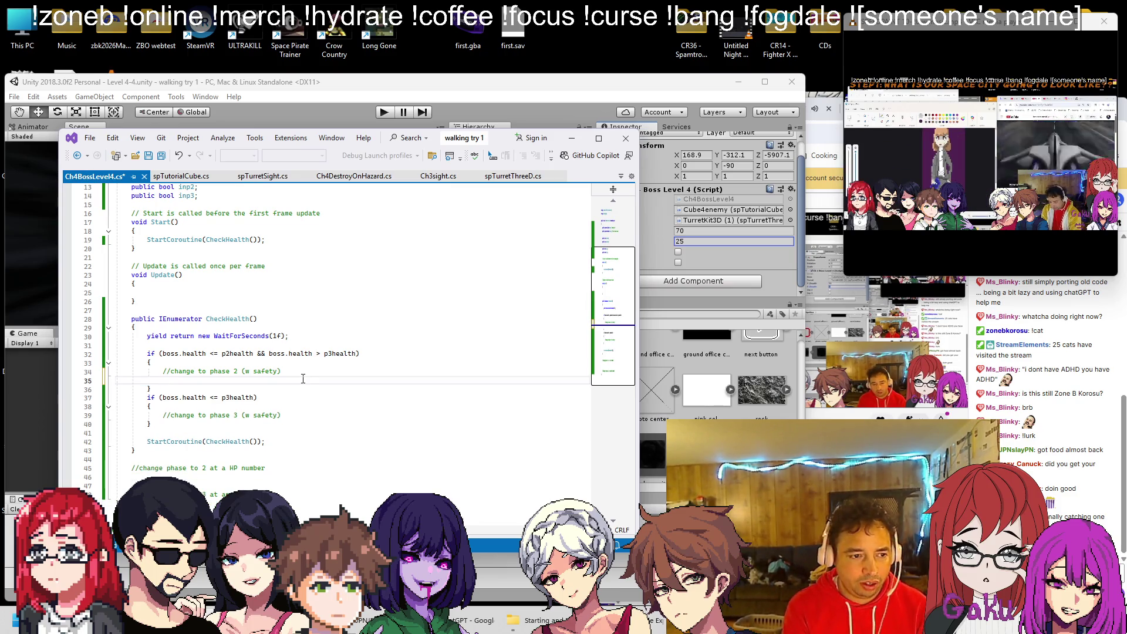
pyautogui.press('Up')
pyautogui.press('Up')
pyautogui.press('Up')
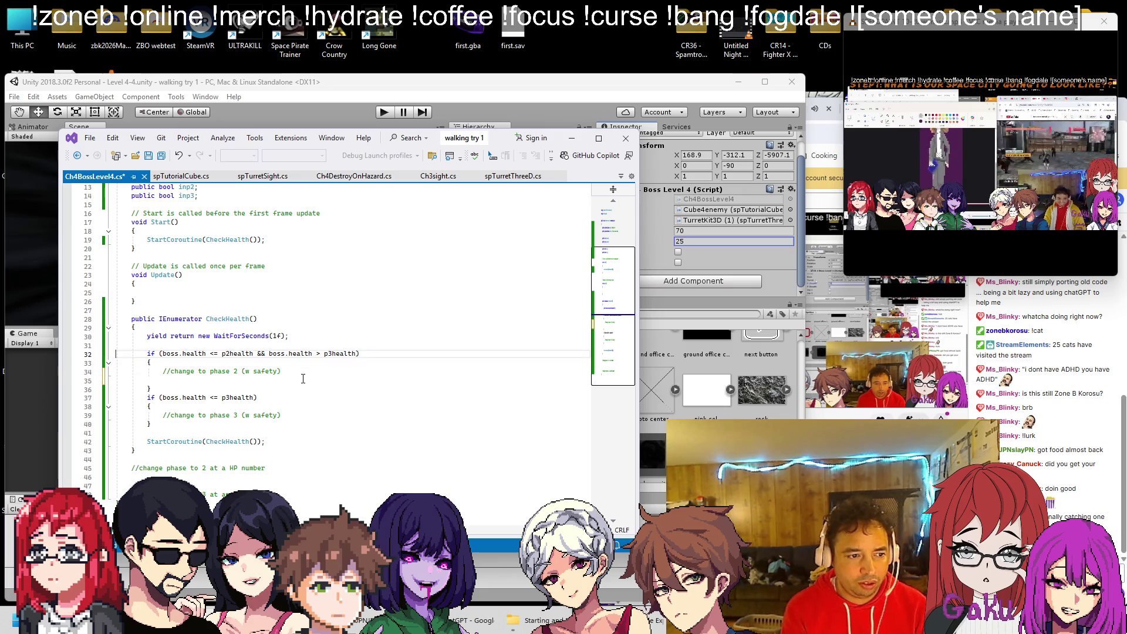
pyautogui.write('&& ')
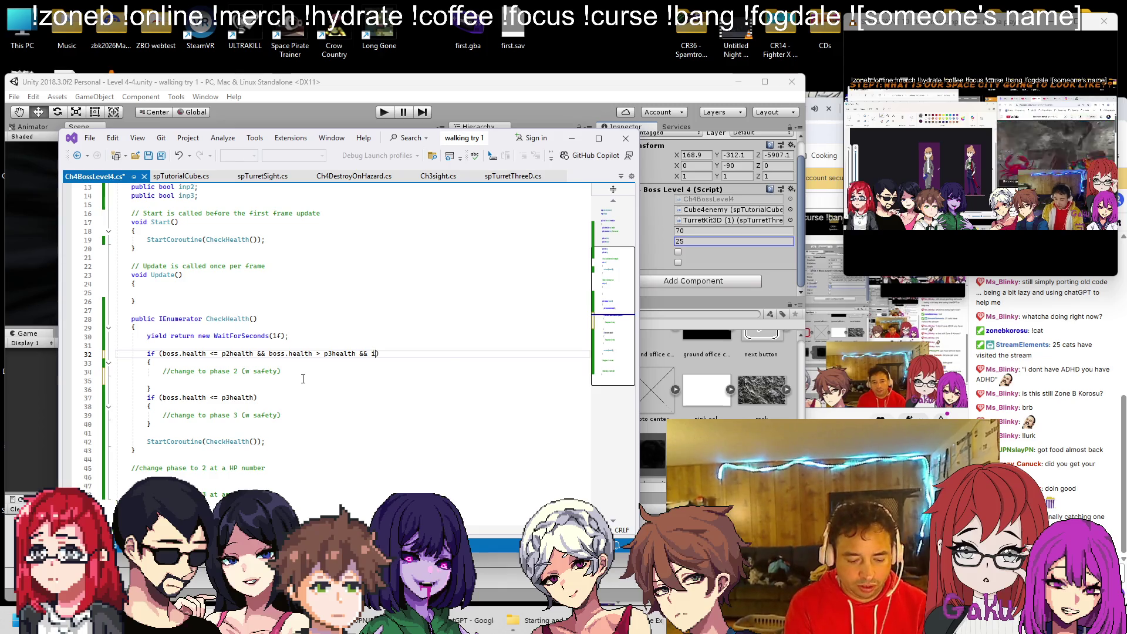
pyautogui.write('inp2 == false')
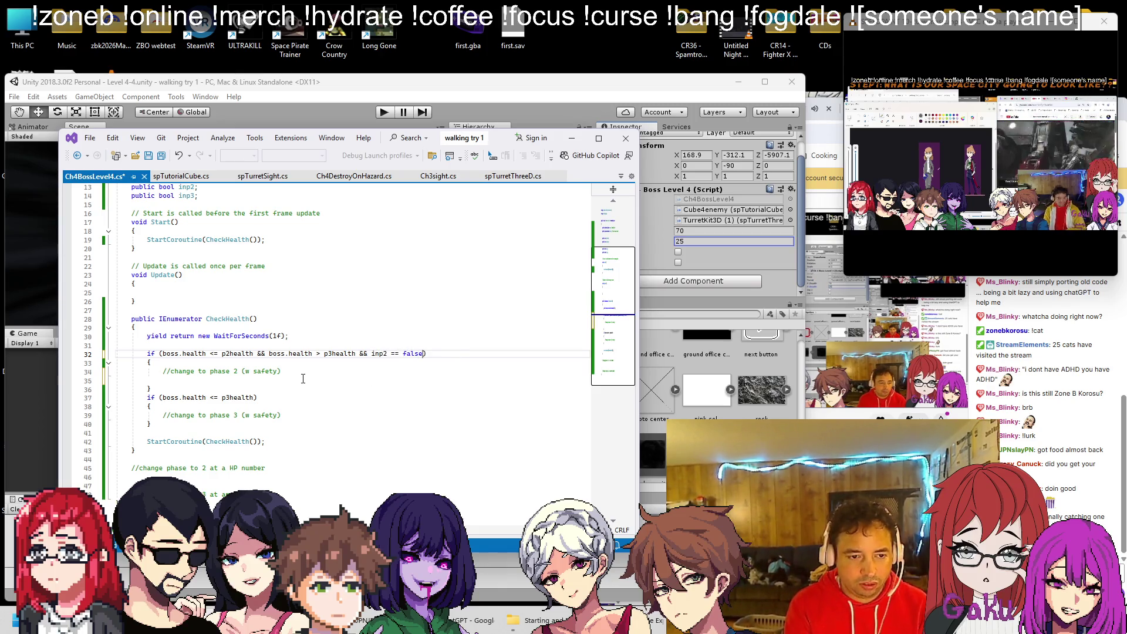
# Replace the phase 2 comment with inp2 = true and //do 2, save, and add '&& inp3 == false' to phase 3.
pyautogui.click(306, 369)
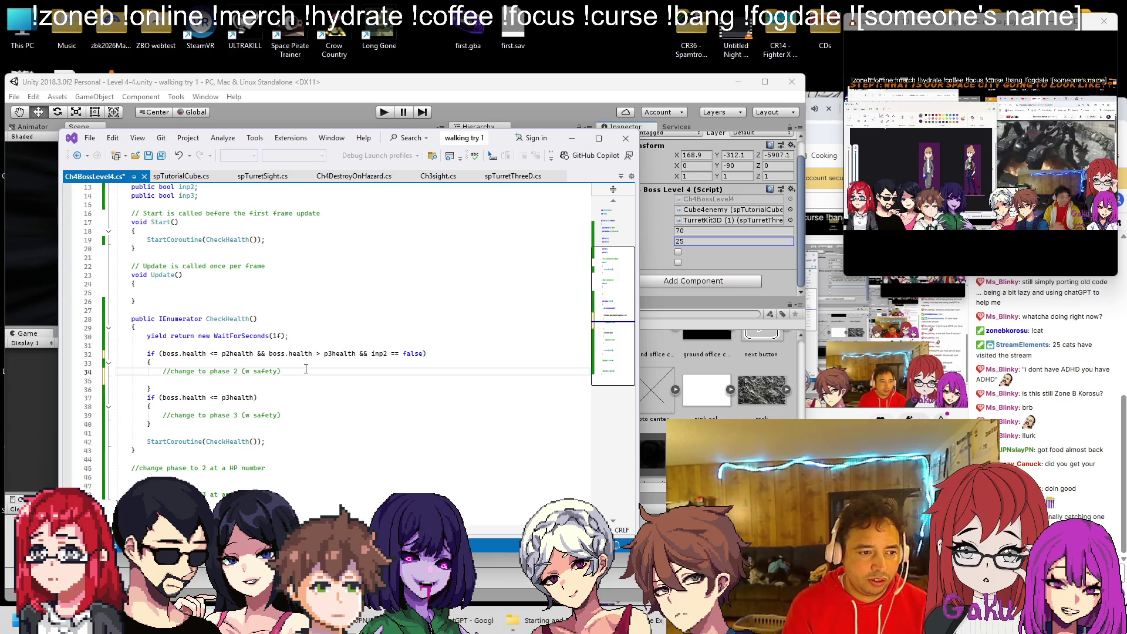
pyautogui.hotkey('shift', 'Home')
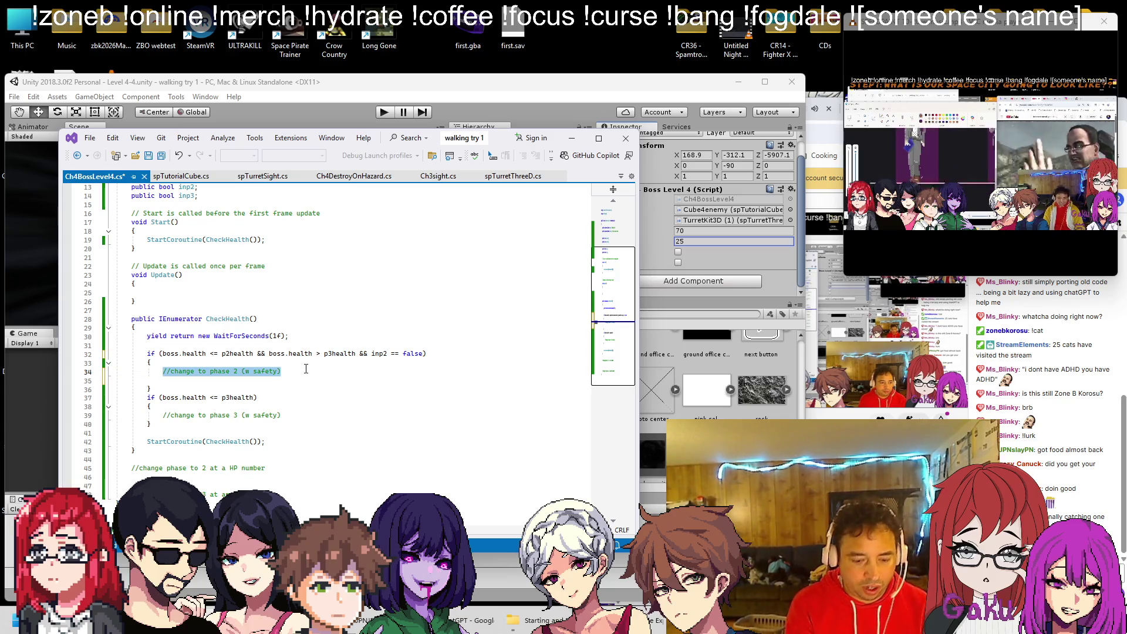
pyautogui.write('inp2 ')
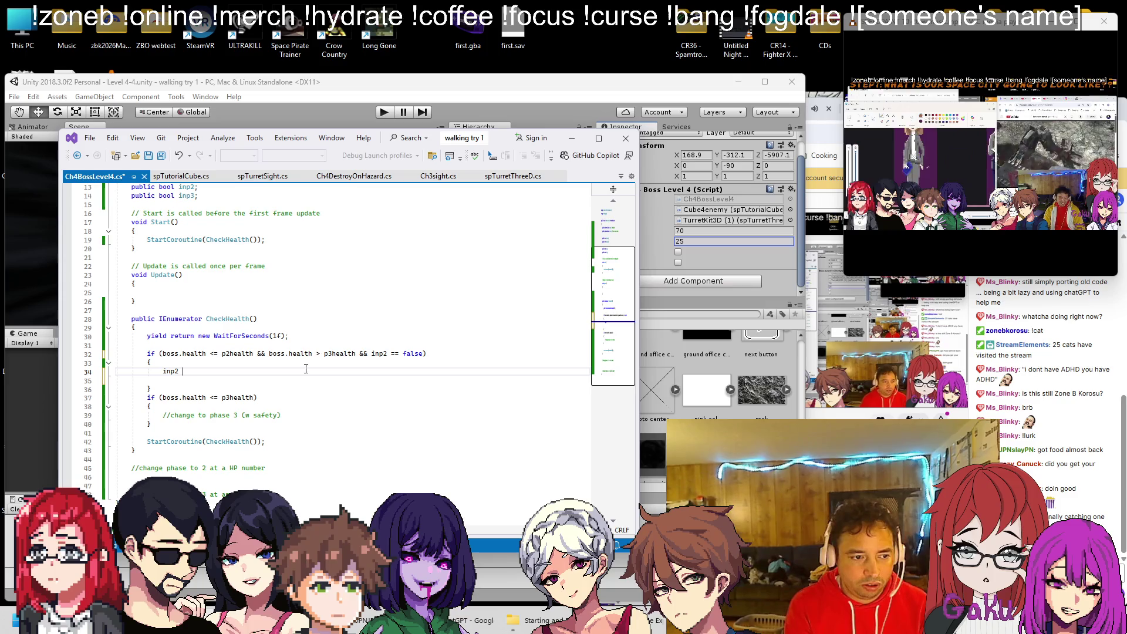
pyautogui.write('= true;')
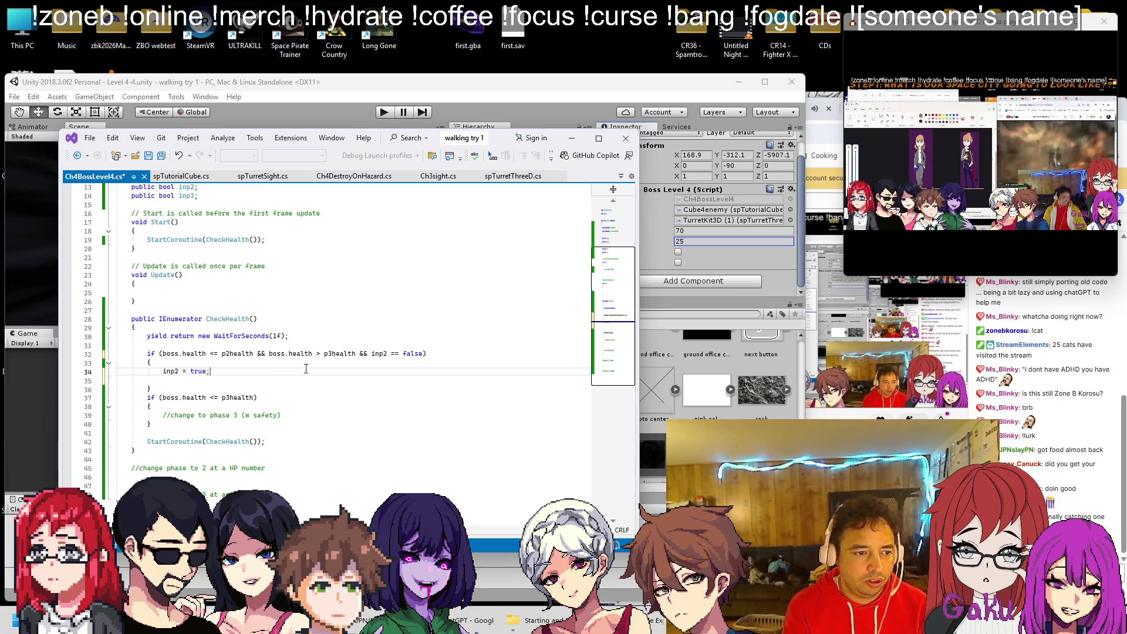
pyautogui.press('Return')
pyautogui.hotkey('ctrl', 'z')
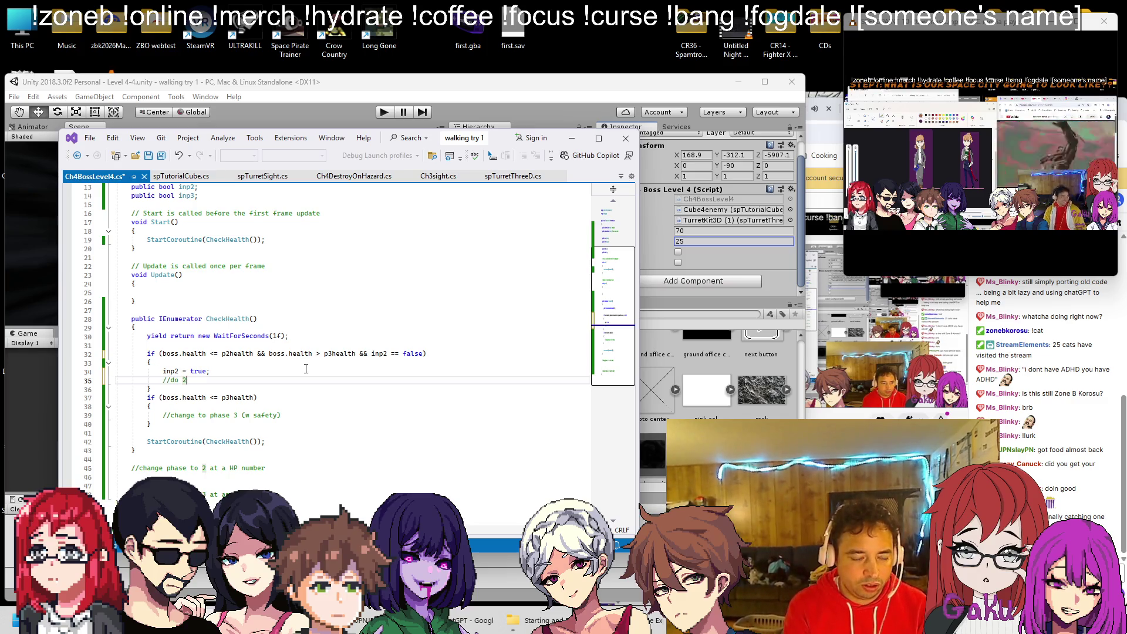
pyautogui.hotkey('ctrl', 's')
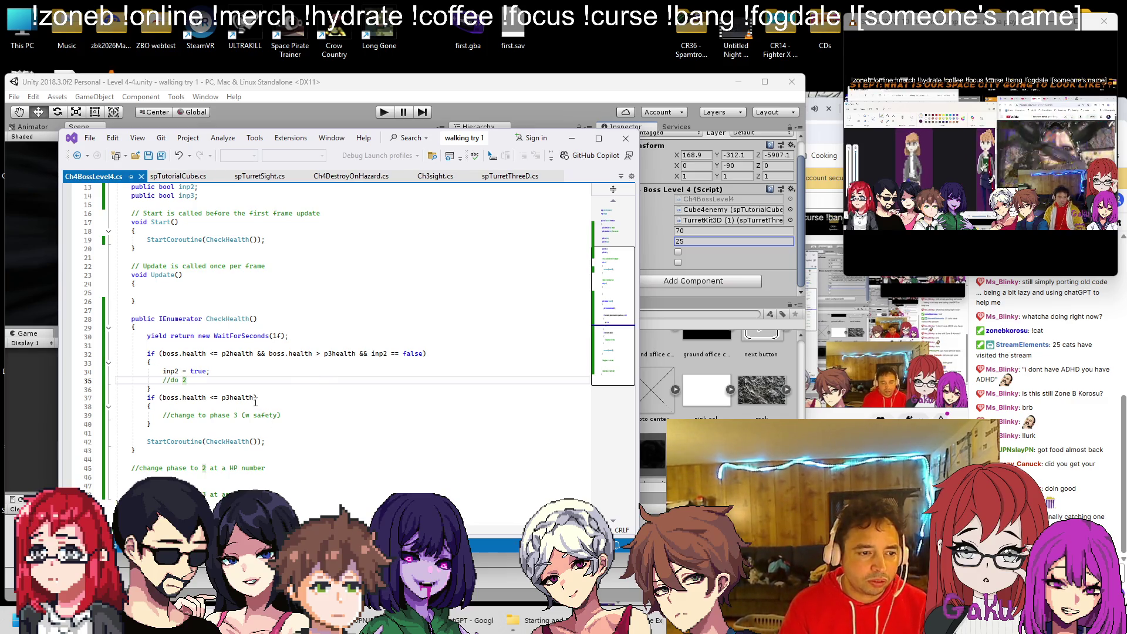
pyautogui.click(257, 399)
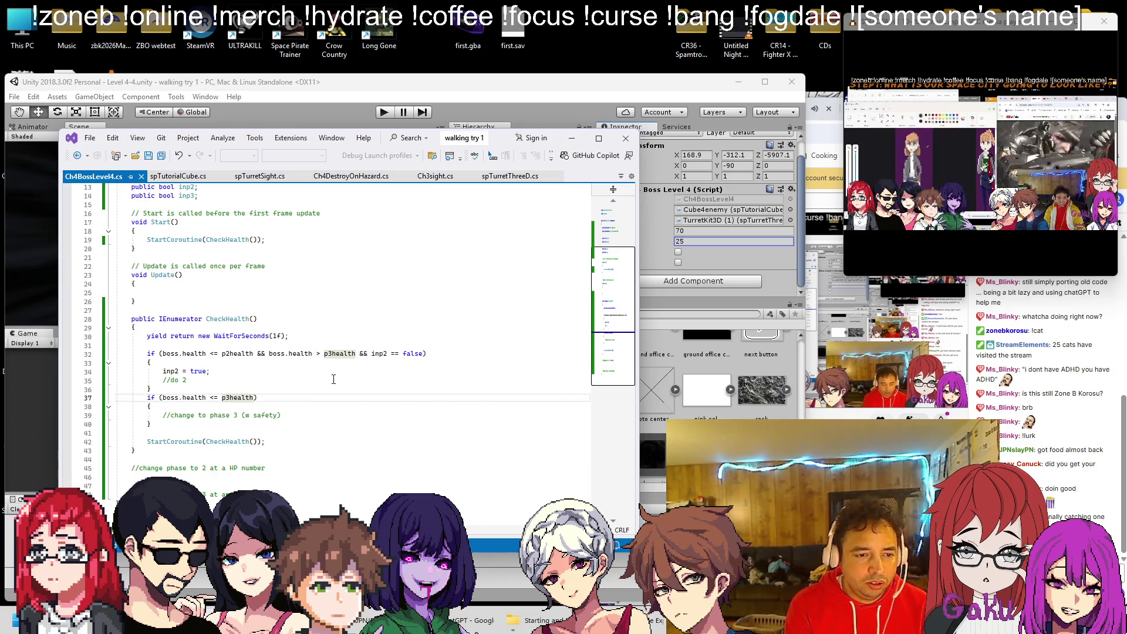
pyautogui.write('&& inp')
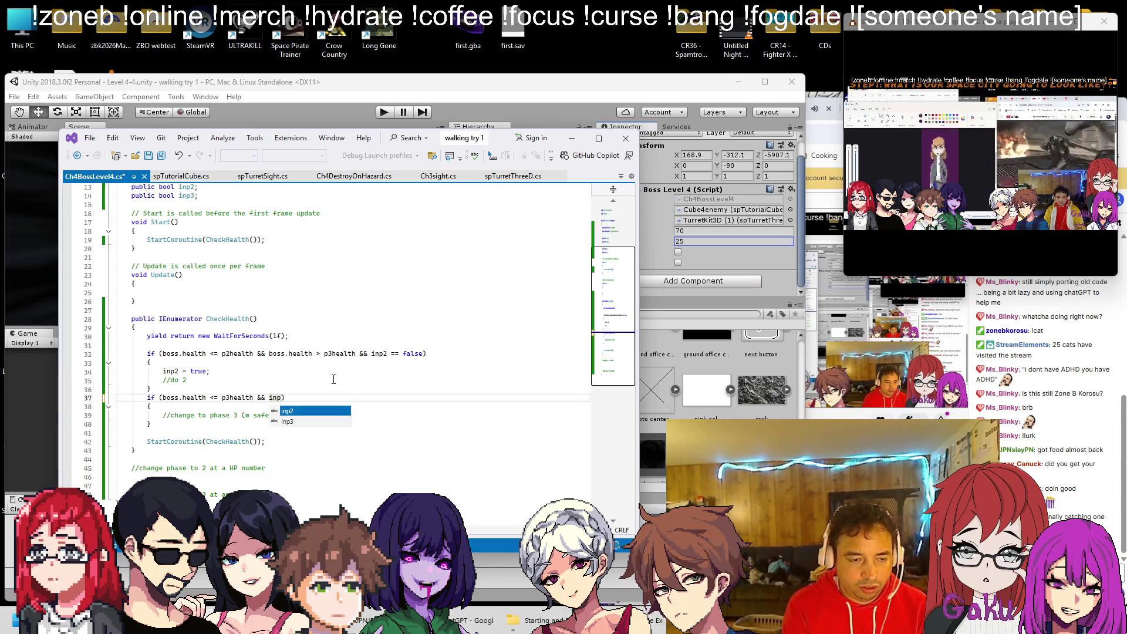
pyautogui.write('3 == false')
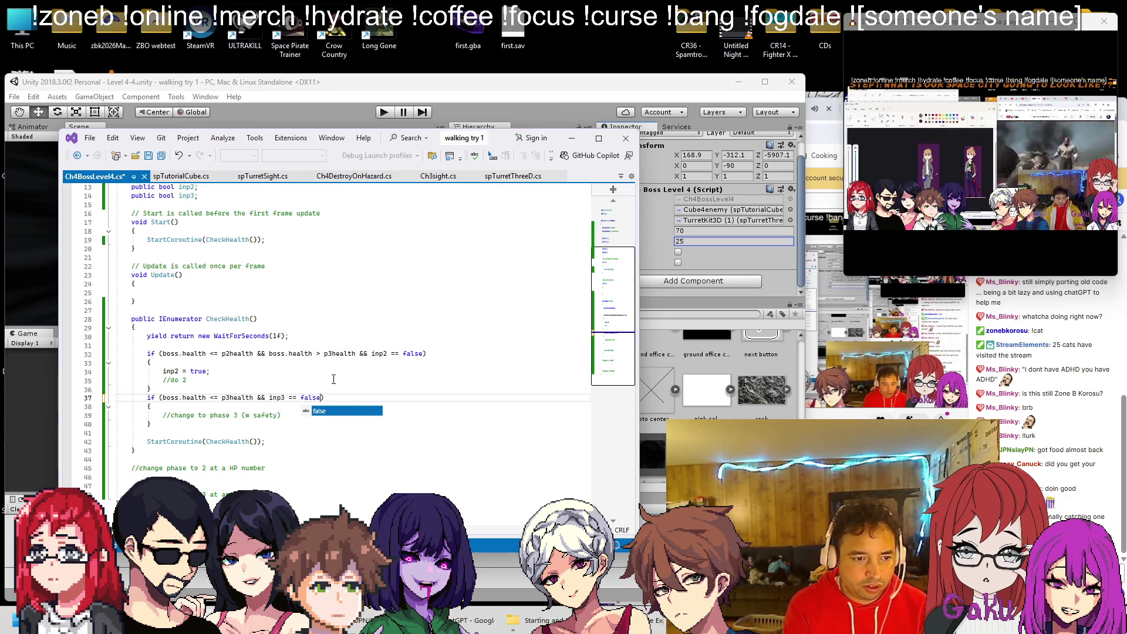
# In the phase 3 block, add inp3 = true; and replace the comment with //do 3, then save.
pyautogui.hotkey('ctrl', 's')
pyautogui.click(260, 407)
pyautogui.press('Return')
pyautogui.write('inp3 = true')
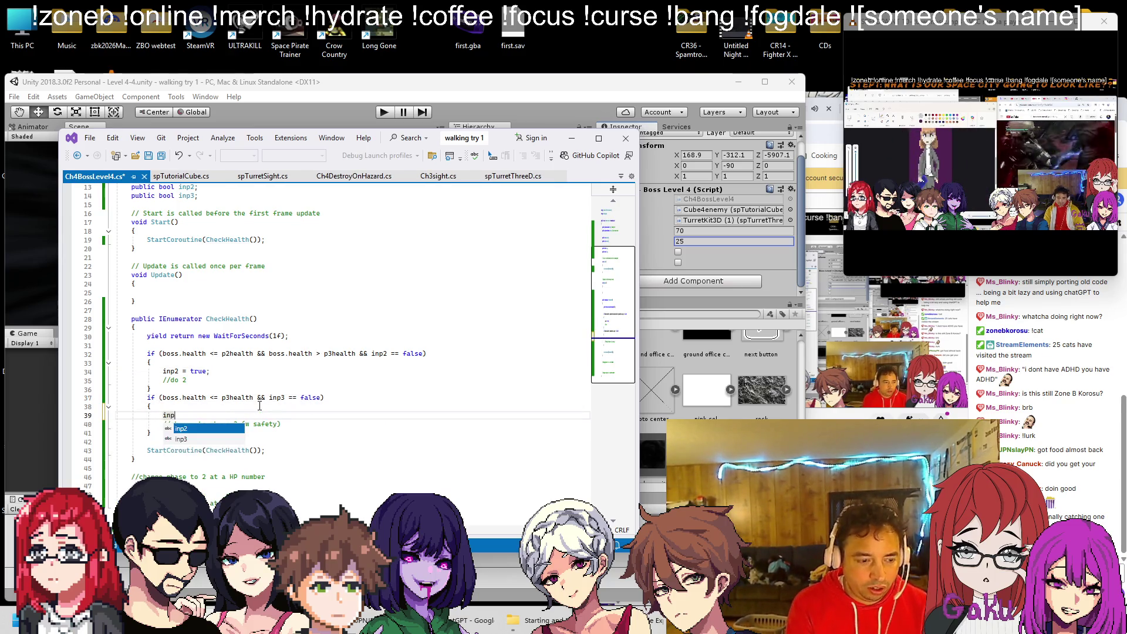
pyautogui.hotkey('ctrl', 's')
pyautogui.write(';')
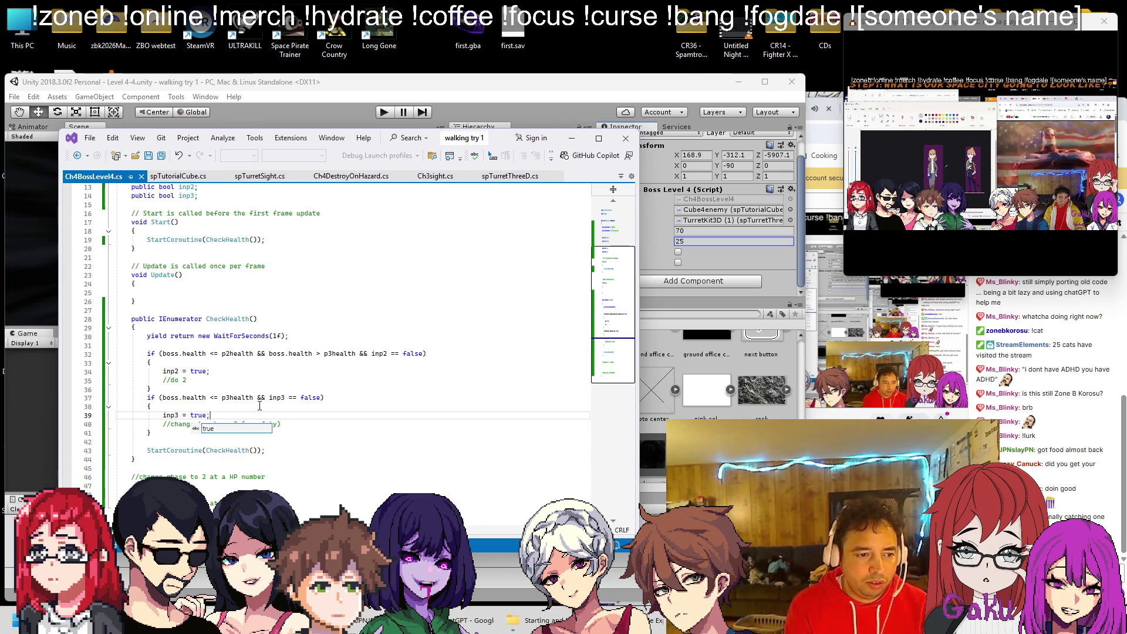
pyautogui.click(310, 424)
pyautogui.hotkey('shift', 'Home')
pyautogui.write('/do 3')
pyautogui.hotkey('ctrl', 's')
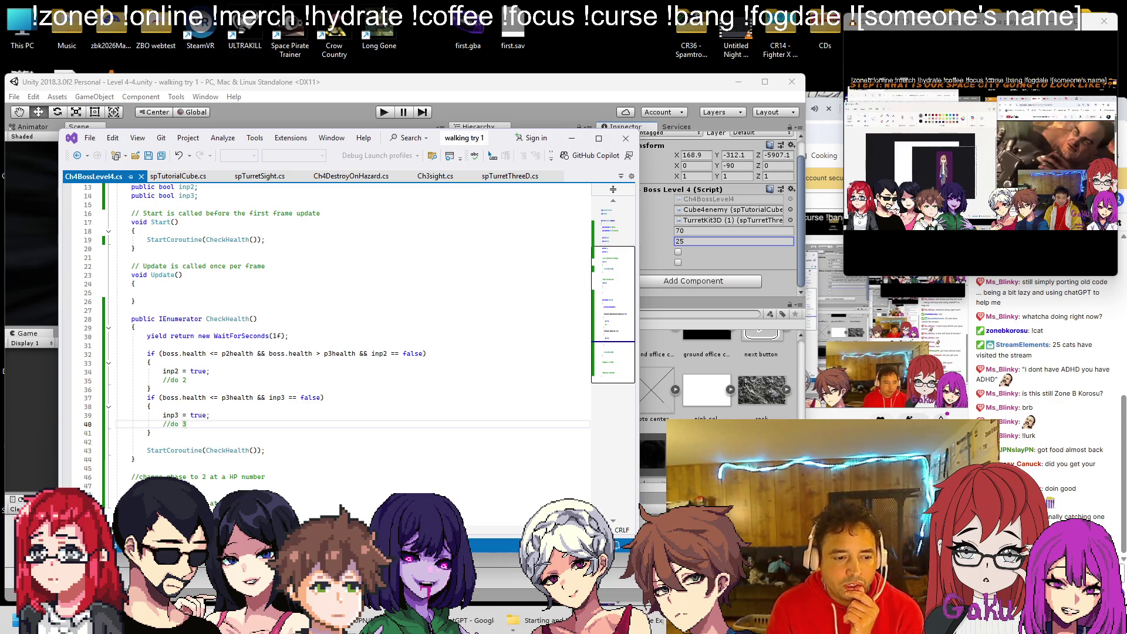
# Check the boss fight notes and return to the code editor.
pyautogui.hotkey('alt', 'Tab')
pyautogui.hotkey('alt', 'Tab')
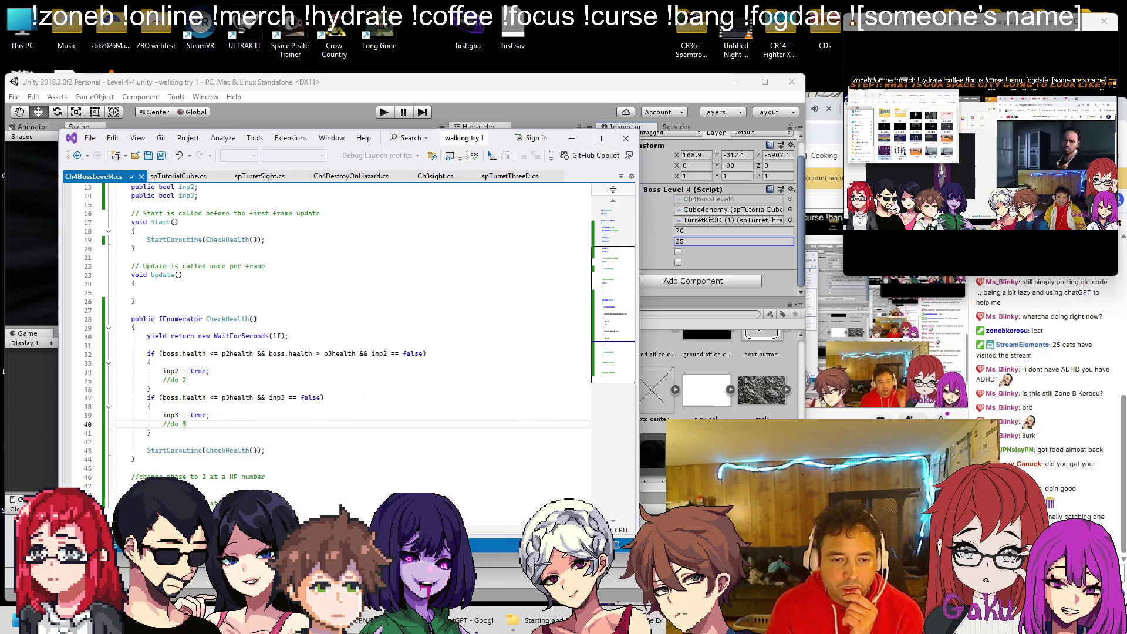
pyautogui.hotkey('alt', 'Tab')
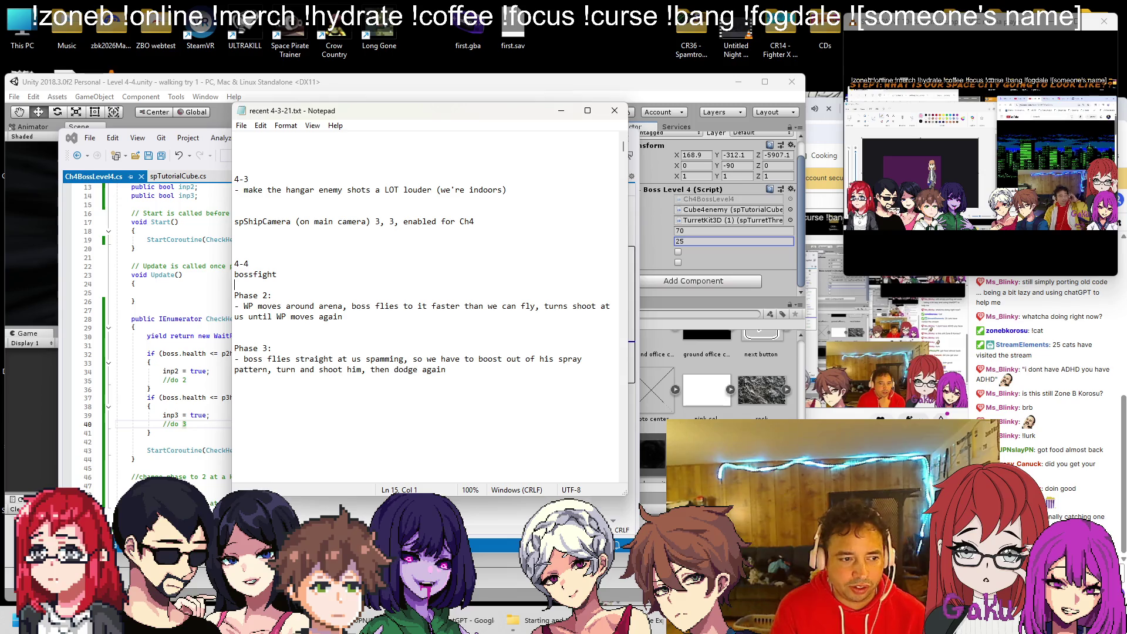
pyautogui.click(214, 446)
pyautogui.scroll(-4, 215, 446)
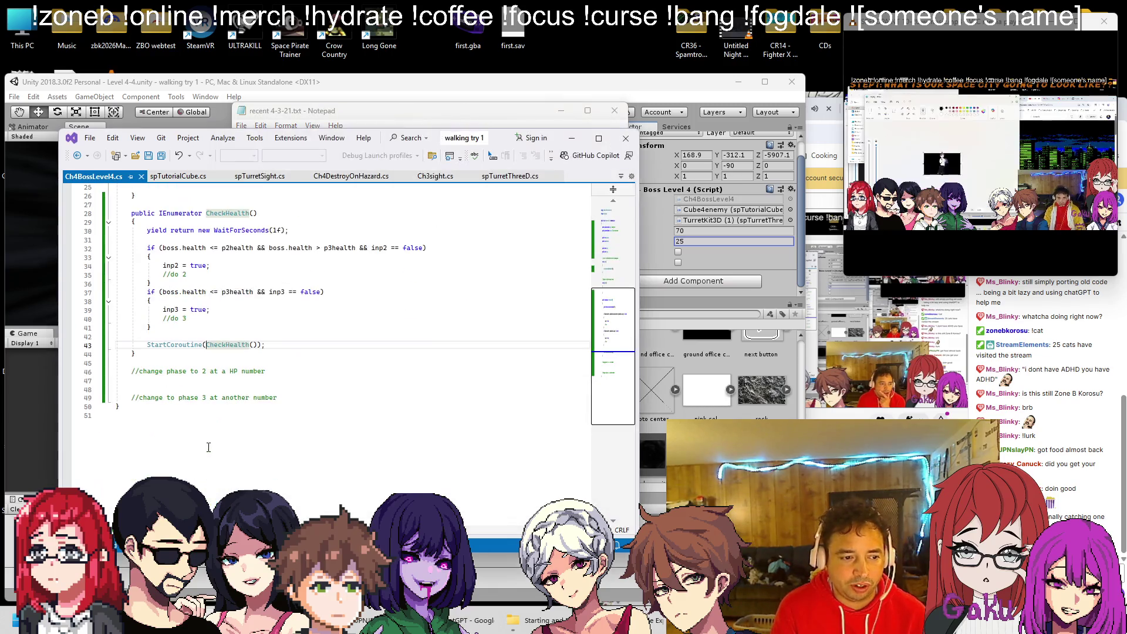
# Delete the two leftover //change phase comments below the CheckHealth coroutine.
pyautogui.click(316, 363)
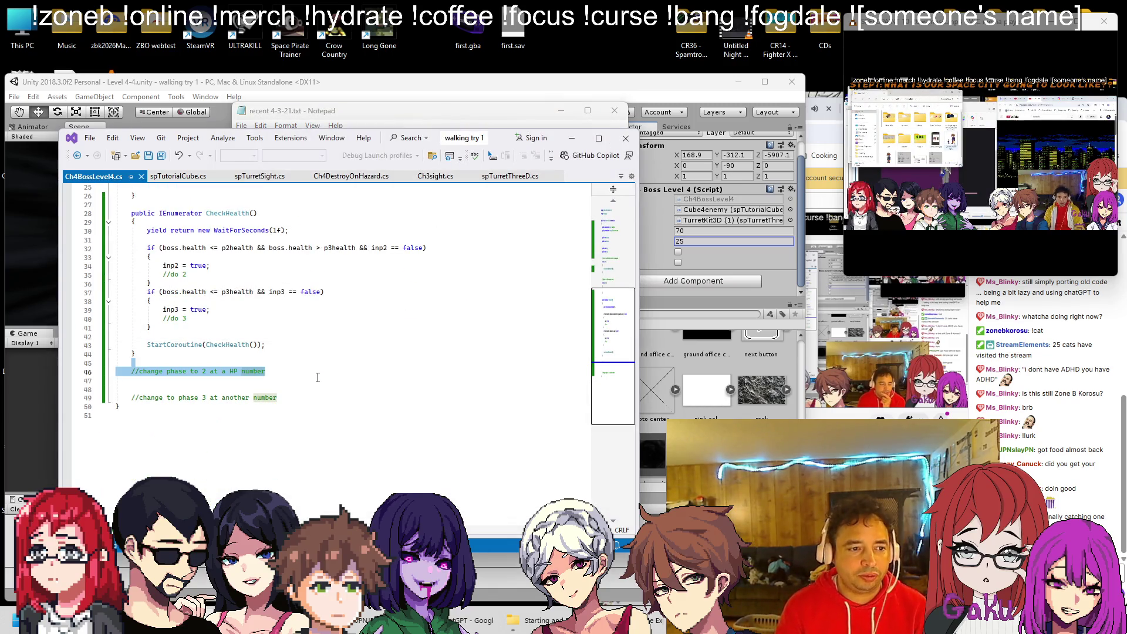
pyautogui.moveTo(278, 398); pyautogui.dragTo(193, 388)
pyautogui.hotkey('shift', 'Up')
pyautogui.hotkey('shift', 'Up')
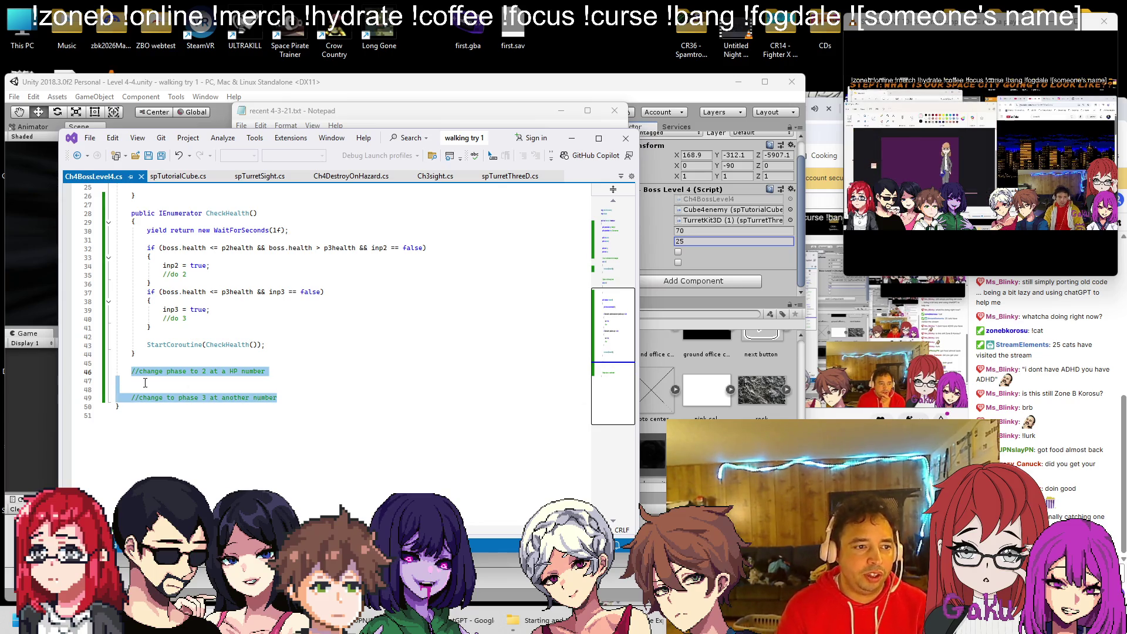
pyautogui.press('Delete')
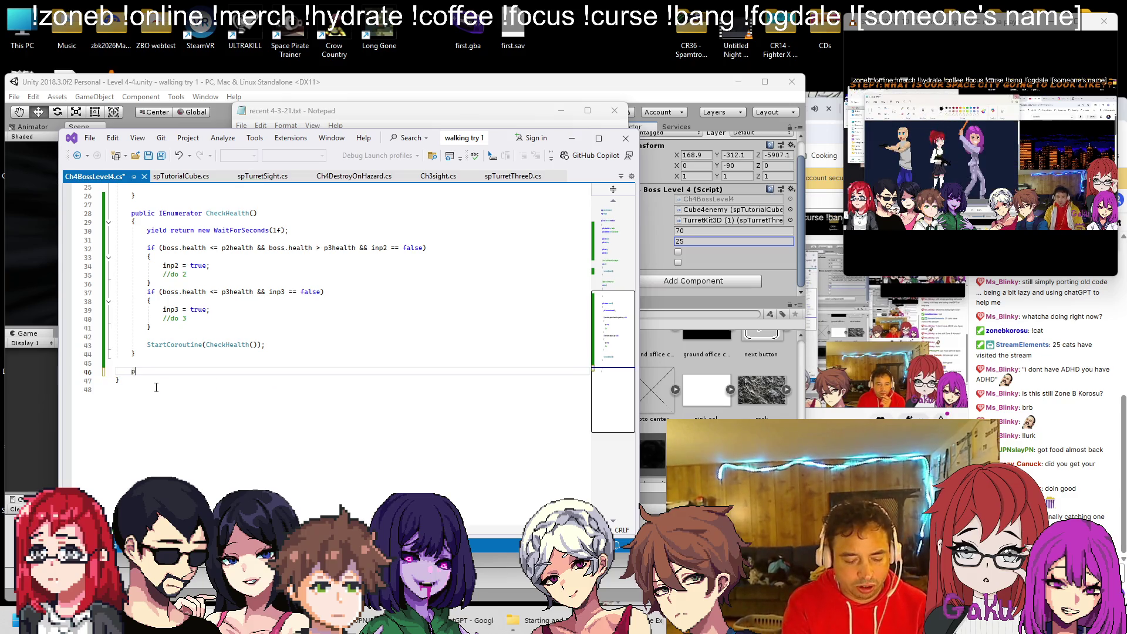
# Declare an empty public IEnumerator PhaseTwo() coroutine, save, and bring up the boss fight notes.
pyautogui.write('public IEnumerator PhaseTwo(')
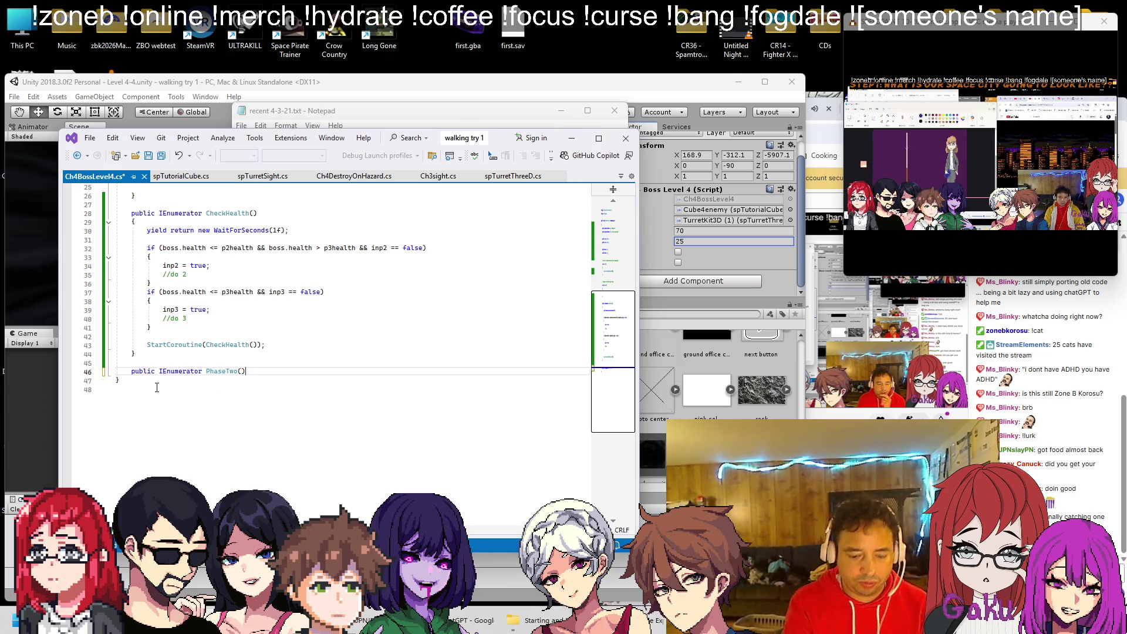
pyautogui.press('Return')
pyautogui.write('{')
pyautogui.press('Return')
pyautogui.hotkey('ctrl', 's')
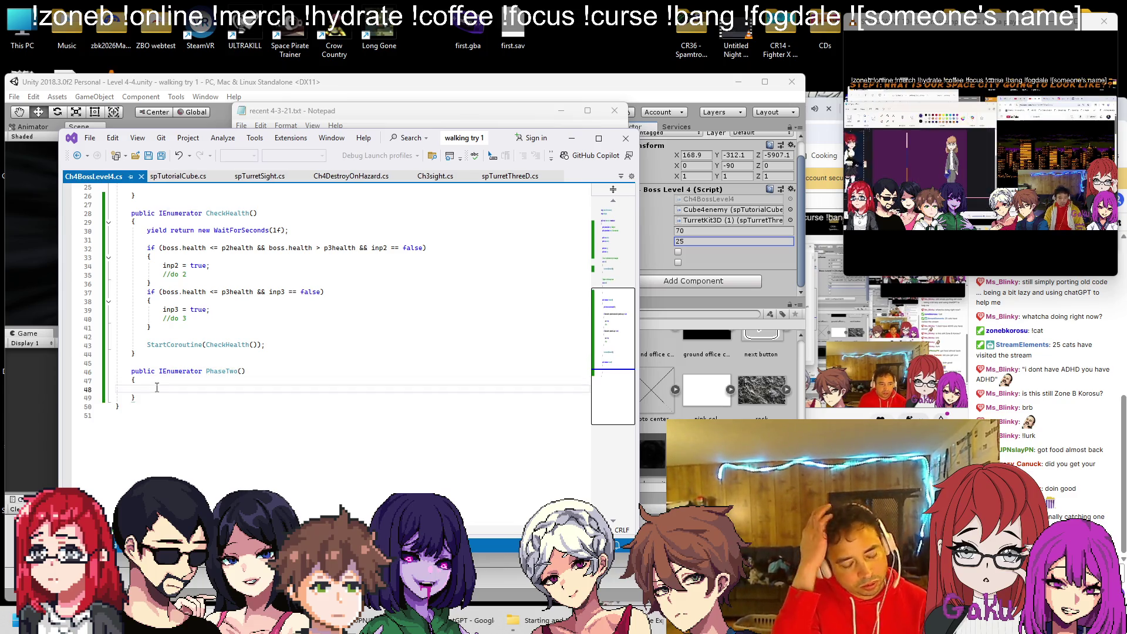
pyautogui.write('yie')
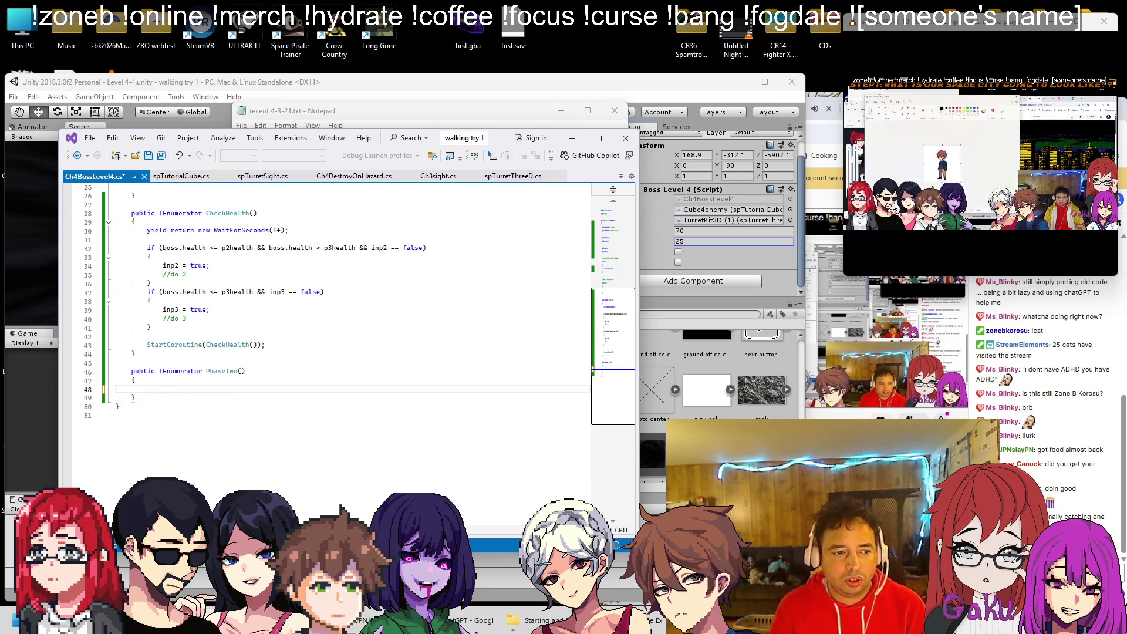
pyautogui.hotkey('alt', 'Tab')
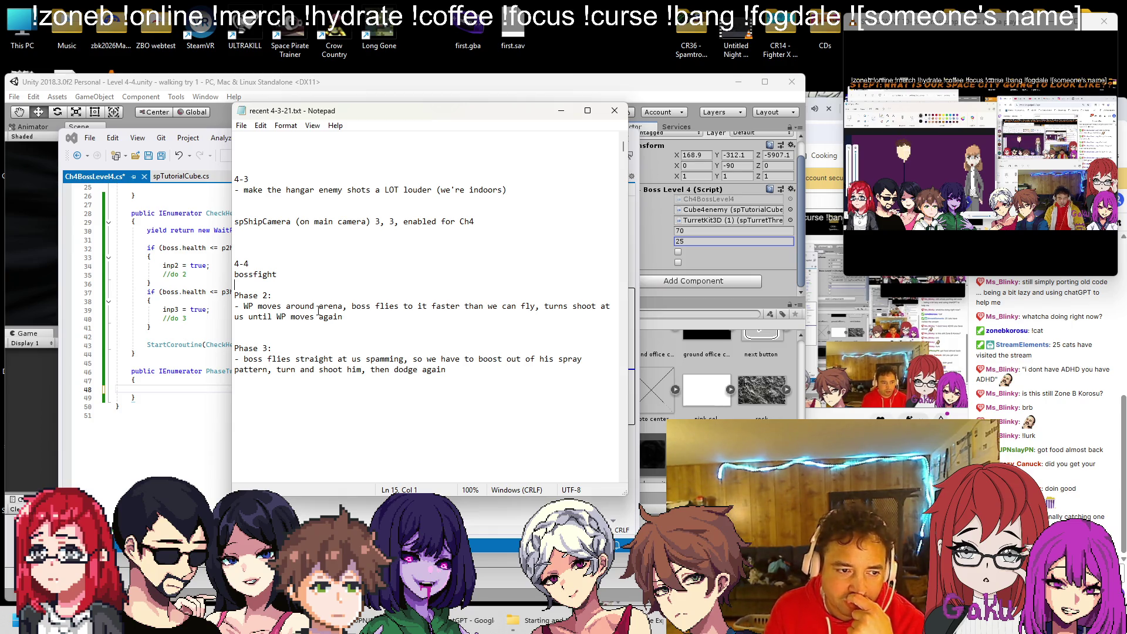
# Write the first step comments in PhaseTwo: 'WP moves to location 1', 'boss stops', 'boss moves WP'.
pyautogui.moveTo(345, 115)
pyautogui.mouseDown()
pyautogui.moveTo(868, 109)
pyautogui.moveTo(804, 111)
pyautogui.moveTo(815, 118)
pyautogui.mouseUp()
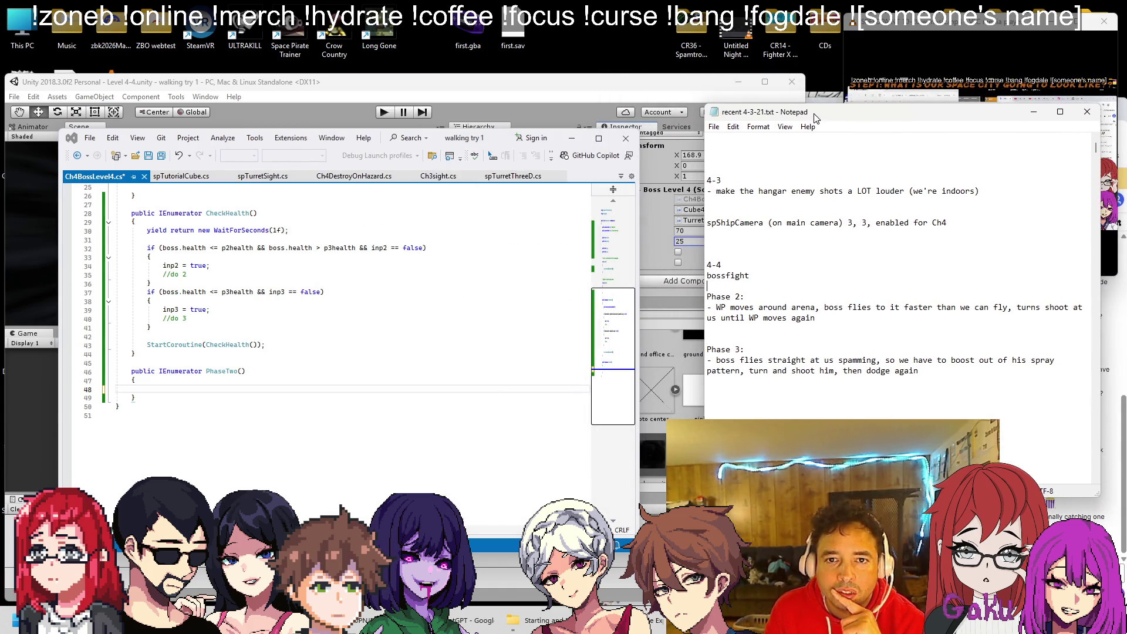
pyautogui.click(220, 387)
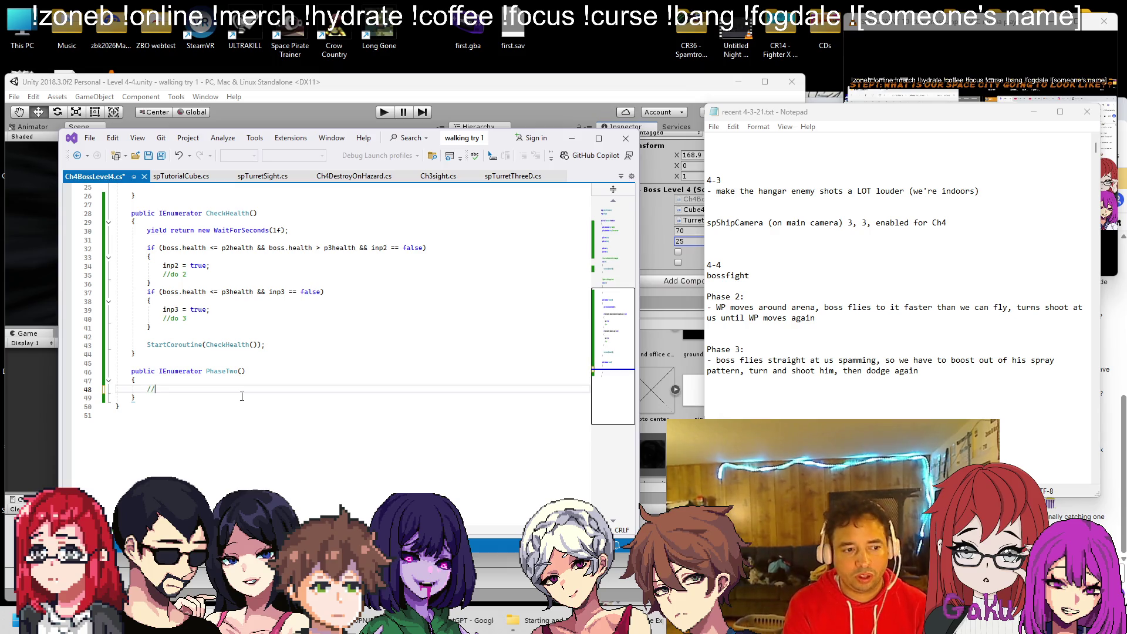
pyautogui.write('//WP moves')
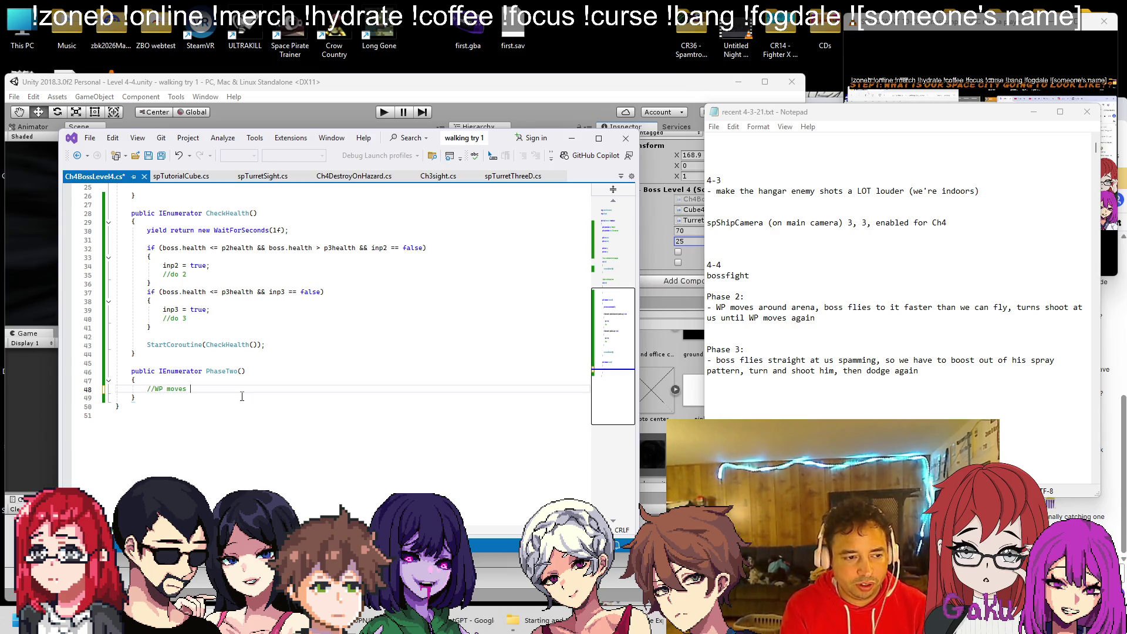
pyautogui.write('to loca')
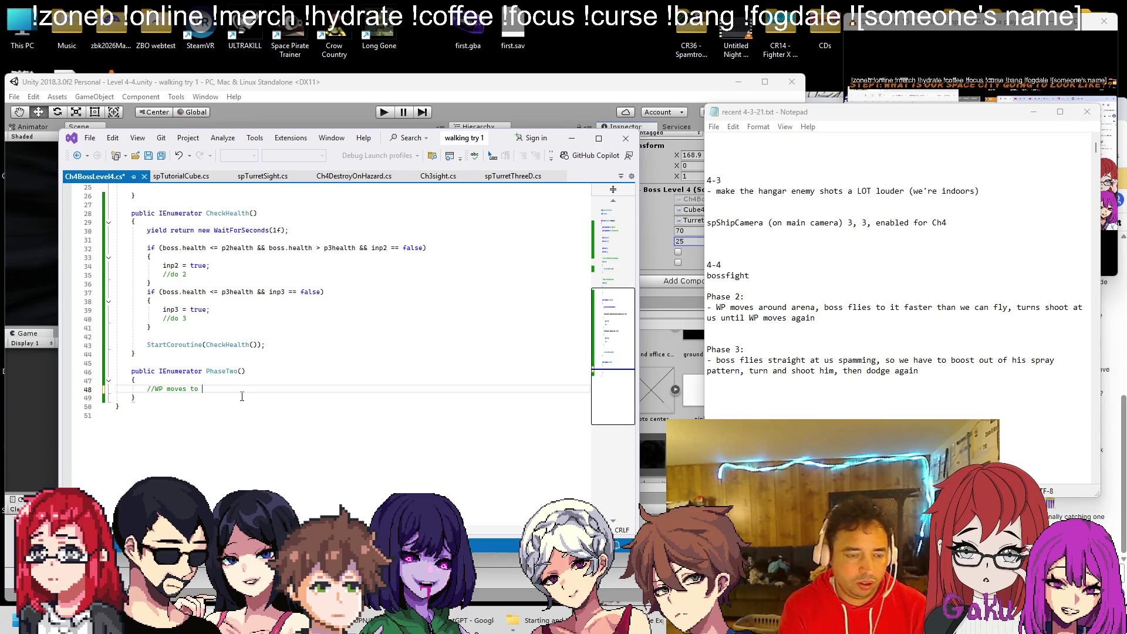
pyautogui.write('tion 1')
pyautogui.press('Escape')
pyautogui.press('Return')
pyautogui.press('Return')
pyautogui.write('//')
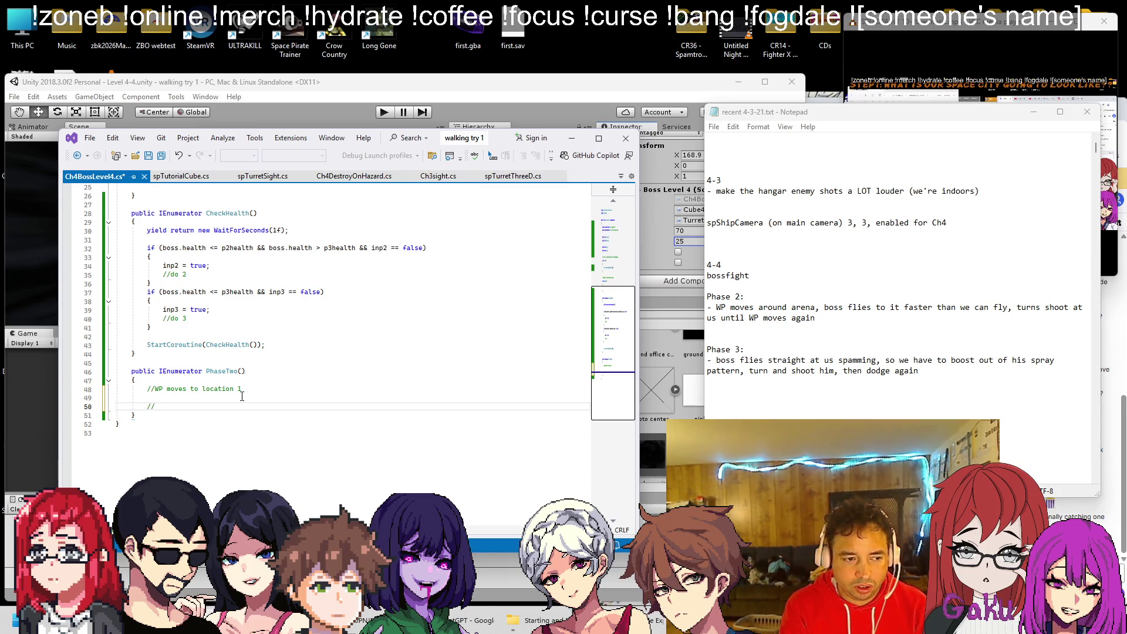
pyautogui.write('boss stop')
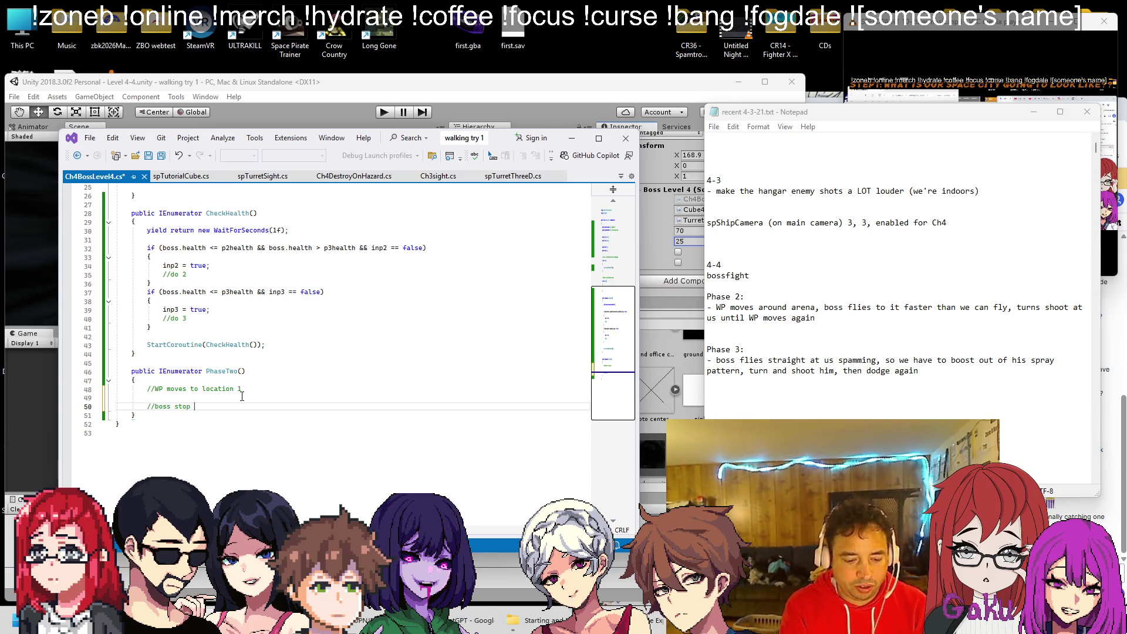
pyautogui.press('Return')
pyautogui.press('Return')
pyautogui.write('/')
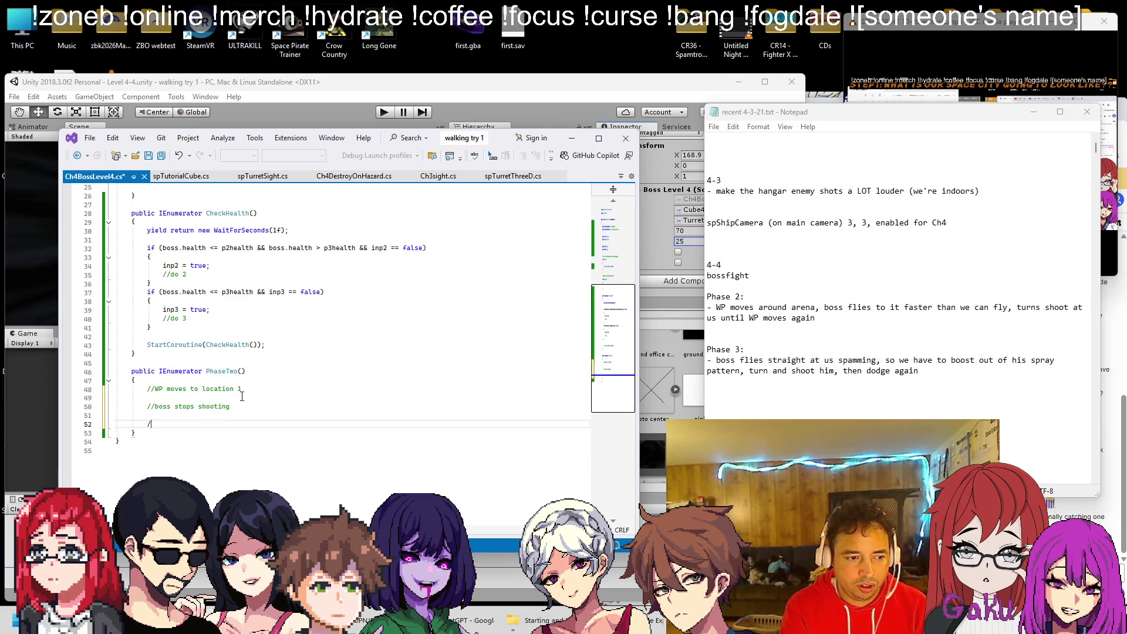
pyautogui.write('boss move')
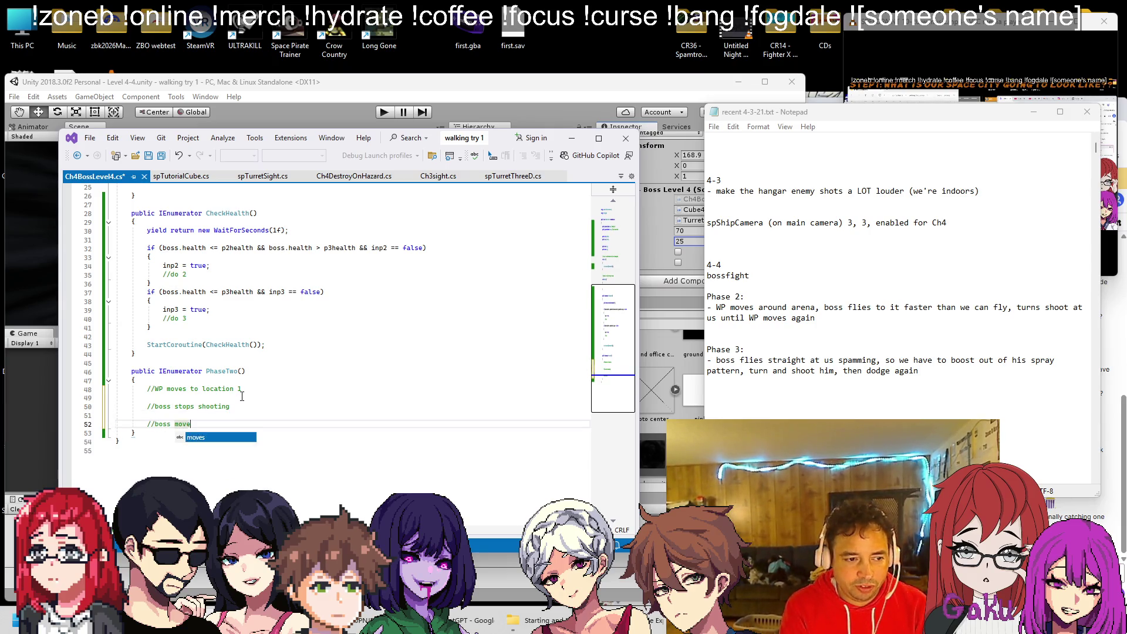
pyautogui.write('s WP')
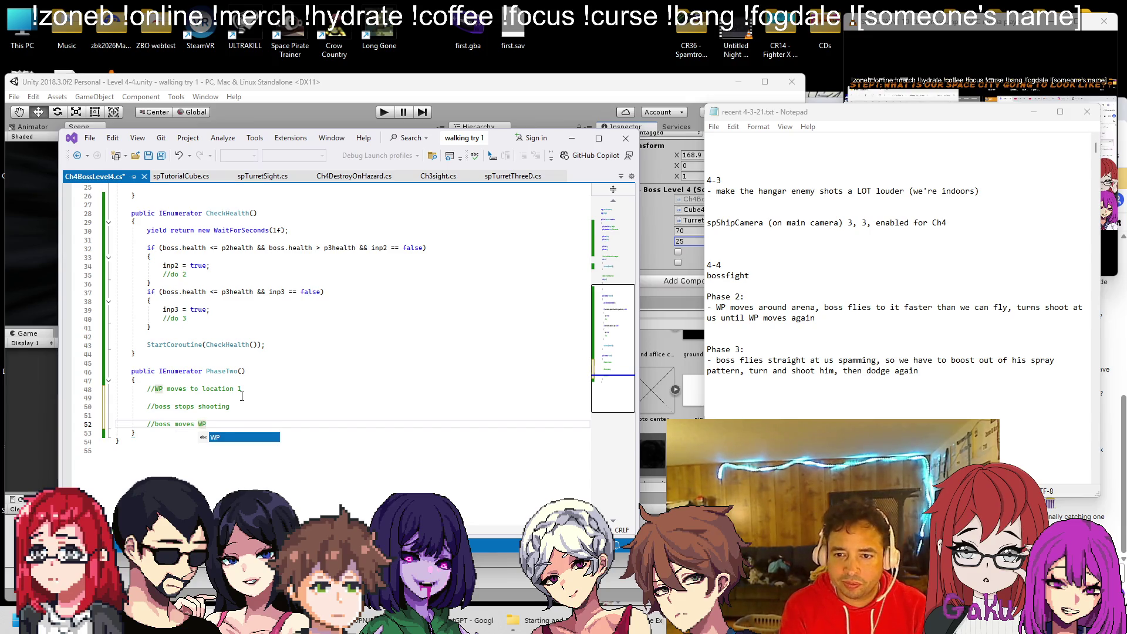
pyautogui.press('Return')
pyautogui.press('Return')
pyautogui.press('Return')
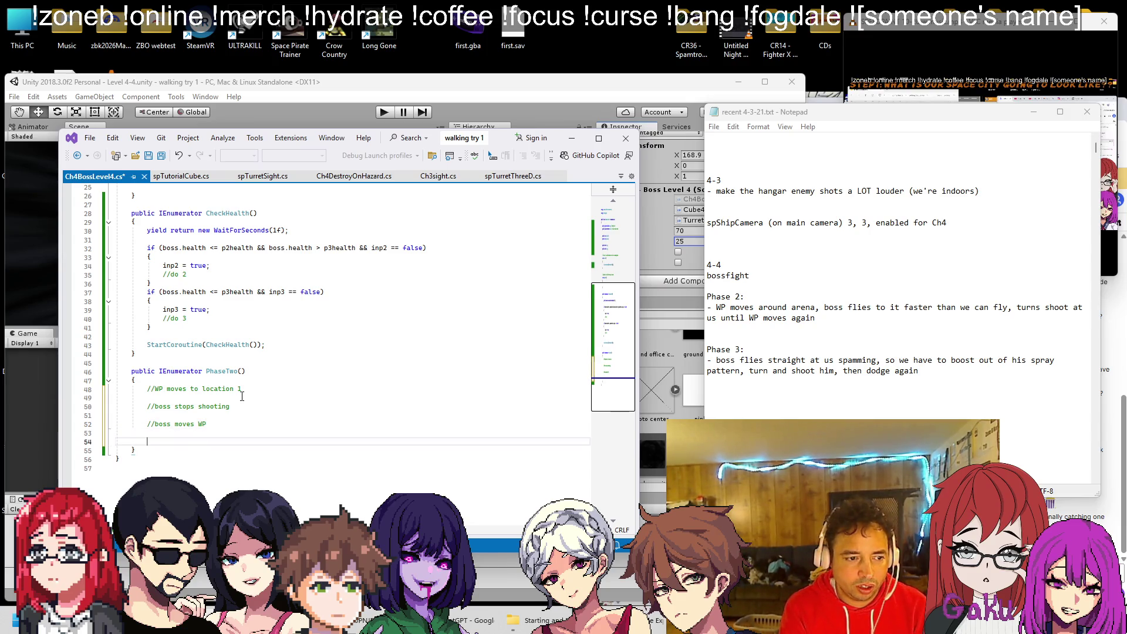
# Reword the second step to 'boss loses us' and add a final 'boss reacquires us' comment.
pyautogui.press('Up')
pyautogui.press('Up')
pyautogui.press('Up')
pyautogui.press('Right')
pyautogui.press('Right')
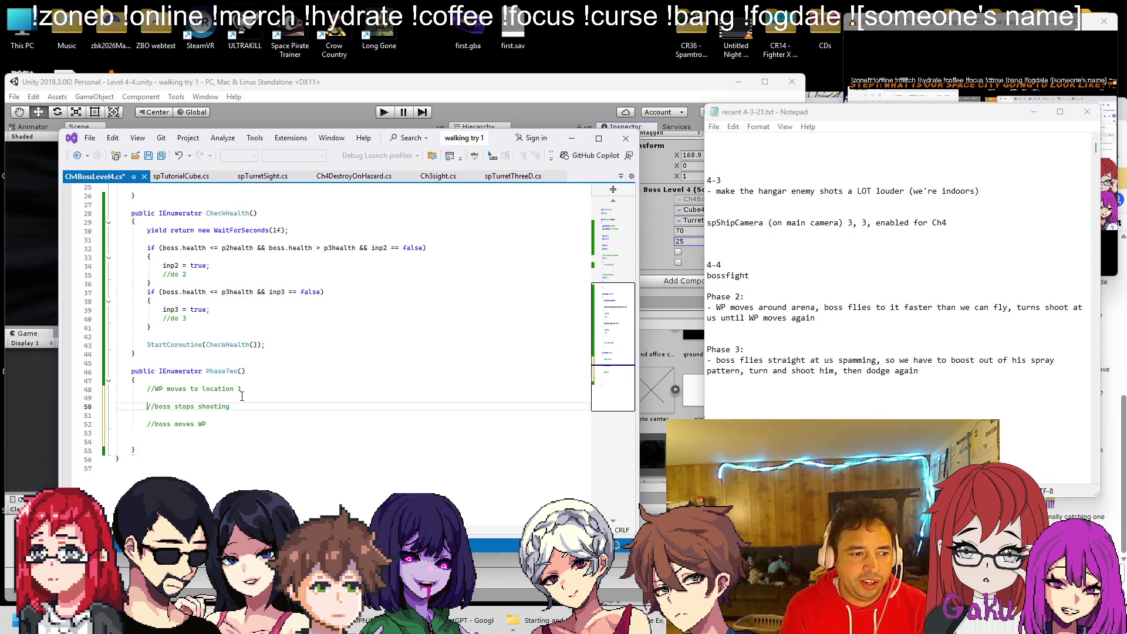
pyautogui.hotkey('ctrl', 'shift', 'Right')
pyautogui.hotkey('ctrl', 'shift', 'Right')
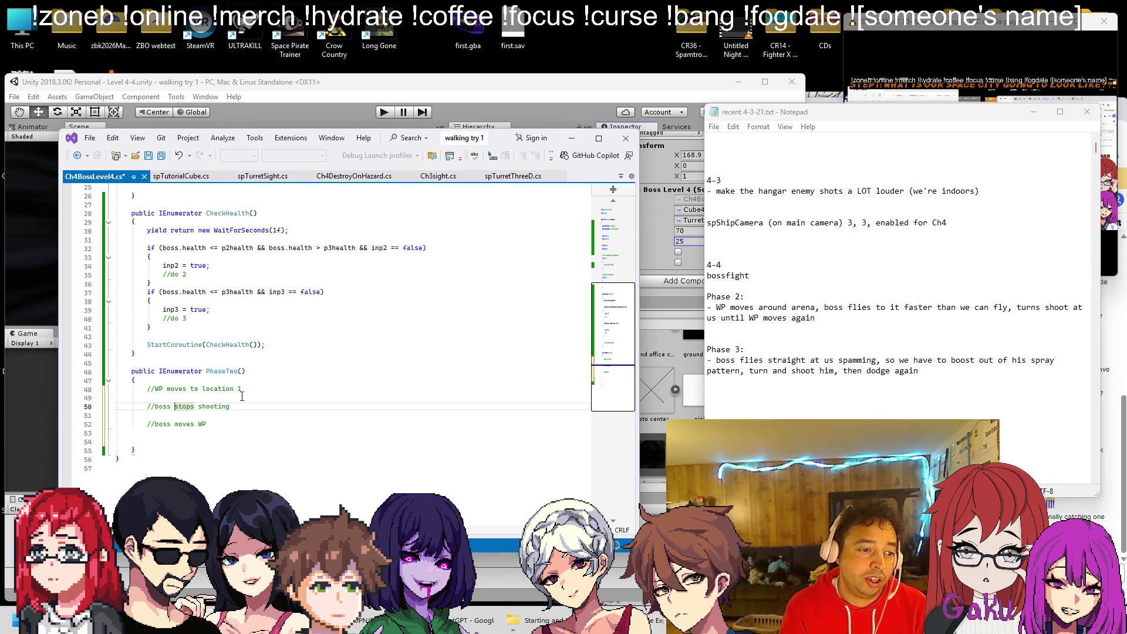
pyautogui.write('loese')
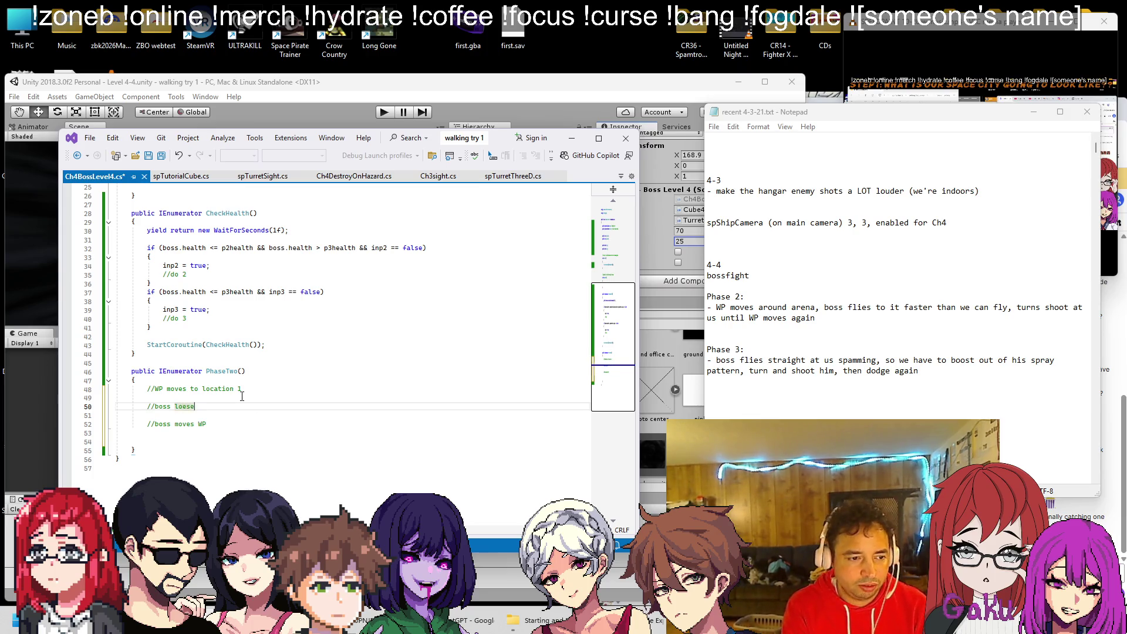
pyautogui.write(' us ')
pyautogui.write('targ')
pyautogui.press('Down')
pyautogui.press('Down')
pyautogui.press('Down')
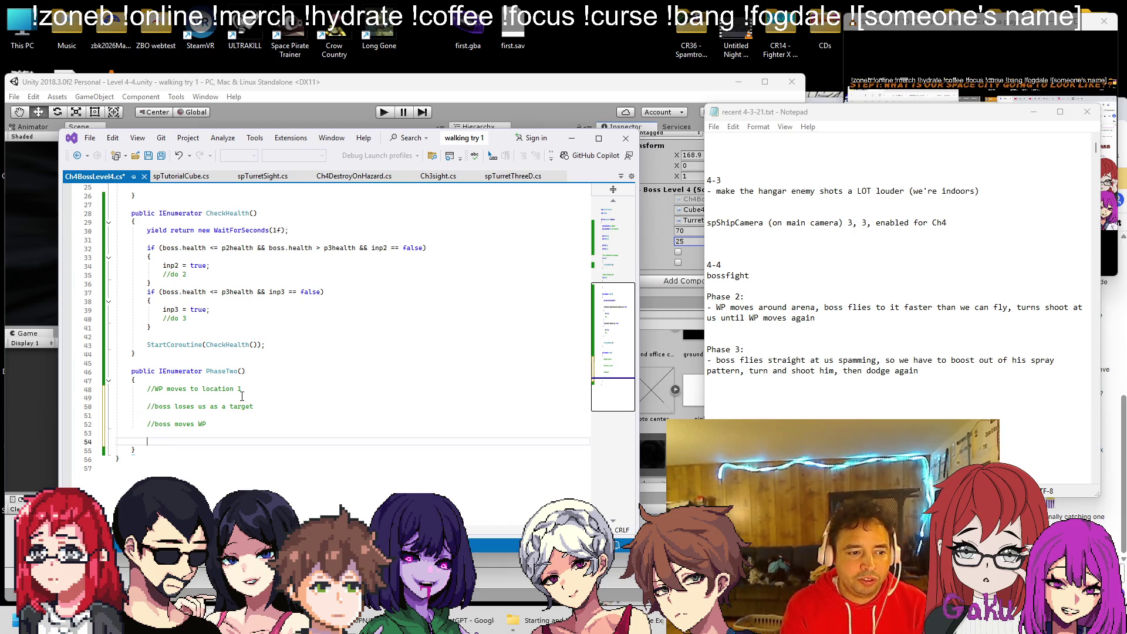
pyautogui.write('boss ')
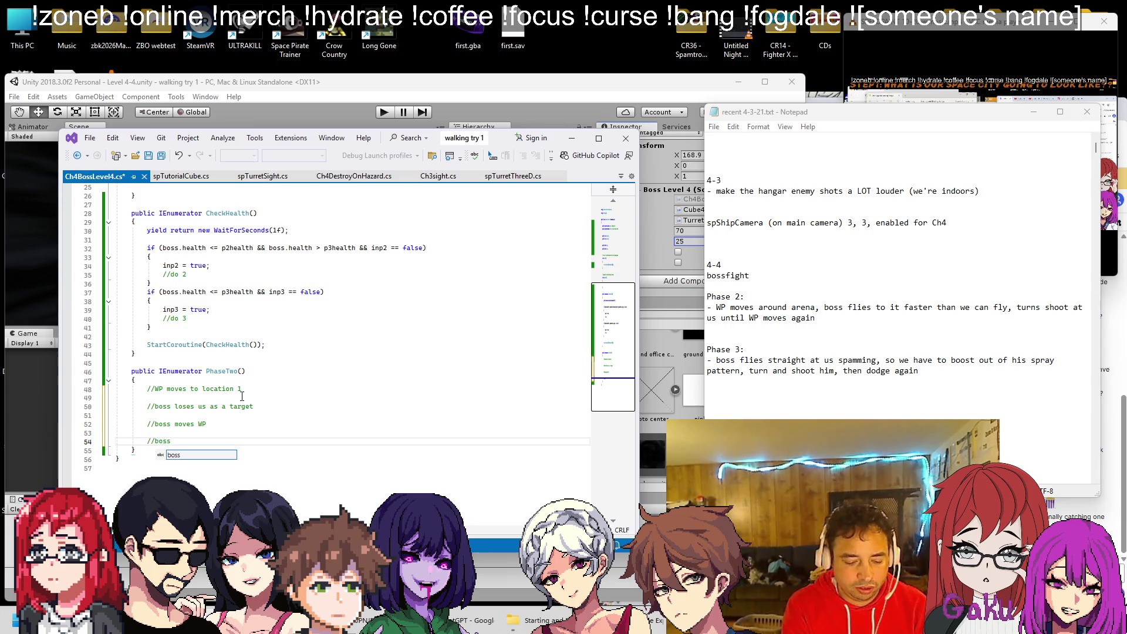
pyautogui.write('reacquires us at')
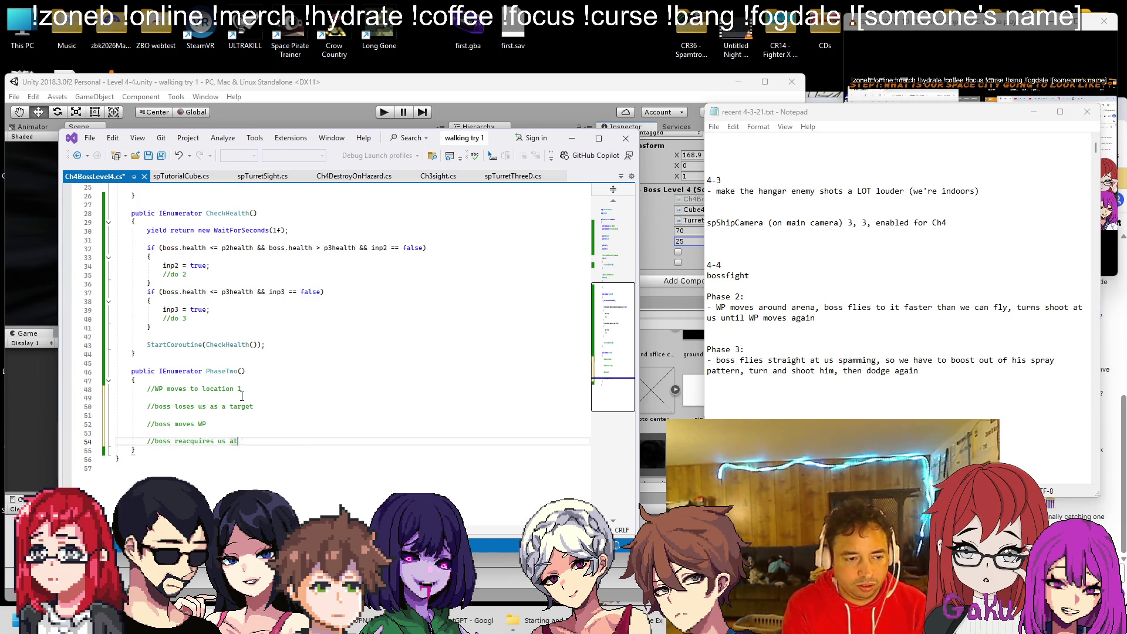
pyautogui.press('BackSpace')
pyautogui.write('s a target')
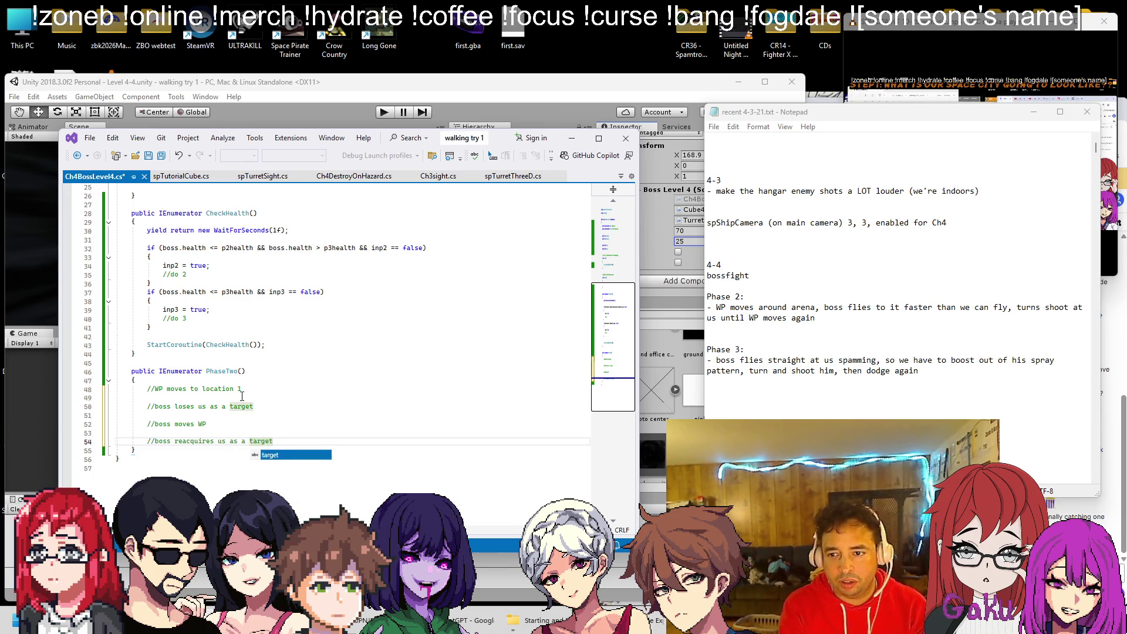
pyautogui.press('Return')
pyautogui.press('Return')
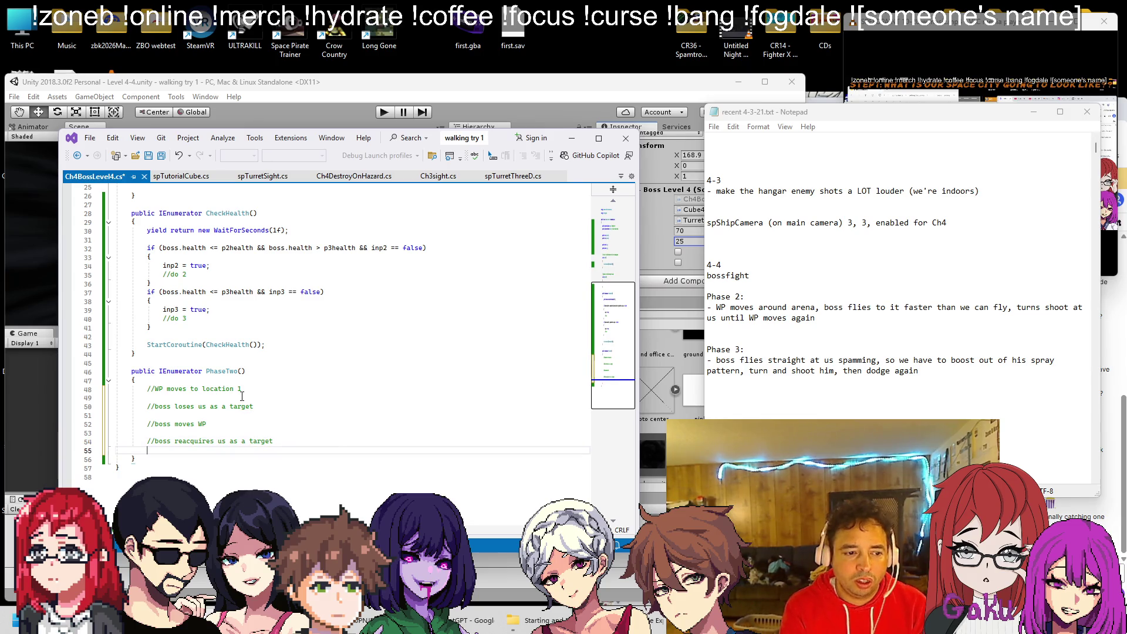
pyautogui.press('Return')
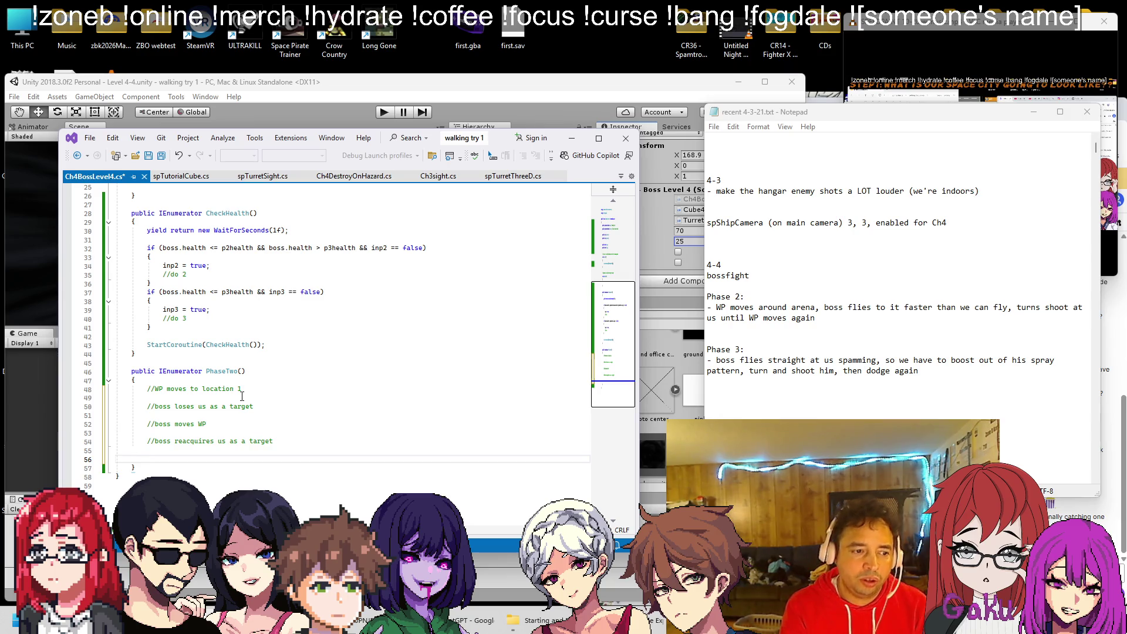
# Paste three more copies of the four-step block, renumbered to locations 2, 3 and 4, and save.
pyautogui.click(301, 441)
pyautogui.keyDown('shift'); pyautogui.click(148, 389); pyautogui.keyUp('shift')
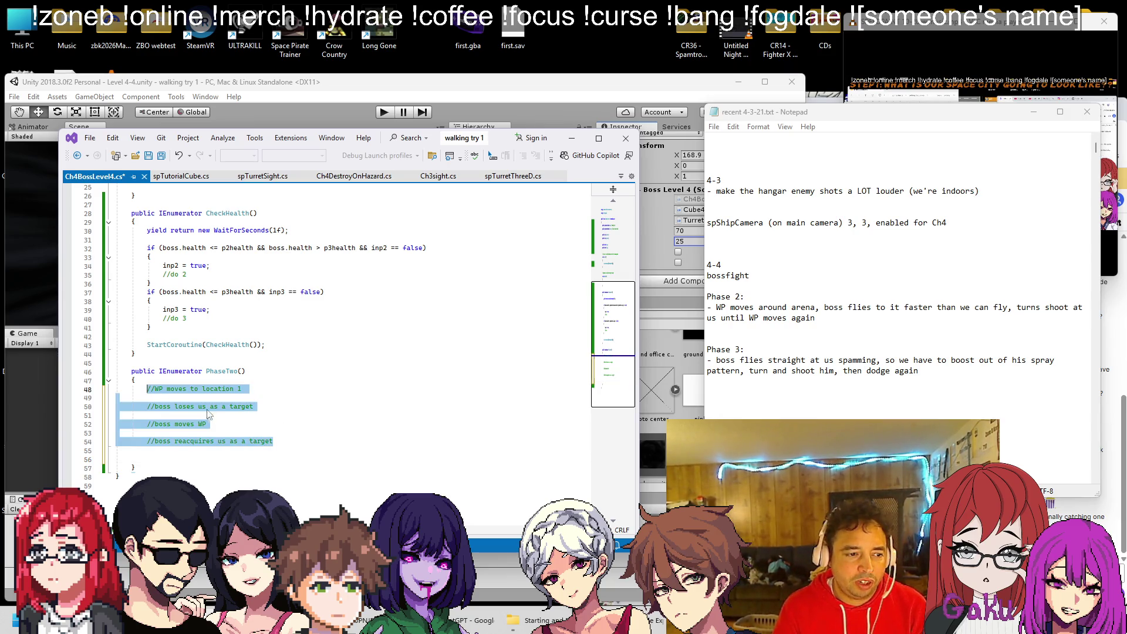
pyautogui.click(310, 442)
pyautogui.hotkey('ctrl', 'v')
pyautogui.hotkey('ctrl', 'v')
pyautogui.hotkey('ctrl', 'v')
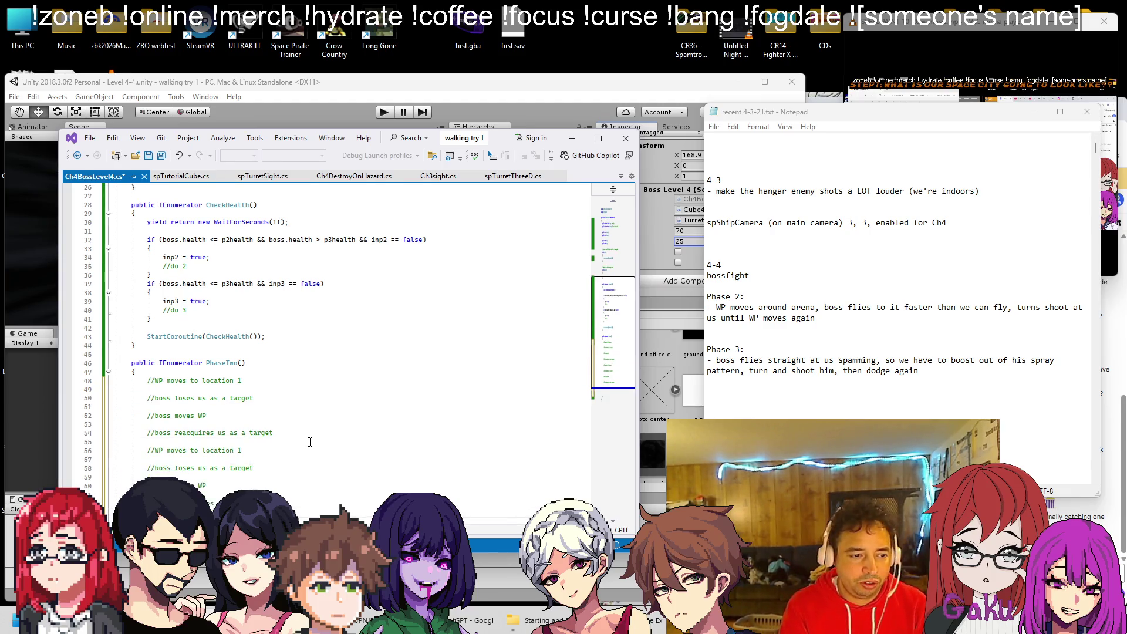
pyautogui.click(259, 326)
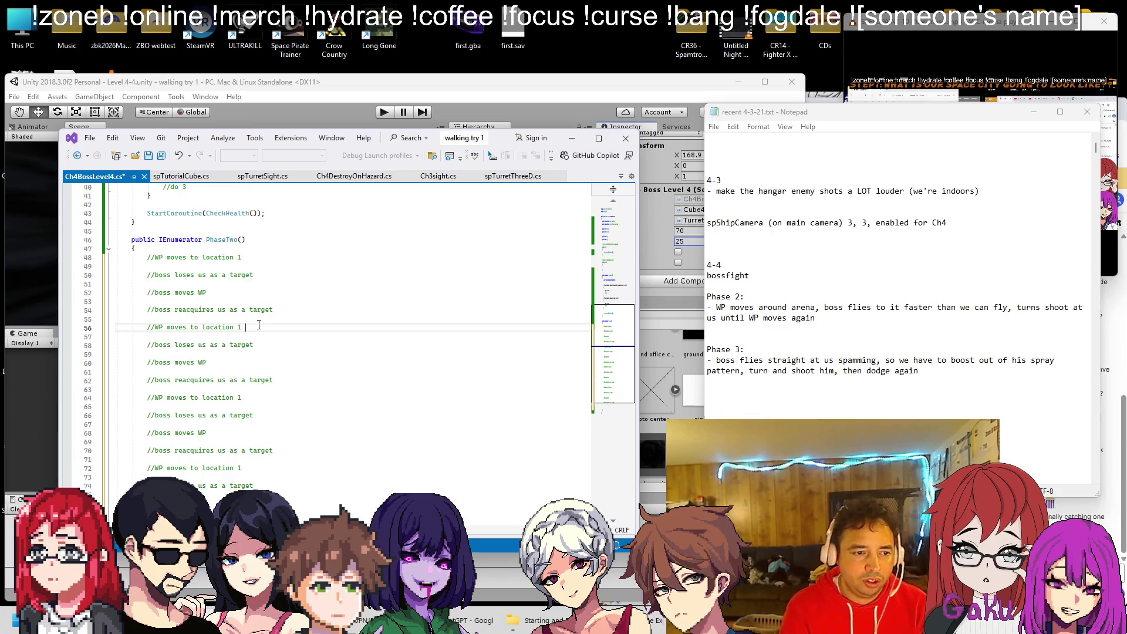
pyautogui.write('2')
pyautogui.click(250, 398)
pyautogui.write('3')
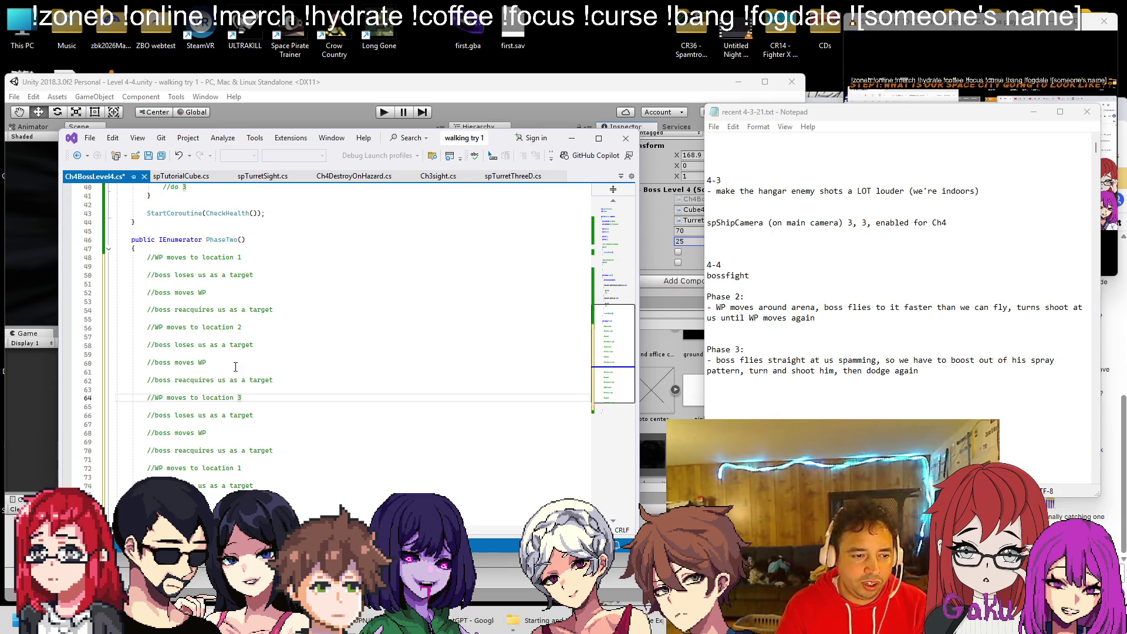
pyautogui.click(245, 469)
pyautogui.write('4')
pyautogui.hotkey('ctrl', 's')
# Remove the extra trailing blank line, save, and open a new line after the outline.
pyautogui.scroll(-2, 267, 457)
pyautogui.click(240, 487)
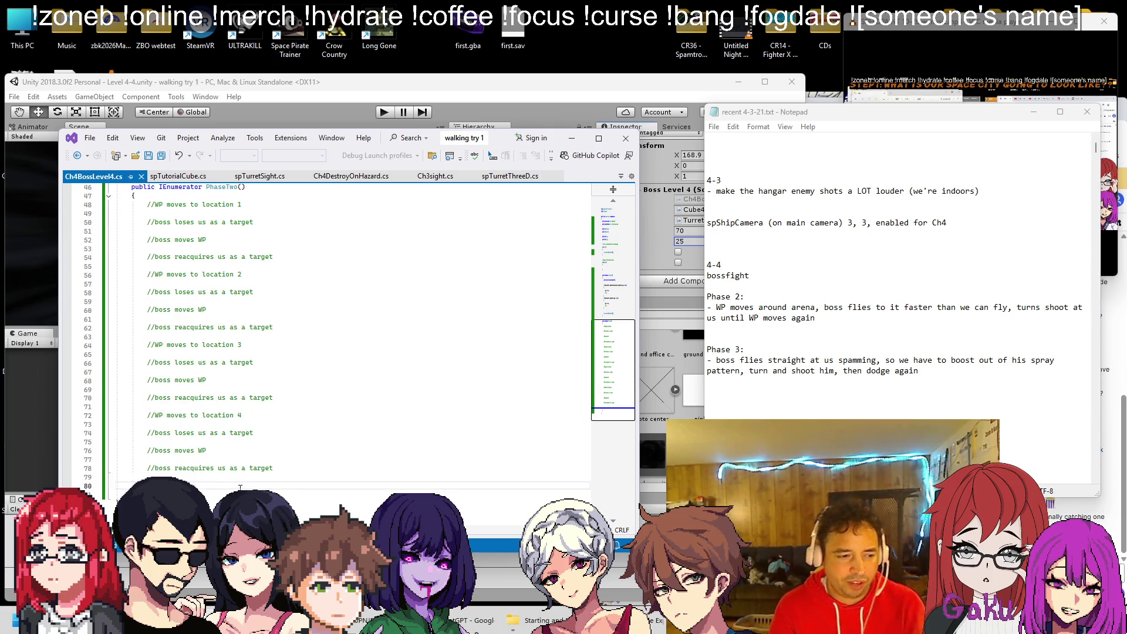
pyautogui.press('BackSpace')
pyautogui.click(270, 468)
pyautogui.hotkey('ctrl', 's')
pyautogui.scroll(2, 267, 412)
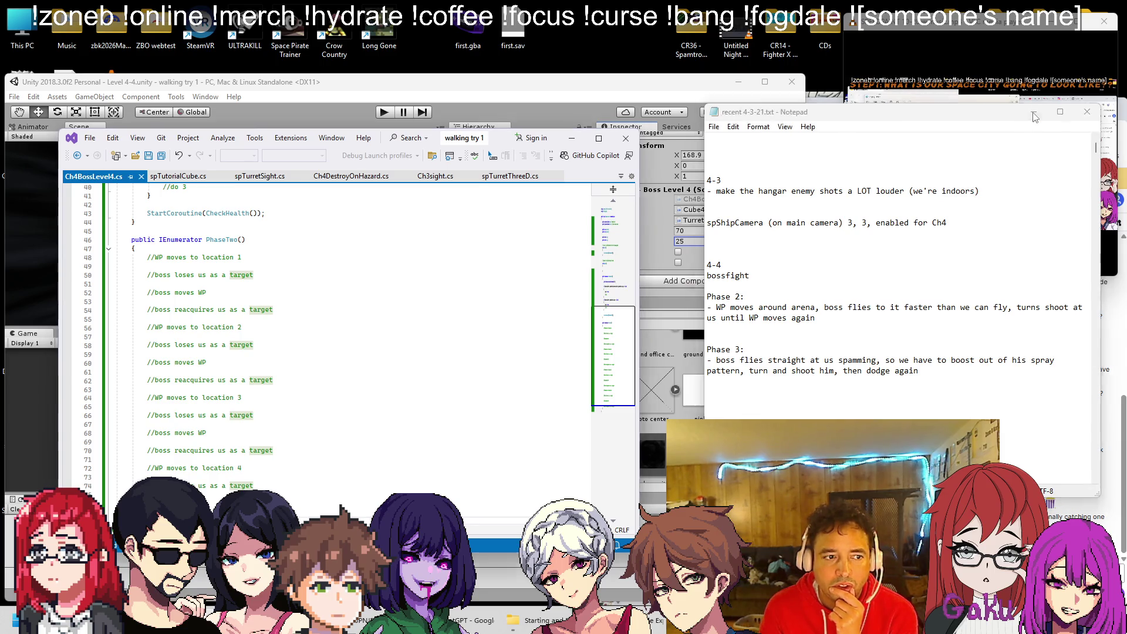
pyautogui.click(1034, 115)
pyautogui.scroll(-2, 287, 411)
pyautogui.click(287, 468)
pyautogui.press('Return')
pyautogui.press('Return')
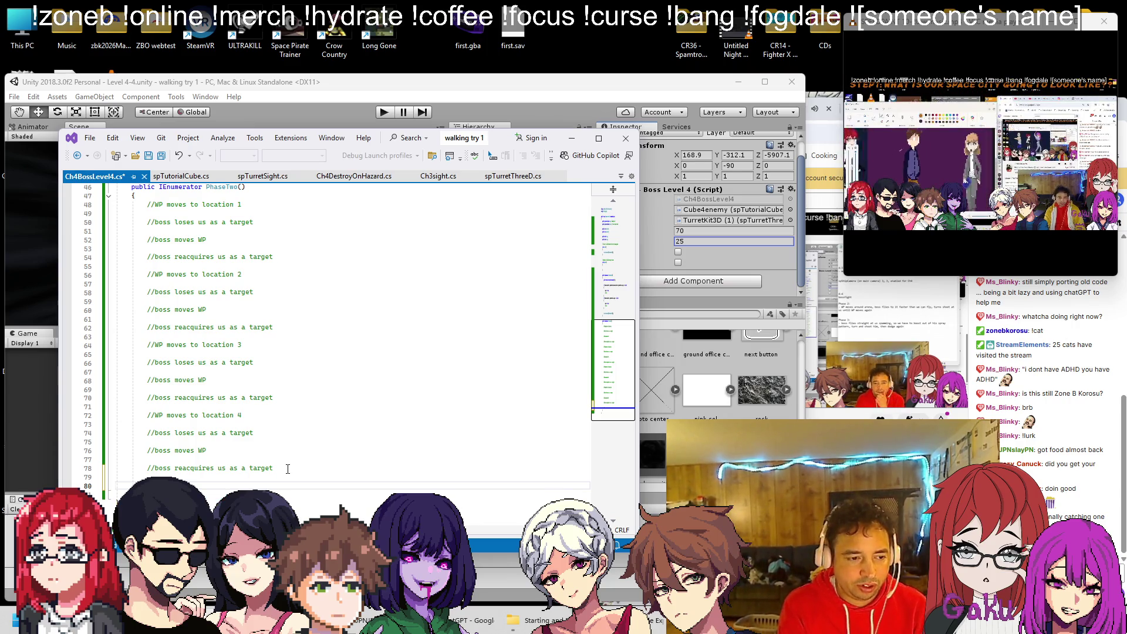
# Start a //restart note at the end of PhaseTwo, checking how CheckHealth restarts itself.
pyautogui.write('//restart')
pyautogui.hotkey('ctrl', 'v')
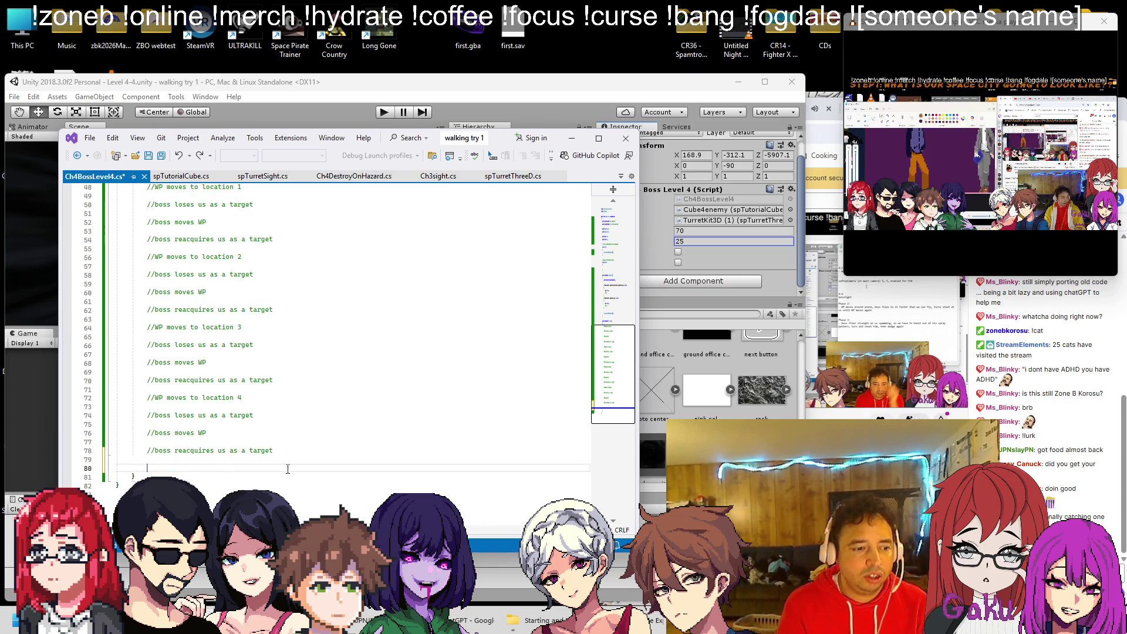
pyautogui.scroll(6, 363, 395)
pyautogui.scroll(4, 362, 395)
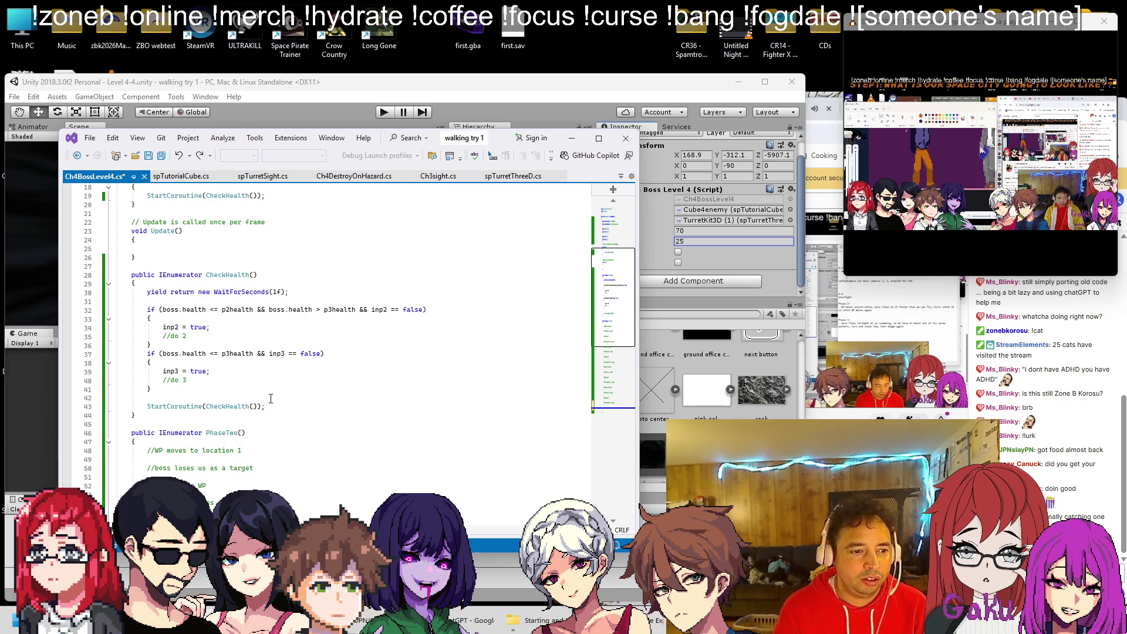
pyautogui.click(271, 398)
pyautogui.scroll(-4, 271, 399)
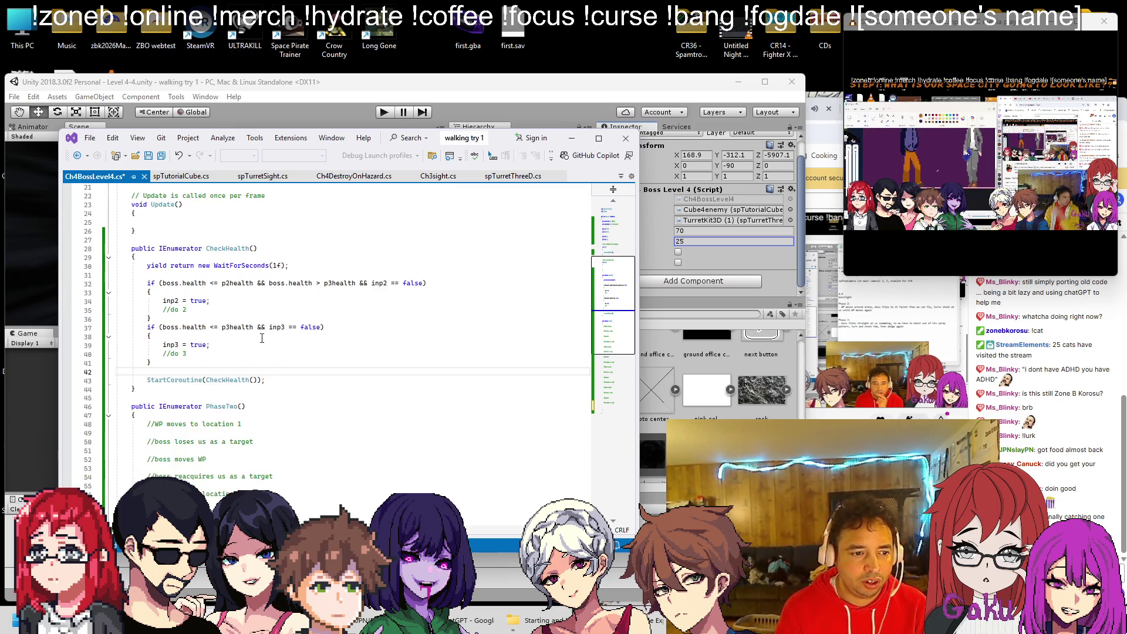
pyautogui.scroll(-1, 260, 338)
pyautogui.click(206, 299)
pyautogui.scroll(-6, 205, 352)
# End PhaseTwo with StartCoroutine(PhaseTwo()); under an '//if not in phase 3' comment, and save.
pyautogui.click(199, 452)
pyautogui.write('S')
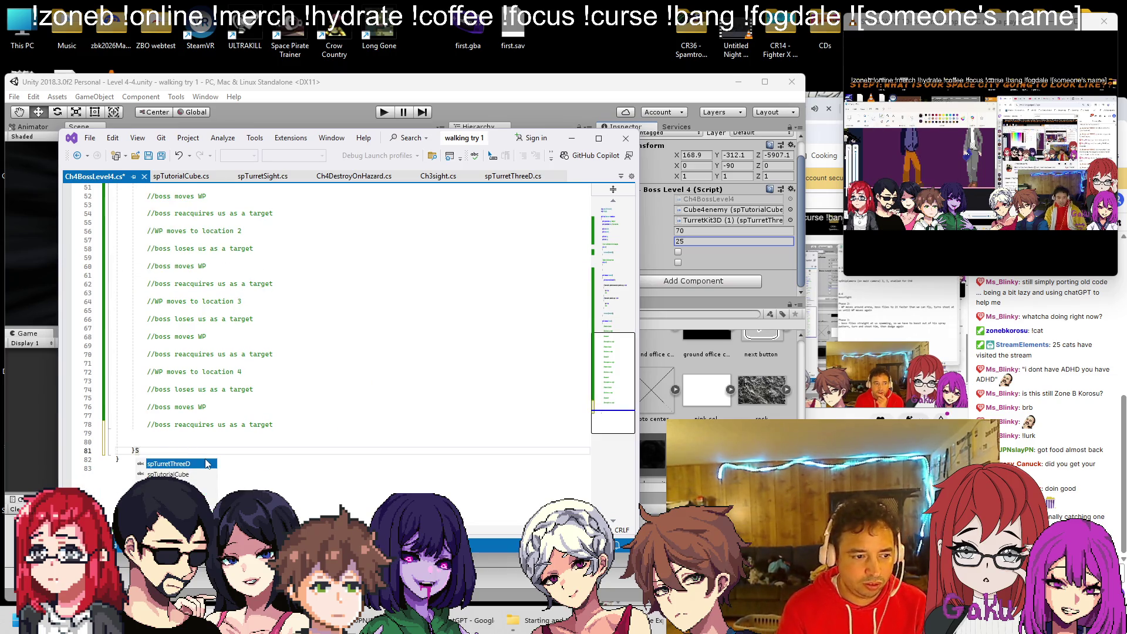
pyautogui.press('BackSpace')
pyautogui.click(218, 442)
pyautogui.write('Start')
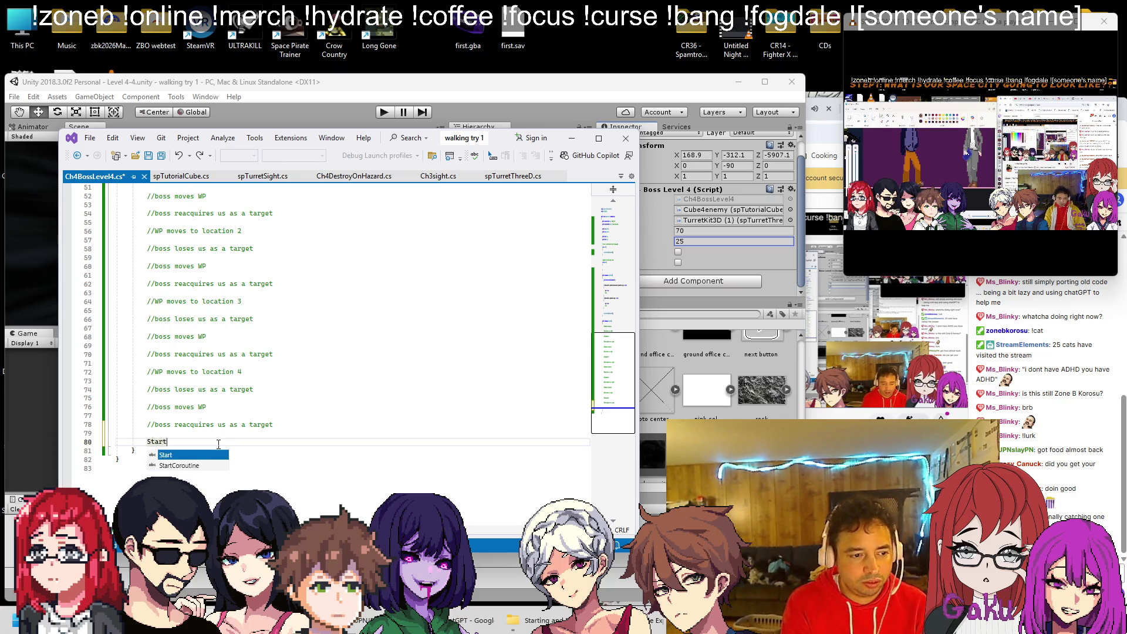
pyautogui.press('Down')
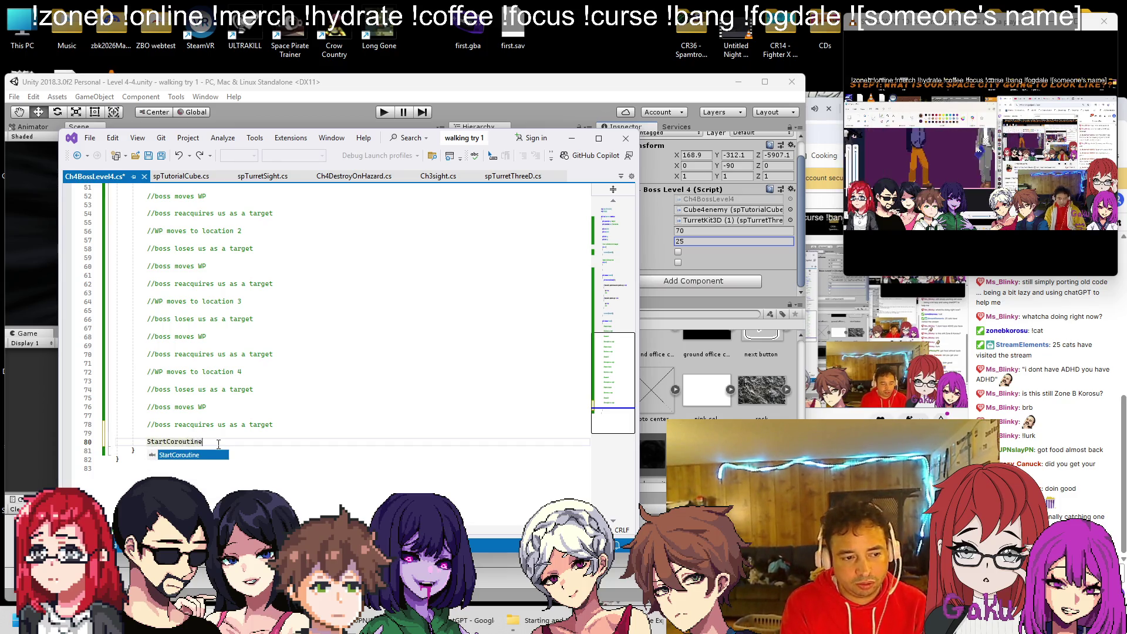
pyautogui.write('(PhaseTwo());')
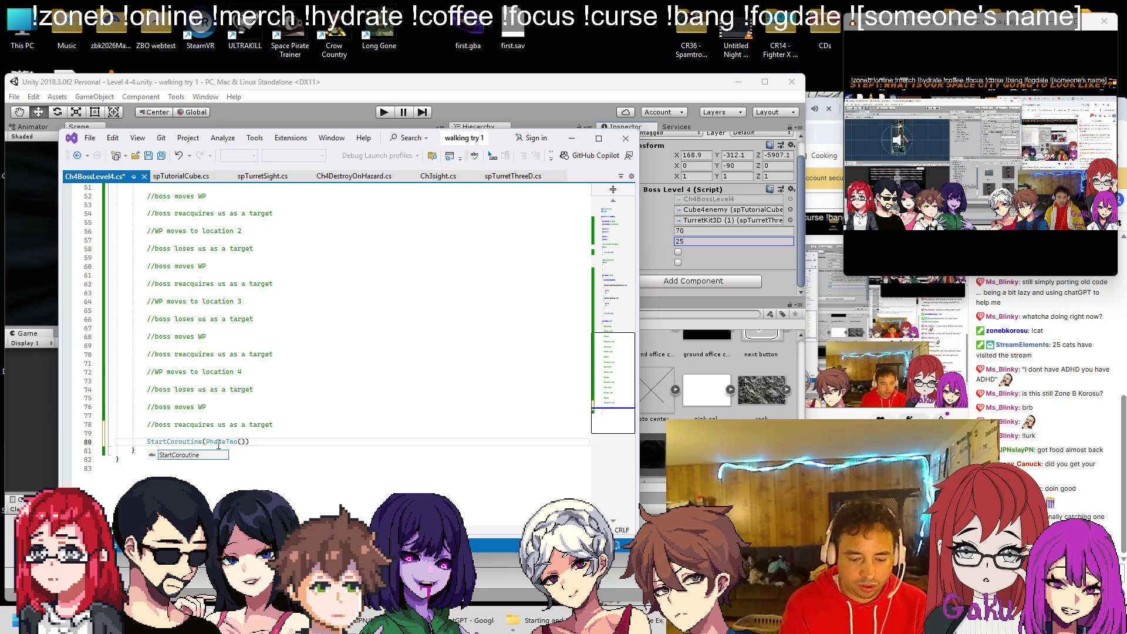
pyautogui.hotkey('ctrl', 's')
pyautogui.click(220, 432)
pyautogui.press('Return')
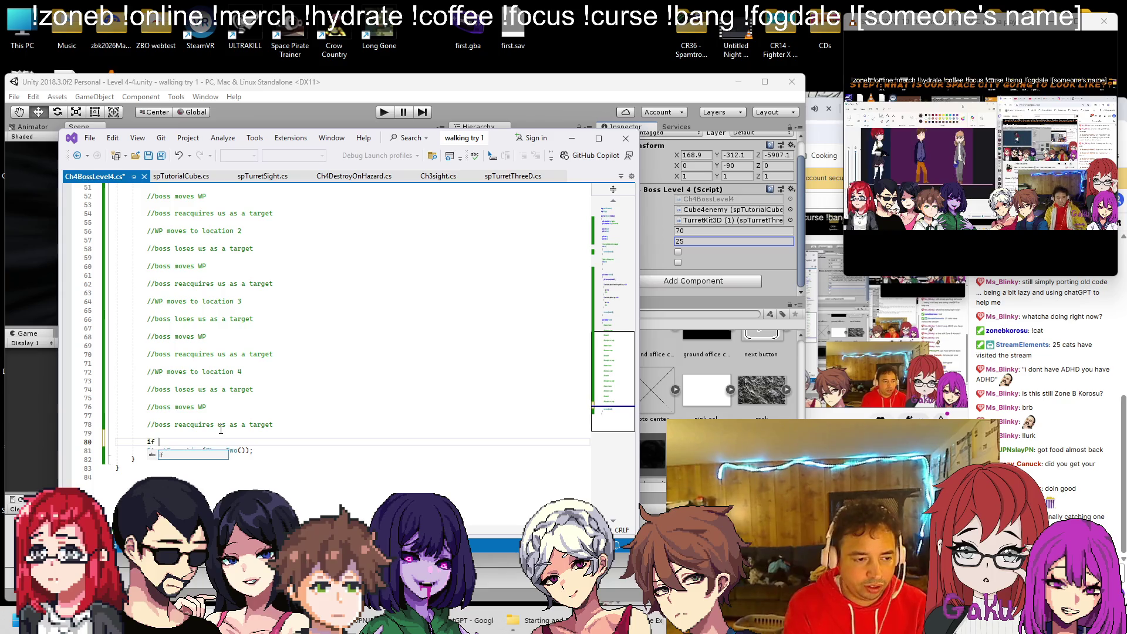
pyautogui.write('//if not ')
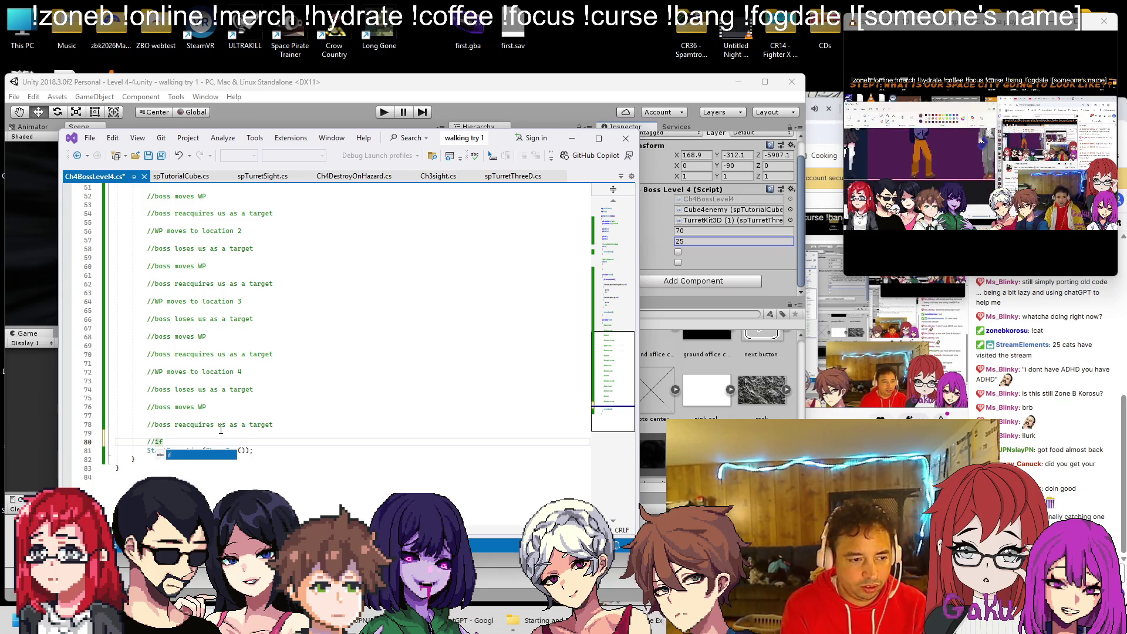
pyautogui.write('in phase 3')
pyautogui.hotkey('ctrl', 's')
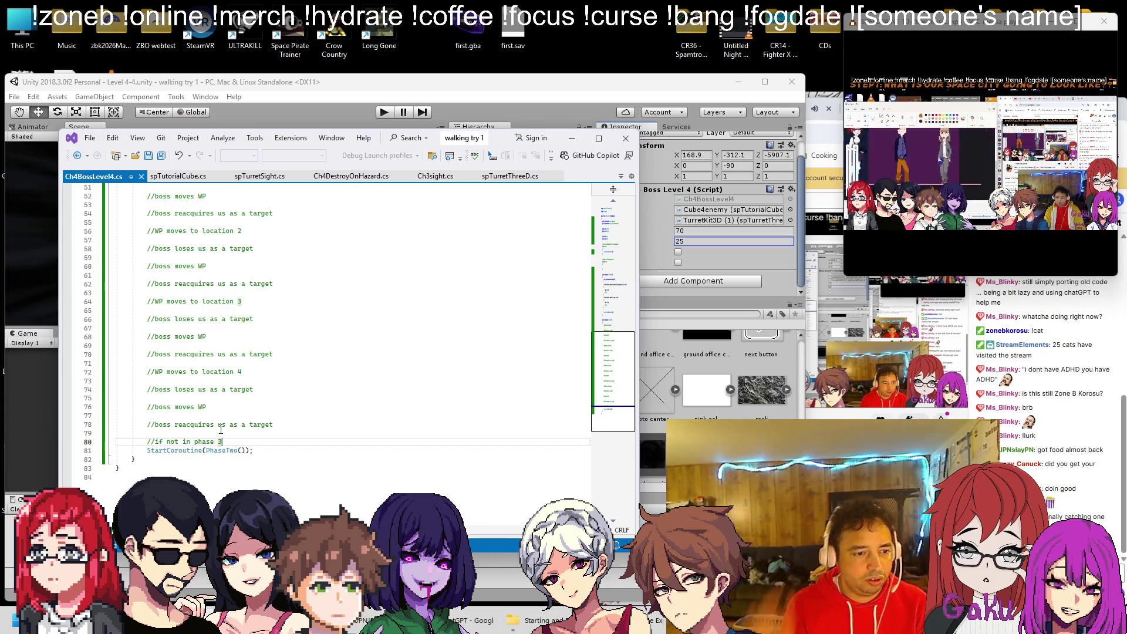
# Replace the //do 2 placeholder in CheckHealth with the StartCoroutine(PhaseTwo()); call.
pyautogui.moveTo(146, 450); pyautogui.dragTo(278, 450)
pyautogui.hotkey('ctrl', 'c')
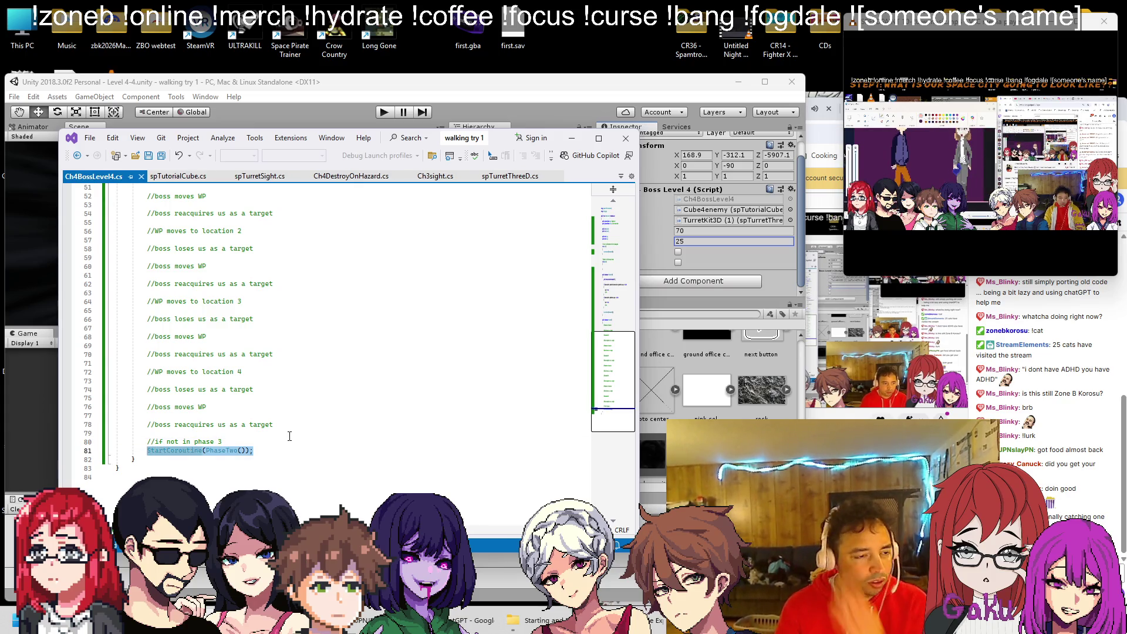
pyautogui.scroll(10, 287, 438)
pyautogui.click(228, 310)
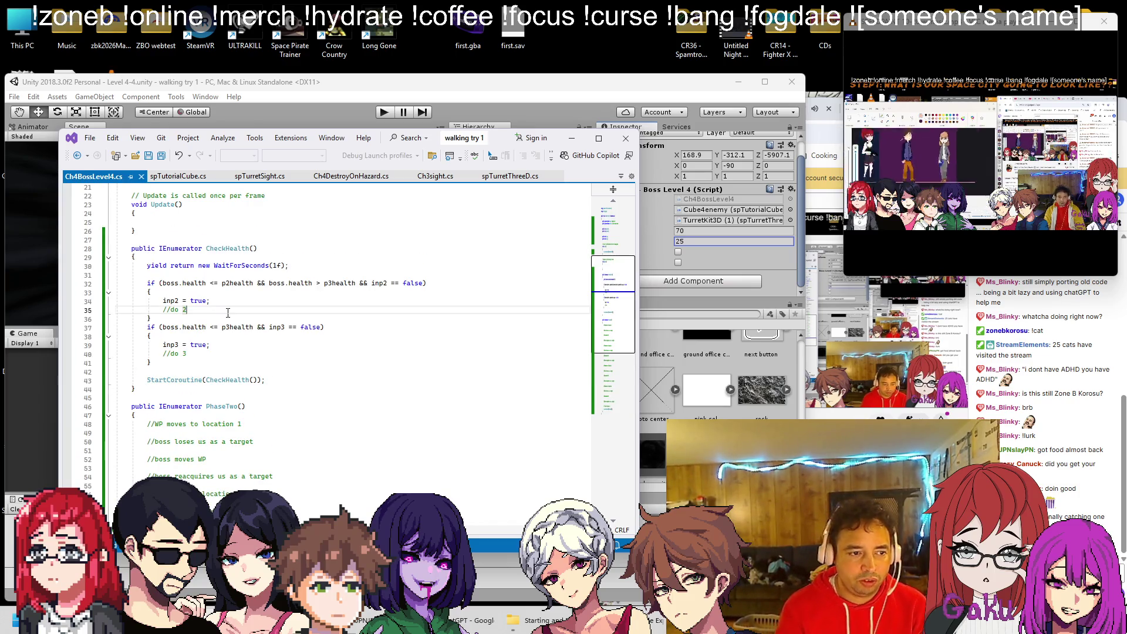
pyautogui.hotkey('shift', 'Home')
pyautogui.hotkey('ctrl', 'v')
pyautogui.scroll(-3, 253, 318)
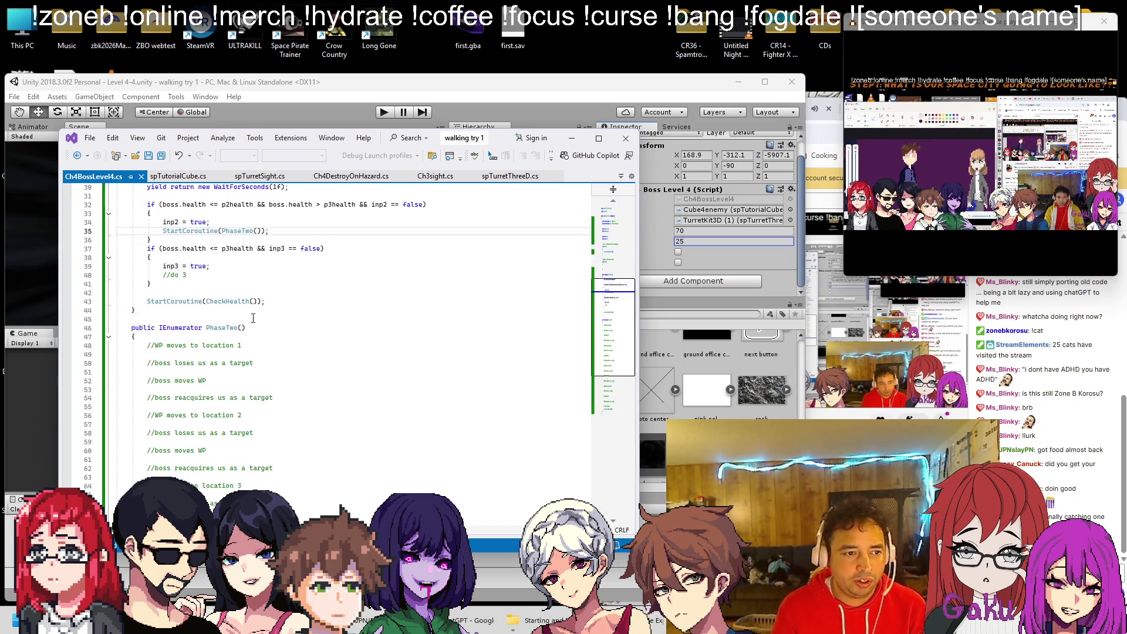
pyautogui.scroll(-5, 253, 295)
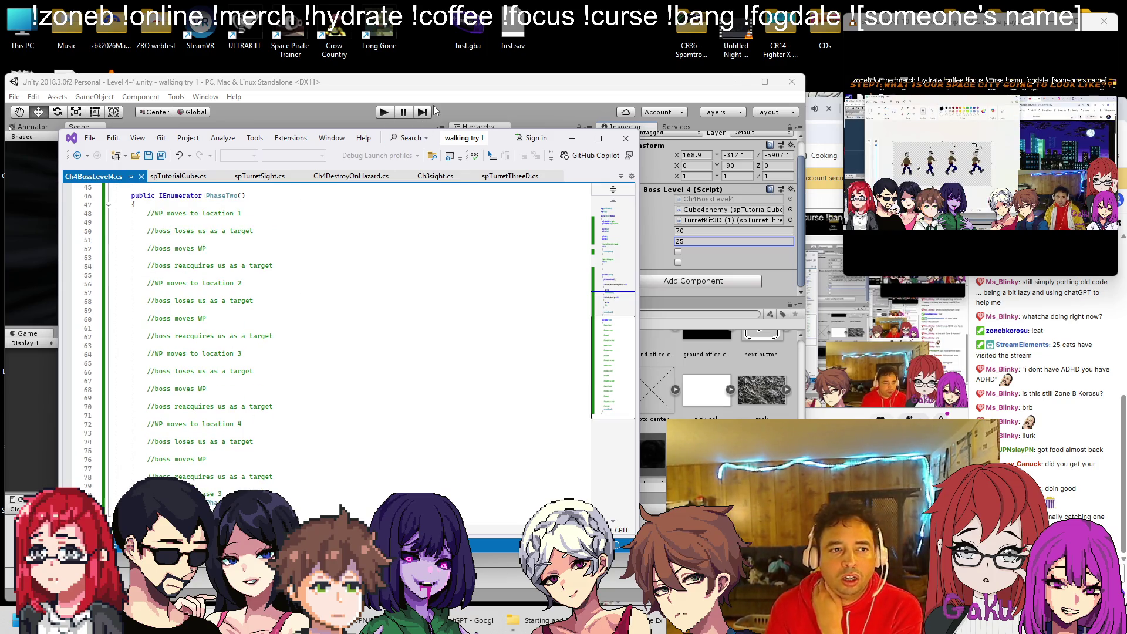
# Return to Unity's Level 4-4 scene with waypoints wp through wp (3).
pyautogui.click(572, 138)
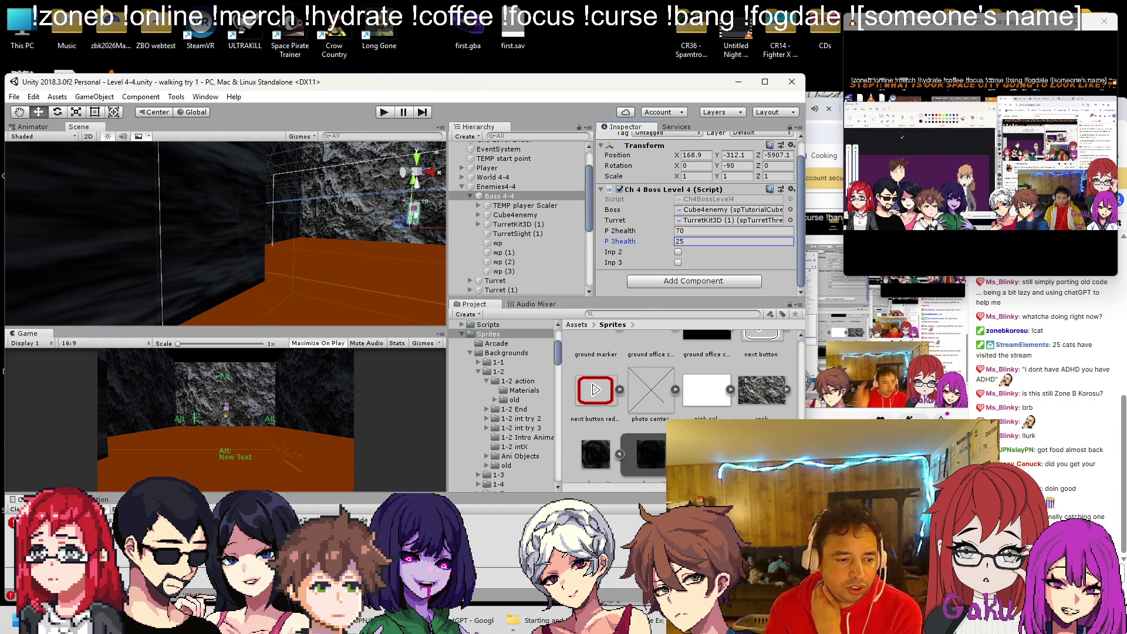
pyautogui.hotkey('alt', 'Tab')
pyautogui.scroll(4, 342, 309)
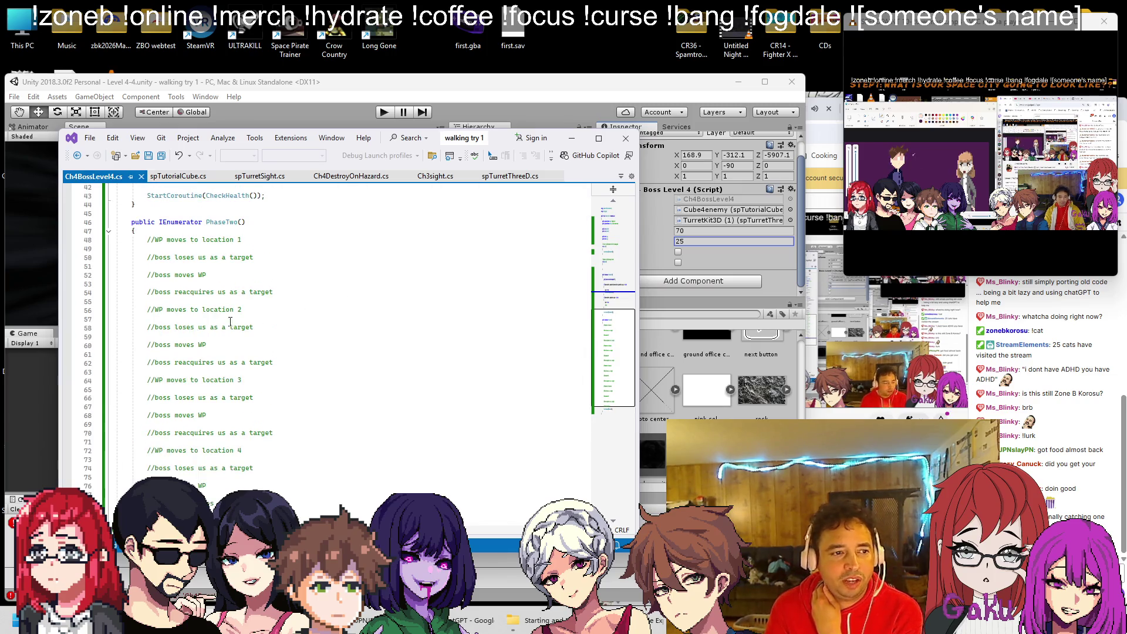
pyautogui.click(434, 109)
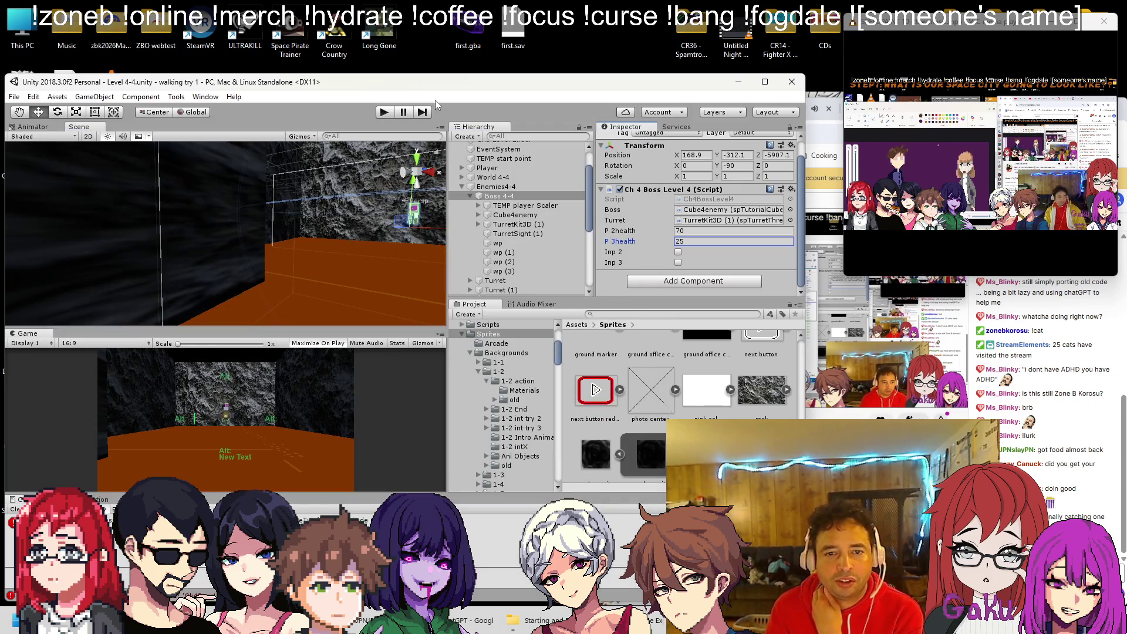
# Frame the first waypoint wp and add a 3D Sphere as its child.
pyautogui.doubleClick(497, 243)
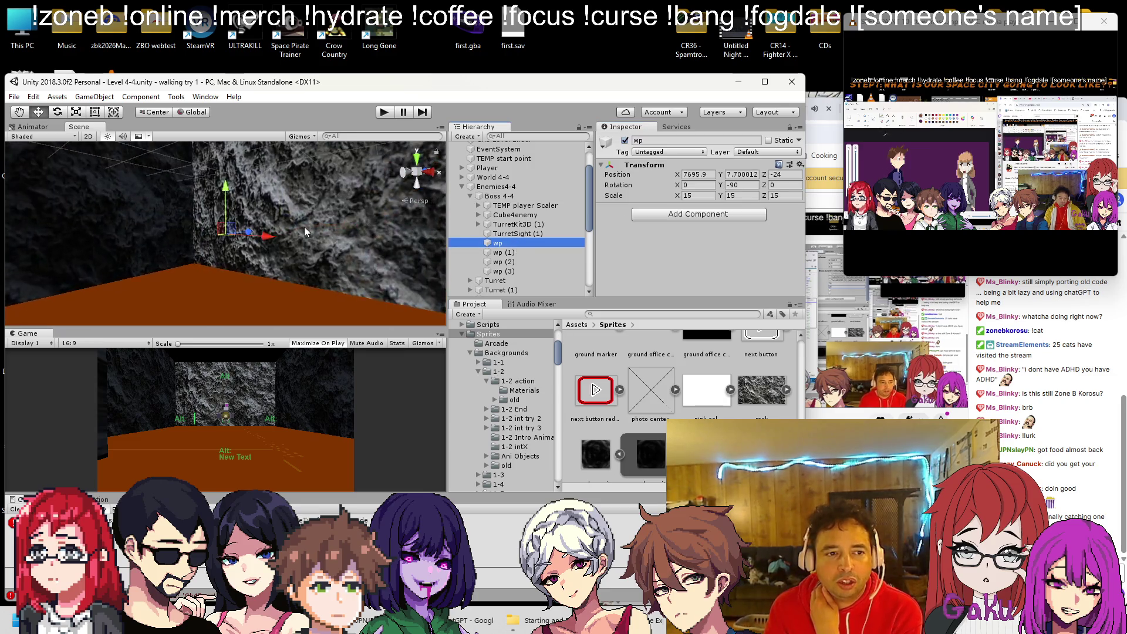
pyautogui.moveTo(301, 223)
pyautogui.mouseDown()
pyautogui.moveTo(233, 256)
pyautogui.moveTo(418, 236)
pyautogui.mouseUp()
pyautogui.press('f')
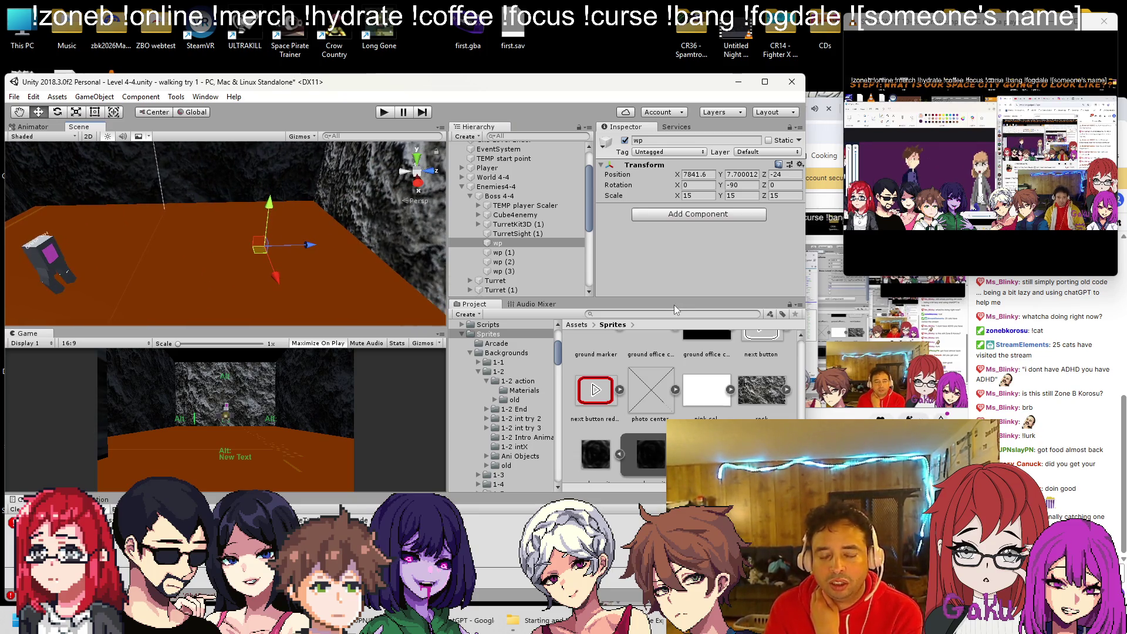
pyautogui.rightClick(508, 242)
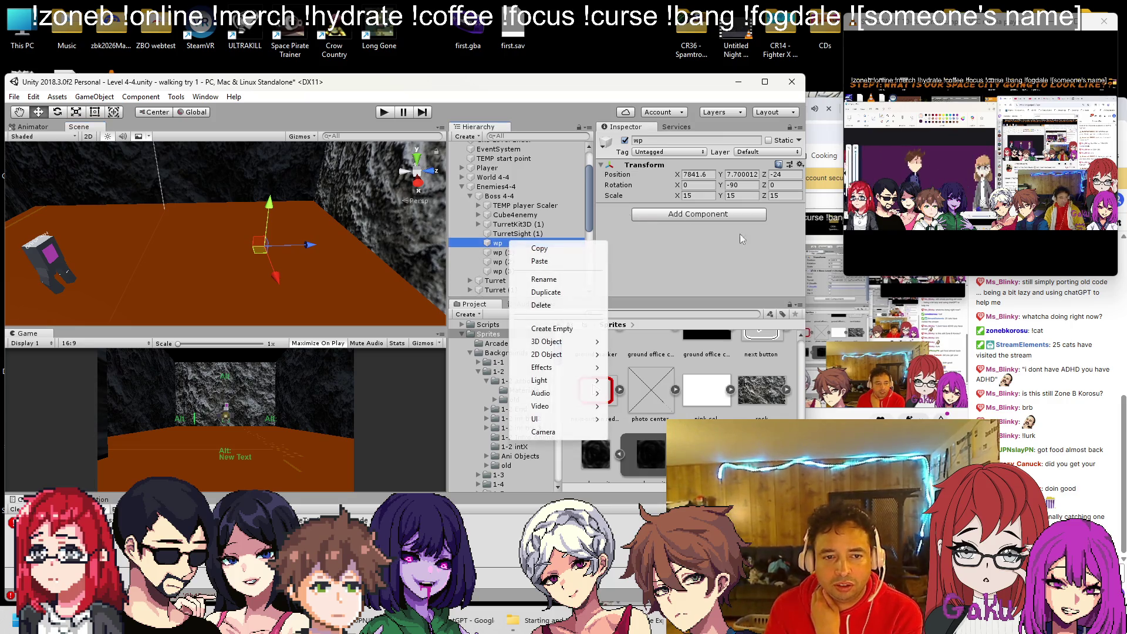
pyautogui.moveTo(552, 343)
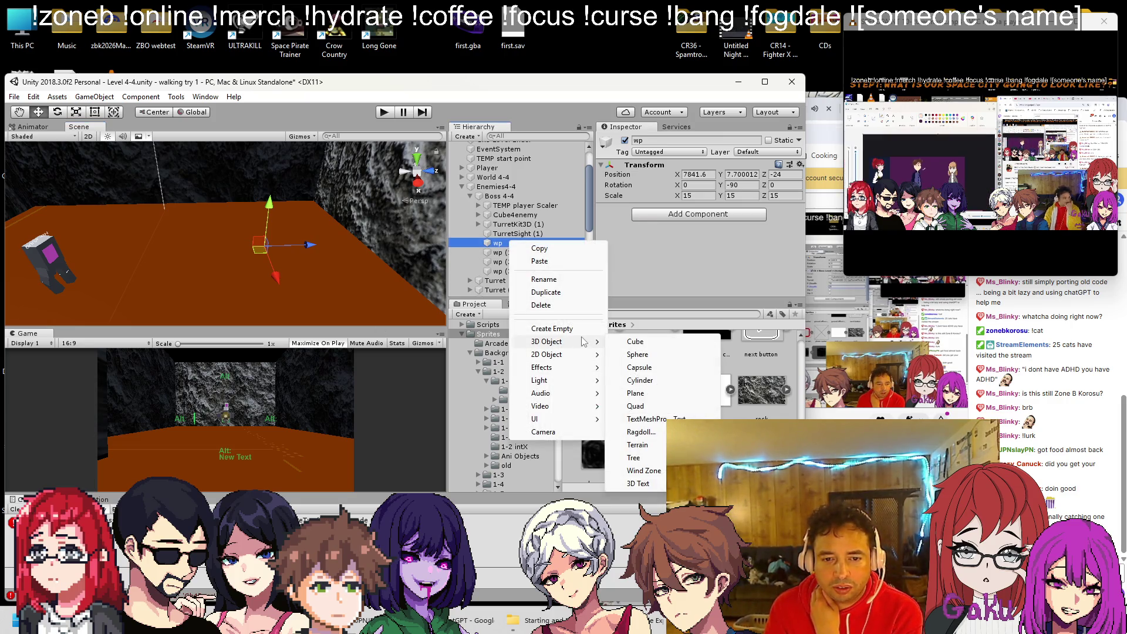
pyautogui.click(637, 354)
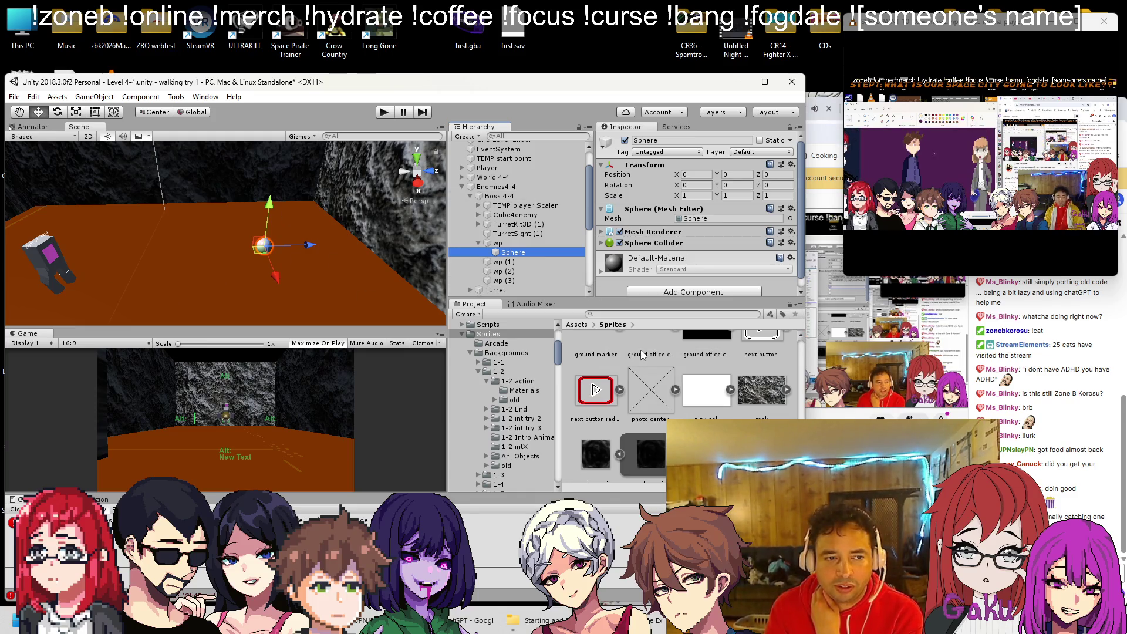
# Search the project for 'green', apply FCgreenish to the sphere, and save the scene.
pyautogui.scroll(3, 638, 368)
pyautogui.scroll(3, 636, 364)
pyautogui.click(639, 313)
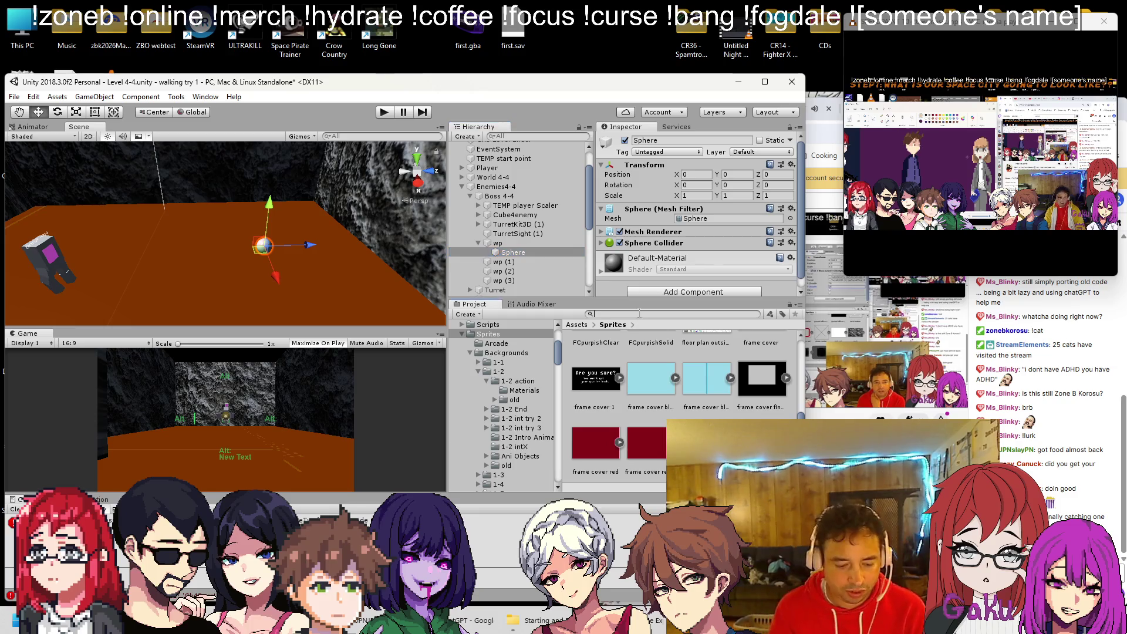
pyautogui.write('gren')
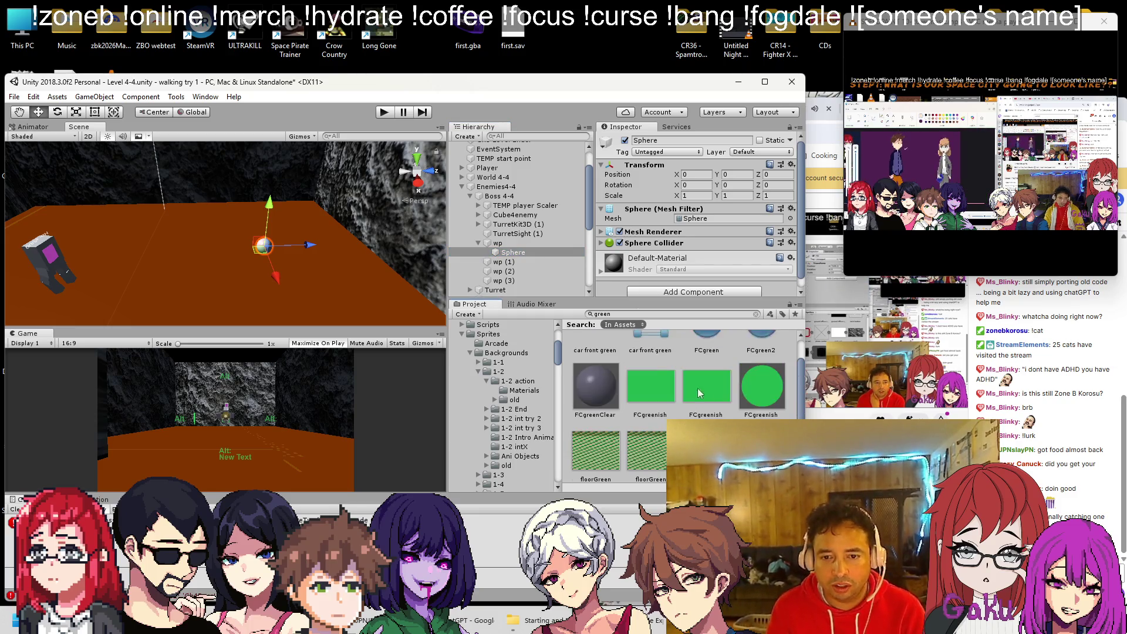
pyautogui.moveTo(749, 399)
pyautogui.mouseDown()
pyautogui.moveTo(235, 264)
pyautogui.moveTo(264, 246)
pyautogui.mouseUp()
pyautogui.moveTo(199, 297)
pyautogui.mouseDown()
pyautogui.moveTo(174, 264)
pyautogui.moveTo(306, 252)
pyautogui.moveTo(269, 248)
pyautogui.moveTo(336, 212)
pyautogui.moveTo(334, 259)
pyautogui.moveTo(313, 231)
pyautogui.mouseUp()
pyautogui.hotkey('ctrl', 's')
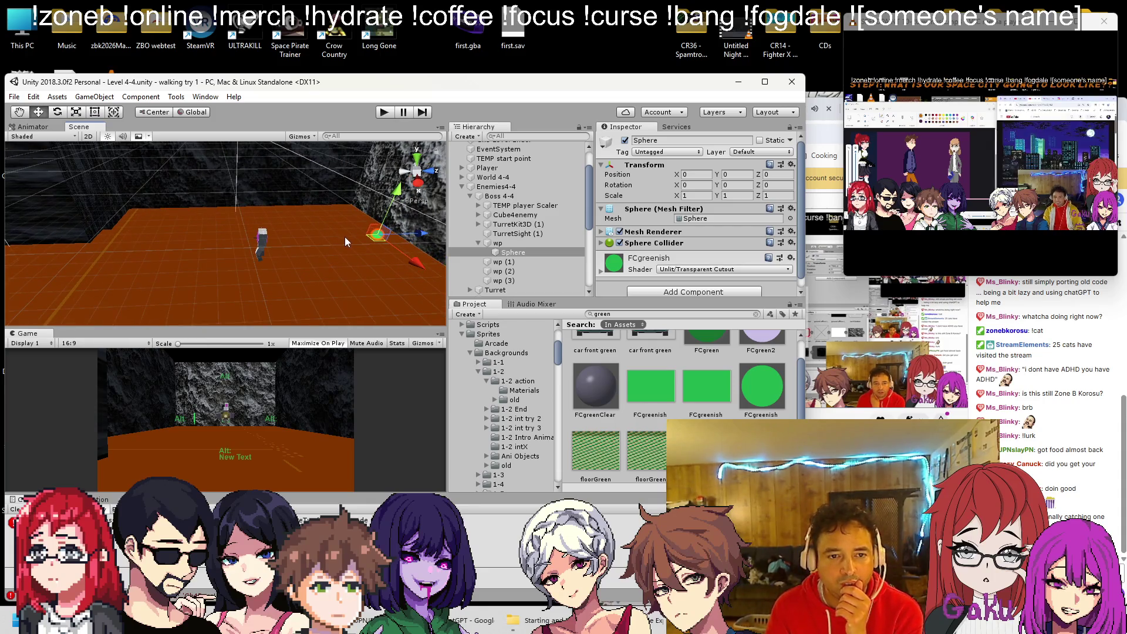
# Move Cube4enemy under TurretKit3D (1) inside Boss 4-4, frame it, and save the scene.
pyautogui.click(501, 198)
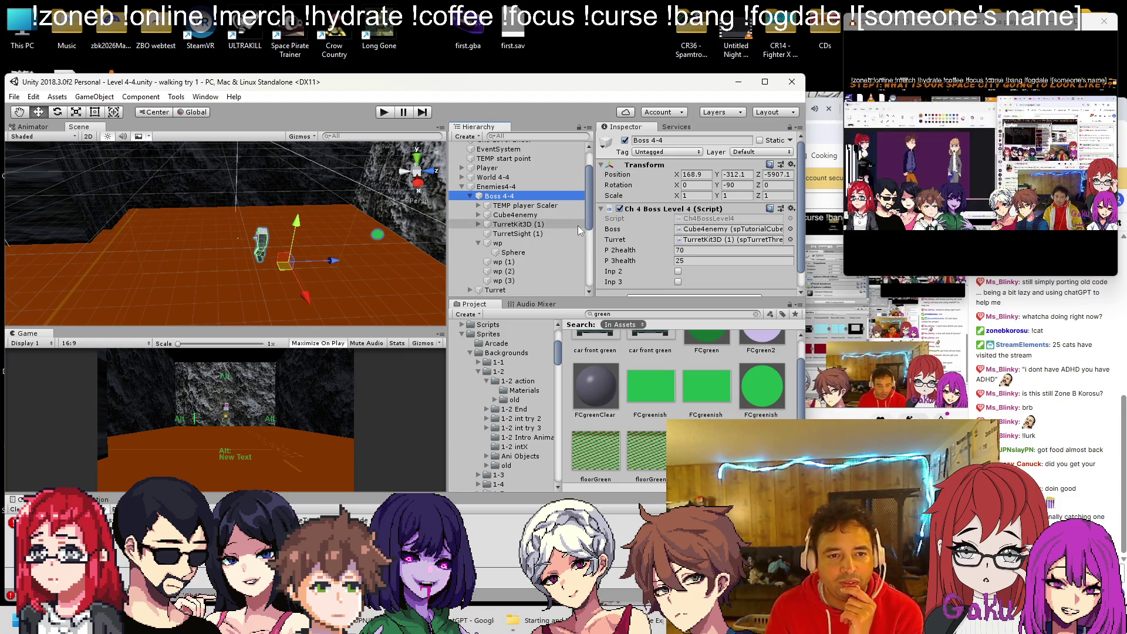
pyautogui.scroll(-1, 652, 192)
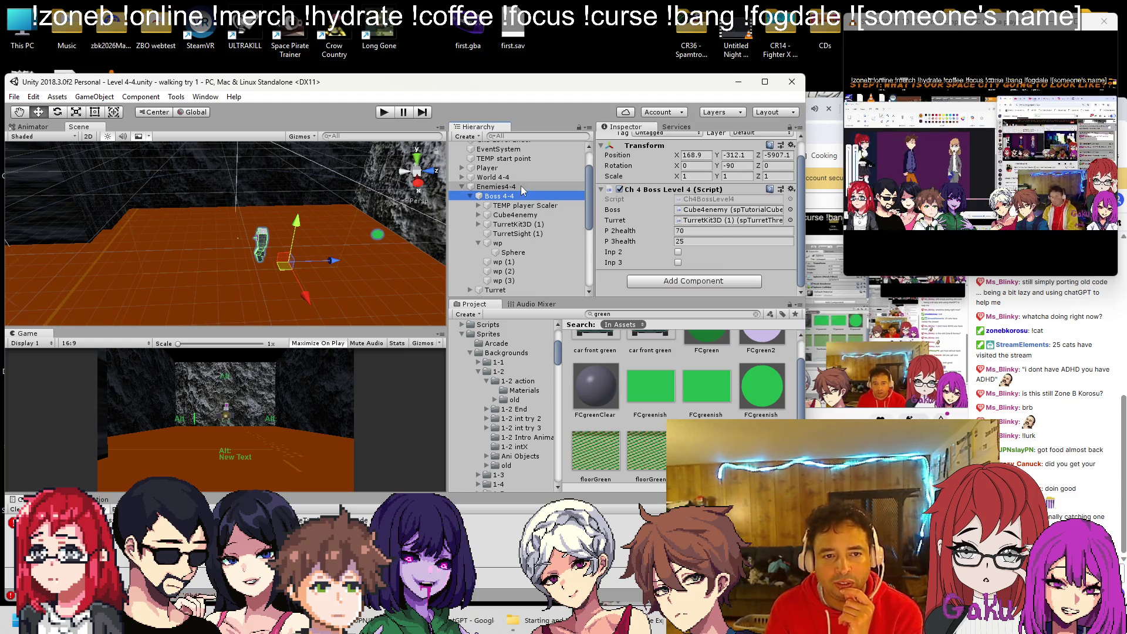
pyautogui.click(477, 242)
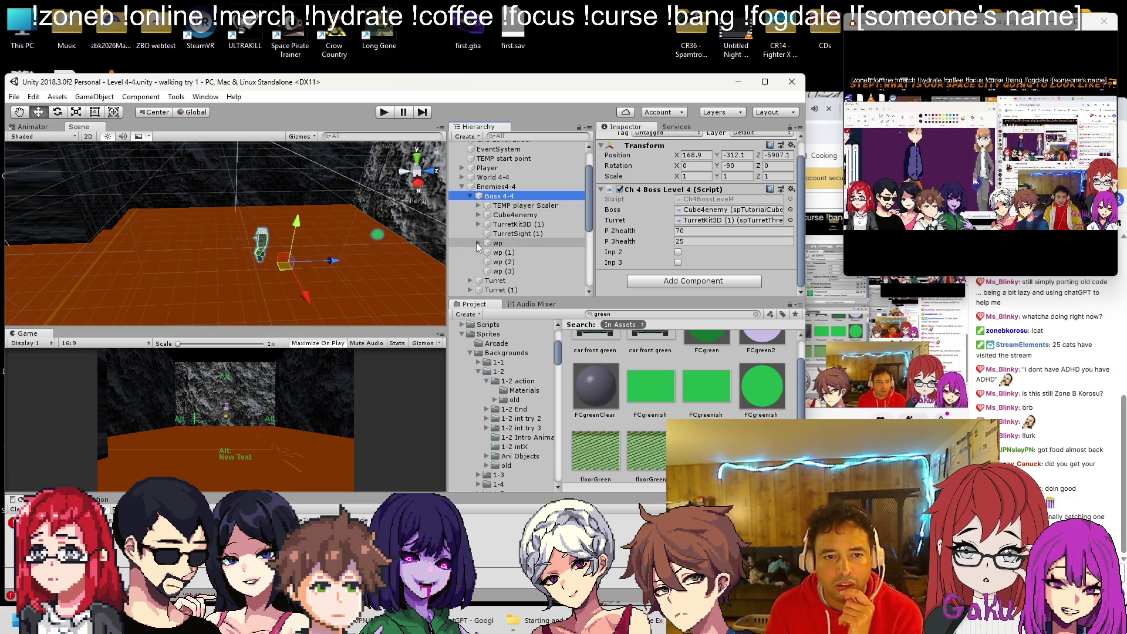
pyautogui.click(499, 215)
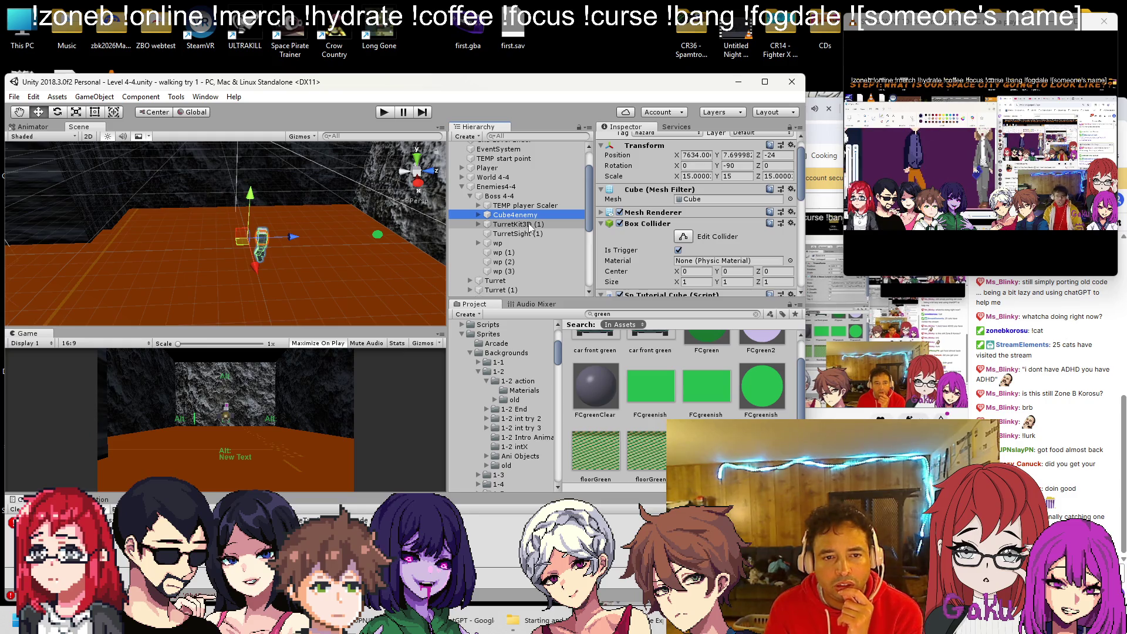
pyautogui.scroll(-1, 639, 229)
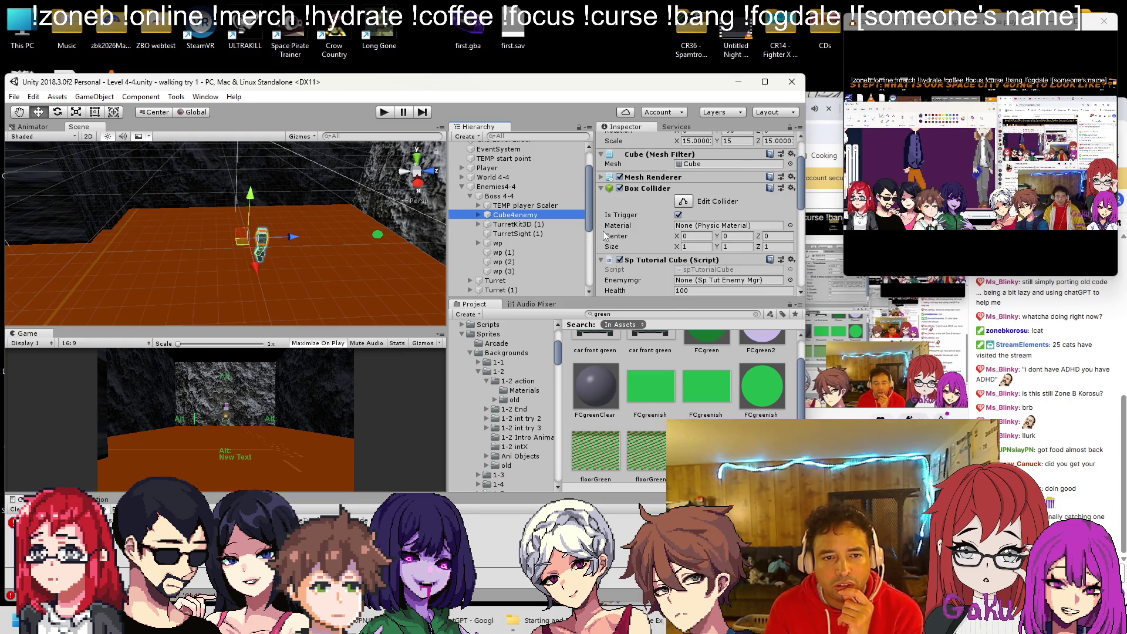
pyautogui.click(541, 226)
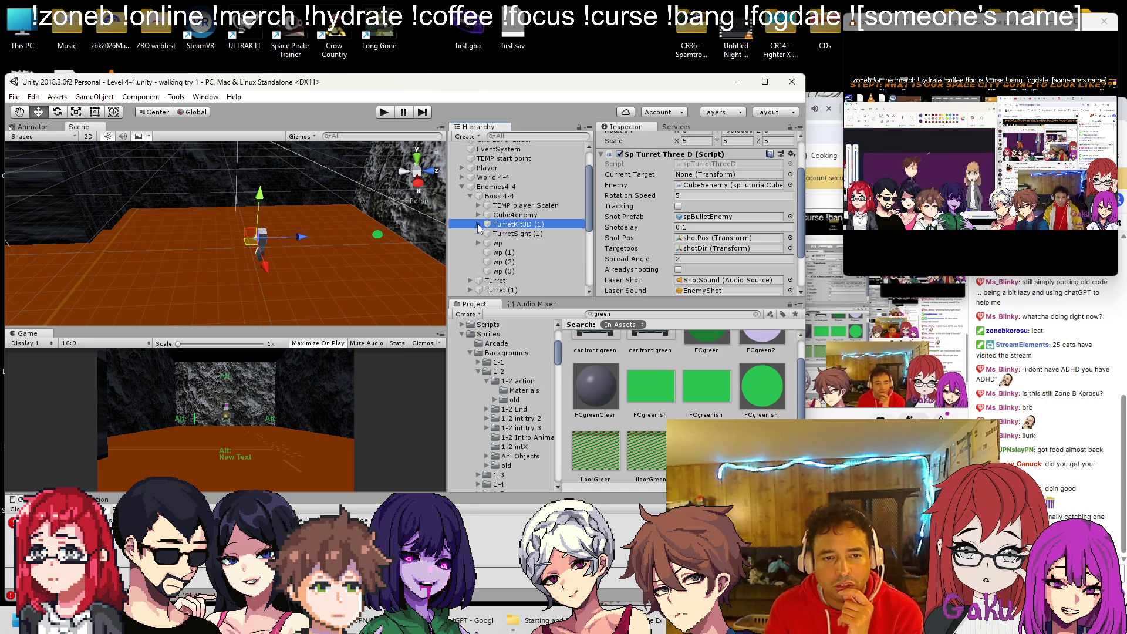
pyautogui.moveTo(506, 215); pyautogui.dragTo(503, 229)
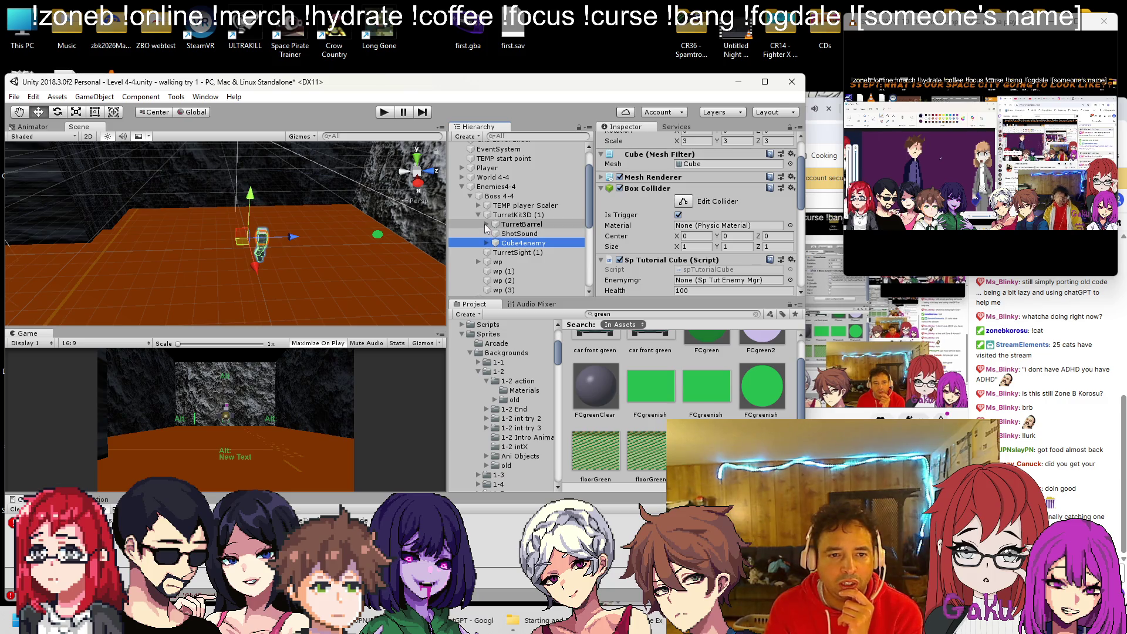
pyautogui.press('f')
pyautogui.moveTo(339, 246)
pyautogui.mouseDown()
pyautogui.moveTo(348, 251)
pyautogui.moveTo(275, 241)
pyautogui.moveTo(388, 228)
pyautogui.mouseUp()
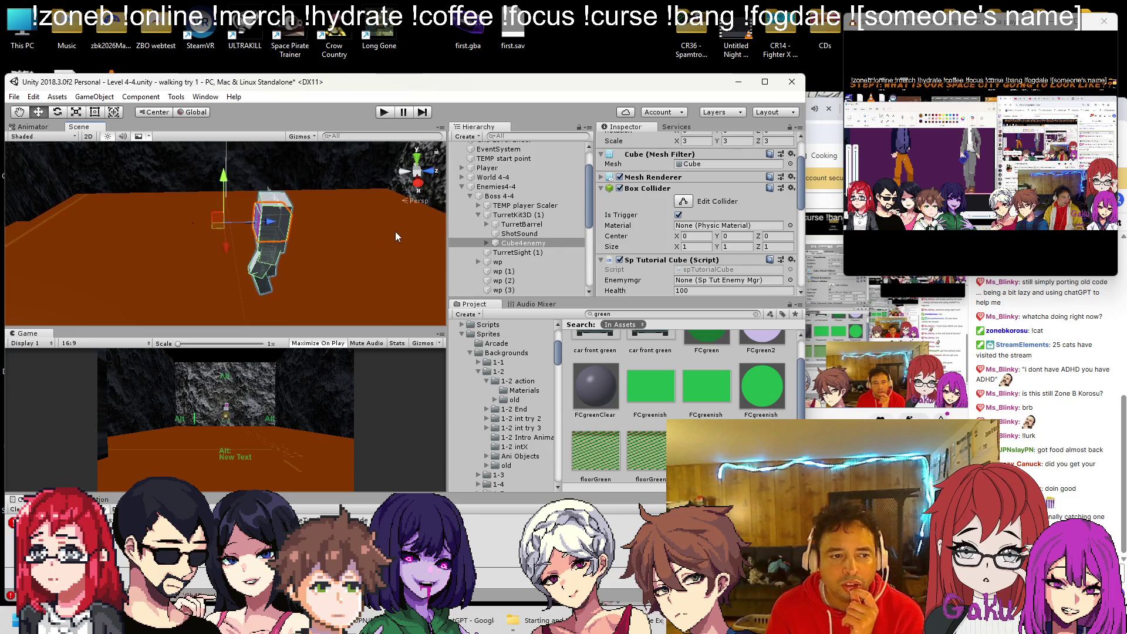
pyautogui.scroll(-2, 396, 232)
pyautogui.hotkey('ctrl', 's')
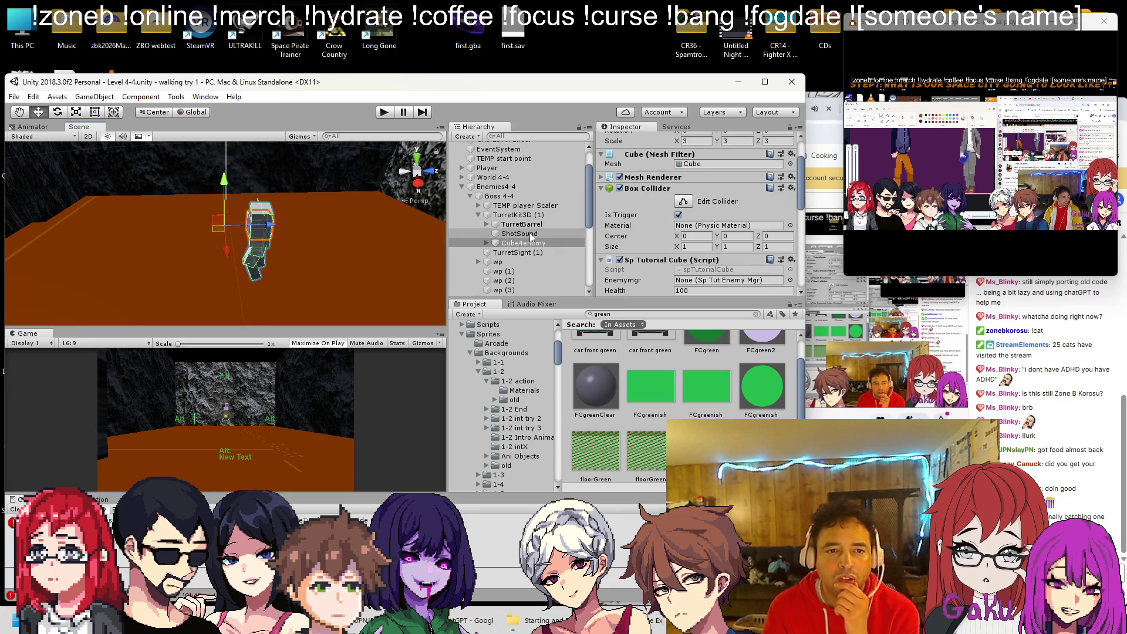
# Check TurretKit3D (1)'s children in the Hierarchy, then reselect Boss 4-4.
pyautogui.click(479, 215)
pyautogui.click(502, 219)
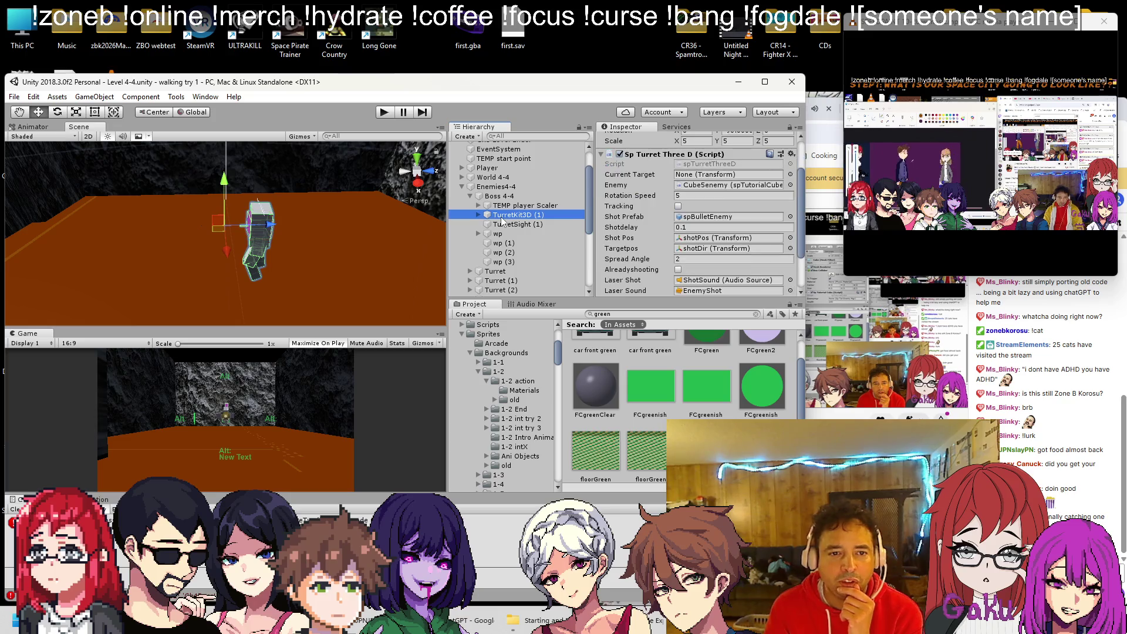
pyautogui.click(478, 215)
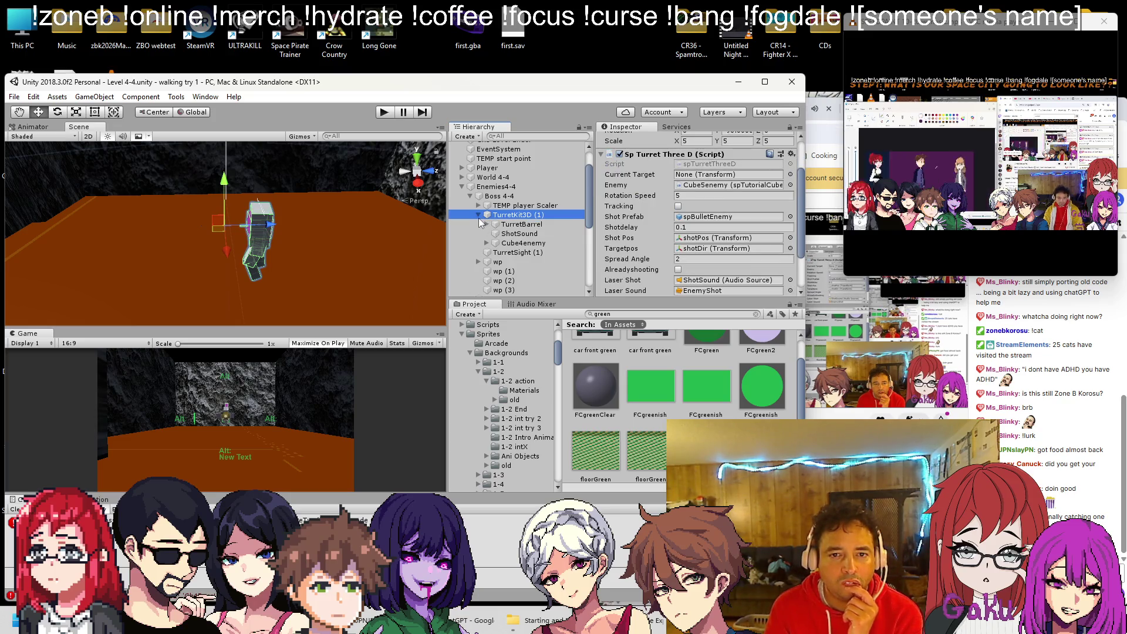
pyautogui.click(479, 215)
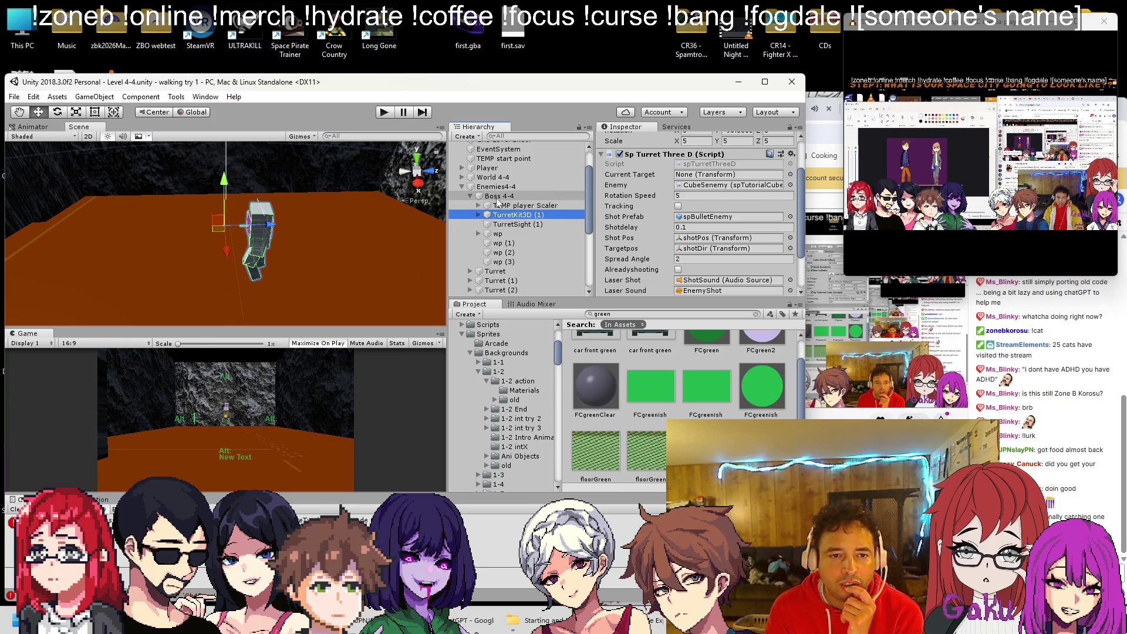
pyautogui.click(498, 197)
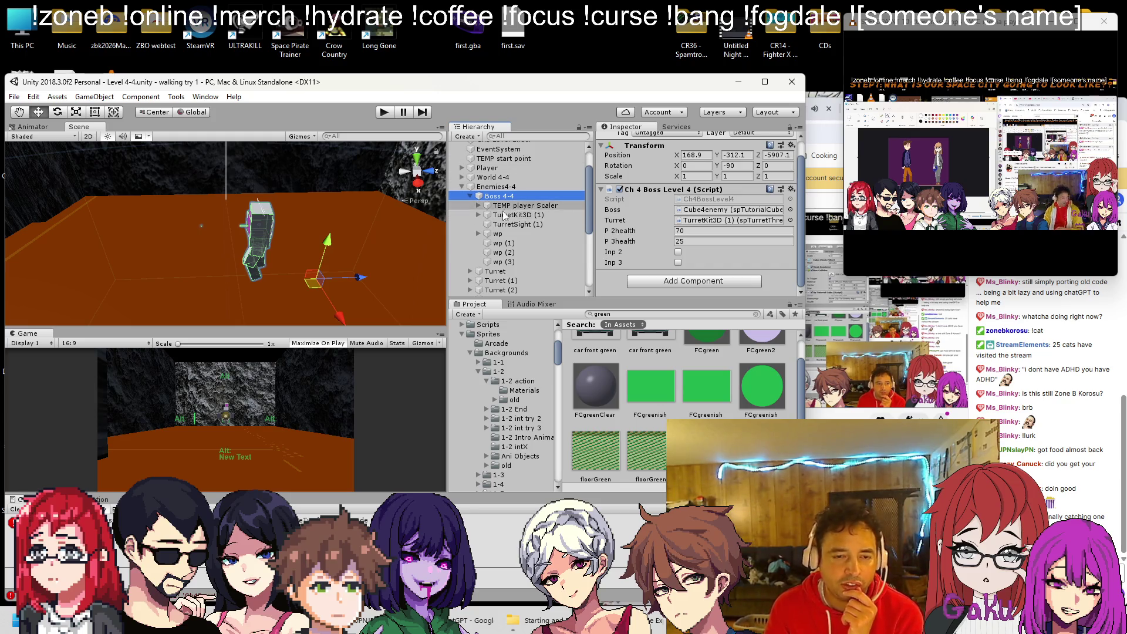
# Rename Boss 4-4 to BossChamber and the turret TurretKit3D (1) to Boss 4-4.
pyautogui.rightClick(498, 199)
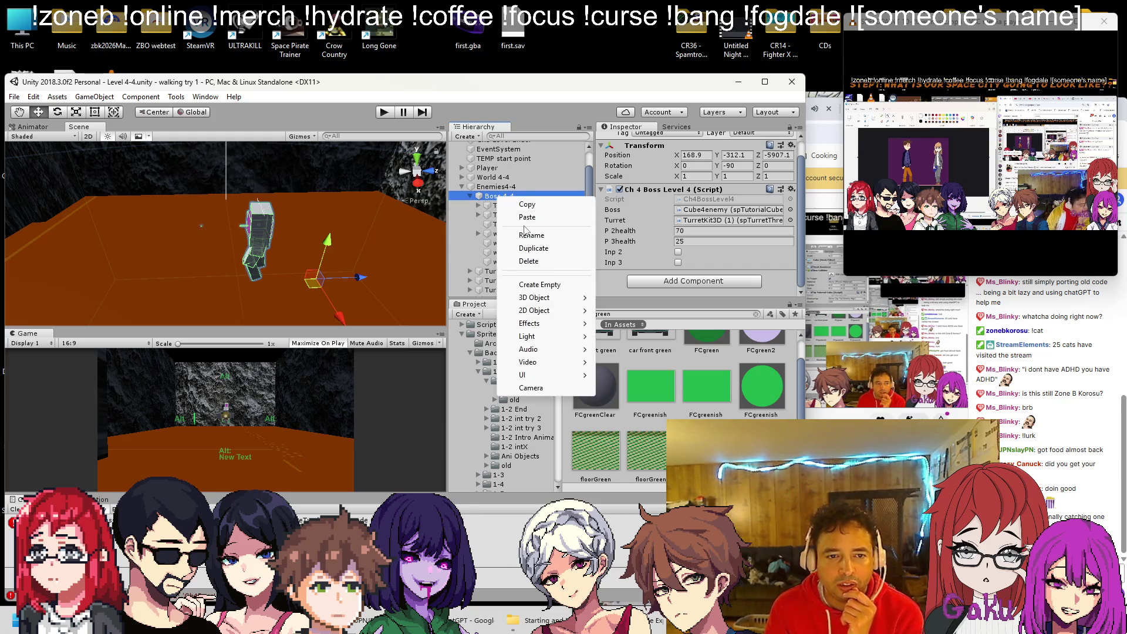
pyautogui.click(526, 235)
pyautogui.press('BackSpace')
pyautogui.press('BackSpace')
pyautogui.press('BackSpace')
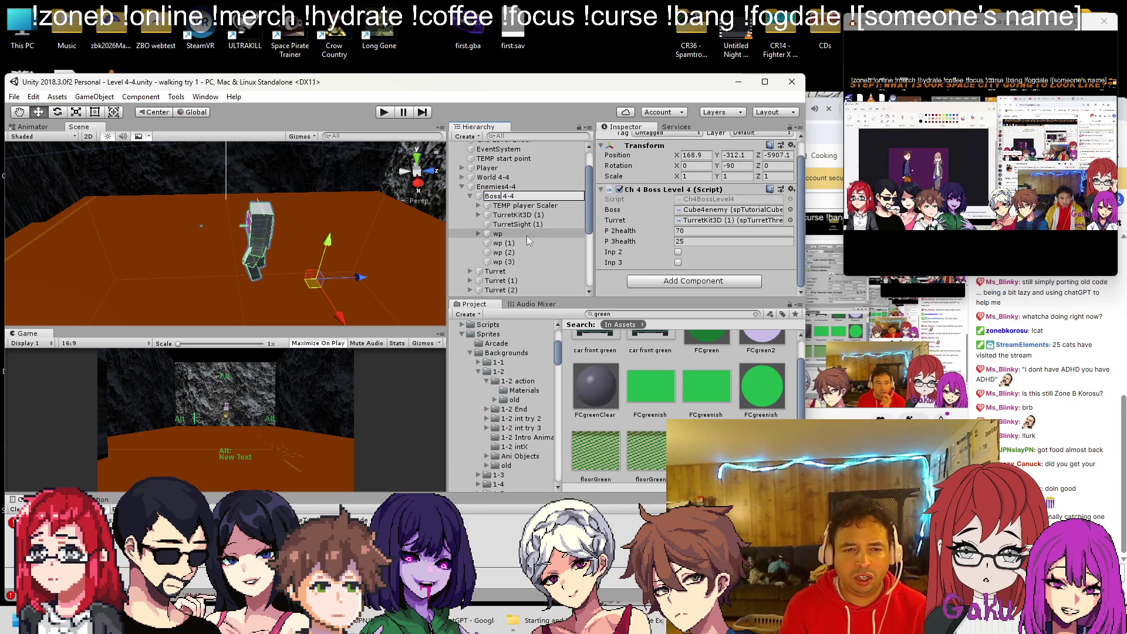
pyautogui.write('BossChamber')
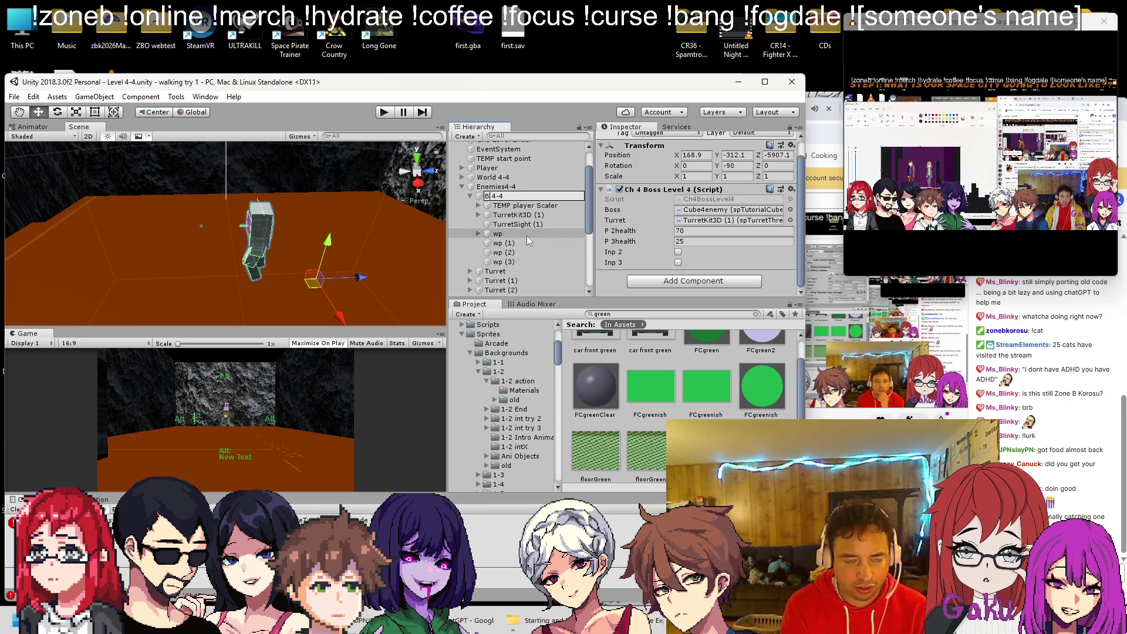
pyautogui.press('Delete')
pyautogui.press('Delete')
pyautogui.press('Delete')
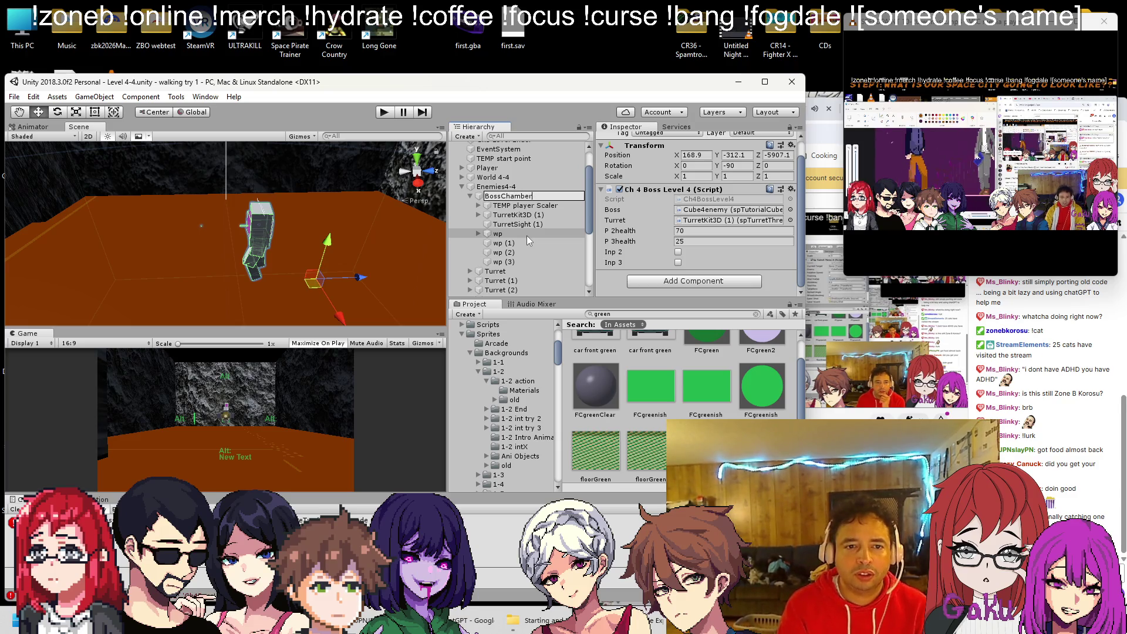
pyautogui.press('Return')
pyautogui.click(520, 215)
pyautogui.rightClick(520, 215)
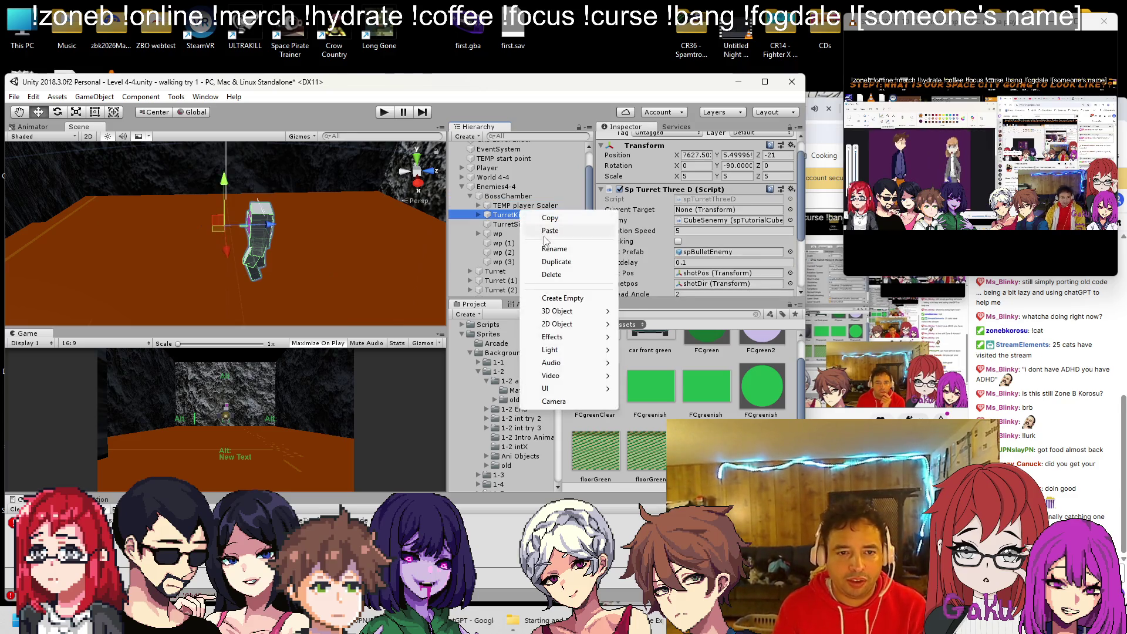
pyautogui.click(548, 245)
pyautogui.write('Boss 4-4')
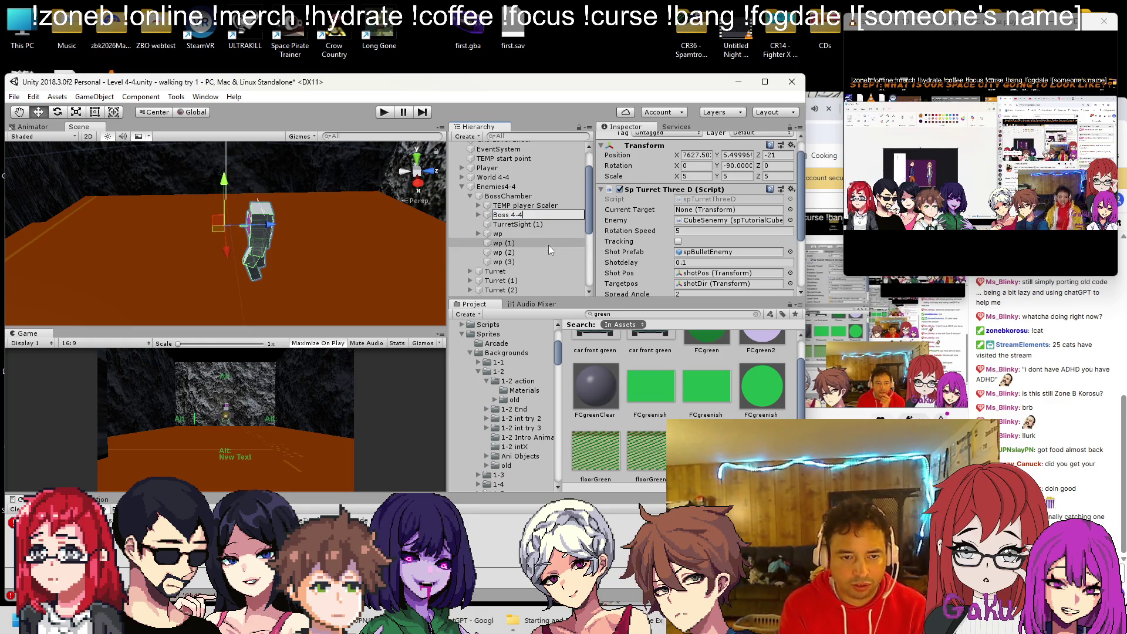
pyautogui.press('Return')
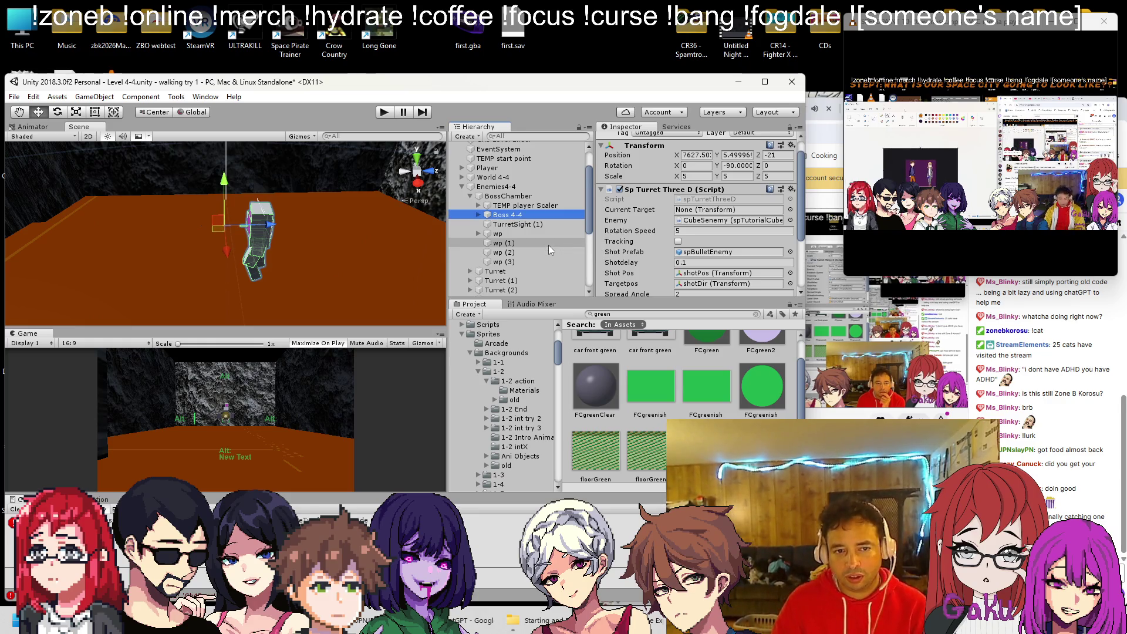
# Rename TurretSight (1) to bSight and save the scene.
pyautogui.rightClick(547, 223)
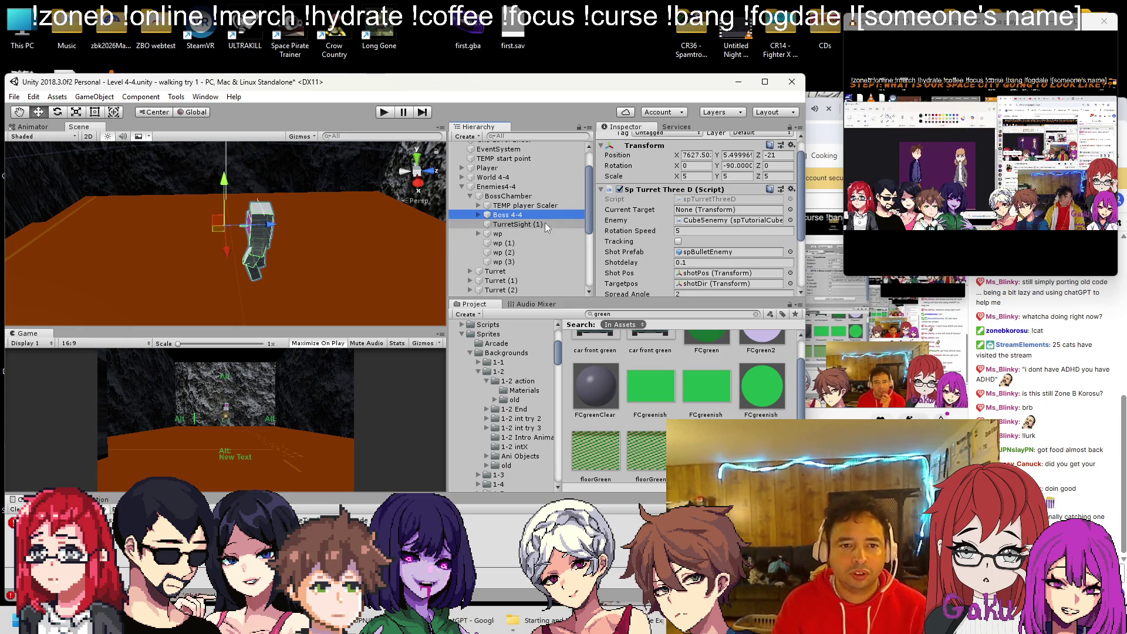
pyautogui.click(569, 263)
pyautogui.write('bSight')
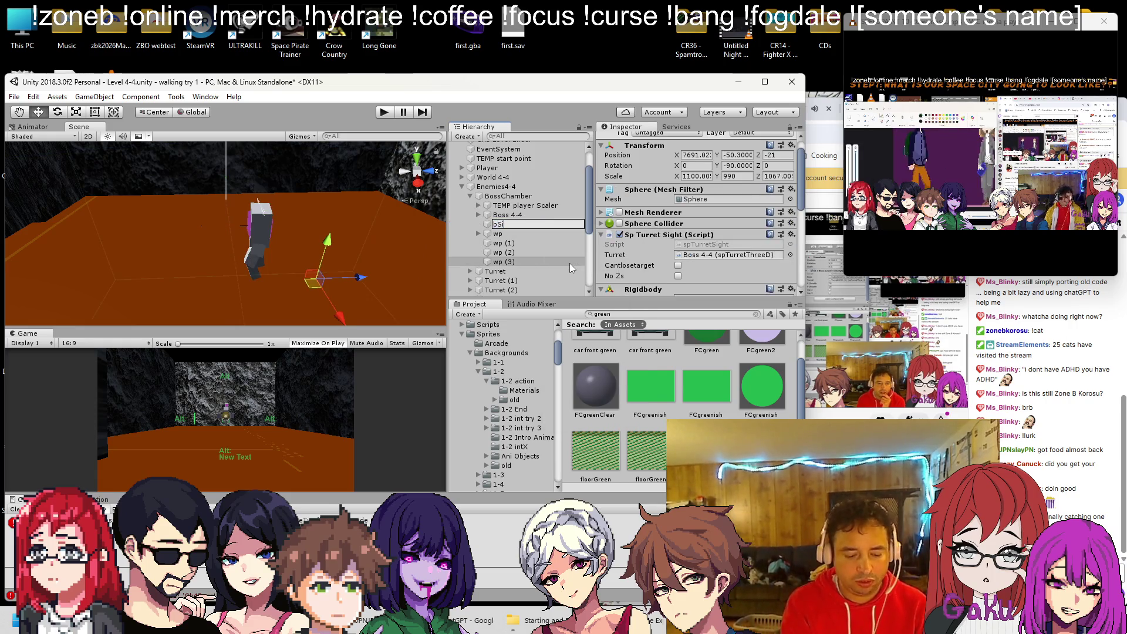
pyautogui.press('Return')
pyautogui.hotkey('ctrl', 's')
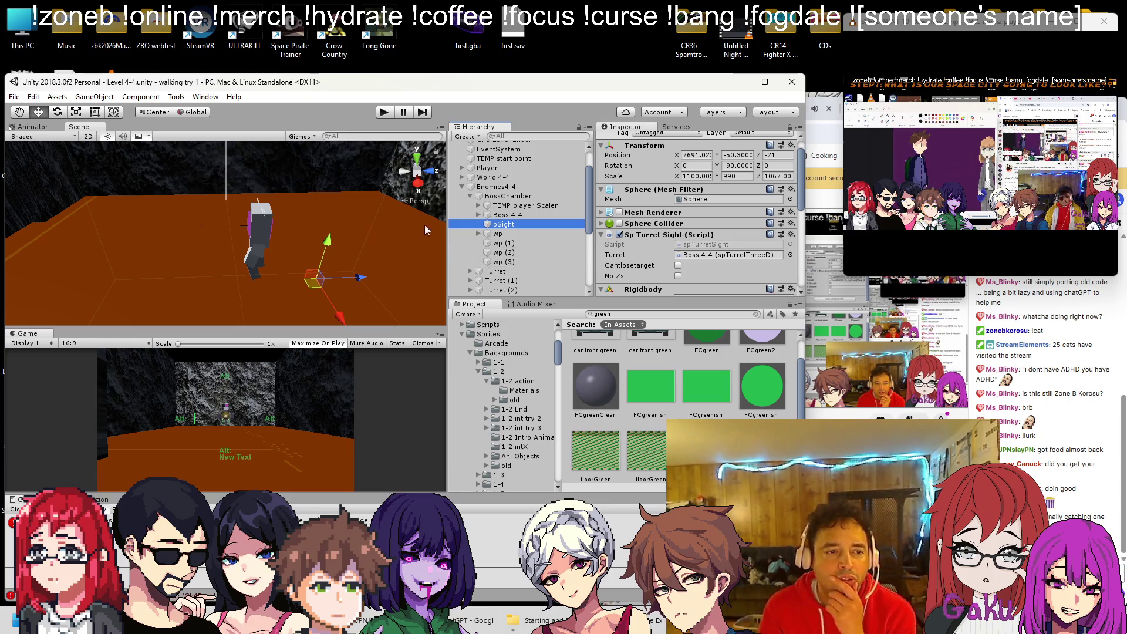
pyautogui.scroll(-2, 399, 218)
pyautogui.scroll(-2, 408, 223)
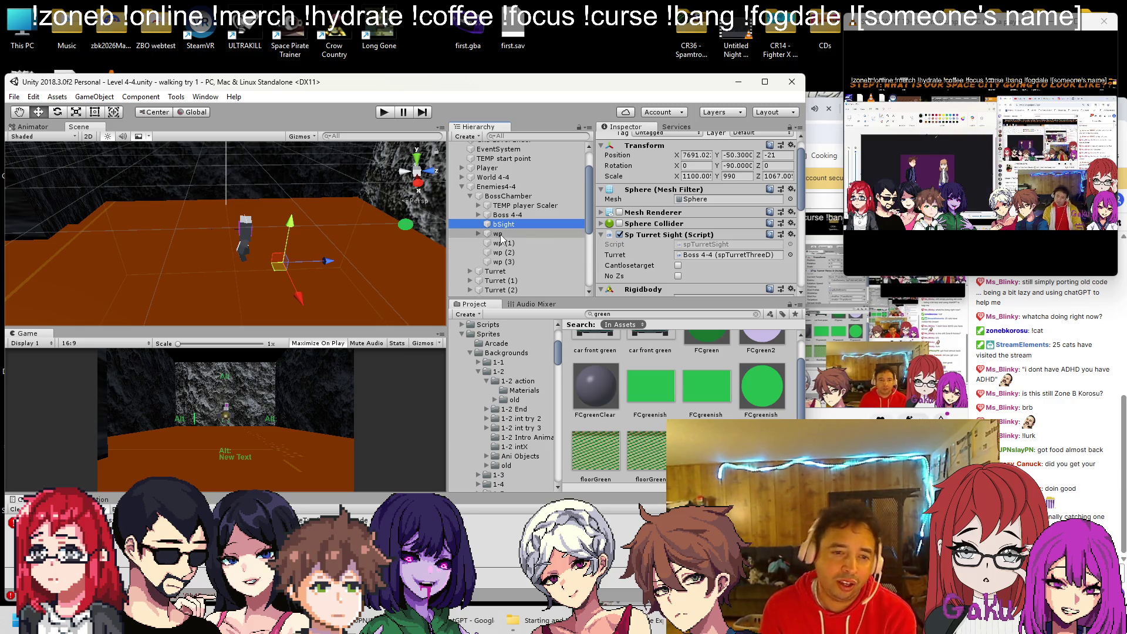
# Copy wp's Transform values and paste them onto waypoints wp (1) through wp (3).
pyautogui.moveTo(369, 220); pyautogui.dragTo(350, 210)
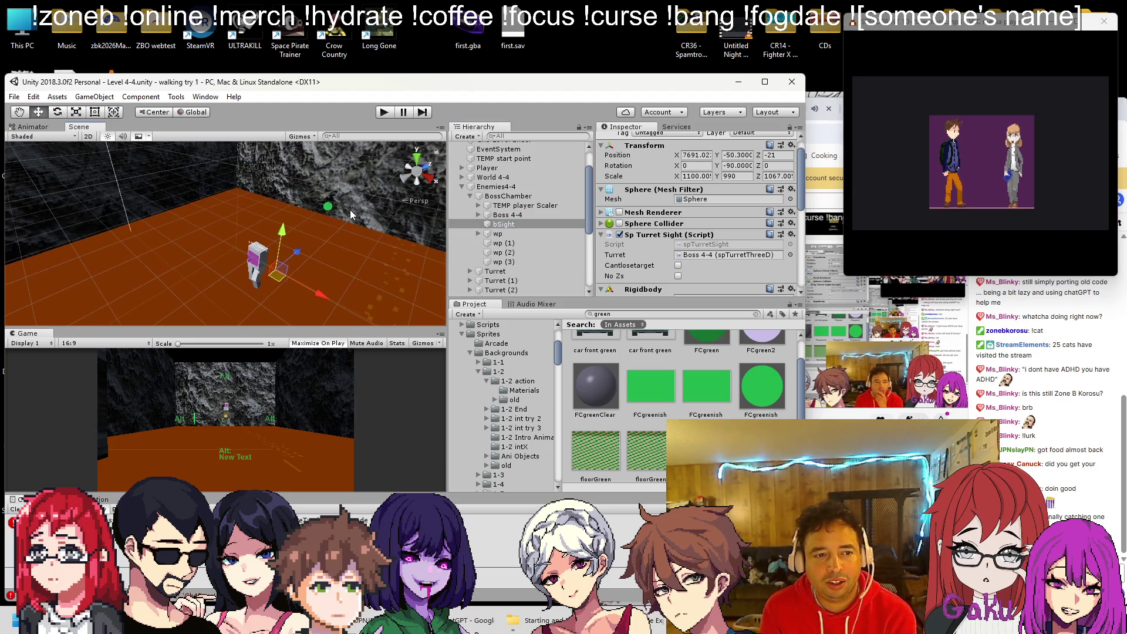
pyautogui.click(487, 233)
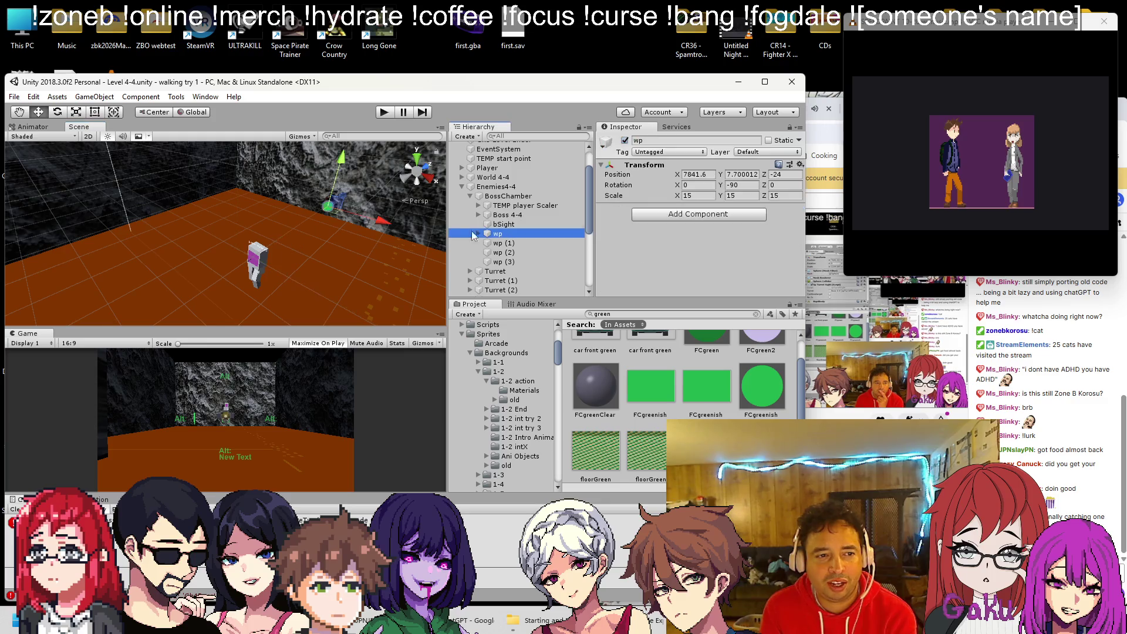
pyautogui.click(504, 243)
pyautogui.press('Up')
pyautogui.click(799, 165)
pyautogui.click(870, 221)
pyautogui.click(534, 245)
pyautogui.keyDown('shift'); pyautogui.click(511, 261); pyautogui.keyUp('shift')
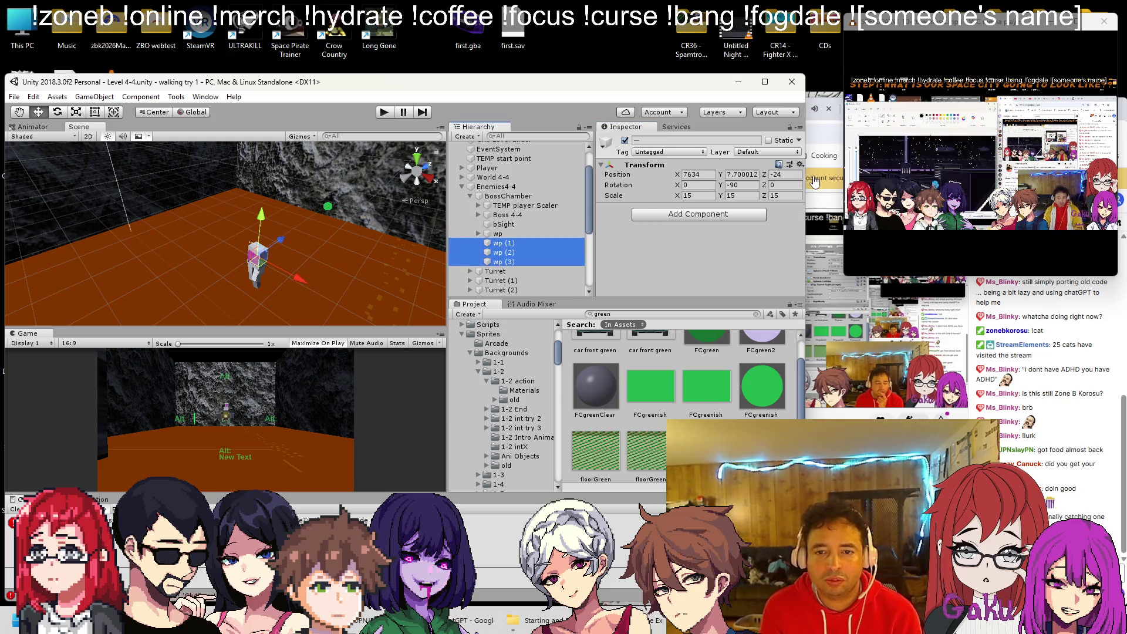
pyautogui.click(799, 165)
pyautogui.click(851, 247)
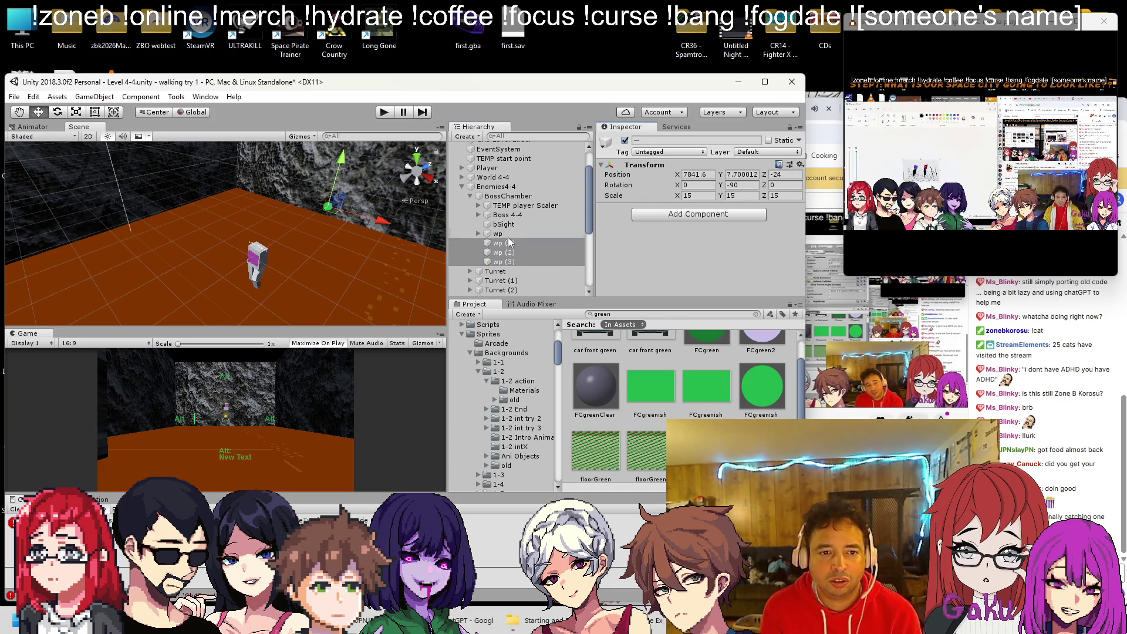
# Duplicate wp's Sphere marker into wp (1), wp (2) and wp (3), resetting its local position.
pyautogui.click(483, 235)
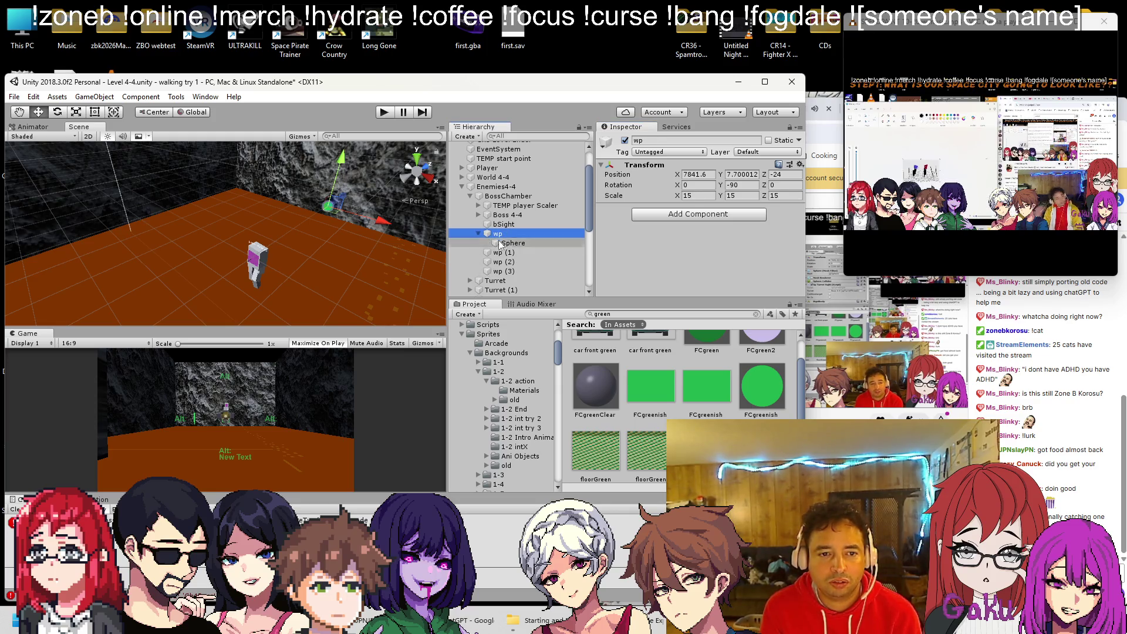
pyautogui.click(504, 243)
pyautogui.hotkey('ctrl', 'd')
pyautogui.moveTo(505, 252)
pyautogui.mouseDown()
pyautogui.moveTo(506, 287)
pyautogui.moveTo(509, 265)
pyautogui.mouseUp()
pyautogui.hotkey('ctrl', 'd')
pyautogui.hotkey('ctrl', 'd')
pyautogui.click(479, 198)
pyautogui.click(478, 207)
pyautogui.click(479, 217)
pyautogui.click(478, 226)
pyautogui.click(497, 198)
# Move wp (1), wp (2) and wp (3) to new spots in the boss chamber.
pyautogui.moveTo(366, 216); pyautogui.dragTo(321, 209)
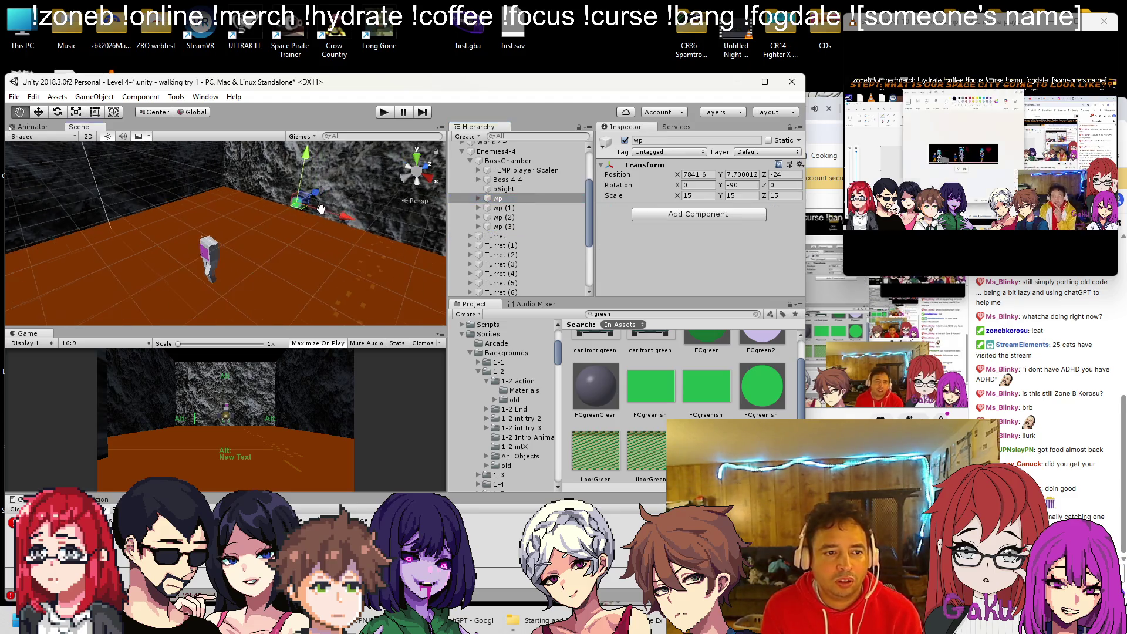
pyautogui.press('Down')
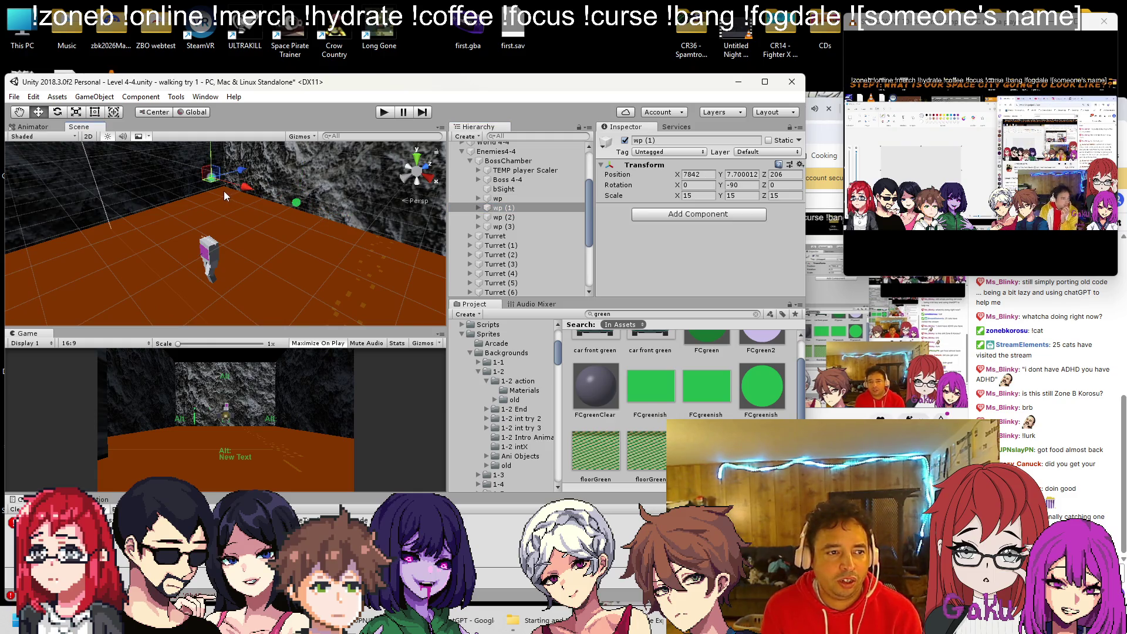
pyautogui.press('f')
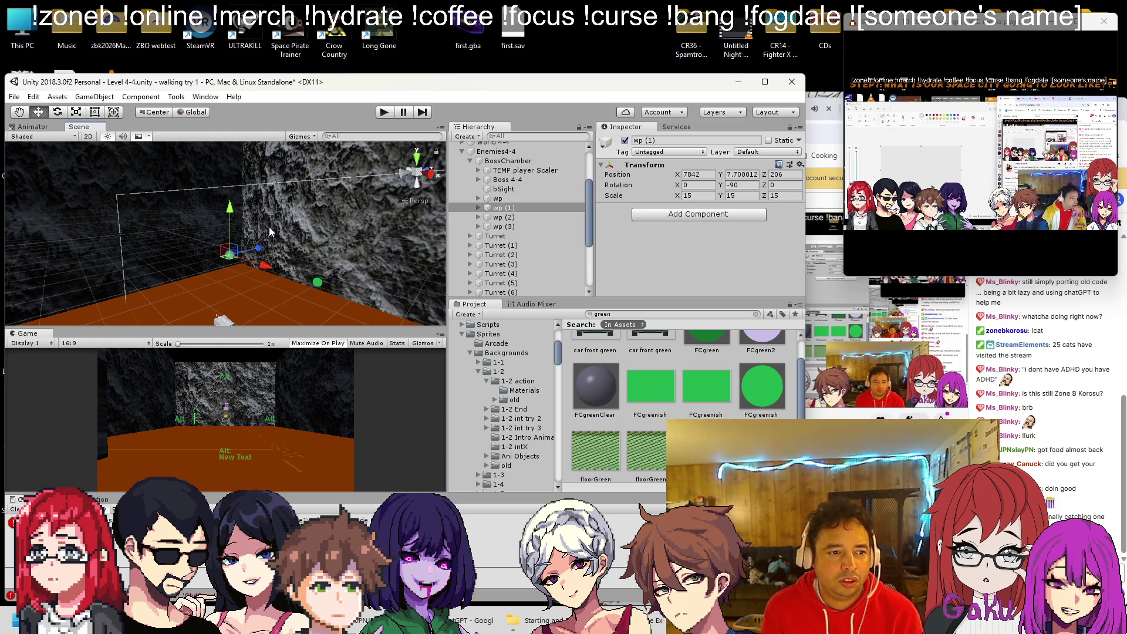
pyautogui.moveTo(270, 232)
pyautogui.mouseDown()
pyautogui.moveTo(304, 238)
pyautogui.moveTo(283, 220)
pyautogui.moveTo(337, 213)
pyautogui.moveTo(288, 226)
pyautogui.mouseUp()
pyautogui.click(513, 217)
pyautogui.moveTo(285, 150); pyautogui.dragTo(179, 209)
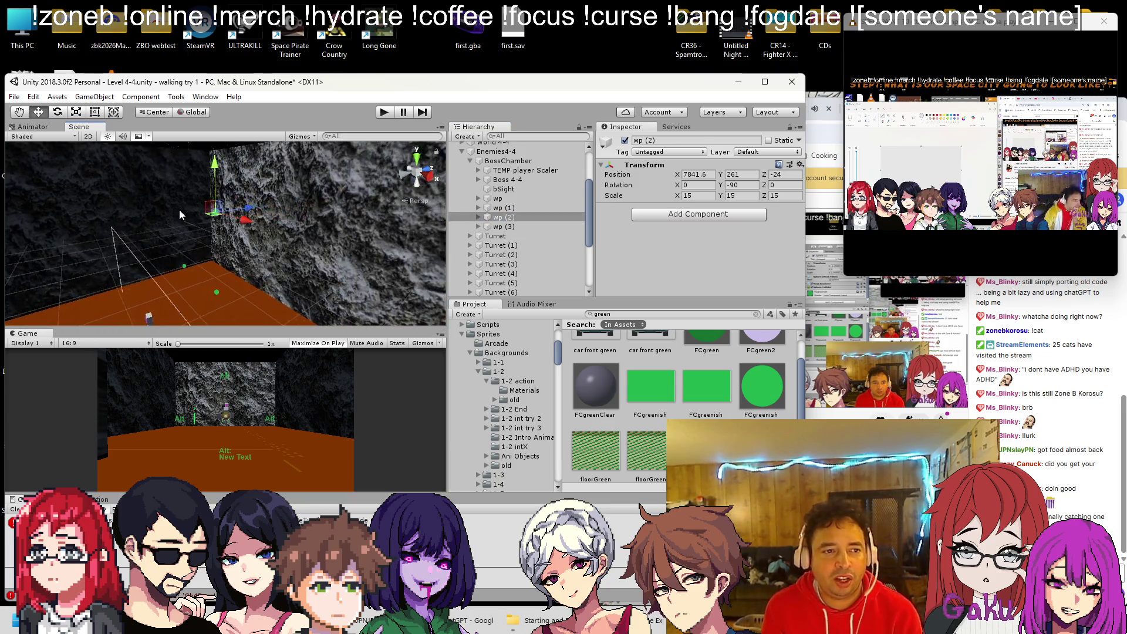
pyautogui.doubleClick(498, 227)
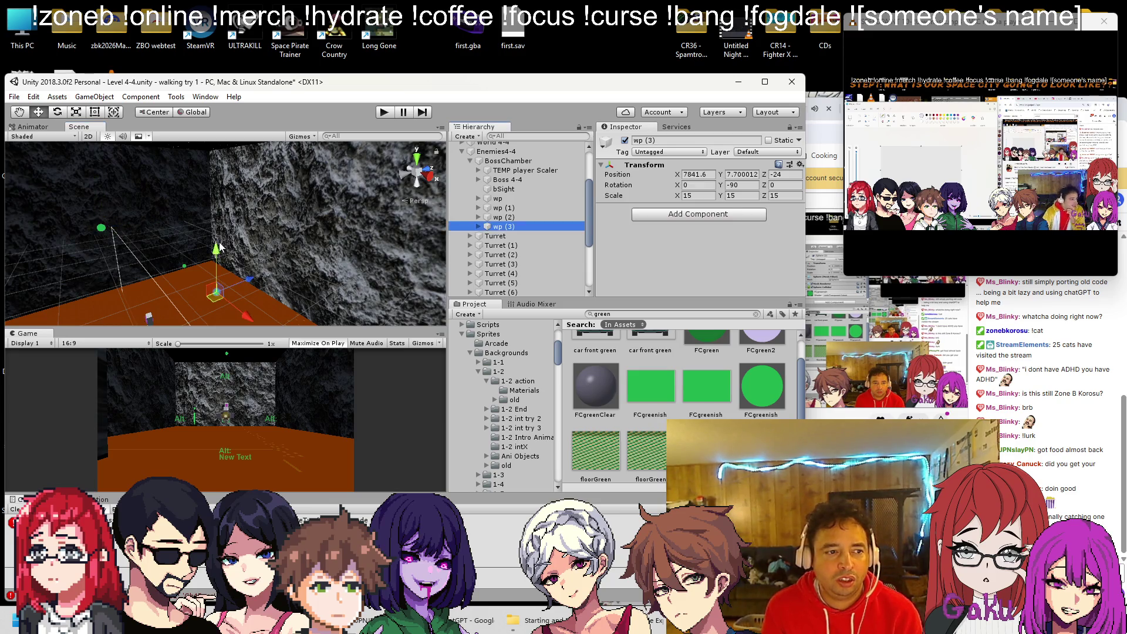
pyautogui.moveTo(276, 207)
pyautogui.mouseDown()
pyautogui.moveTo(226, 229)
pyautogui.moveTo(228, 286)
pyautogui.mouseUp()
pyautogui.moveTo(224, 326); pyautogui.dragTo(254, 310)
pyautogui.moveTo(348, 297)
pyautogui.mouseDown()
pyautogui.moveTo(368, 289)
pyautogui.moveTo(125, 214)
pyautogui.moveTo(410, 224)
pyautogui.mouseUp()
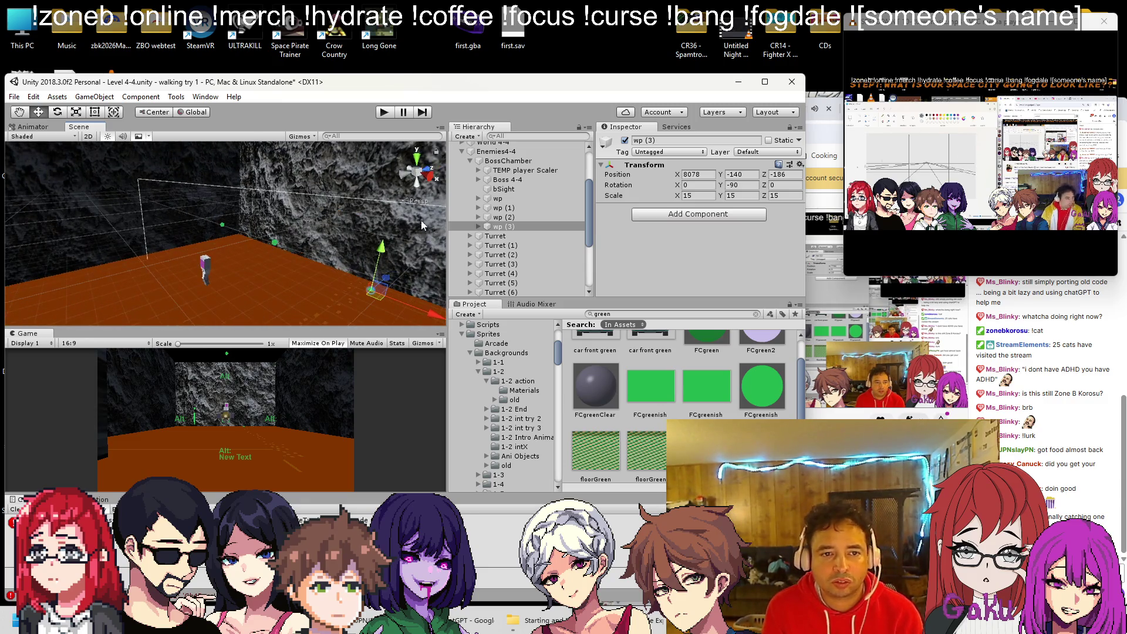
# Save the scene, select Boss 4-4, and return to the boss script in Visual Studio.
pyautogui.hotkey('ctrl', 's')
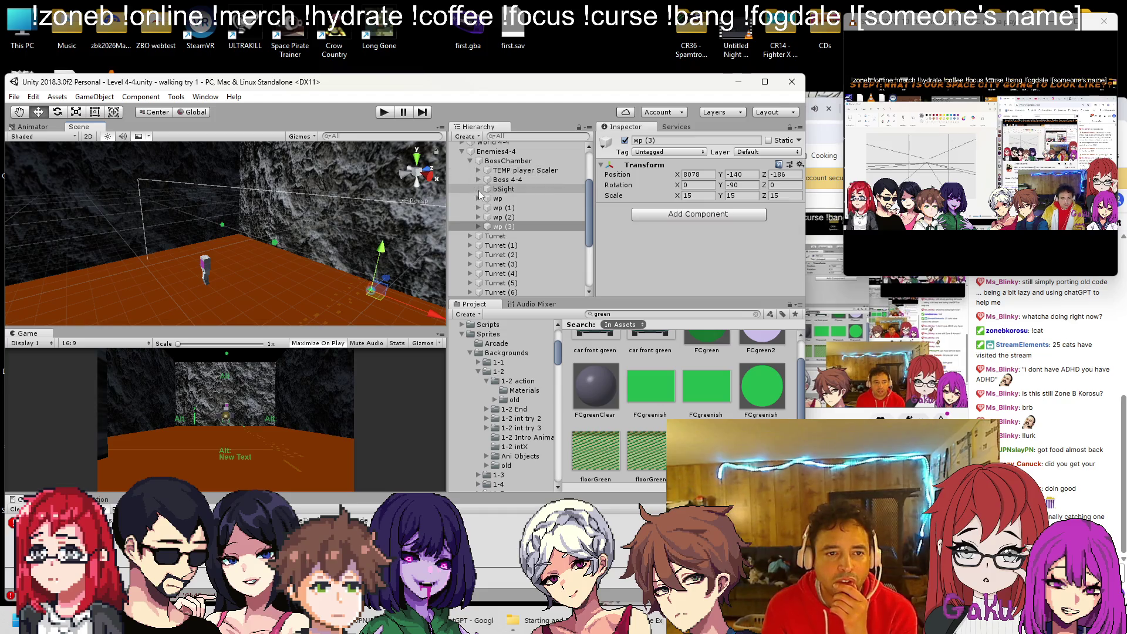
pyautogui.click(509, 180)
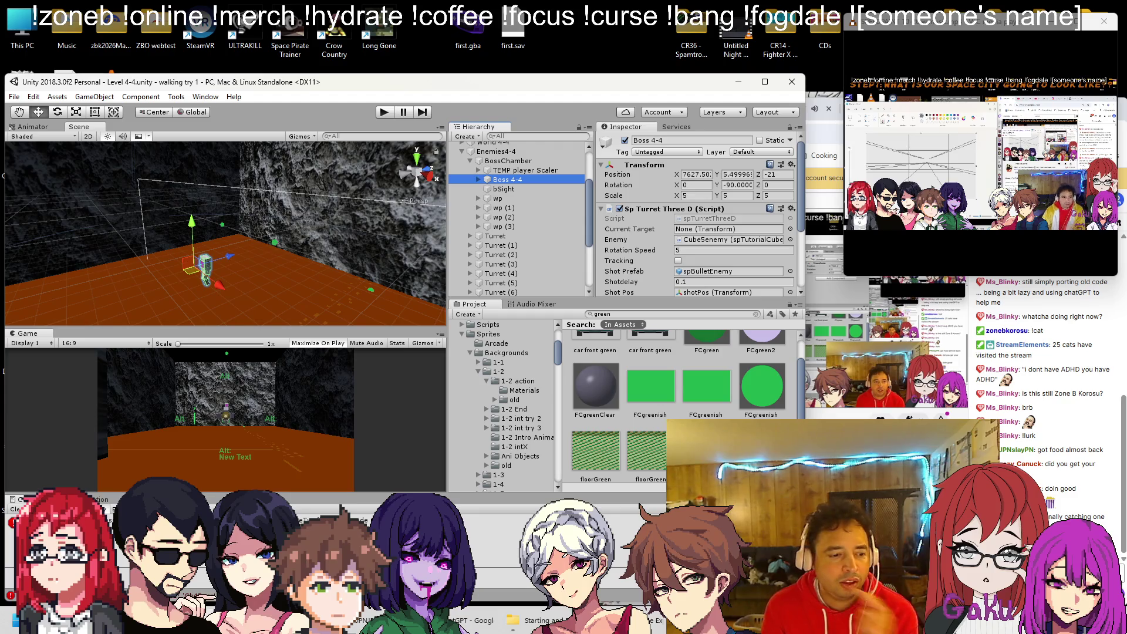
pyautogui.hotkey('alt', 'Tab')
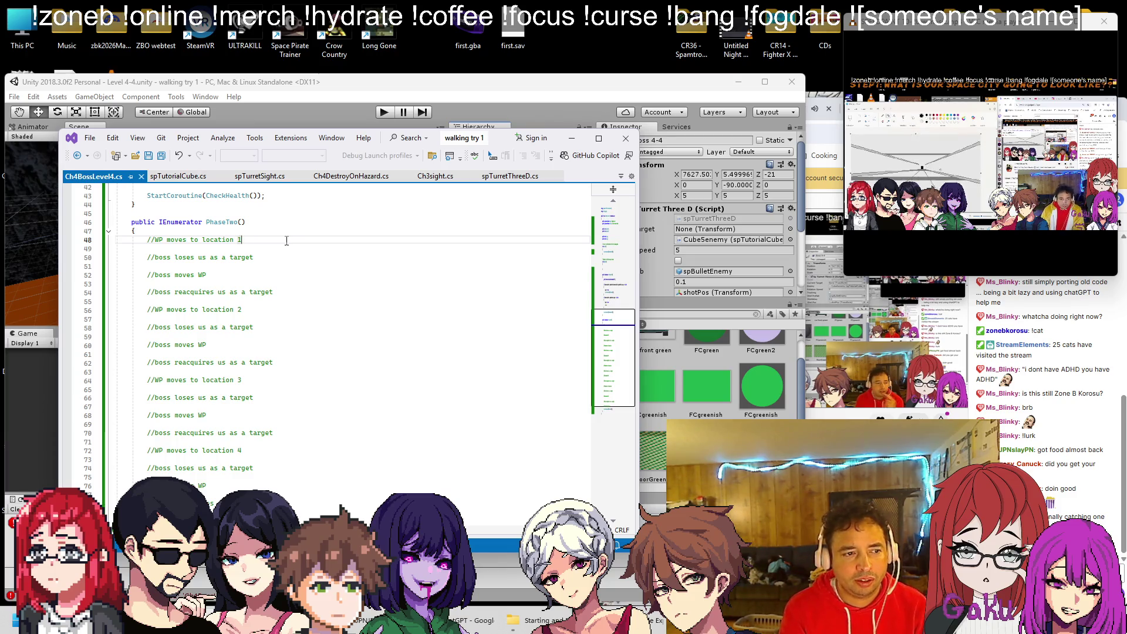
# Number the four 'boss moves WP' comments as WP1, WP2, WP3 and WP4.
pyautogui.hotkey('shift', 'Left')
pyautogui.press('Down')
pyautogui.press('Down')
pyautogui.press('Down')
pyautogui.press('End')
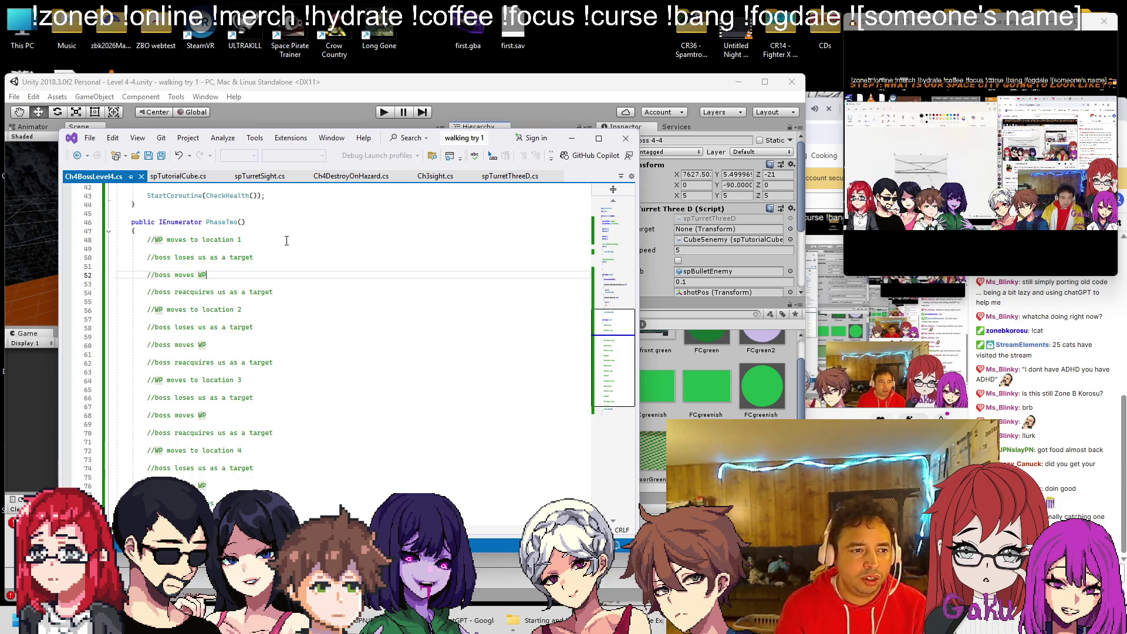
pyautogui.click(286, 241)
pyautogui.hotkey('shift', 'Home')
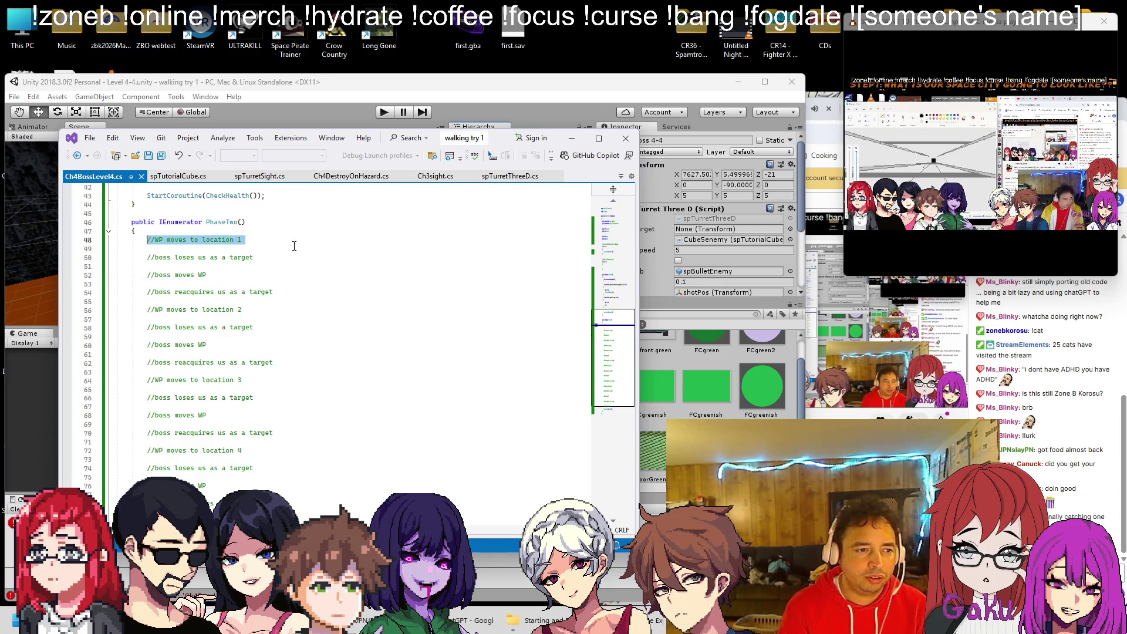
pyautogui.click(225, 273)
pyautogui.write('1')
pyautogui.press('Down')
pyautogui.press('Down')
pyautogui.press('Down')
pyautogui.write('2')
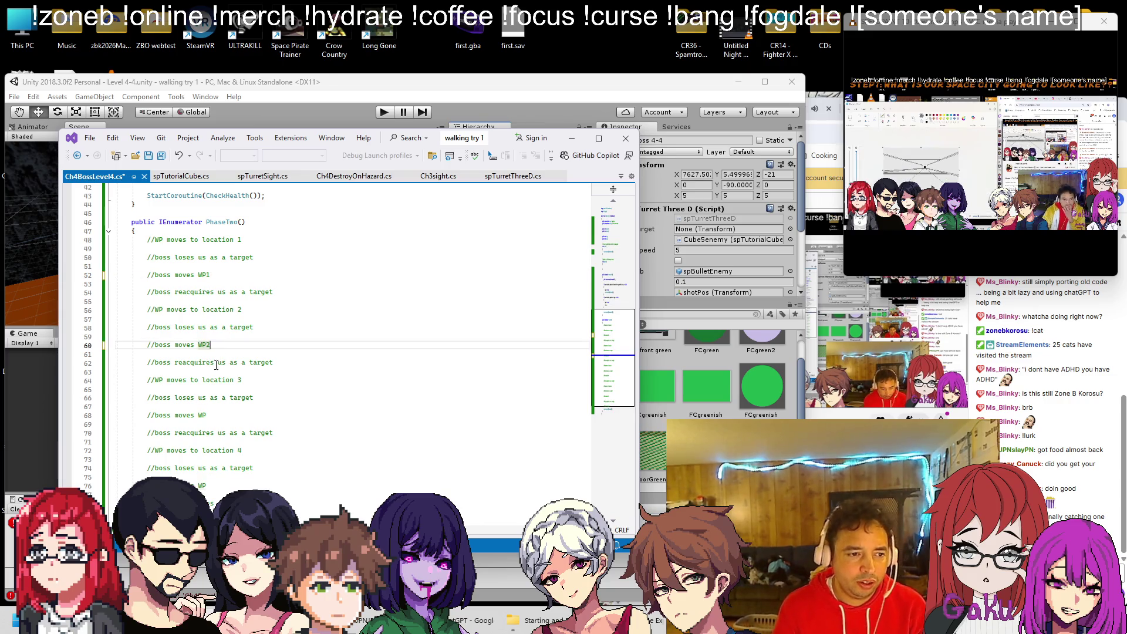
pyautogui.click(218, 414)
pyautogui.write('3')
pyautogui.press('Down')
pyautogui.press('Down')
pyautogui.press('Down')
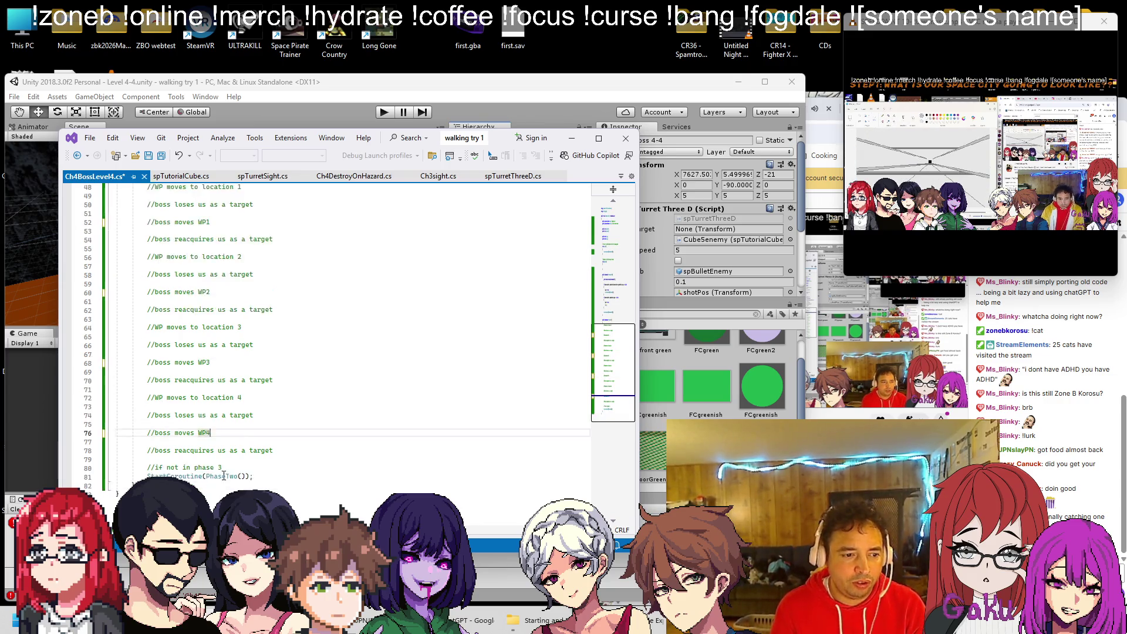
pyautogui.write('4')
# Delete the four 'WP moves to location' comment lines and their leftover blank lines.
pyautogui.scroll(2, 236, 260)
pyautogui.hotkey('shift', 'Home')
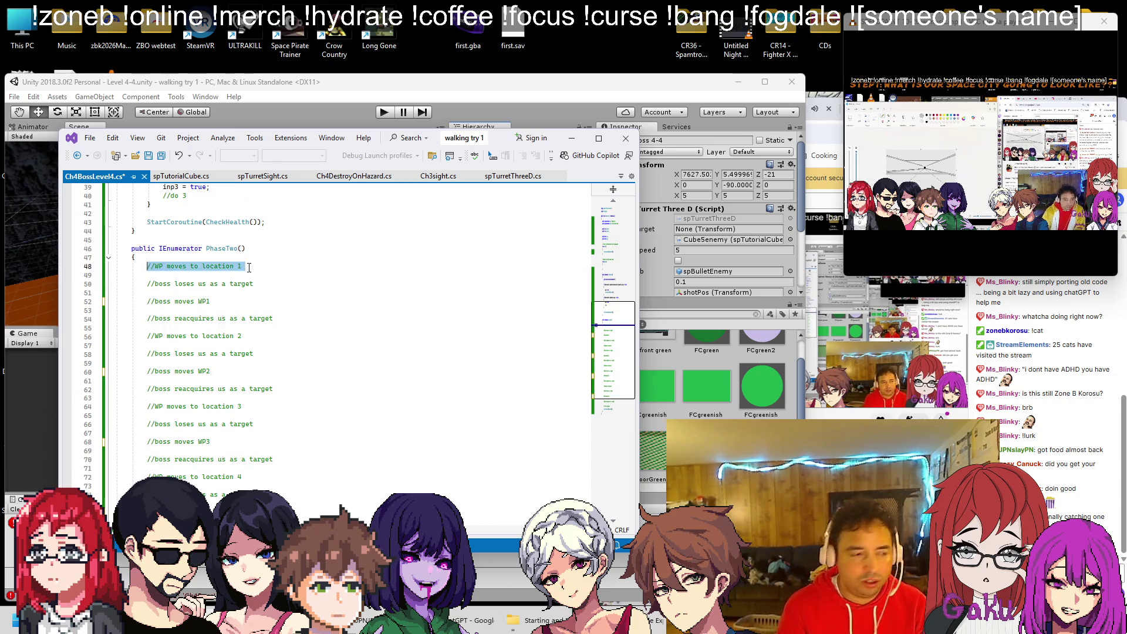
pyautogui.press('Delete')
pyautogui.press('Delete')
pyautogui.hotkey('shift', 'Home')
pyautogui.press('BackSpace')
pyautogui.press('BackSpace')
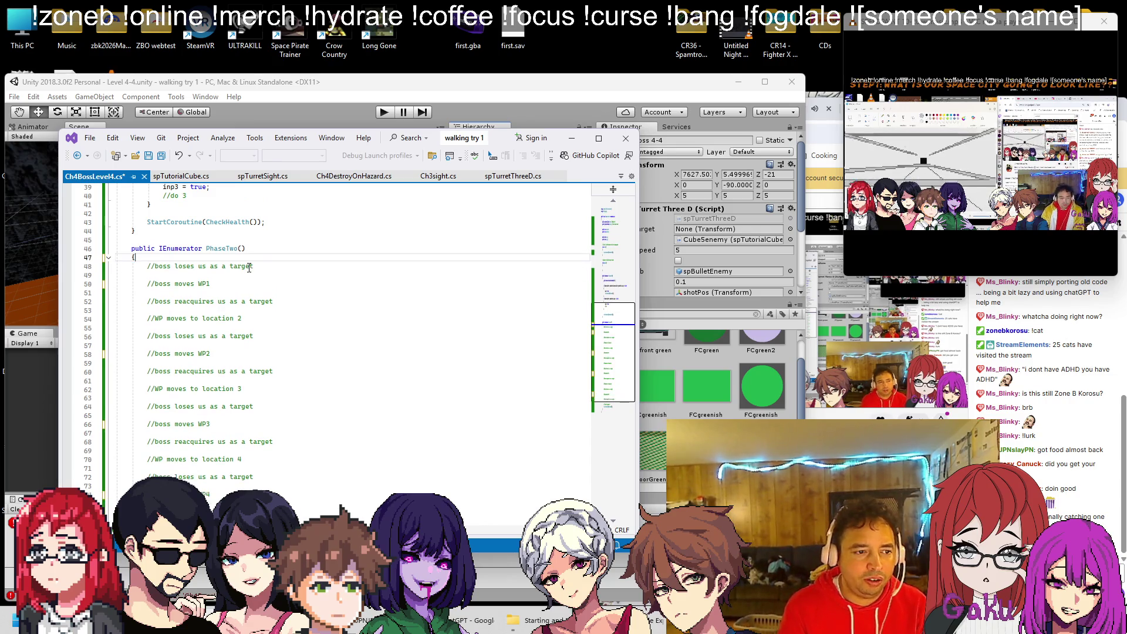
pyautogui.click(256, 317)
pyautogui.hotkey('shift', 'Home')
pyautogui.press('Delete')
pyautogui.press('BackSpace')
pyautogui.press('BackSpace')
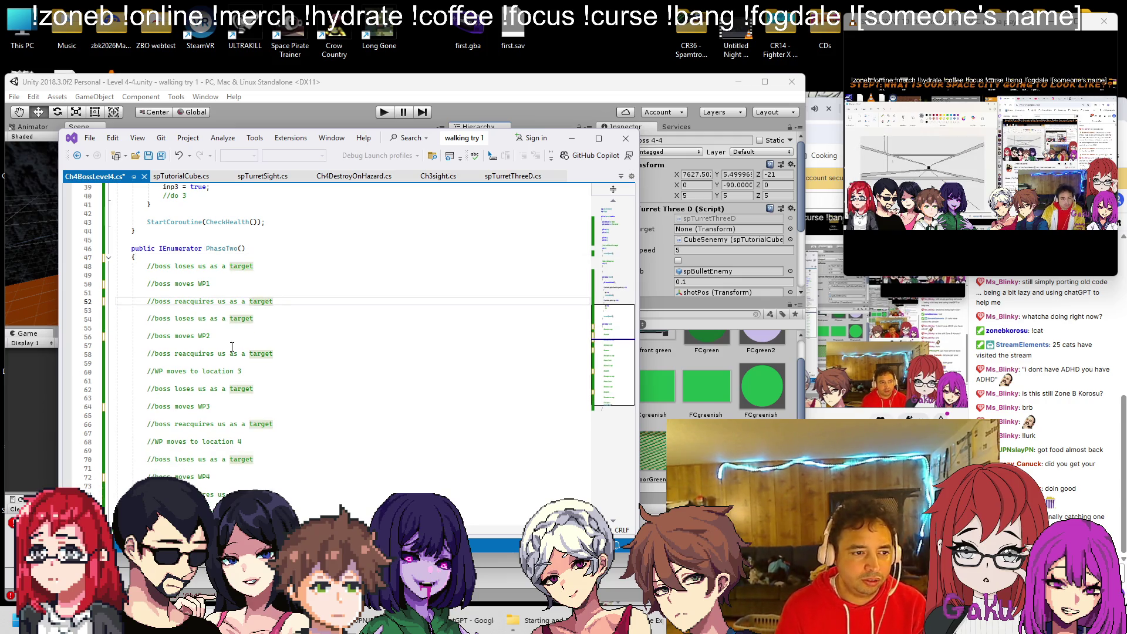
pyautogui.click(257, 371)
pyautogui.hotkey('shift', 'Home')
pyautogui.press('Delete')
pyautogui.press('BackSpace')
pyautogui.press('BackSpace')
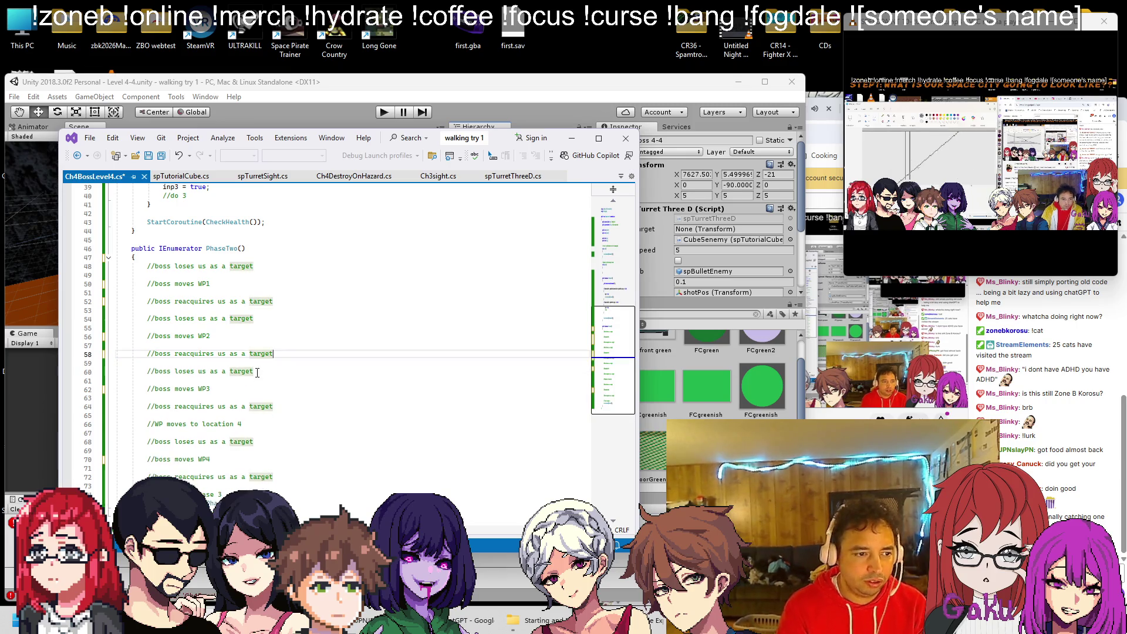
pyautogui.click(283, 427)
pyautogui.hotkey('shift', 'Home')
pyautogui.press('Delete')
pyautogui.press('BackSpace')
pyautogui.press('BackSpace')
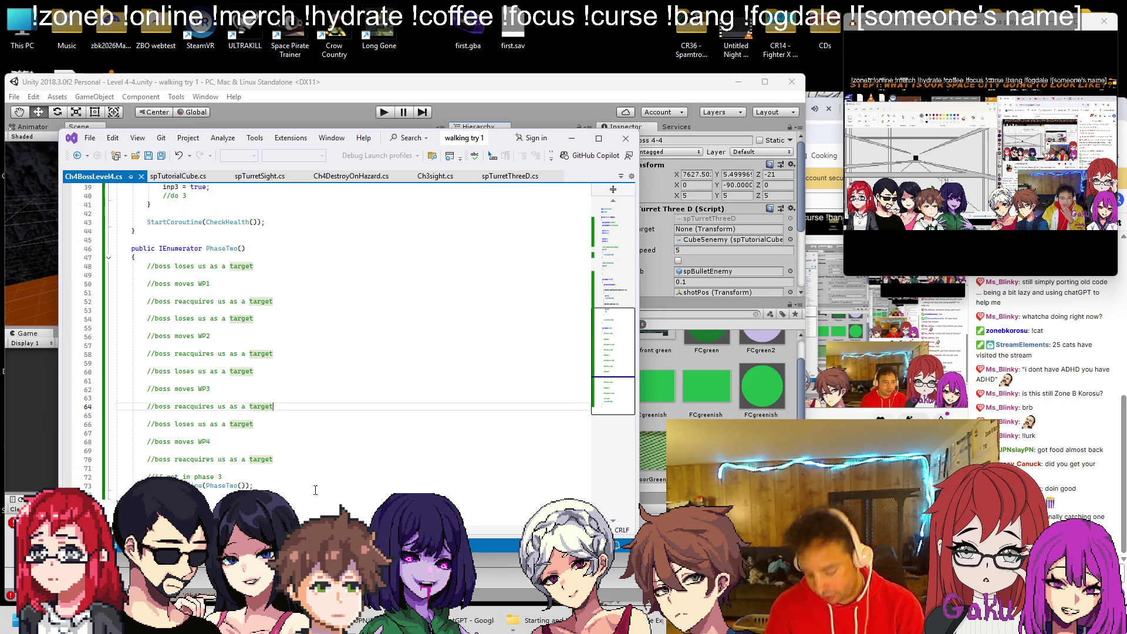
# Add 'yield return new WaitForSeconds(.5f);' after the first step and save the script.
pyautogui.click(332, 100)
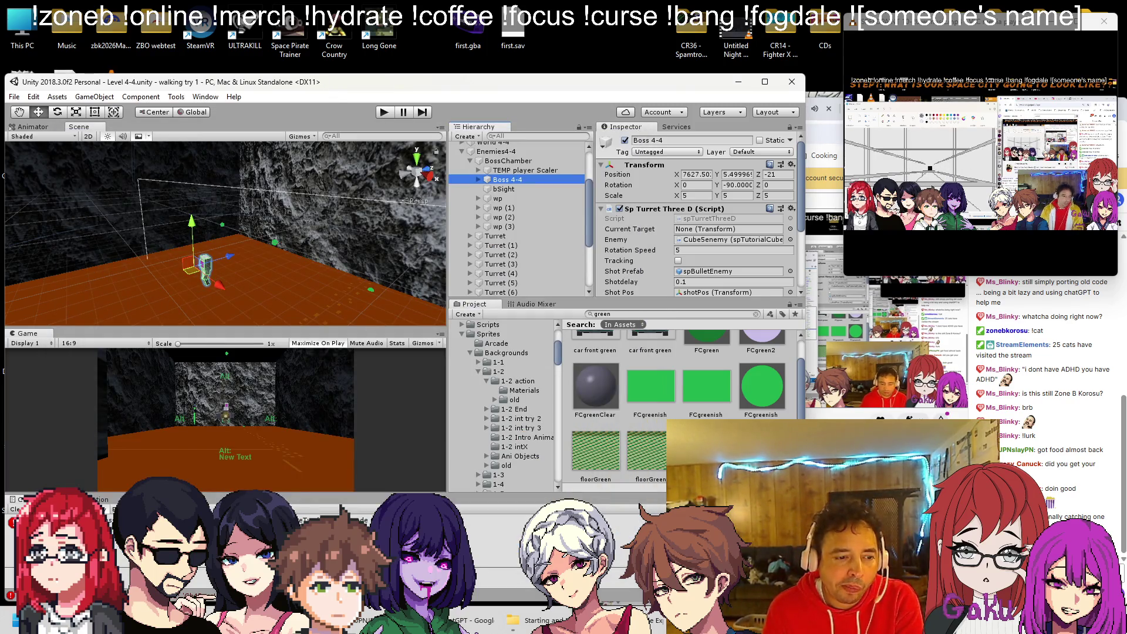
pyautogui.hotkey('alt', 'Tab')
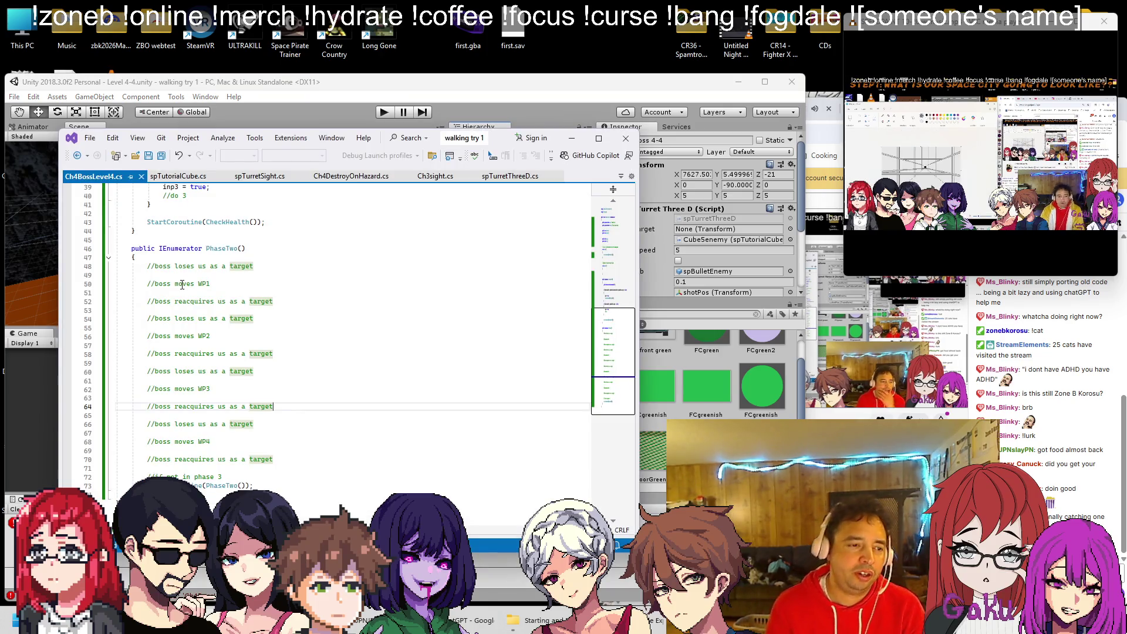
pyautogui.click(190, 274)
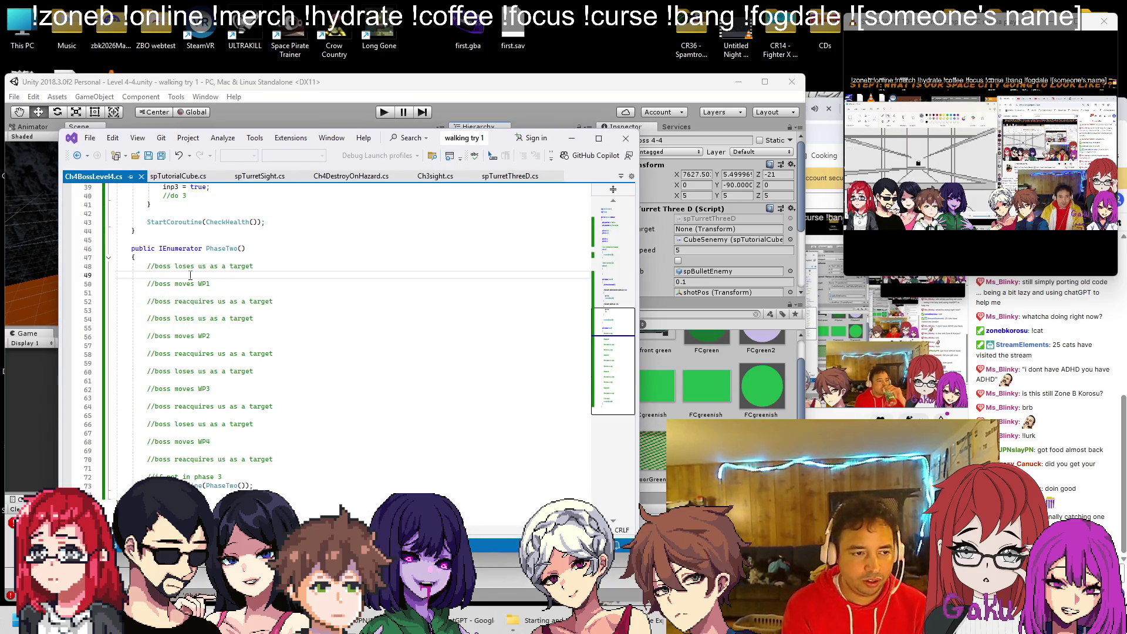
pyautogui.write('yiekld re')
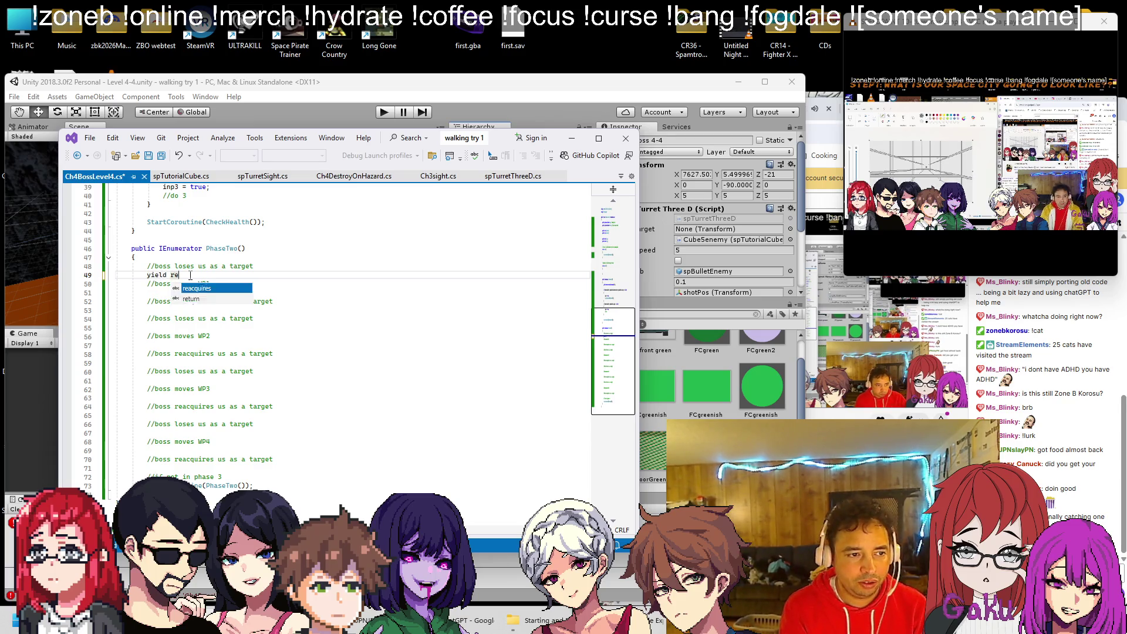
pyautogui.write('new WaitForSeconds(')
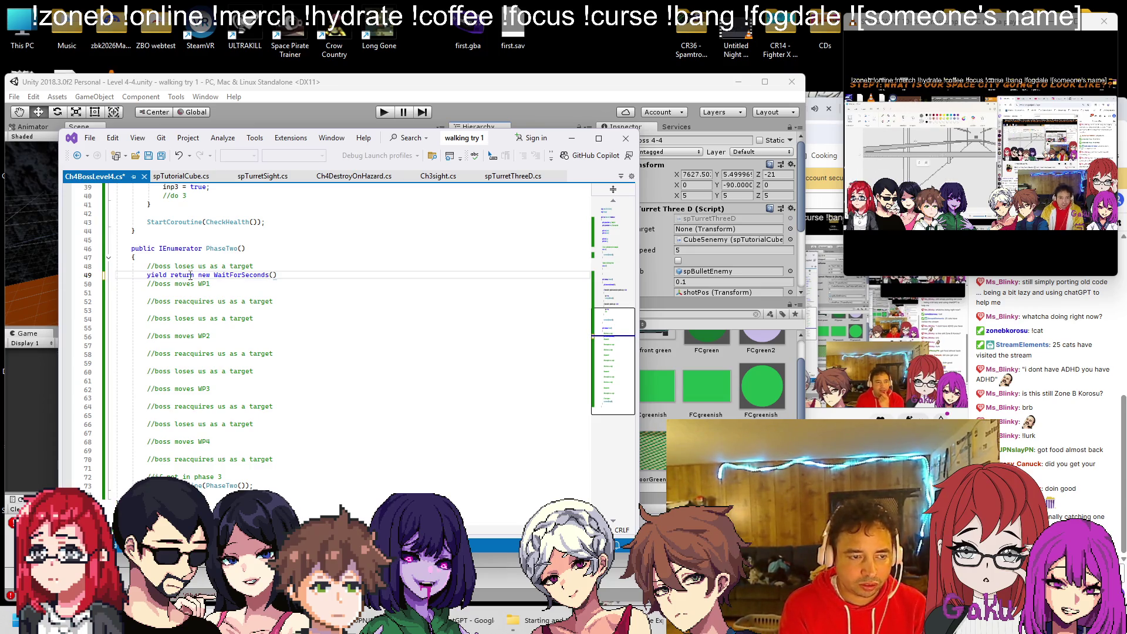
pyautogui.write('f)')
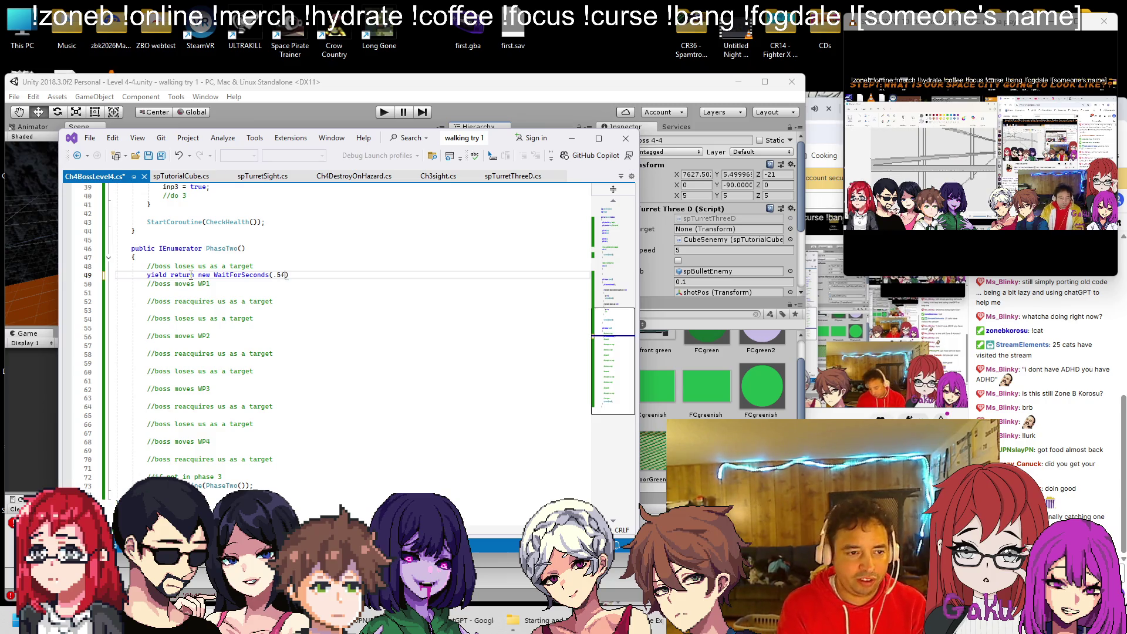
pyautogui.write(';')
pyautogui.hotkey('ctrl', 's')
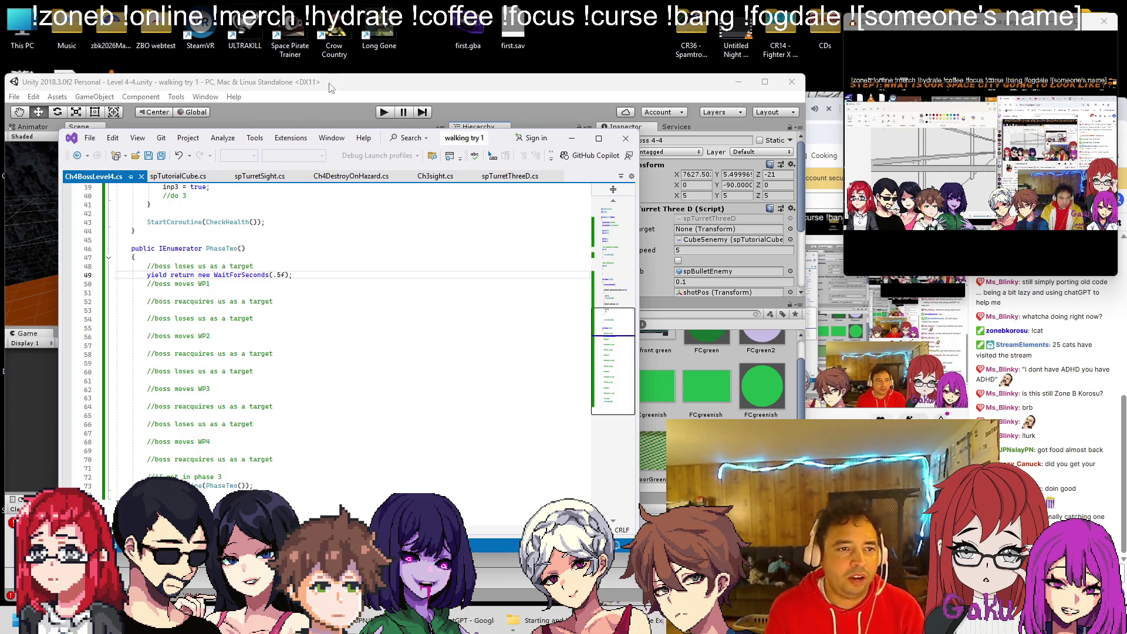
pyautogui.click(328, 88)
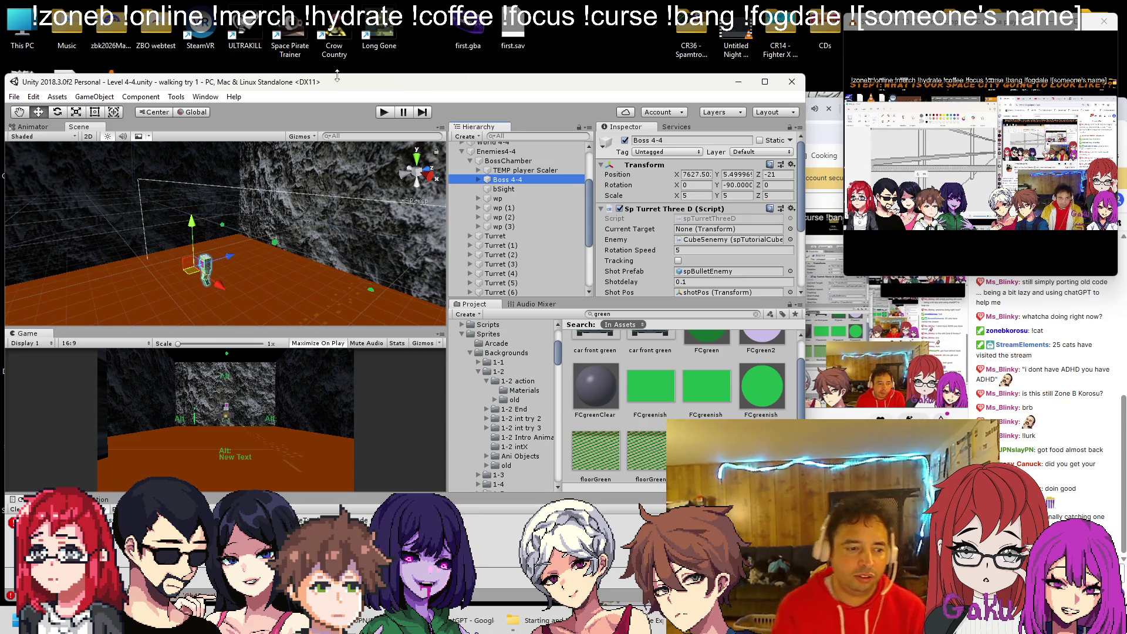
# Add the Sp Enemy Fly AI script component to Boss 4-4.
pyautogui.moveTo(242, 215)
pyautogui.mouseDown()
pyautogui.moveTo(231, 206)
pyautogui.moveTo(187, 220)
pyautogui.moveTo(199, 219)
pyautogui.mouseUp()
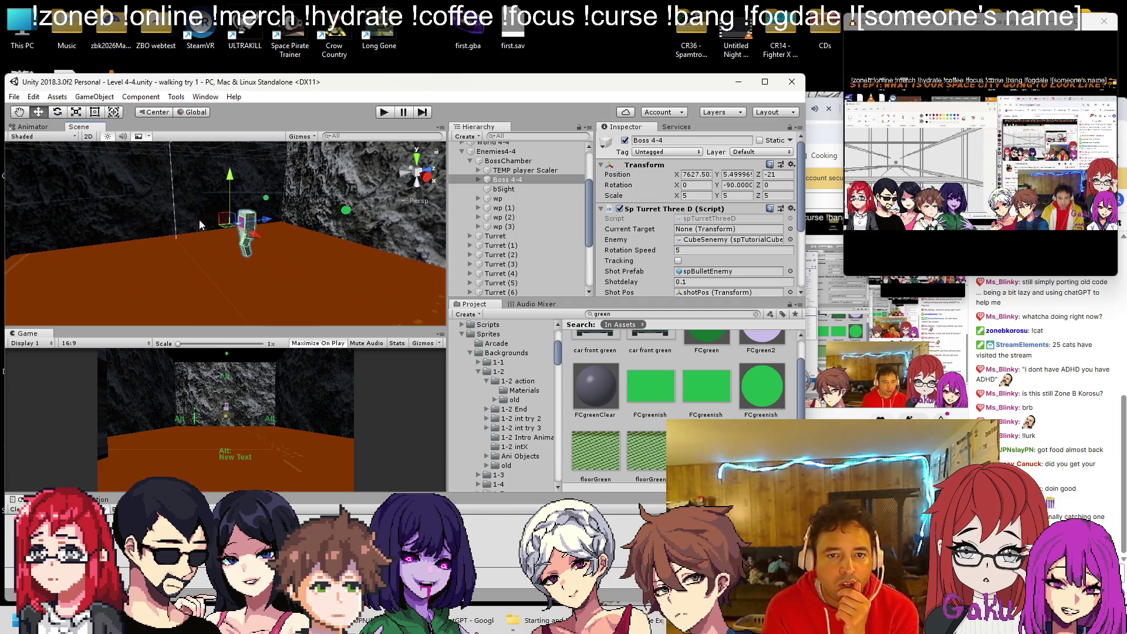
pyautogui.scroll(-3, 673, 254)
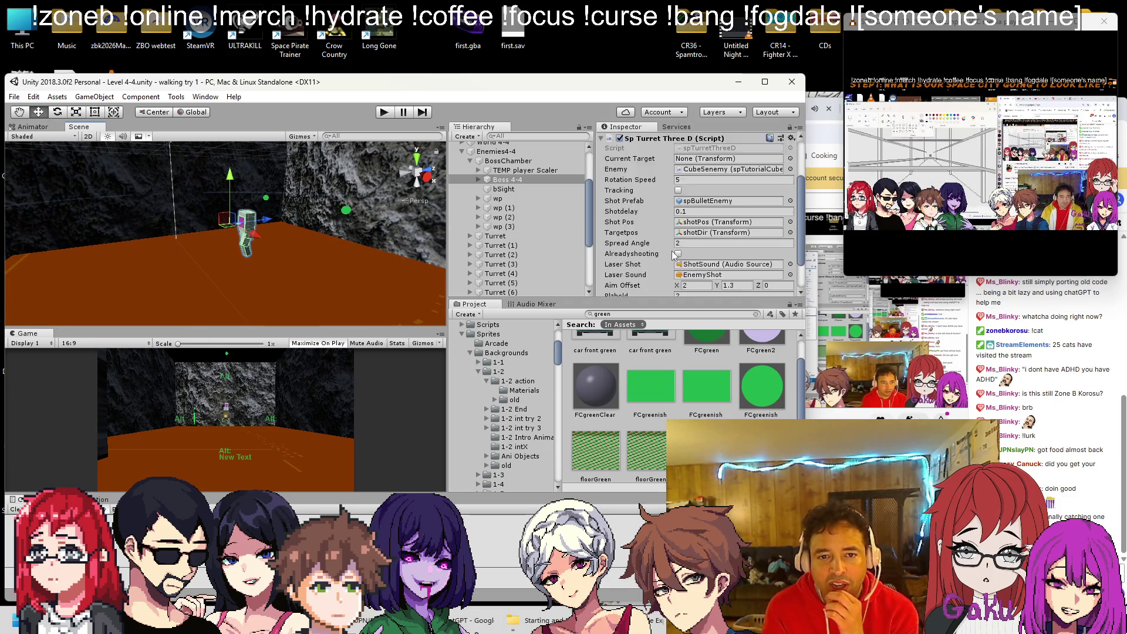
pyautogui.scroll(-2, 673, 254)
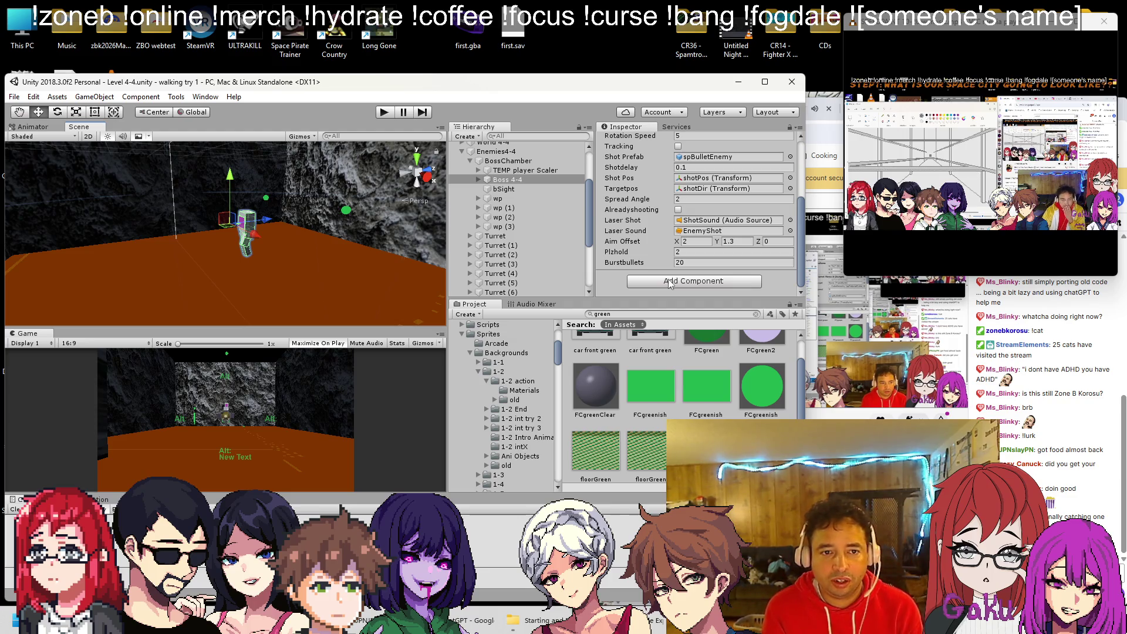
pyautogui.click(669, 282)
pyautogui.write('sp')
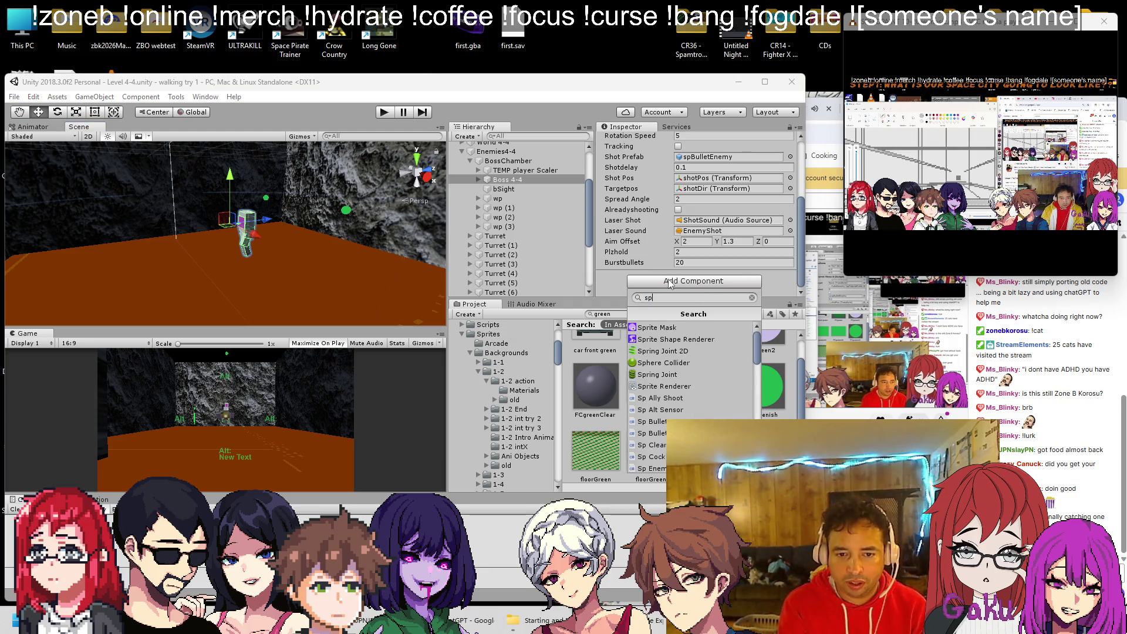
pyautogui.scroll(-5, 684, 384)
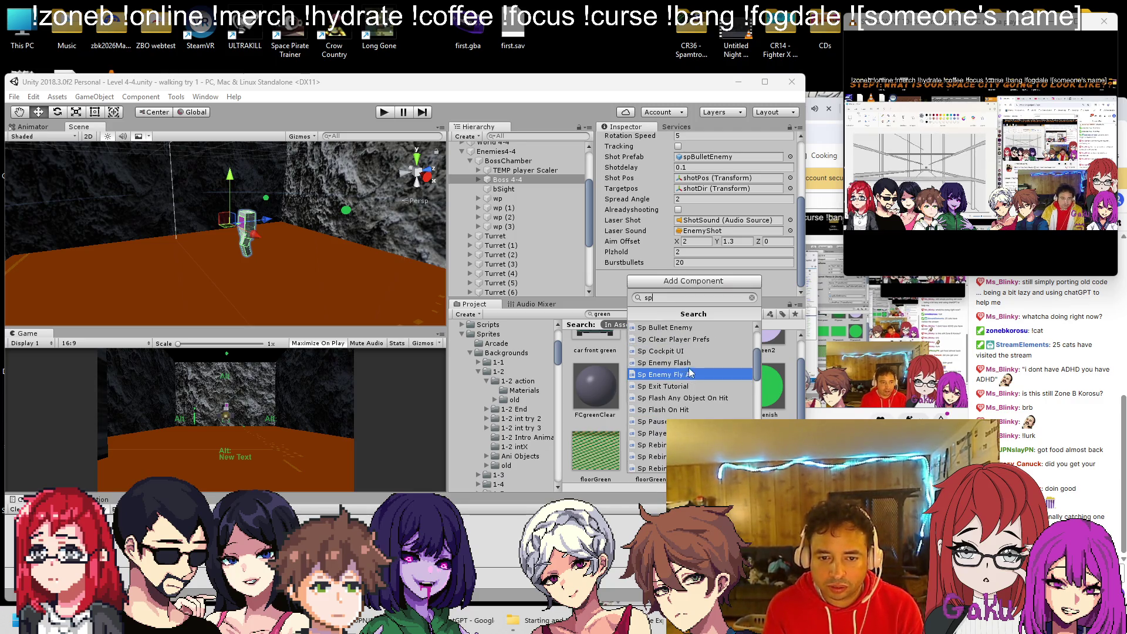
pyautogui.click(690, 368)
# Open spEnemyFlyAI.cs in Visual Studio via Edit Script, placing its tab second.
pyautogui.rightClick(636, 274)
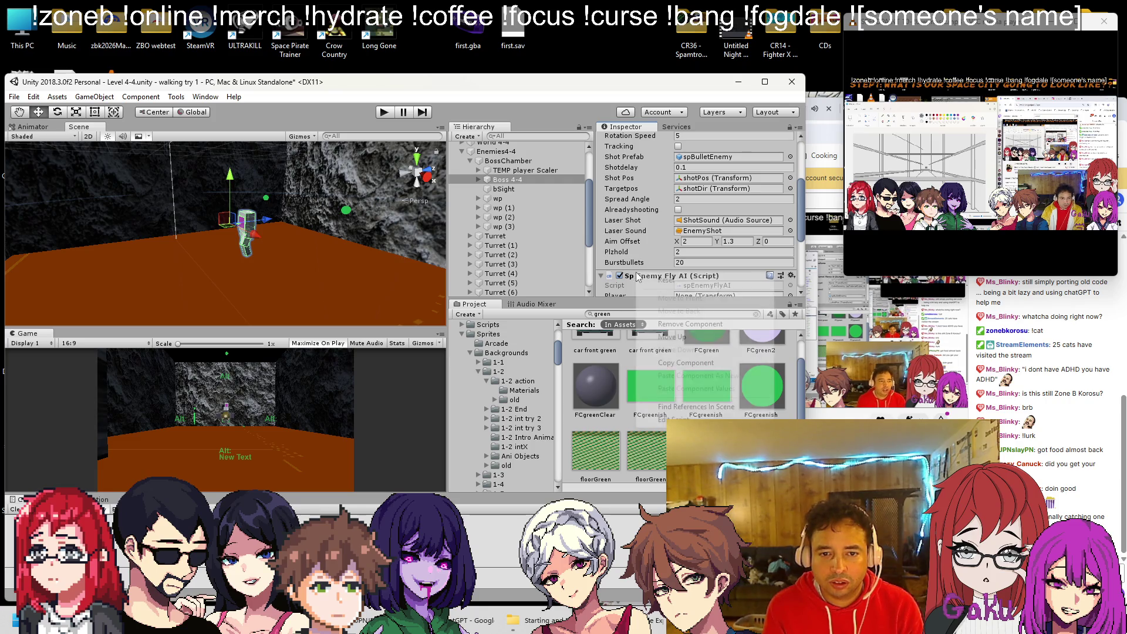
pyautogui.click(672, 419)
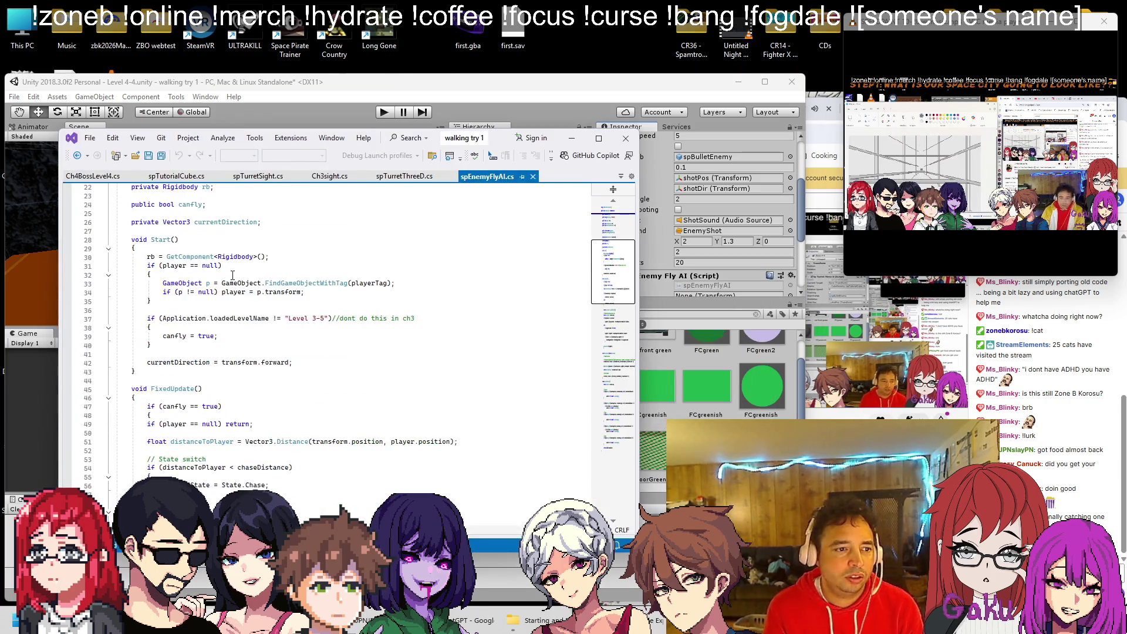
pyautogui.scroll(20, 240, 288)
pyautogui.moveTo(487, 176); pyautogui.dragTo(220, 175)
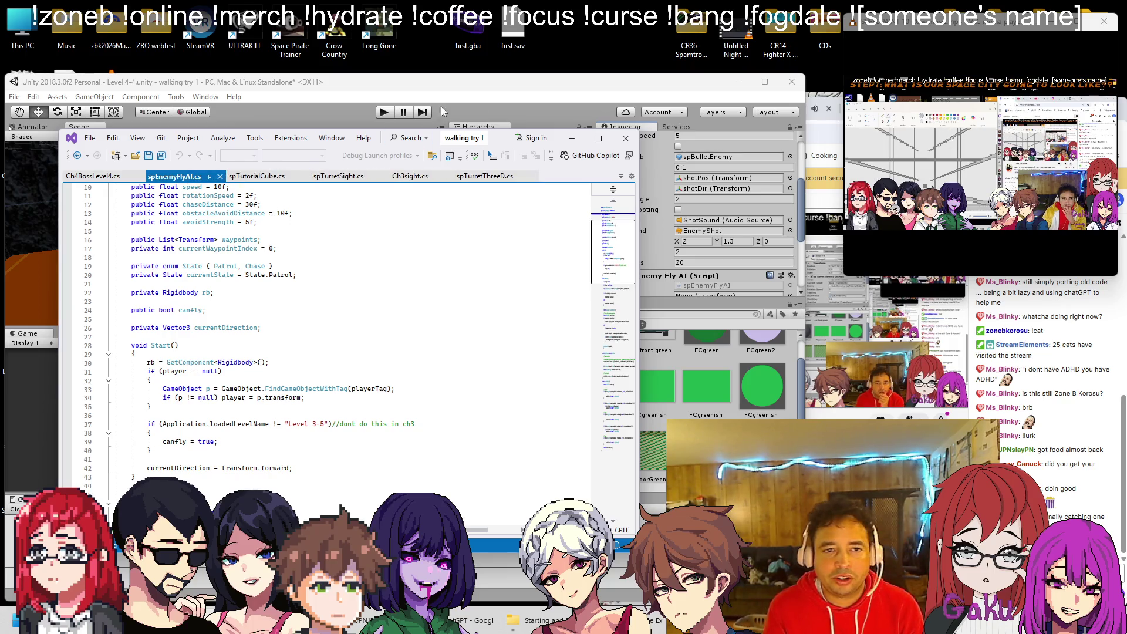
pyautogui.click(439, 113)
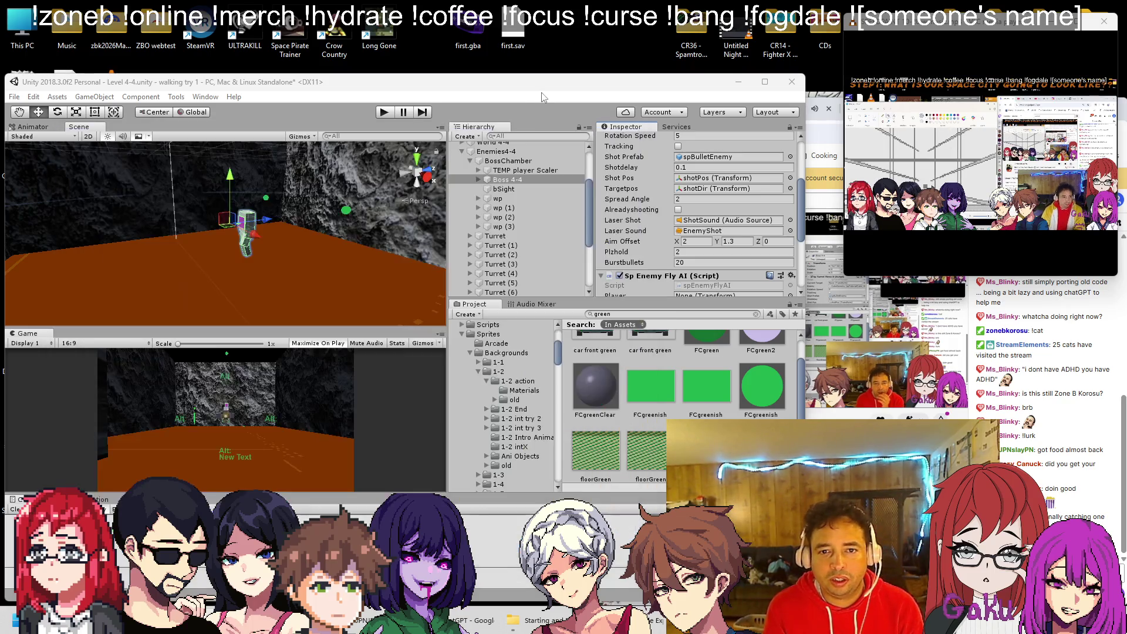
# Remove Sp Enemy Fly AI from Boss 4-4 and reopen Ch4BossLevel4.cs in Visual Studio.
pyautogui.rightClick(651, 276)
pyautogui.click(704, 327)
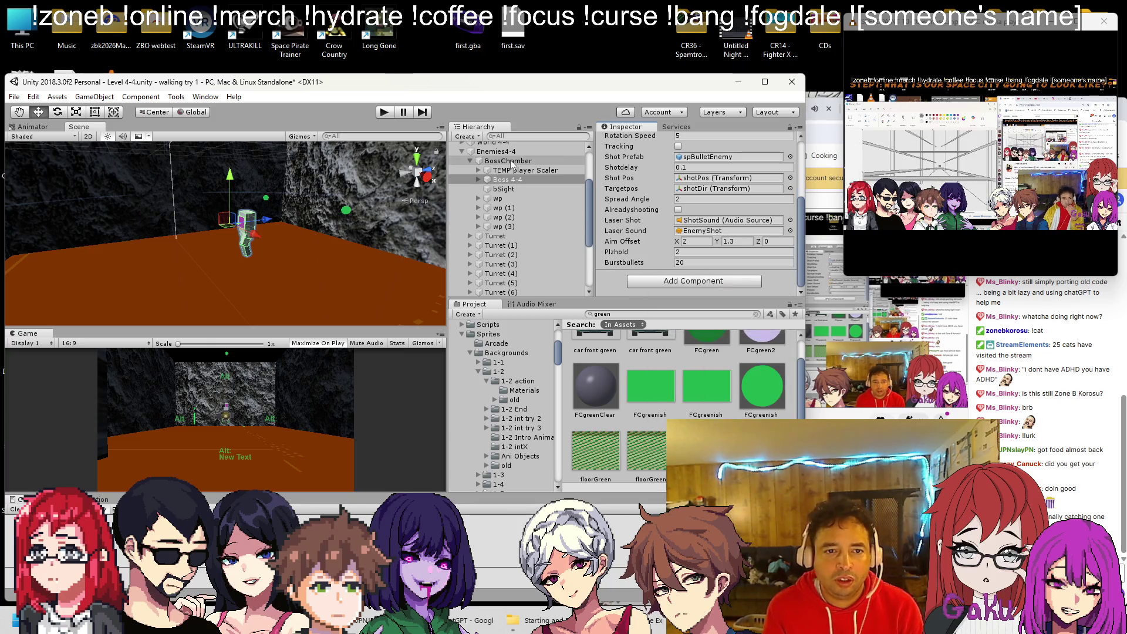
pyautogui.click(506, 180)
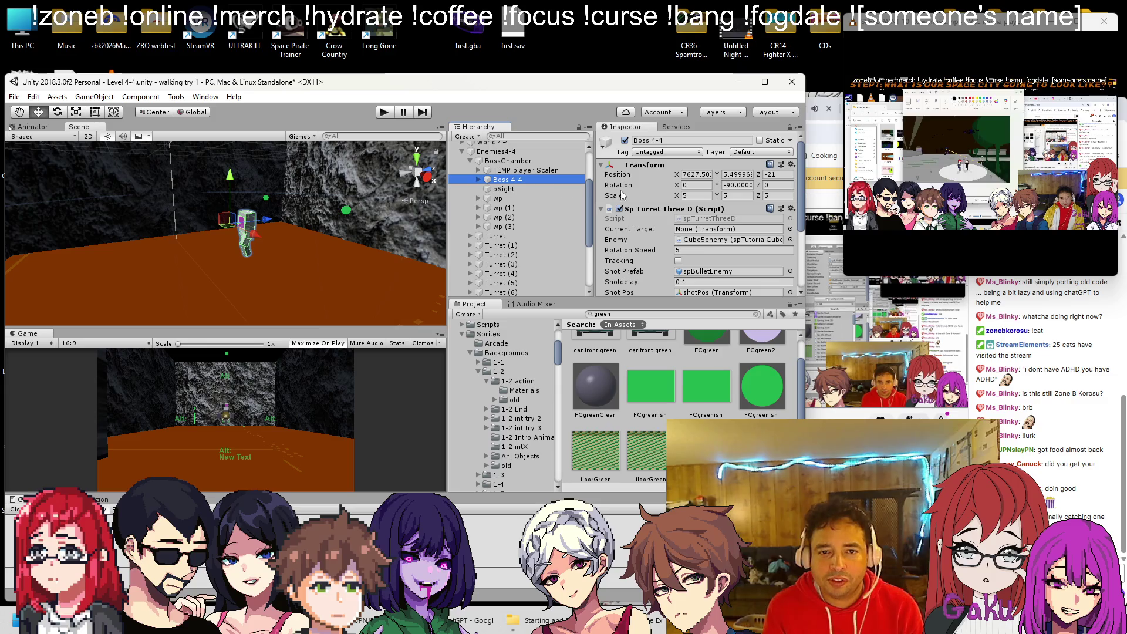
pyautogui.scroll(-5, 646, 212)
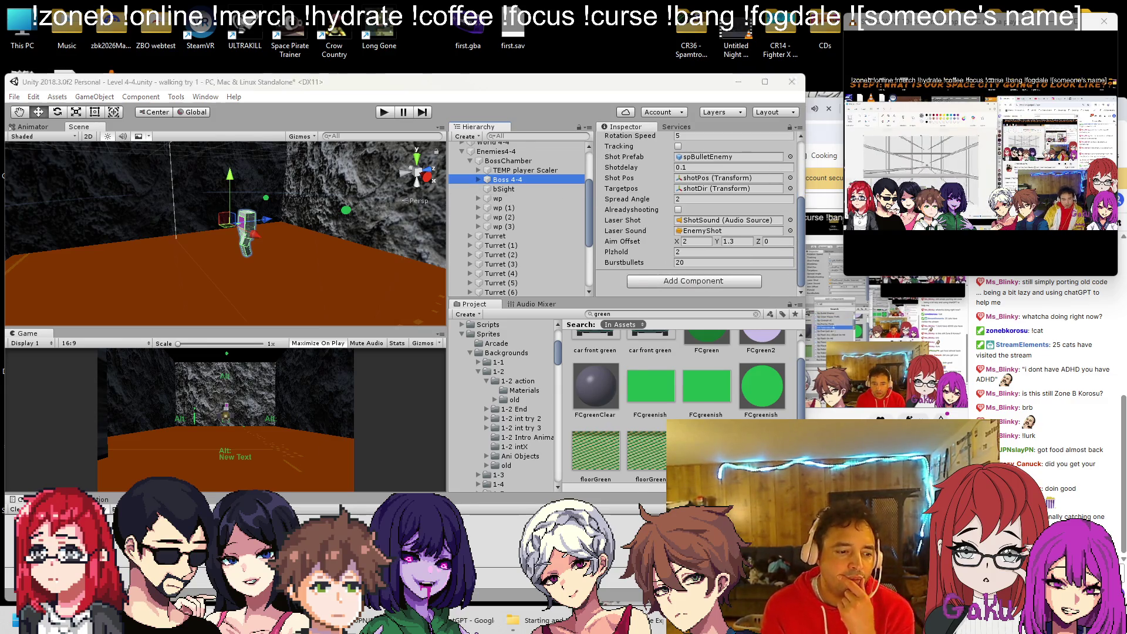
pyautogui.hotkey('alt', 'Tab')
pyautogui.click(93, 176)
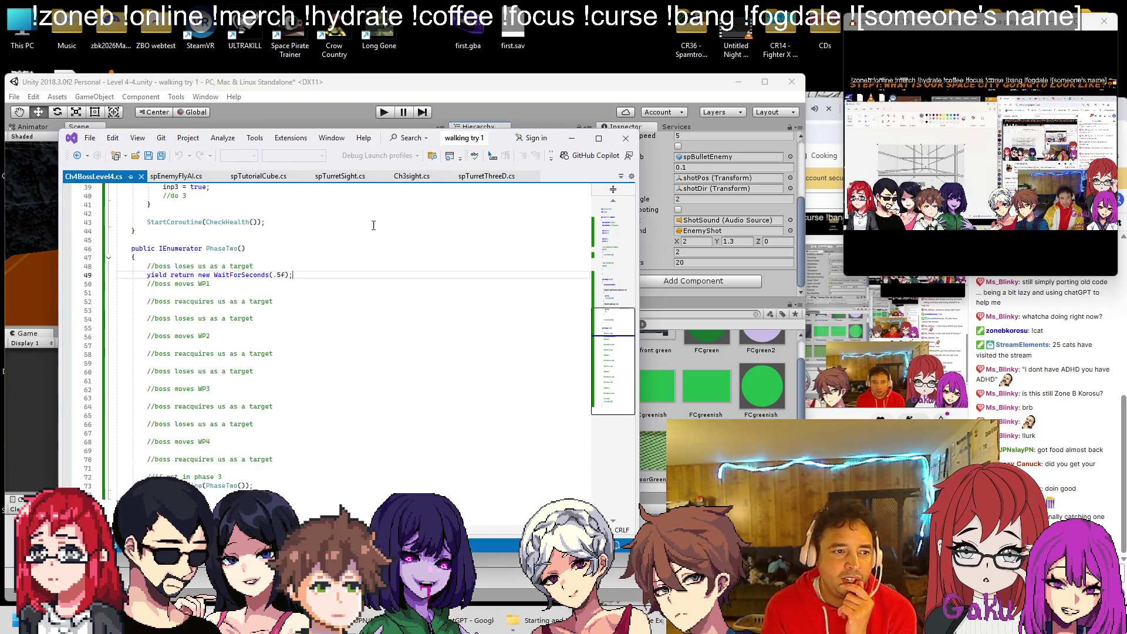
# Scroll through Ch4BossLevel4.cs from the top, then save the Level 4-4 scene in Unity.
pyautogui.scroll(4, 214, 373)
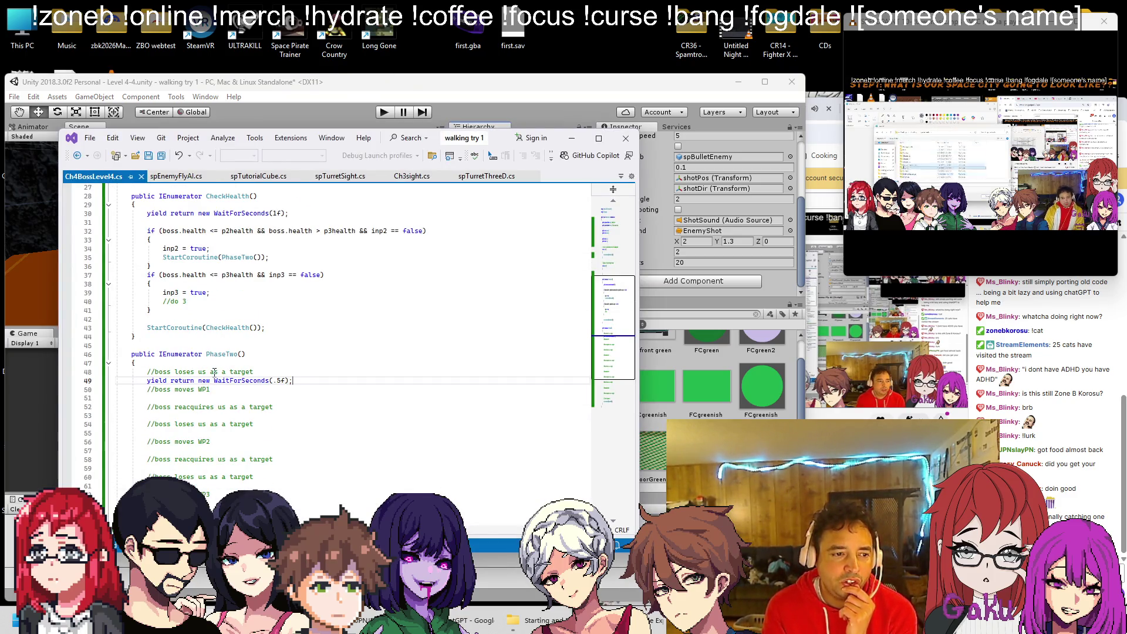
pyautogui.scroll(5, 234, 364)
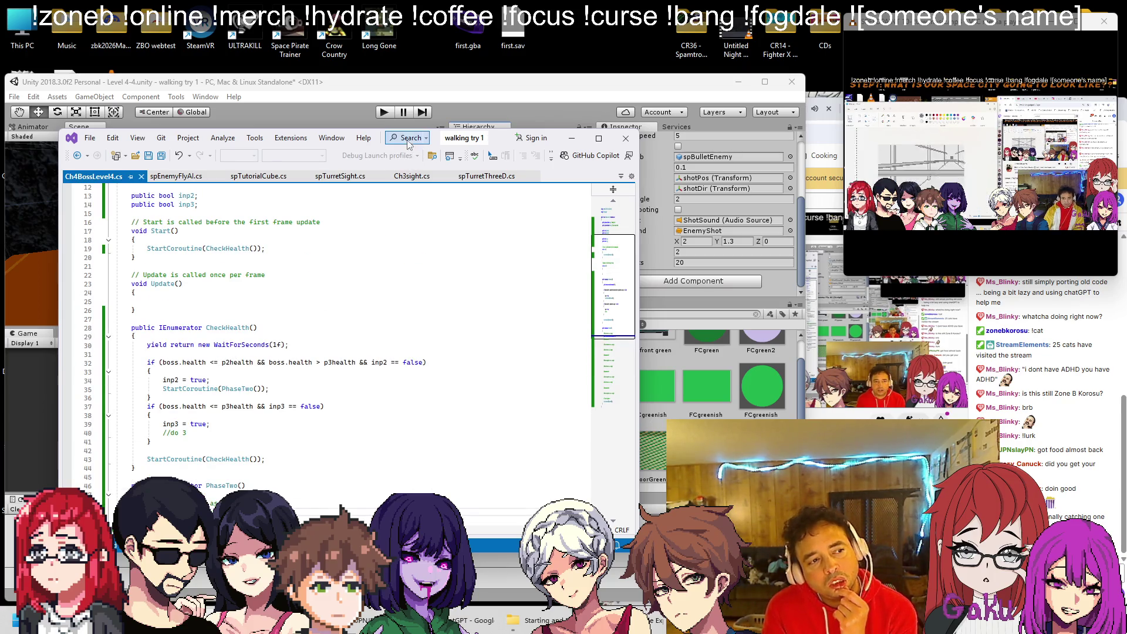
pyautogui.scroll(4, 311, 251)
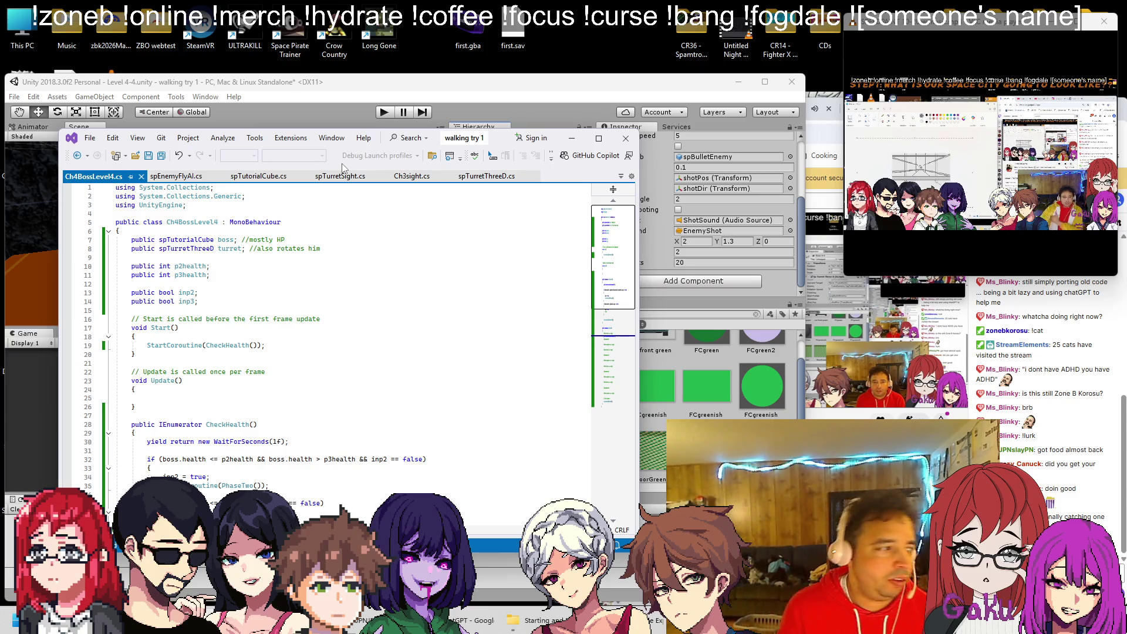
pyautogui.click(370, 115)
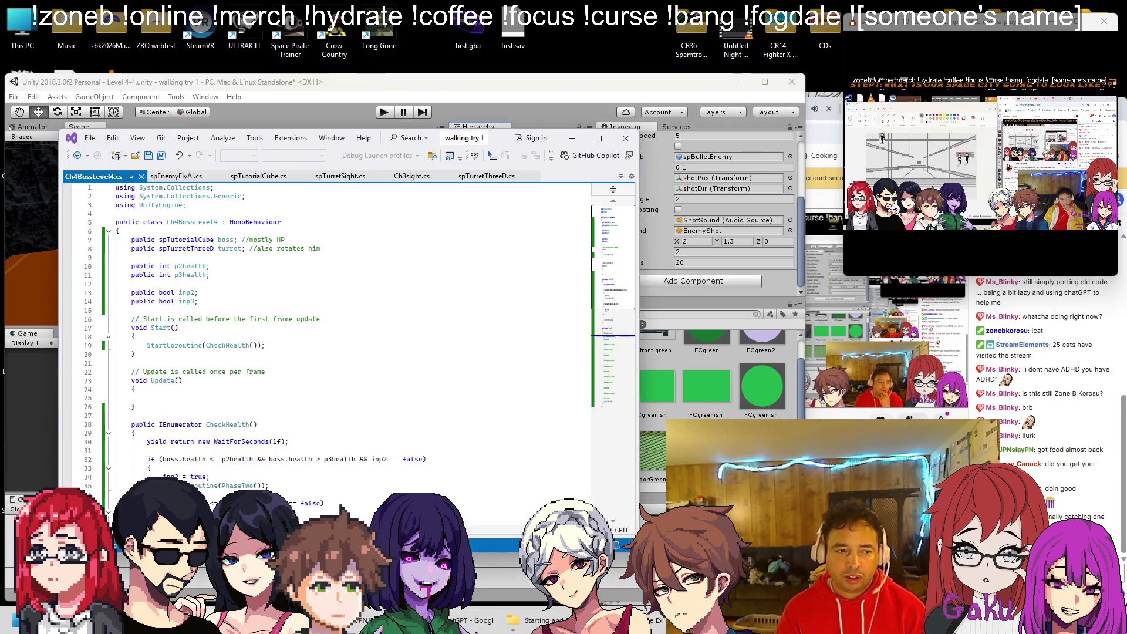
pyautogui.hotkey('alt', 'Tab')
pyautogui.scroll(-2, 162, 270)
pyautogui.scroll(2, 163, 270)
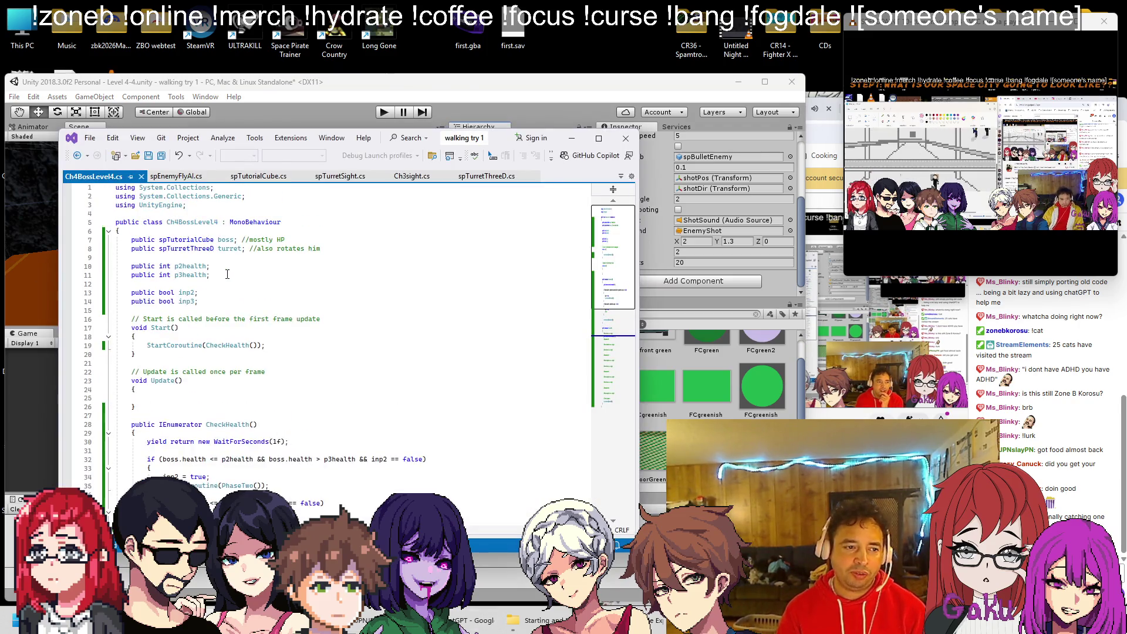
pyautogui.scroll(-5, 189, 284)
pyautogui.scroll(3, 190, 284)
pyautogui.click(312, 88)
pyautogui.hotkey('ctrl', 's')
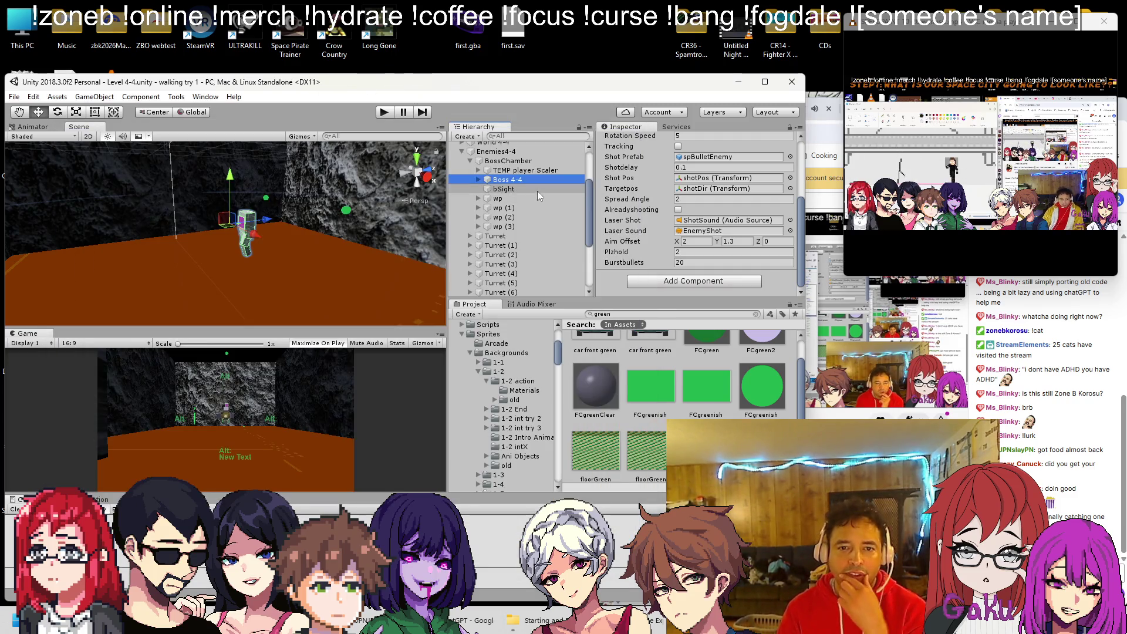
# Copy the Ch 4 Boss Level 4 component on BossChamber, then remove it there.
pyautogui.click(540, 160)
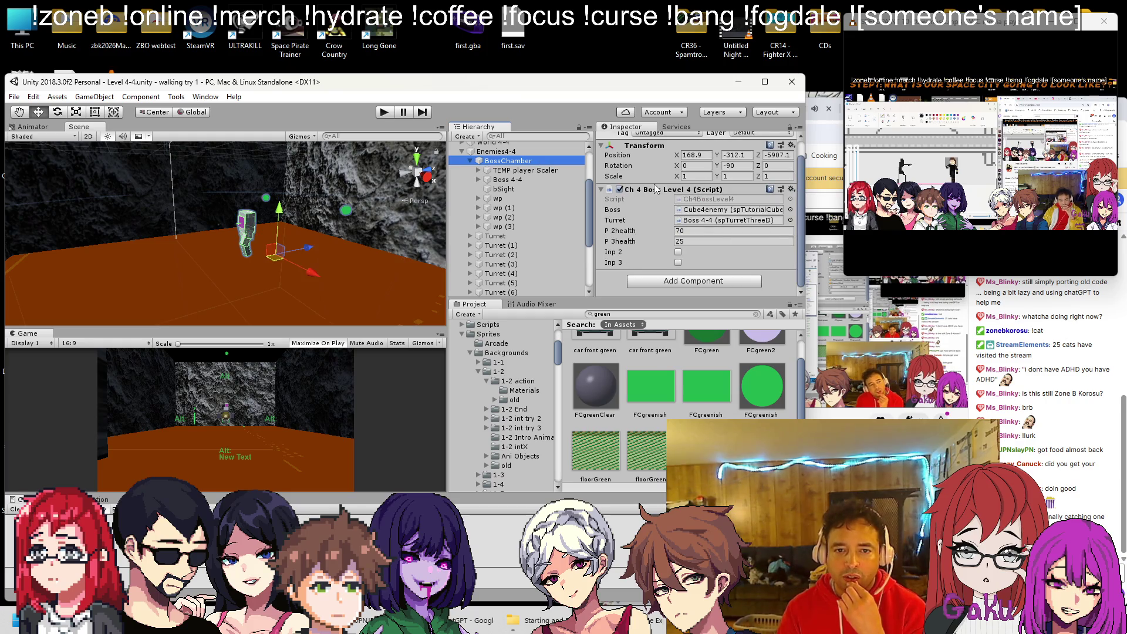
pyautogui.click(791, 188)
pyautogui.rightClick(660, 191)
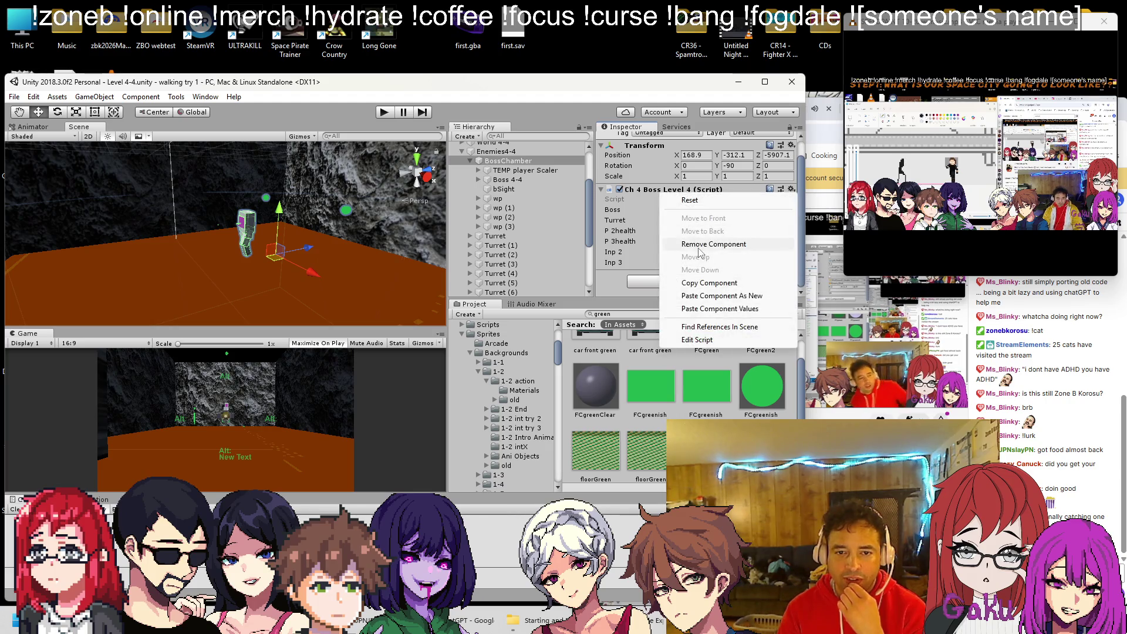
pyautogui.click(698, 245)
# Add Ch 4 Boss Level 4 to Boss 4-4 and paste the copied component values.
pyautogui.click(517, 179)
pyautogui.scroll(-5, 656, 275)
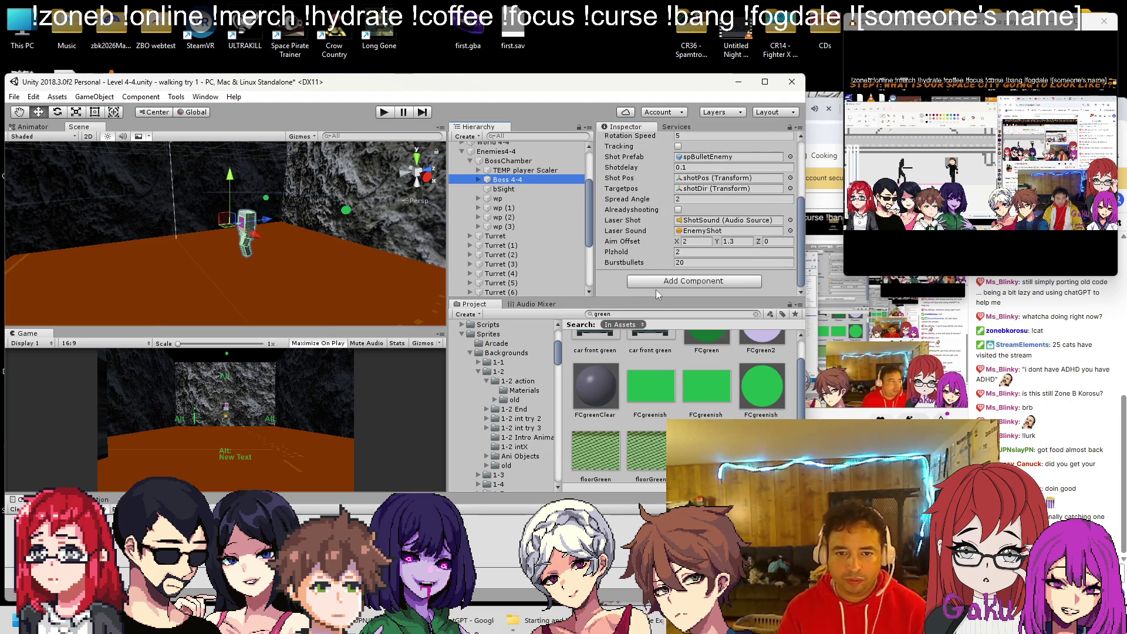
pyautogui.click(656, 282)
pyautogui.write('Ch4boss')
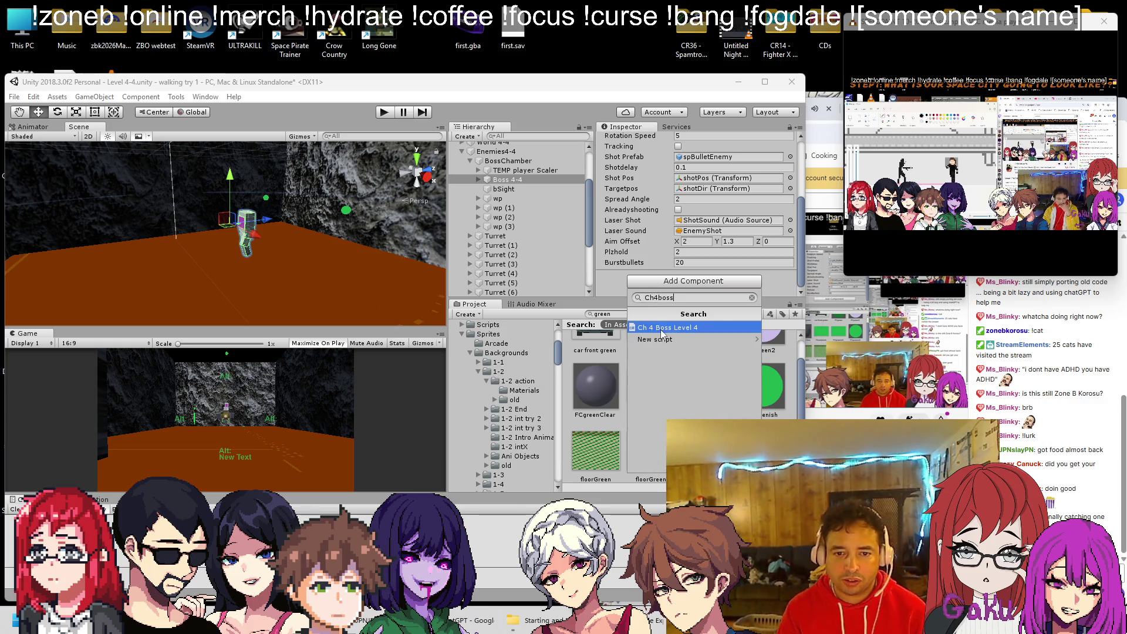
pyautogui.click(667, 328)
pyautogui.click(791, 189)
pyautogui.click(833, 311)
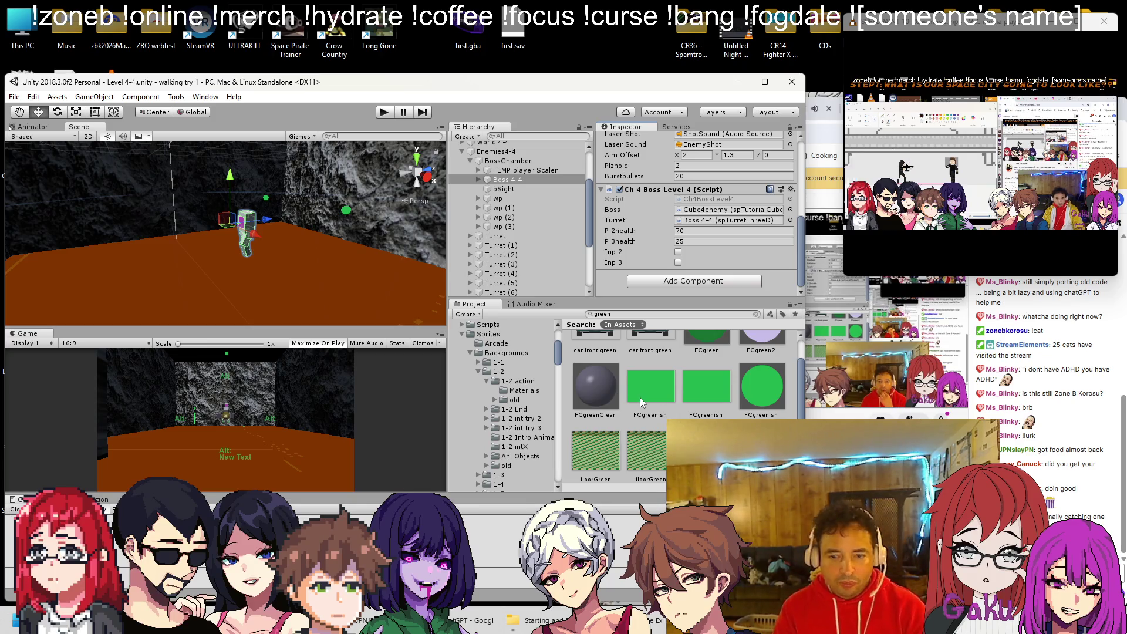
# View the spEnemyFlyAI.cs code in Visual Studio.
pyautogui.hotkey('alt', 'Tab')
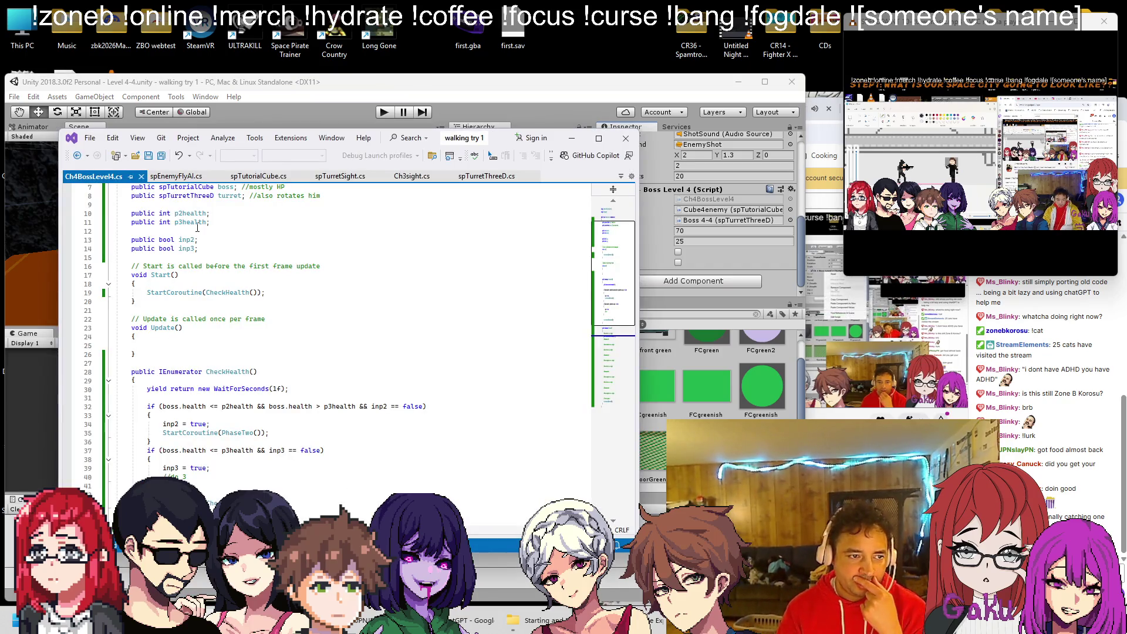
pyautogui.click(175, 176)
pyautogui.scroll(3, 220, 295)
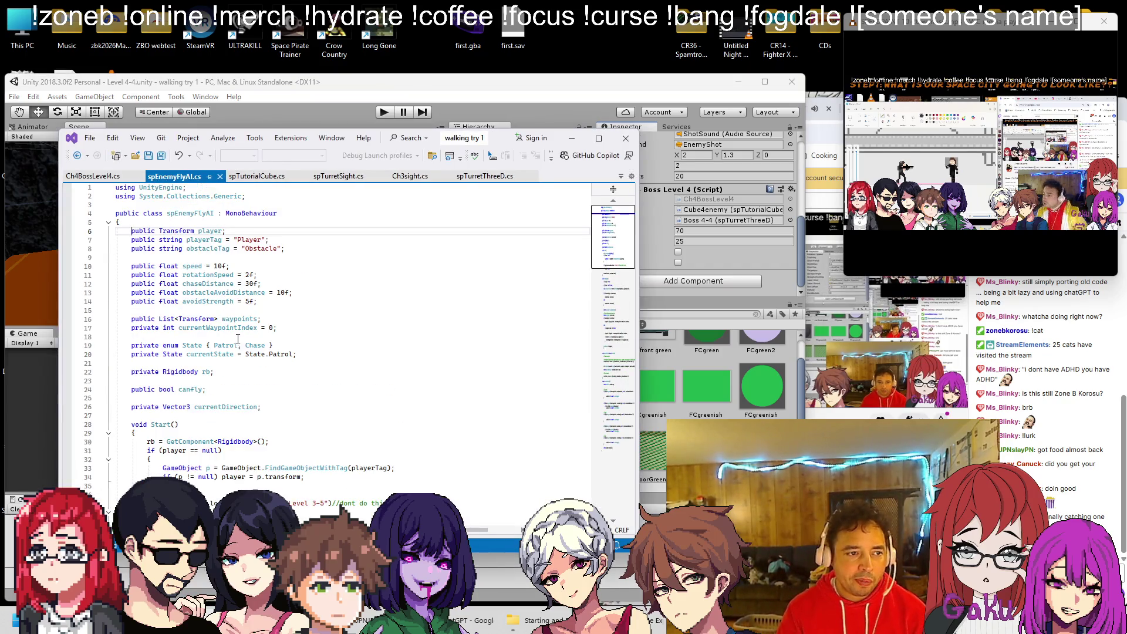
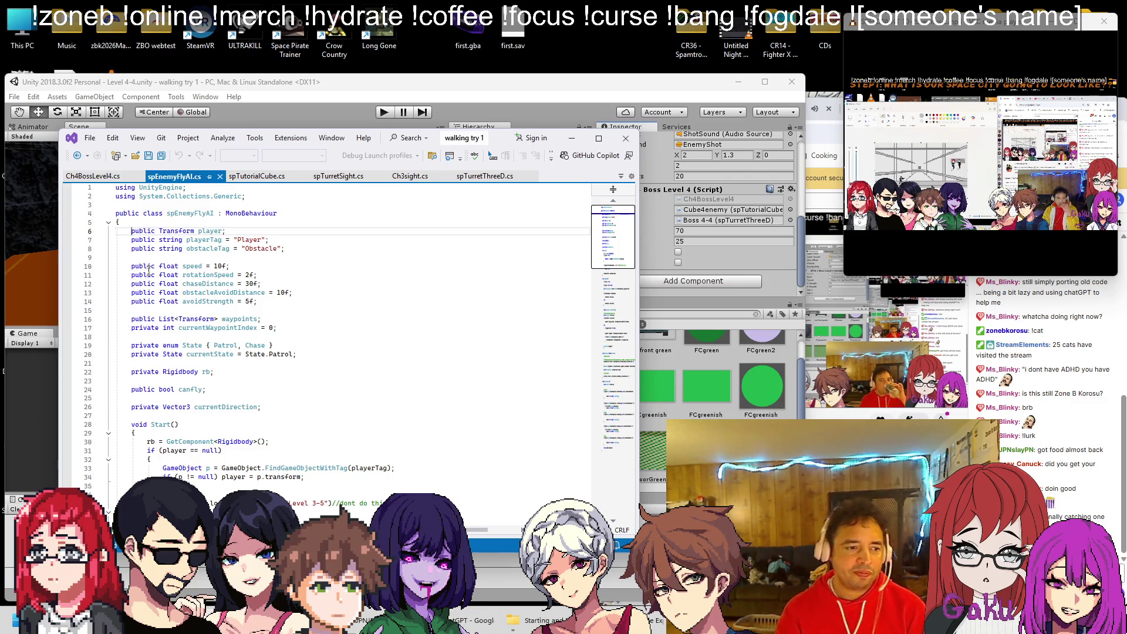
# Select Boss 4-4 from the Inspector reference and expand it in the Hierarchy to list its children.
pyautogui.scroll(-5, 287, 288)
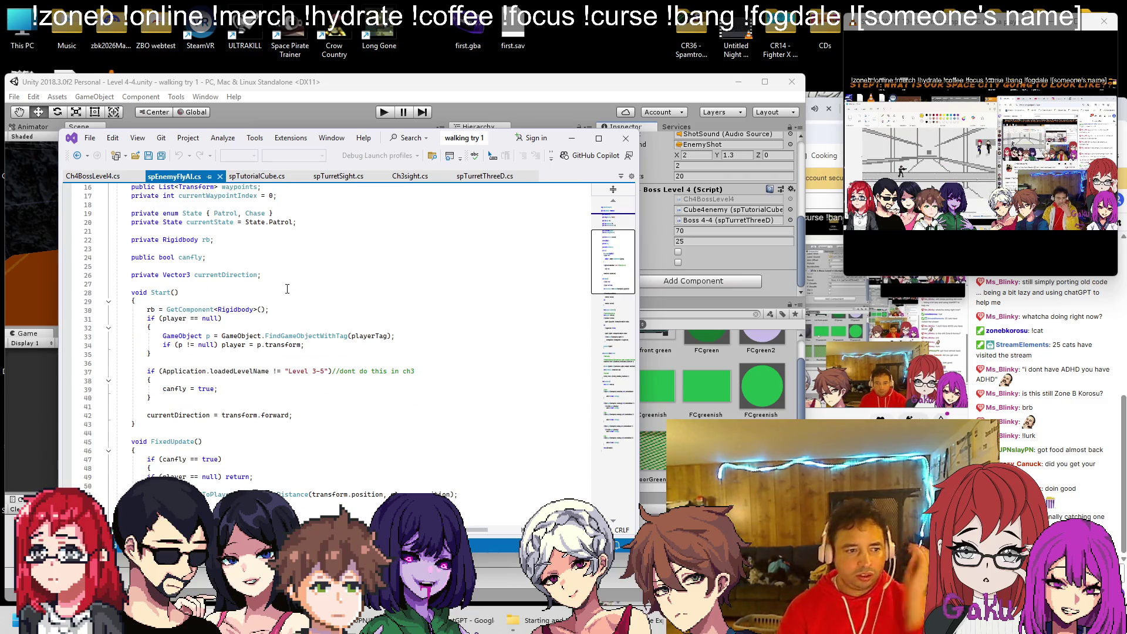
pyautogui.click(728, 220)
pyautogui.doubleClick(728, 220)
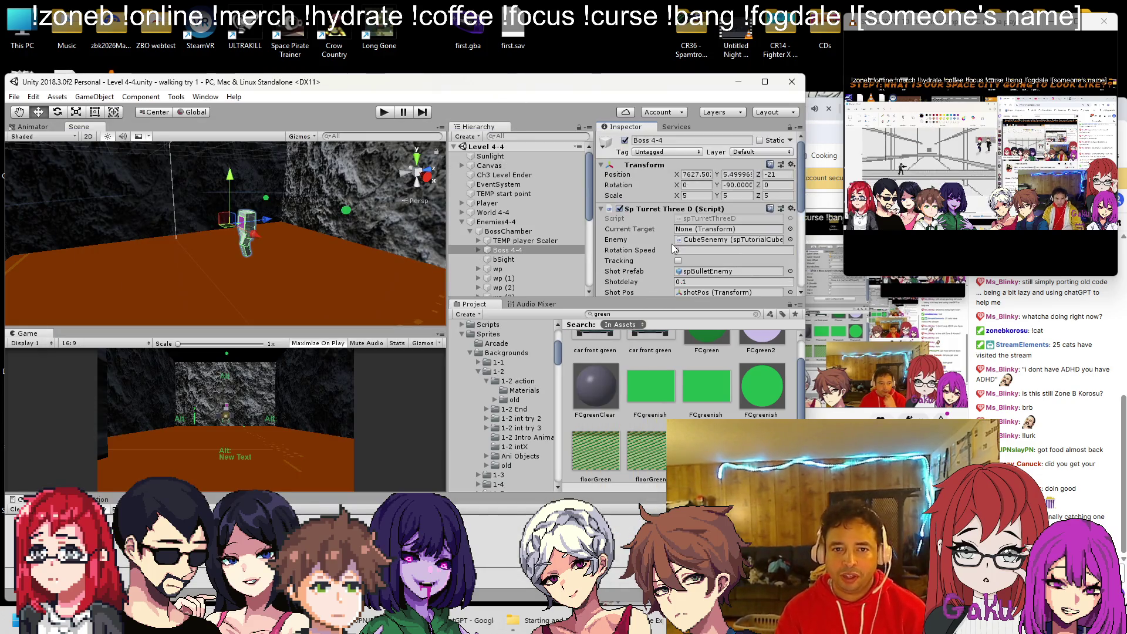
pyautogui.scroll(-10, 673, 248)
pyautogui.click(676, 282)
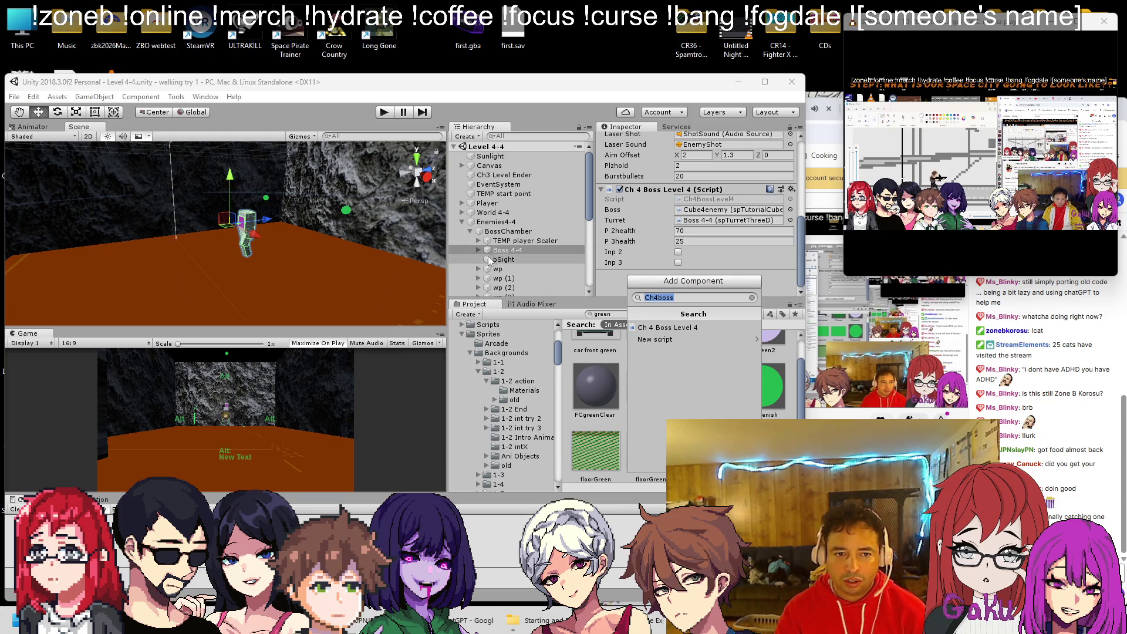
pyautogui.click(480, 251)
pyautogui.click(479, 251)
pyautogui.scroll(-3, 480, 253)
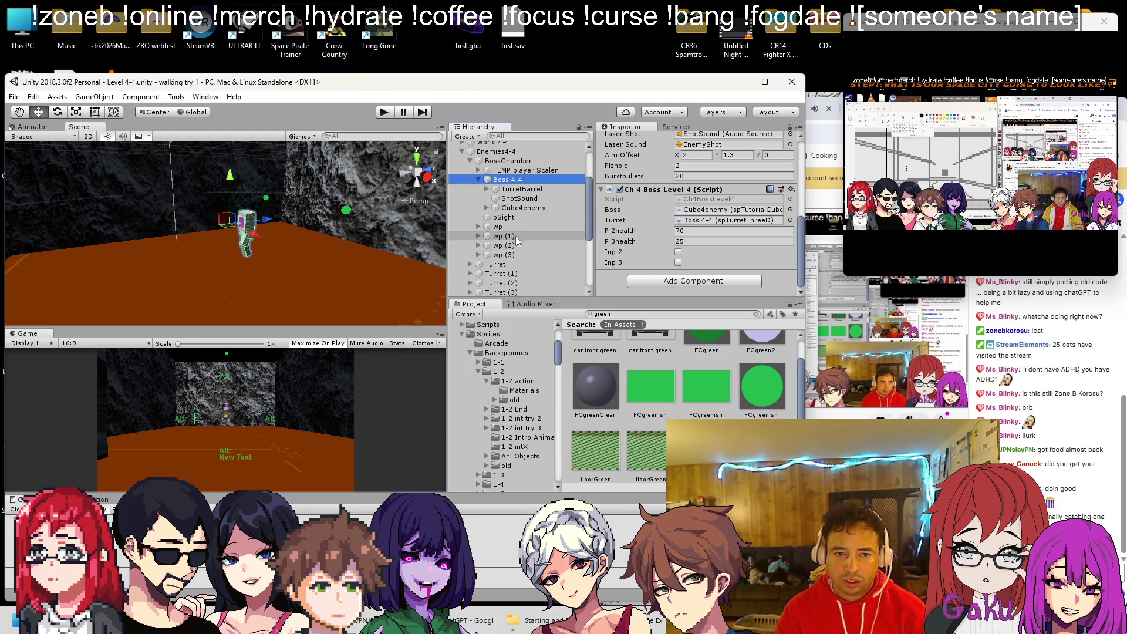
pyautogui.scroll(10, 643, 206)
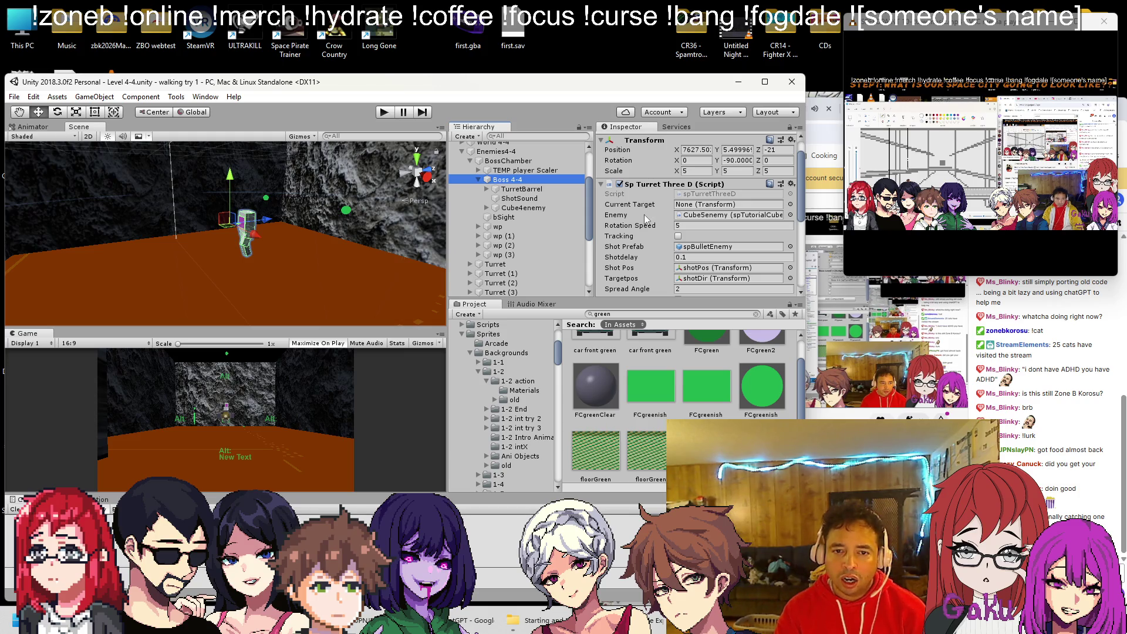
# Open spTurretThreeD.cs in Visual Studio, search it for 'rig', then return to Unity.
pyautogui.rightClick(651, 186)
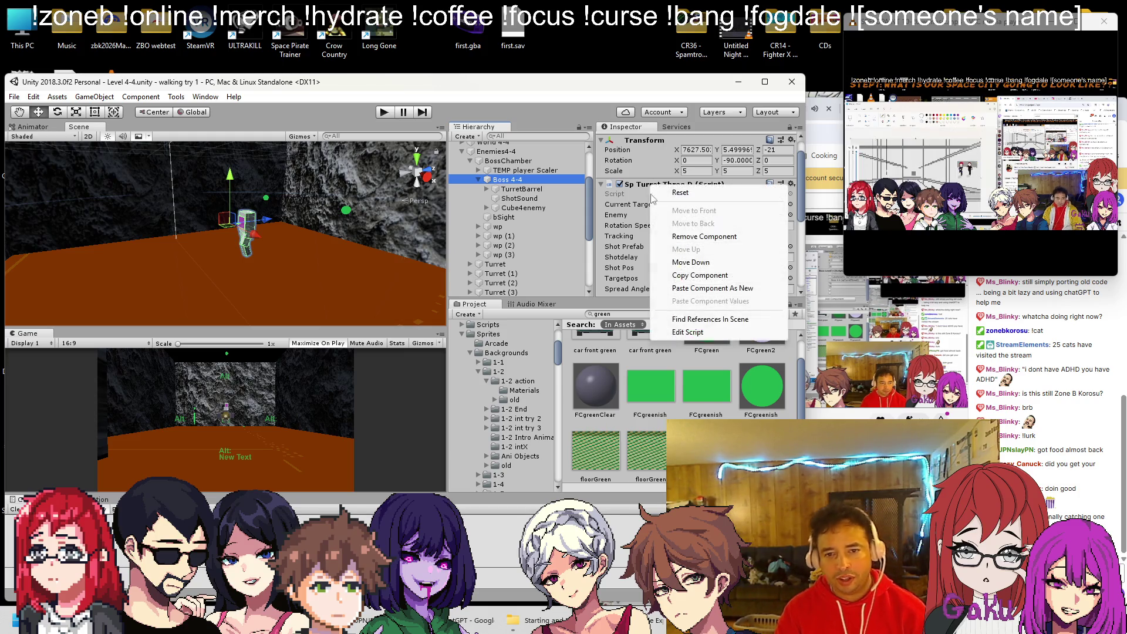
pyautogui.click(675, 332)
pyautogui.scroll(-7, 399, 288)
pyautogui.scroll(6, 358, 270)
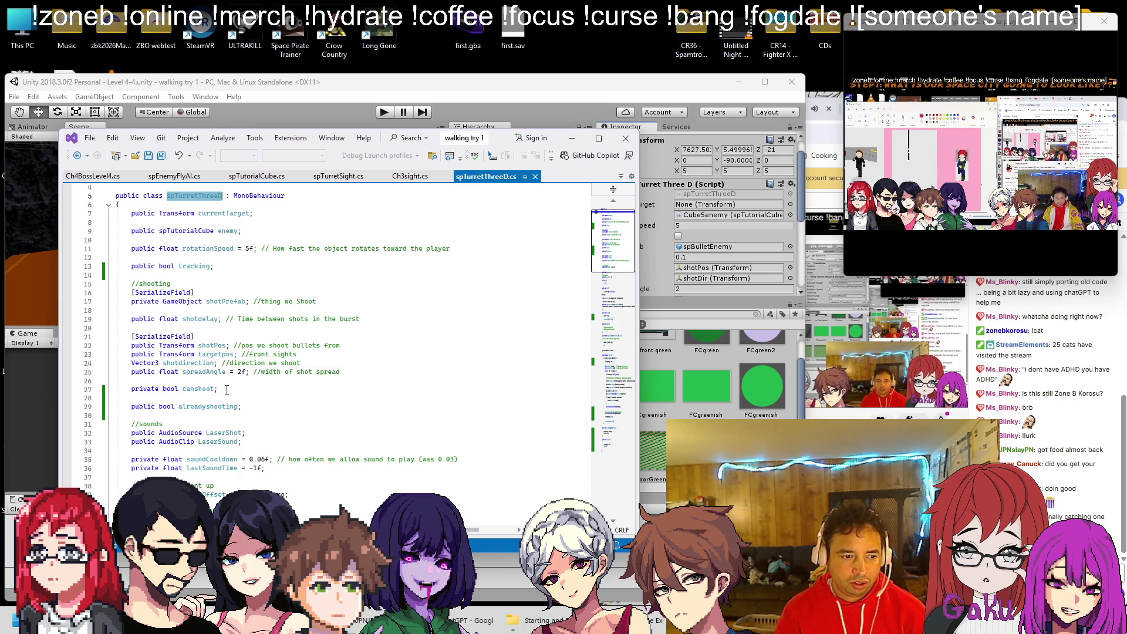
pyautogui.hotkey('ctrl', 'f')
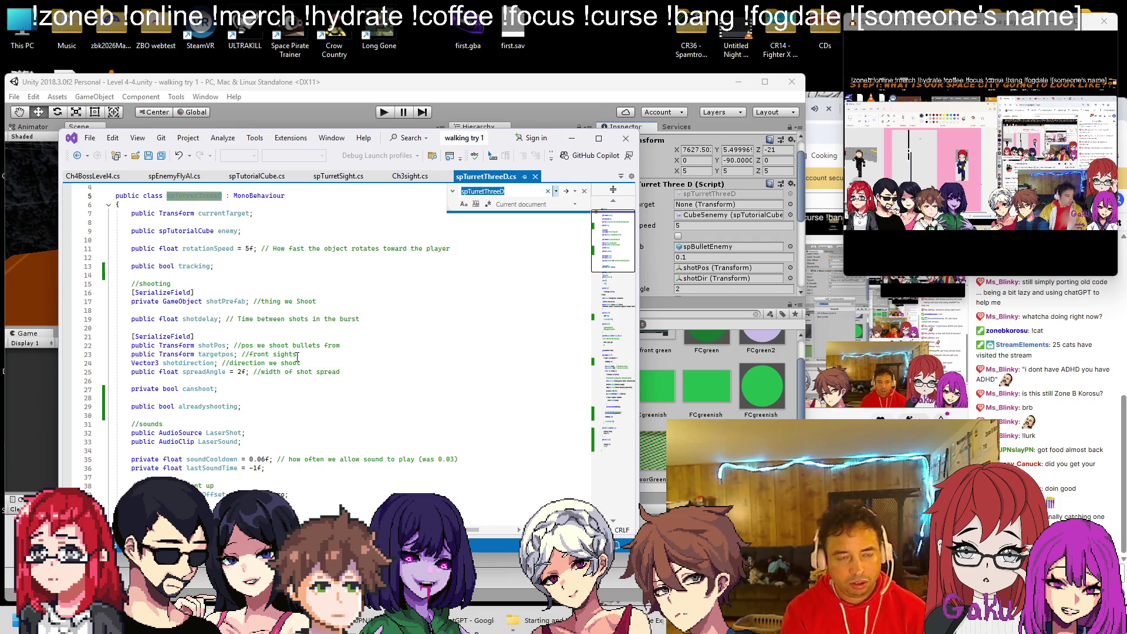
pyautogui.write('rig')
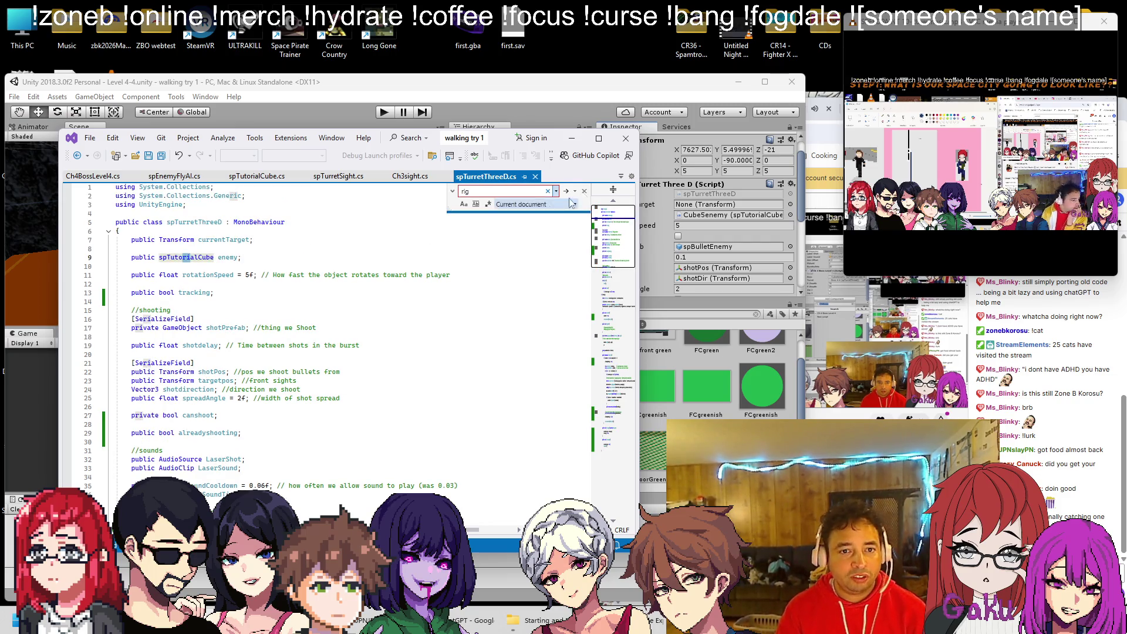
pyautogui.click(583, 191)
pyautogui.click(568, 110)
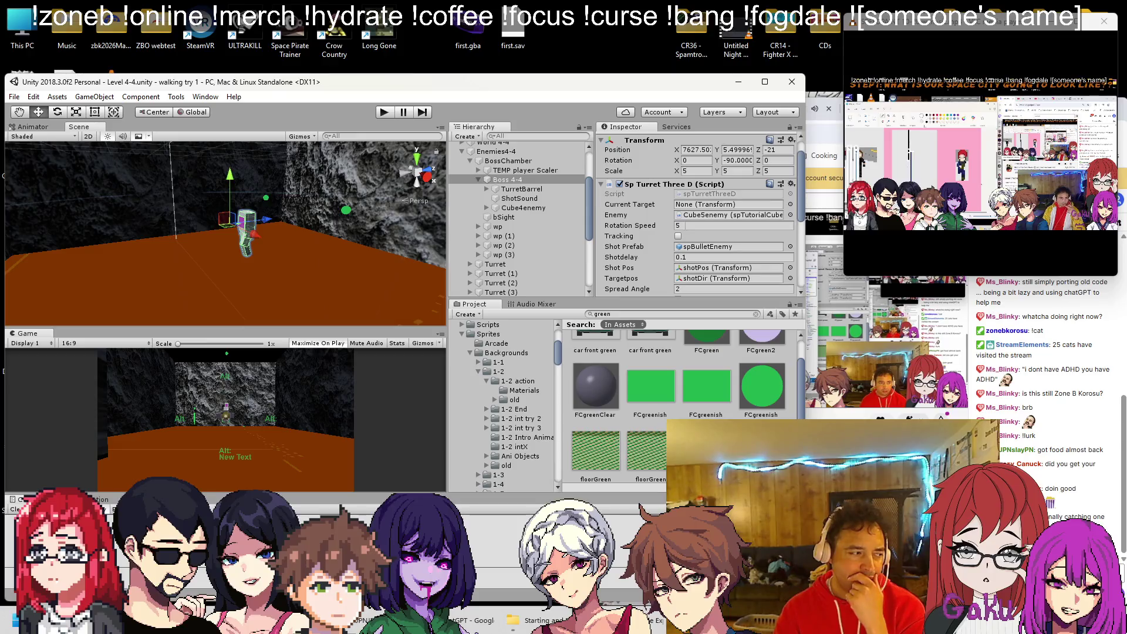
# Add a 3D Rigidbody component to Boss 4-4.
pyautogui.scroll(-10, 687, 262)
pyautogui.click(674, 286)
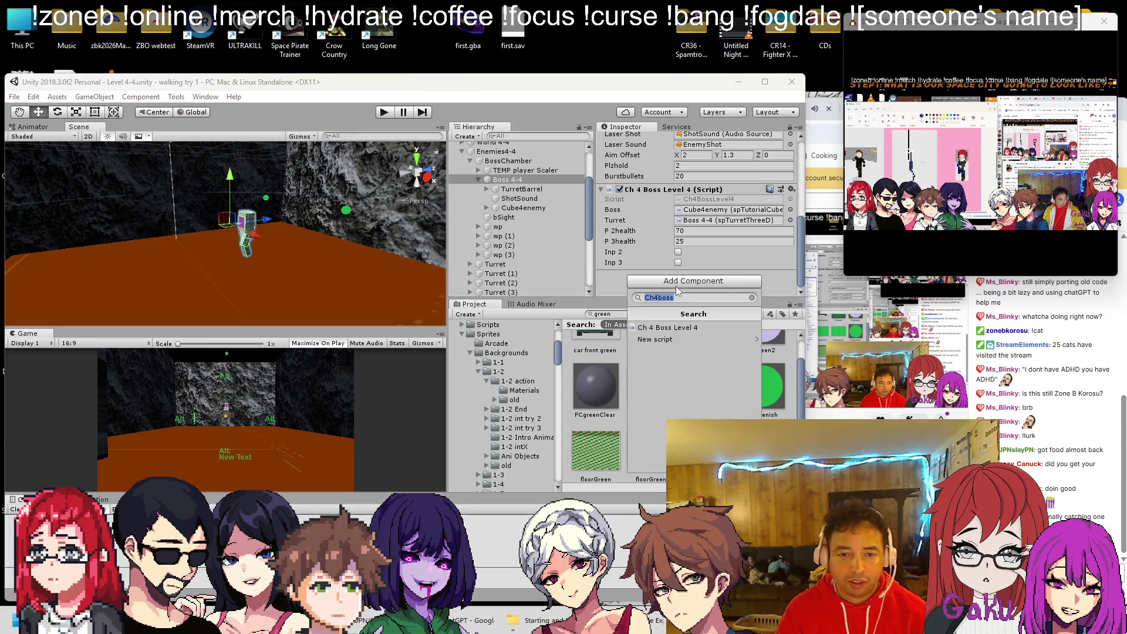
pyautogui.write('rigi')
pyautogui.press('Down')
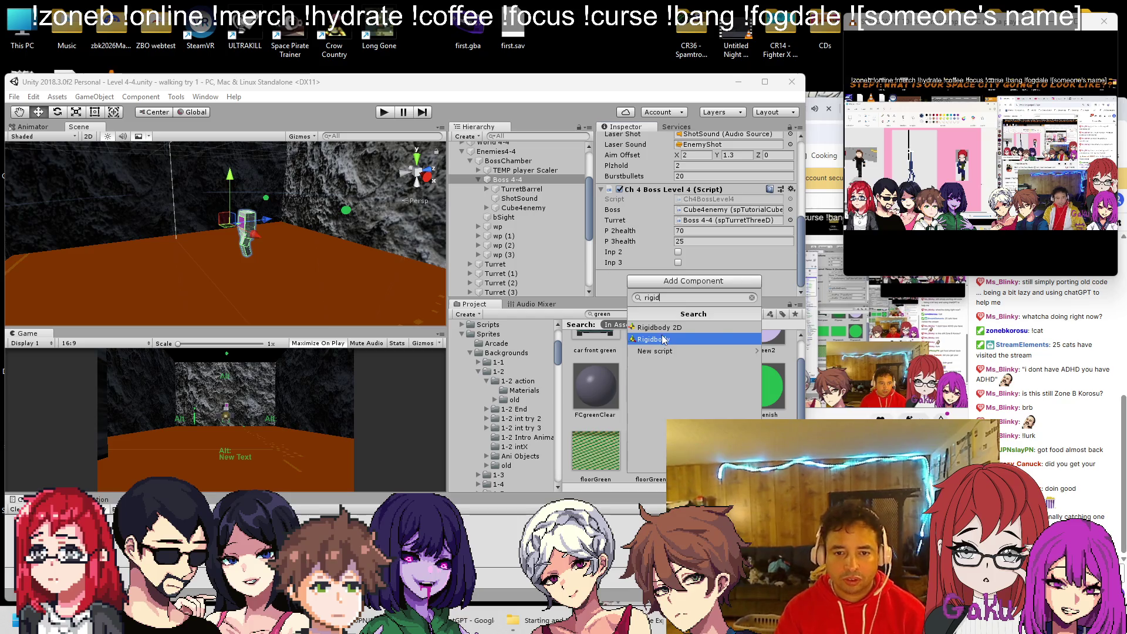
pyautogui.press('Return')
# Turn off Use Gravity, set Continuous collision detection and Interpolate, and clear Angular Drag to 0.
pyautogui.click(678, 211)
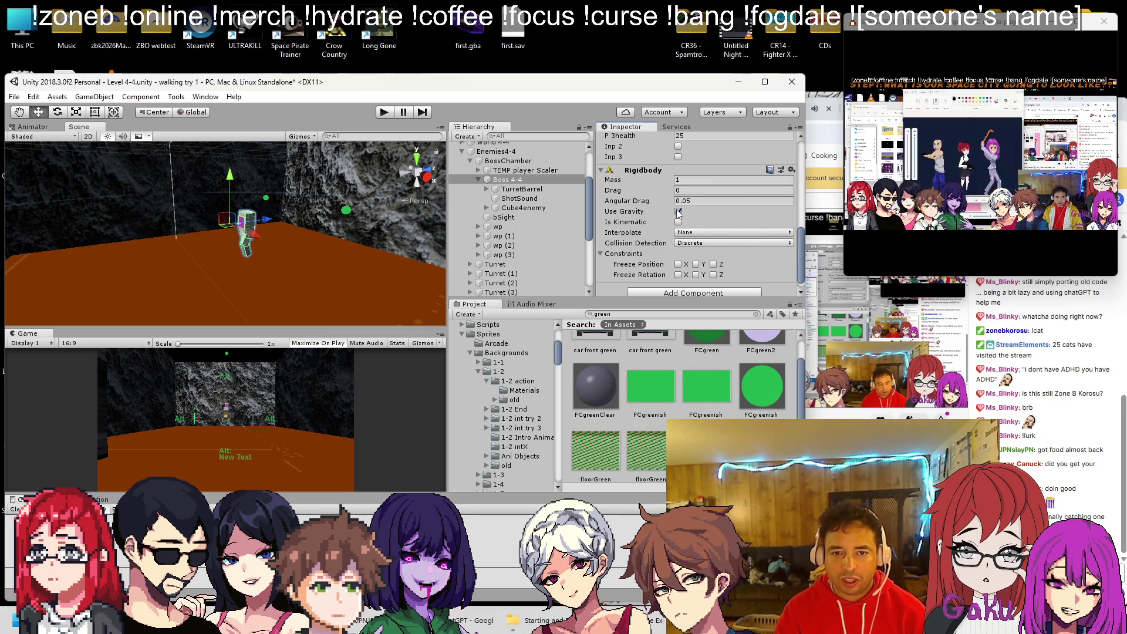
pyautogui.click(684, 244)
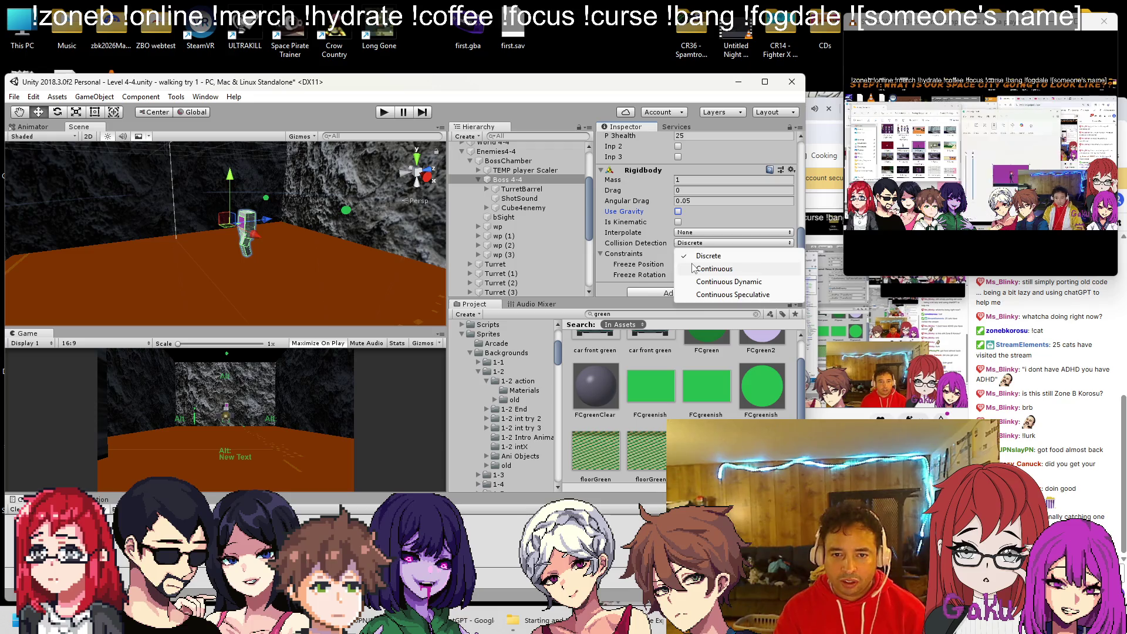
pyautogui.click(695, 257)
pyautogui.click(689, 233)
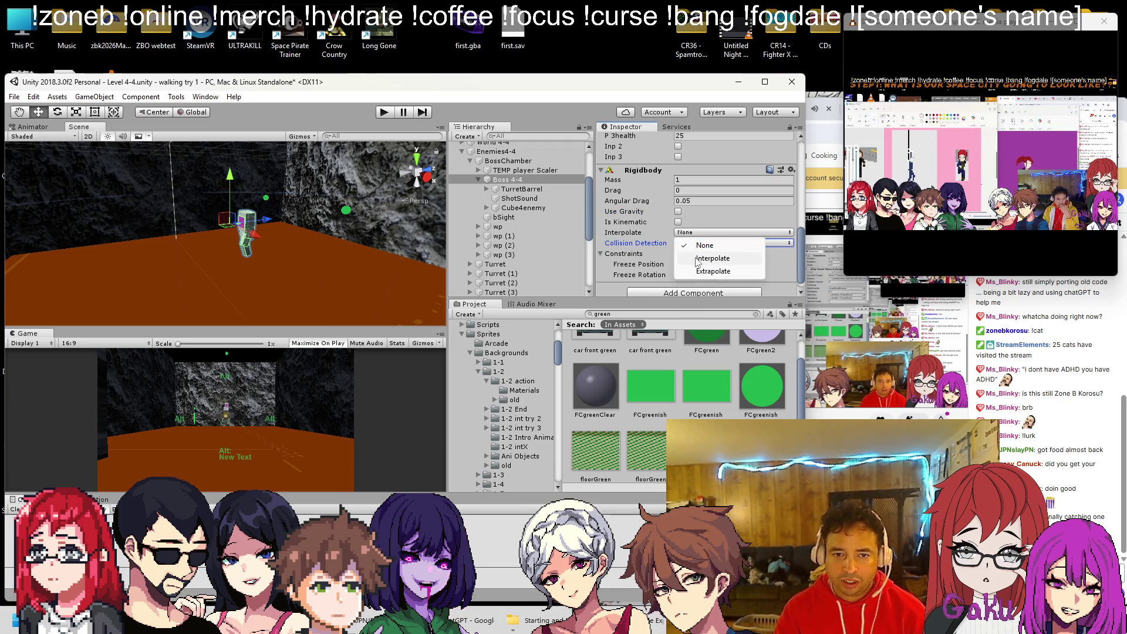
pyautogui.click(696, 254)
pyautogui.click(711, 200)
pyautogui.write('0')
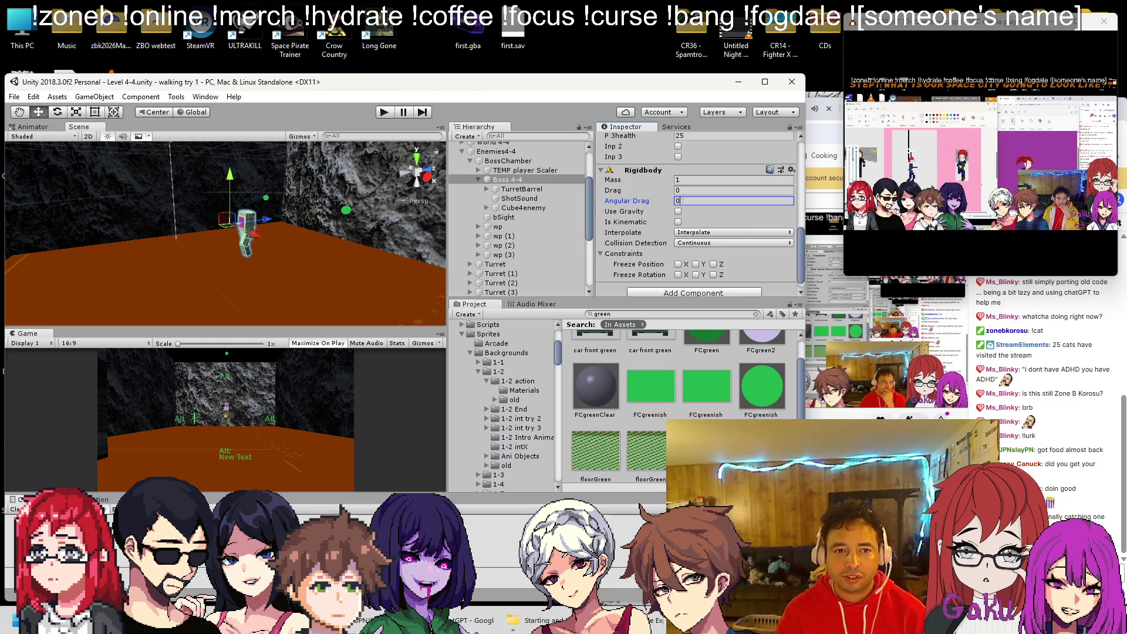
# Read through the spEnemyFlyAI.cs movement code, then bring up Ch4BossLevel4.cs.
pyautogui.hotkey('alt', 'Tab')
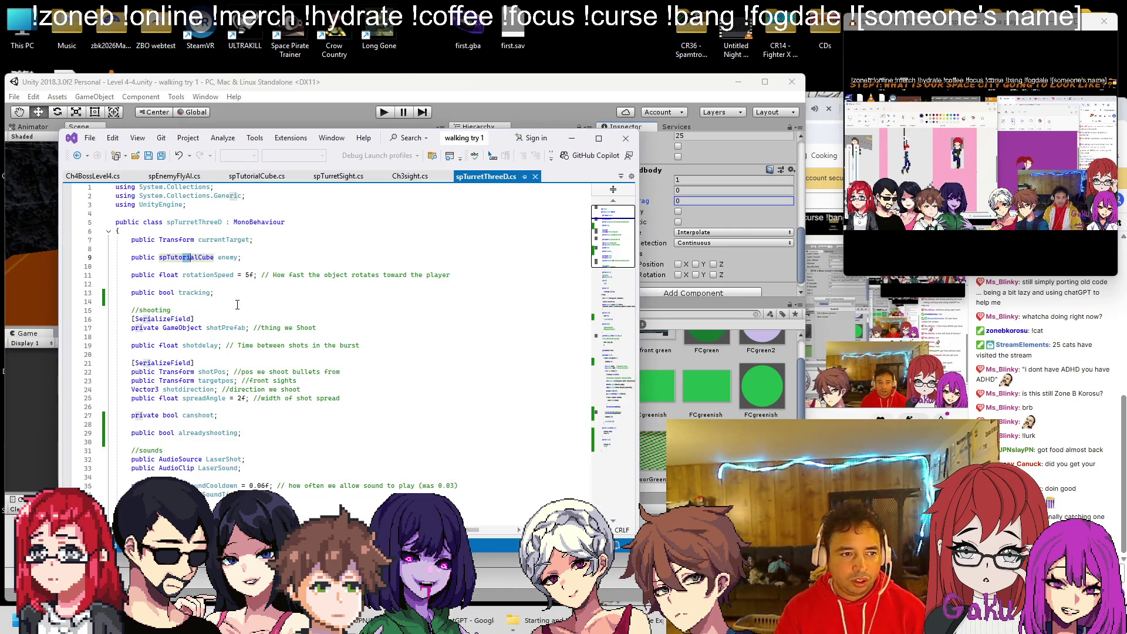
pyautogui.hotkey('ctrl', 'Tab')
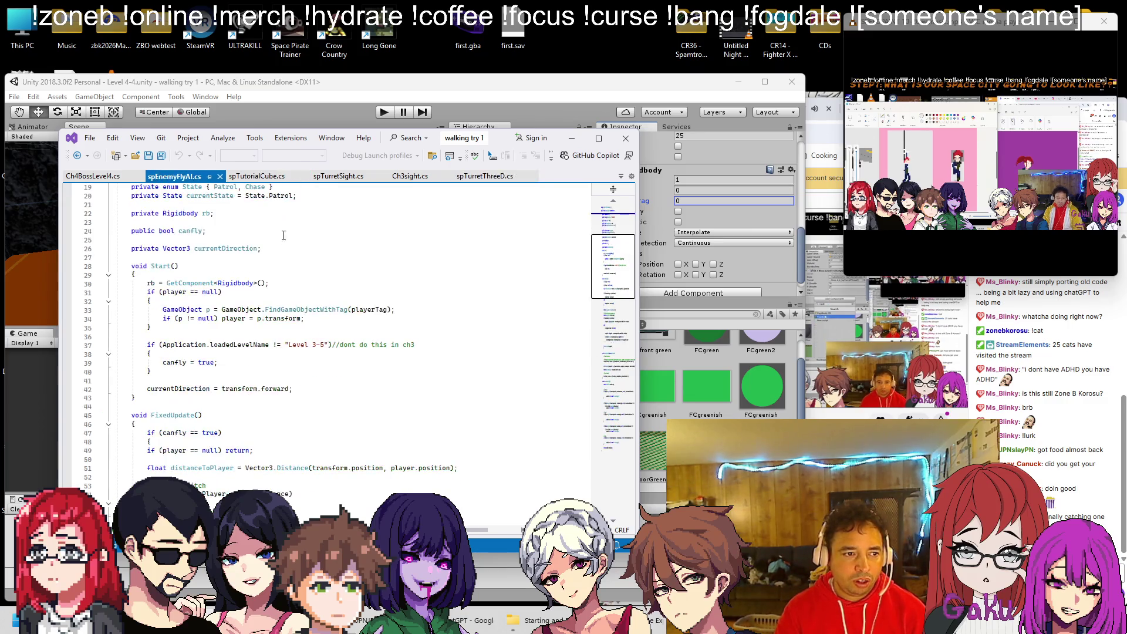
pyautogui.scroll(-20, 285, 298)
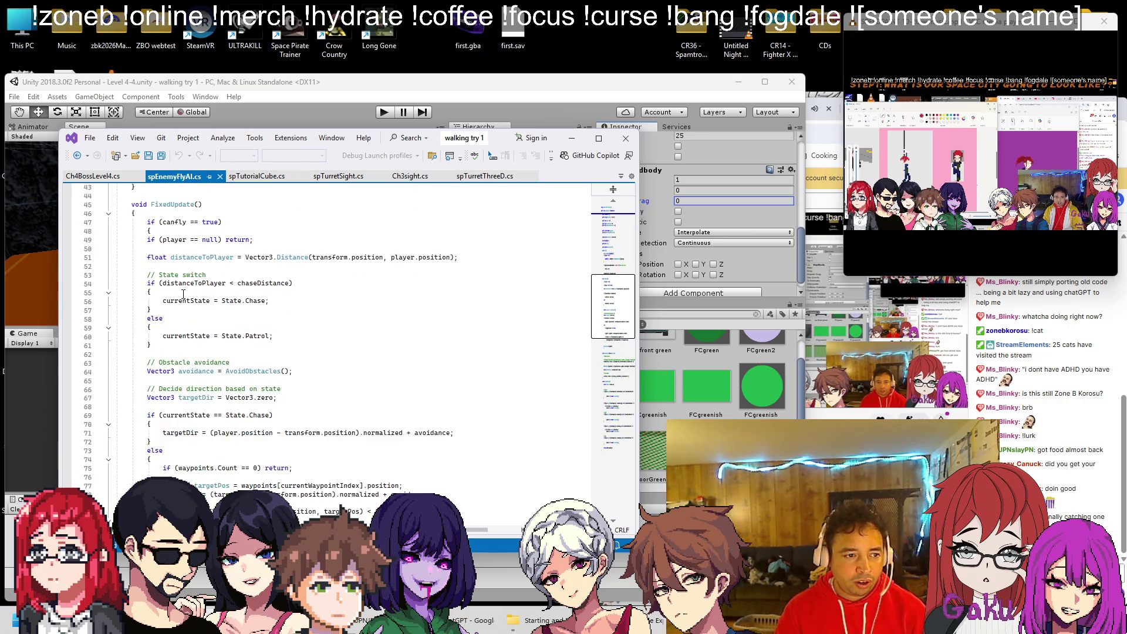
pyautogui.scroll(7, 184, 294)
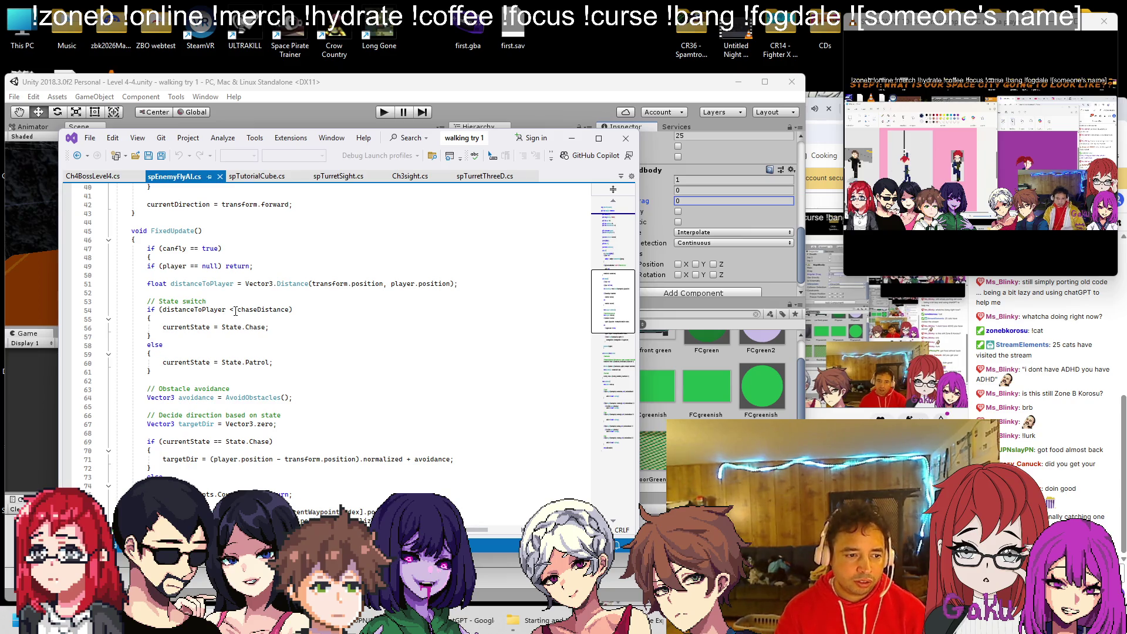
pyautogui.scroll(-13, 235, 311)
pyautogui.scroll(-2, 258, 315)
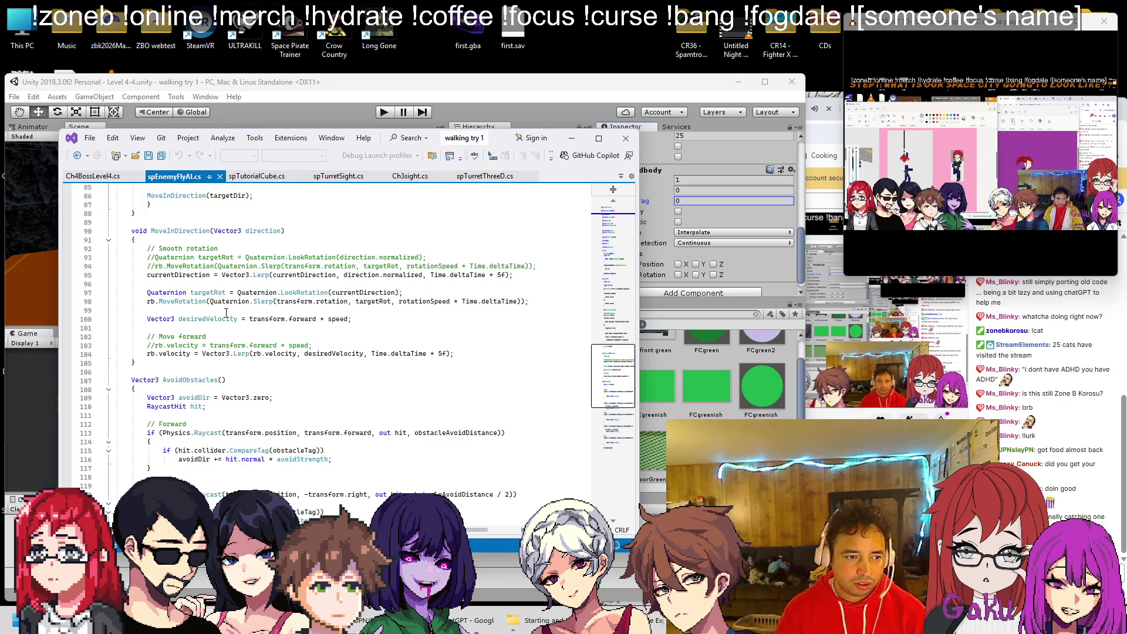
pyautogui.scroll(-3, 223, 320)
pyautogui.scroll(3, 216, 328)
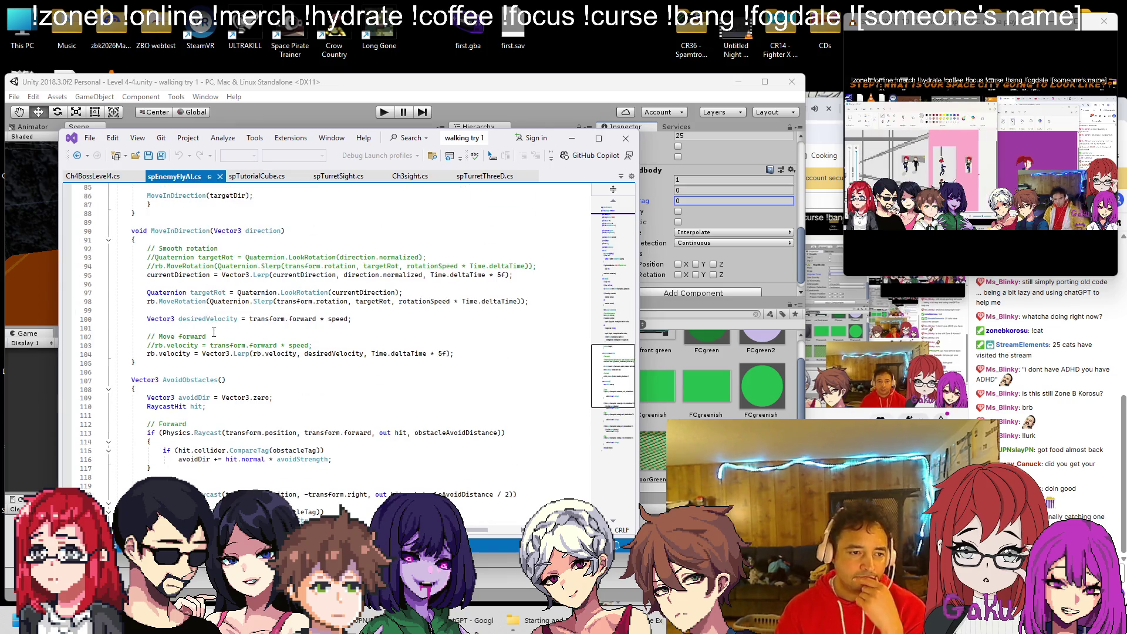
pyautogui.scroll(1, 219, 339)
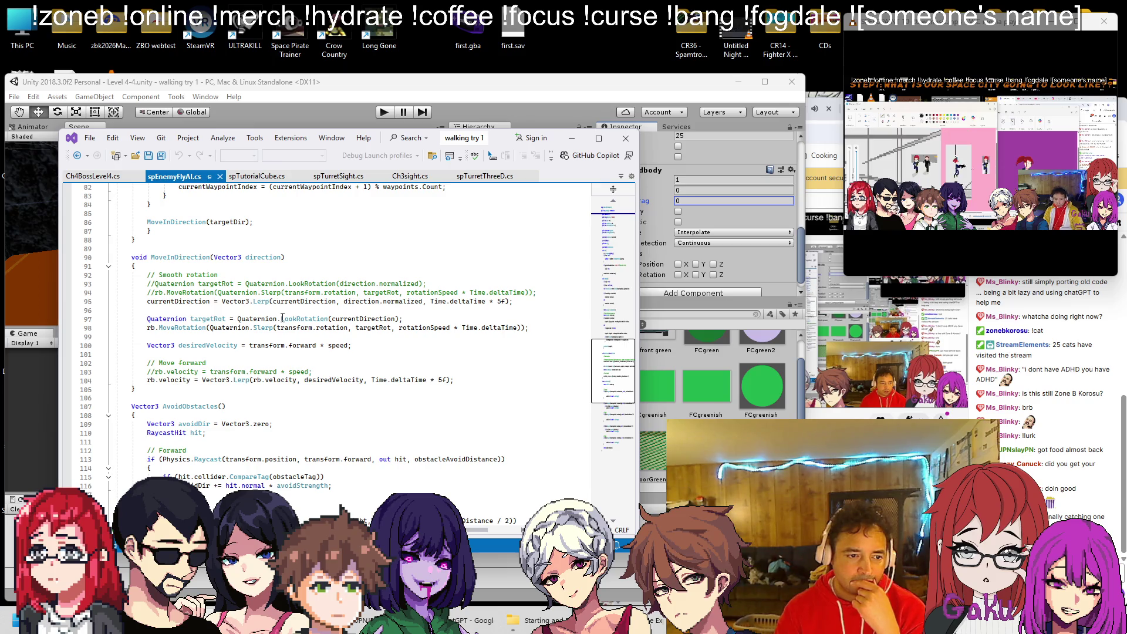
pyautogui.scroll(-9, 245, 310)
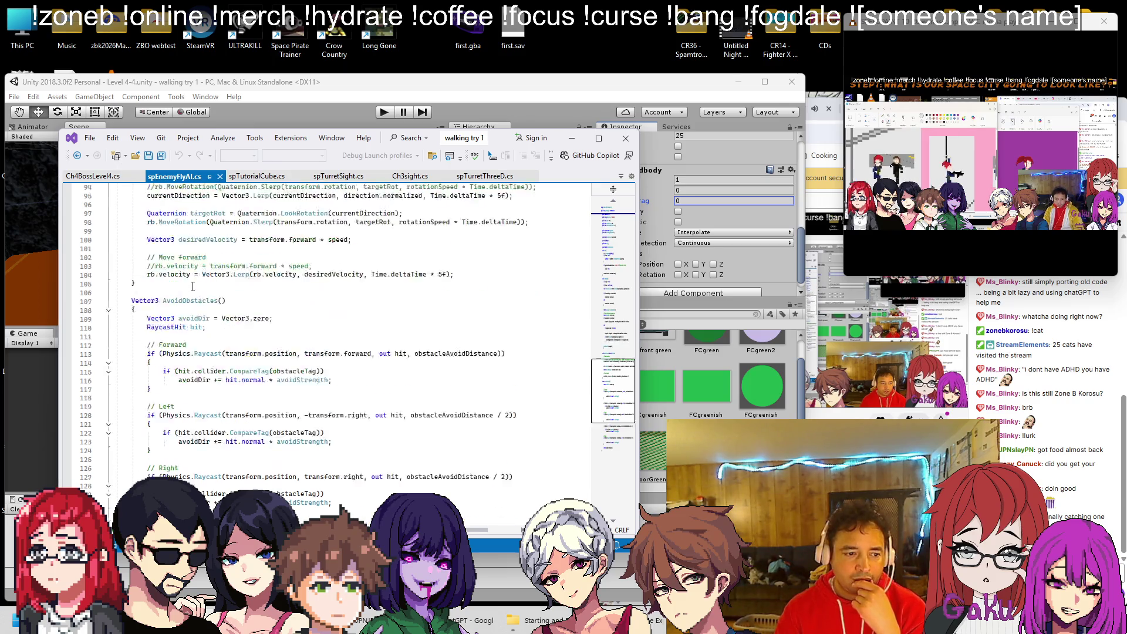
pyautogui.scroll(12, 245, 310)
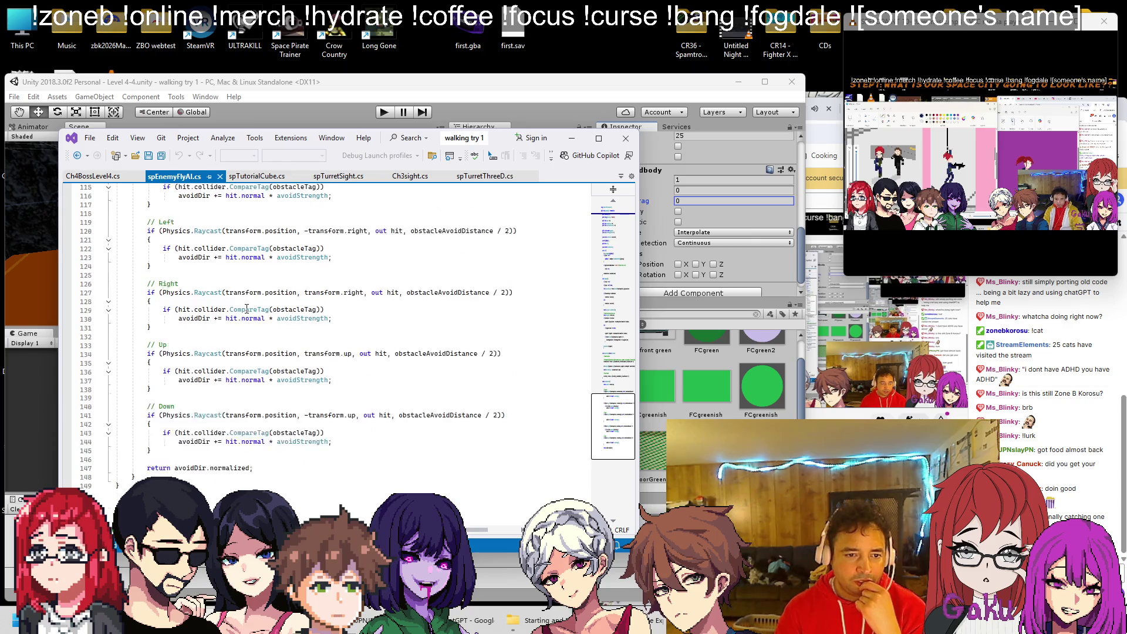
pyautogui.scroll(19, 308, 355)
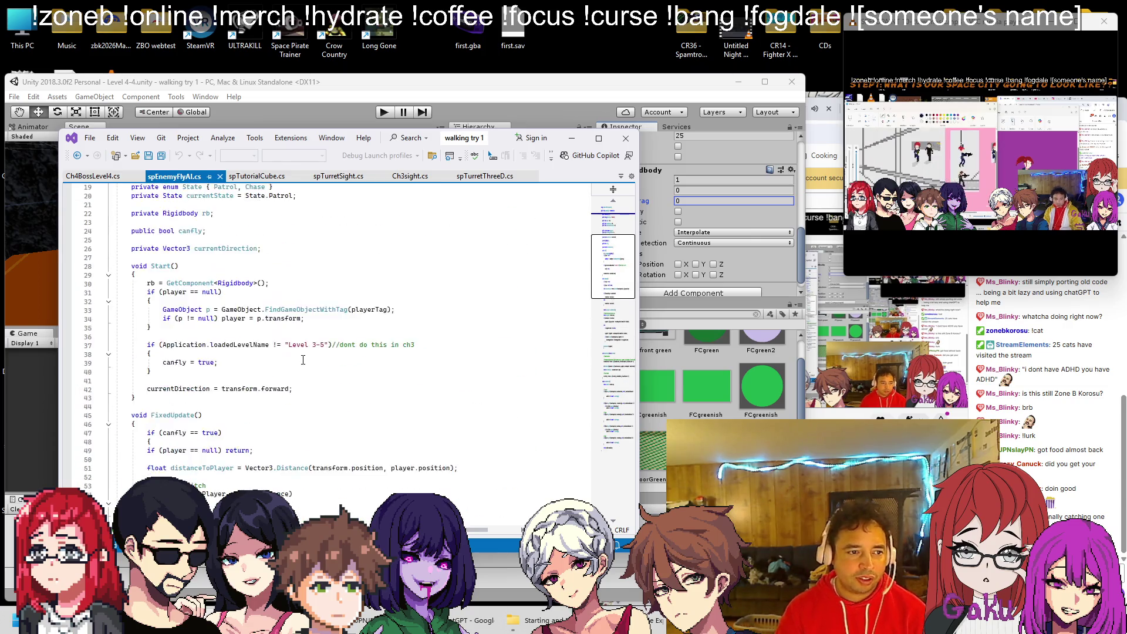
pyautogui.scroll(-20, 301, 359)
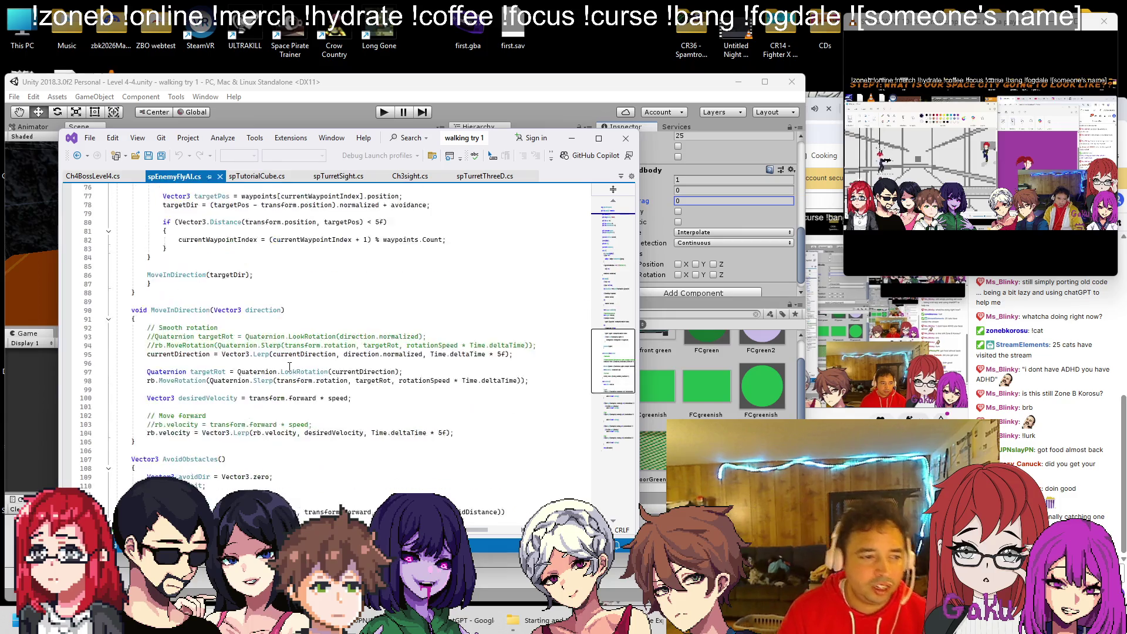
pyautogui.scroll(6, 289, 356)
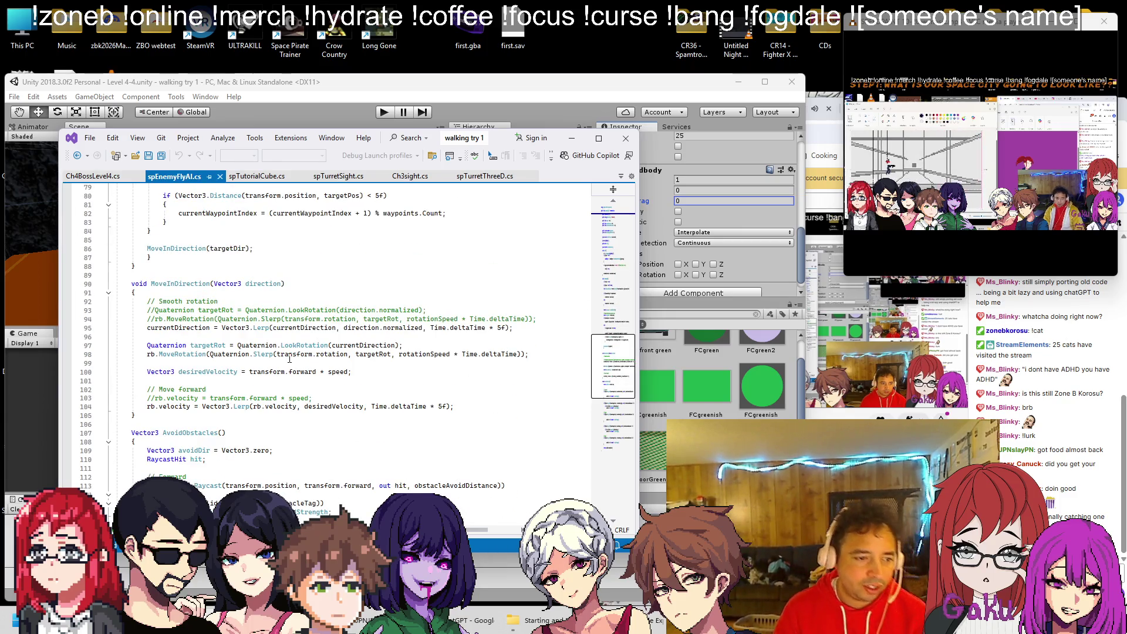
pyautogui.click(94, 176)
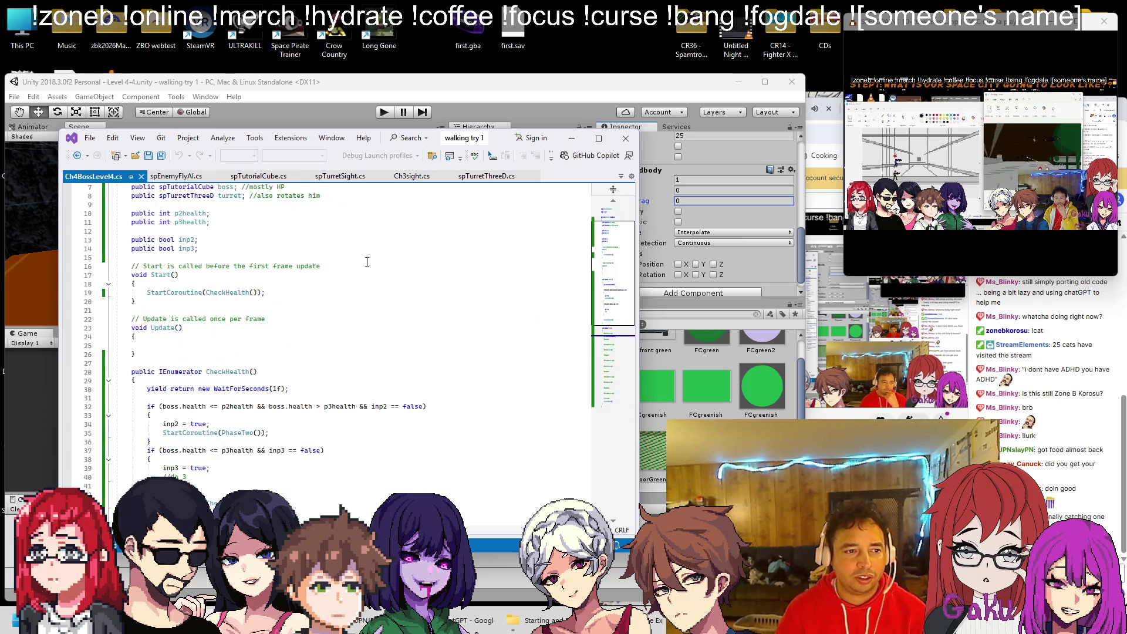
# Place the caret after the boss-loses-target comment in Ch4BossLevel4.cs and scroll the code.
pyautogui.scroll(-4, 302, 331)
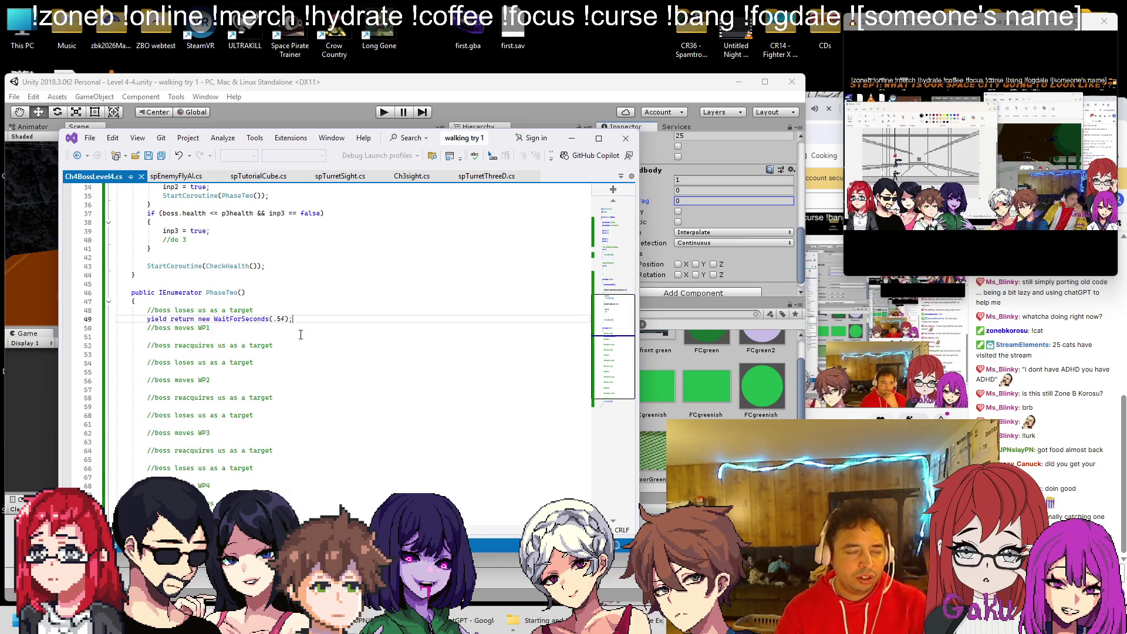
pyautogui.click(265, 310)
pyautogui.scroll(11, 263, 314)
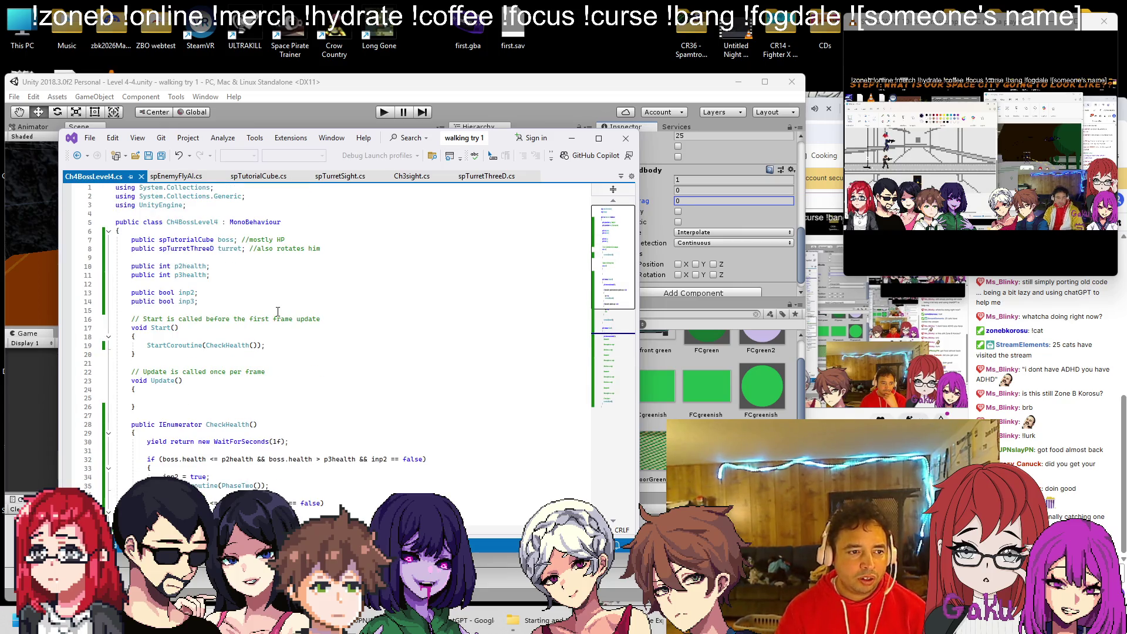
pyautogui.scroll(-7, 263, 313)
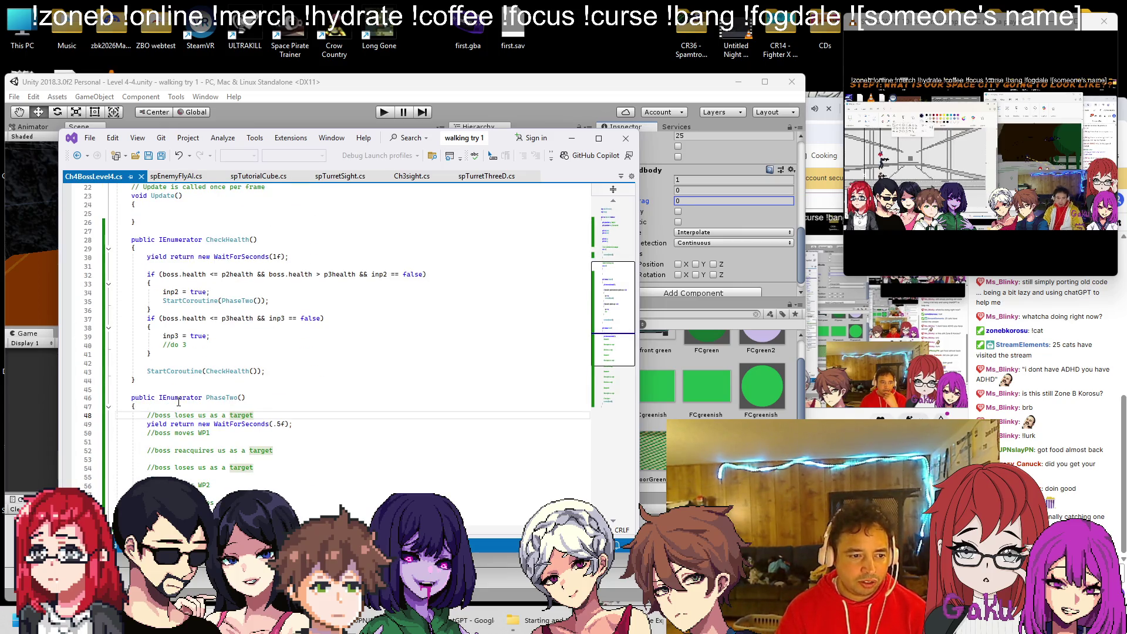
pyautogui.scroll(-1, 206, 385)
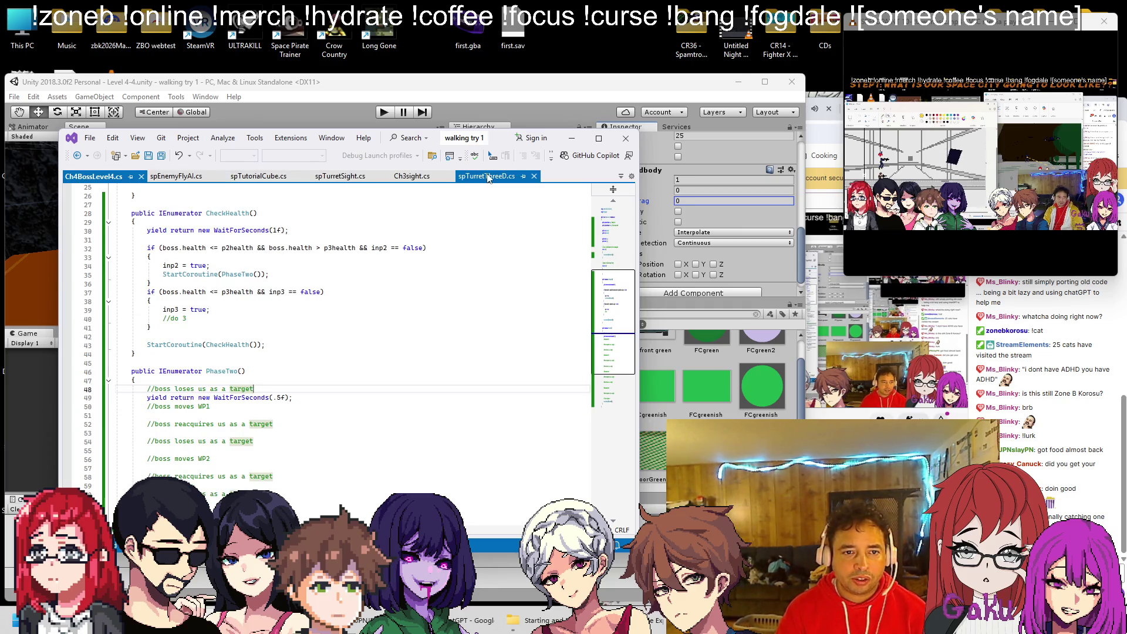
# Dock spTurretThreeD.cs beside spTutorialCube.cs, select currentTarget on line 7, and review its fields.
pyautogui.moveTo(486, 176); pyautogui.dragTo(343, 176)
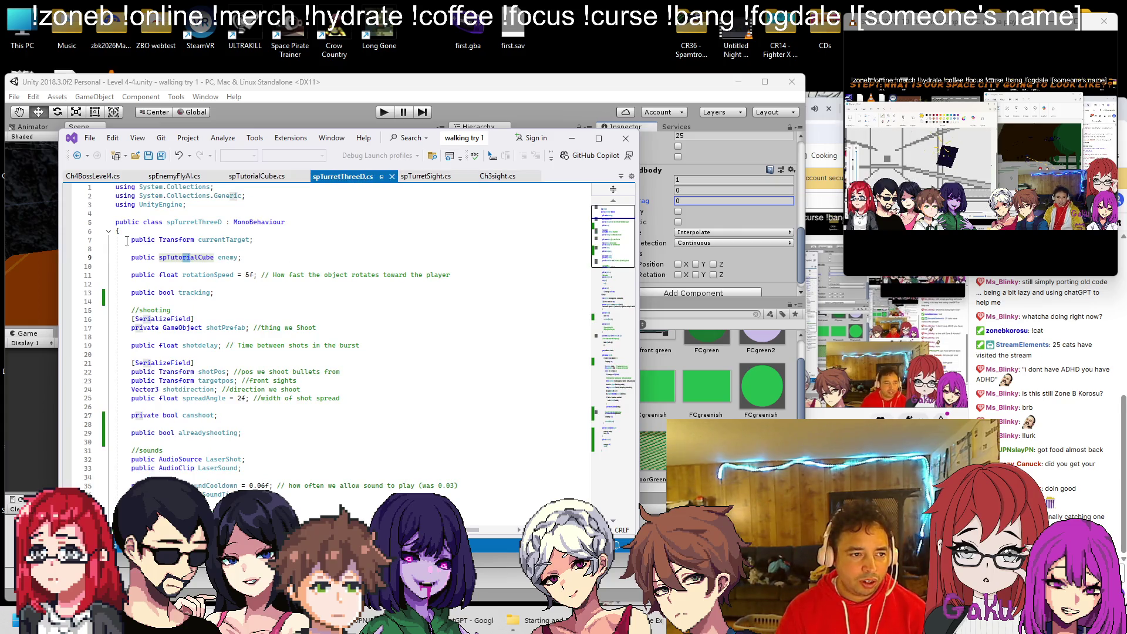
pyautogui.doubleClick(221, 241)
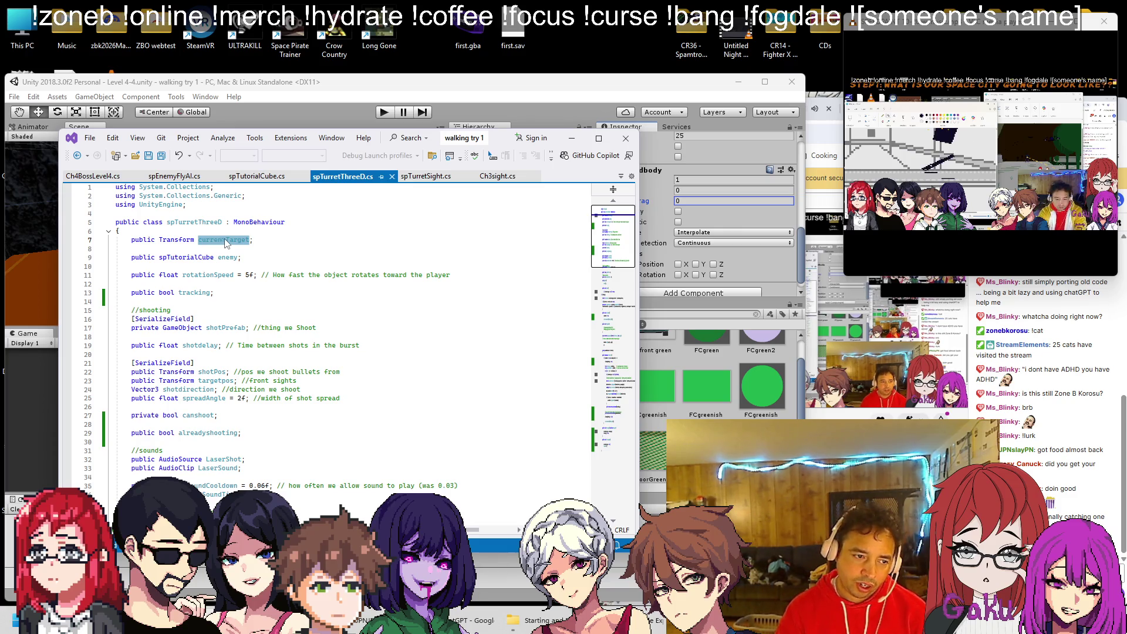
pyautogui.scroll(-4, 281, 308)
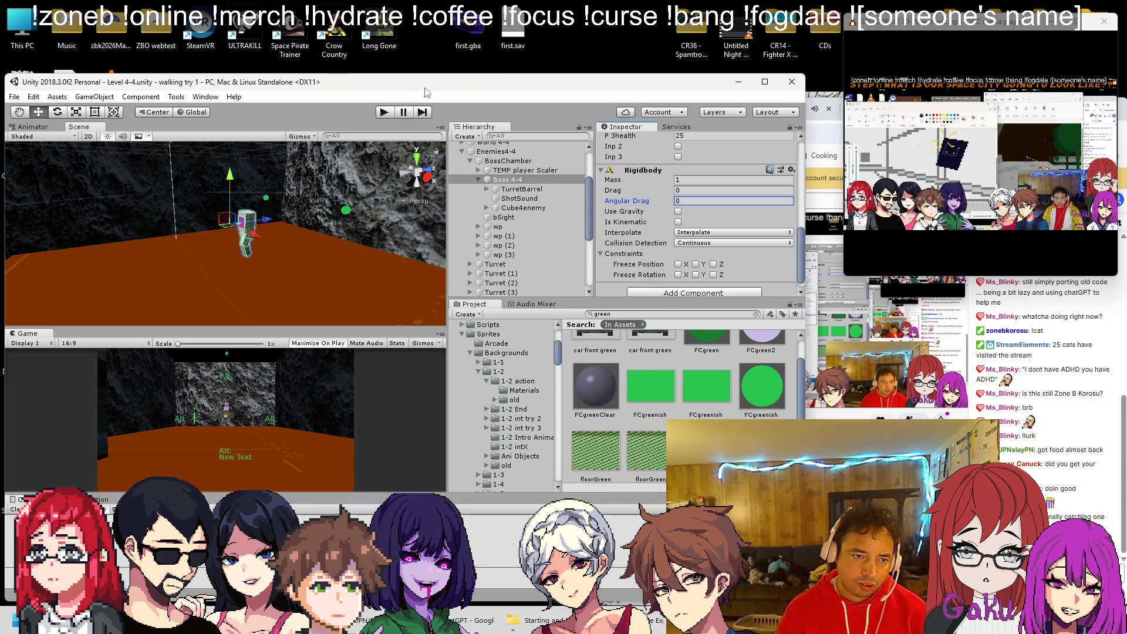
pyautogui.click(411, 125)
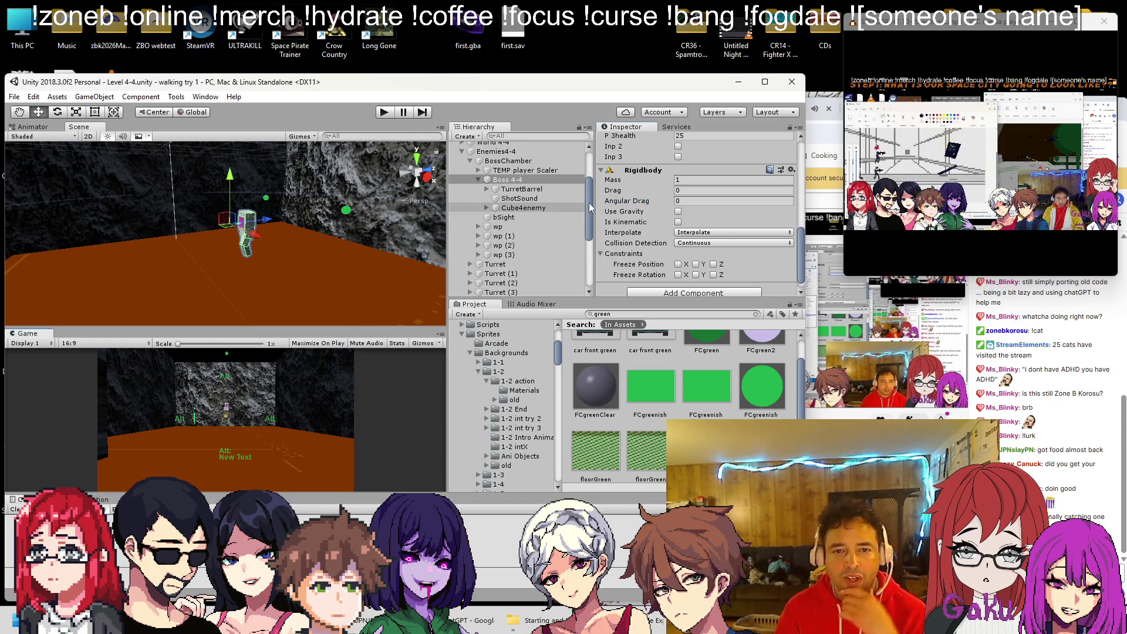
# Play the level, turn off the turret's Tracking, and orbit the Scene view toward the wall.
pyautogui.scroll(5, 676, 210)
pyautogui.scroll(-3, 667, 223)
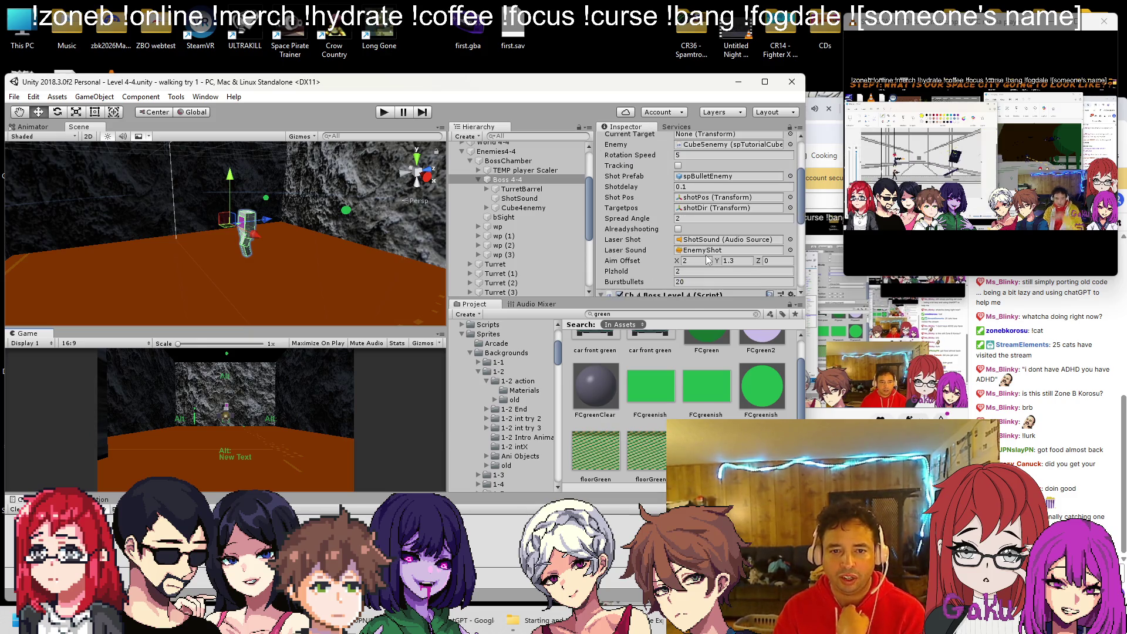
pyautogui.click(385, 113)
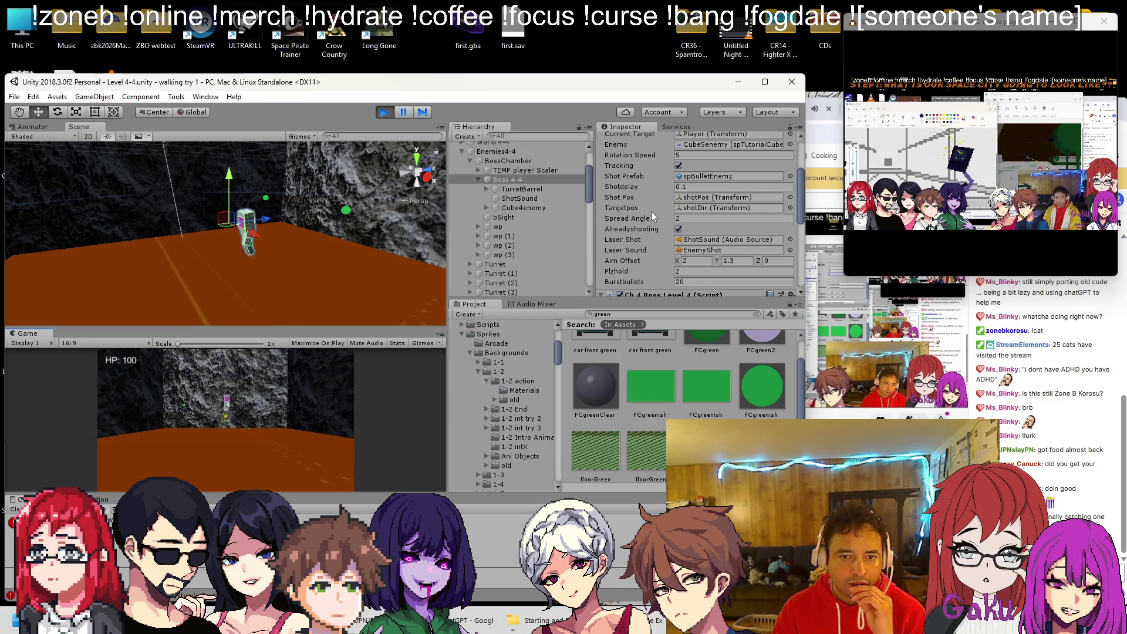
pyautogui.scroll(2, 703, 205)
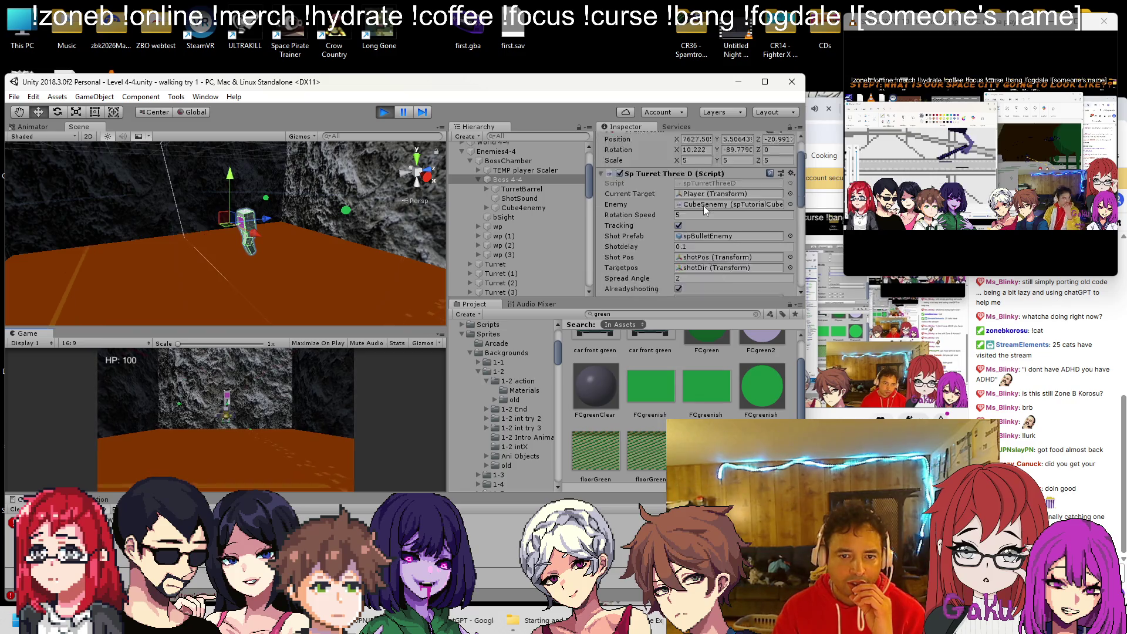
pyautogui.click(679, 191)
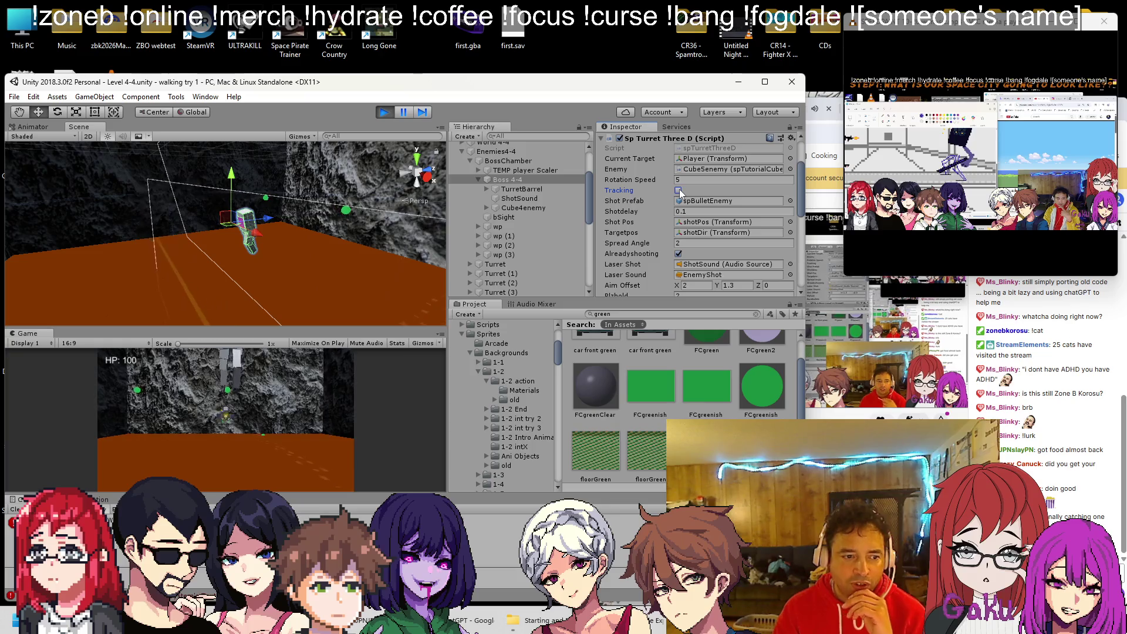
pyautogui.scroll(-4, 679, 191)
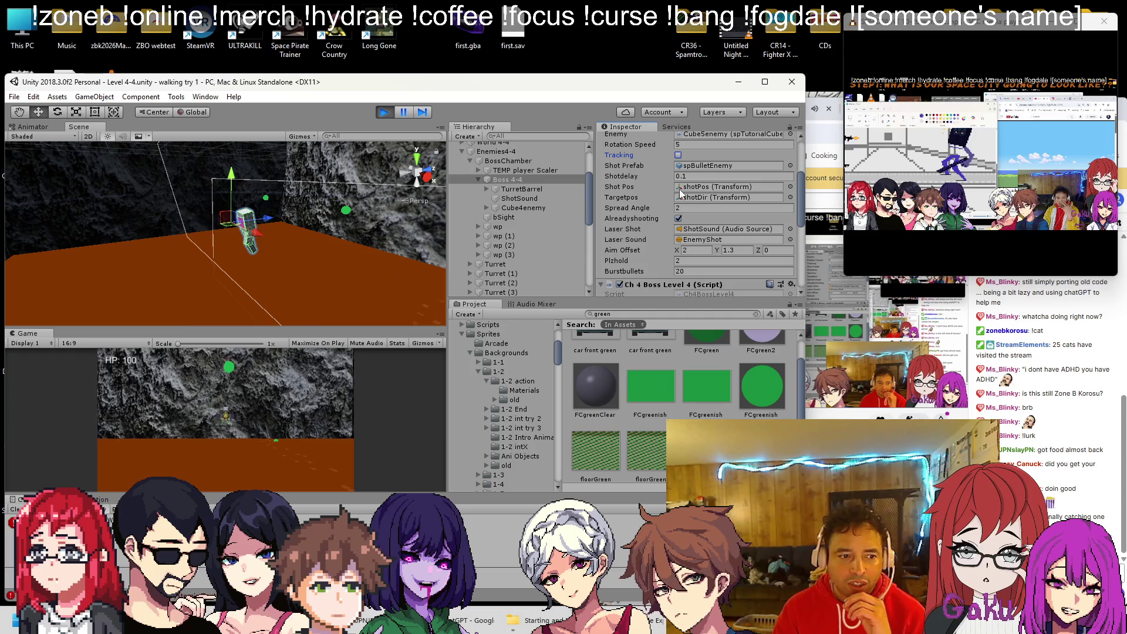
pyautogui.moveTo(297, 225)
pyautogui.mouseDown()
pyautogui.moveTo(273, 225)
pyautogui.moveTo(362, 256)
pyautogui.moveTo(308, 247)
pyautogui.mouseUp()
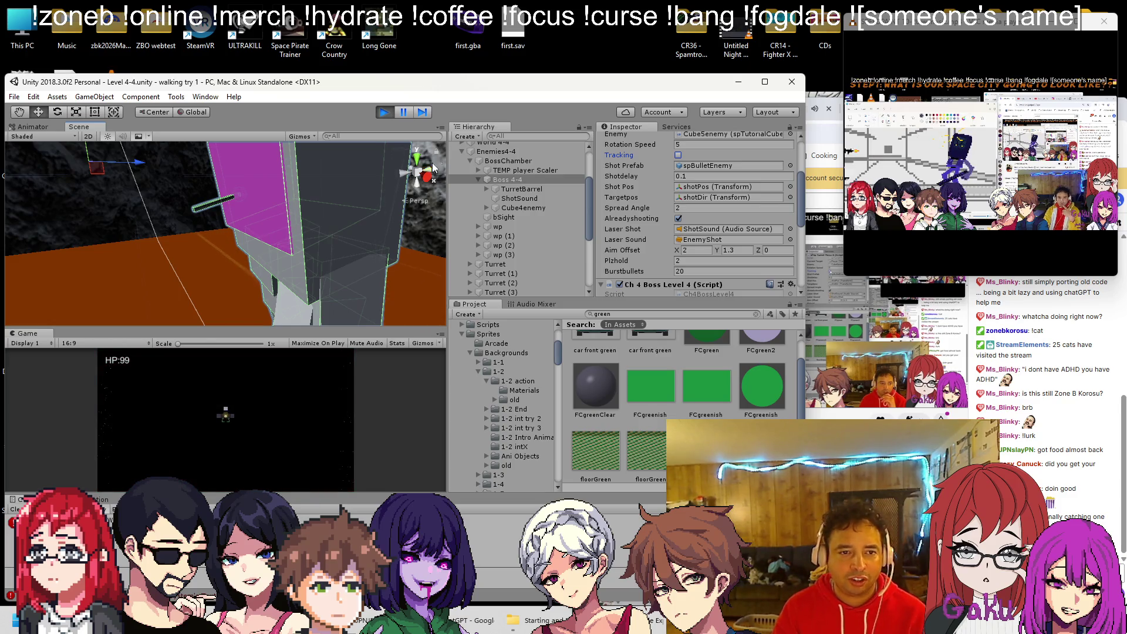
pyautogui.moveTo(194, 264)
pyautogui.keyDown('alt'); pyautogui.mouseDown()
pyautogui.moveTo(464, 244)
pyautogui.moveTo(523, 209)
pyautogui.mouseUp(); pyautogui.keyUp('alt')
# Stop and restart play mode, then bring up the 4-3-21.txt boss-phase notes.
pyautogui.click(384, 113)
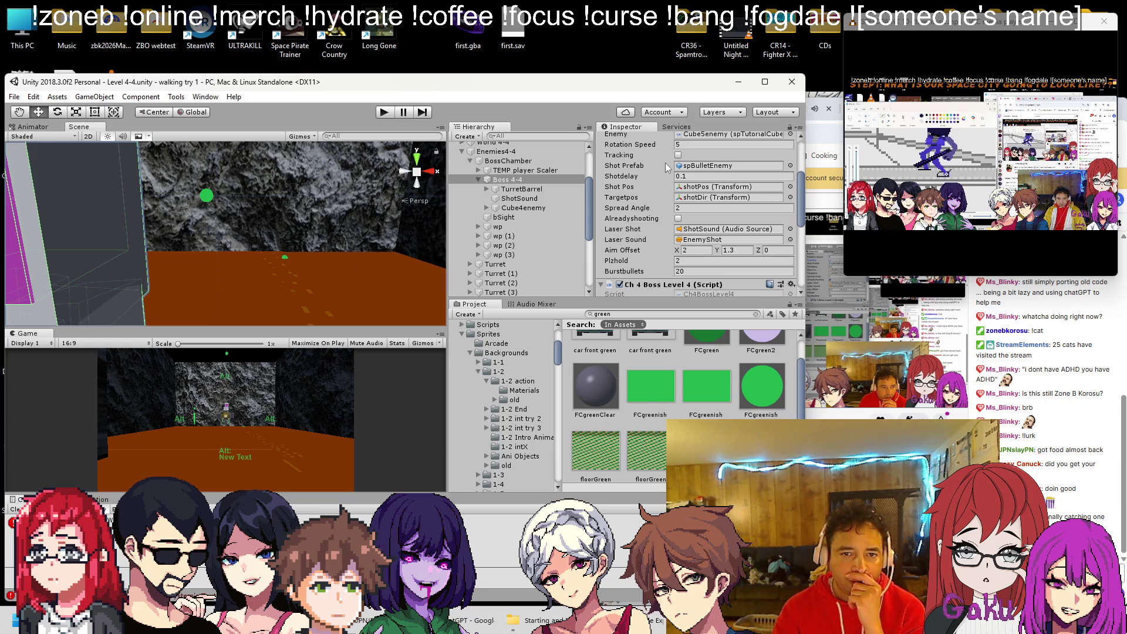
pyautogui.scroll(3, 664, 163)
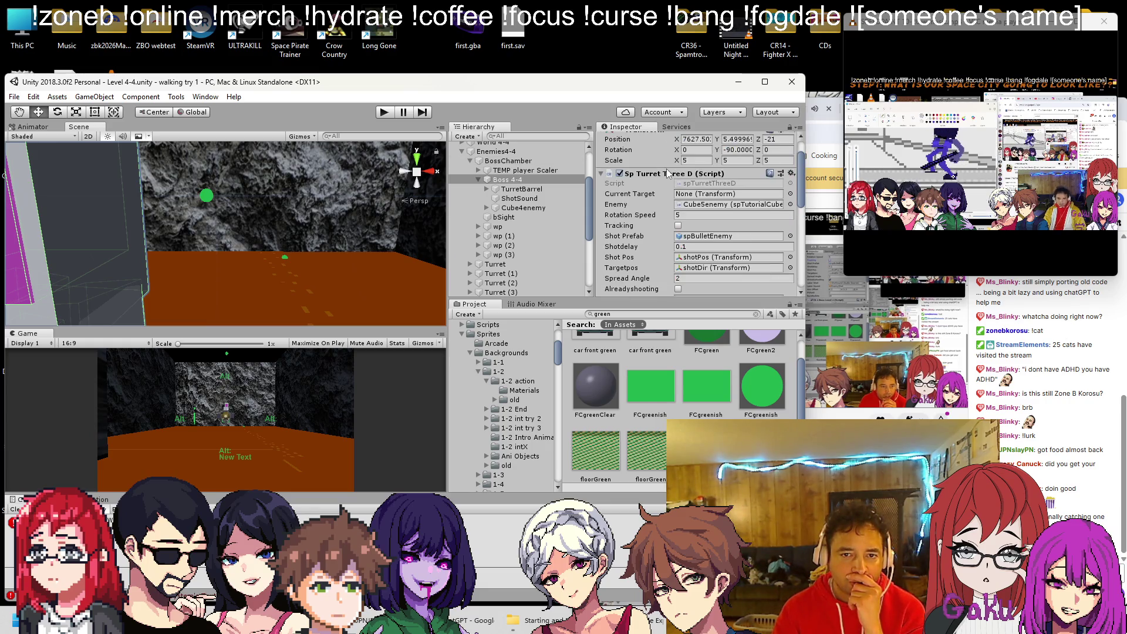
pyautogui.click(382, 116)
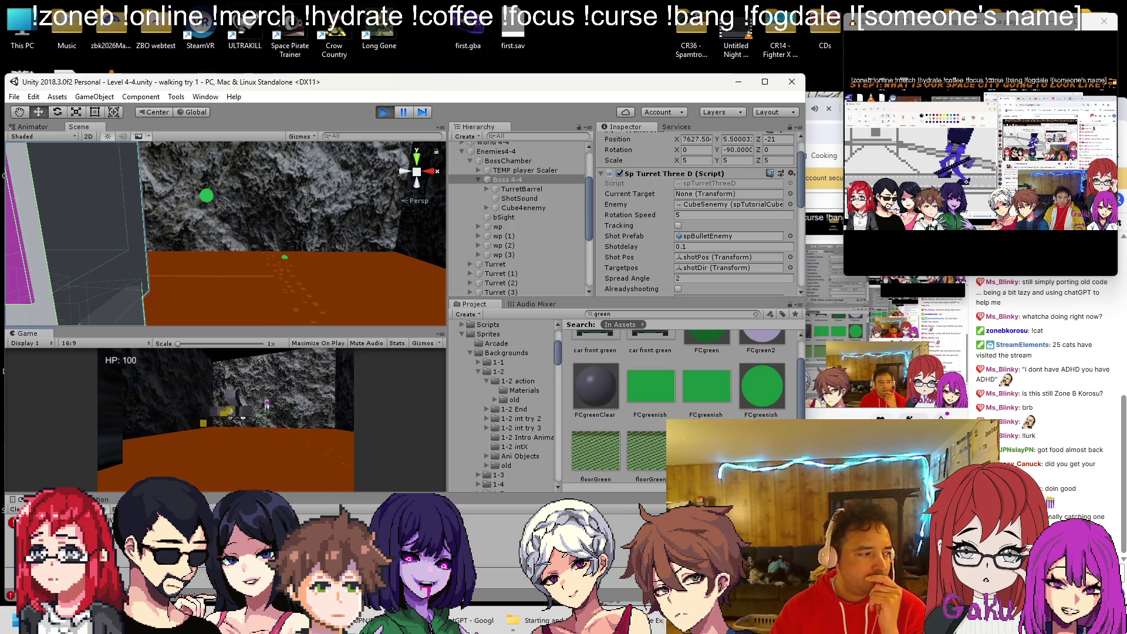
pyautogui.hotkey('alt', 'Tab')
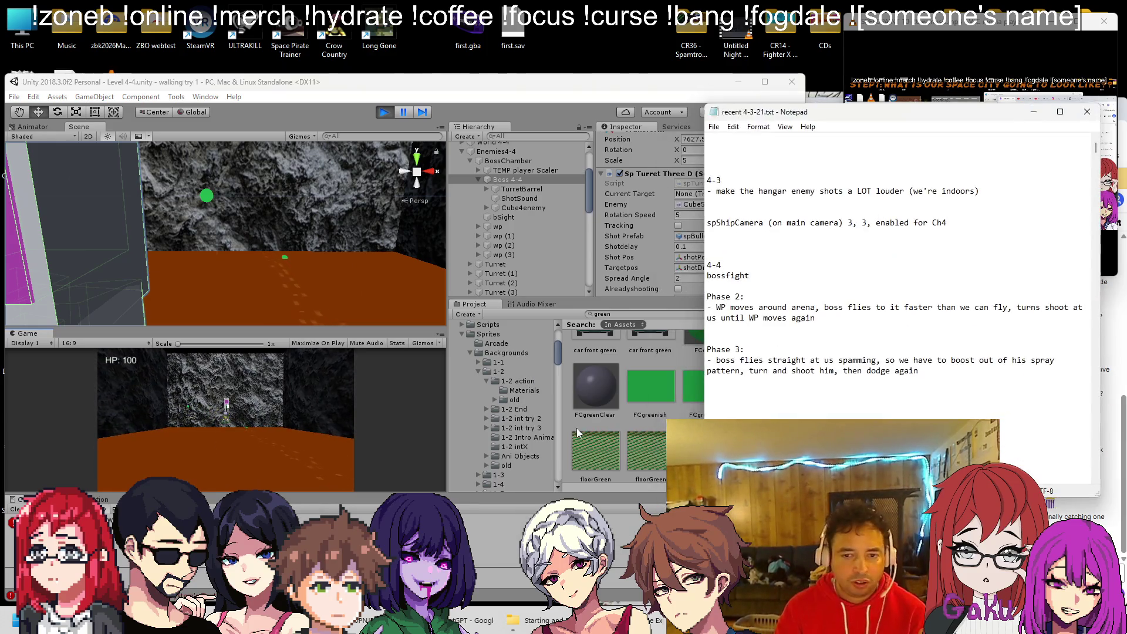
# Append '(stop tracking' to the line 48 comment in Ch4BossLevel4.cs.
pyautogui.hotkey('alt', 'Tab')
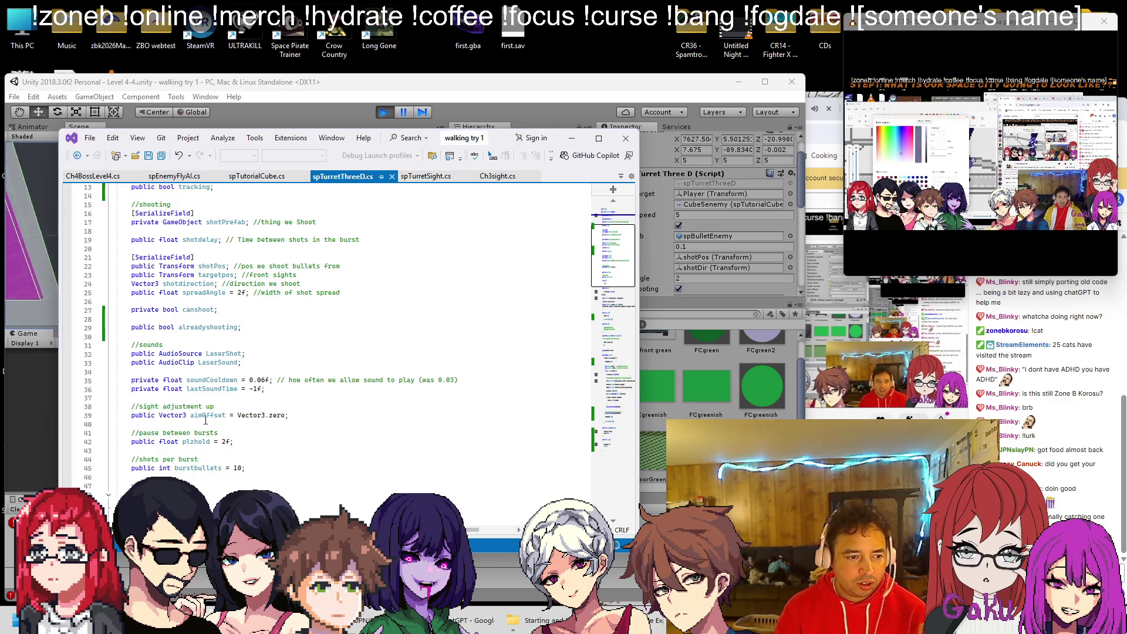
pyautogui.click(93, 176)
pyautogui.click(272, 388)
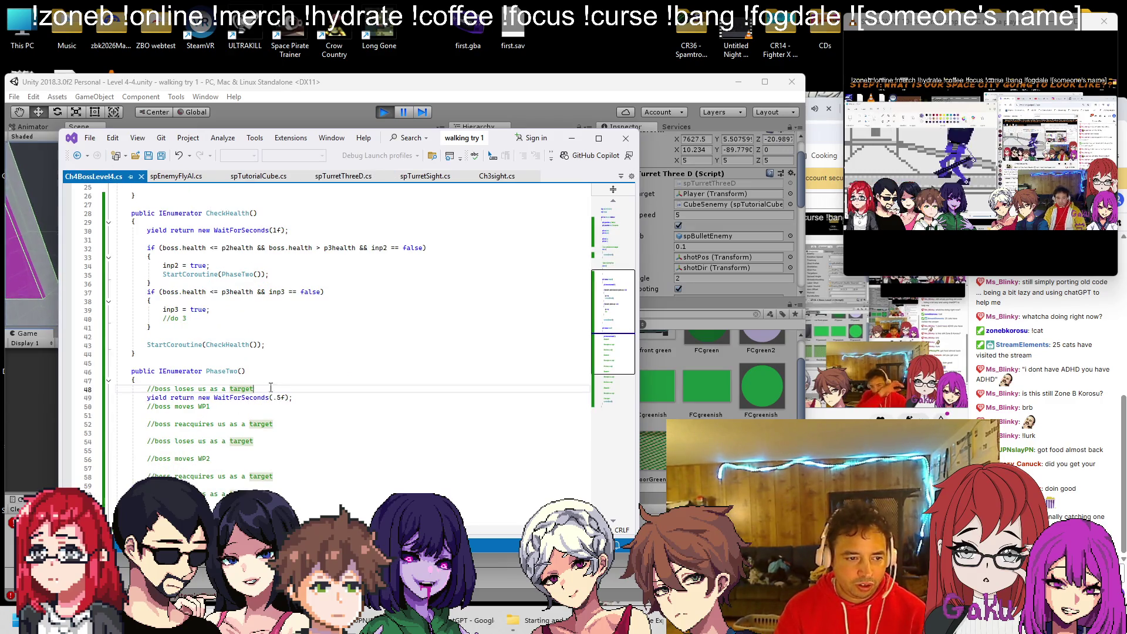
pyautogui.write('(stop trackin')
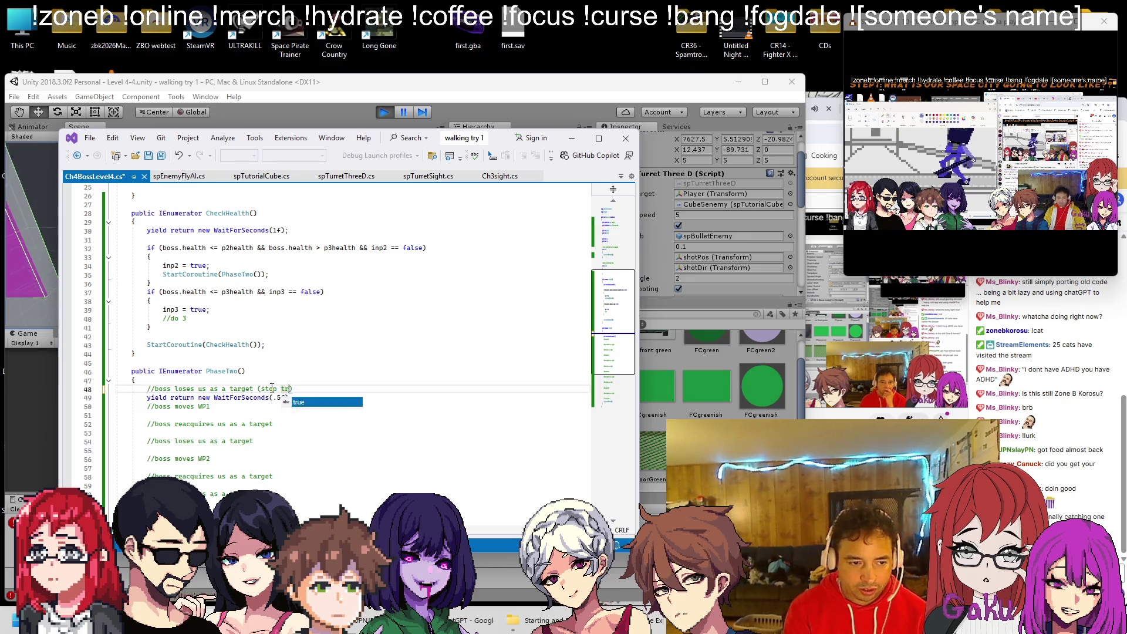
pyautogui.write('g')
pyautogui.hotkey('alt', 'space')
pyautogui.press('Escape')
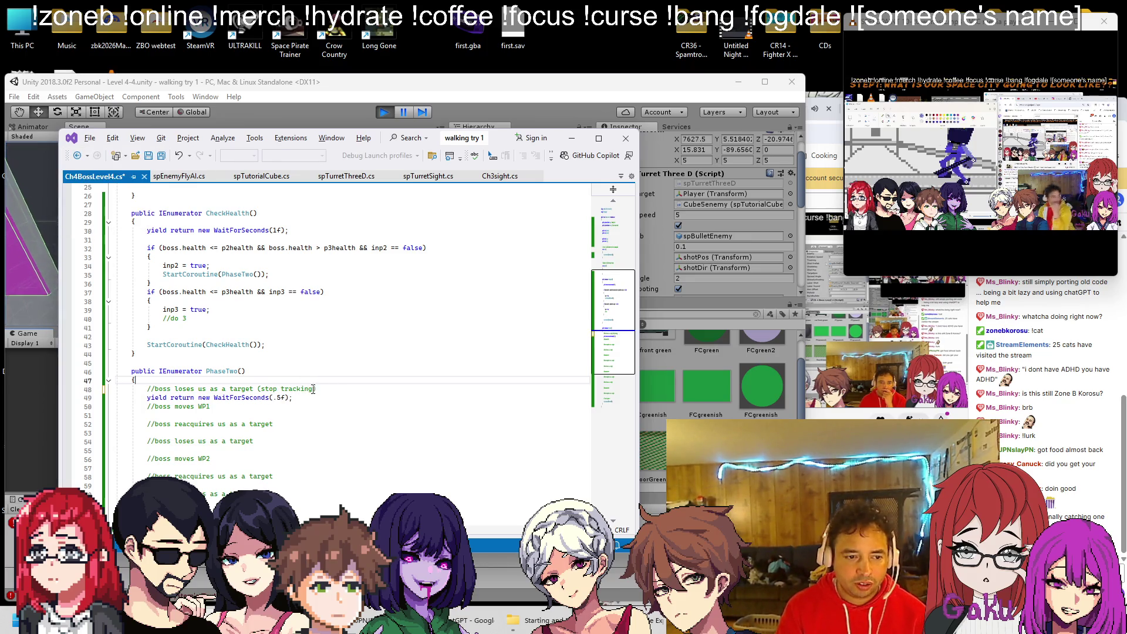
# In Unity, clear the turret's Current Target during play, then stop play mode.
pyautogui.hotkey('alt', 'Tab')
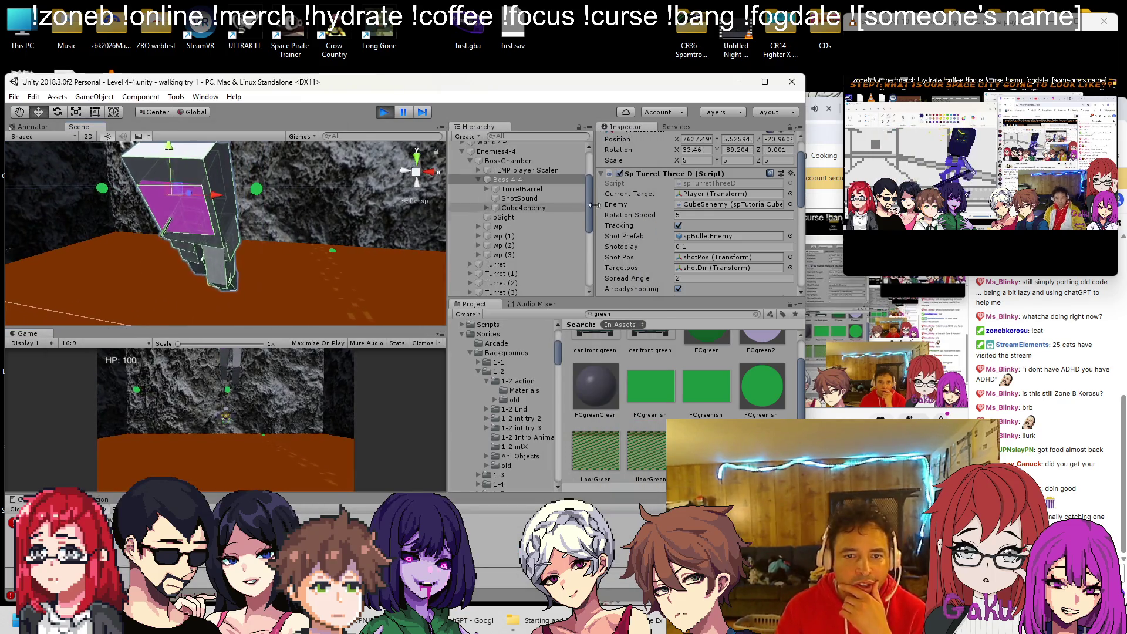
pyautogui.click(688, 193)
pyautogui.press('Delete')
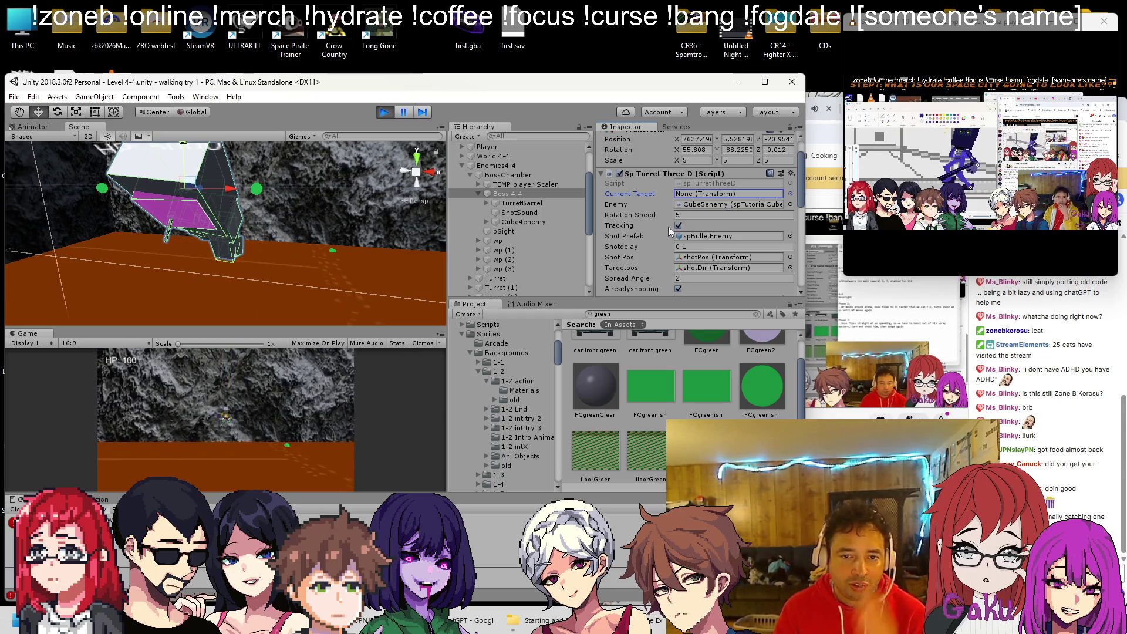
pyautogui.click(384, 112)
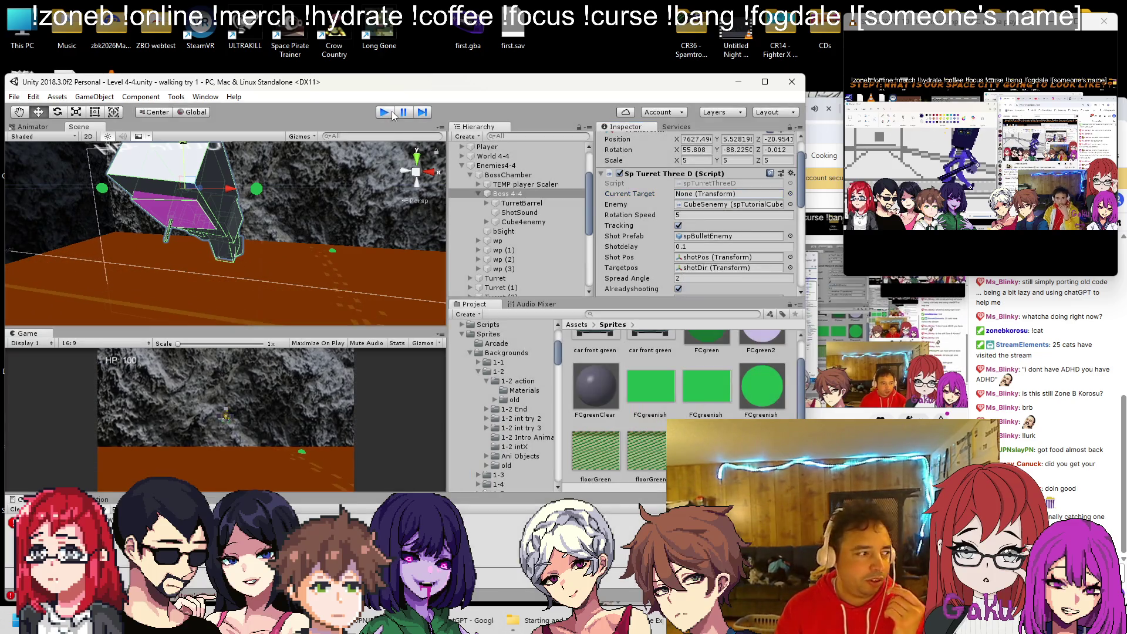
pyautogui.hotkey('alt', 'Tab')
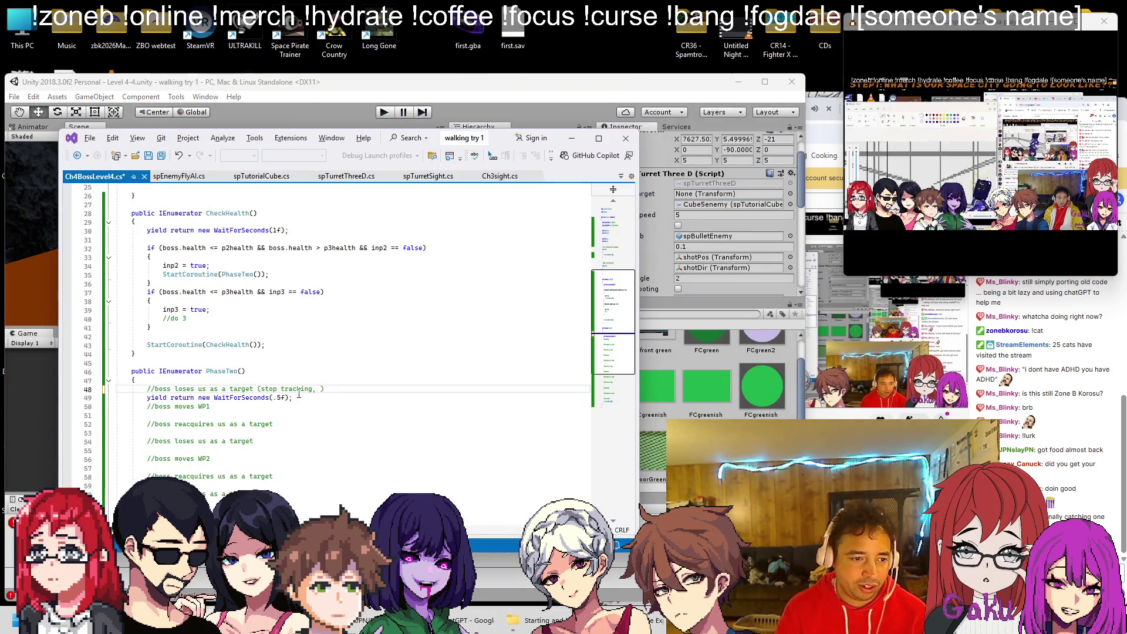
# Replace the line 48 comment with boss.currentTarget = null; and save the script.
pyautogui.hotkey('shift', 'Home')
pyautogui.write('boss.currentTarget')
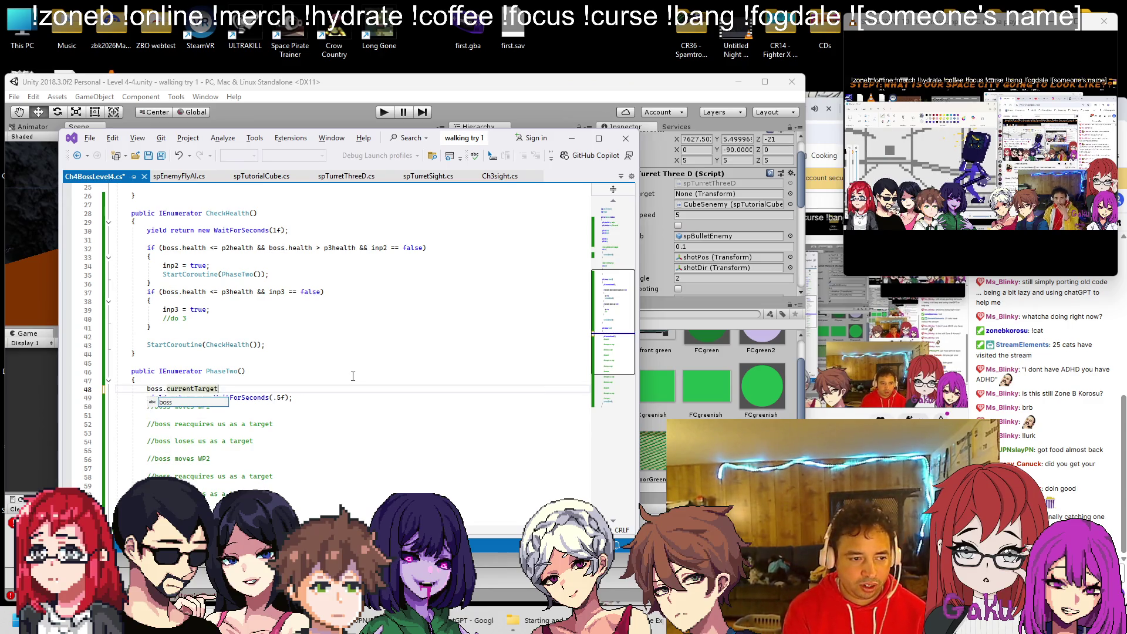
pyautogui.write(' = nu')
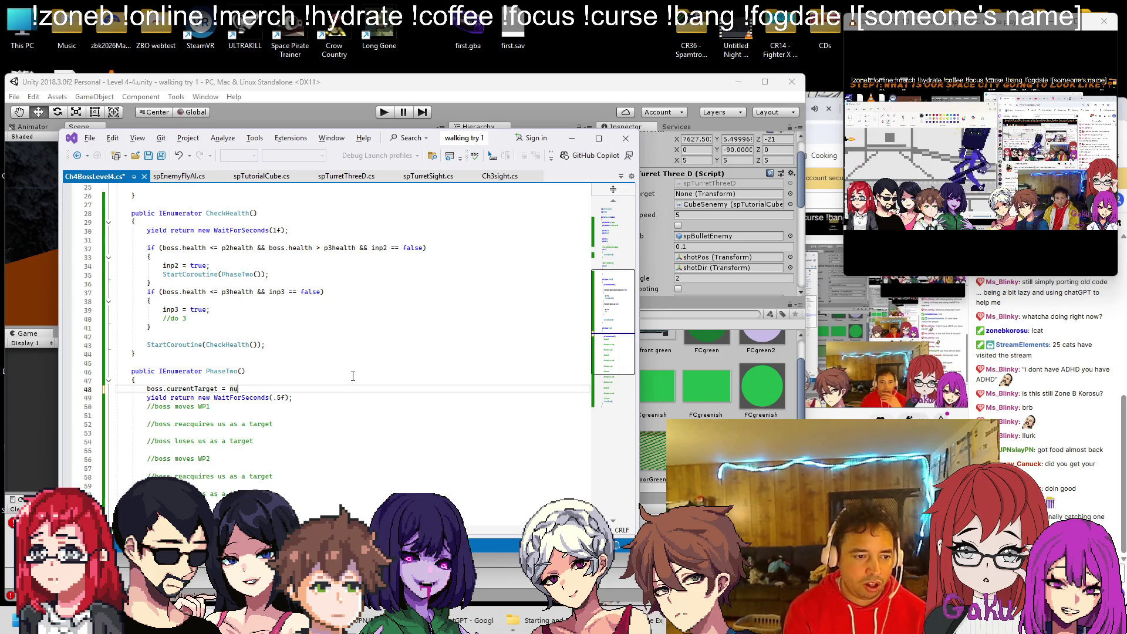
pyautogui.write('ll;')
pyautogui.hotkey('ctrl', 's')
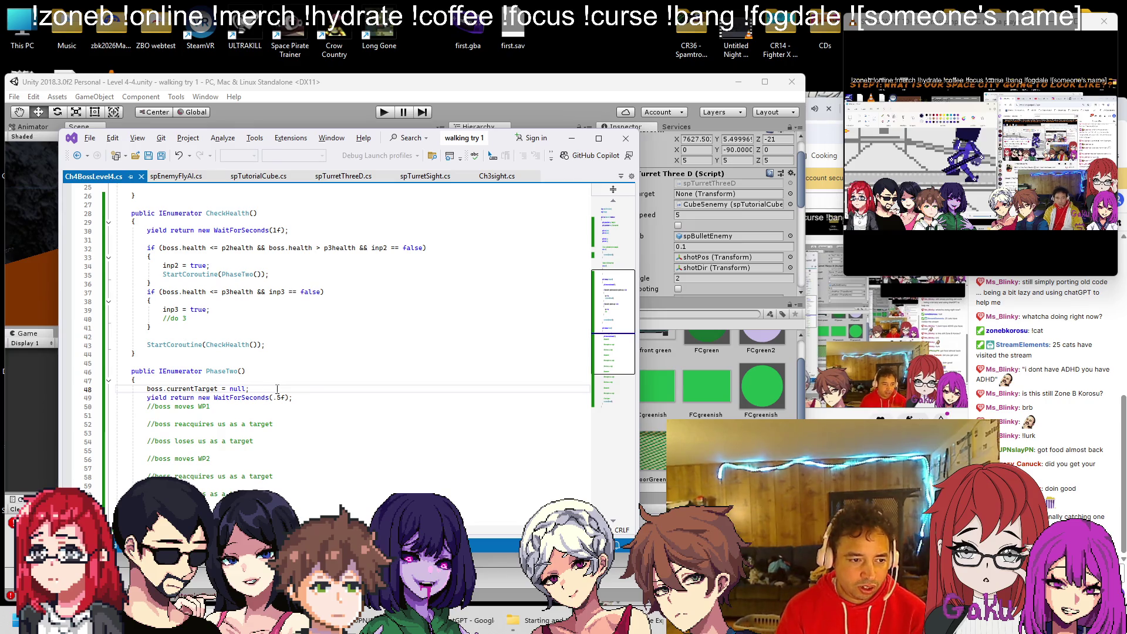
# Extend the WP1 comment on line 50 with '(rotate and move toward'.
pyautogui.click(306, 397)
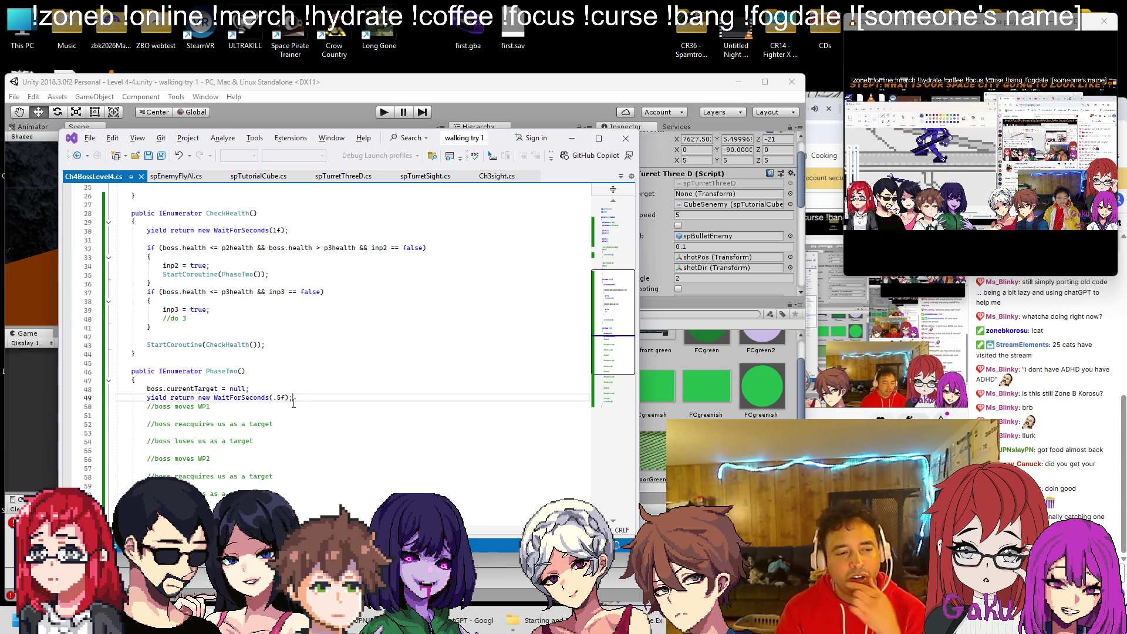
pyautogui.click(243, 409)
pyautogui.write('(rotate')
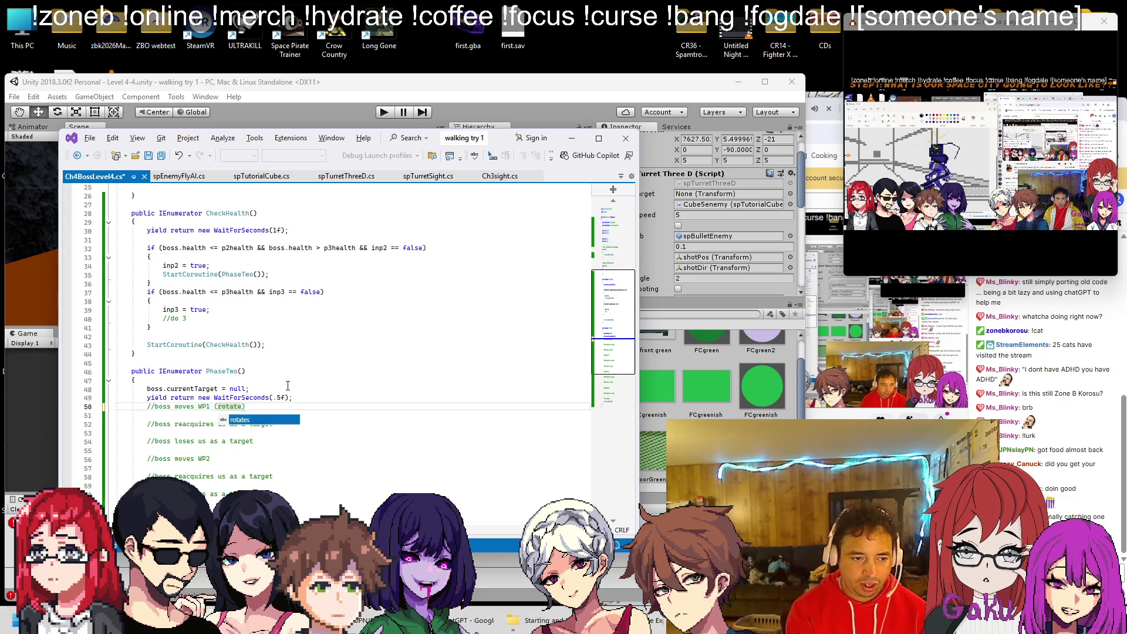
pyautogui.write(' and move')
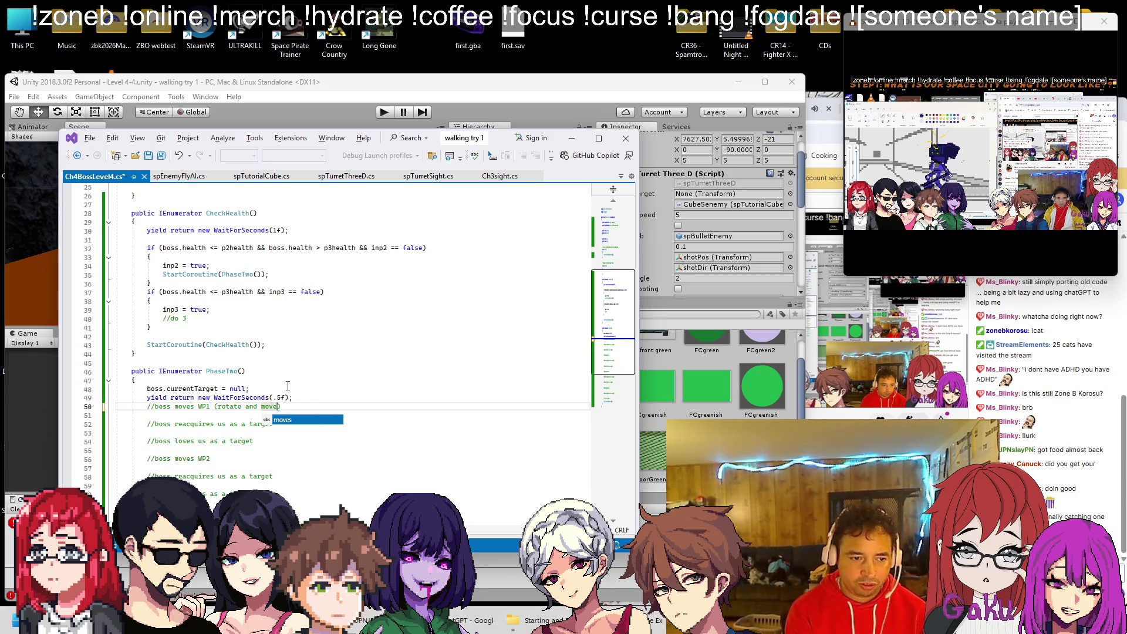
pyautogui.write(' toward')
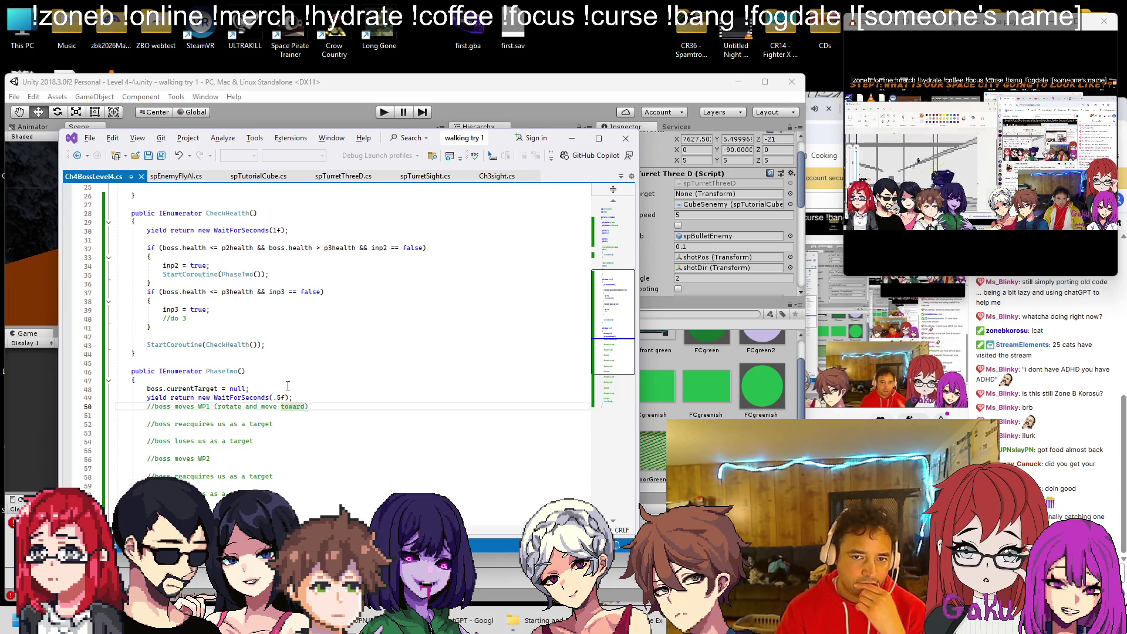
pyautogui.click(173, 176)
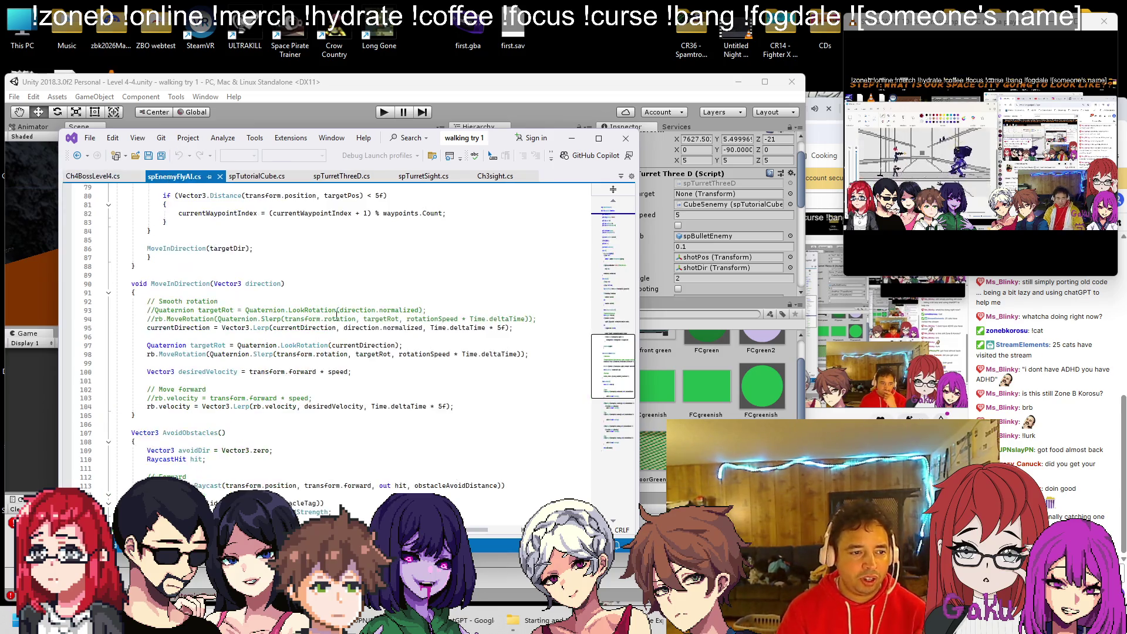
# Copy the waypoints list and currentWaypointIndex declarations from spEnemyFlyAI.cs into Ch4BossLevel4.cs below inp3.
pyautogui.scroll(5, 346, 315)
pyautogui.scroll(10, 345, 315)
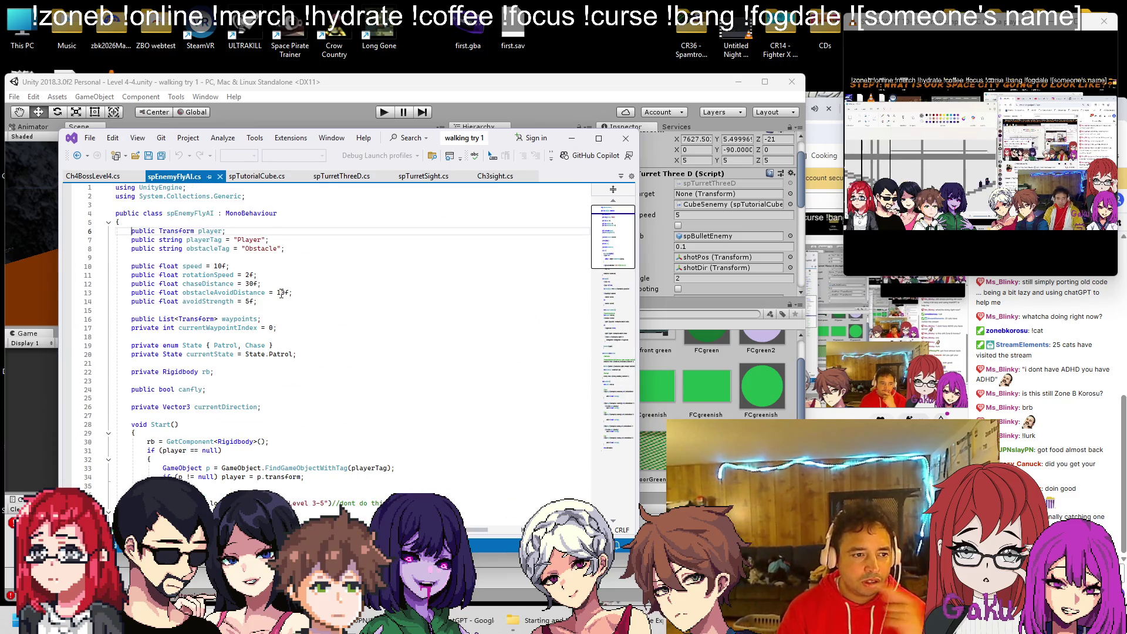
pyautogui.moveTo(286, 327)
pyautogui.mouseDown()
pyautogui.moveTo(128, 327)
pyautogui.moveTo(131, 318)
pyautogui.mouseUp()
pyautogui.hotkey('ctrl', 'c')
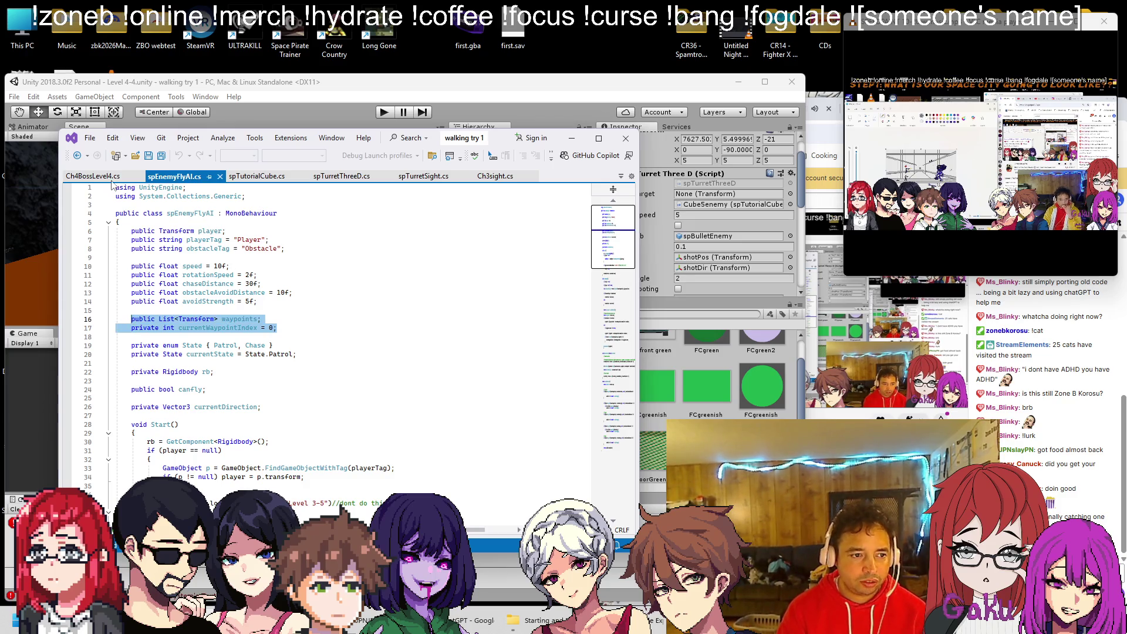
pyautogui.click(93, 176)
pyautogui.scroll(10, 329, 310)
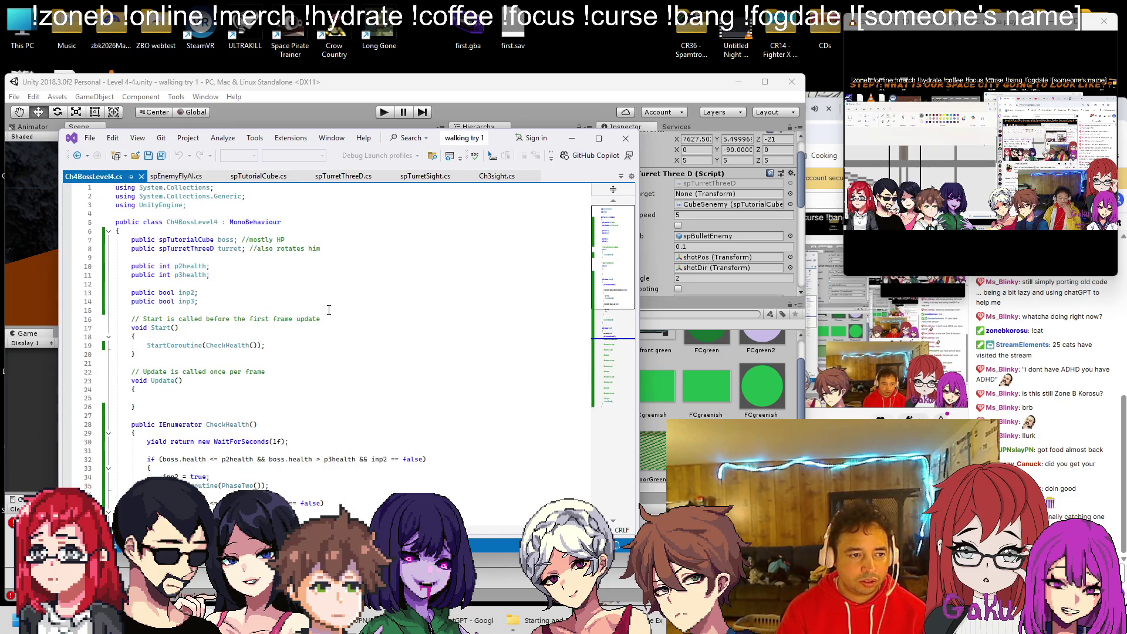
pyautogui.click(274, 310)
pyautogui.hotkey('ctrl', 'v')
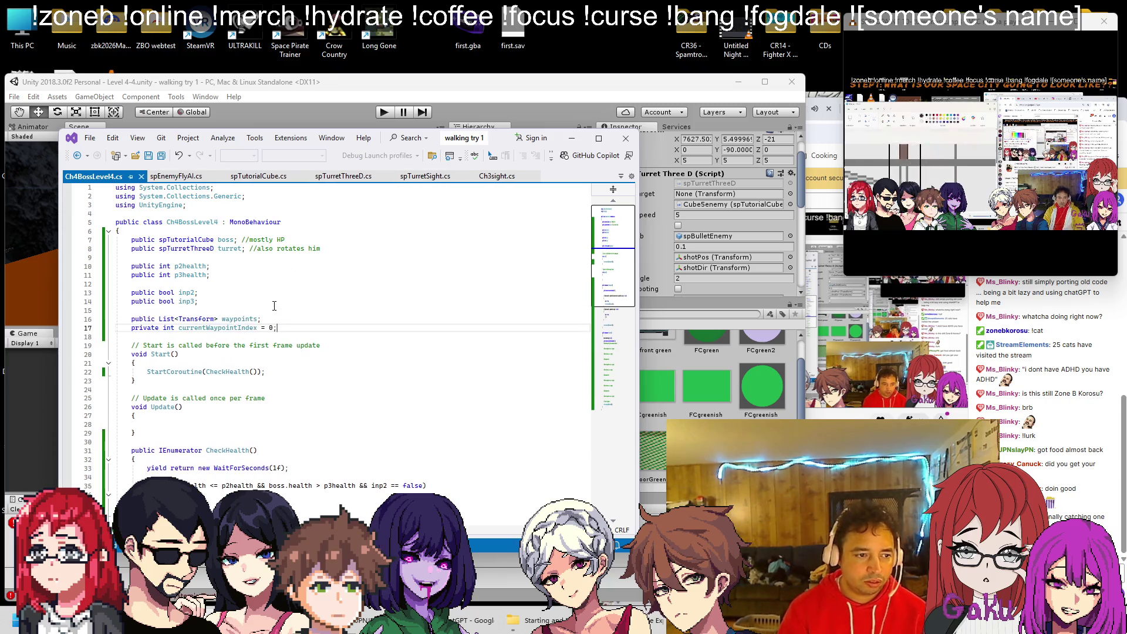
# Check the browser's YouTube and Twitch tabs, dismiss the verification banner, and return to spEnemyFlyAI.cs.
pyautogui.click(896, 355)
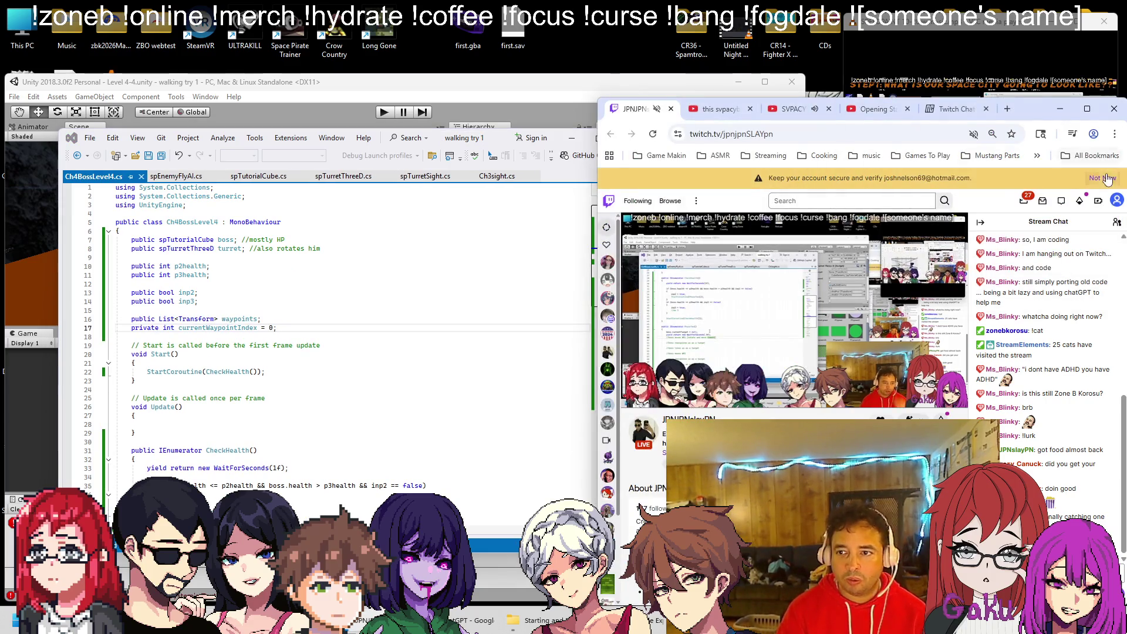
pyautogui.click(792, 108)
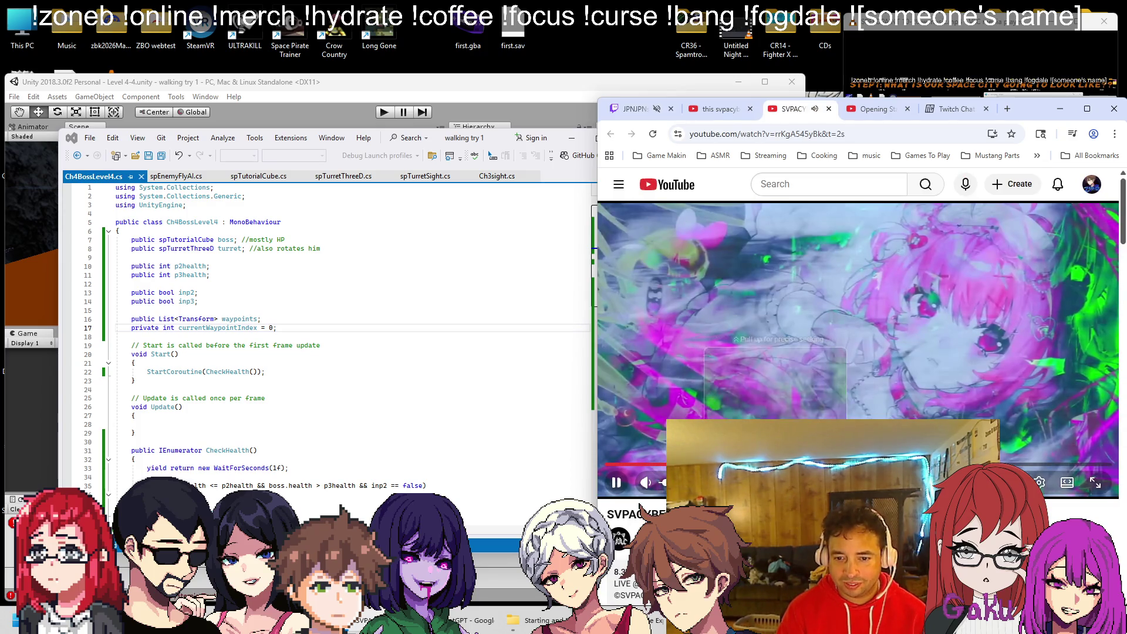
pyautogui.click(616, 111)
pyautogui.click(1106, 178)
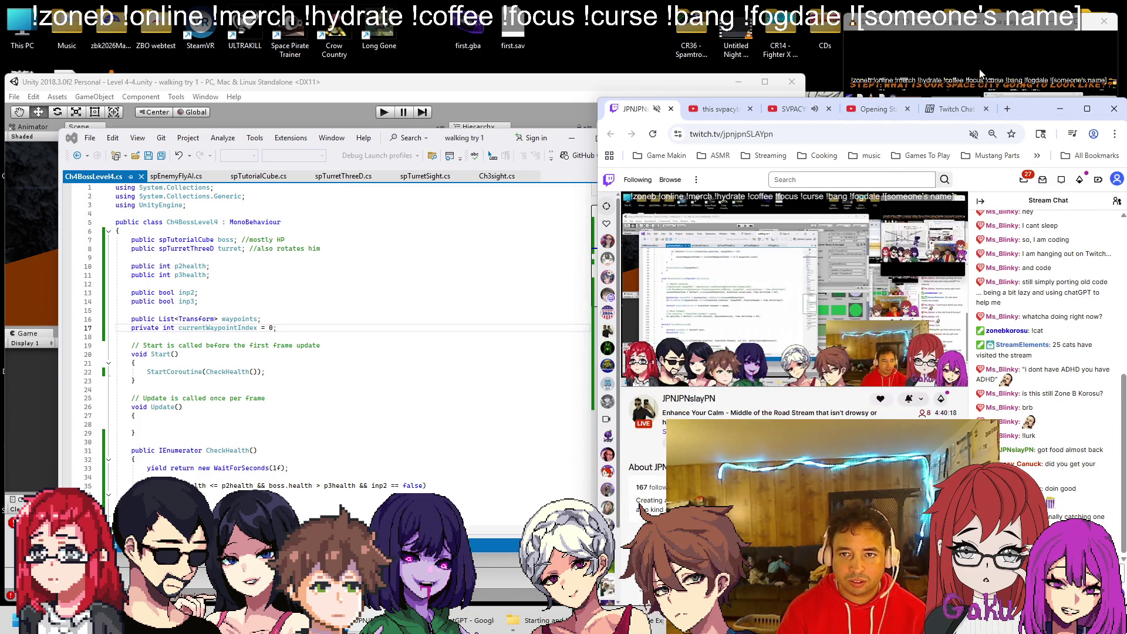
pyautogui.click(411, 352)
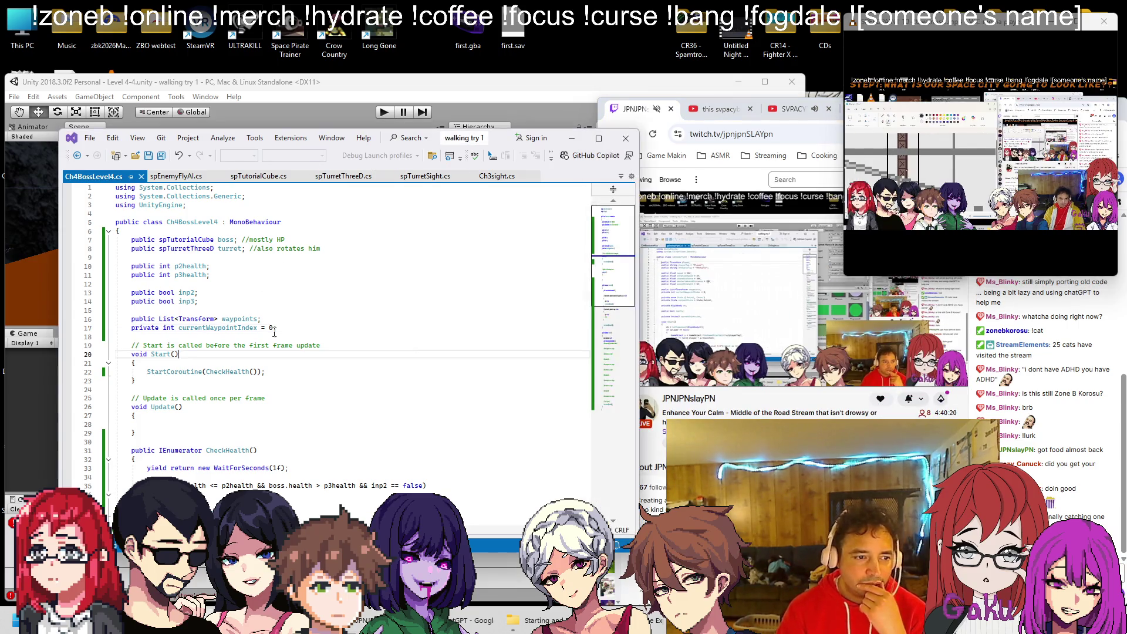
pyautogui.hotkey('ctrl', 'Tab')
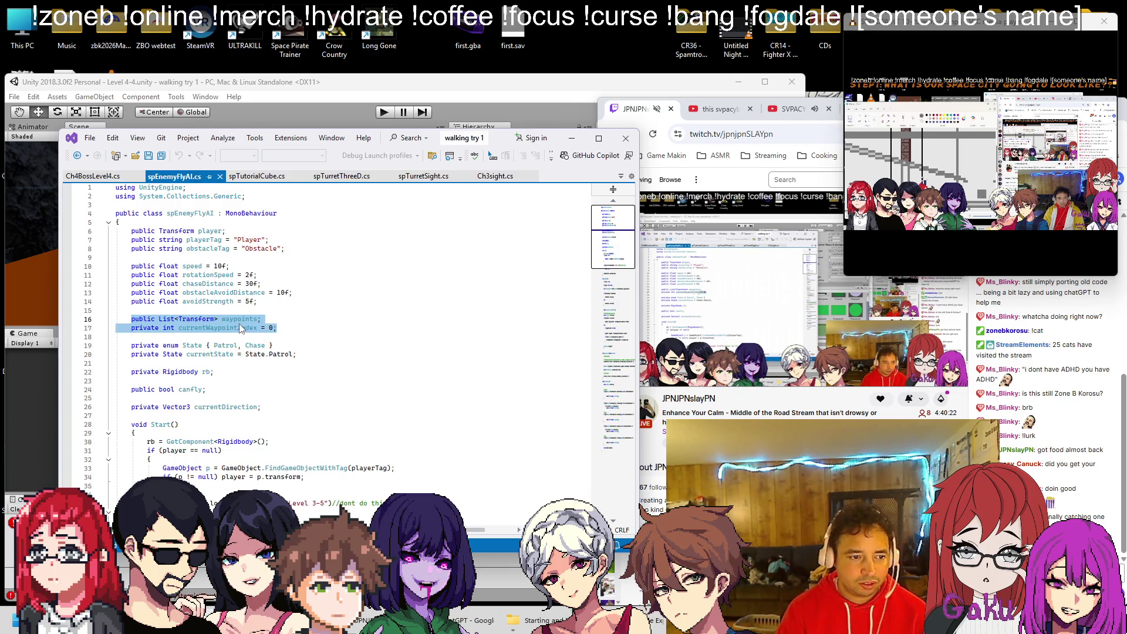
# Search spEnemyFlyAI.cs for 'waypoint' to read its FixedUpdate patrol code, then return to Ch4BossLevel4.cs's PhaseTwo end.
pyautogui.hotkey('ctrl', 'f')
pyautogui.write('wa')
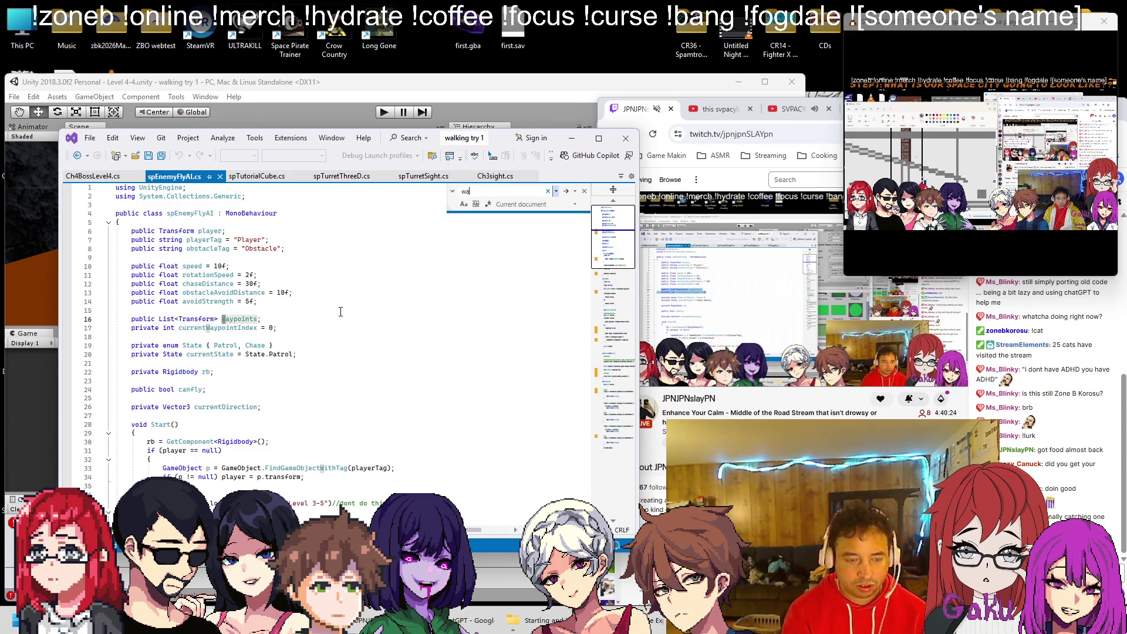
pyautogui.write('ypoint')
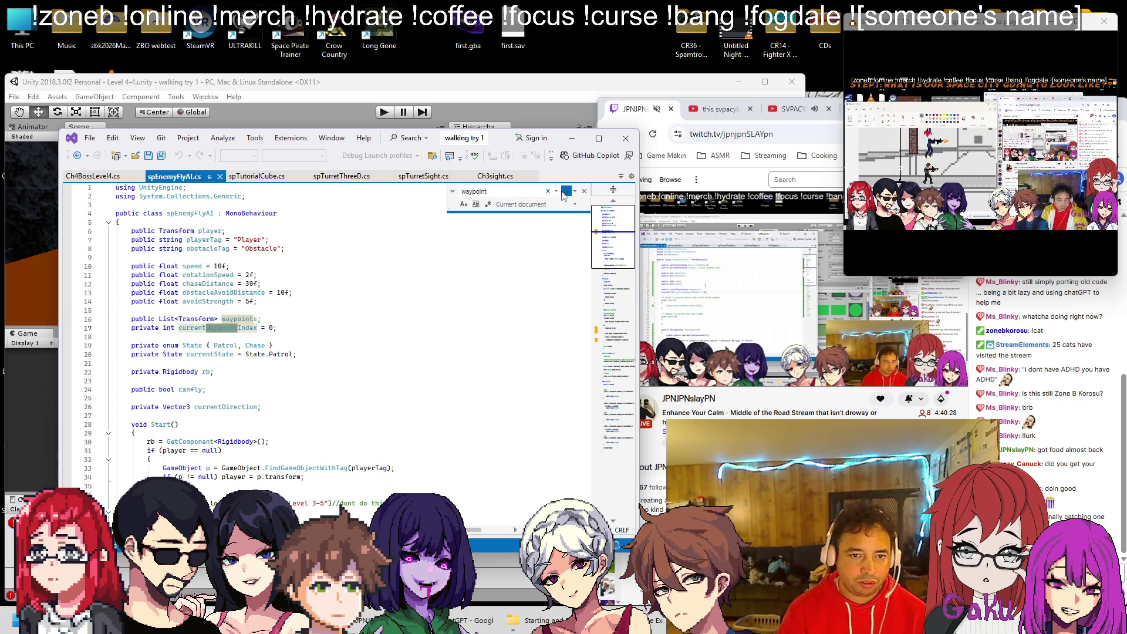
pyautogui.click(564, 192)
pyautogui.scroll(7, 223, 354)
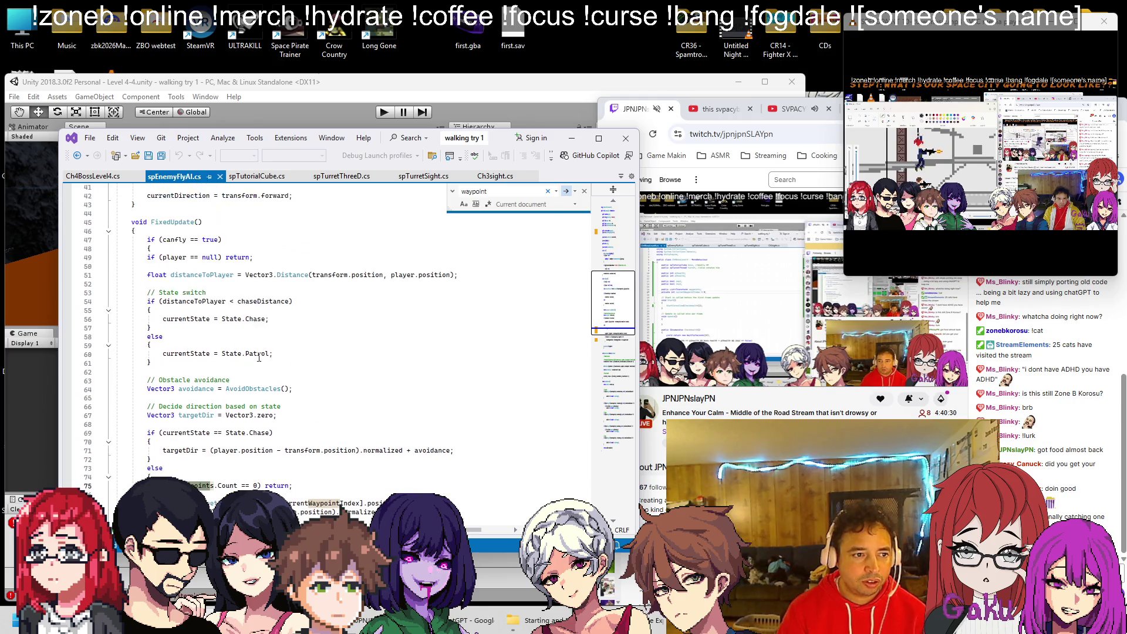
pyautogui.scroll(-4, 223, 353)
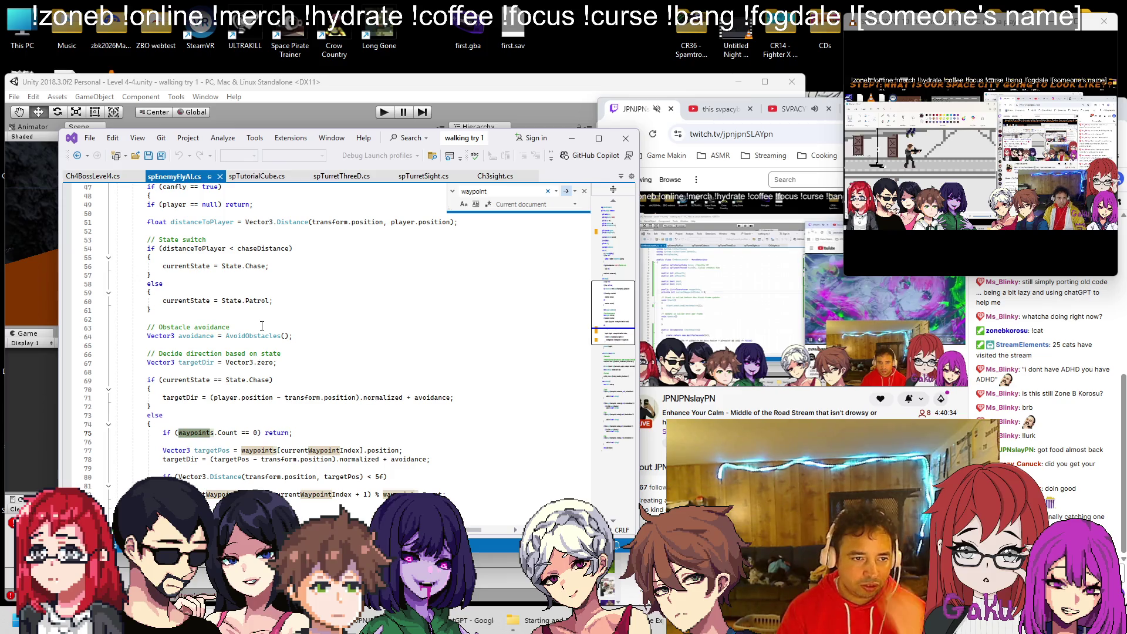
pyautogui.scroll(-2, 261, 326)
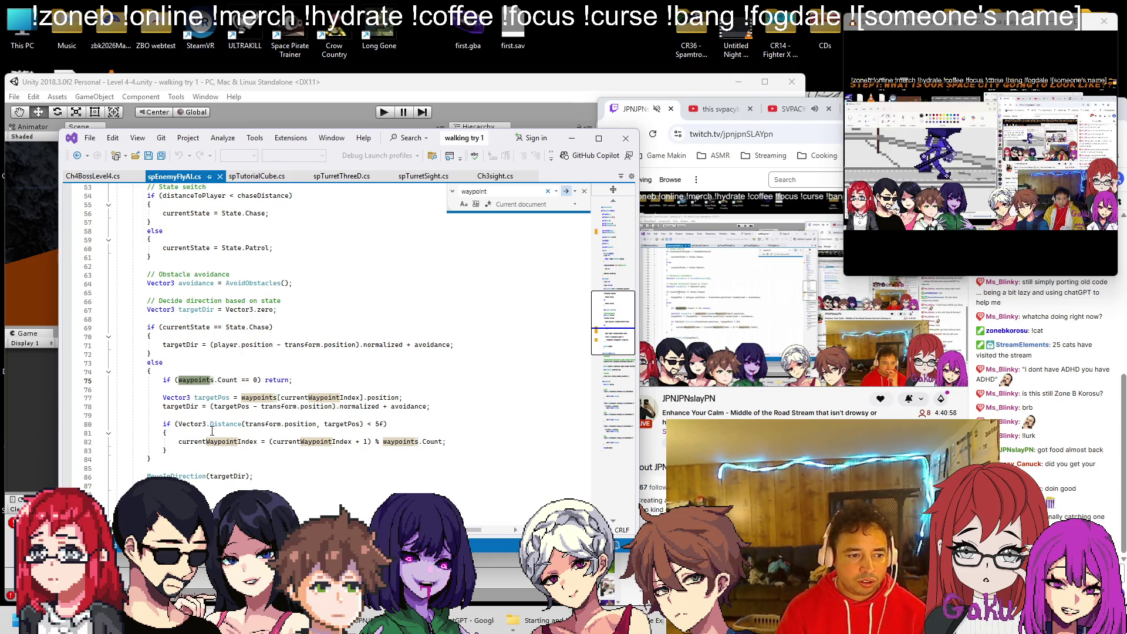
pyautogui.click(92, 176)
pyautogui.scroll(-15, 190, 352)
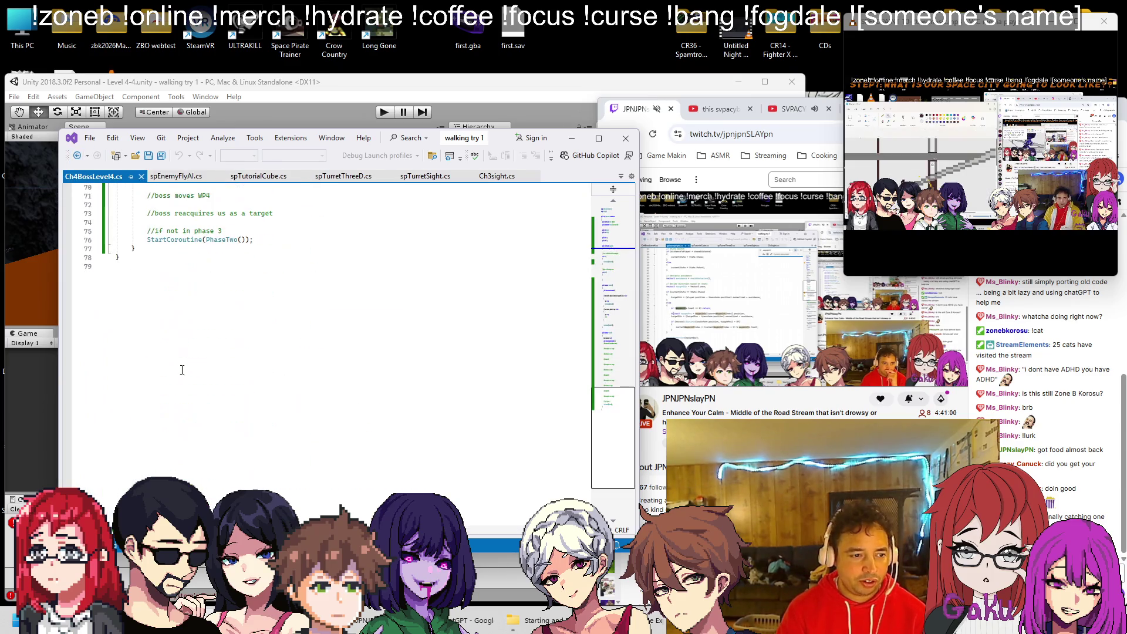
# Add an empty public void MovetoWaypoint() method after PhaseTwo in Ch4BossLevel4.cs.
pyautogui.click(203, 251)
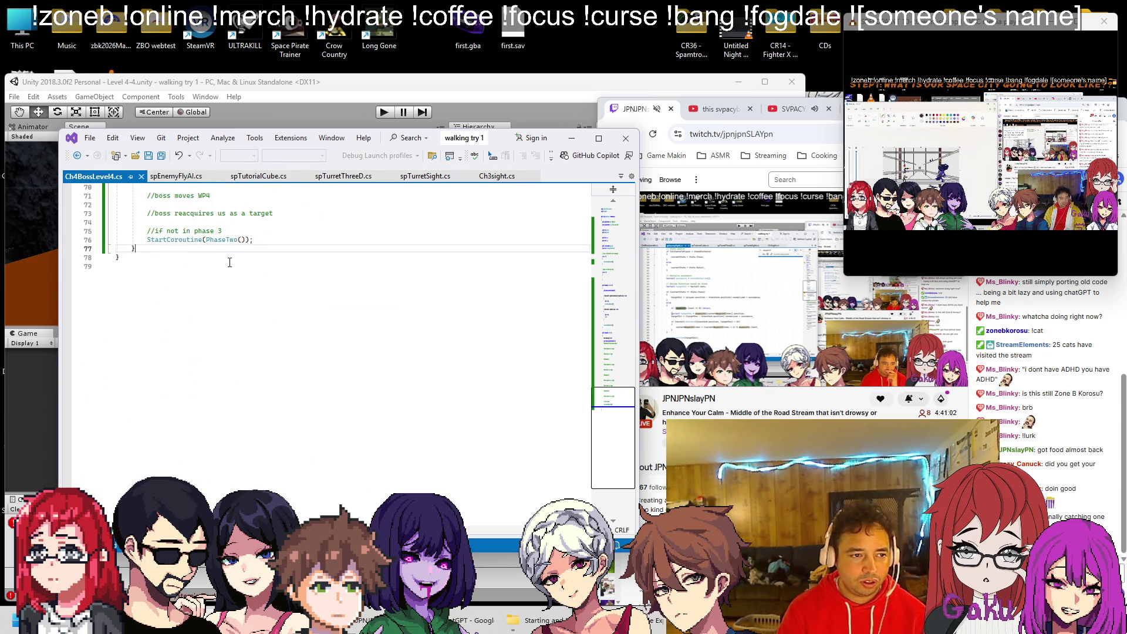
pyautogui.scroll(3, 229, 261)
pyautogui.click(179, 177)
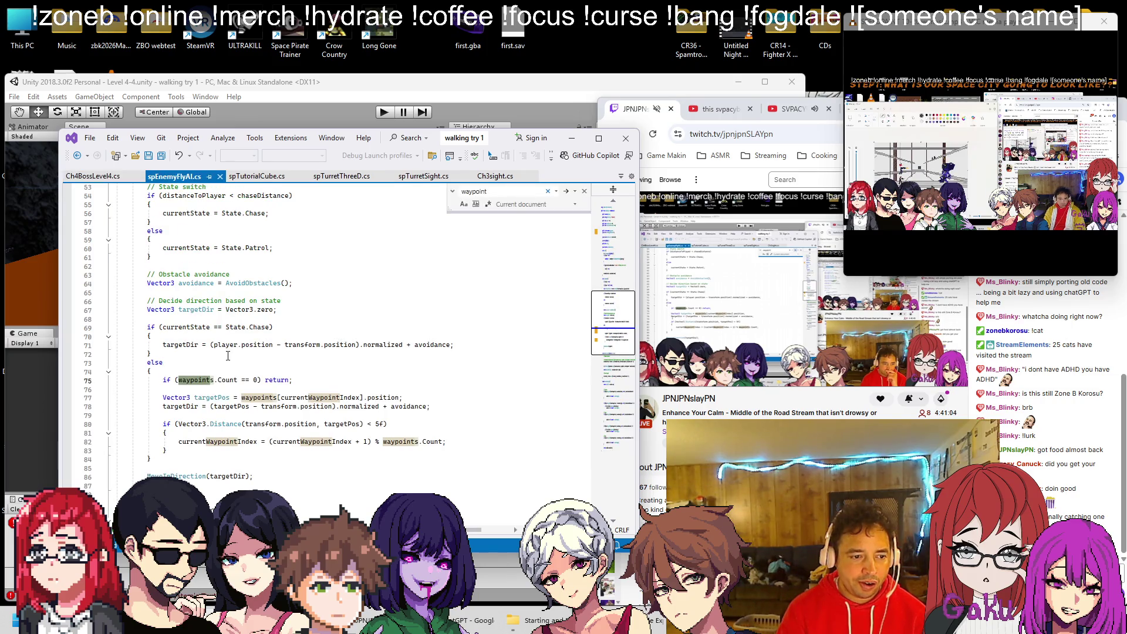
pyautogui.scroll(-1, 227, 354)
pyautogui.click(96, 176)
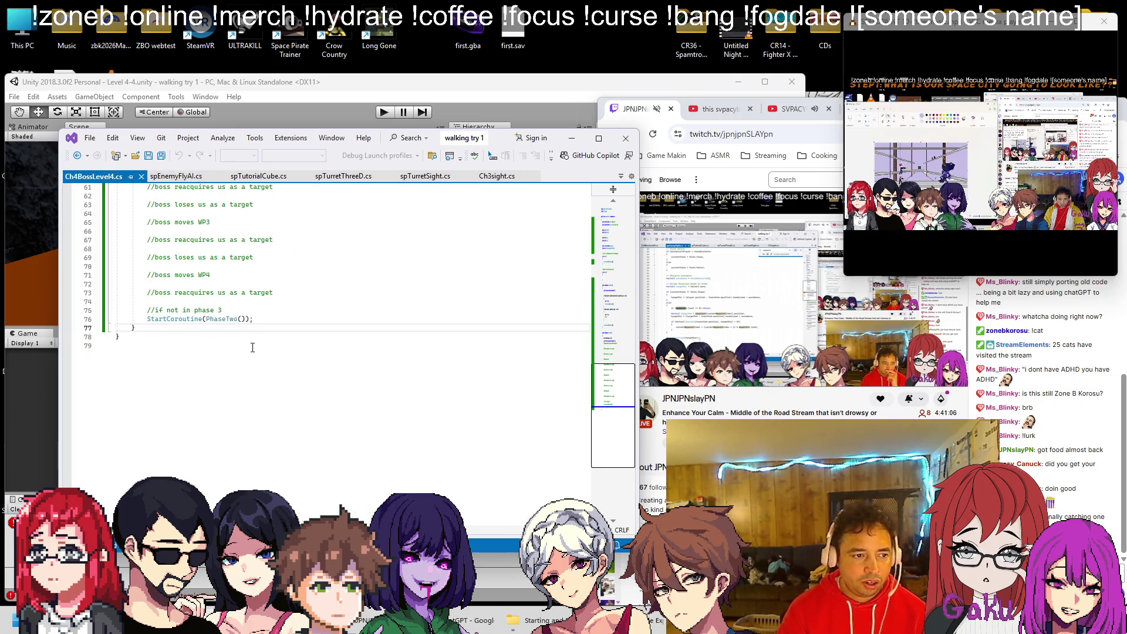
pyautogui.press('Return')
pyautogui.press('Return')
pyautogui.write('public')
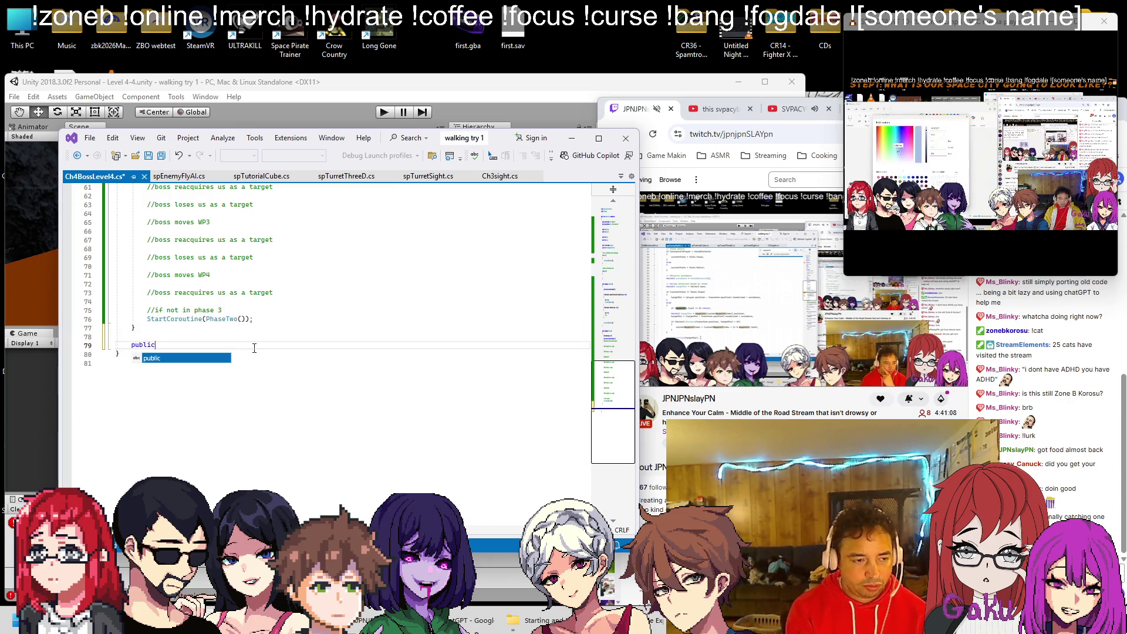
pyautogui.write(' void Moveto')
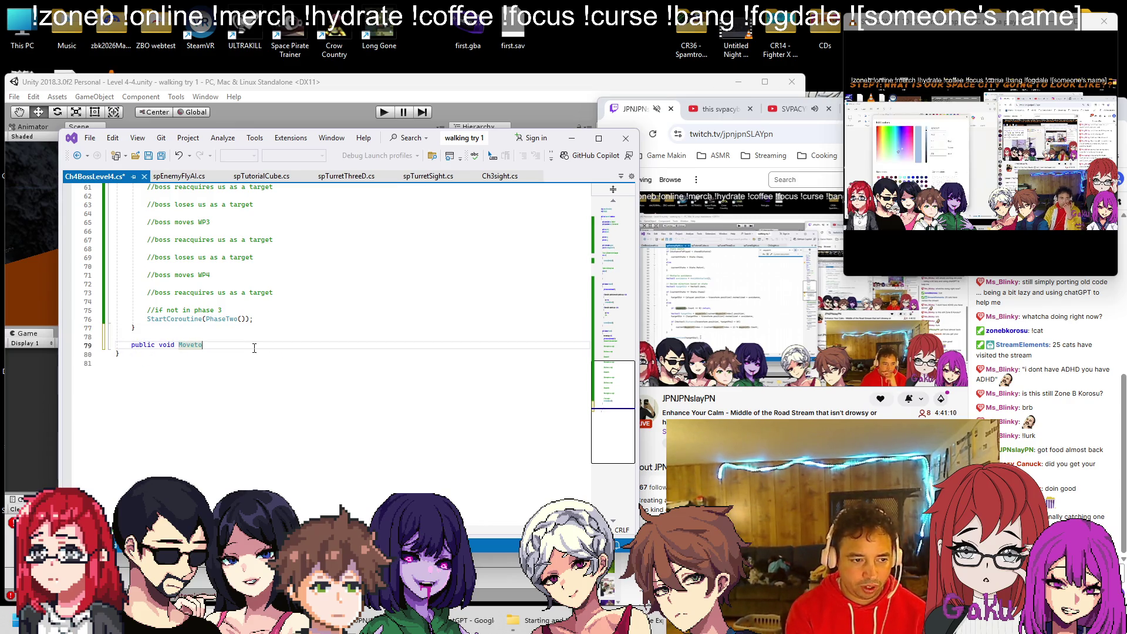
pyautogui.write('Waypoint()')
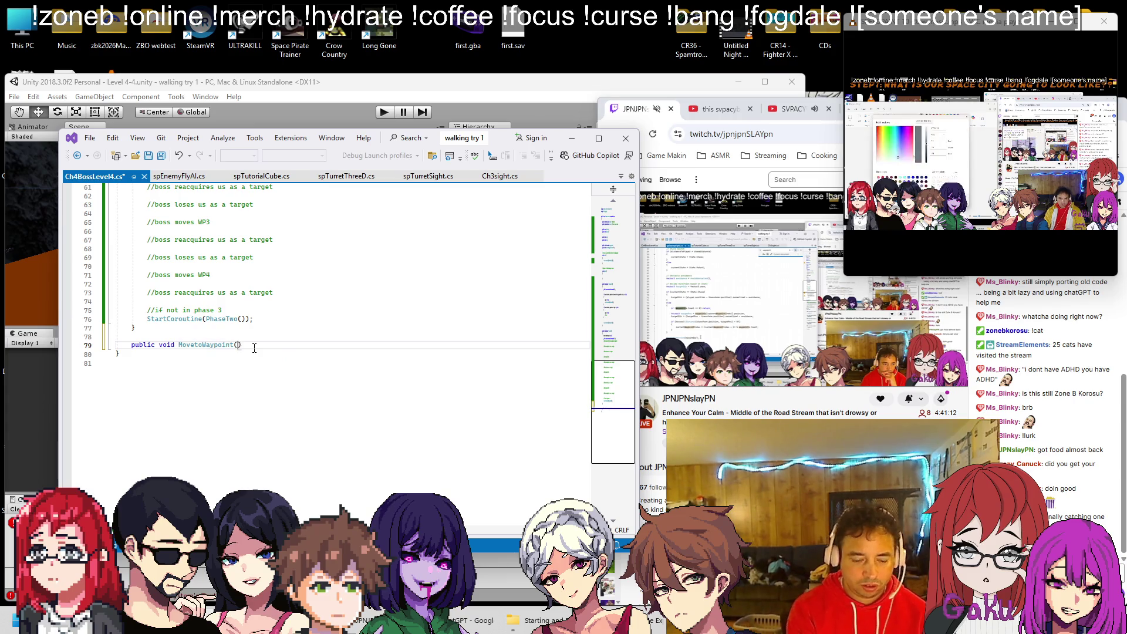
pyautogui.press('Return')
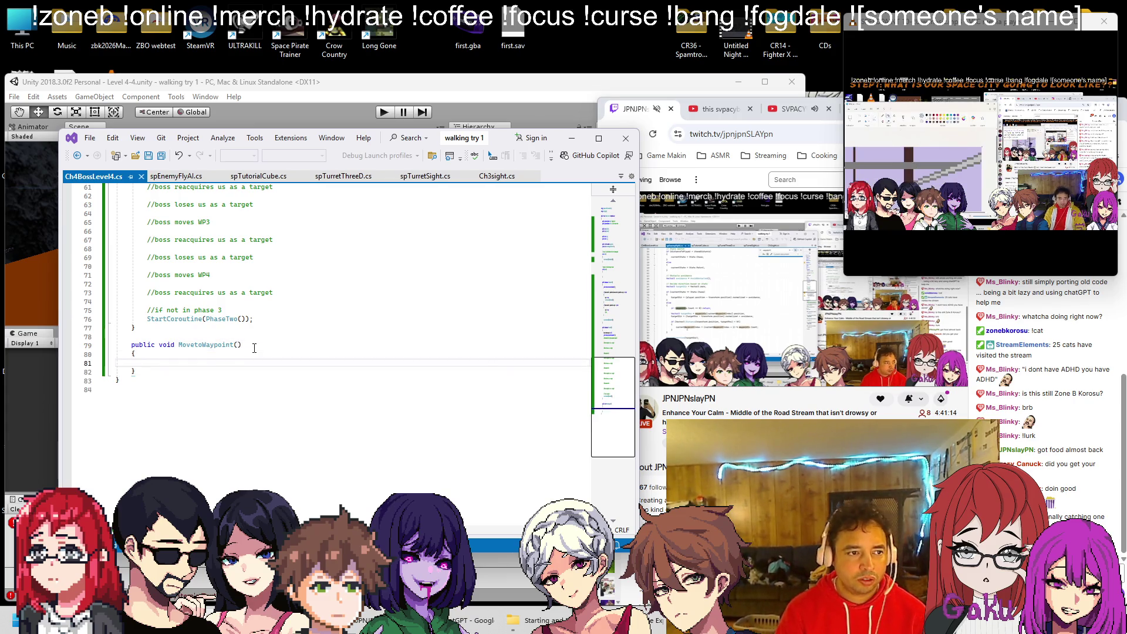
pyautogui.write('{')
pyautogui.press('Return')
# Cross-check spEnemyFlyAI.cs's waypoint code, close its search, and place the caret inside Ch4BossLevel4.cs's FixedUpdate.
pyautogui.scroll(1, 248, 353)
pyautogui.scroll(8, 248, 353)
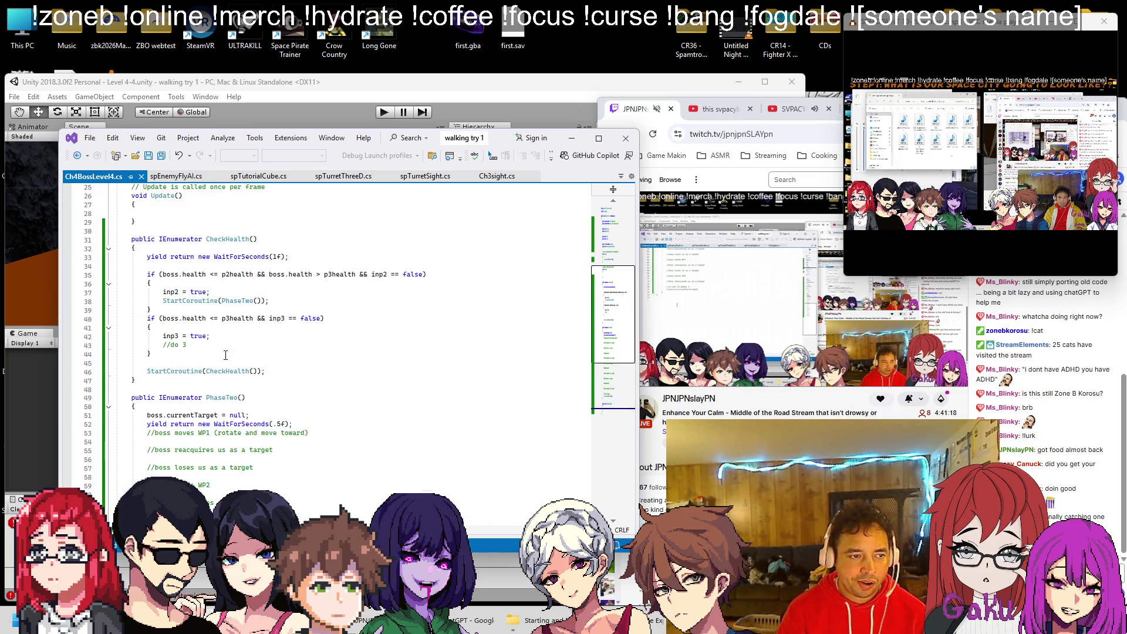
pyautogui.scroll(-5, 225, 356)
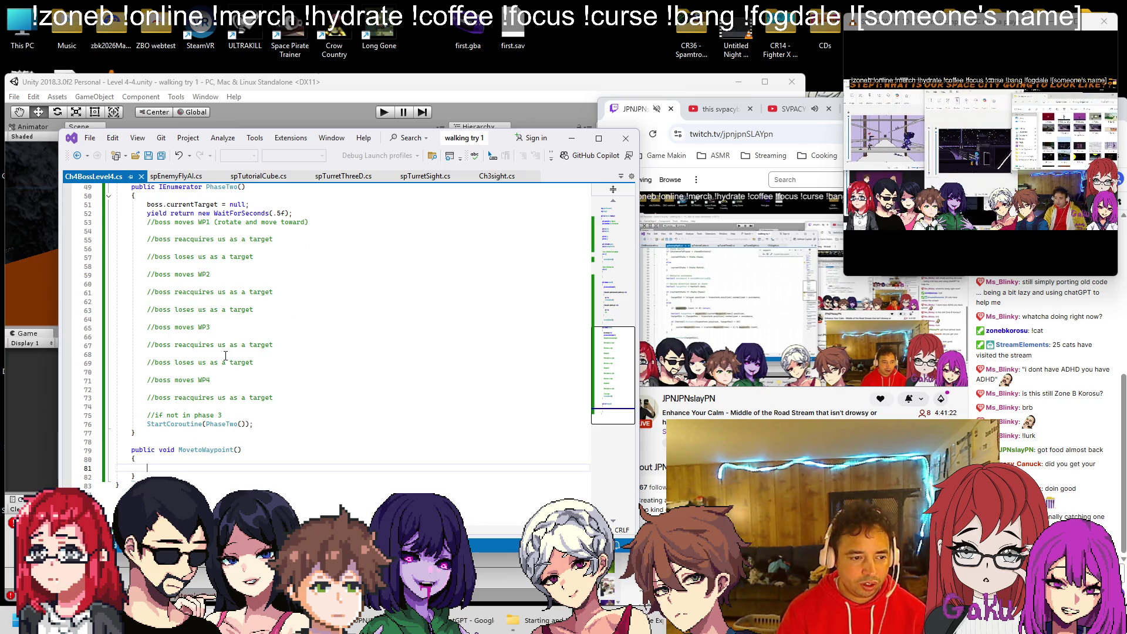
pyautogui.scroll(4, 226, 355)
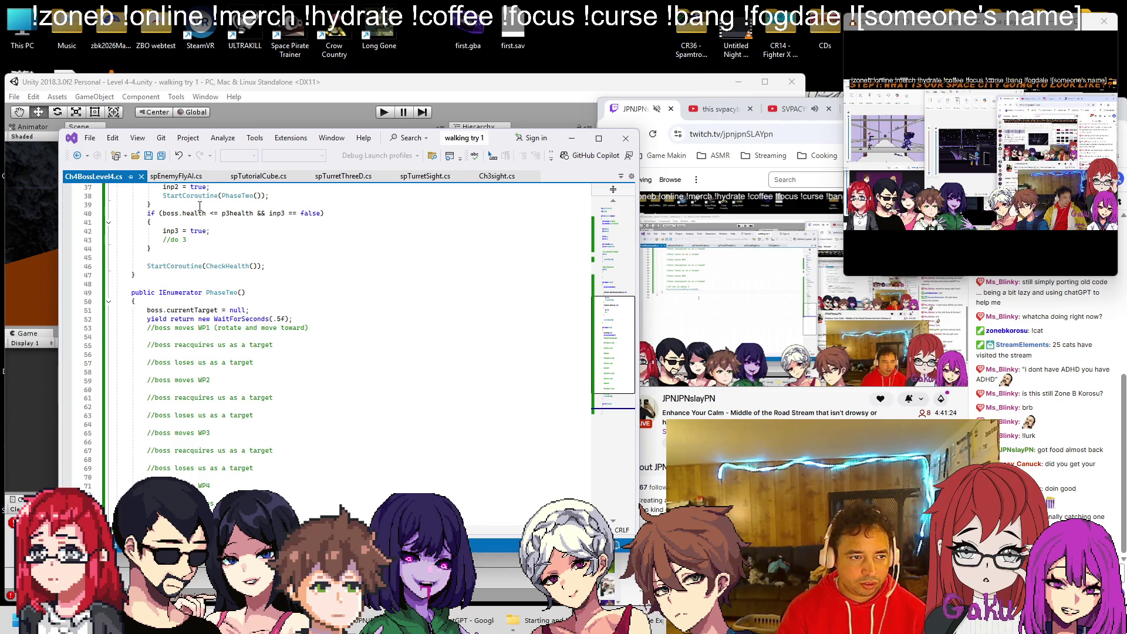
pyautogui.hotkey('ctrl', 'Tab')
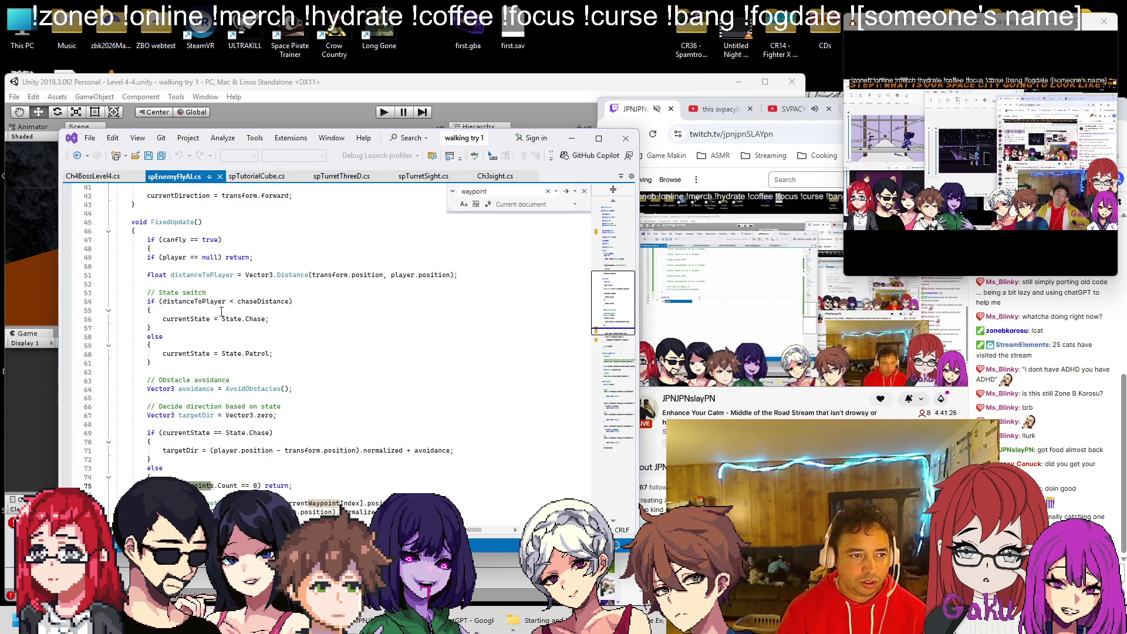
pyautogui.scroll(-4, 183, 265)
pyautogui.hotkey('ctrl', 'Tab')
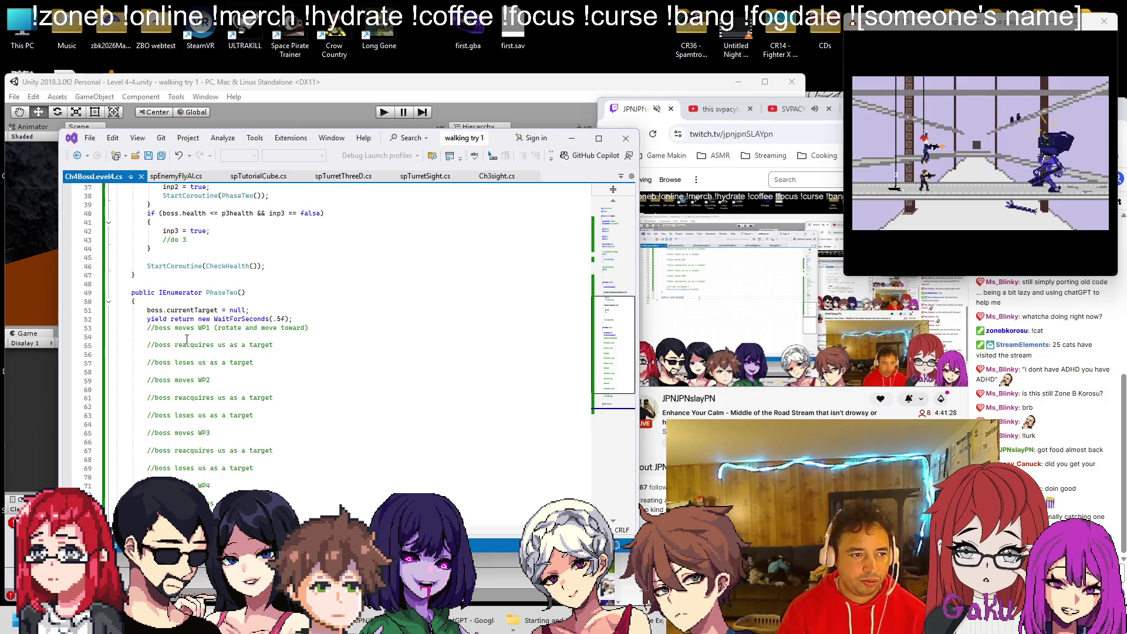
pyautogui.scroll(5, 186, 333)
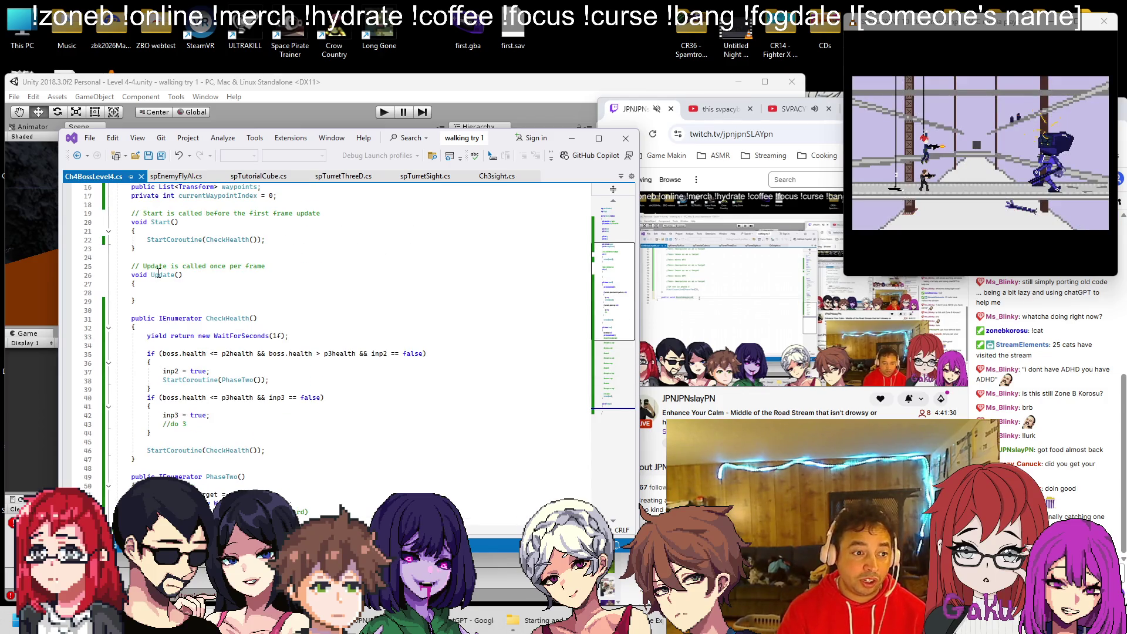
pyautogui.click(168, 178)
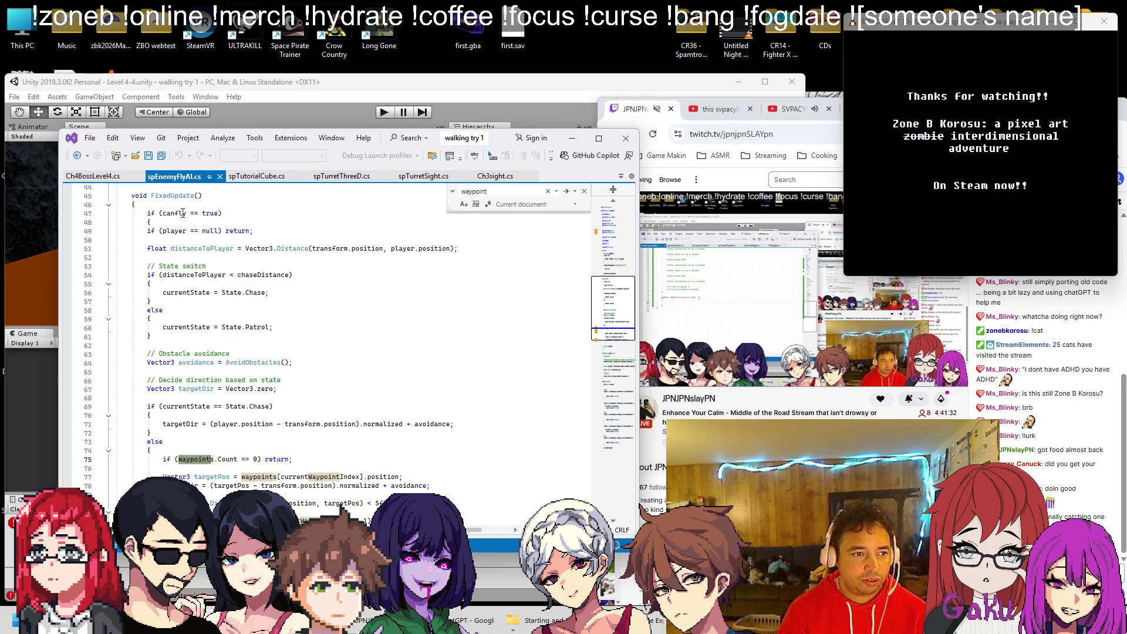
pyautogui.press('Escape')
pyautogui.hotkey('ctrl', 'Tab')
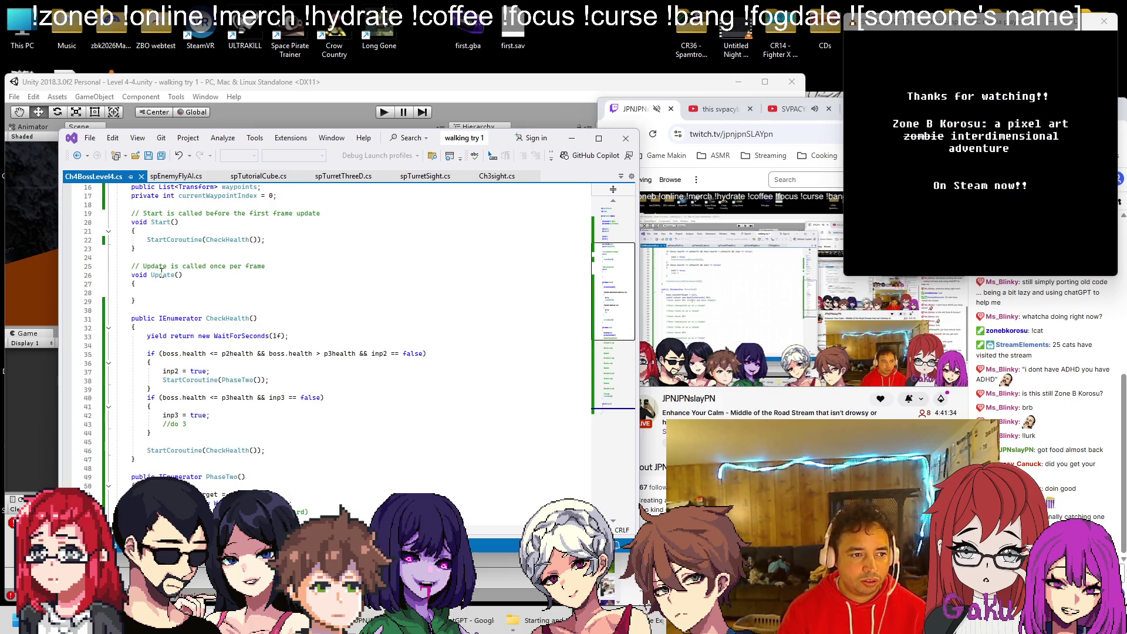
pyautogui.scroll(-6, 235, 390)
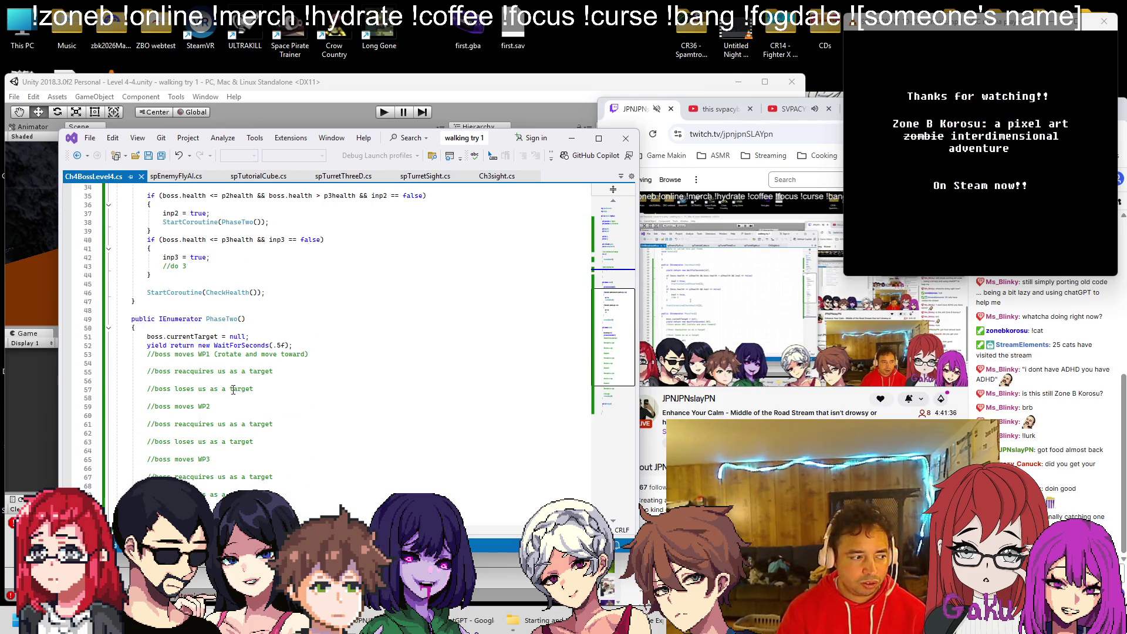
pyautogui.scroll(-6, 234, 390)
pyautogui.scroll(6, 206, 422)
pyautogui.scroll(-5, 176, 458)
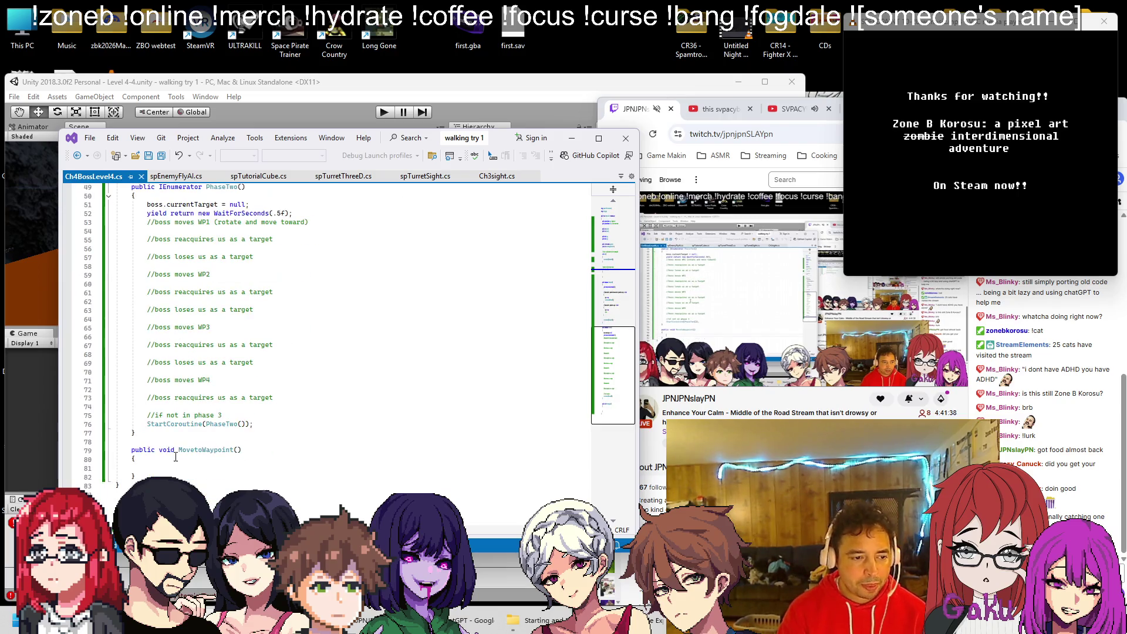
pyautogui.scroll(10, 157, 261)
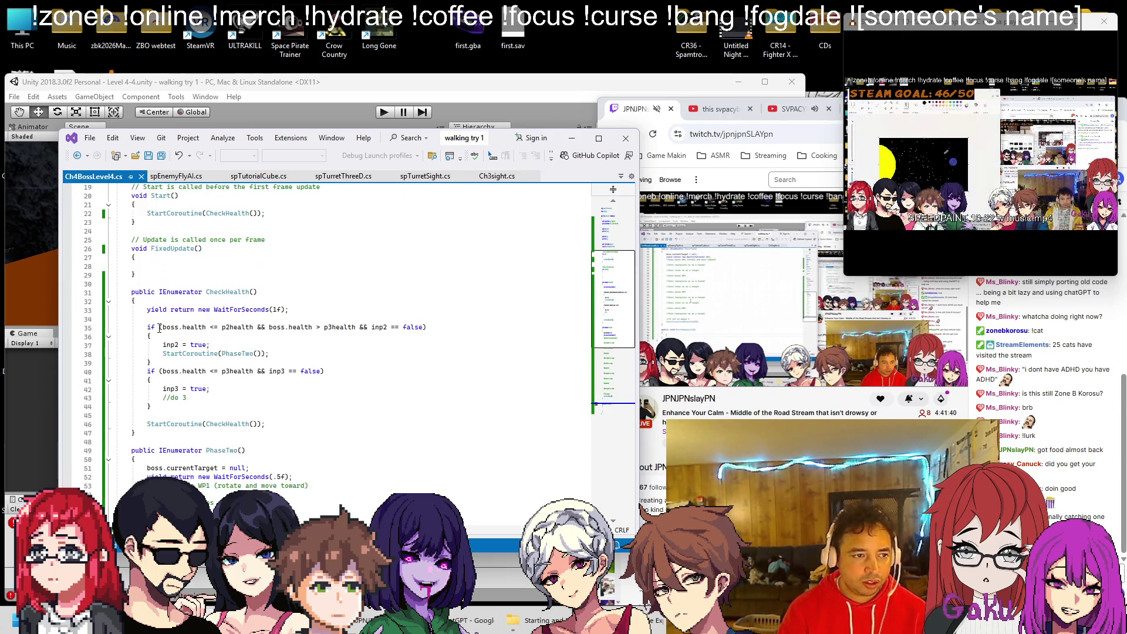
pyautogui.click(157, 262)
# Call MovetoWaypoint() from FixedUpdate, save, and start an if statement inside MovetoWaypoint.
pyautogui.write('MovetoWaypoint();;')
pyautogui.hotkey('ctrl', 's')
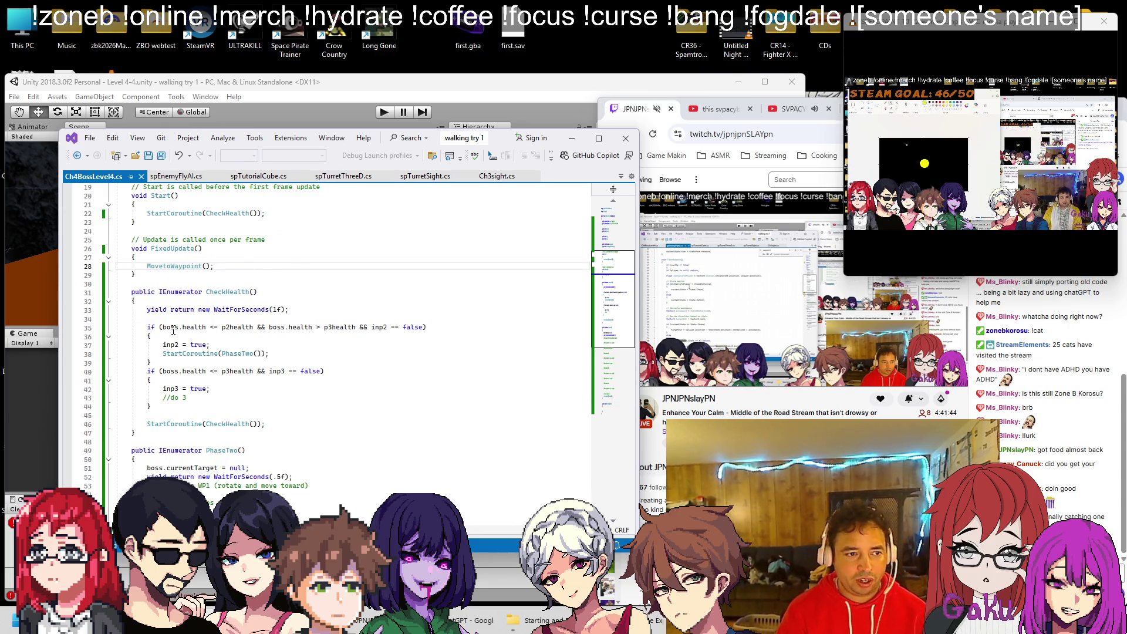
pyautogui.scroll(-10, 175, 332)
pyautogui.click(158, 467)
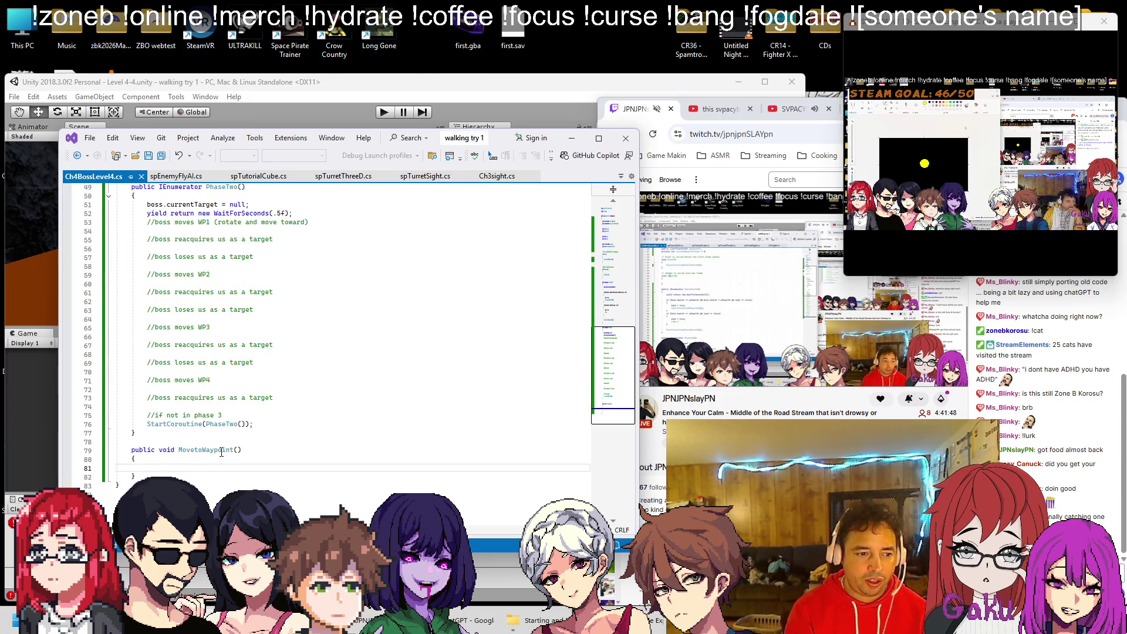
pyautogui.write('if (')
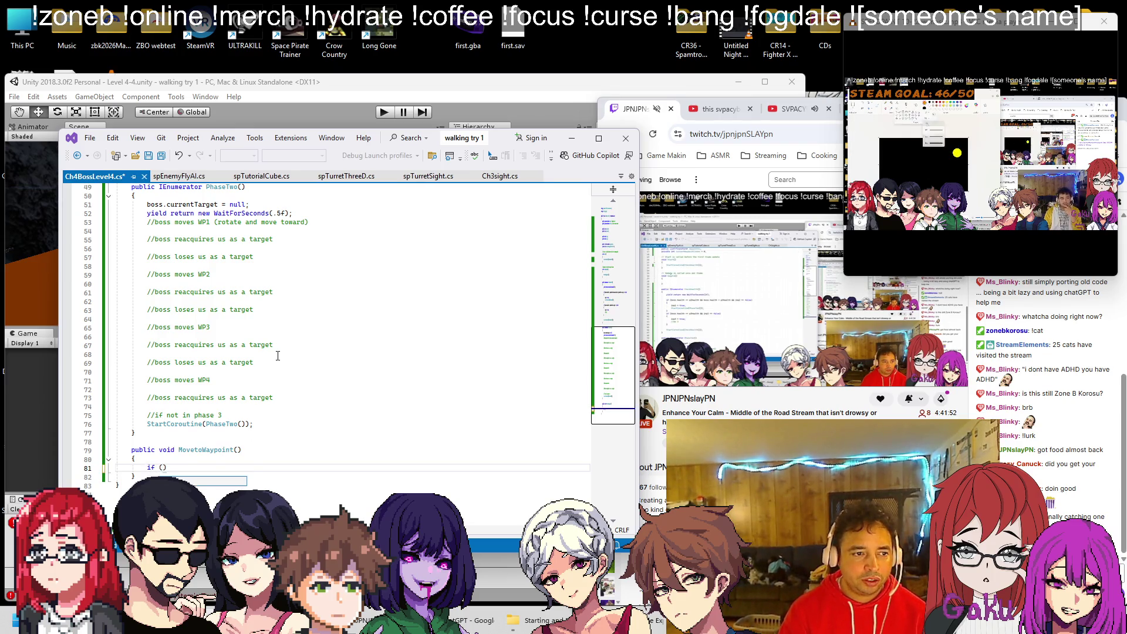
# Add a public bool towp field, make the if condition (towp == true), save, and view spEnemyFlyAI.cs.
pyautogui.scroll(16, 278, 355)
pyautogui.click(301, 328)
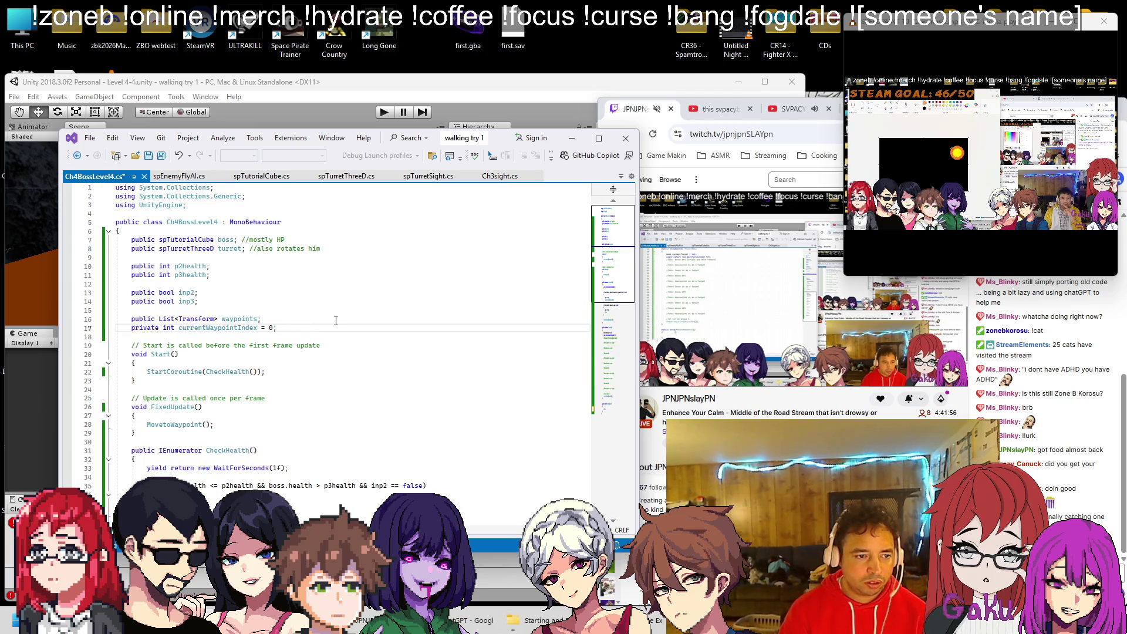
pyautogui.press('Return')
pyautogui.press('Return')
pyautogui.write('public bool towp;')
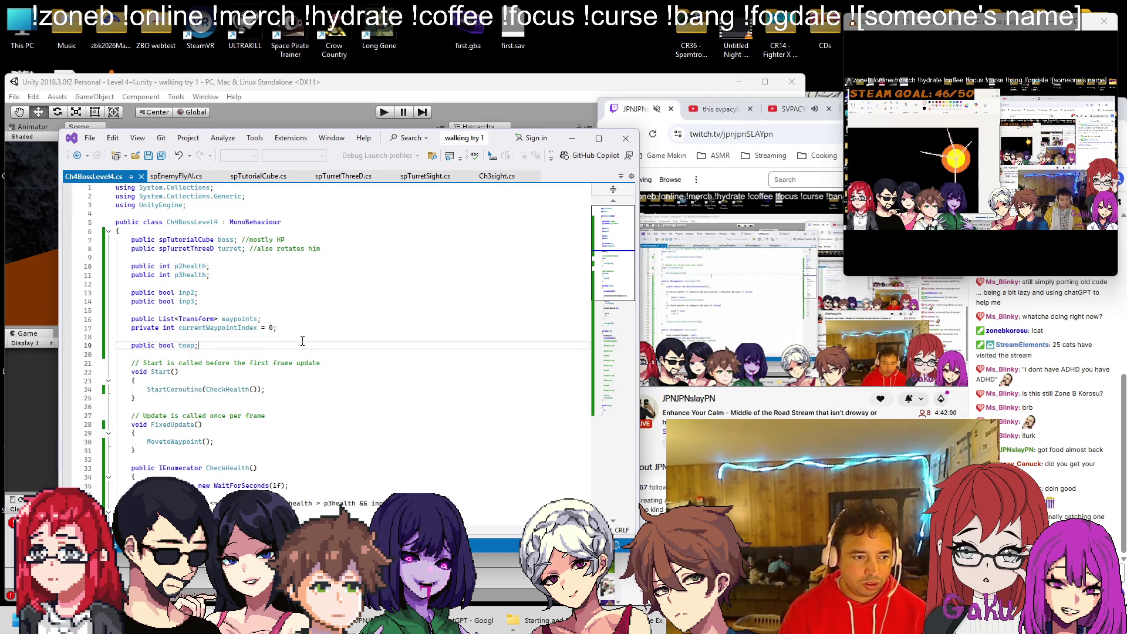
pyautogui.scroll(-20, 302, 341)
pyautogui.click(163, 302)
pyautogui.write('(towp')
pyautogui.write(' == true)')
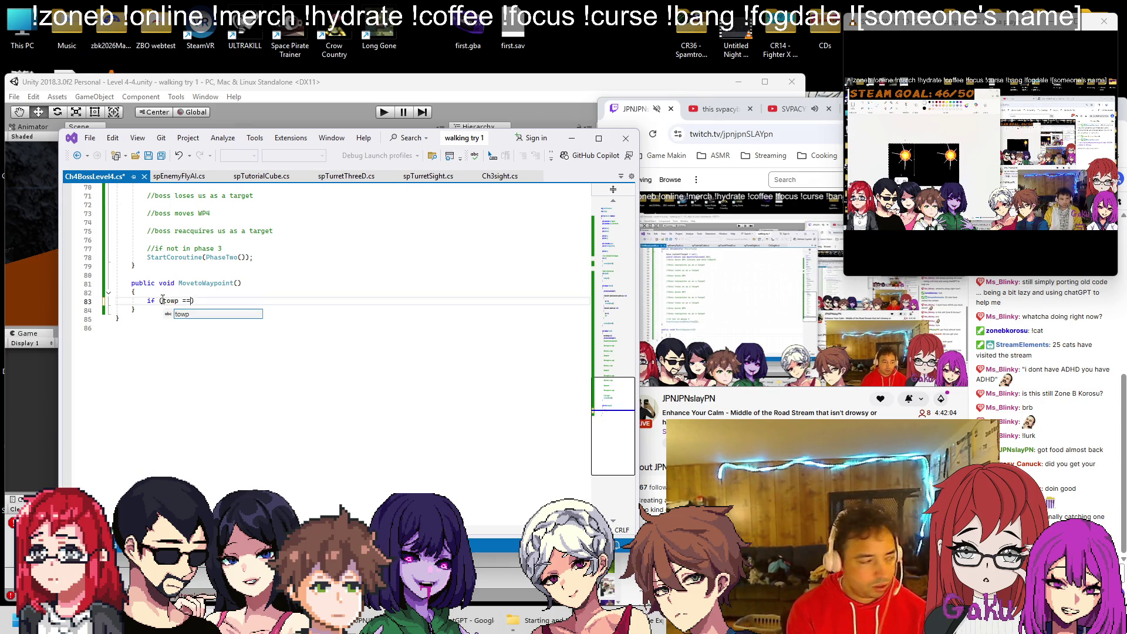
pyautogui.press('Return')
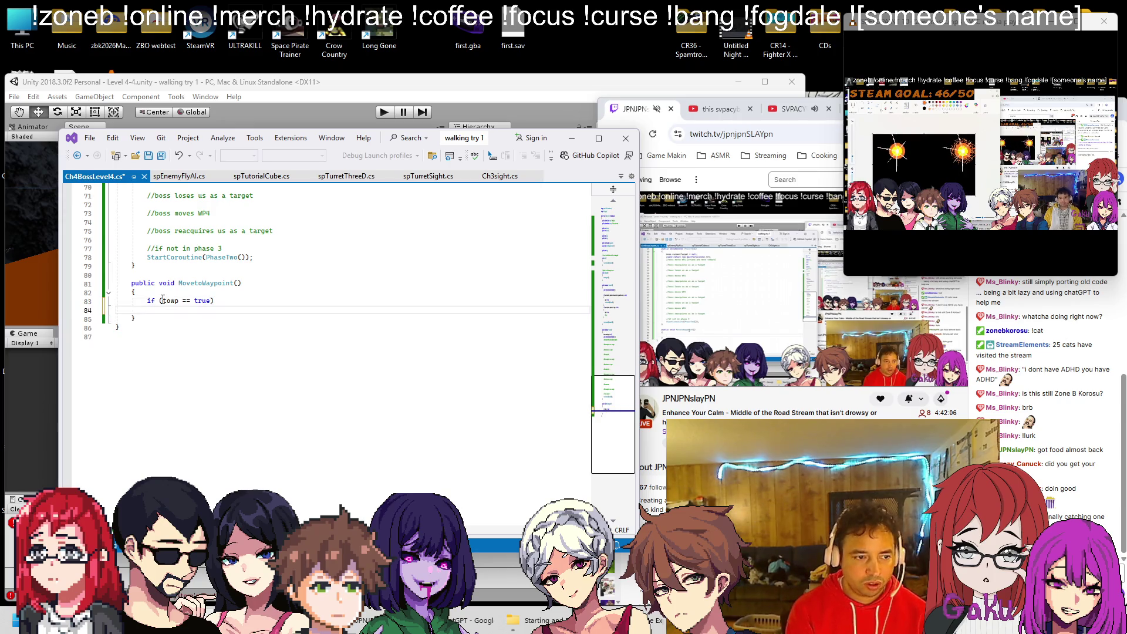
pyautogui.write('{')
pyautogui.hotkey('ctrl', 's')
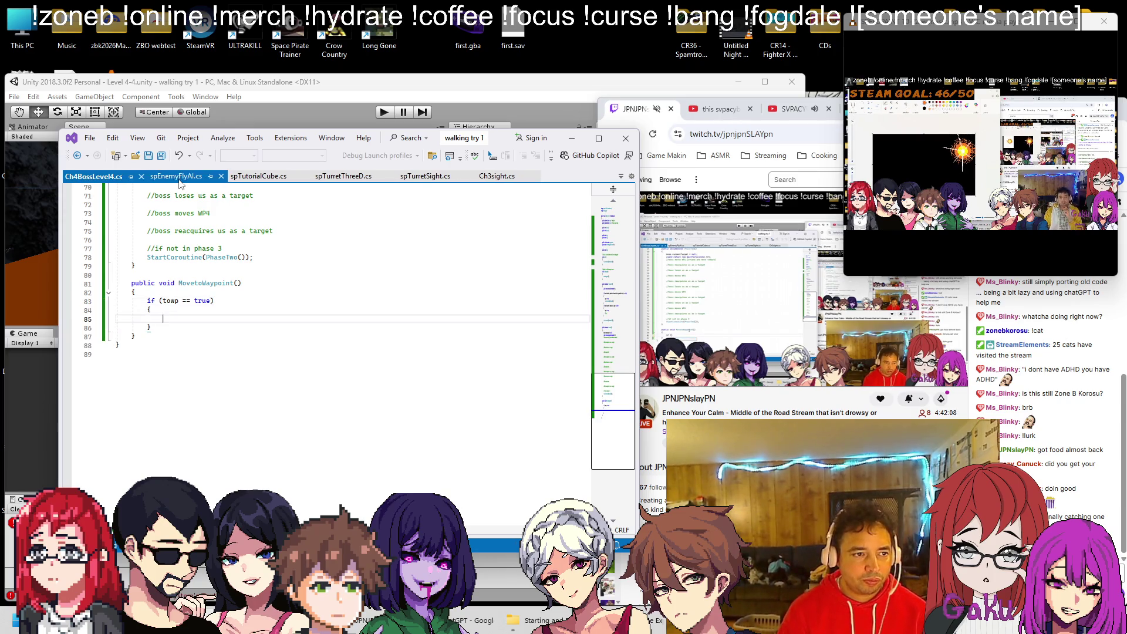
pyautogui.click(178, 176)
pyautogui.scroll(-5, 201, 265)
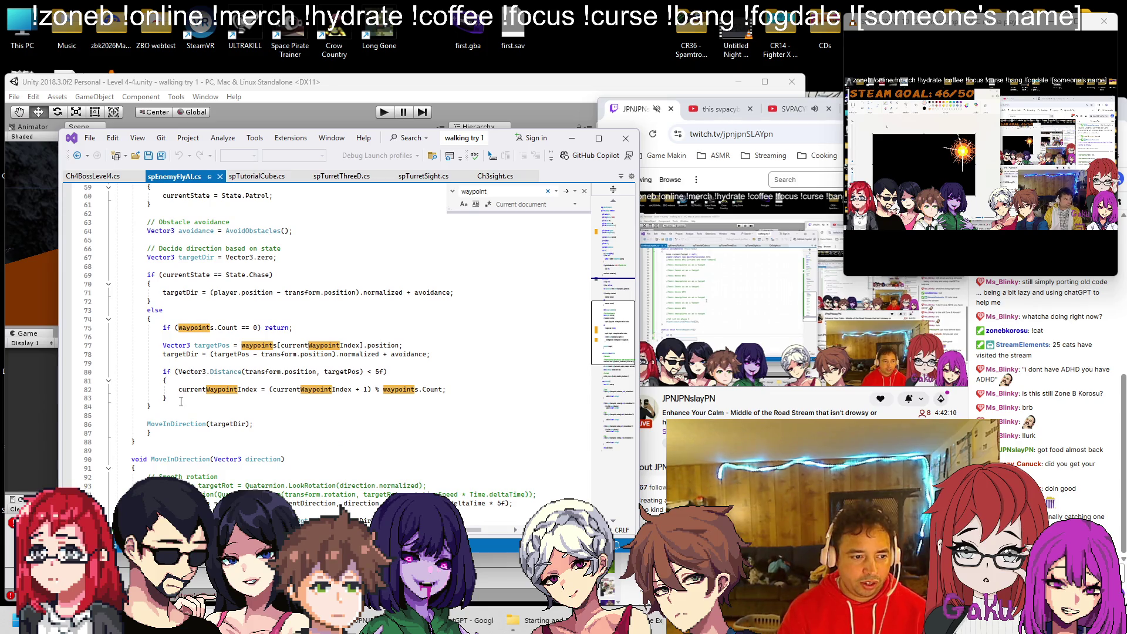
# Paste the waypoint-following code from spEnemyFlyAI.cs lines 76–83 into MovetoWaypoint's towp block.
pyautogui.moveTo(181, 398); pyautogui.dragTo(163, 345)
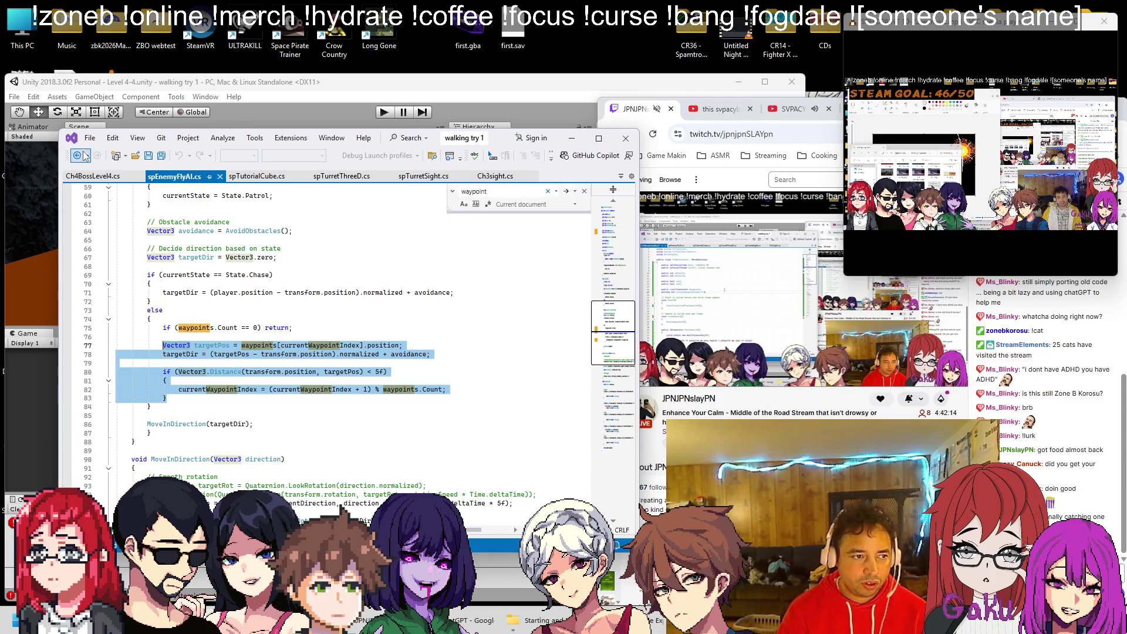
pyautogui.hotkey('ctrl', 'c')
pyautogui.click(93, 176)
pyautogui.hotkey('ctrl', 'v')
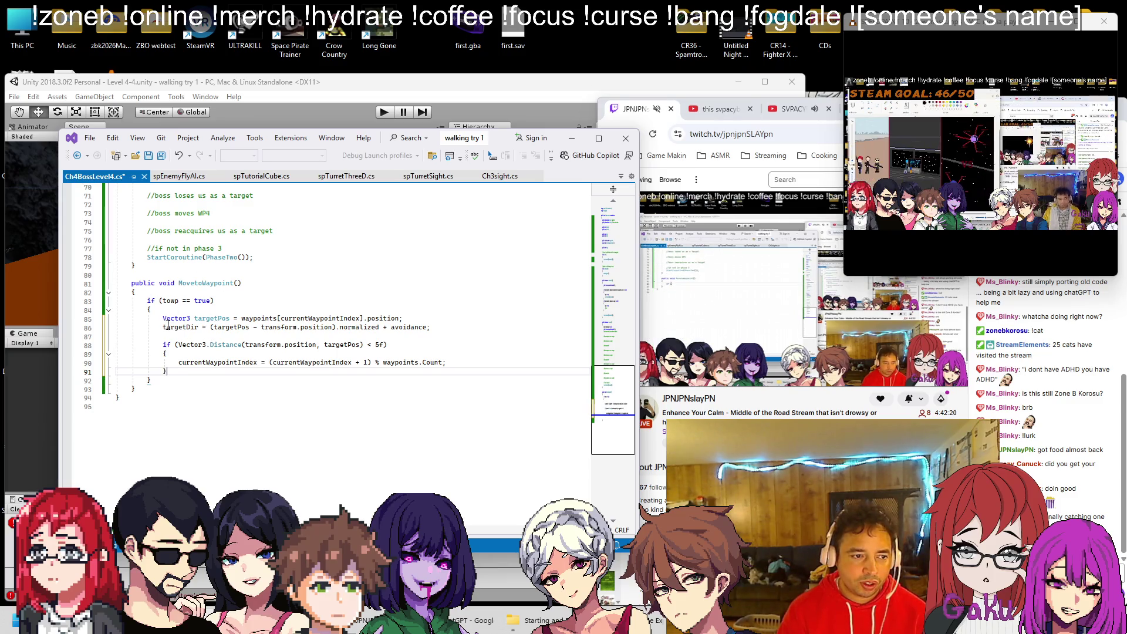
pyautogui.scroll(7, 176, 317)
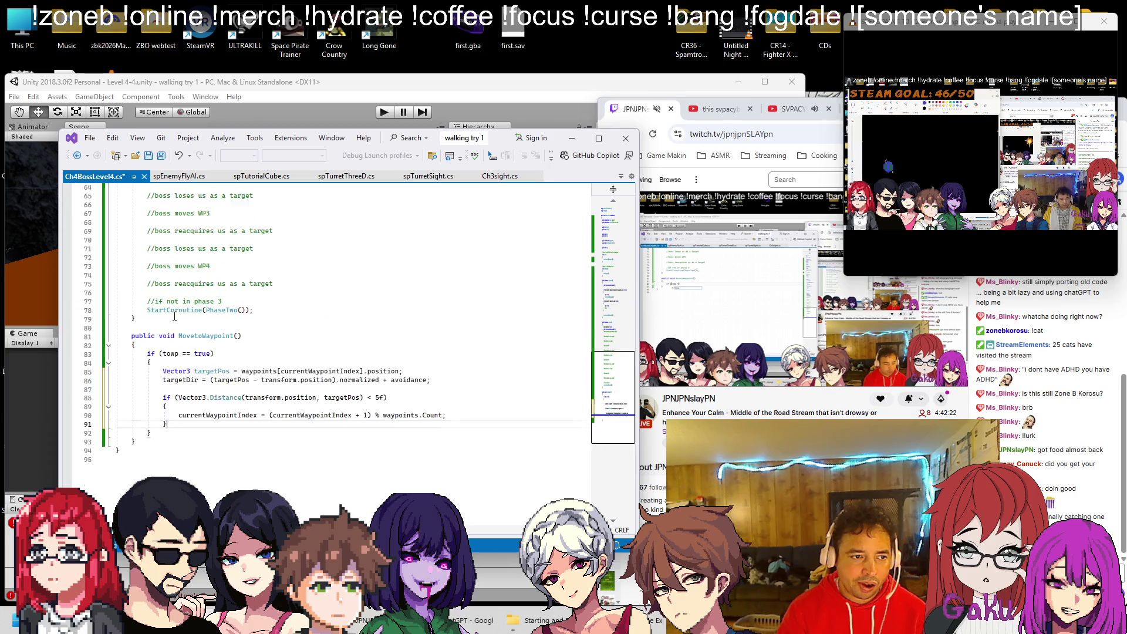
pyautogui.scroll(-4, 185, 317)
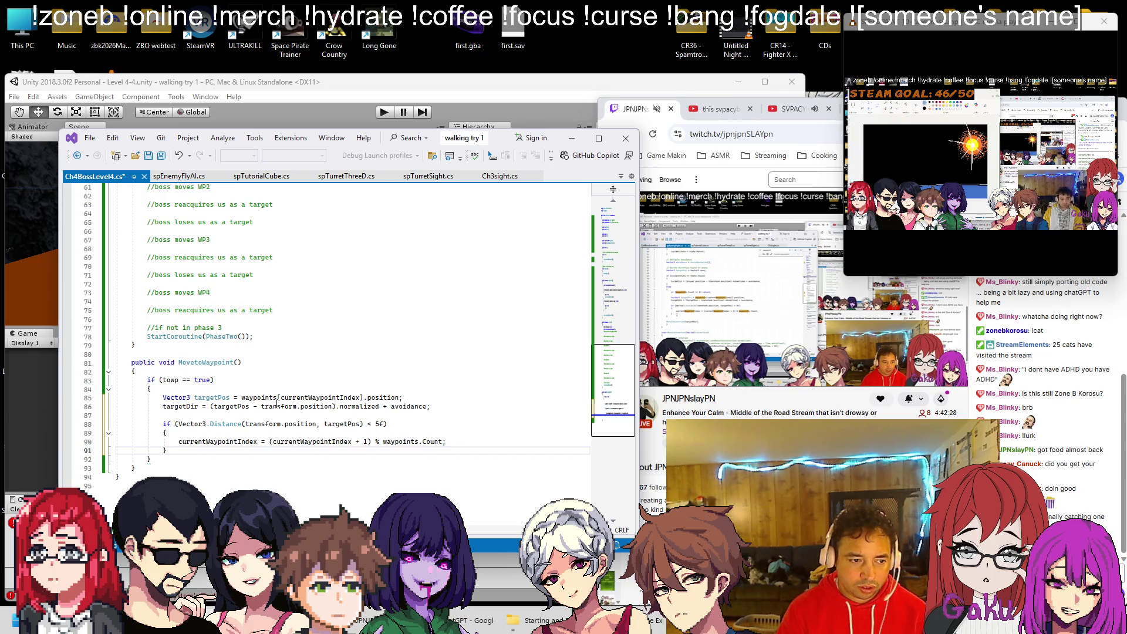
pyautogui.doubleClick(211, 397)
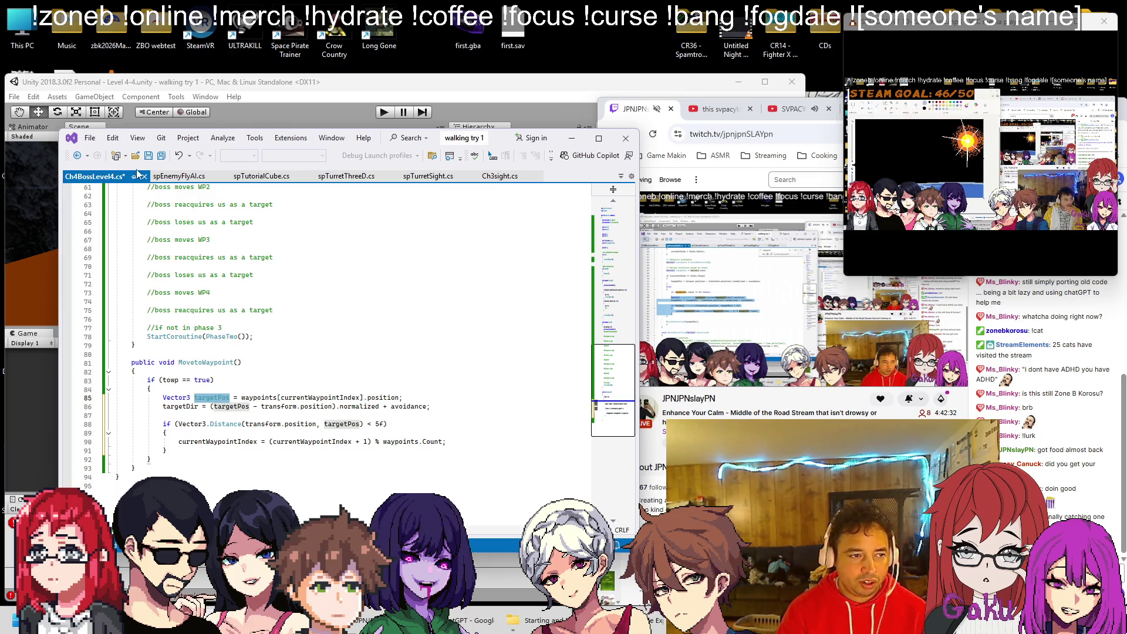
pyautogui.click(171, 177)
# Search the whole spEnemyFlyAI.cs document for targetPos and targetDir usages.
pyautogui.hotkey('ctrl', 'f')
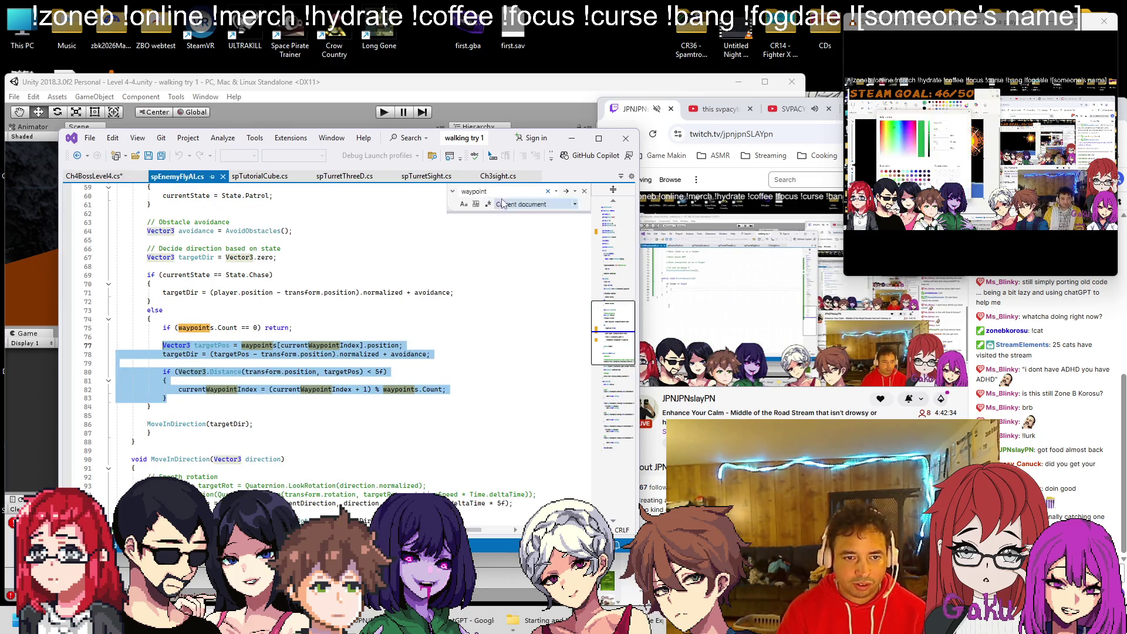
pyautogui.write('targetpo')
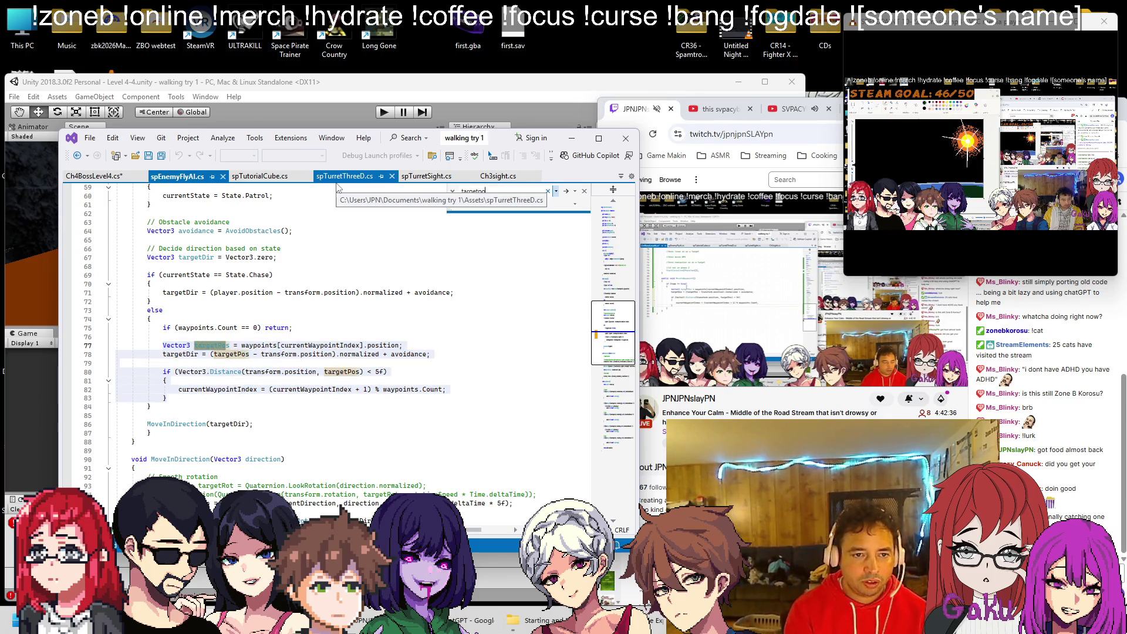
pyautogui.write('s')
pyautogui.click(572, 205)
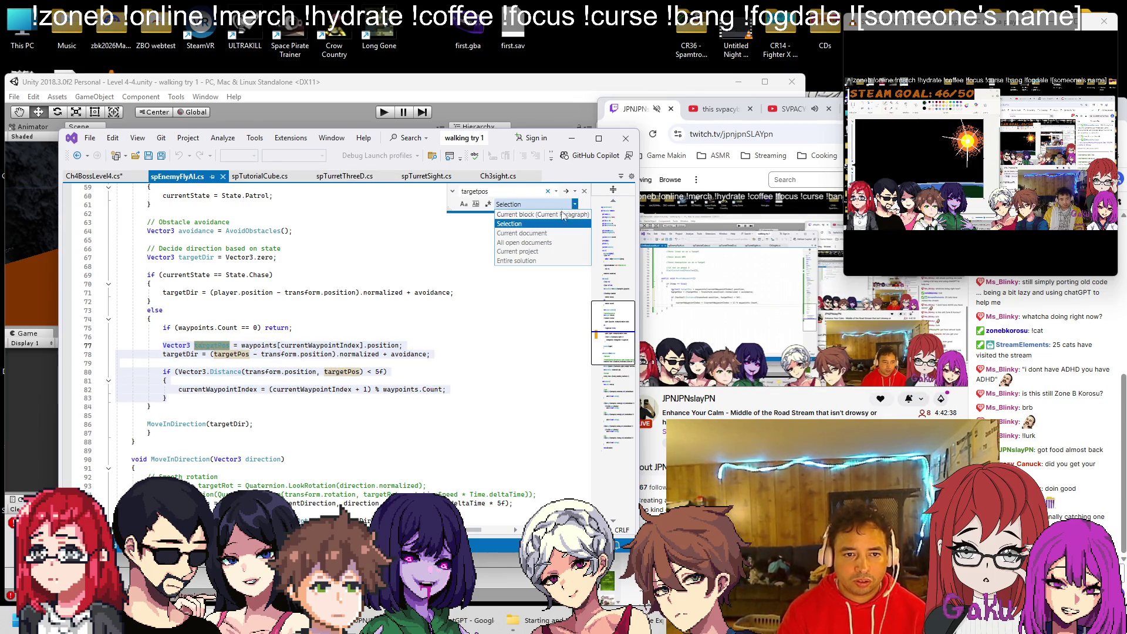
pyautogui.click(541, 234)
pyautogui.click(567, 194)
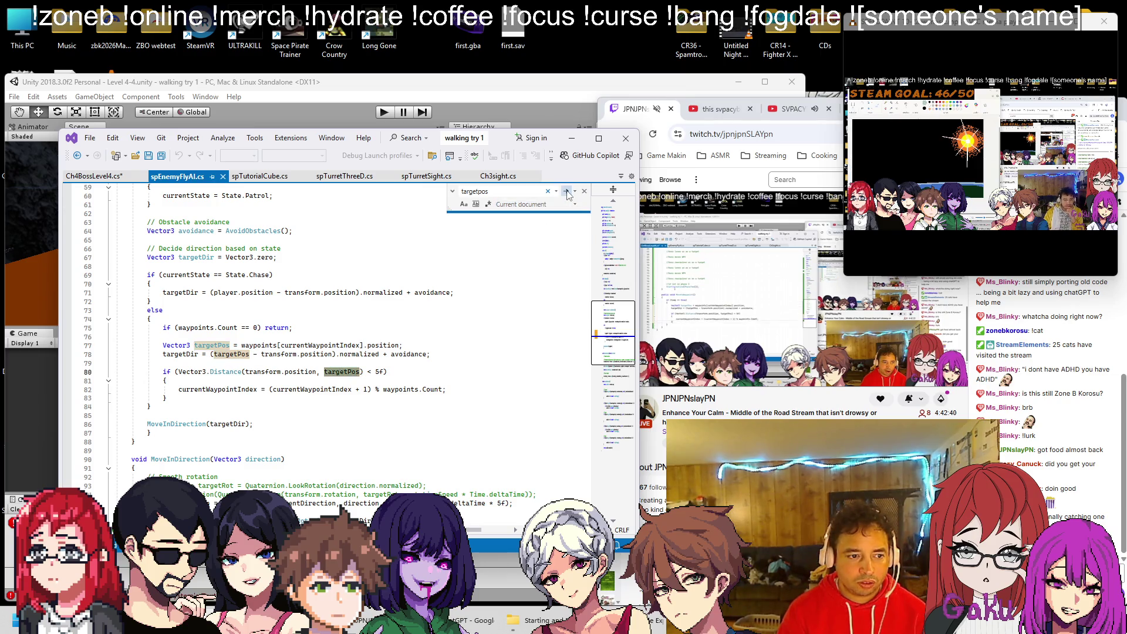
pyautogui.press('Return')
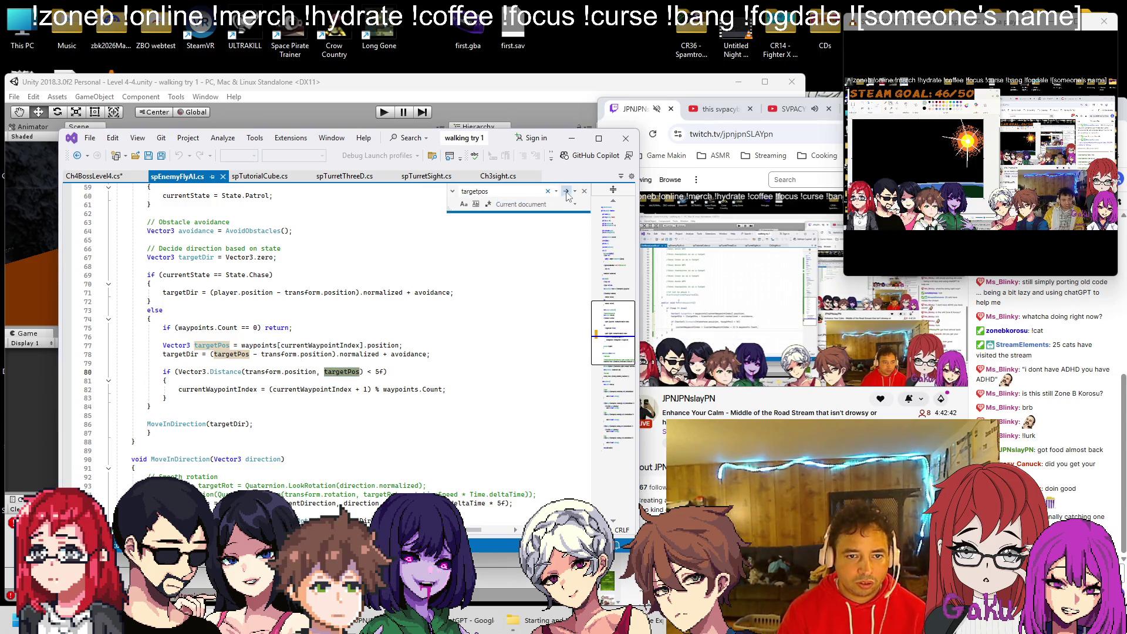
pyautogui.press('Return')
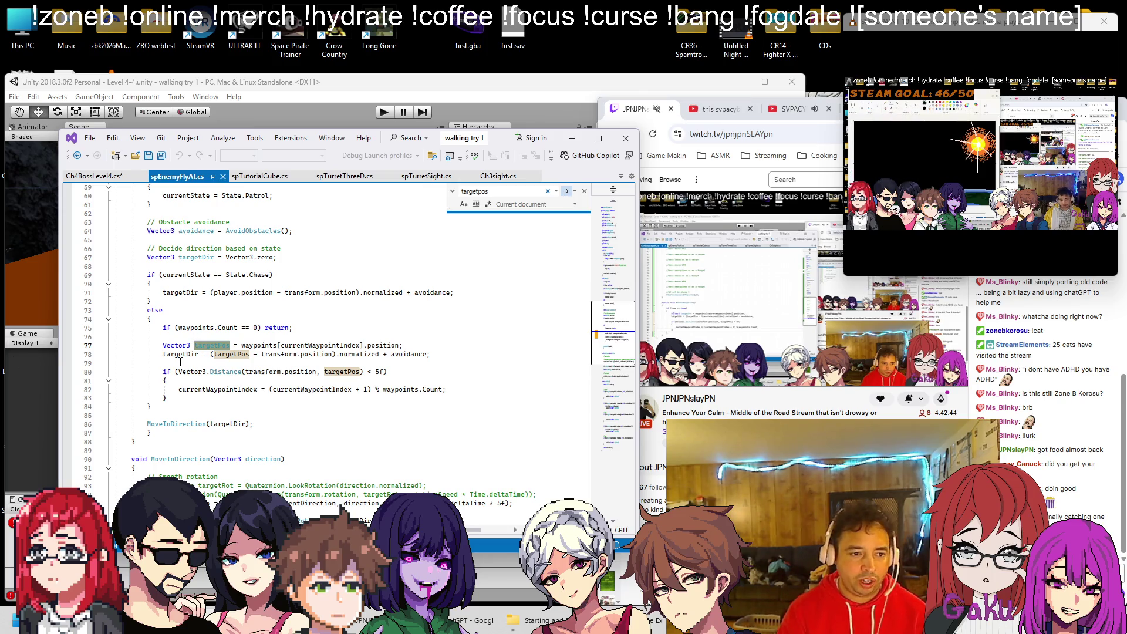
pyautogui.click(180, 354)
pyautogui.hotkey('ctrl', 'f')
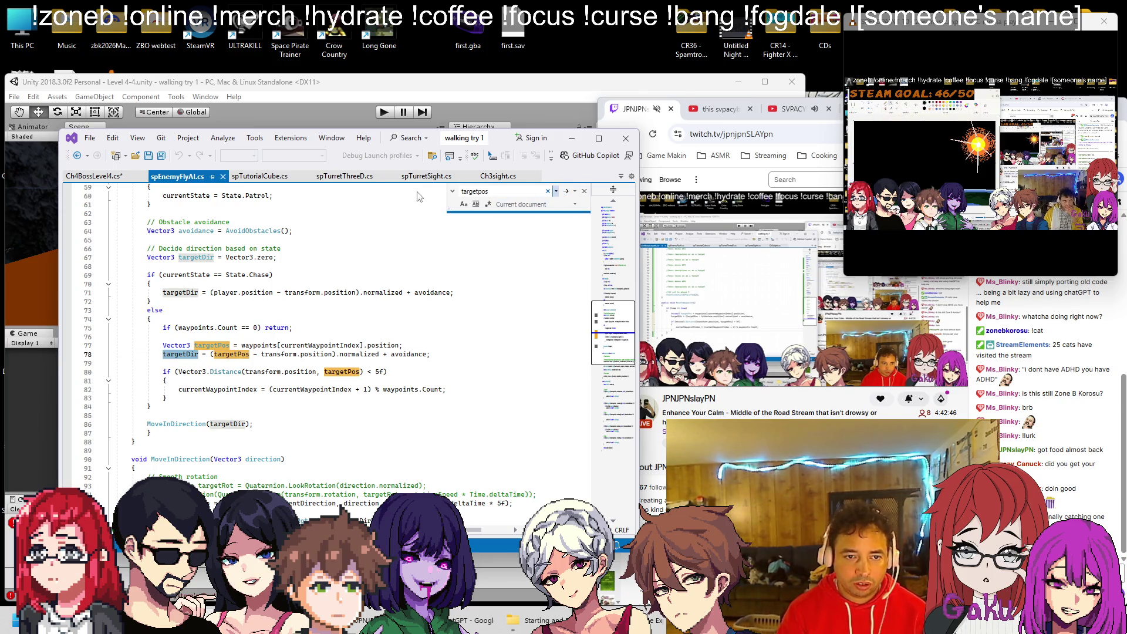
pyautogui.press('Return')
pyautogui.click(565, 191)
pyautogui.click(565, 191)
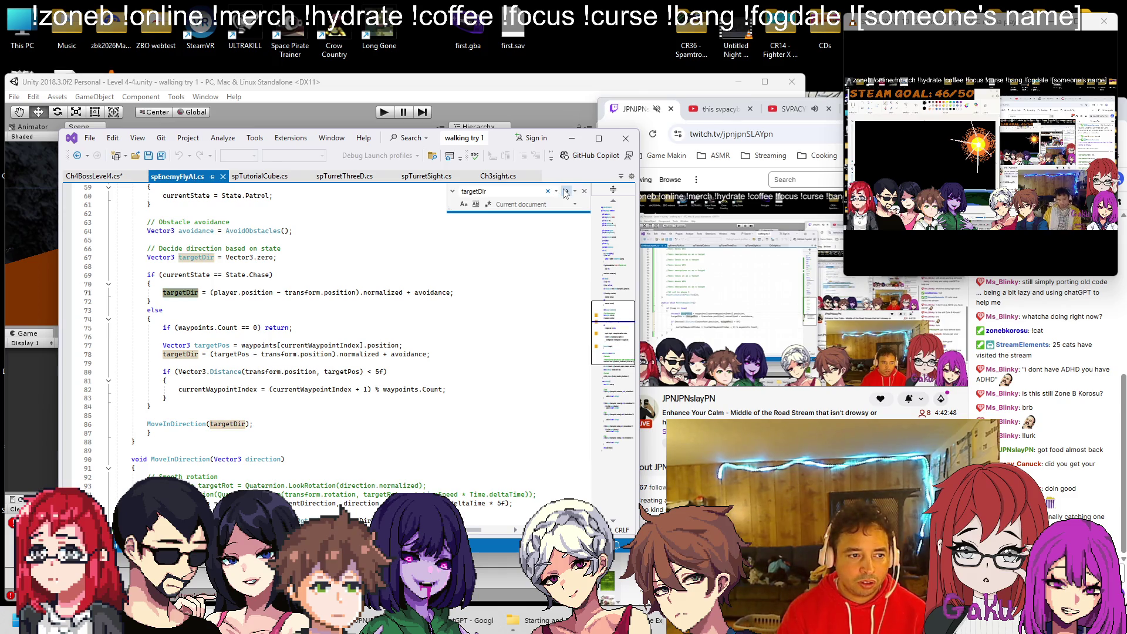
pyautogui.scroll(4, 285, 256)
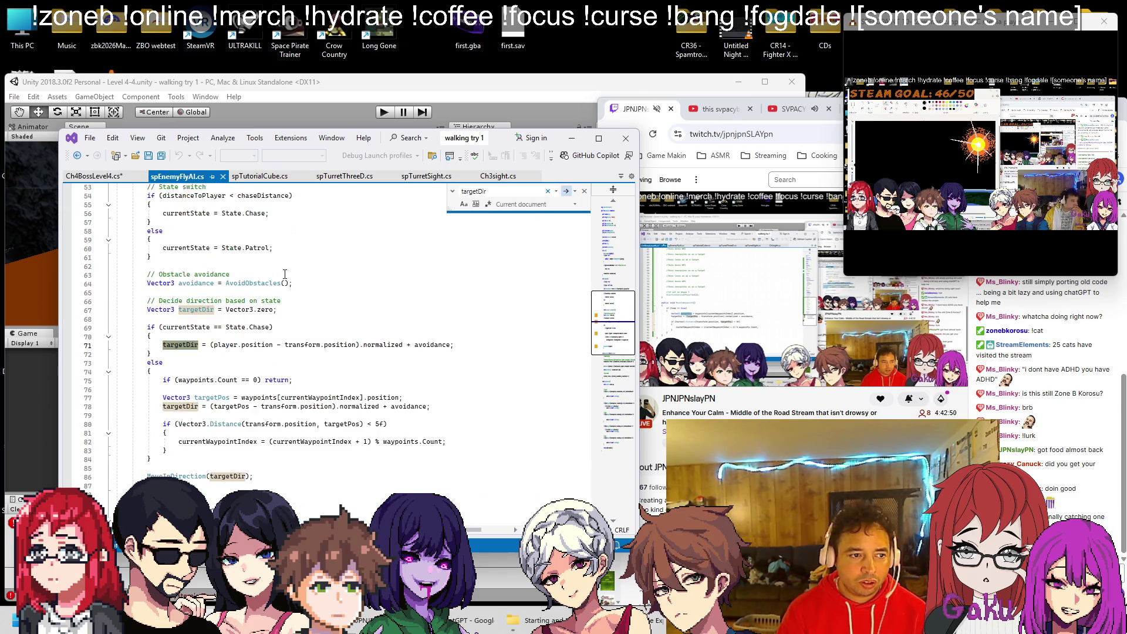
pyautogui.click(565, 192)
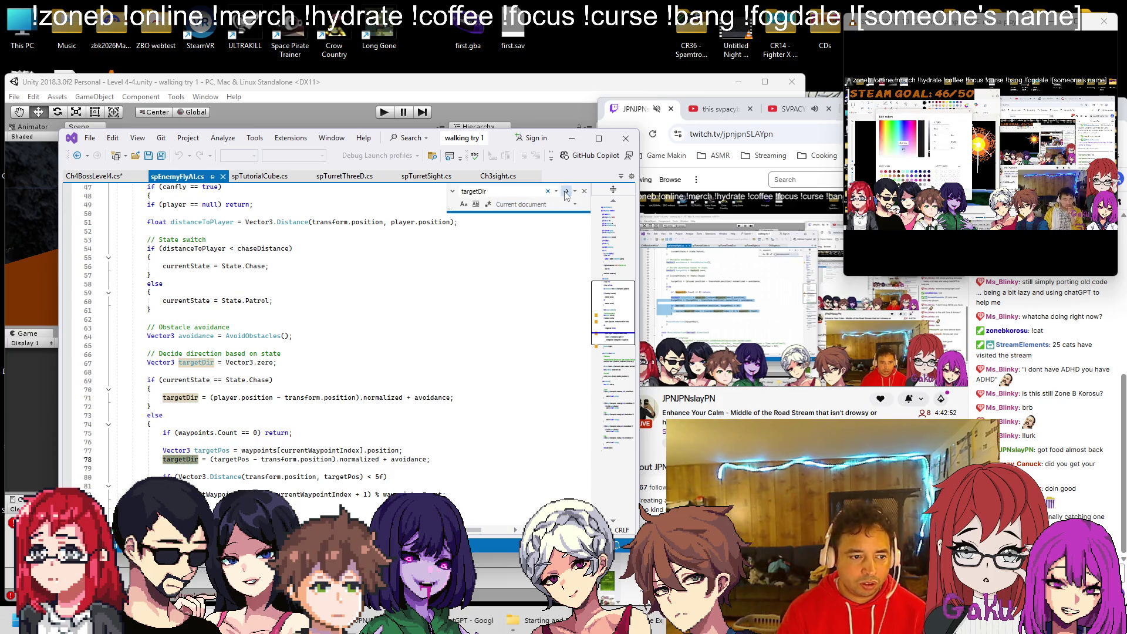
pyautogui.click(565, 192)
pyautogui.press('Return')
pyautogui.scroll(-7, 364, 280)
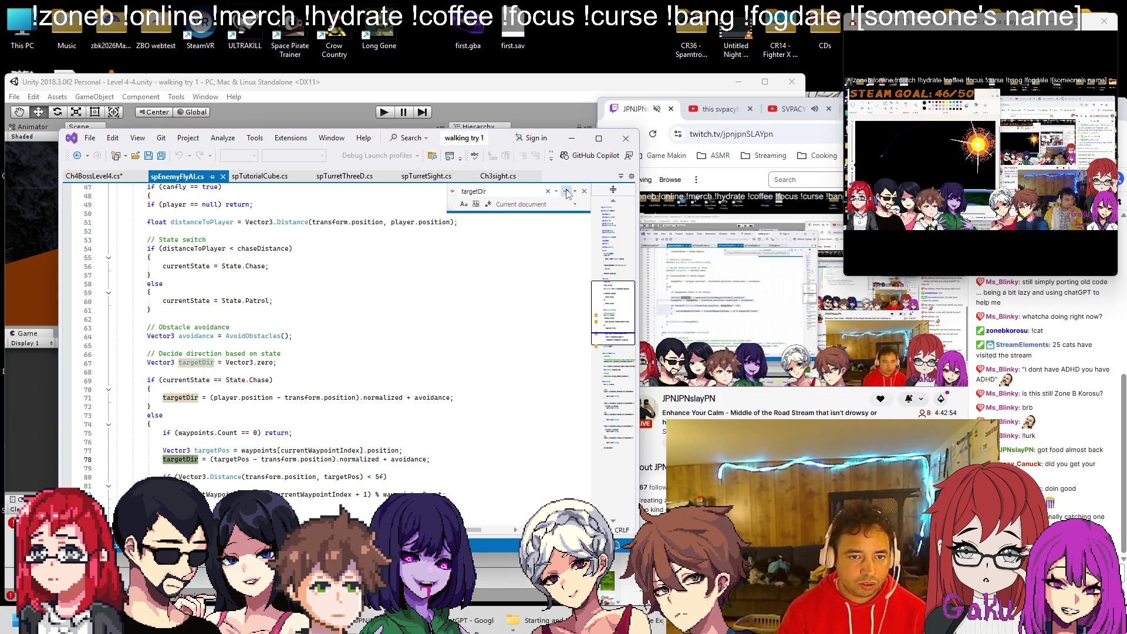
pyautogui.scroll(4, 358, 284)
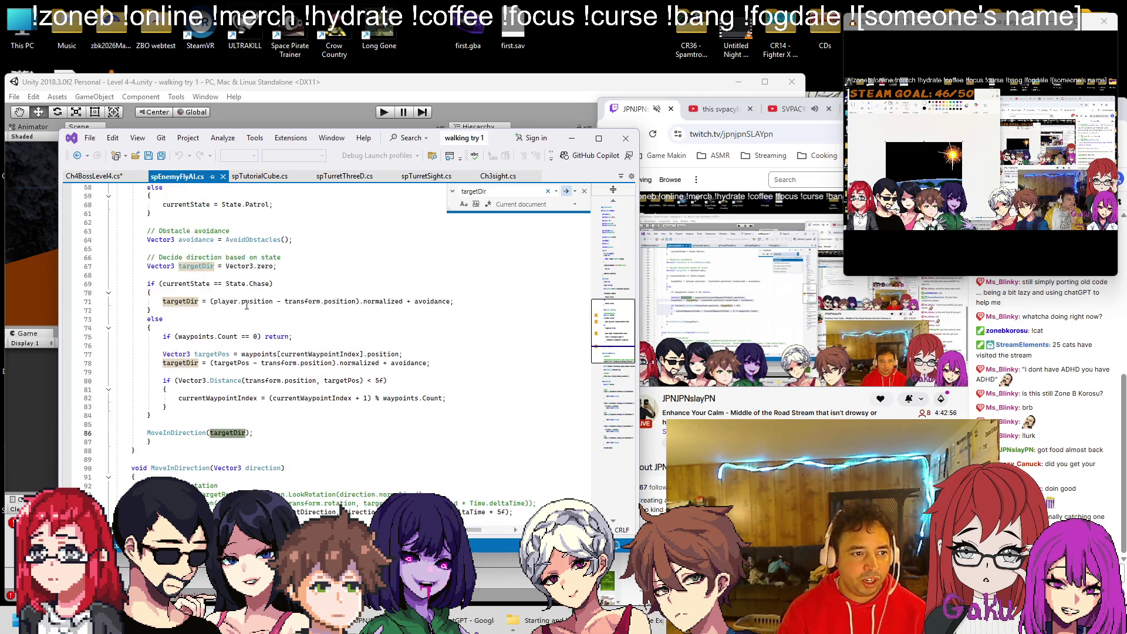
# Copy the targetDir declaration into the top of MovetoWaypoint in Ch4BossLevel4.cs.
pyautogui.click(345, 289)
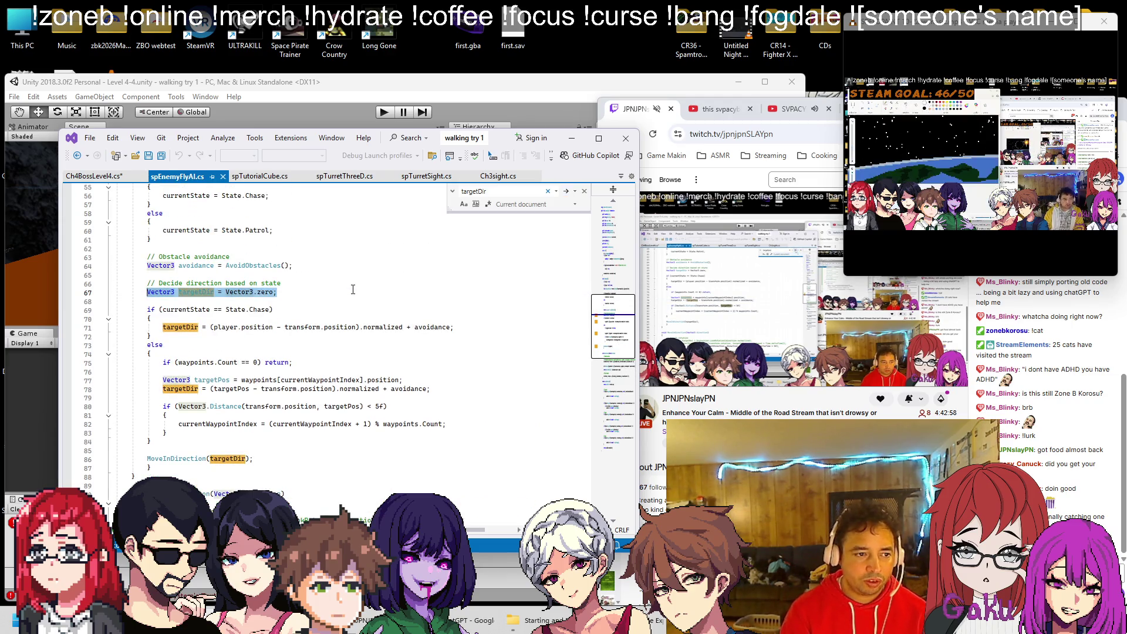
pyautogui.hotkey('shift', 'Home')
pyautogui.hotkey('ctrl', 'c')
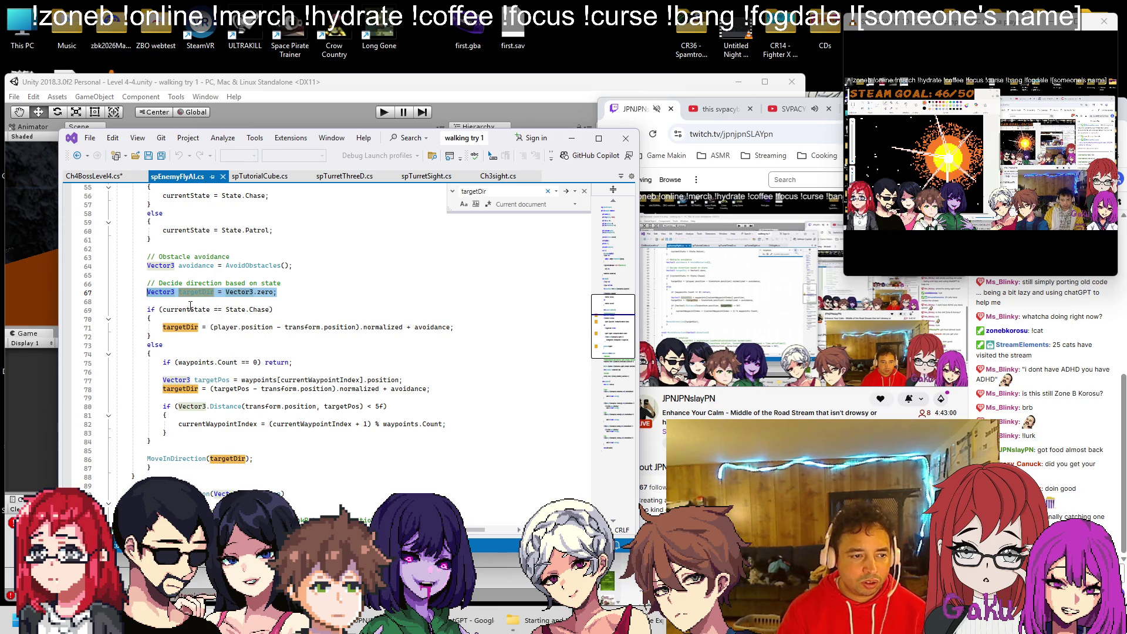
pyautogui.click(93, 176)
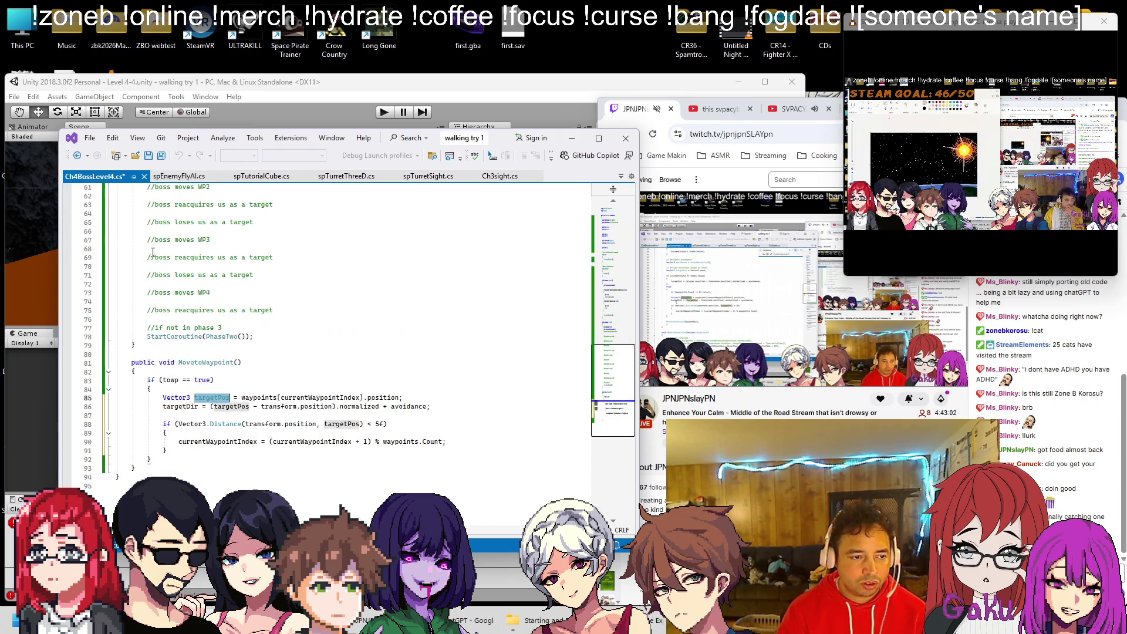
pyautogui.click(236, 375)
pyautogui.press('Return')
pyautogui.hotkey('ctrl', 'v')
pyautogui.press('Return')
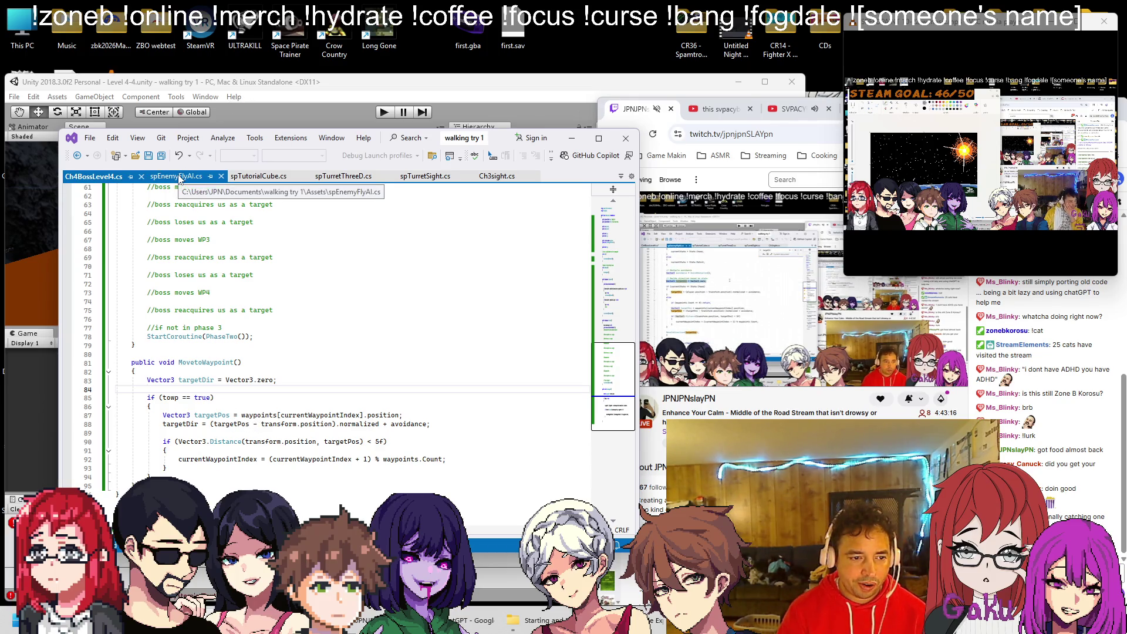
# Remove the '+ avoidance' term from the targetDir calculation on line 88.
pyautogui.click(179, 177)
pyautogui.hotkey('ctrl', 'f')
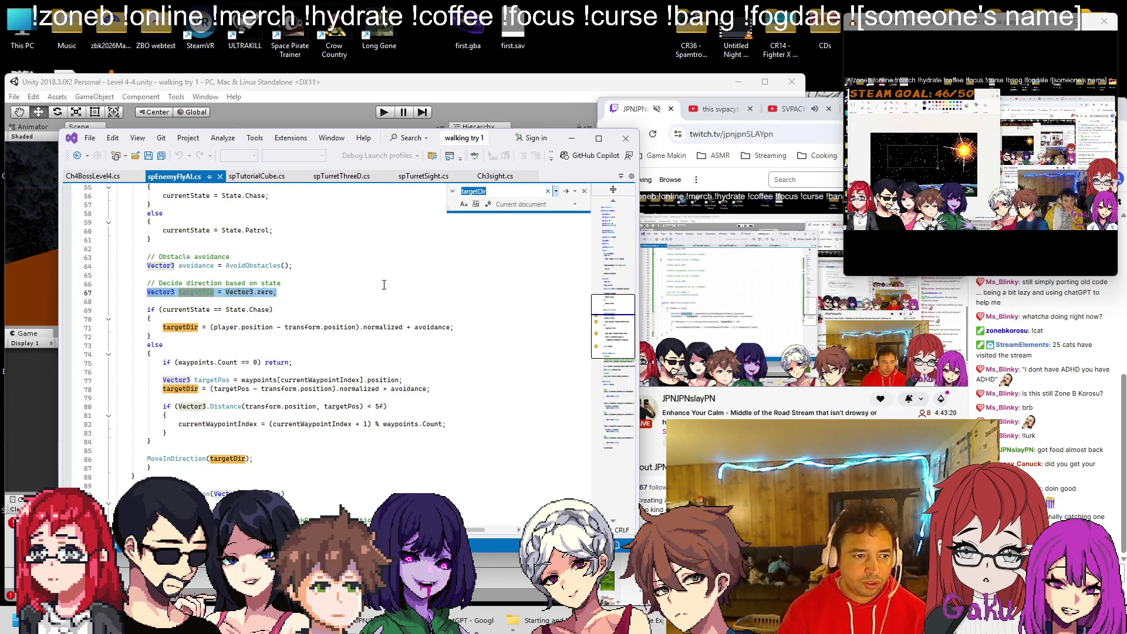
pyautogui.press('BackSpace')
pyautogui.press('BackSpace')
pyautogui.press('BackSpace')
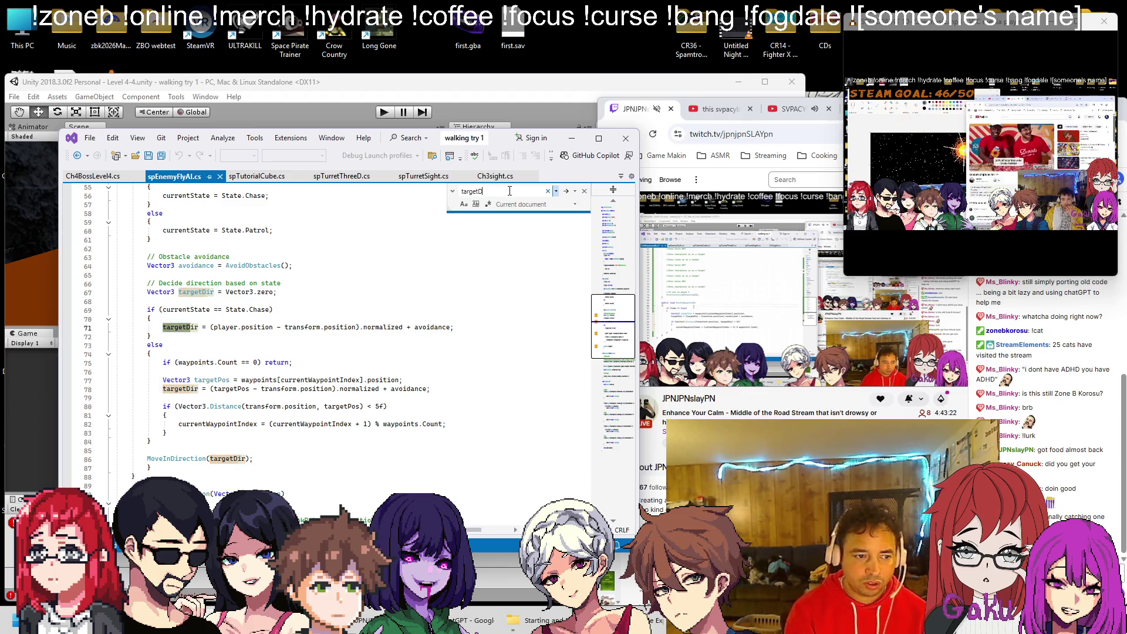
pyautogui.write('Pos')
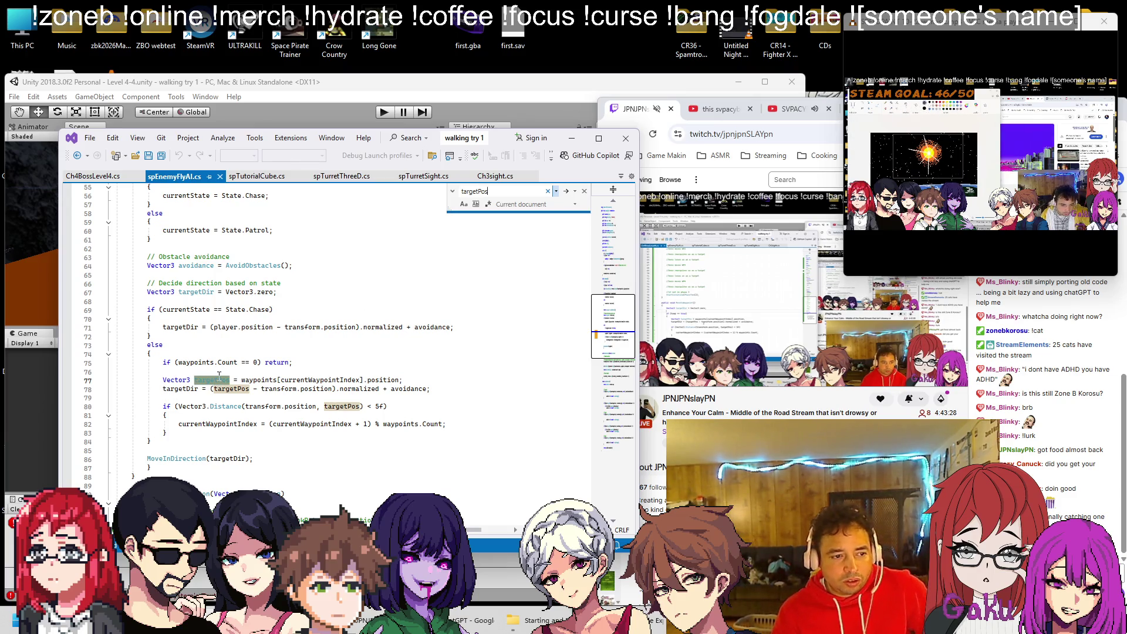
pyautogui.click(78, 176)
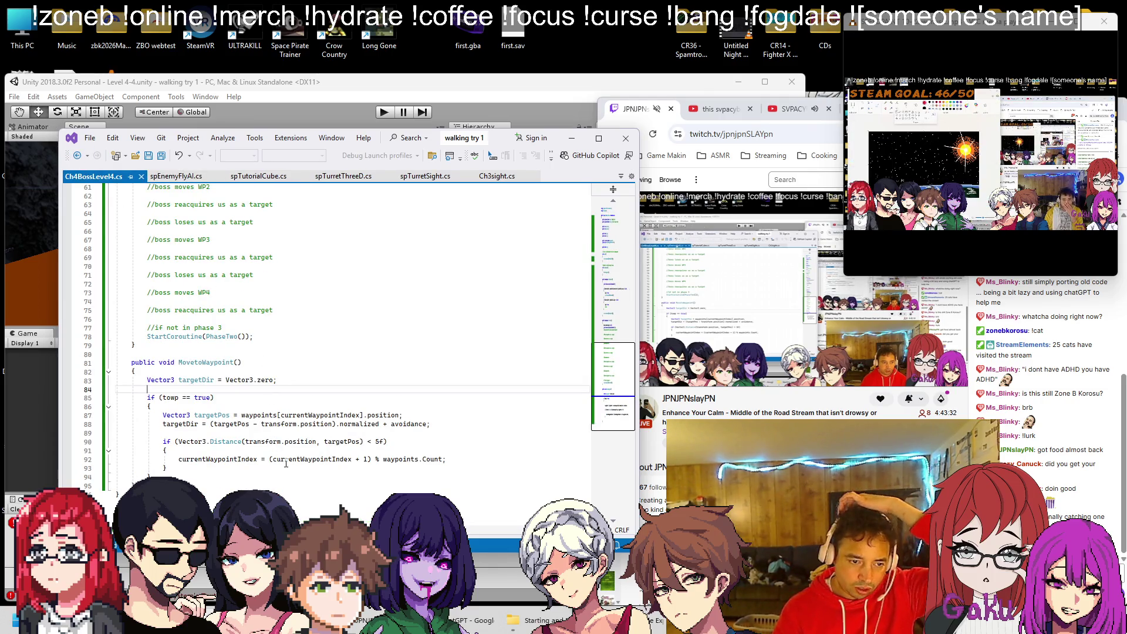
pyautogui.doubleClick(359, 423)
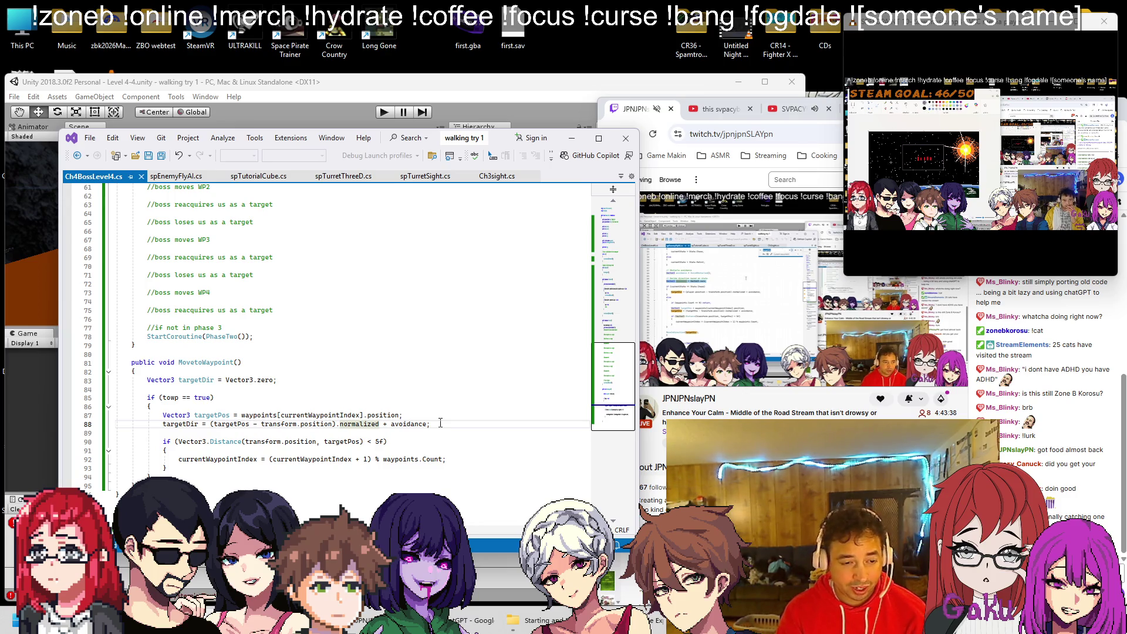
pyautogui.press('Delete')
pyautogui.press('Delete')
pyautogui.press('Delete')
pyautogui.press('Delete')
pyautogui.press('Delete')
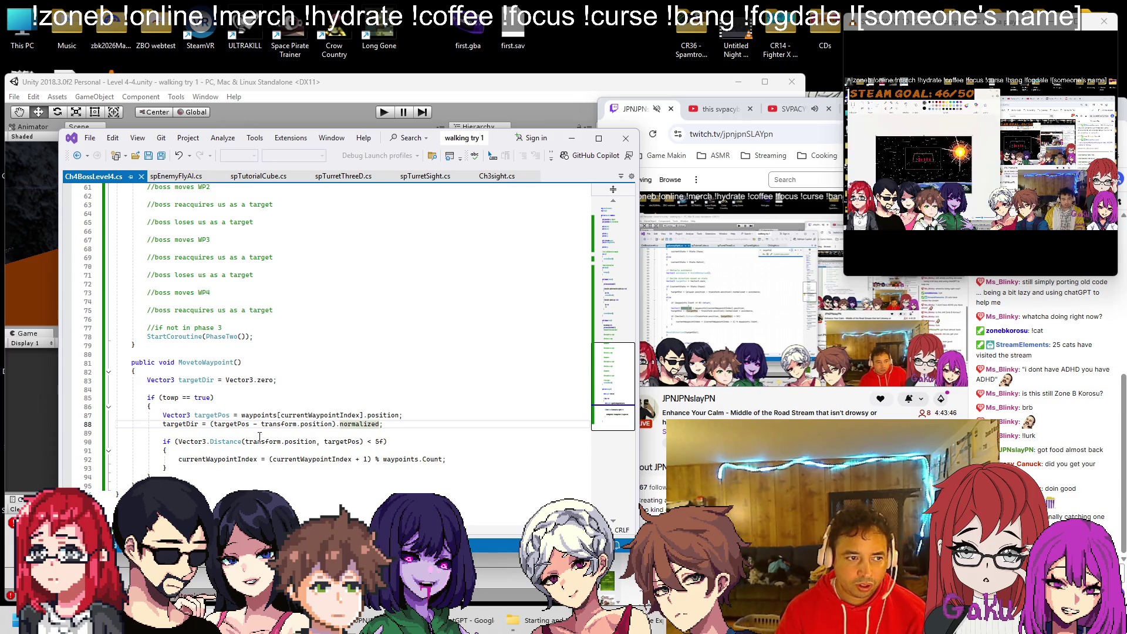
pyautogui.click(353, 91)
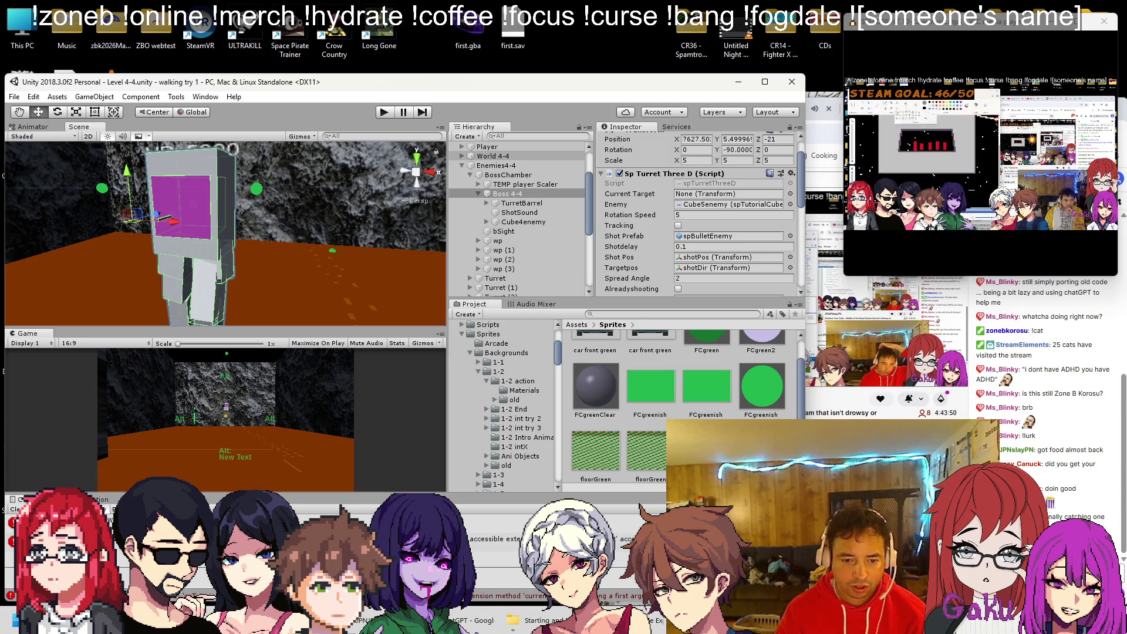
# Switch between Unity and Visual Studio, then scroll Ch4BossLevel4.cs back to line 1.
pyautogui.hotkey('alt', 'Tab')
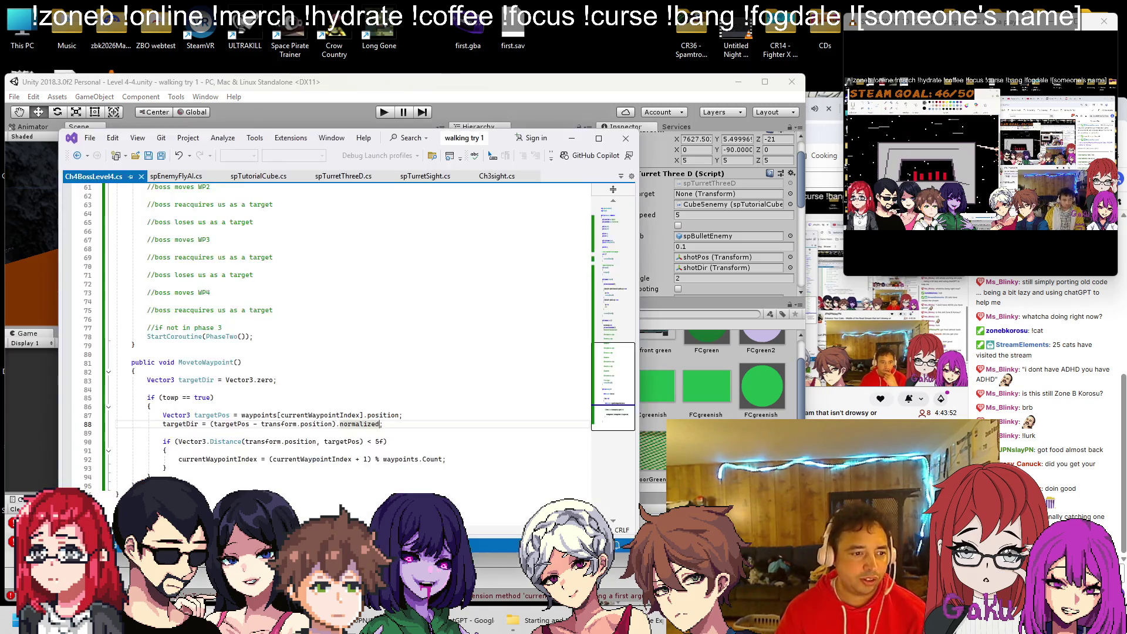
pyautogui.scroll(8, 233, 364)
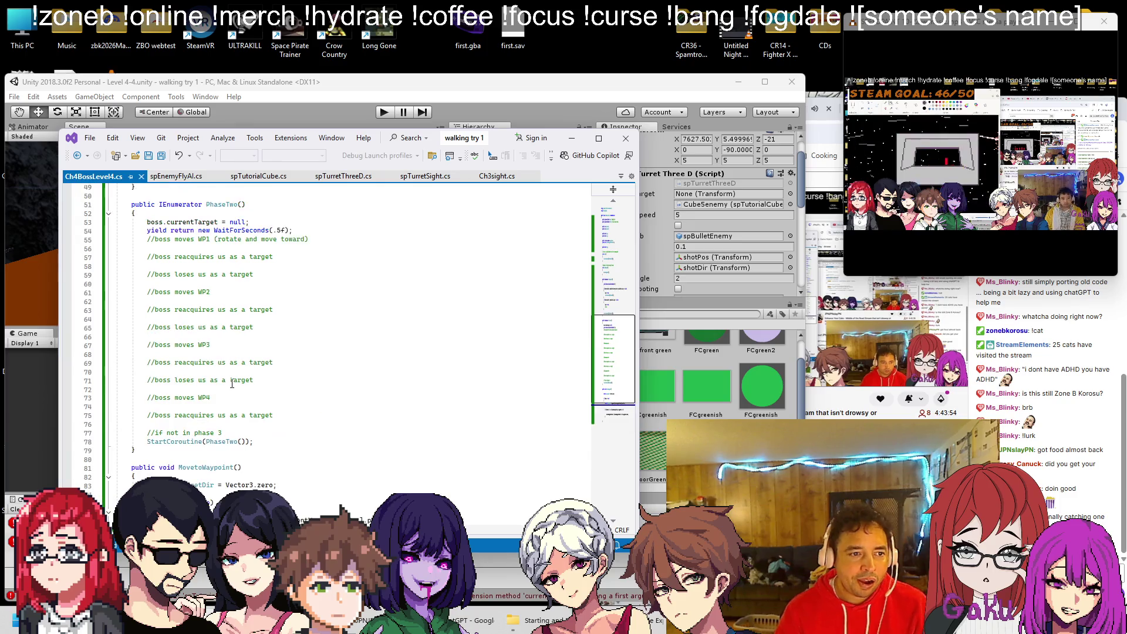
pyautogui.scroll(-9, 225, 371)
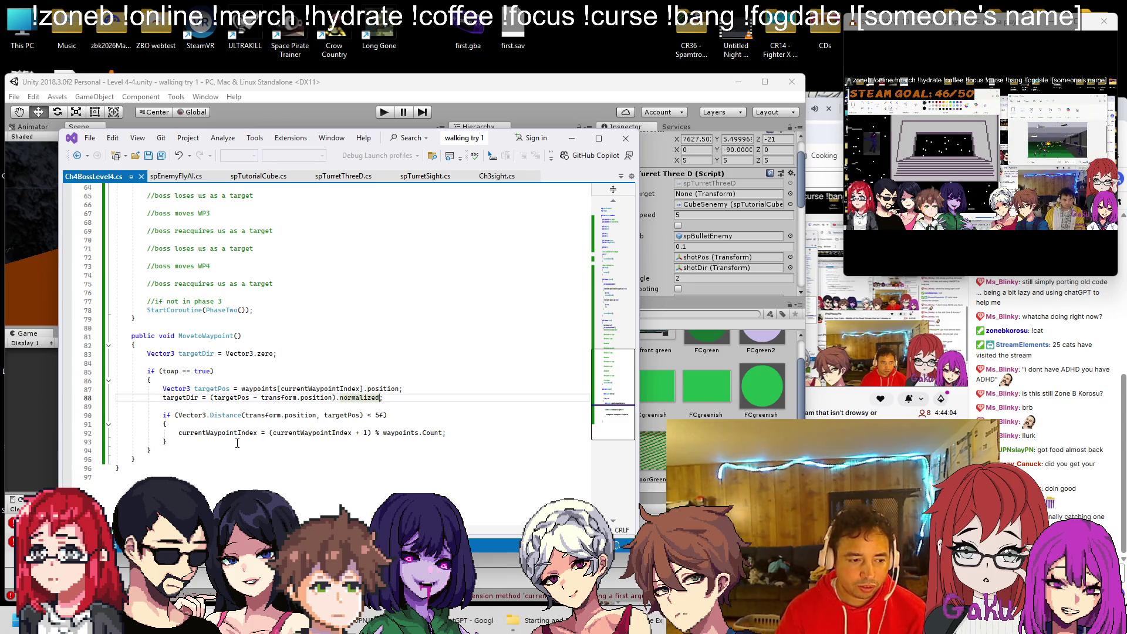
pyautogui.hotkey('alt', 'Tab')
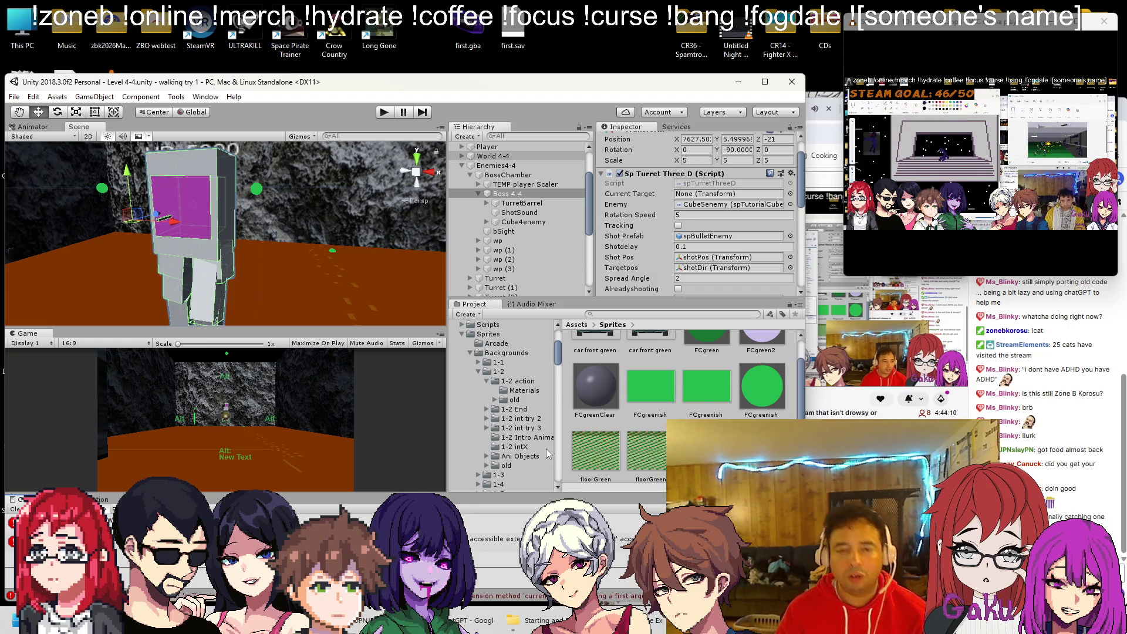
pyautogui.hotkey('alt', 'Tab')
pyautogui.scroll(10, 200, 330)
pyautogui.scroll(7, 200, 331)
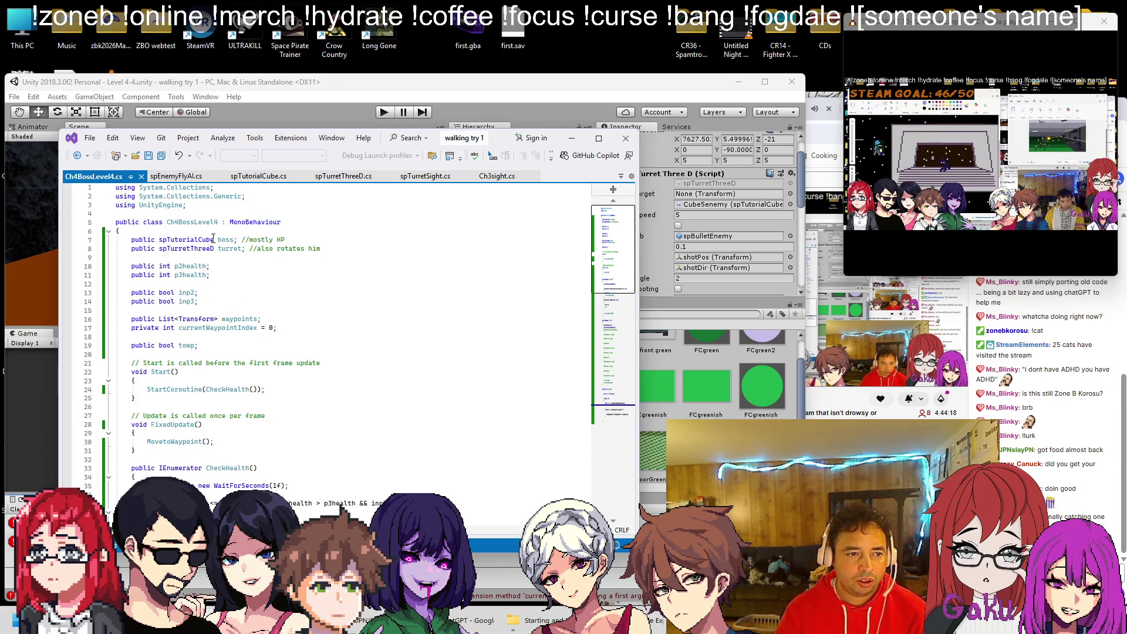
# Rename the boss fields to bossHP and bossMOV and reword the comment to 'also shoots'.
pyautogui.doubleClick(229, 248)
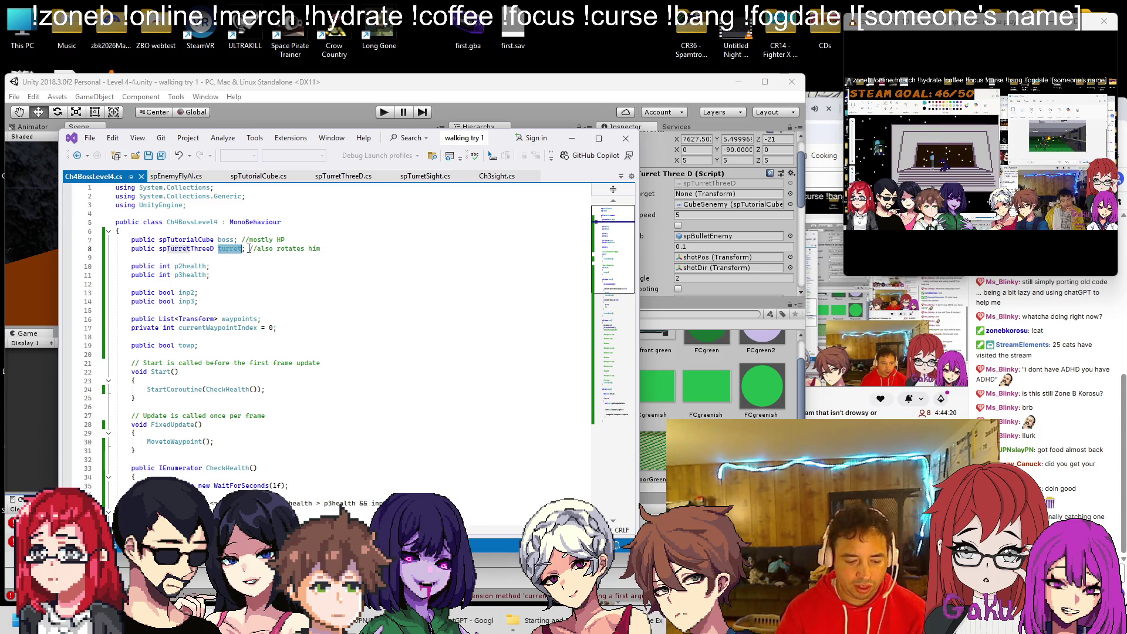
pyautogui.write('boss')
pyautogui.click(234, 239)
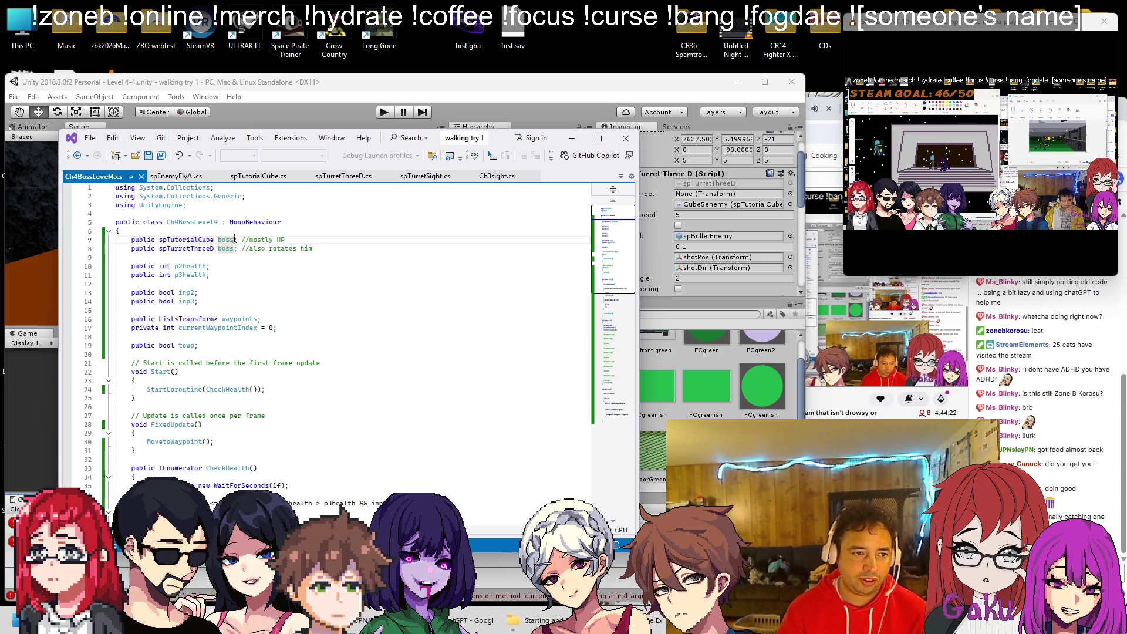
pyautogui.write('HP')
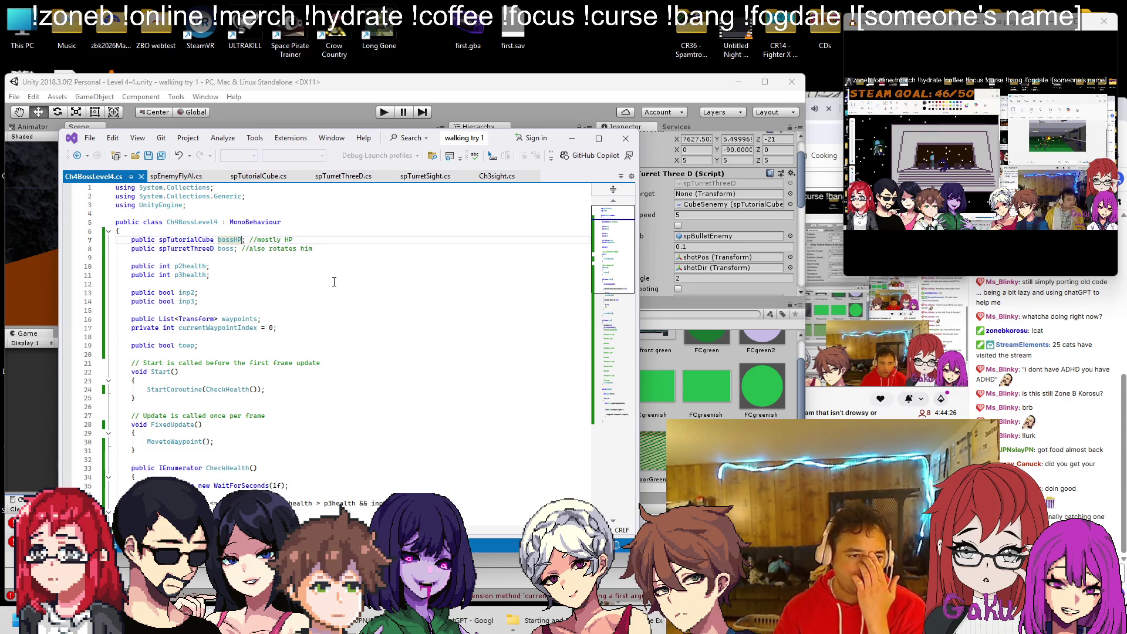
pyautogui.click(233, 248)
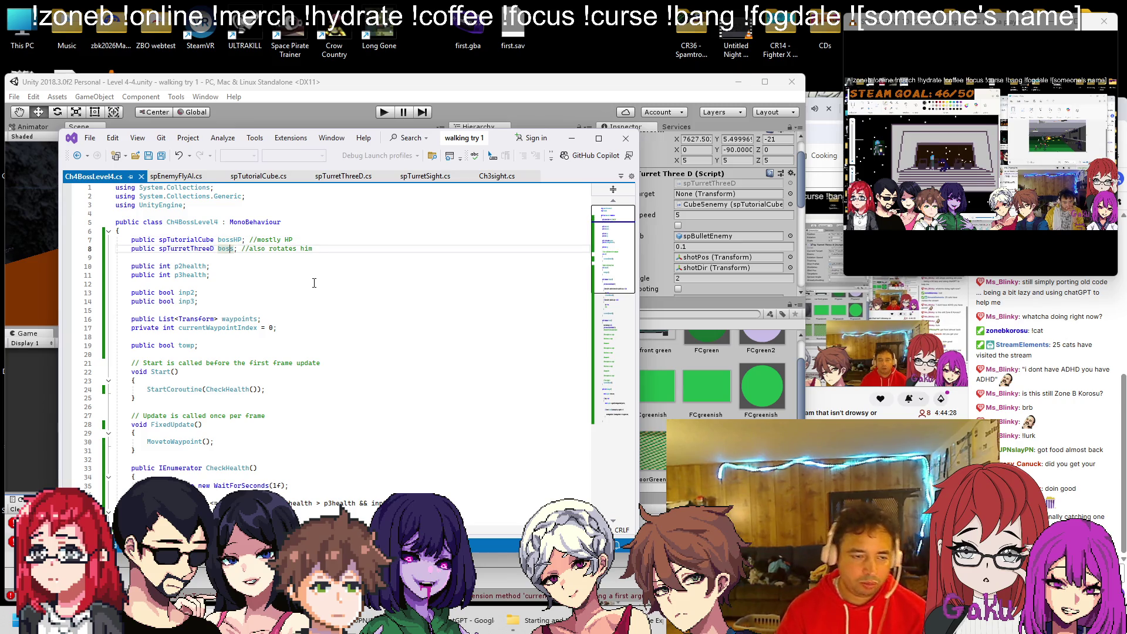
pyautogui.write('MOV')
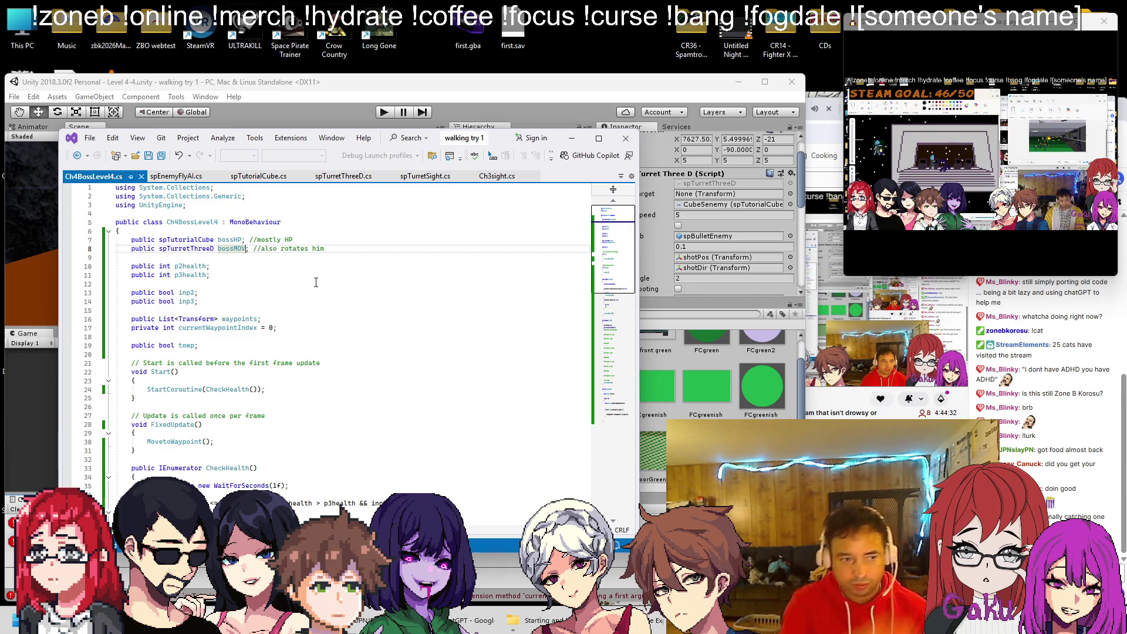
pyautogui.hotkey('shift', 'End')
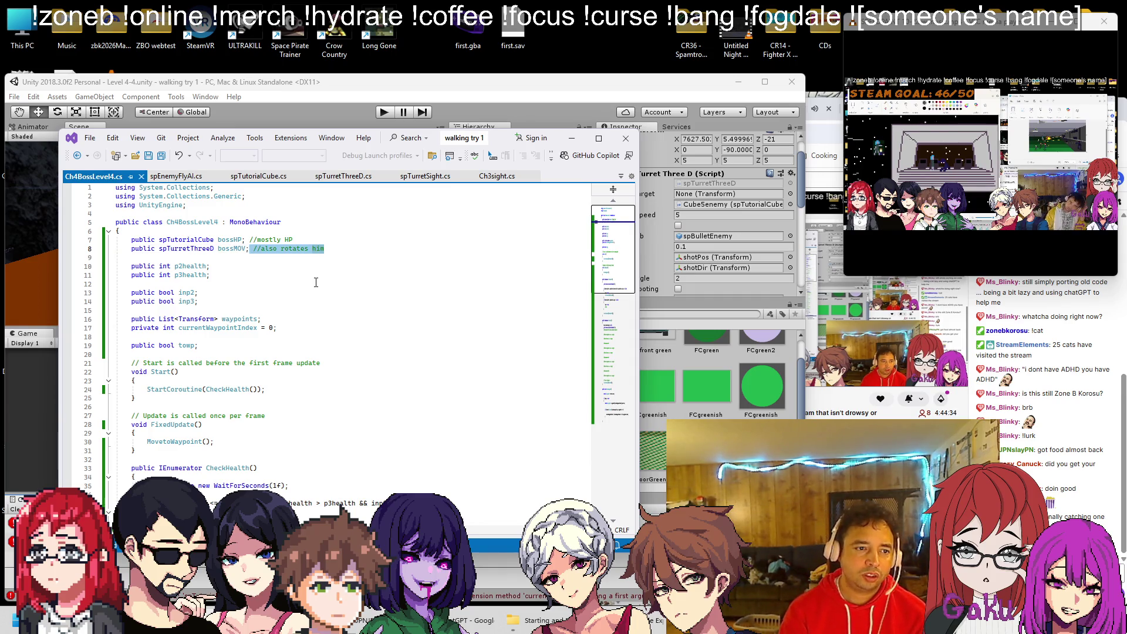
pyautogui.press('Right')
pyautogui.press('BackSpace')
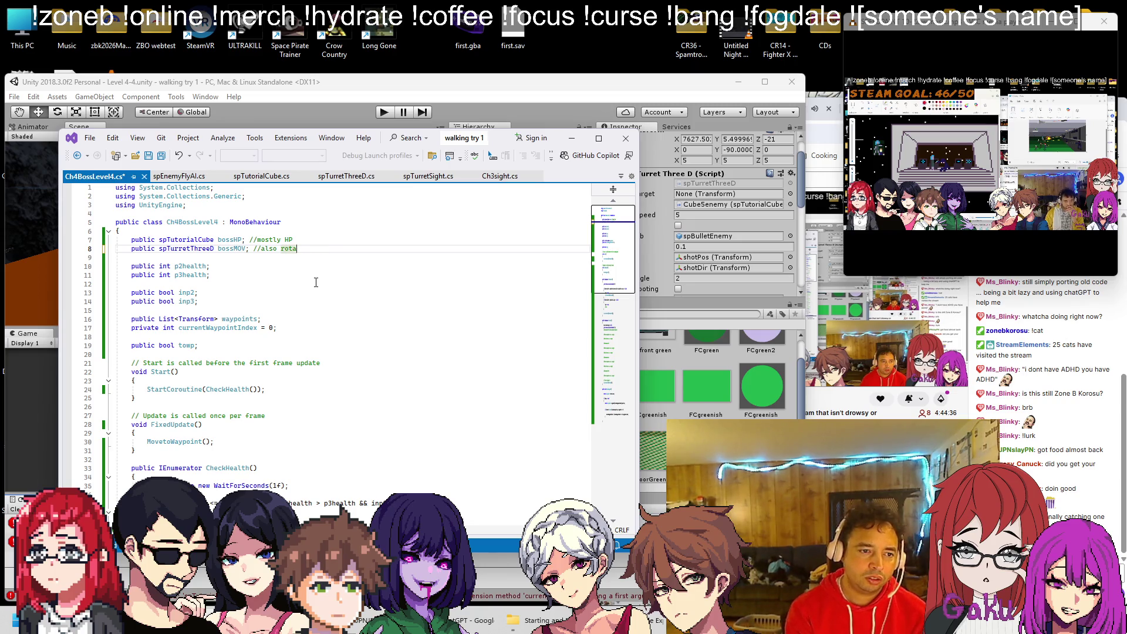
pyautogui.press('BackSpace')
pyautogui.press('BackSpace')
pyautogui.press('BackSpace')
pyautogui.write('shoots')
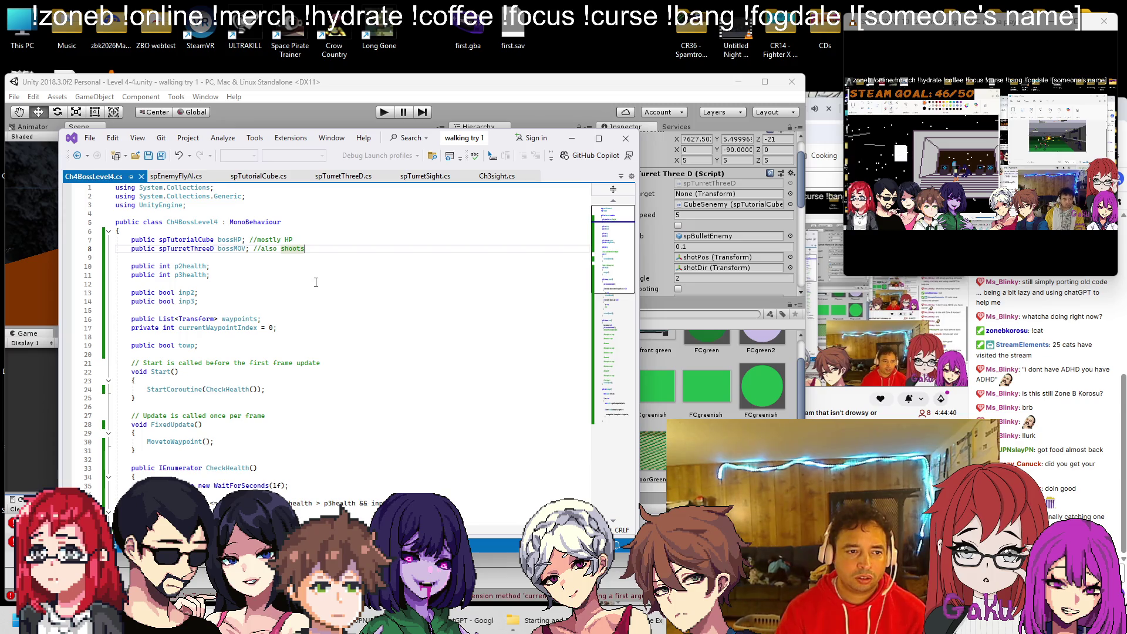
# Update CheckHealth and PhaseTwo to reference bossHP and bossMOV, and save the script.
pyautogui.scroll(-8, 316, 282)
pyautogui.scroll(7, 229, 246)
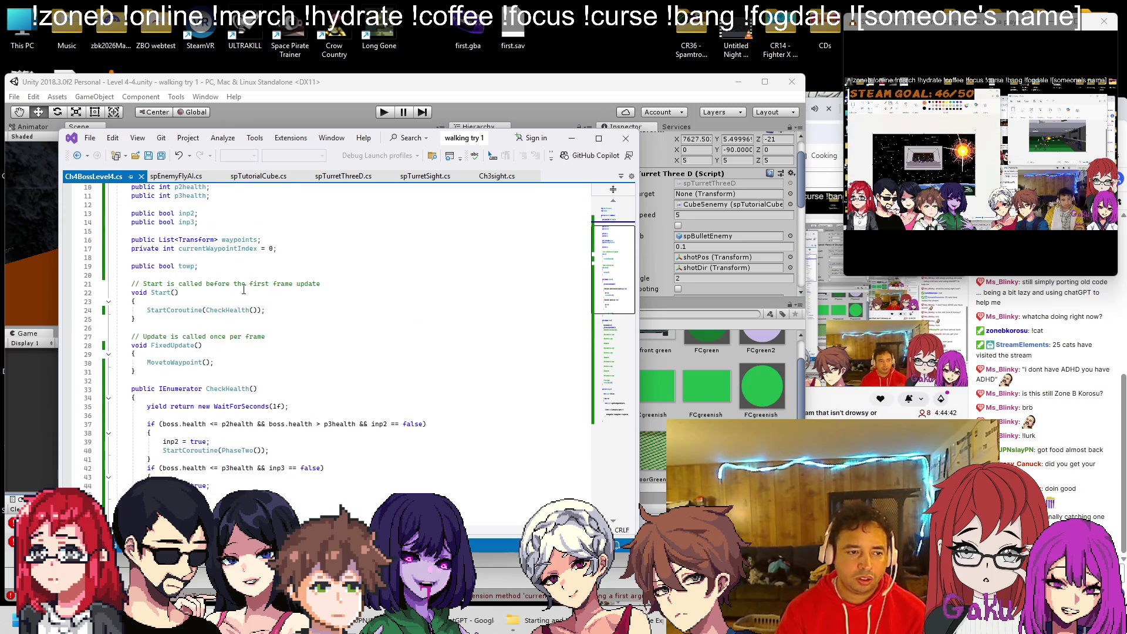
pyautogui.scroll(-5, 169, 343)
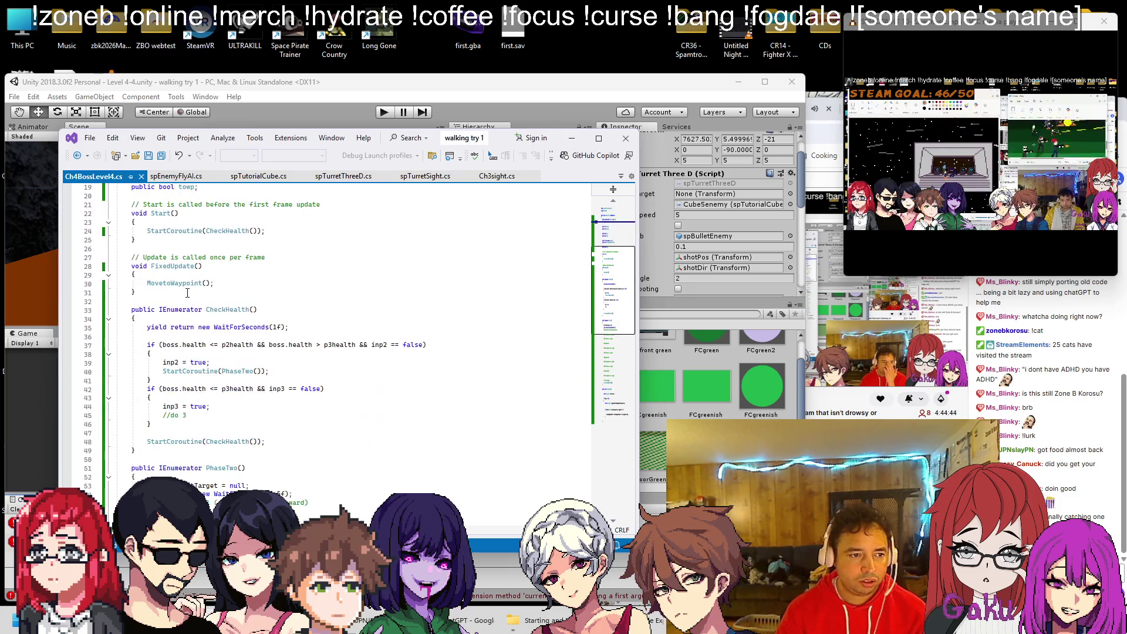
pyautogui.scroll(6, 187, 336)
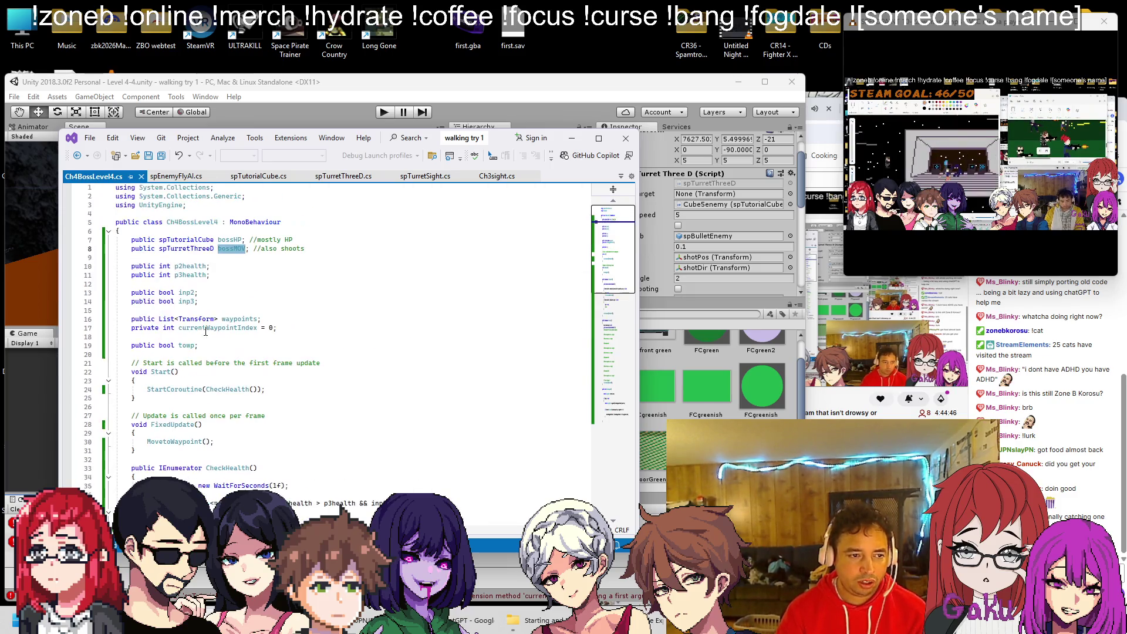
pyautogui.doubleClick(234, 241)
pyautogui.click(295, 503)
pyautogui.hotkey('ctrl', 'v')
pyautogui.scroll(-5, 296, 427)
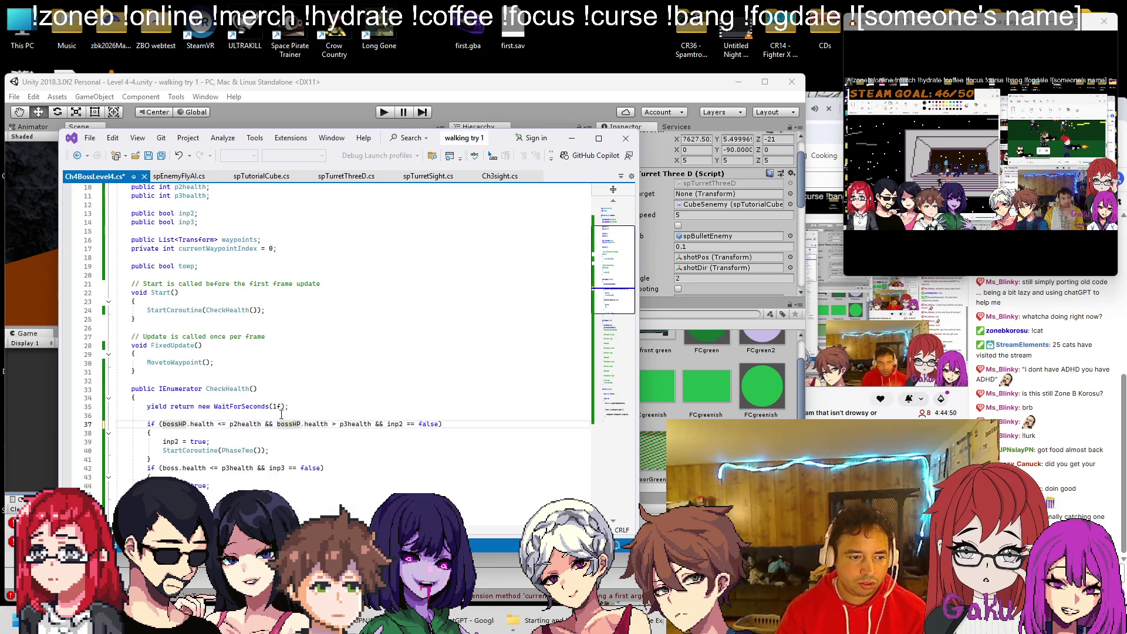
pyautogui.scroll(5, 247, 440)
pyautogui.scroll(-2, 207, 451)
pyautogui.hotkey('ctrl', 's')
pyautogui.scroll(2, 273, 367)
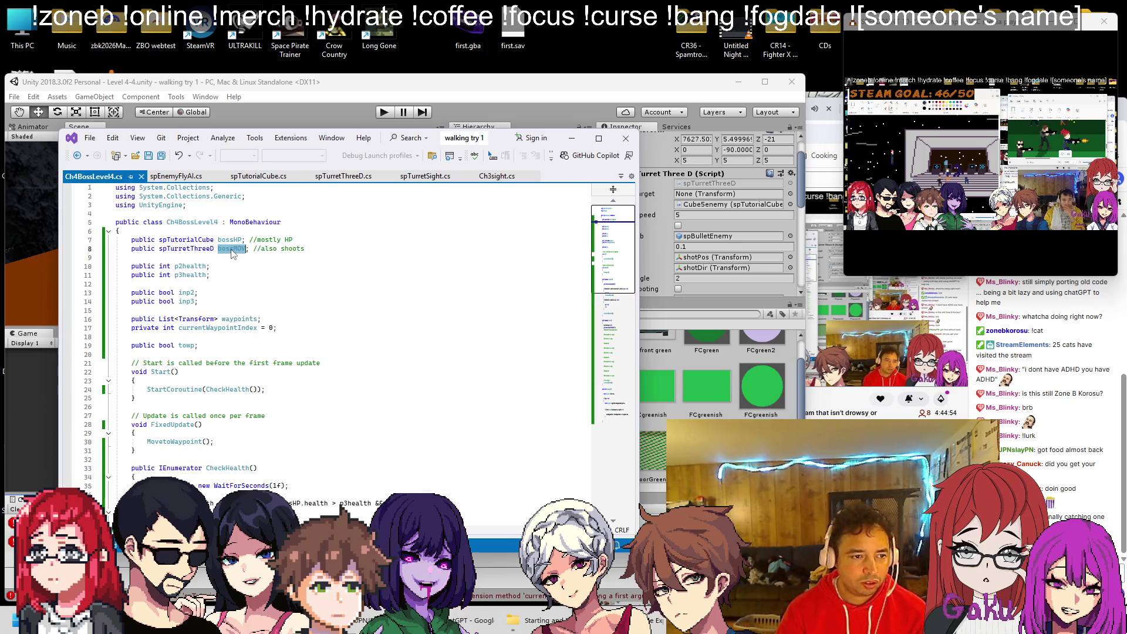
pyautogui.scroll(-8, 229, 256)
pyautogui.scroll(-5, 227, 334)
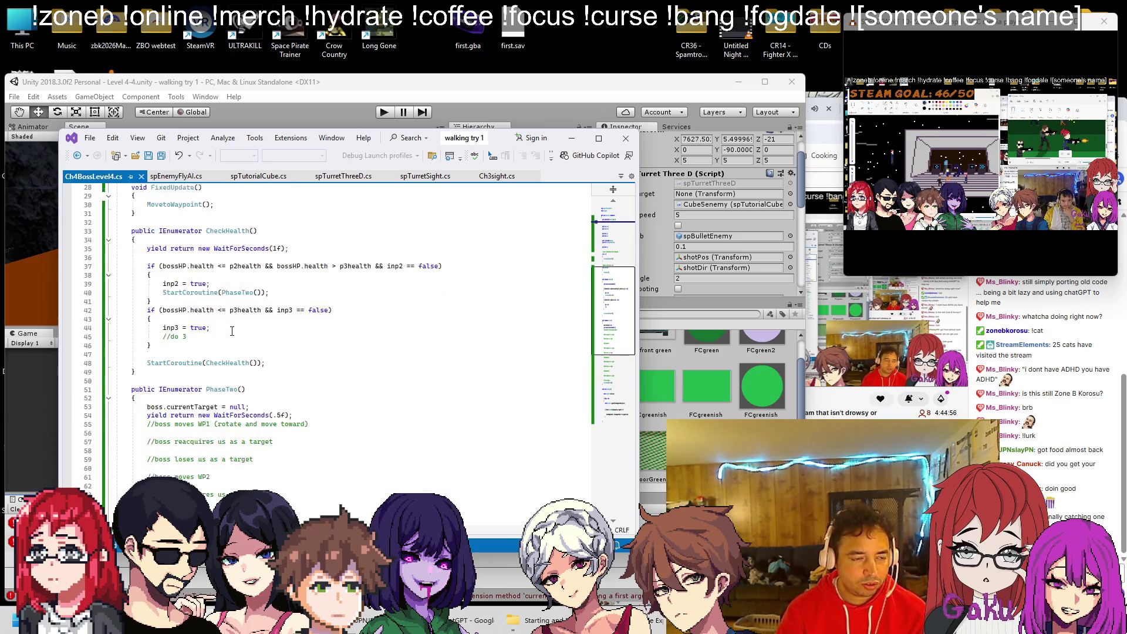
pyautogui.click(163, 301)
pyautogui.write('HP')
pyautogui.scroll(-5, 163, 352)
pyautogui.scroll(-3, 163, 367)
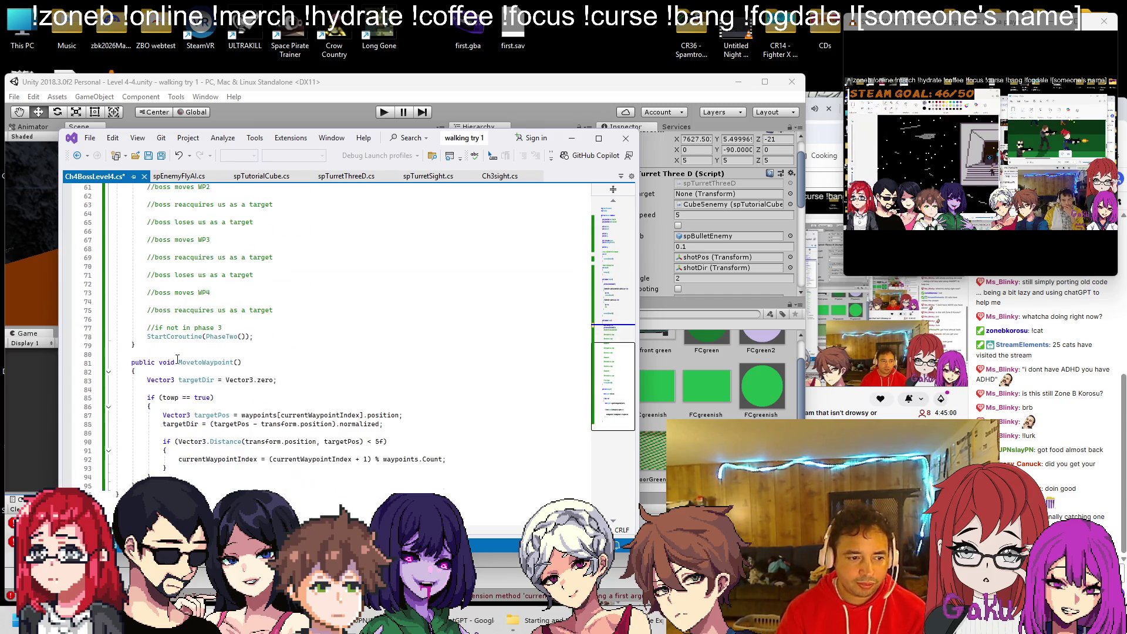
pyautogui.scroll(1, 291, 368)
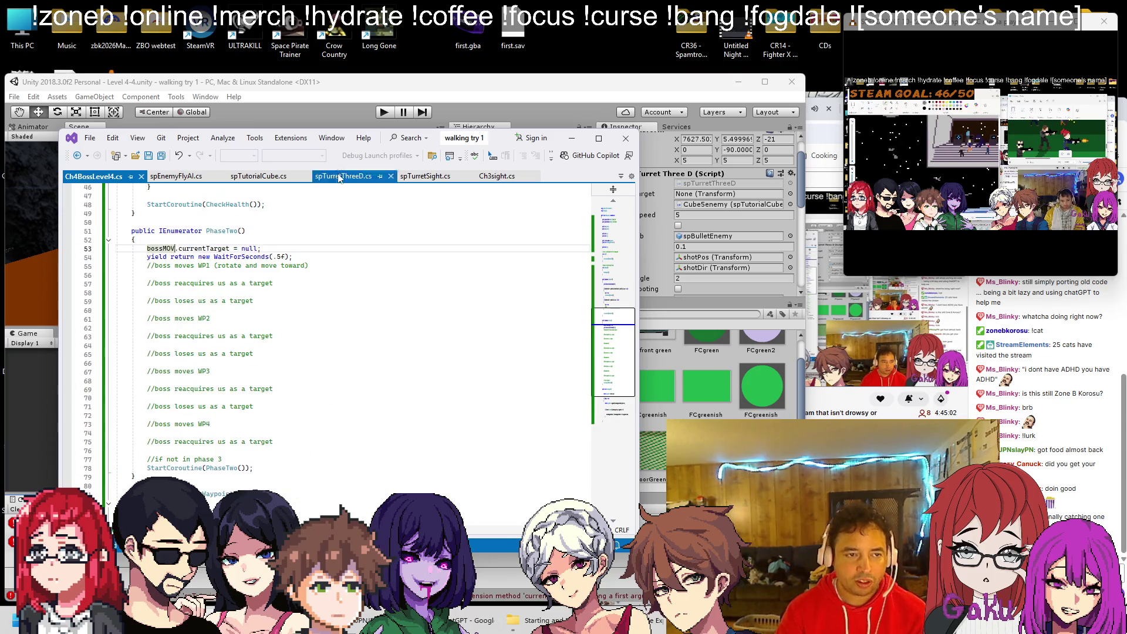
# In Unity, assign Boss 4-4's spTurretThreeD to the Ch 4 Boss Level 4 component's Boss MOV slot.
pyautogui.click(343, 95)
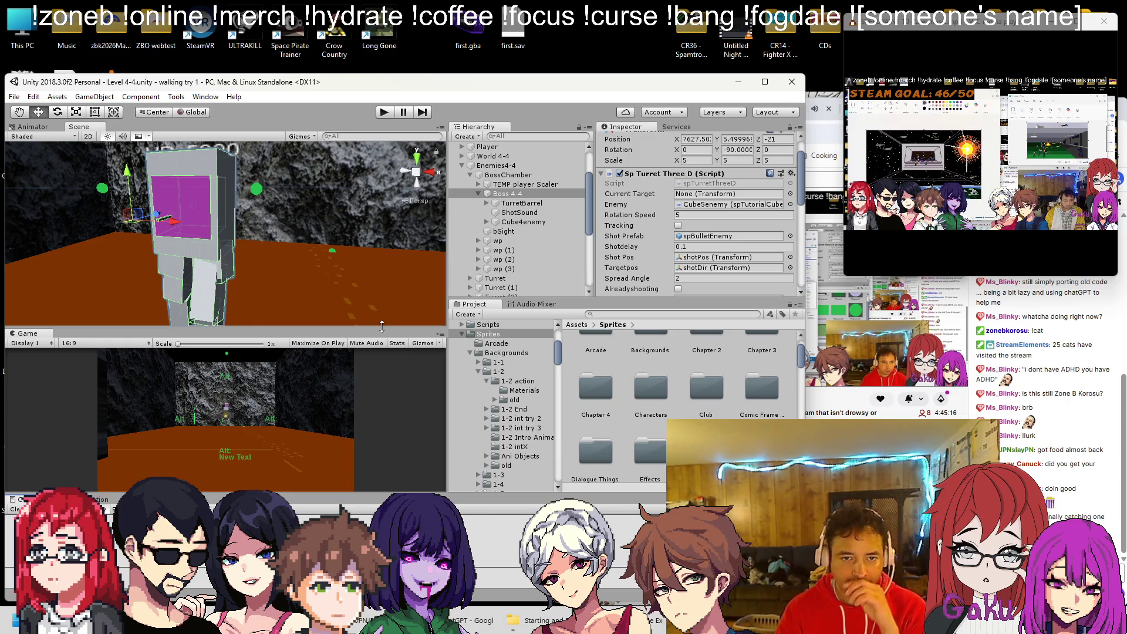
pyautogui.scroll(-3, 650, 217)
pyautogui.scroll(-10, 650, 218)
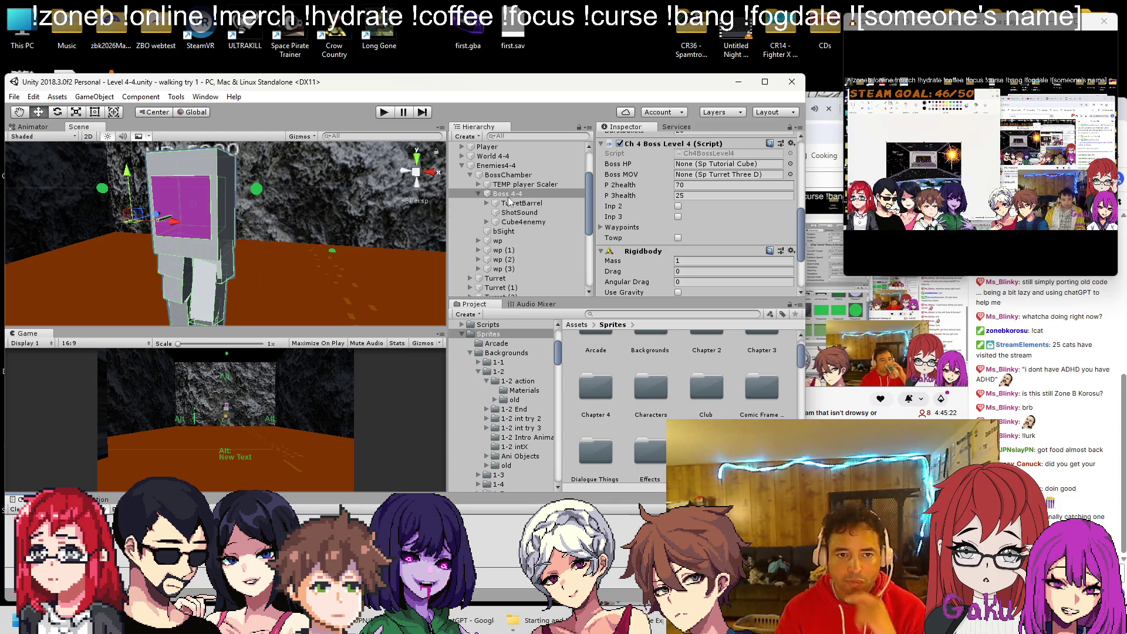
pyautogui.click(686, 175)
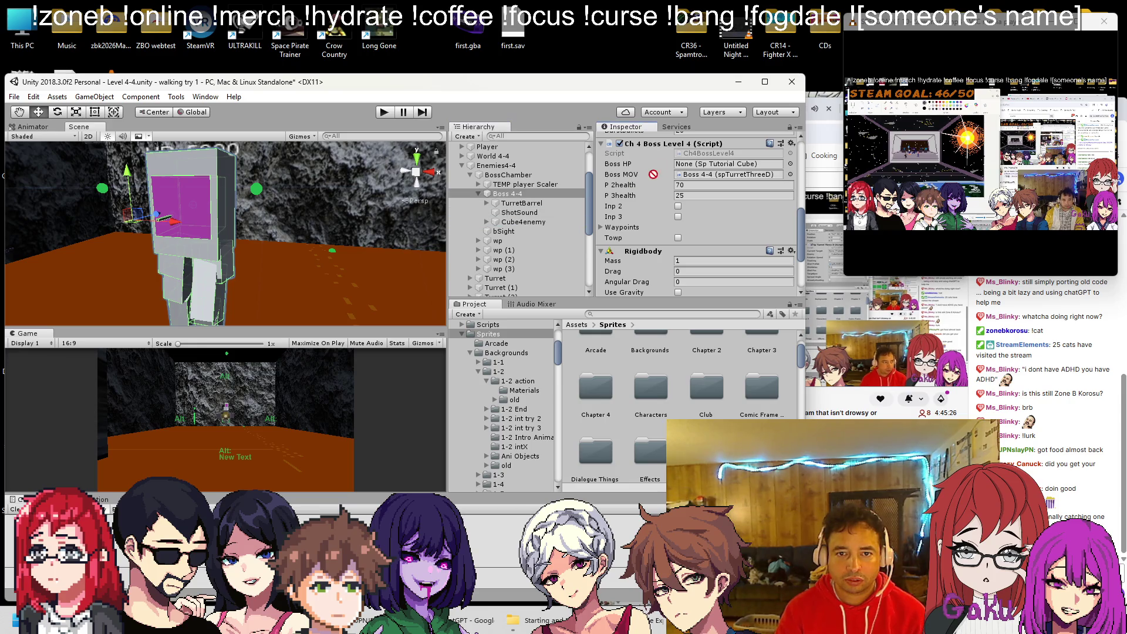
# Move Cube4enemy above TurretBarrel under Boss 4-4, save the scene, and select Boss 4-4.
pyautogui.moveTo(519, 222); pyautogui.dragTo(519, 200)
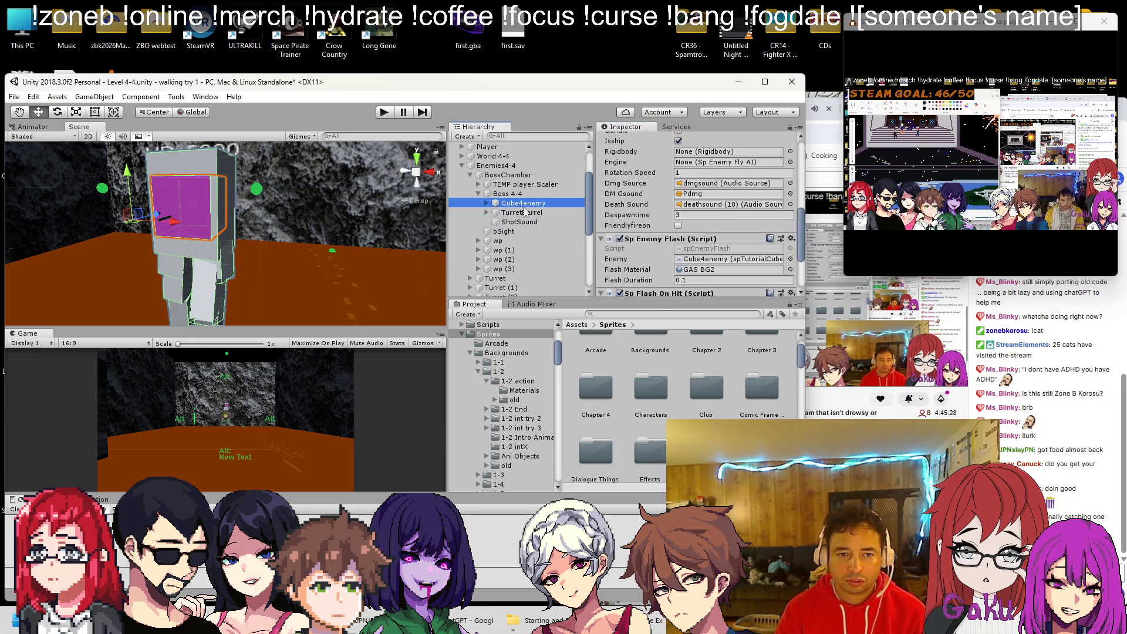
pyautogui.hotkey('ctrl', 's')
pyautogui.click(508, 194)
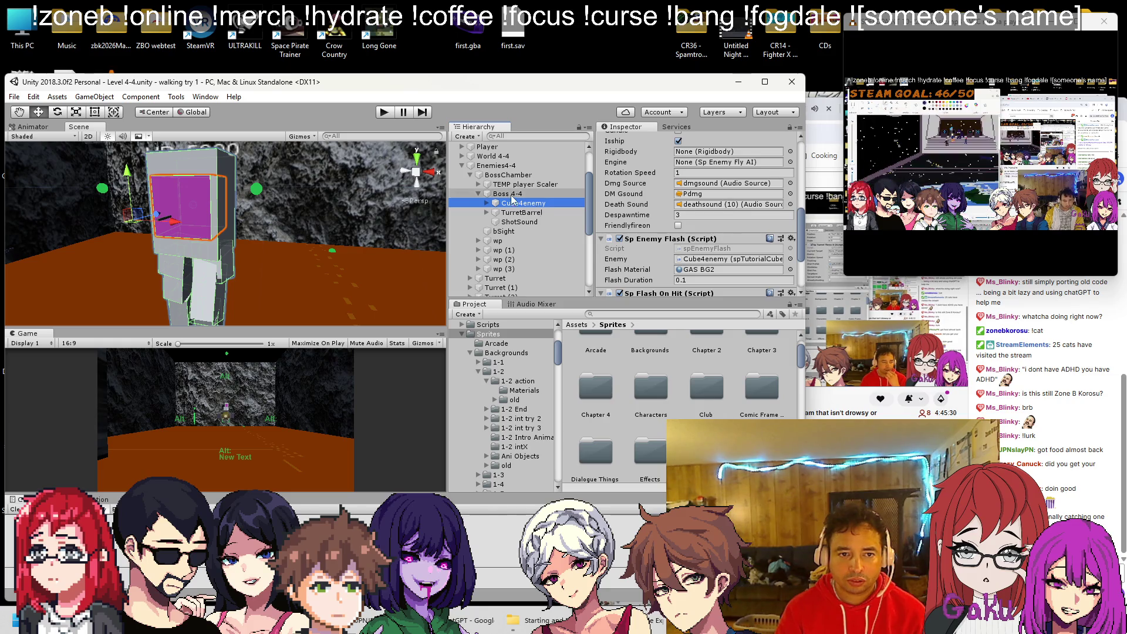
pyautogui.scroll(-3, 686, 202)
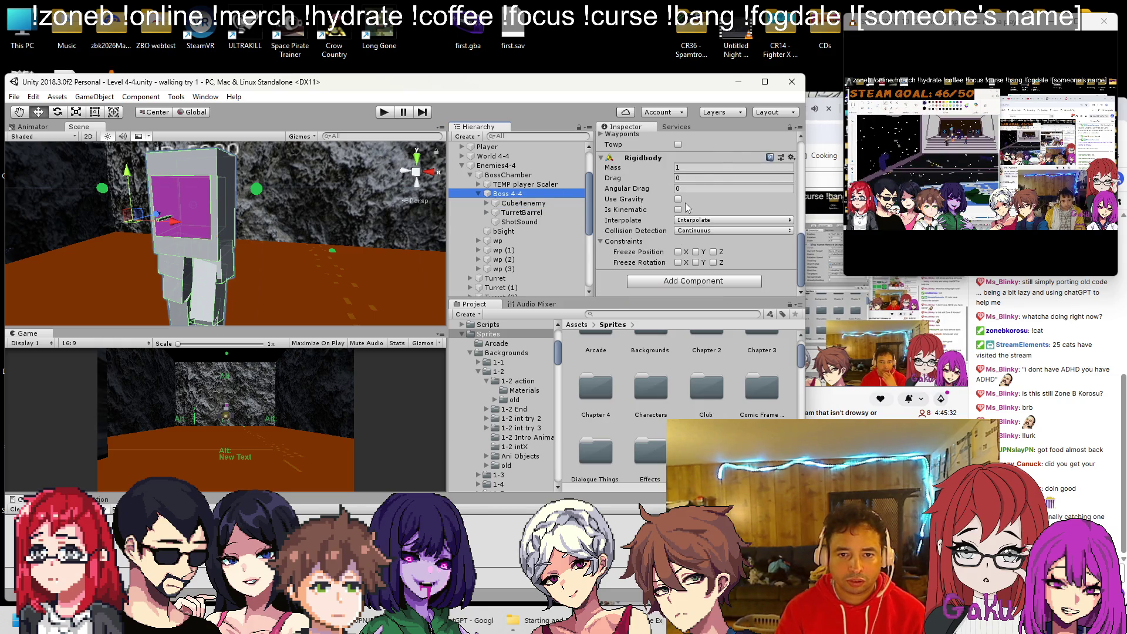
pyautogui.scroll(6, 686, 211)
pyautogui.scroll(-5, 686, 220)
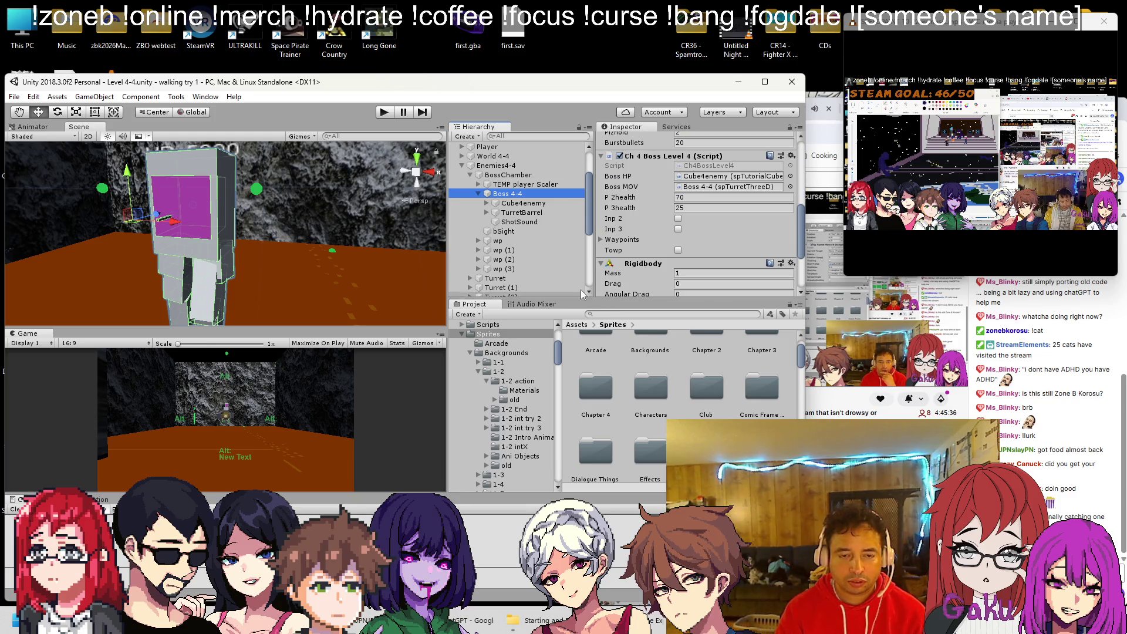
# Give the Waypoints list size 4 holding wp, wp (1), wp (2), wp (3), and save the scene.
pyautogui.click(596, 238)
pyautogui.click(600, 241)
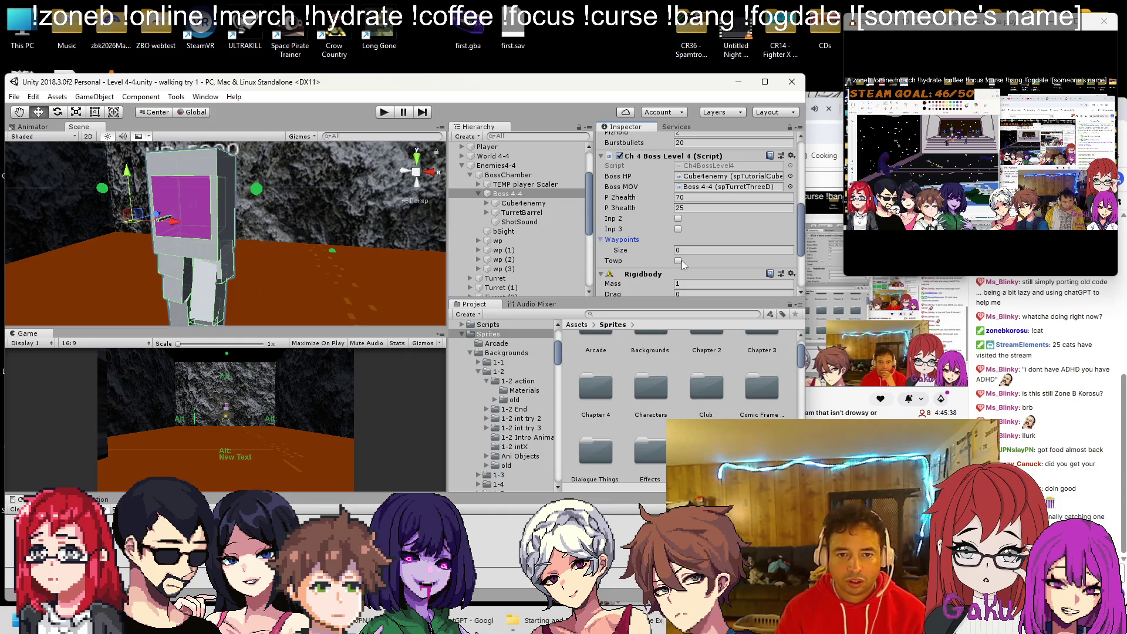
pyautogui.write('4')
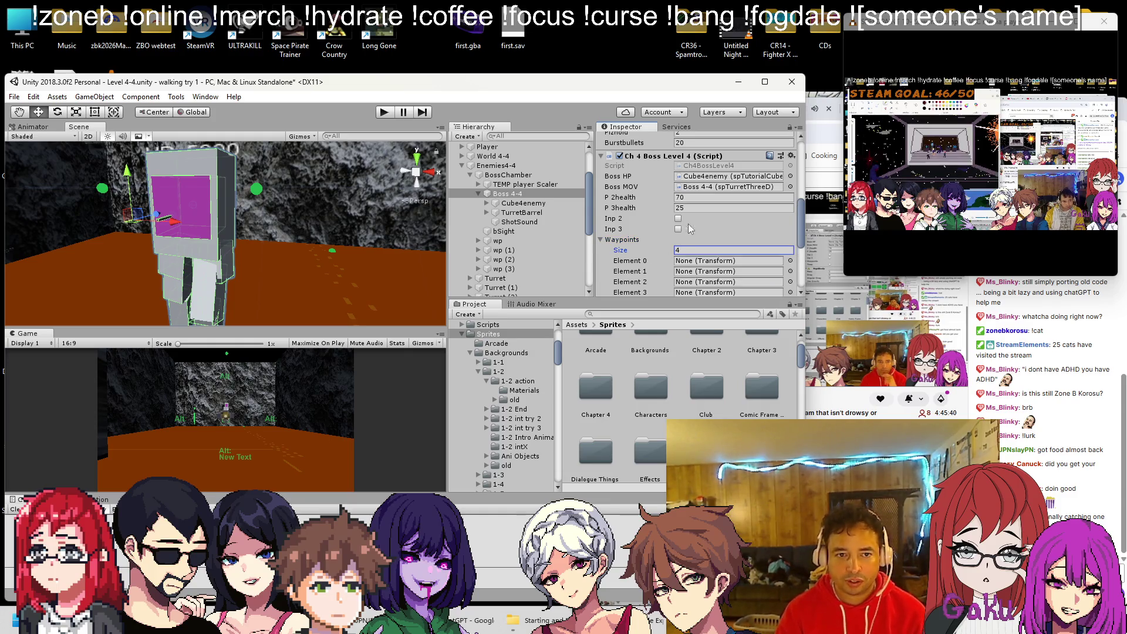
pyautogui.press('Return')
pyautogui.scroll(-2, 645, 235)
pyautogui.moveTo(501, 240); pyautogui.dragTo(704, 190)
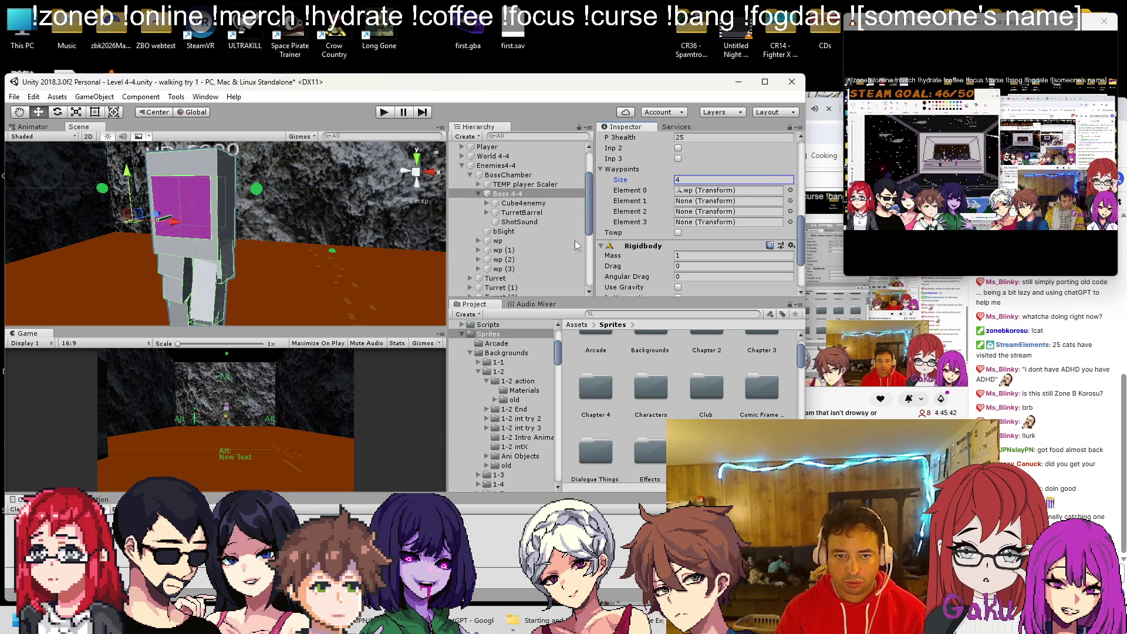
pyautogui.moveTo(502, 250)
pyautogui.mouseDown()
pyautogui.moveTo(687, 216)
pyautogui.moveTo(704, 201)
pyautogui.moveTo(511, 258)
pyautogui.moveTo(692, 211)
pyautogui.mouseUp()
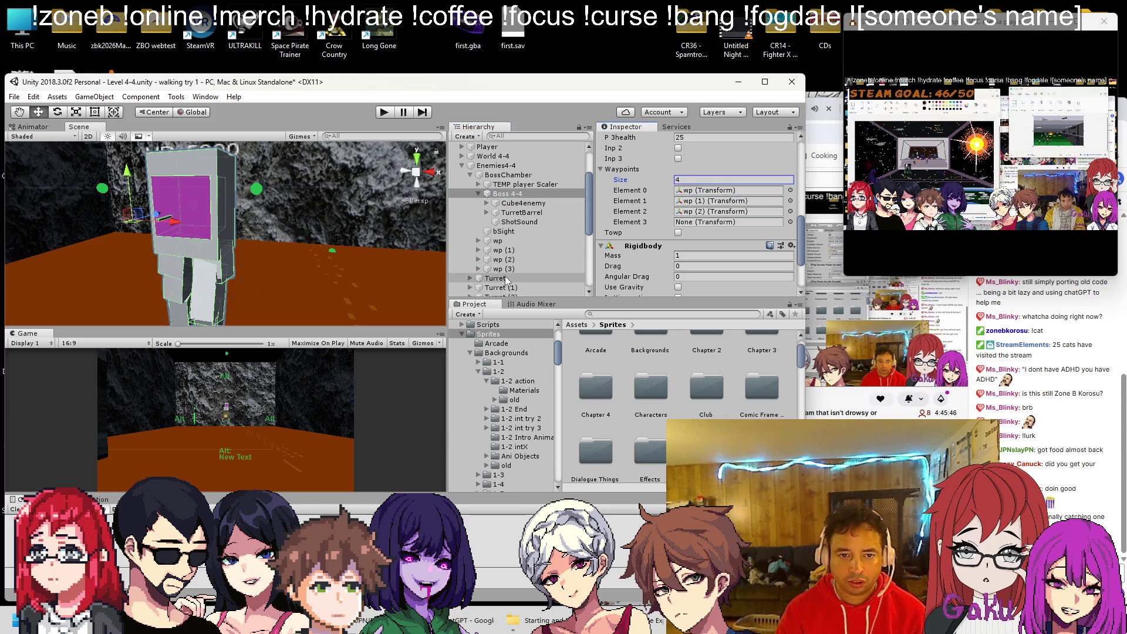
pyautogui.moveTo(503, 269); pyautogui.dragTo(721, 231)
pyautogui.hotkey('ctrl', 's')
pyautogui.hotkey('alt', 'Tab')
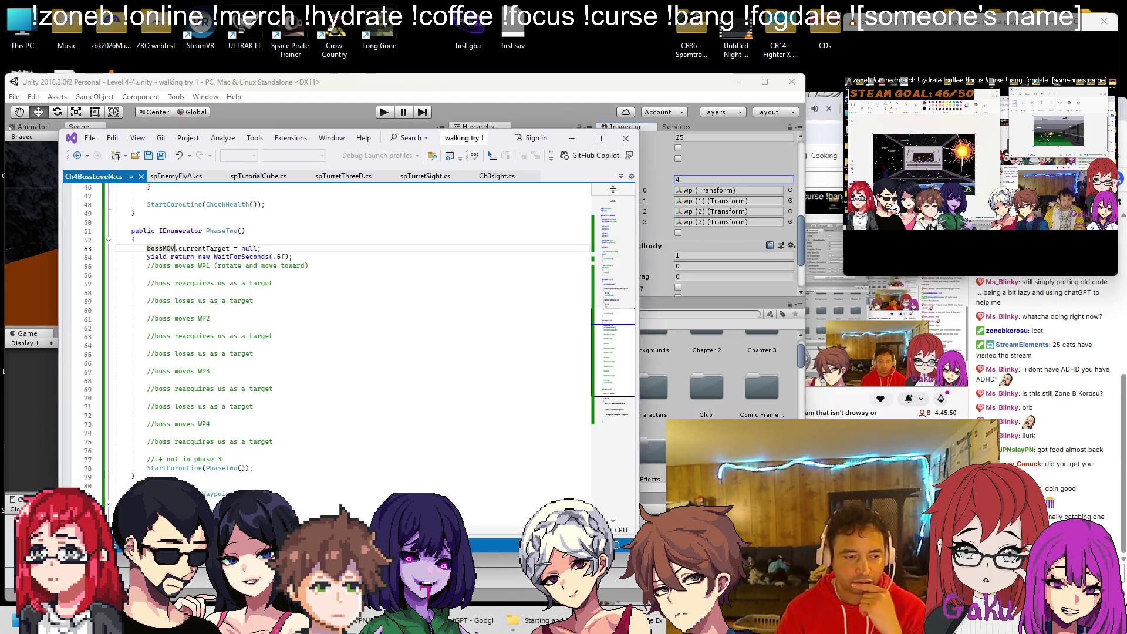
pyautogui.scroll(5, 278, 339)
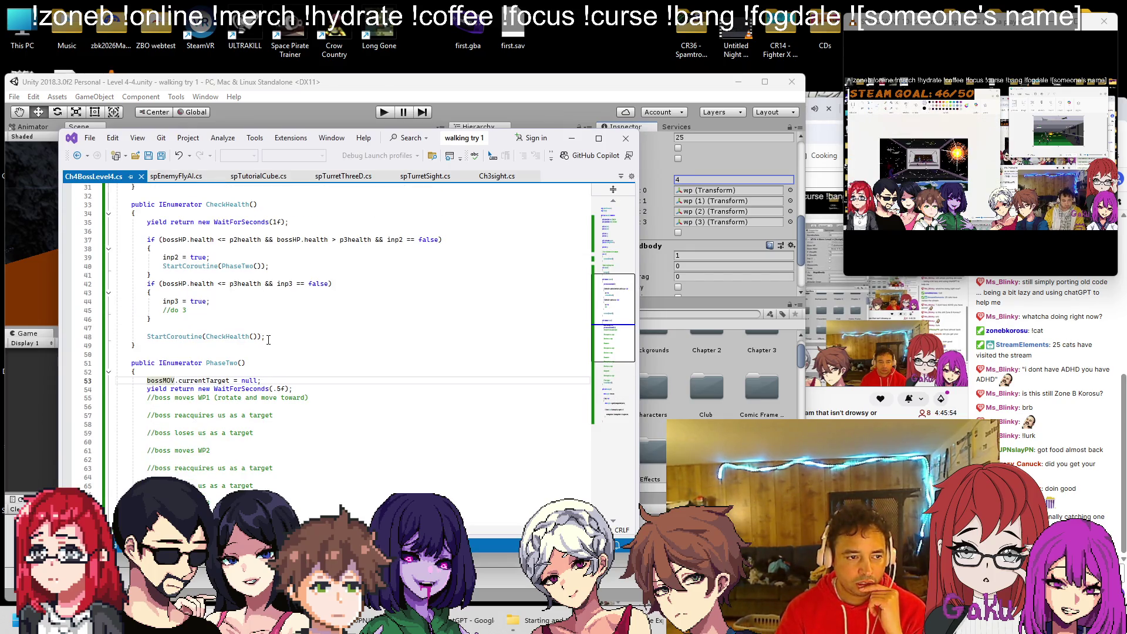
pyautogui.scroll(-1, 268, 340)
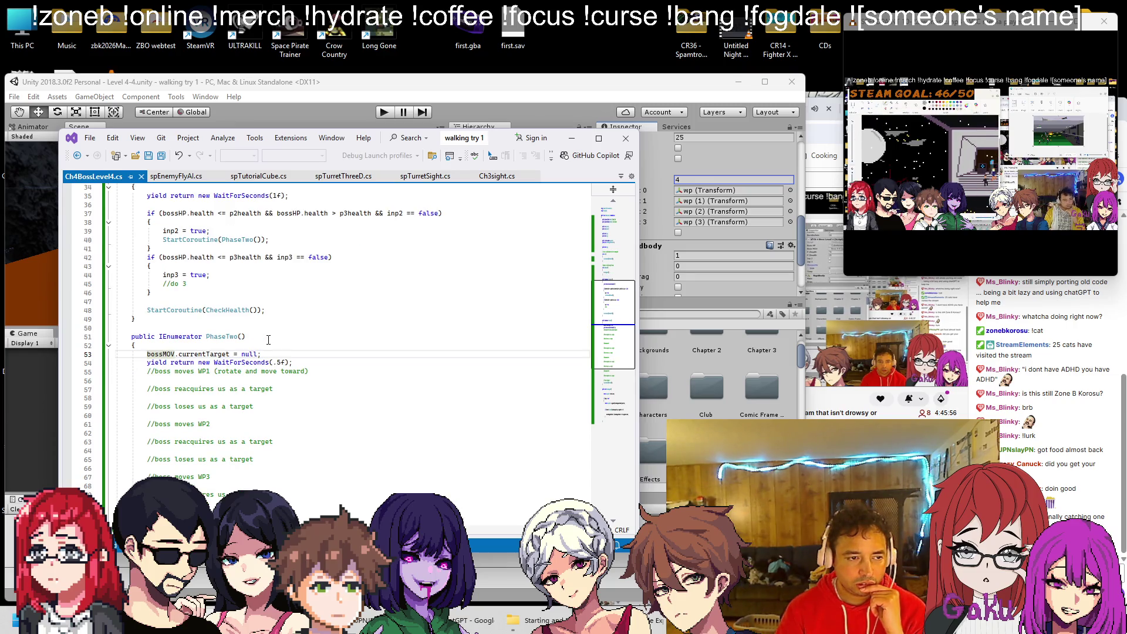
# Check the waypoints in Unity, then return to PhaseTwo in Ch4BossLevel4.cs.
pyautogui.scroll(2, 270, 338)
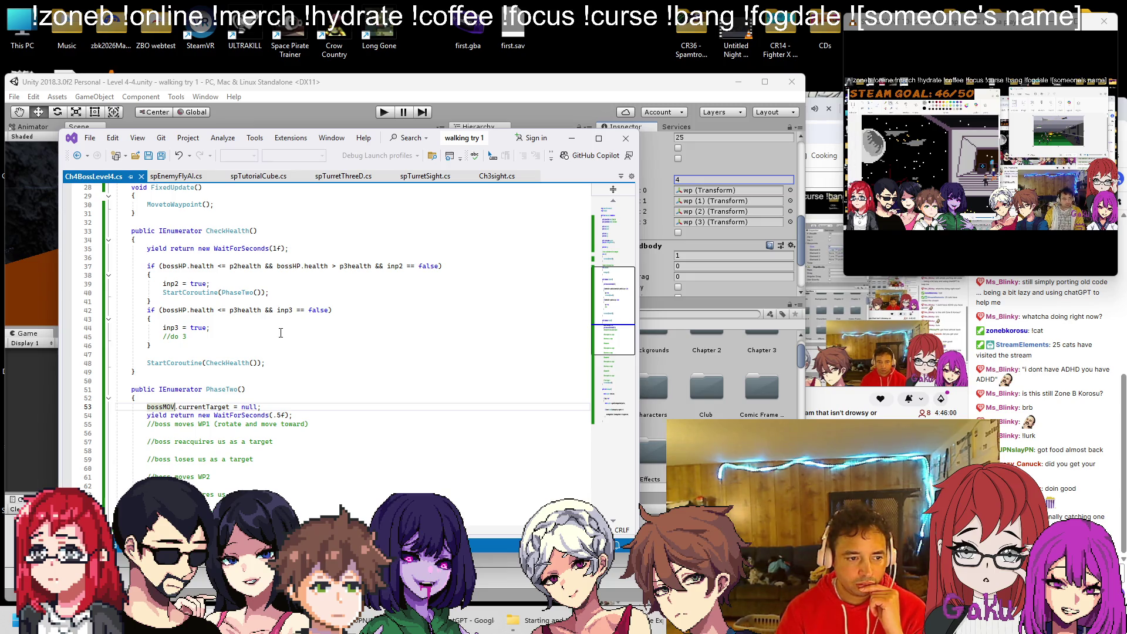
pyautogui.scroll(-3, 253, 351)
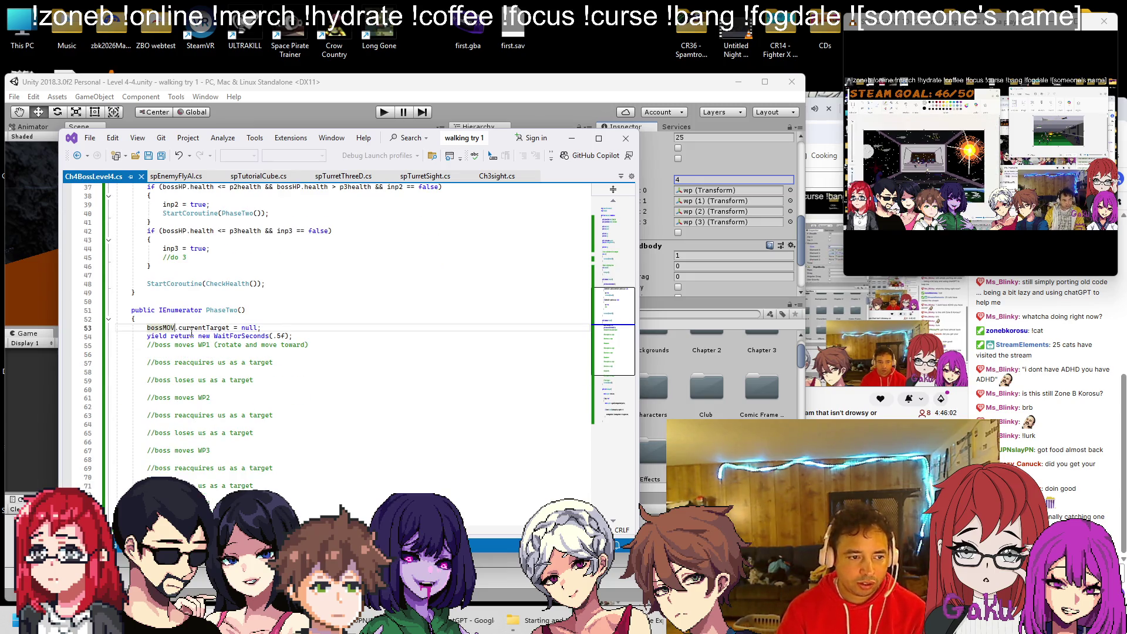
pyautogui.click(642, 42)
pyautogui.scroll(3, 692, 243)
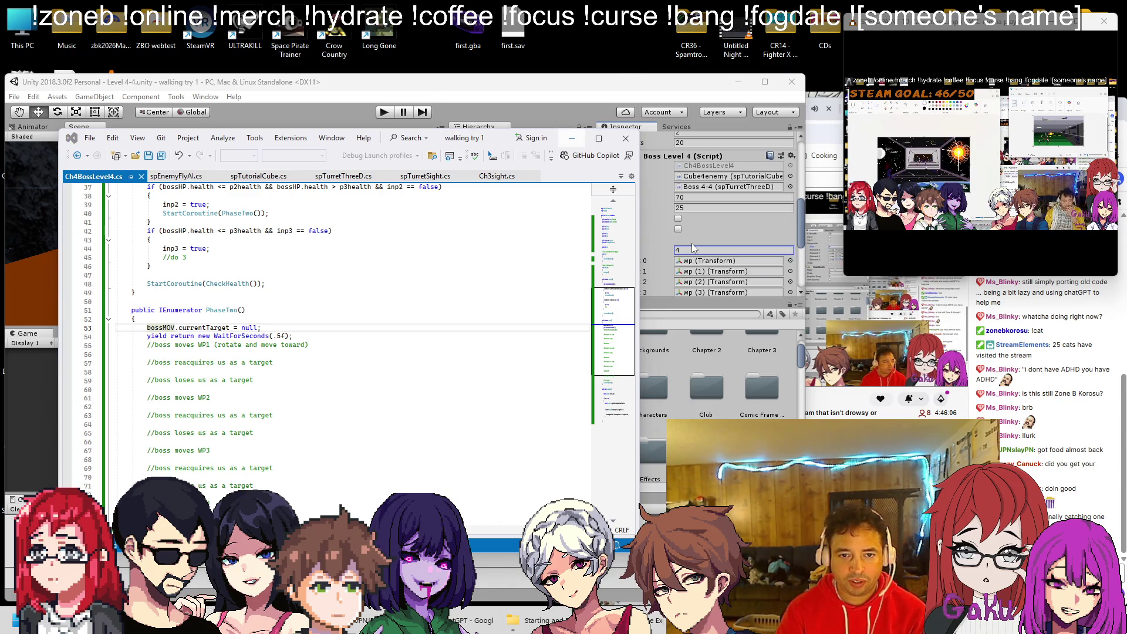
pyautogui.click(321, 304)
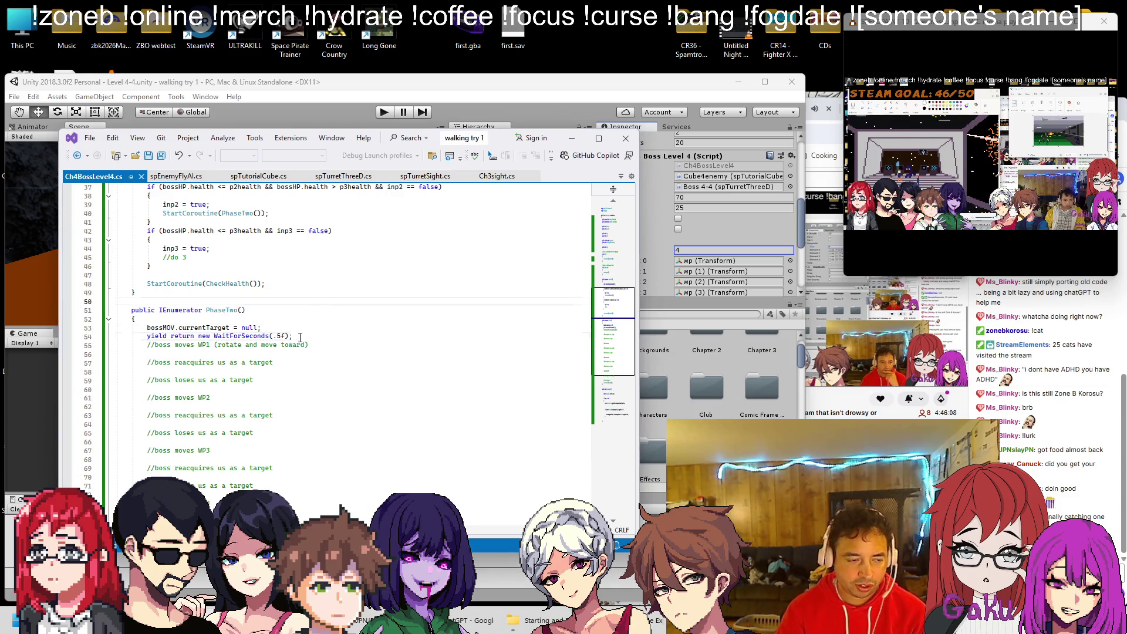
pyautogui.click(300, 337)
pyautogui.scroll(-1, 305, 334)
pyautogui.scroll(-3, 327, 315)
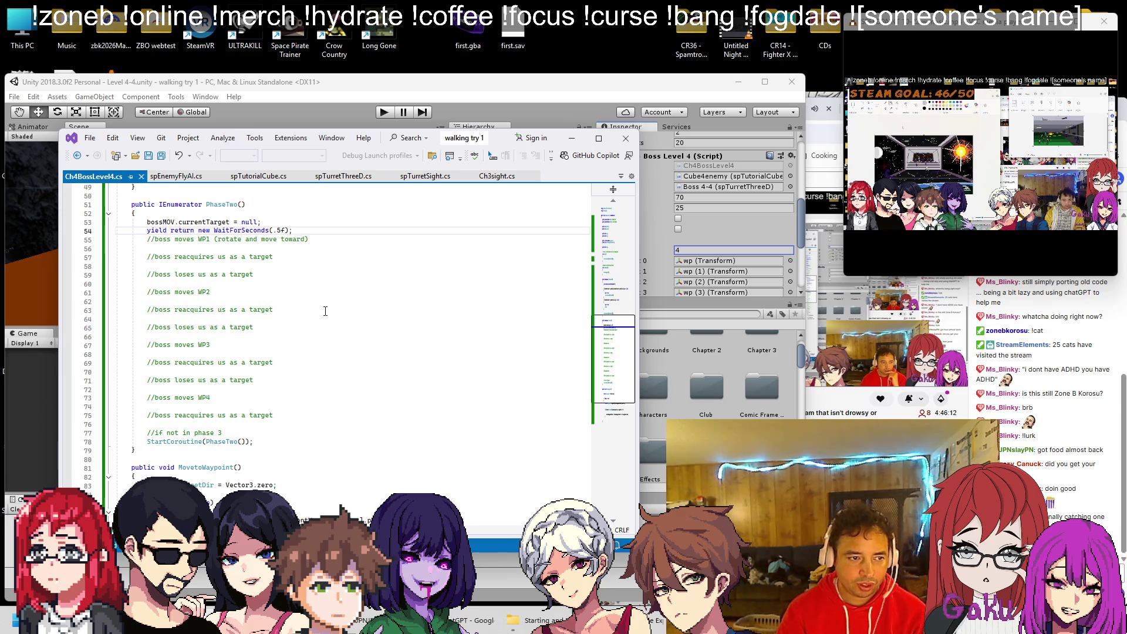
pyautogui.scroll(1, 325, 311)
pyautogui.scroll(6, 334, 295)
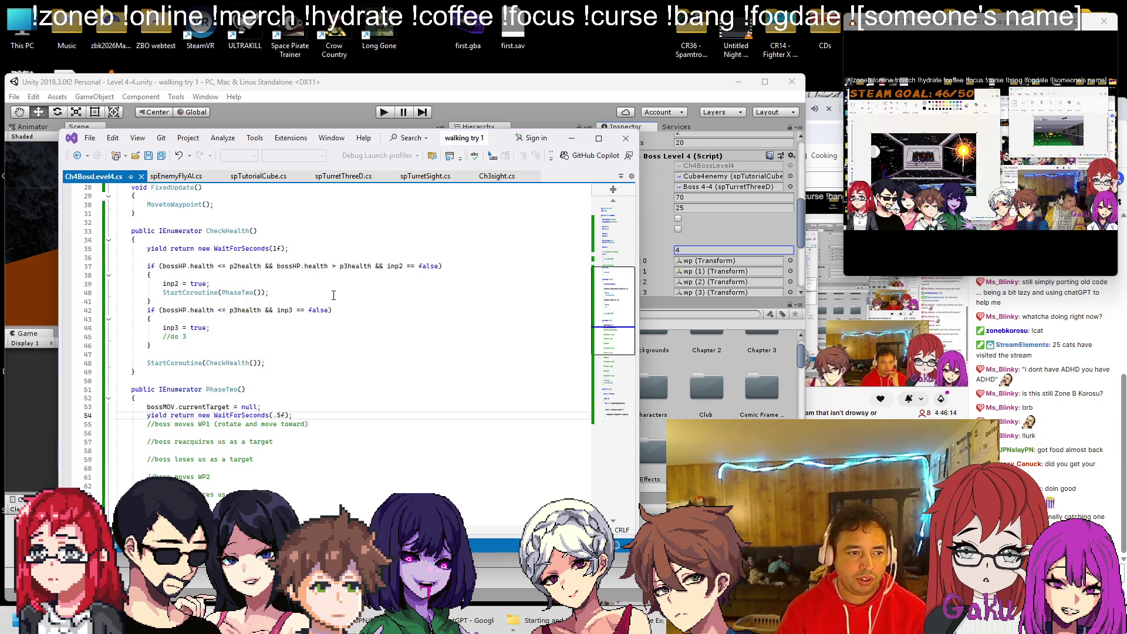
pyautogui.scroll(2, 334, 295)
pyautogui.scroll(1, 332, 295)
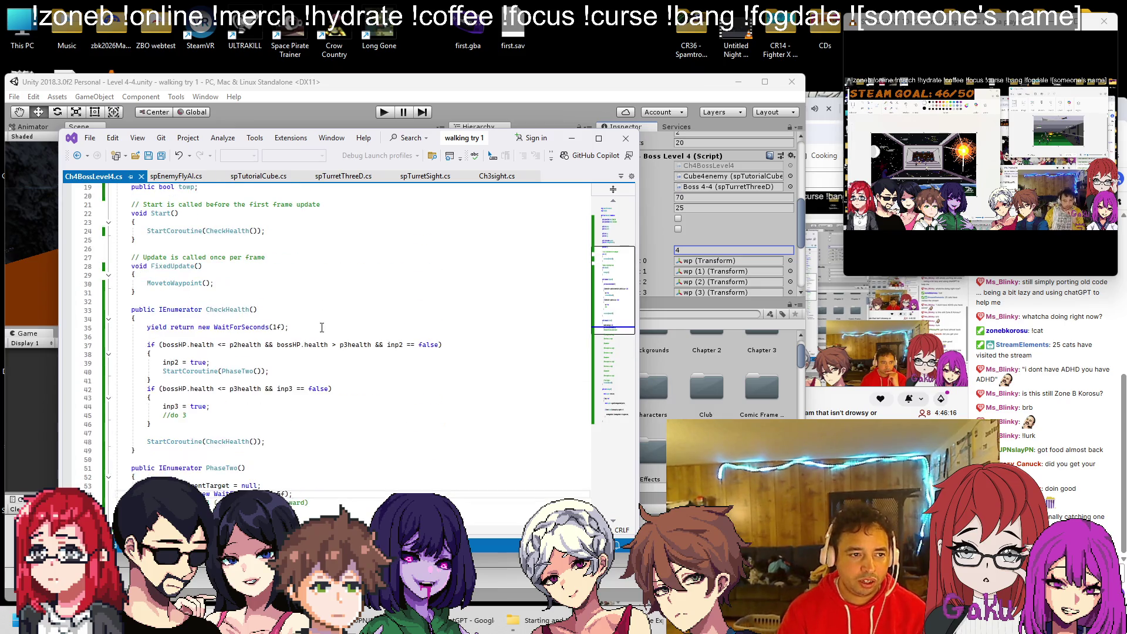
pyautogui.scroll(-2, 312, 382)
# Replace PhaseTwo's line 55 comment with 'towp = true;' and save the script.
pyautogui.click(330, 452)
pyautogui.hotkey('shift', 'Home')
pyautogui.write('towp = true')
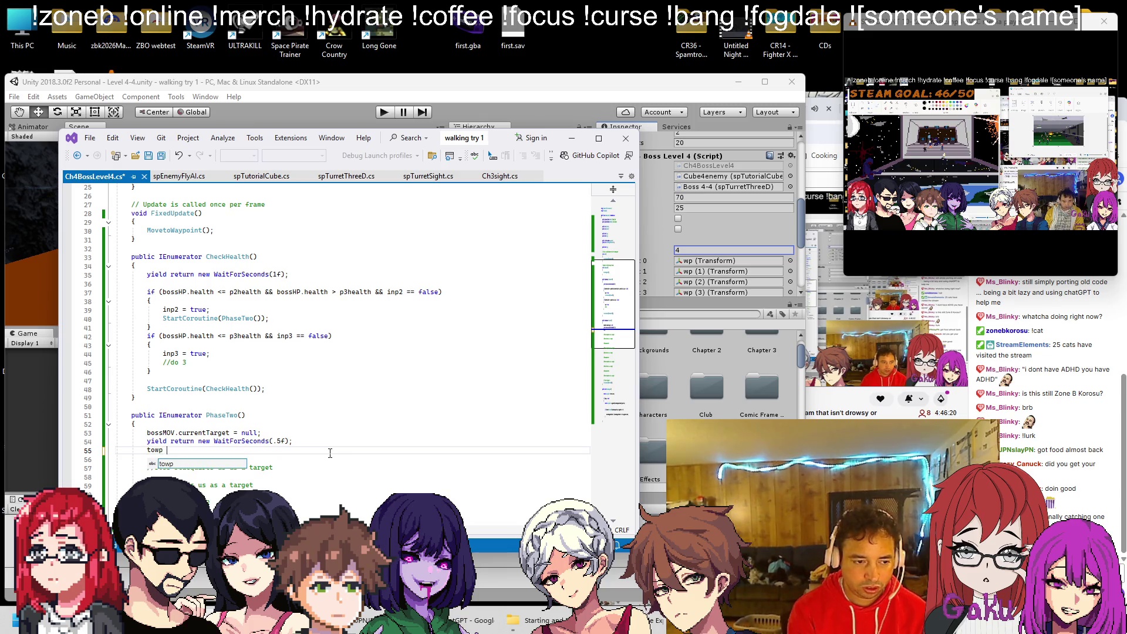
pyautogui.write(';')
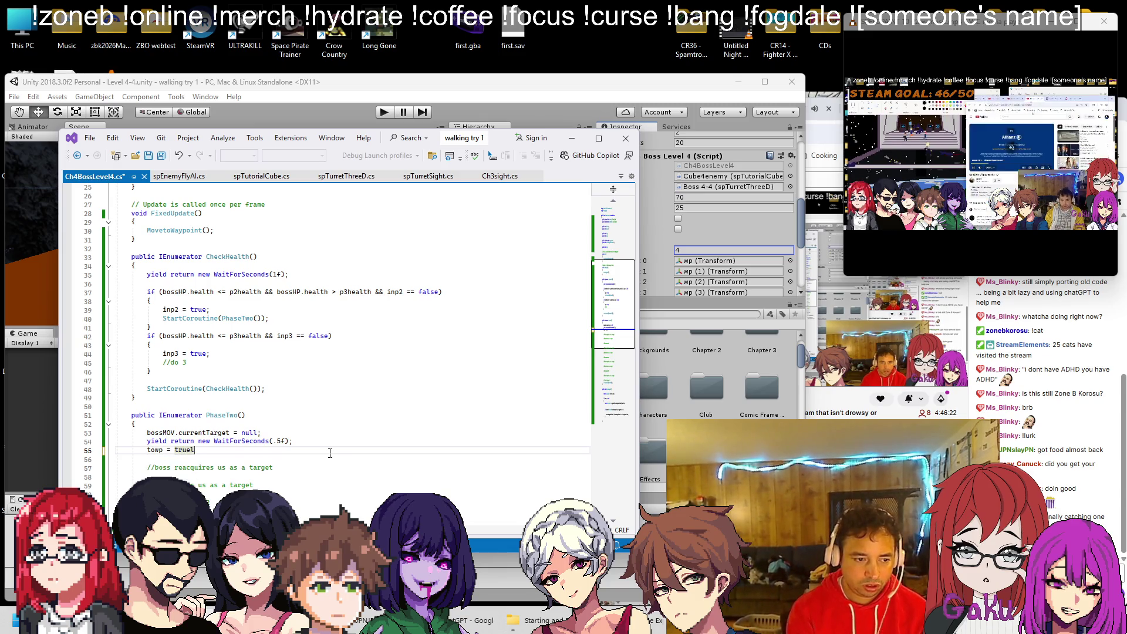
pyautogui.write(';')
pyautogui.hotkey('ctrl', 's')
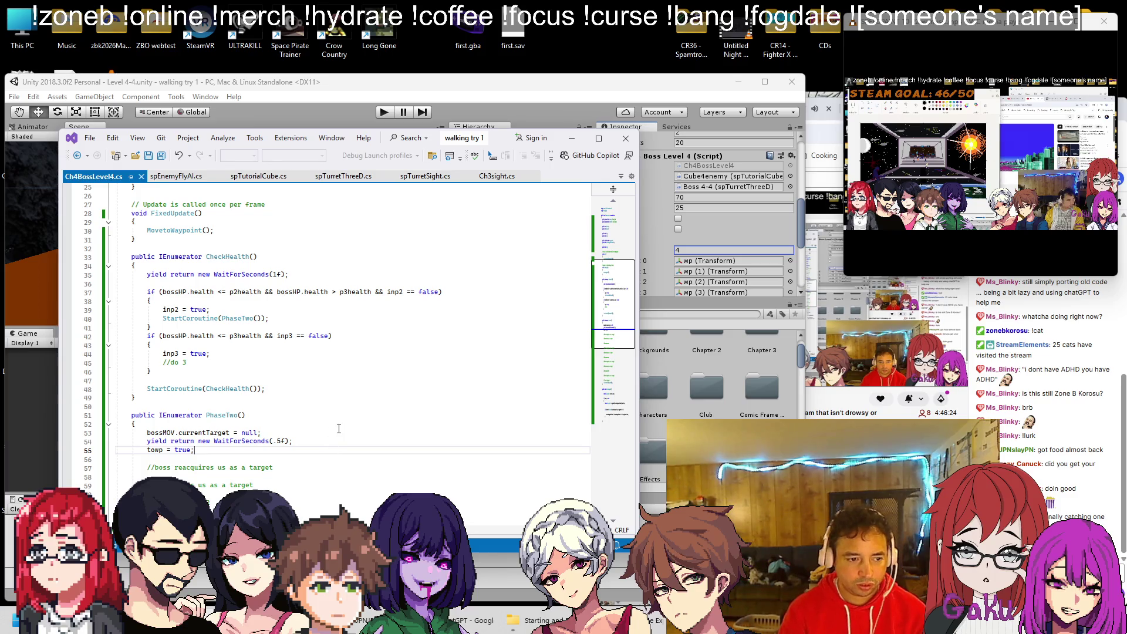
pyautogui.scroll(-4, 339, 428)
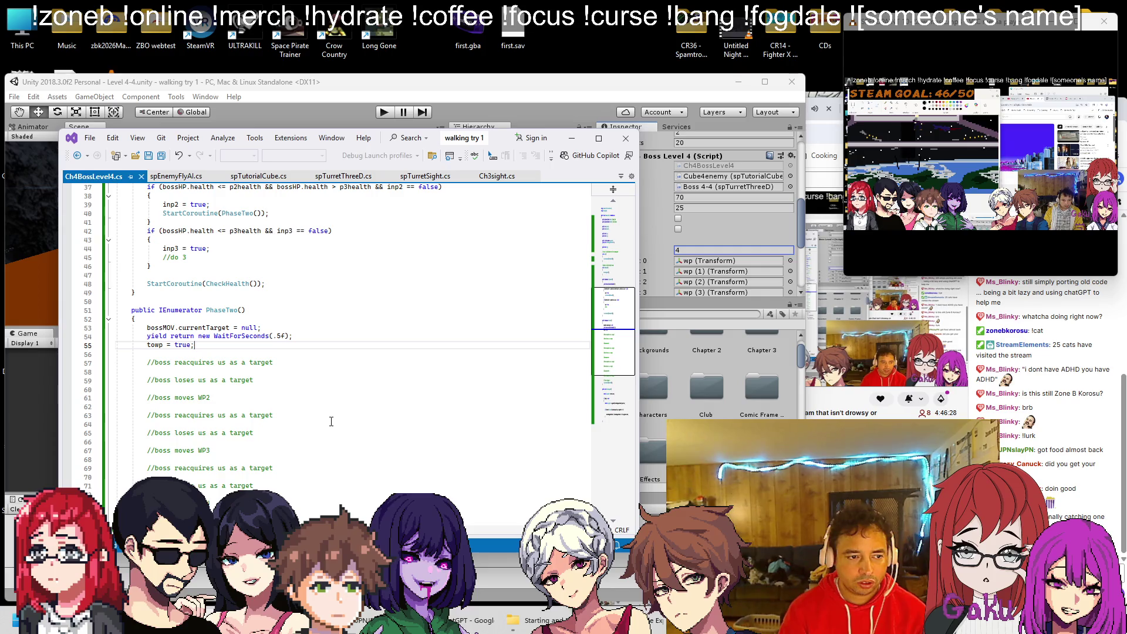
pyautogui.scroll(-5, 329, 413)
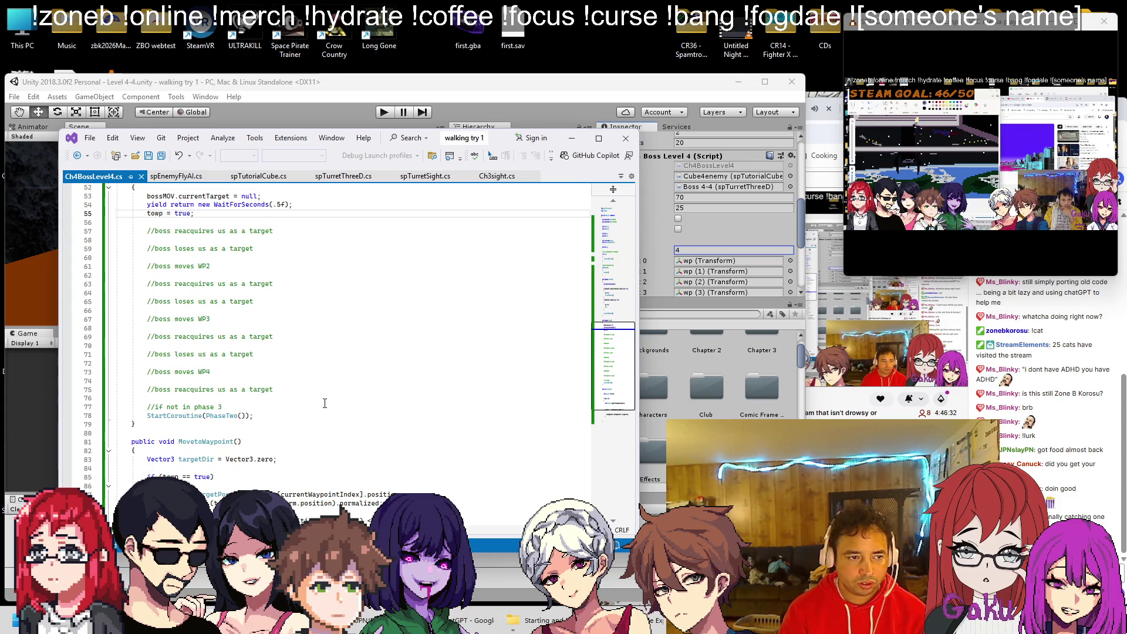
pyautogui.scroll(2, 325, 404)
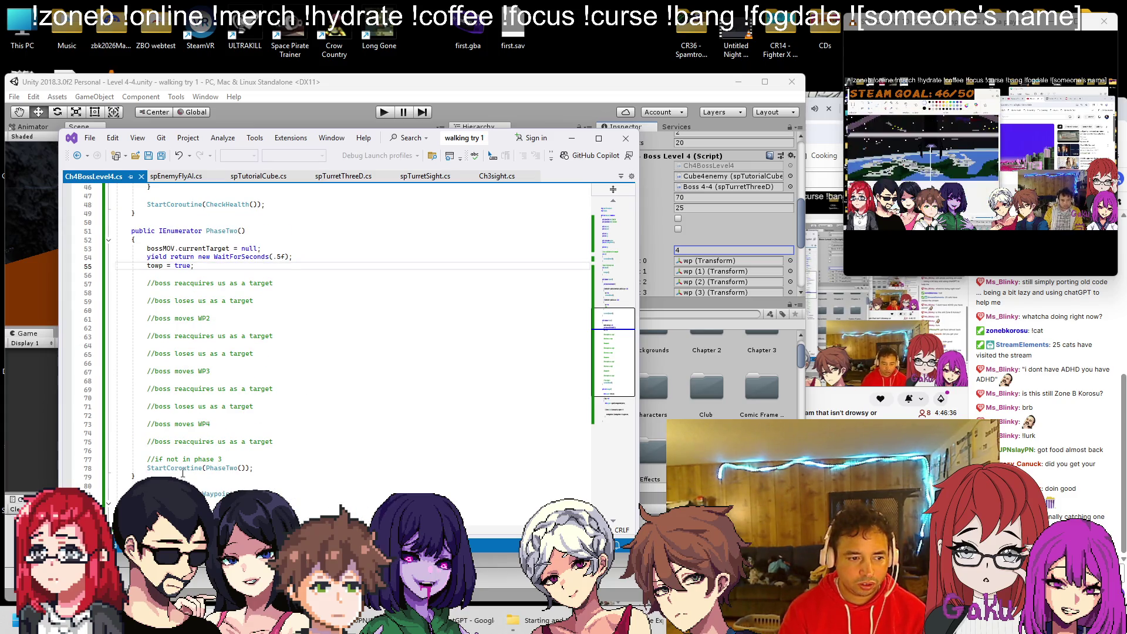
pyautogui.click(147, 468)
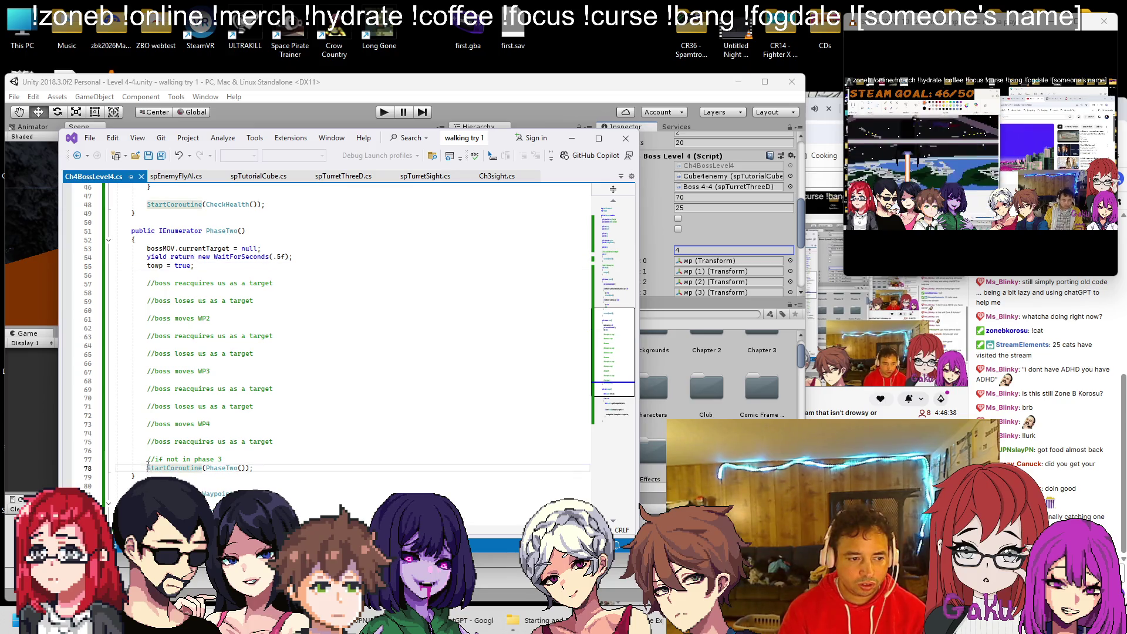
# Copy MoveInDirection(targetDir); from spEnemyFlyAI.cs into MovetoWaypoint after the waypoint distance check.
pyautogui.write('//')
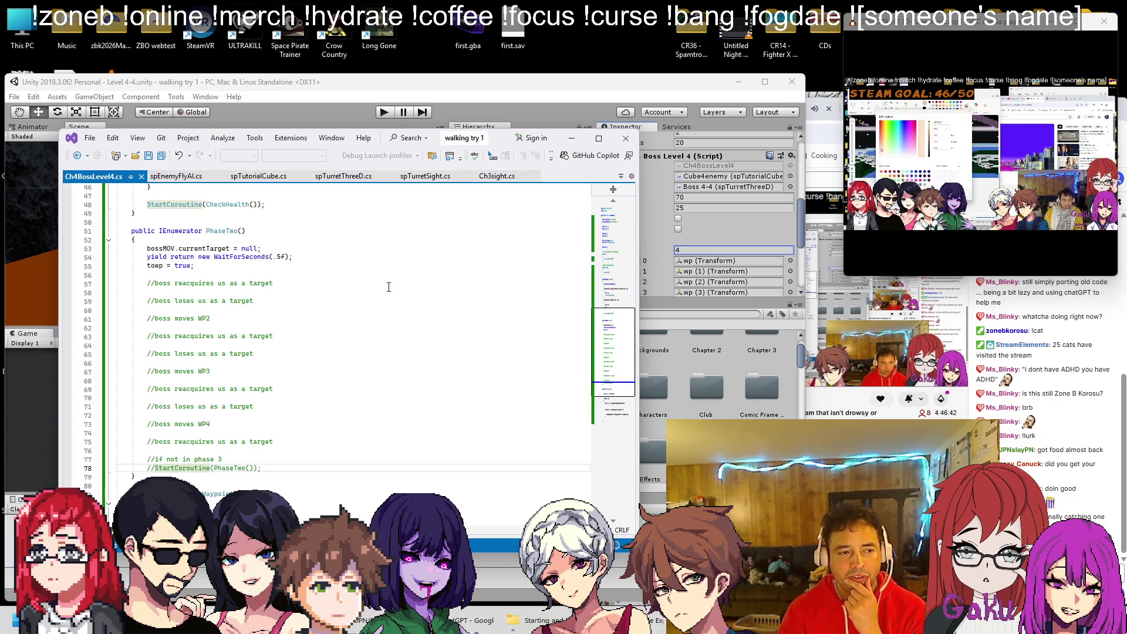
pyautogui.scroll(-5, 382, 301)
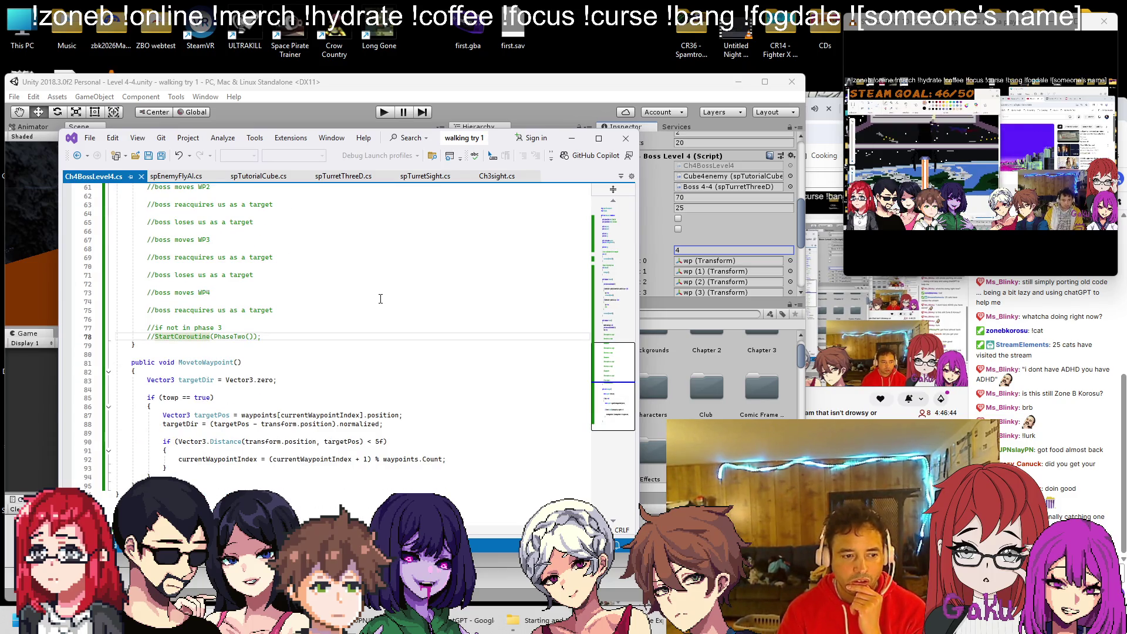
pyautogui.click(174, 176)
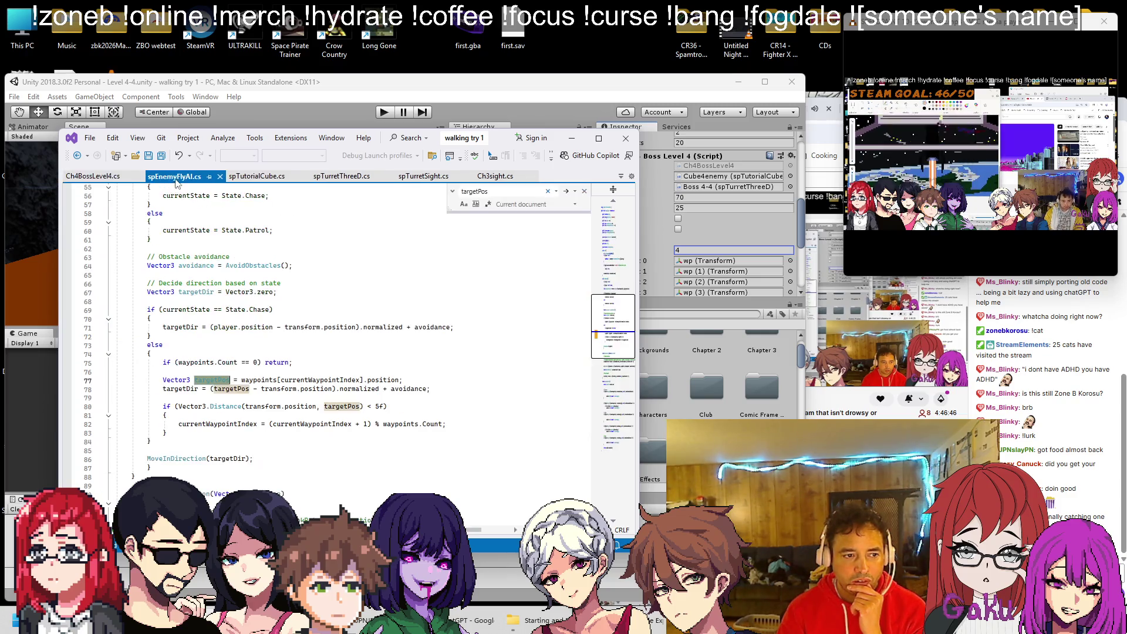
pyautogui.scroll(-2, 313, 265)
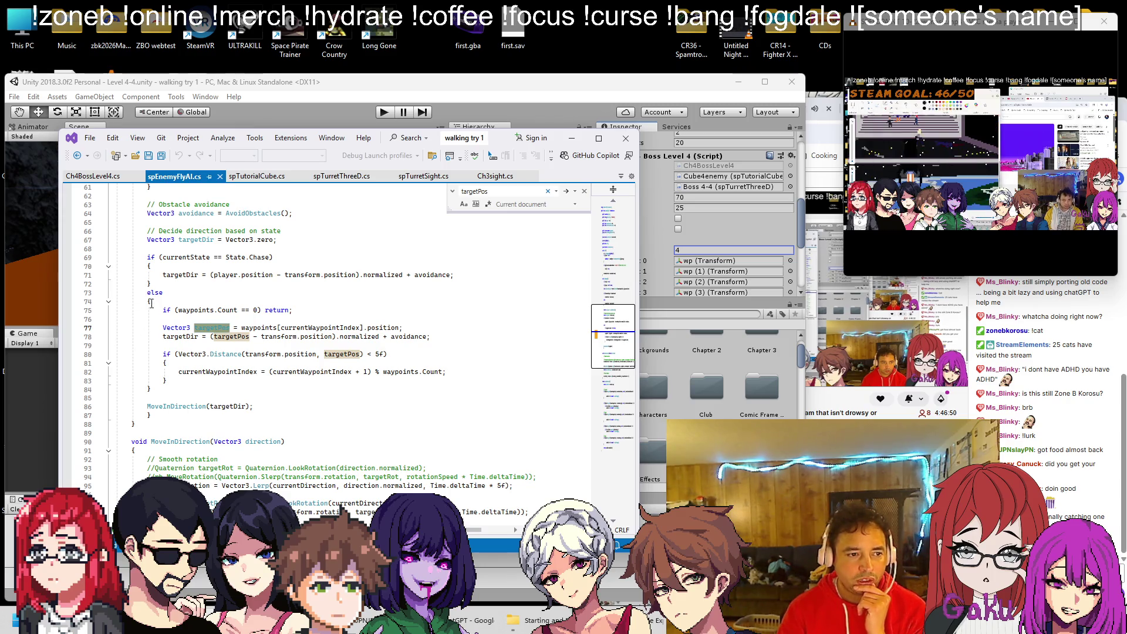
pyautogui.click(253, 406)
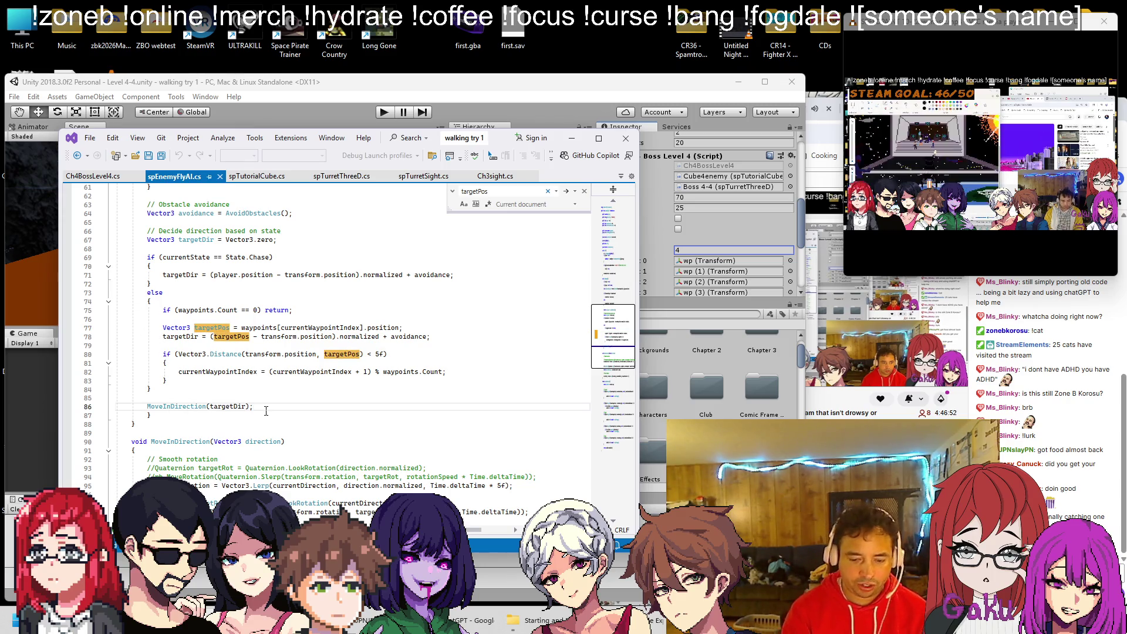
pyautogui.moveTo(253, 406); pyautogui.dragTo(146, 406)
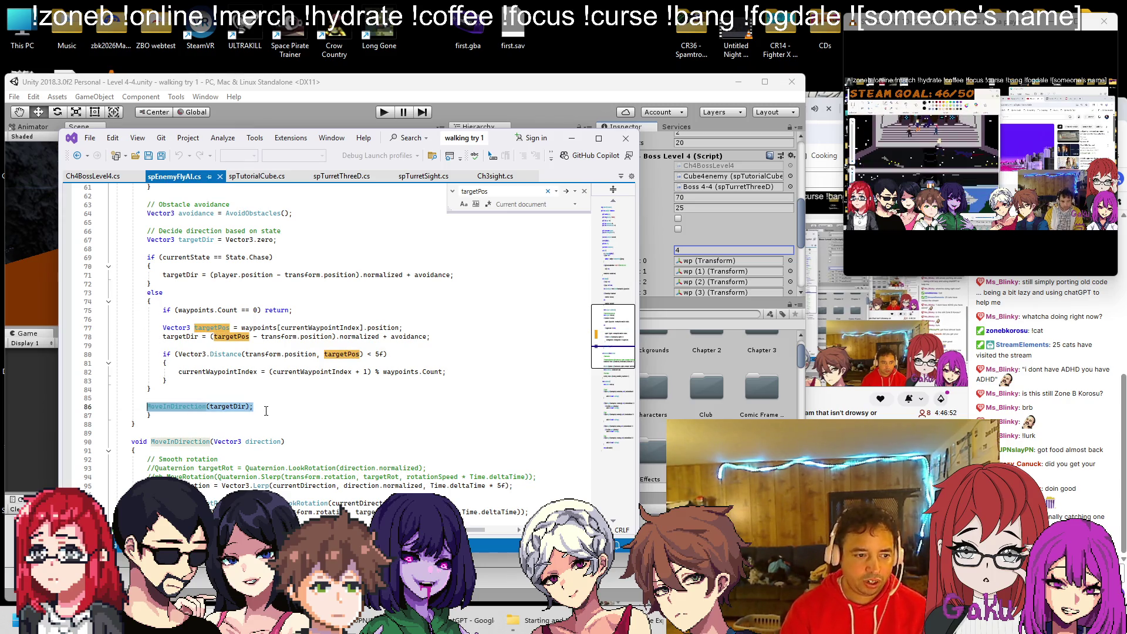
pyautogui.click(89, 176)
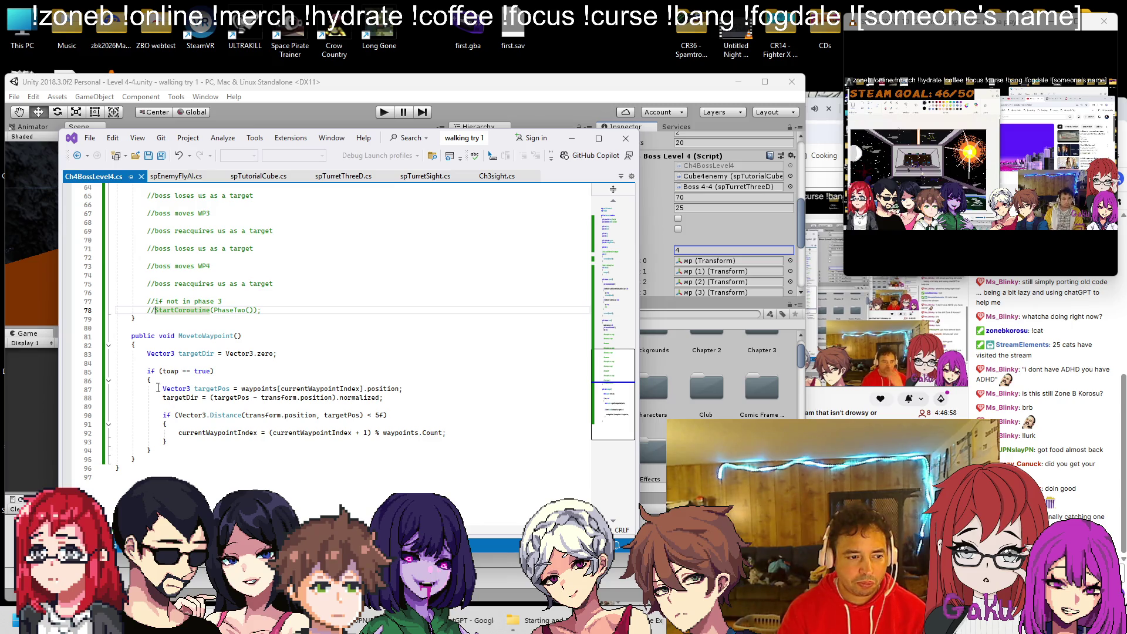
pyautogui.click(179, 441)
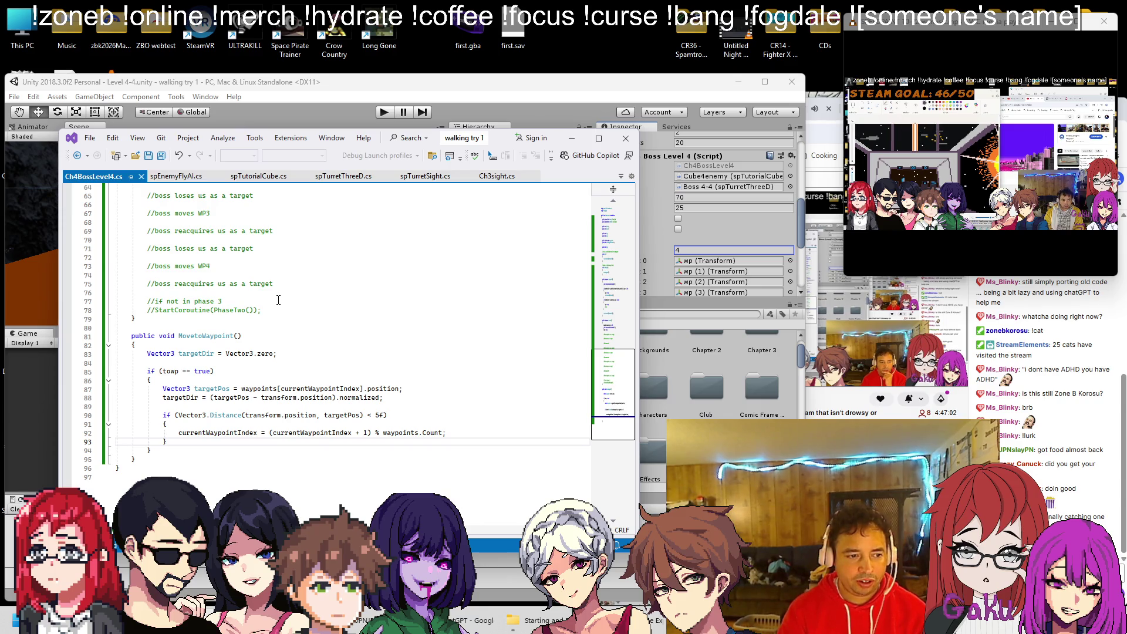
pyautogui.press('Return')
pyautogui.press('Tab')
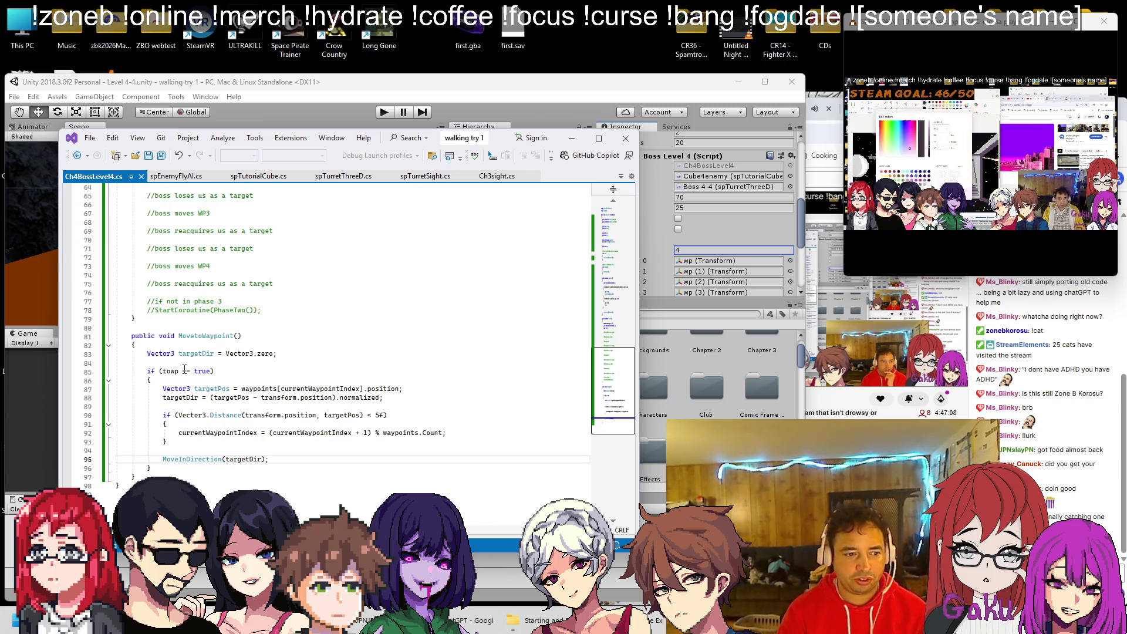
# Select the entire MoveInDirection method in spEnemyFlyAI.cs.
pyautogui.hotkey('ctrl', 'Tab')
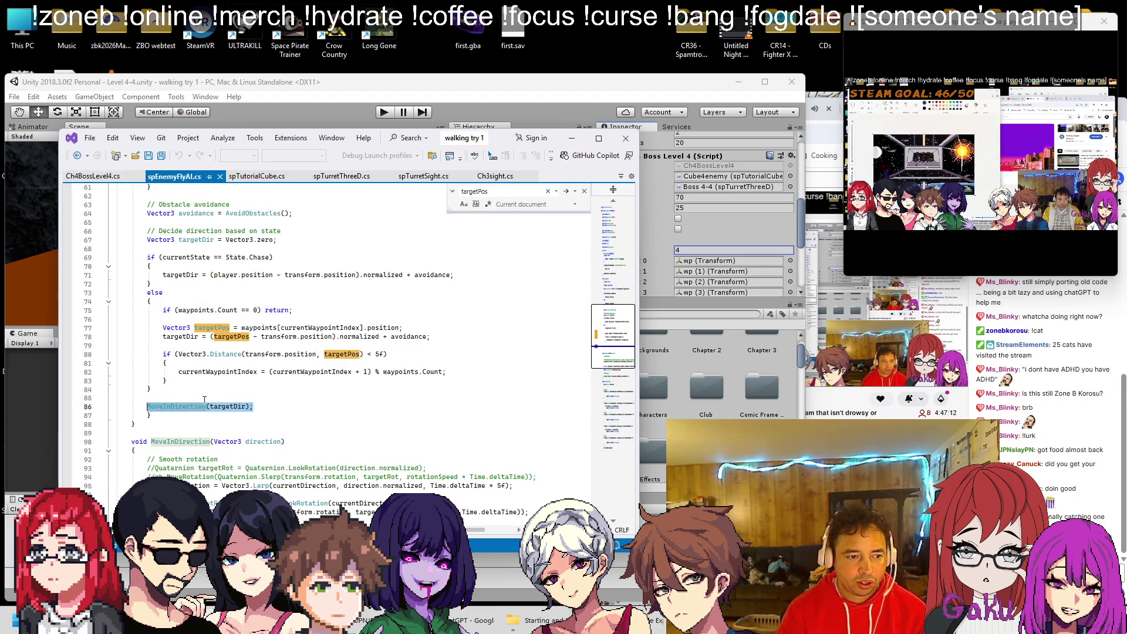
pyautogui.scroll(-7, 229, 342)
pyautogui.moveTo(137, 391); pyautogui.dragTo(131, 257)
pyautogui.hotkey('ctrl', 'c')
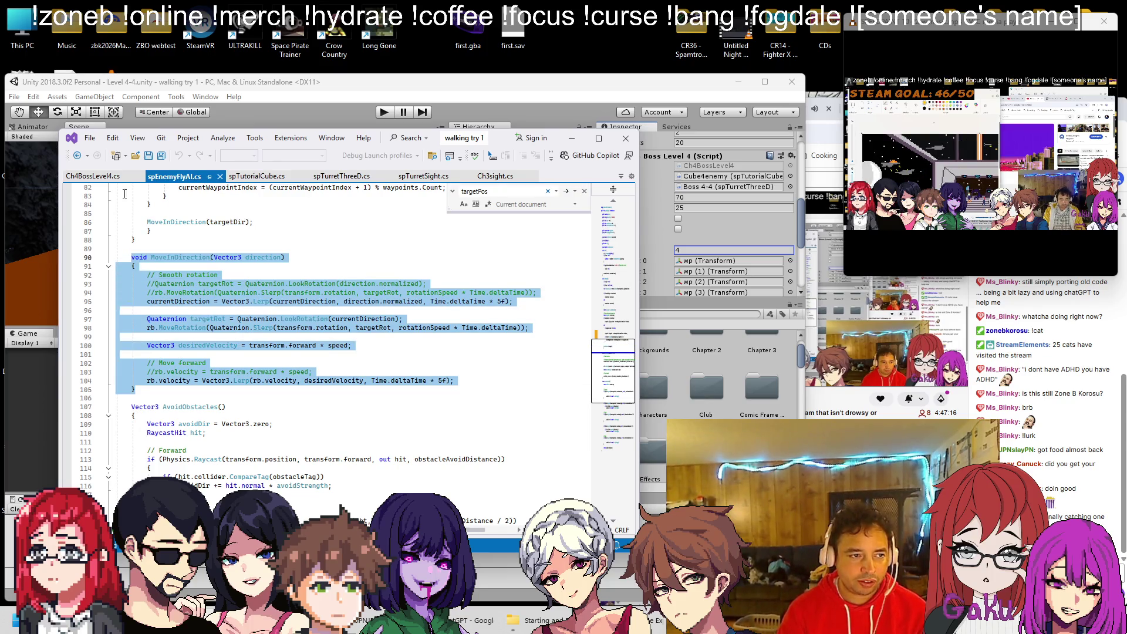
# Paste MoveInDirection after MovetoWaypoint in Ch4BossLevel4.cs and delete its smooth-rotation and Move-forward comments.
pyautogui.hotkey('ctrl', 'Tab')
pyautogui.click(166, 423)
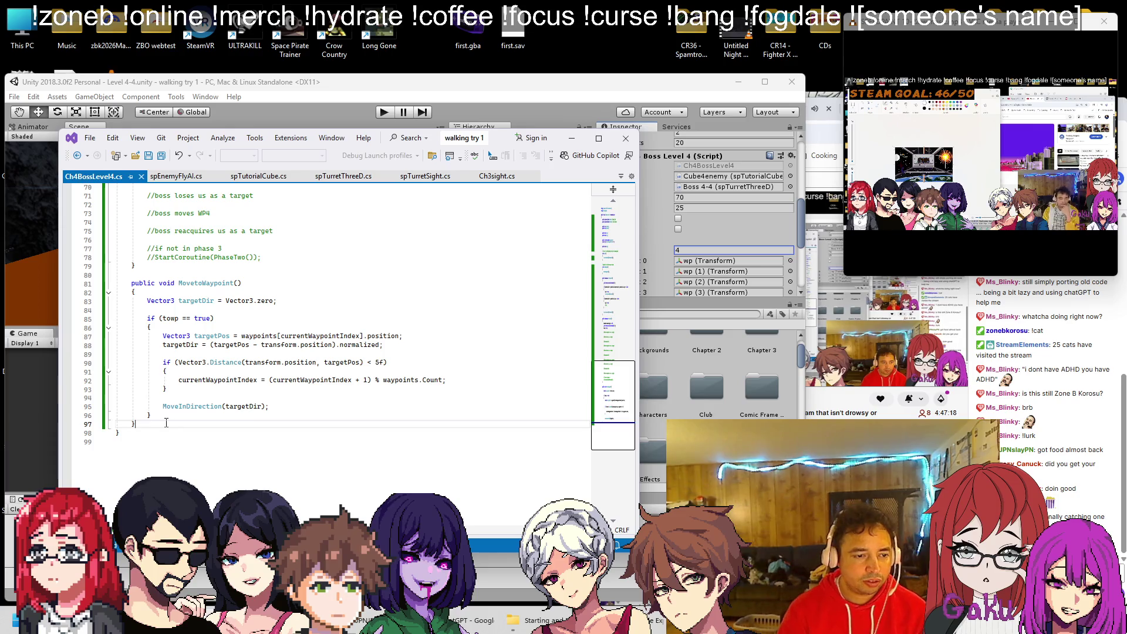
pyautogui.hotkey('ctrl', 'v')
pyautogui.scroll(-3, 167, 421)
pyautogui.moveTo(553, 399); pyautogui.dragTo(72, 384)
pyautogui.press('Delete')
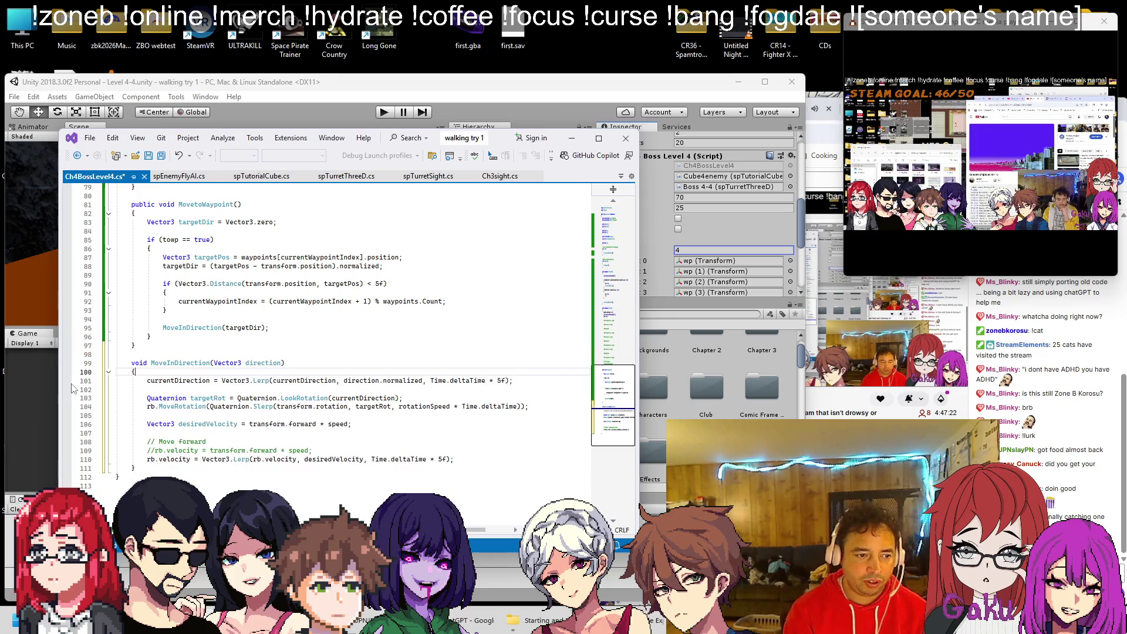
pyautogui.moveTo(313, 450); pyautogui.dragTo(22, 432)
pyautogui.press('Delete')
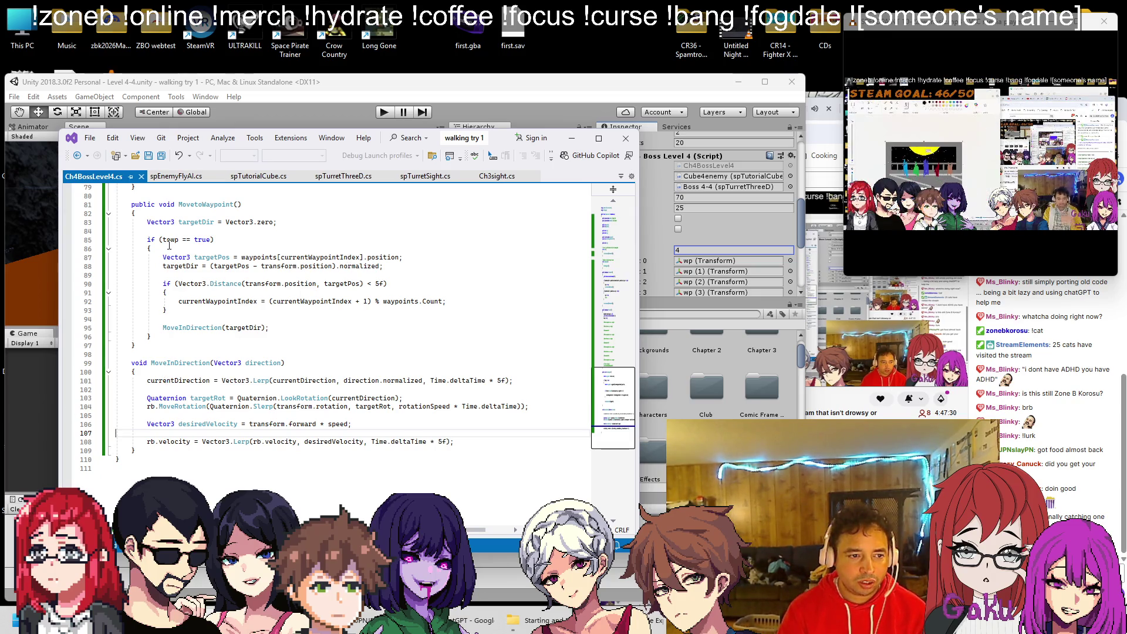
# Locate the currentDirection declaration in spEnemyFlyAI.cs with a whole-document search.
pyautogui.click(164, 177)
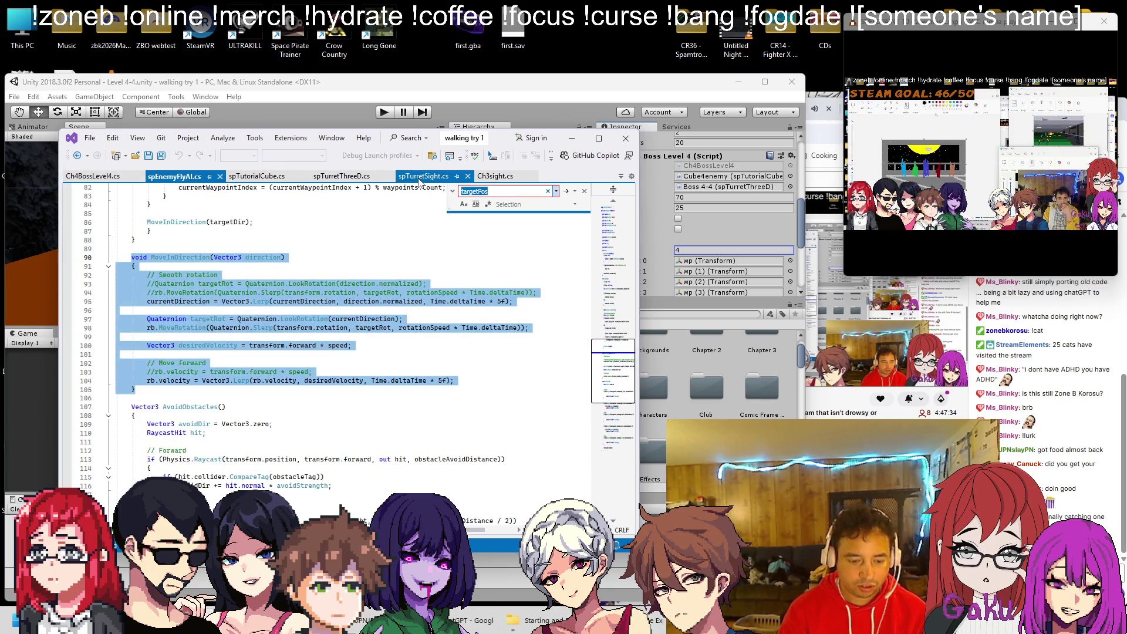
pyautogui.hotkey('ctrl', 'f')
pyautogui.write('currentdirection')
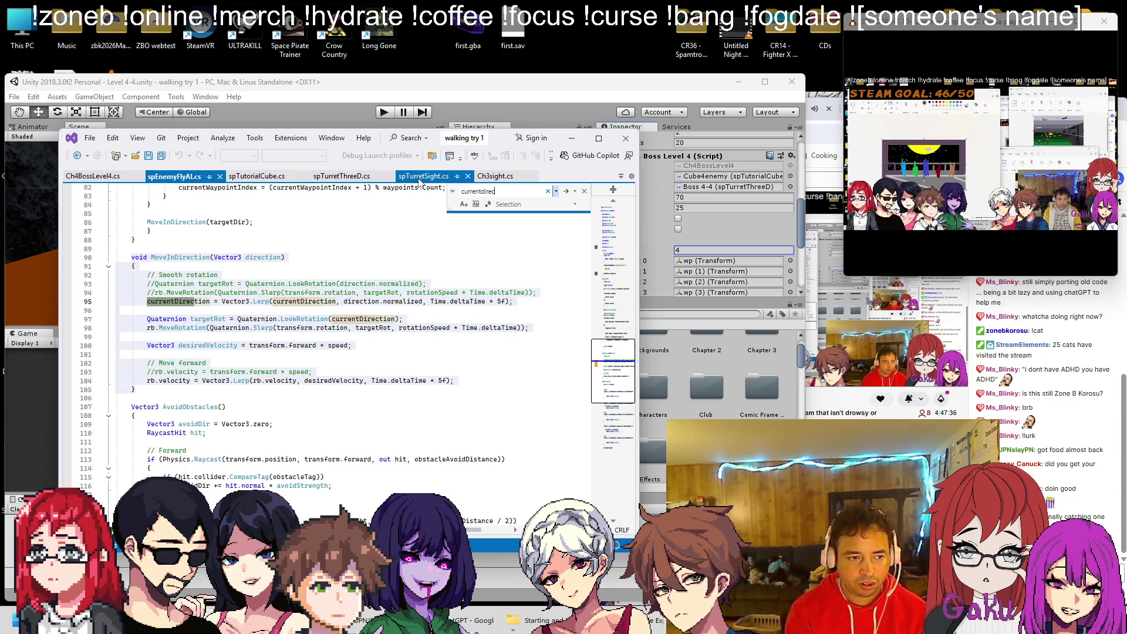
pyautogui.click(565, 191)
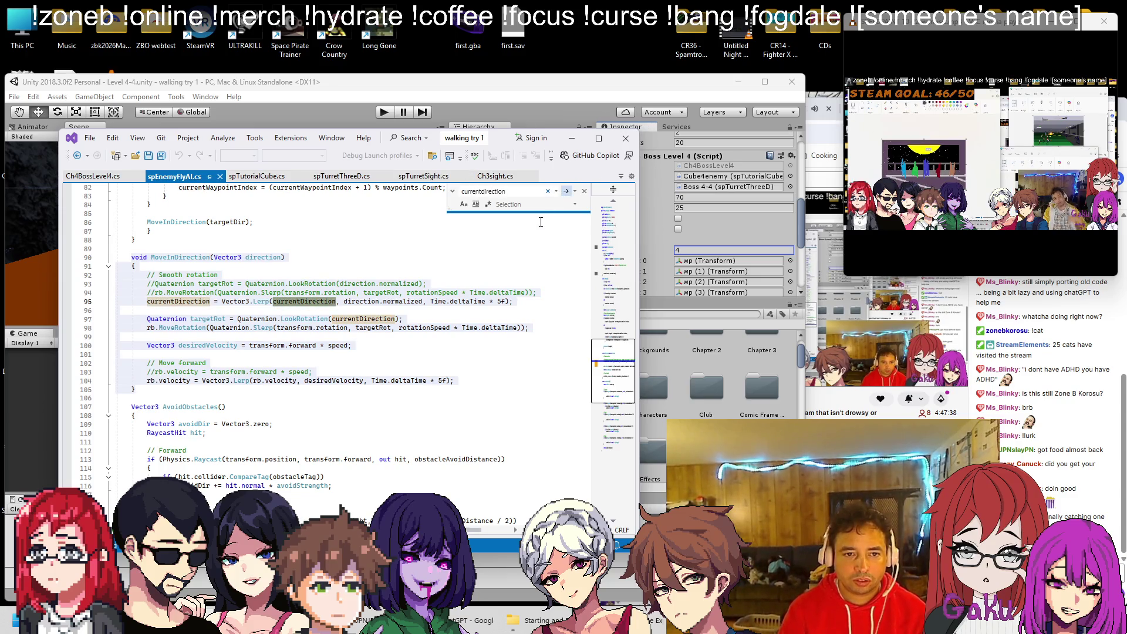
pyautogui.click(566, 194)
pyautogui.click(528, 204)
pyautogui.click(516, 233)
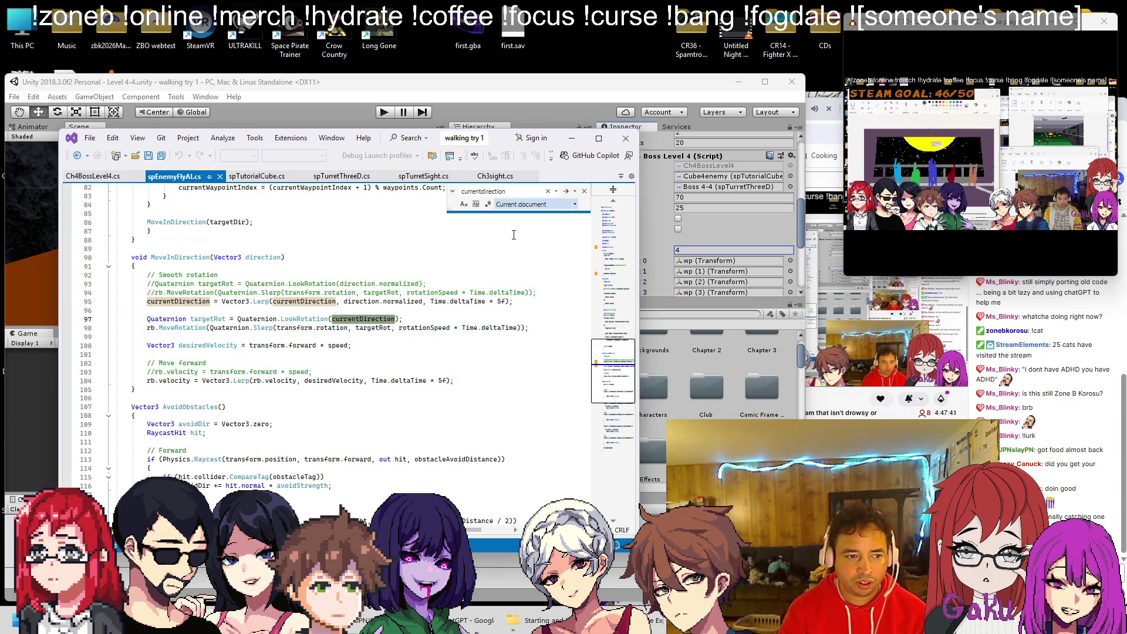
pyautogui.click(566, 192)
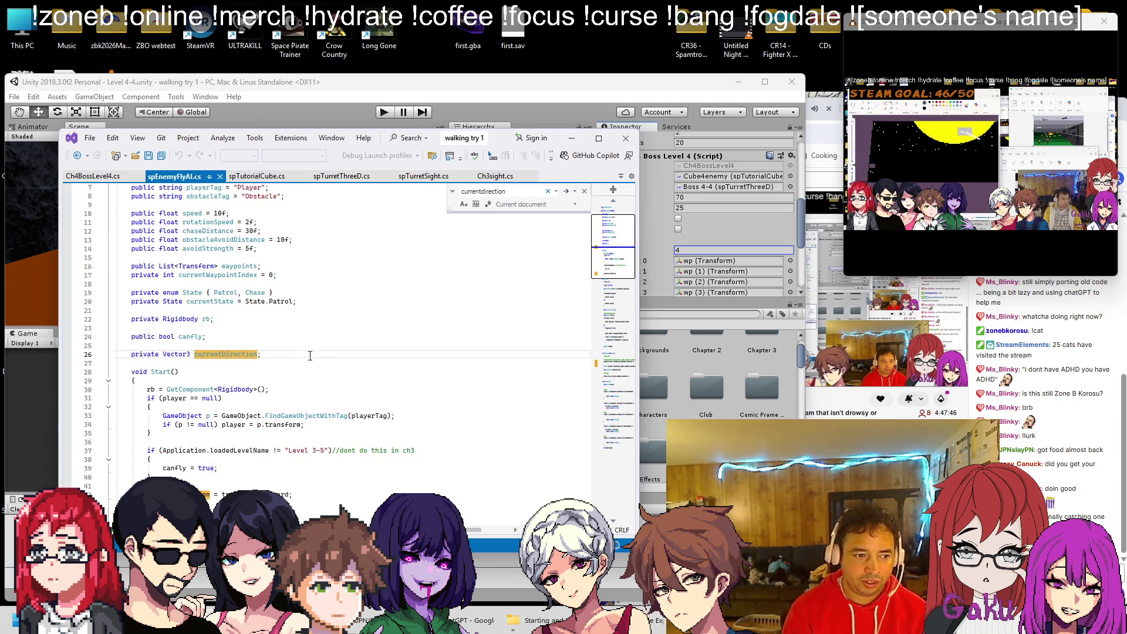
# Paste the private Vector3 currentDirection declaration below the temp field in Ch4BossLevel4.cs and save.
pyautogui.moveTo(131, 354); pyautogui.dragTo(309, 356)
pyautogui.hotkey('ctrl', 'c')
pyautogui.hotkey('ctrl', '-')
pyautogui.hotkey('ctrl', '-')
pyautogui.hotkey('ctrl', '-')
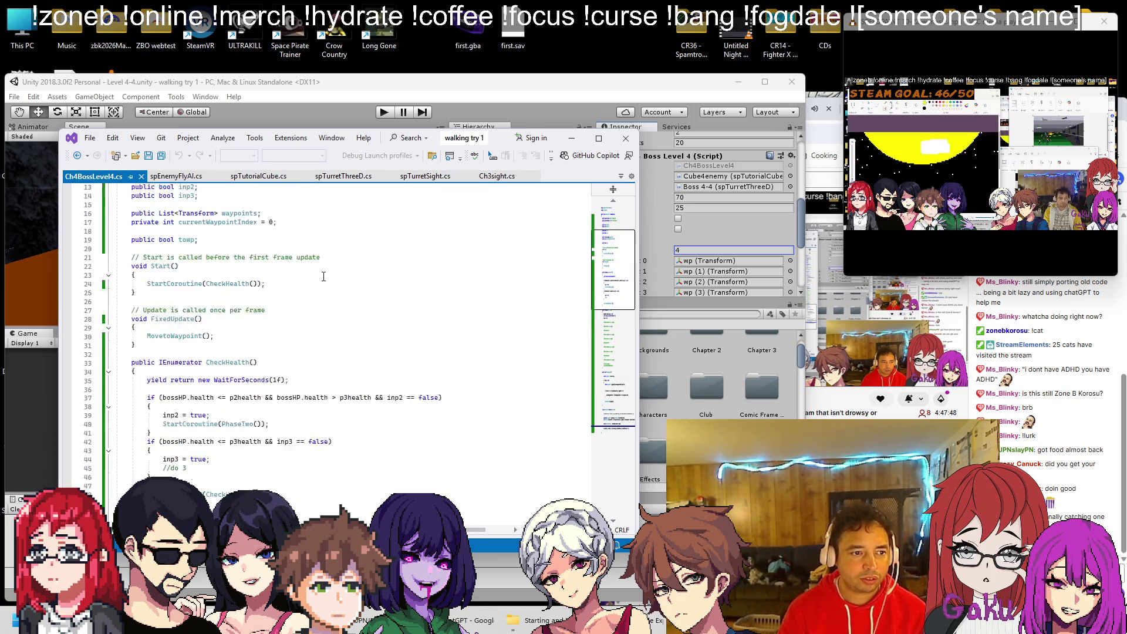
pyautogui.click(254, 319)
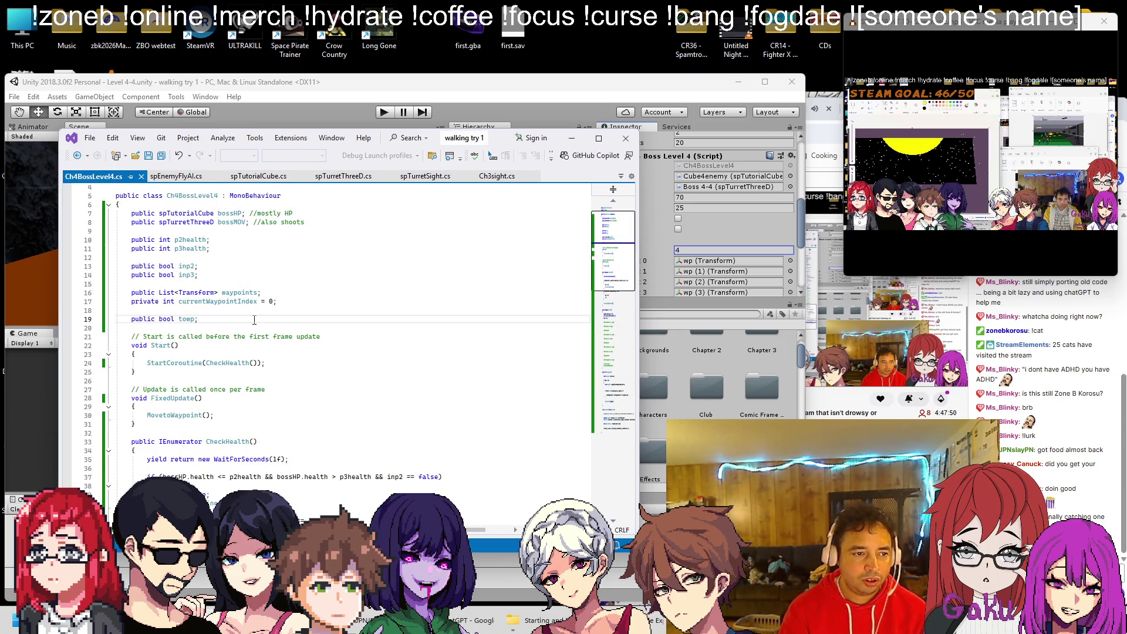
pyautogui.press('Return')
pyautogui.press('Return')
pyautogui.hotkey('ctrl', 'v')
pyautogui.hotkey('ctrl', 's')
# Look up the targetRot usages in spEnemyFlyAI.cs, then return to Ch4BossLevel4.cs.
pyautogui.scroll(-20, 252, 317)
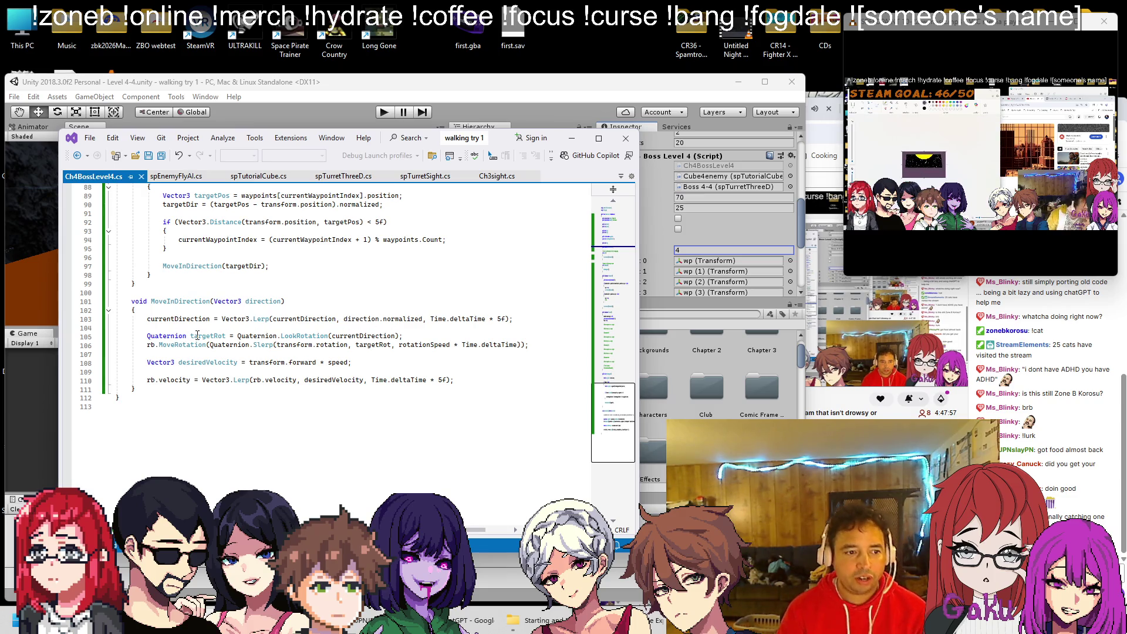
pyautogui.click(174, 176)
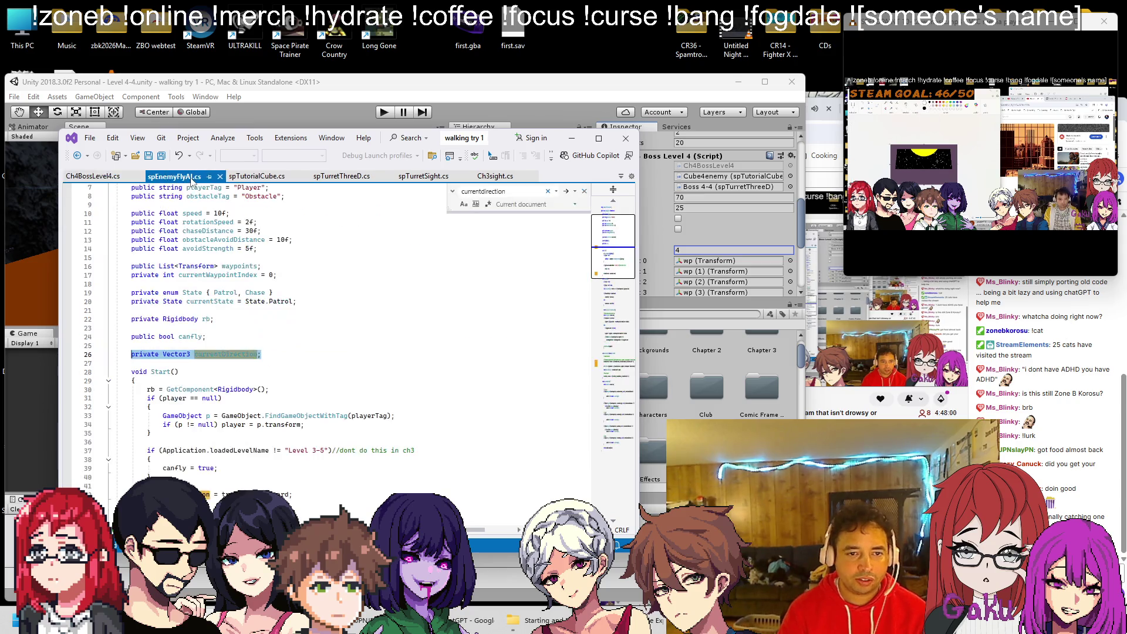
pyautogui.hotkey('ctrl', 'a')
pyautogui.write('targetRot')
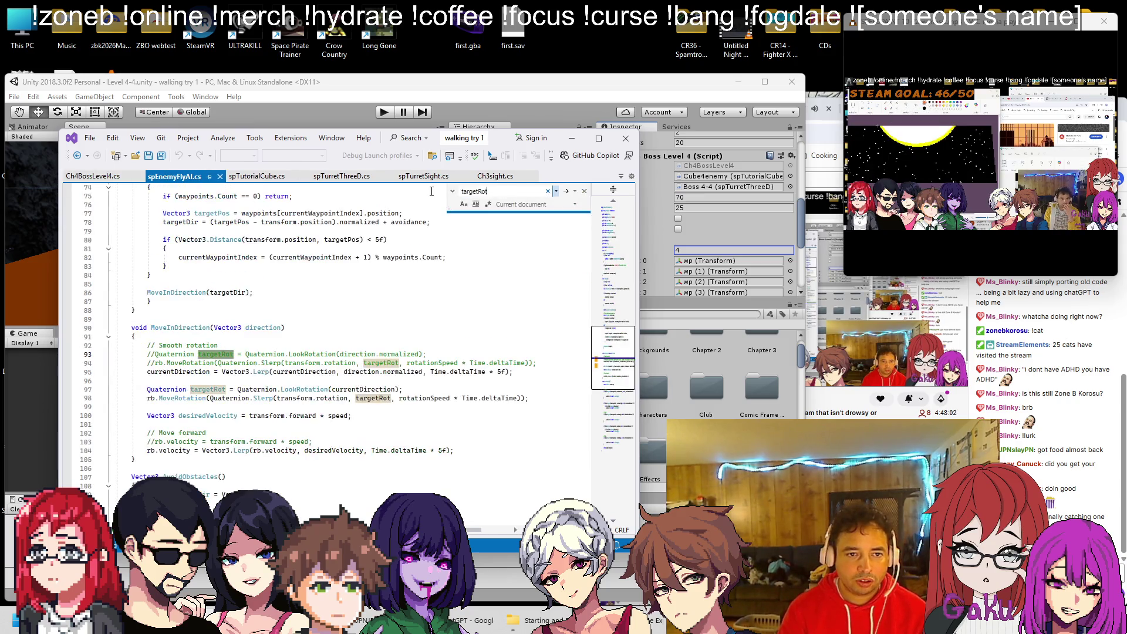
pyautogui.click(566, 191)
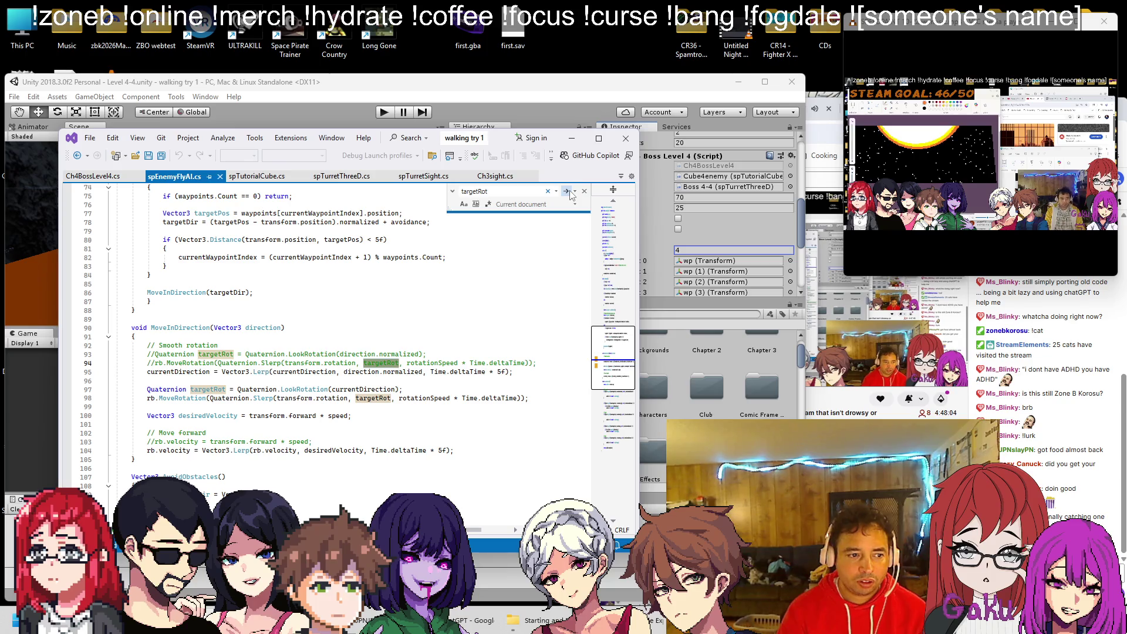
pyautogui.click(567, 191)
pyautogui.click(567, 192)
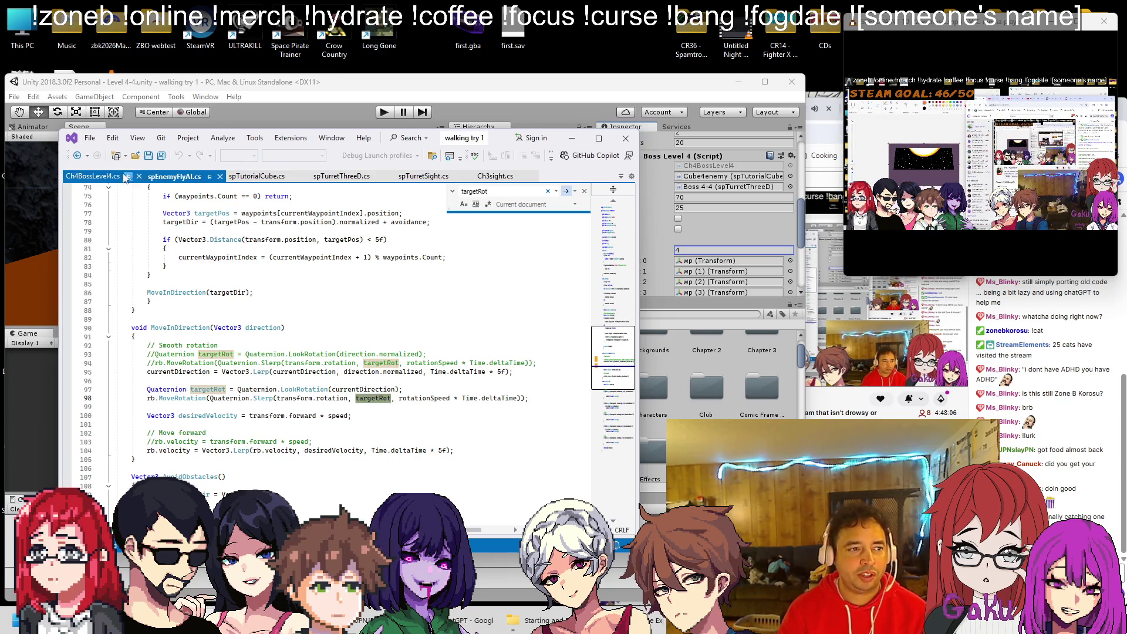
pyautogui.click(95, 178)
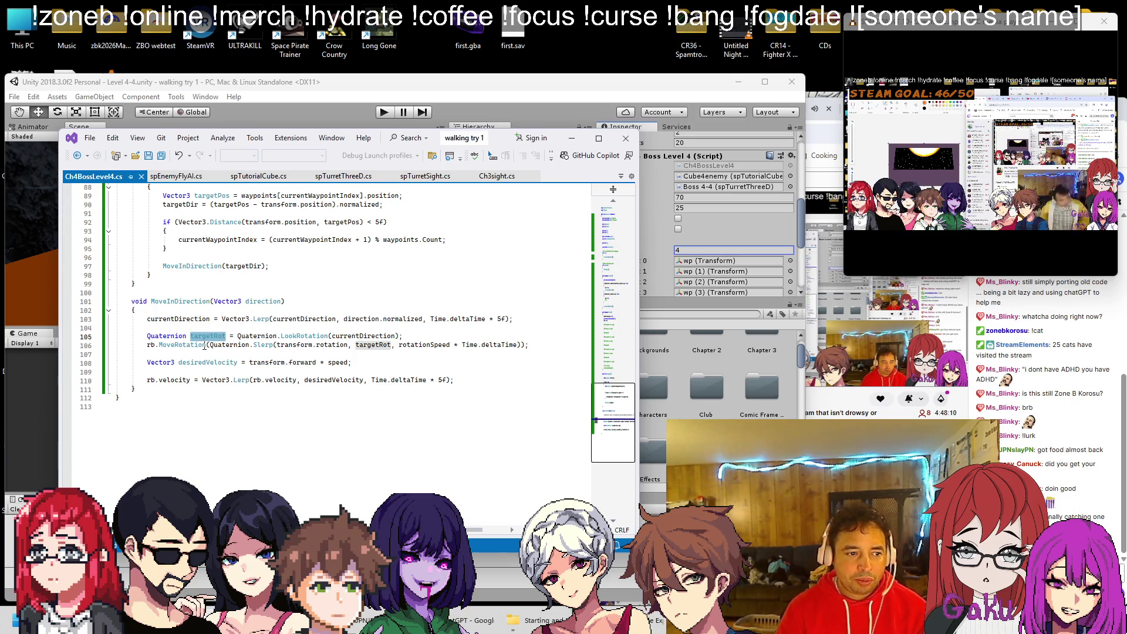
pyautogui.scroll(2, 205, 346)
pyautogui.scroll(12, 173, 365)
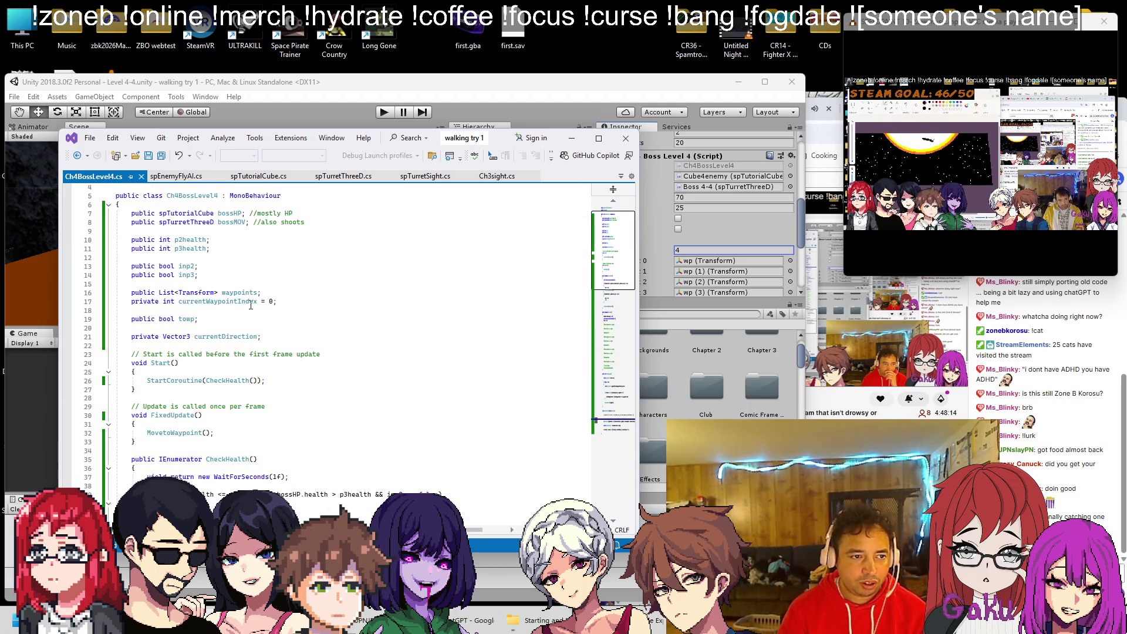
# Add a public Rigidbody brigidbody field below bossMOV and save.
pyautogui.click(342, 222)
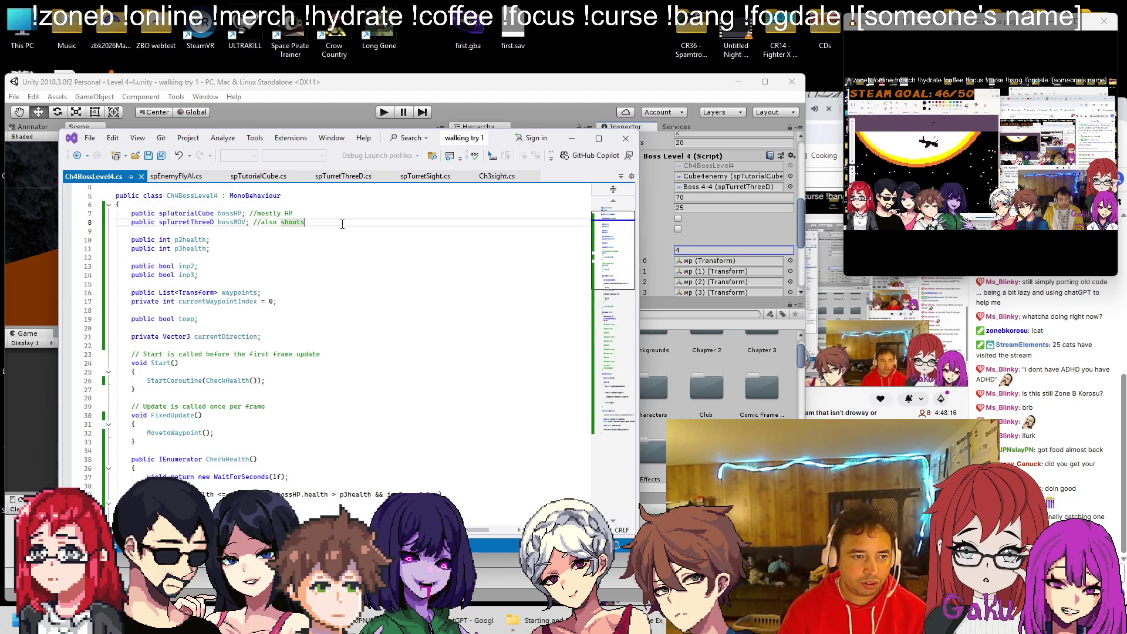
pyautogui.press('Return')
pyautogui.press('Return')
pyautogui.write('public Ridgidbody')
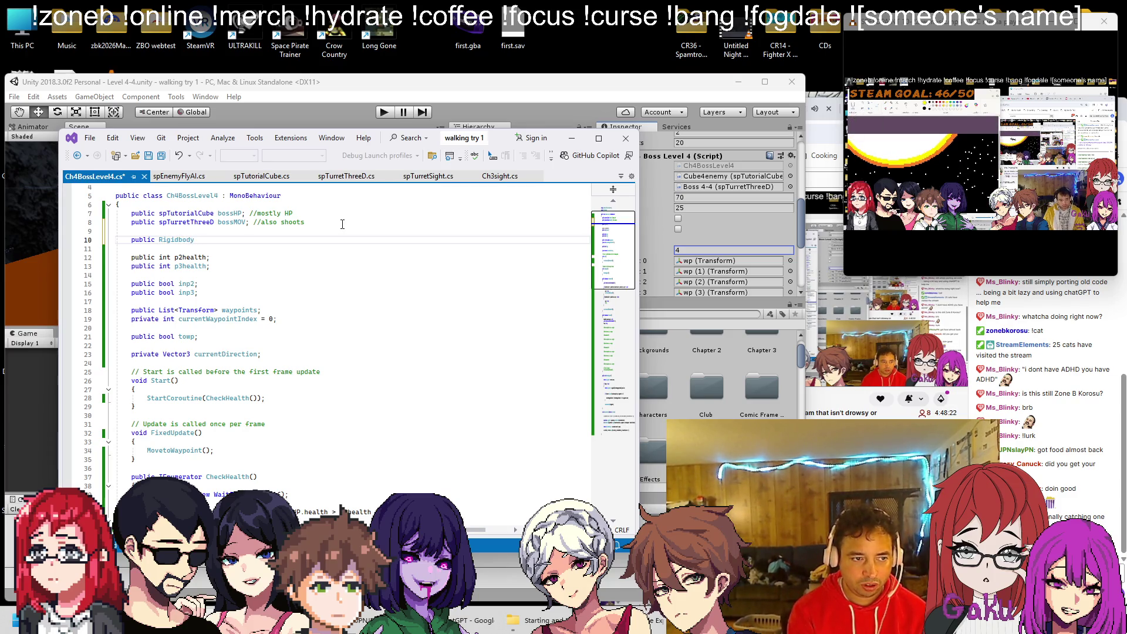
pyautogui.write(' brigi')
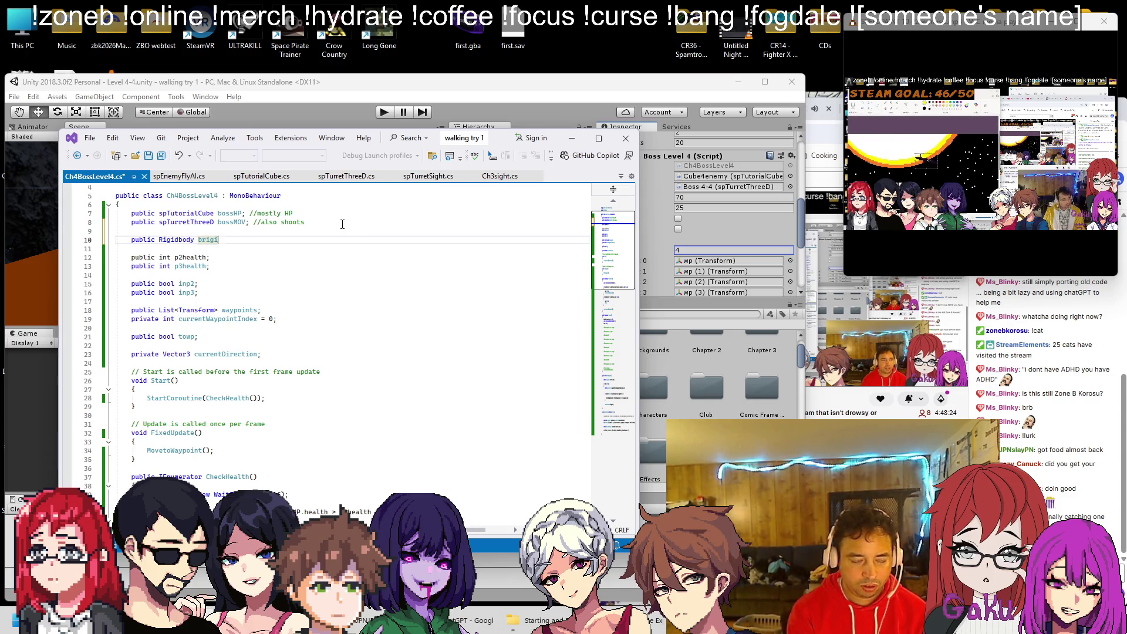
pyautogui.write('dbody;')
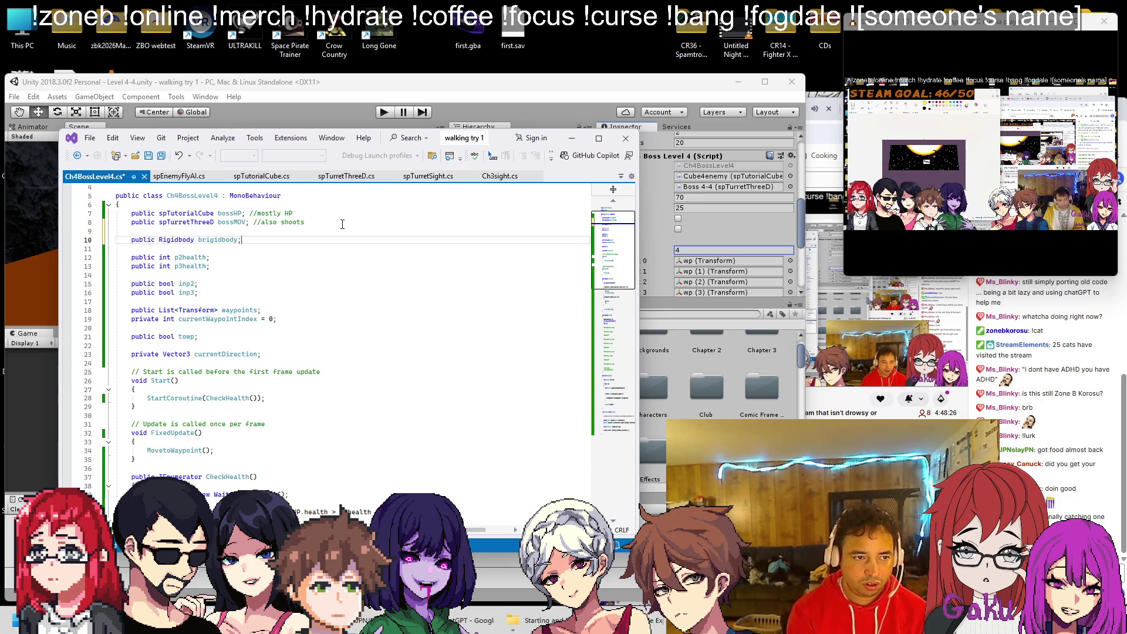
pyautogui.hotkey('ctrl', 's')
# Replace the three rb references in MoveInDirection with brigidbody and save.
pyautogui.scroll(-20, 226, 239)
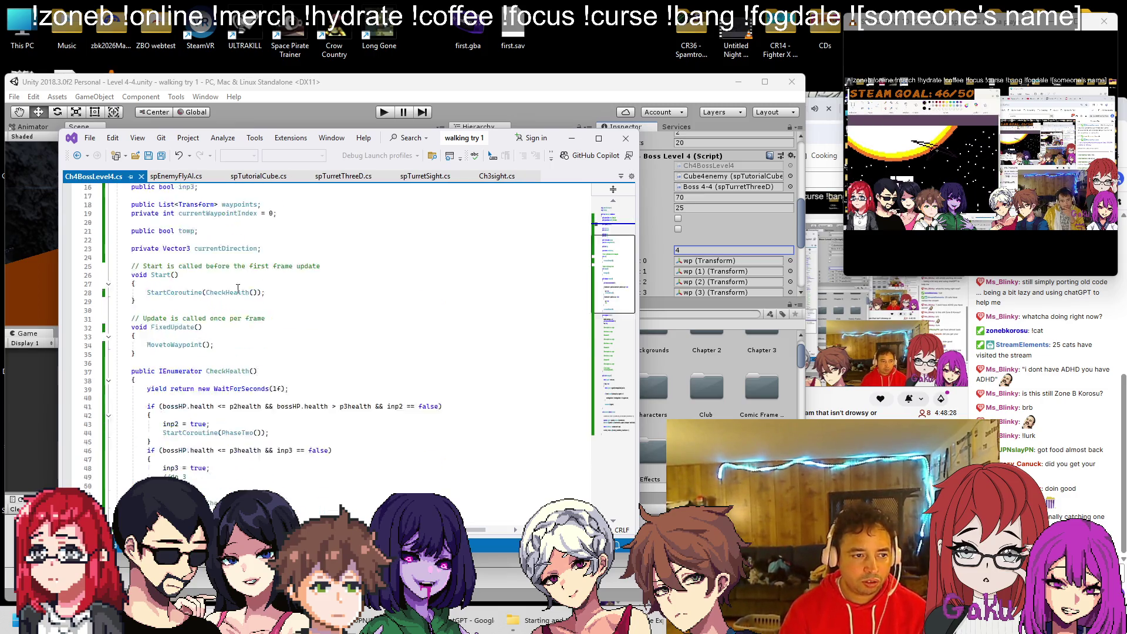
pyautogui.doubleClick(150, 362)
pyautogui.write('brigidbody')
pyautogui.doubleClick(151, 397)
pyautogui.write('brigidbody')
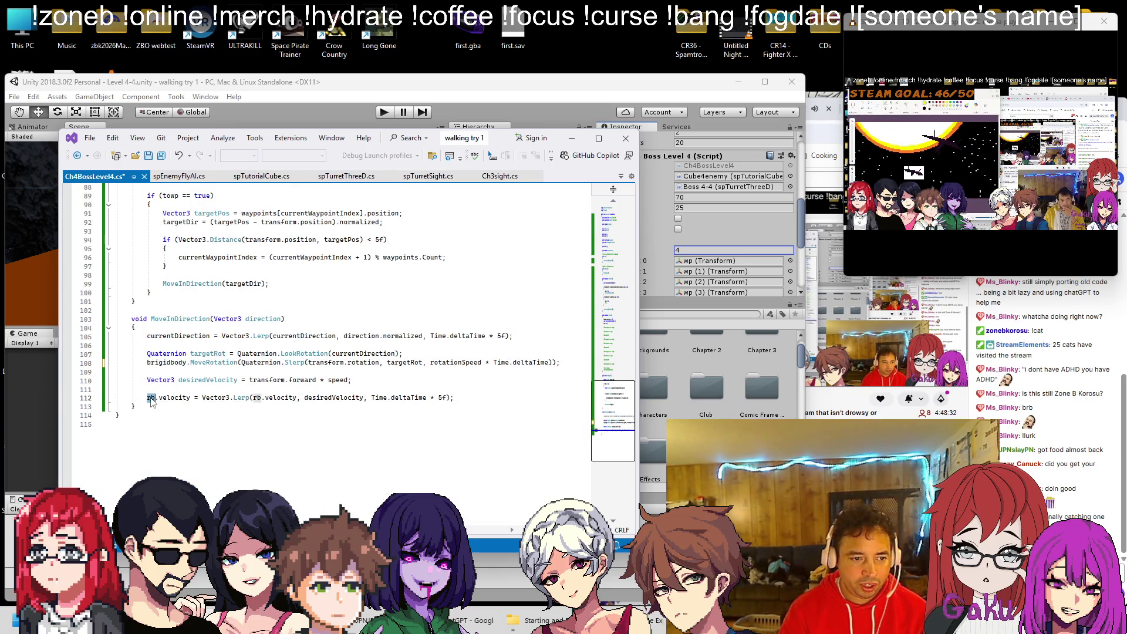
pyautogui.doubleClick(288, 397)
pyautogui.write('brigidbody')
pyautogui.hotkey('ctrl', 's')
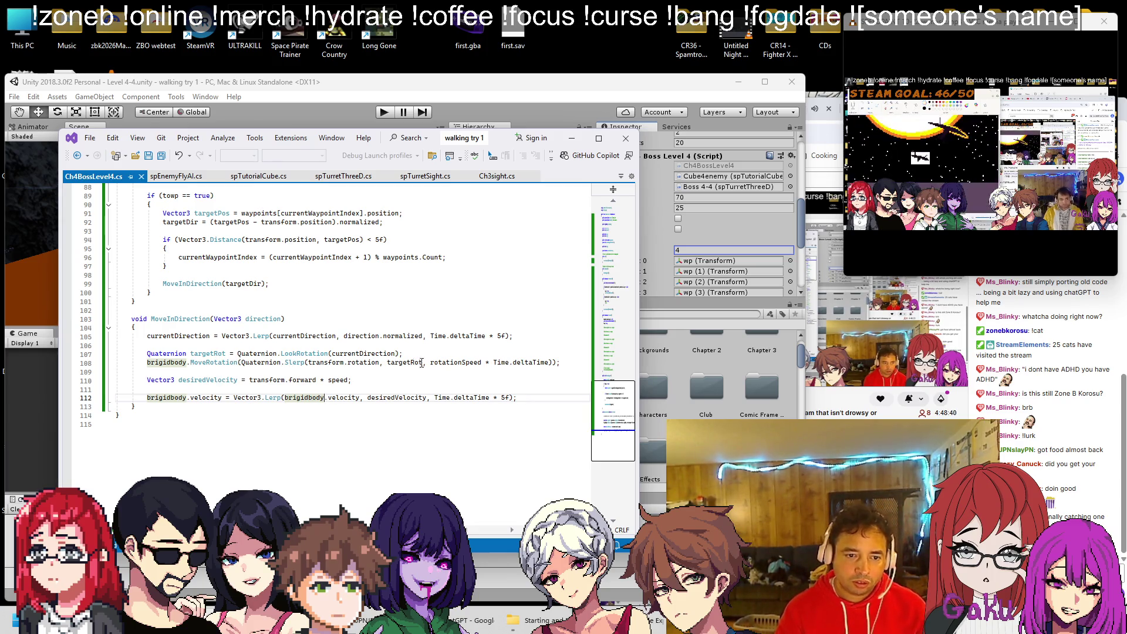
pyautogui.doubleClick(455, 362)
pyautogui.hotkey('ctrl', 'c')
# Find and copy 'public float rotationSpeed = 2f;' in spEnemyFlyAI.cs.
pyautogui.click(175, 176)
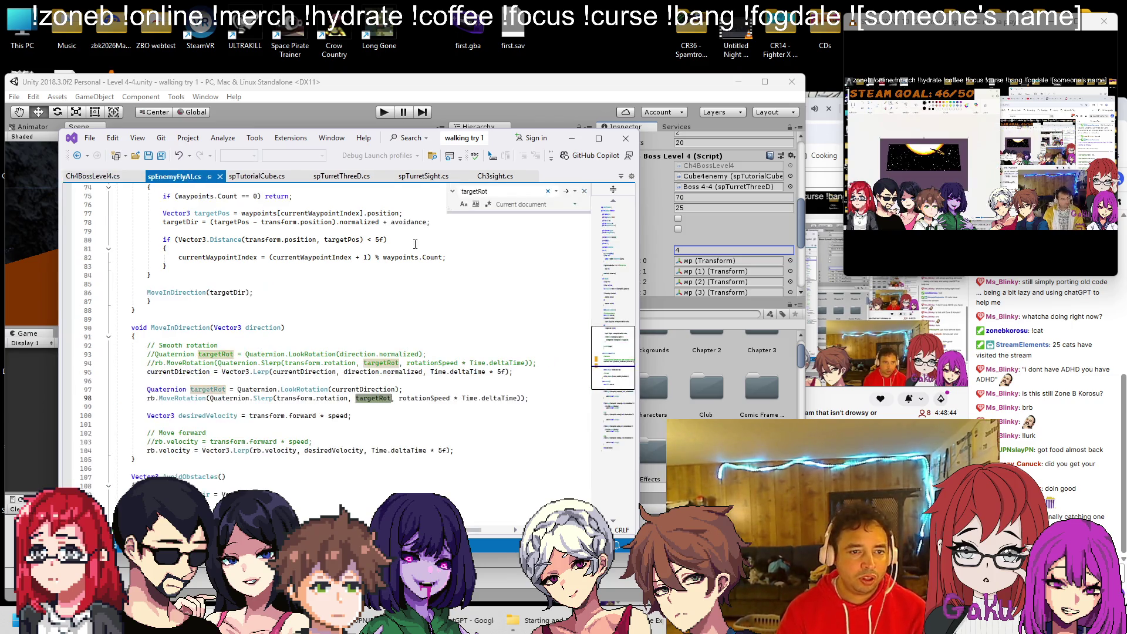
pyautogui.hotkey('ctrl', 'f')
pyautogui.hotkey('ctrl', 'v')
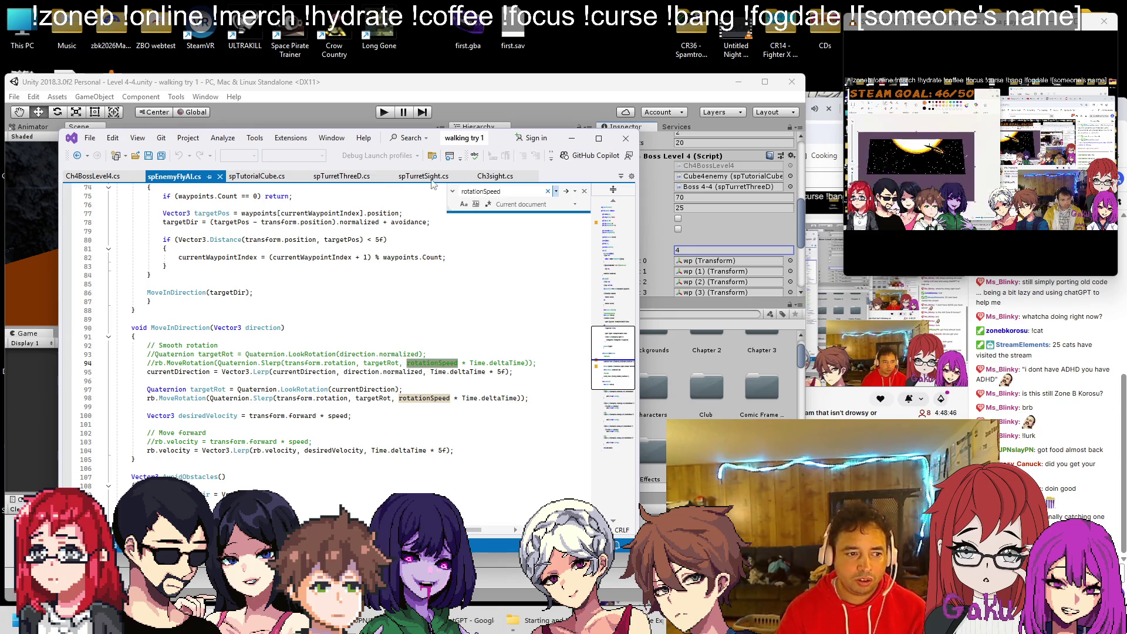
pyautogui.click(566, 191)
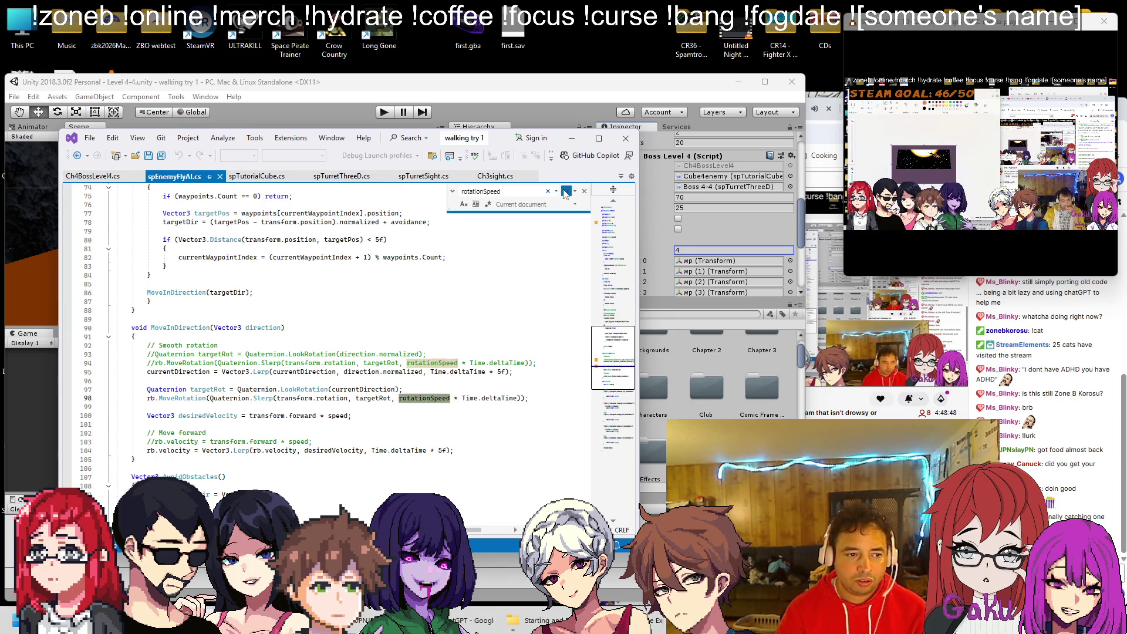
pyautogui.click(566, 191)
pyautogui.click(273, 276)
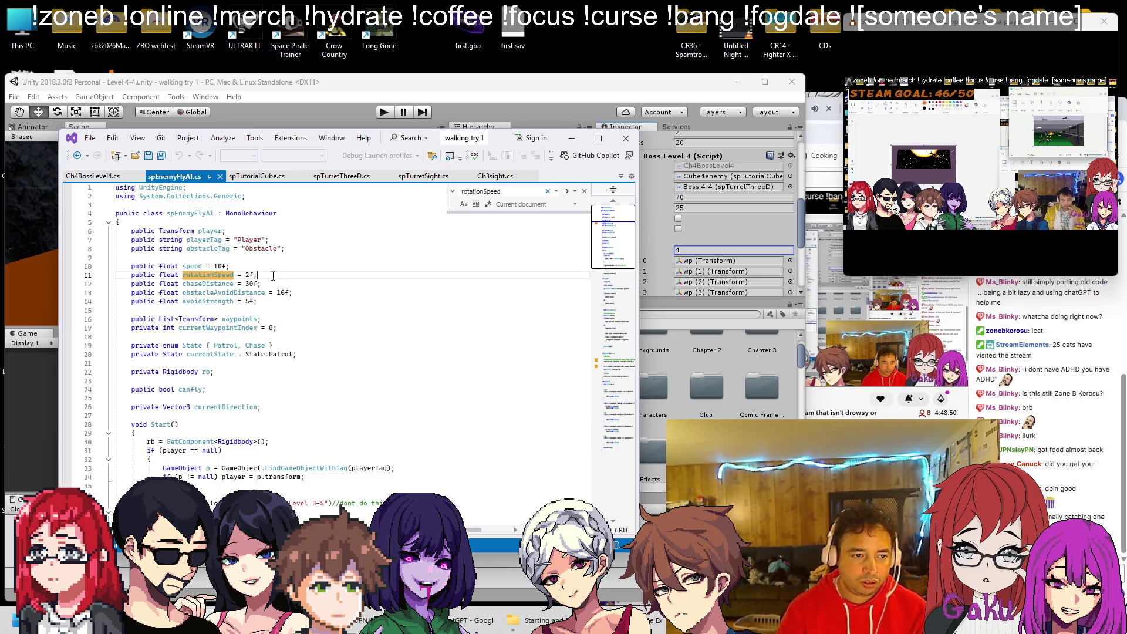
pyautogui.hotkey('shift', 'Home')
pyautogui.hotkey('ctrl', 'c')
# Paste the rotationSpeed declaration below currentDirection in Ch4BossLevel4.cs.
pyautogui.hotkey('ctrl', 'Tab')
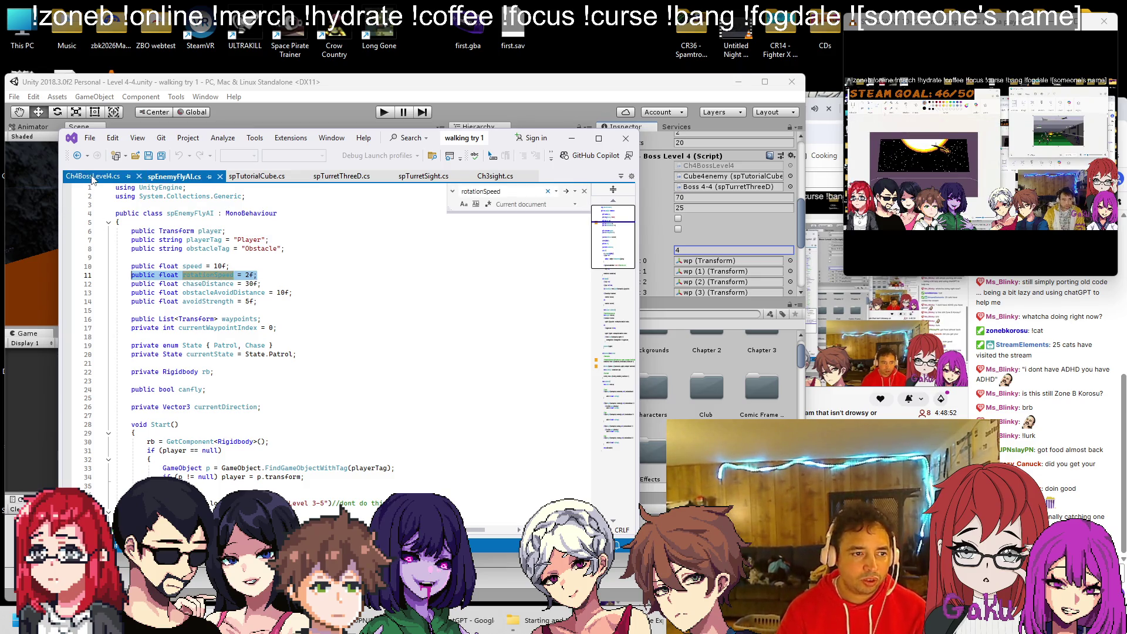
pyautogui.scroll(3, 213, 250)
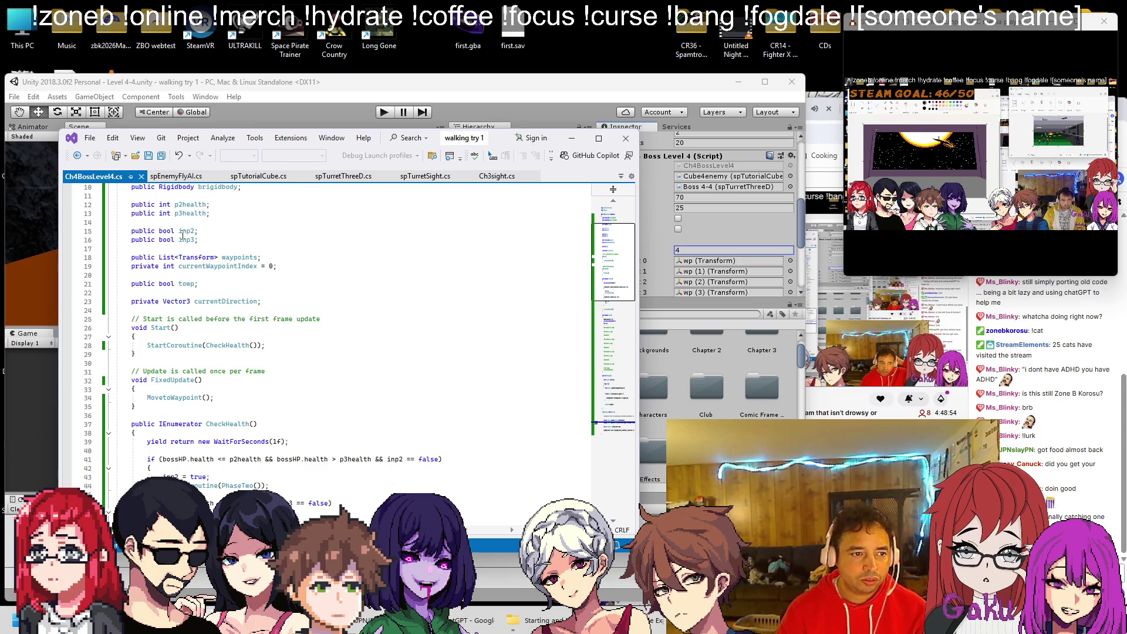
pyautogui.scroll(3, 292, 294)
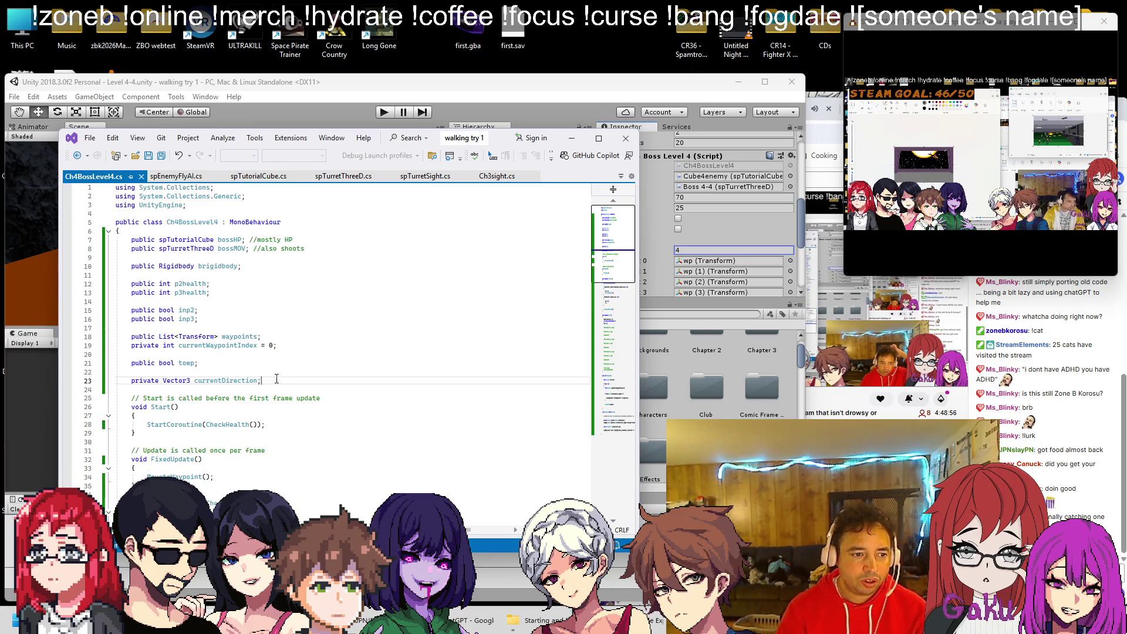
pyautogui.hotkey('ctrl', 'v')
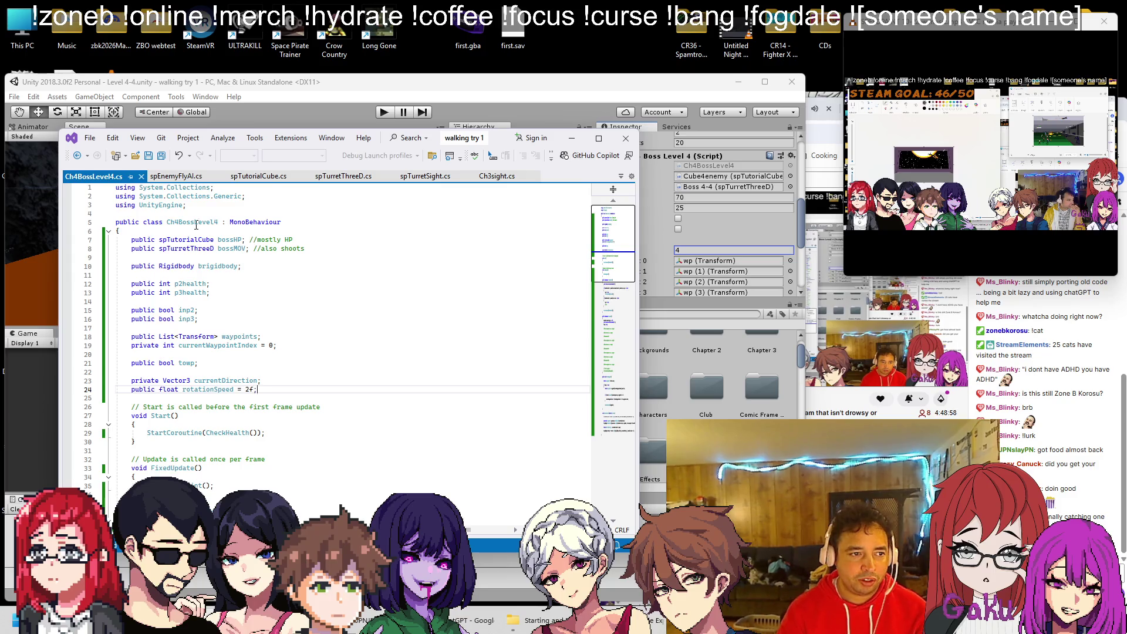
pyautogui.scroll(-20, 275, 374)
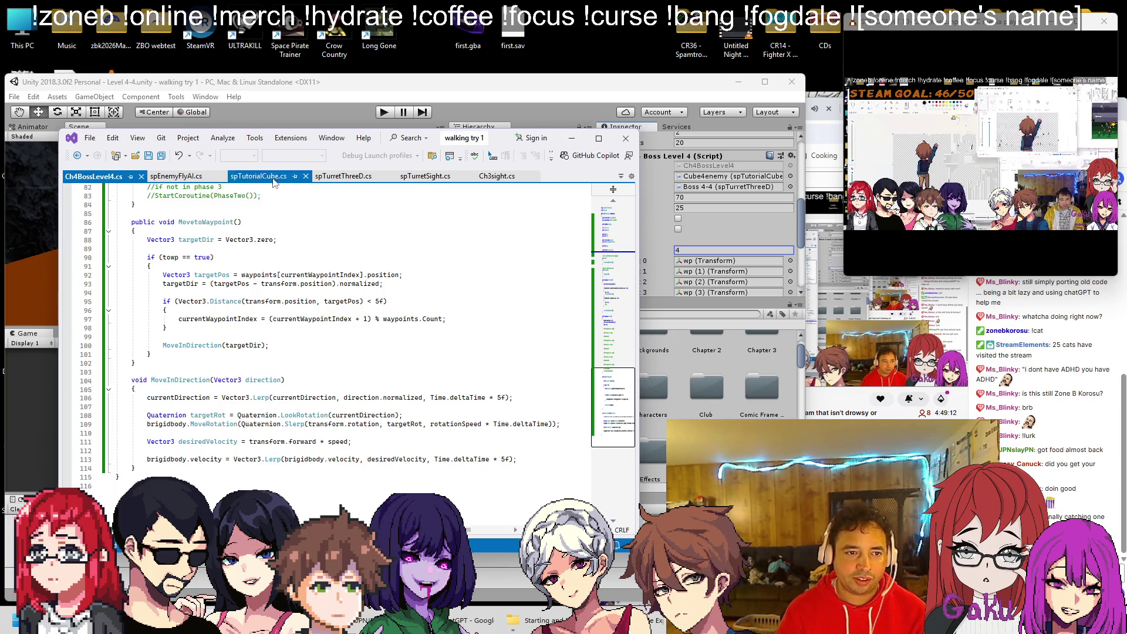
pyautogui.click(176, 176)
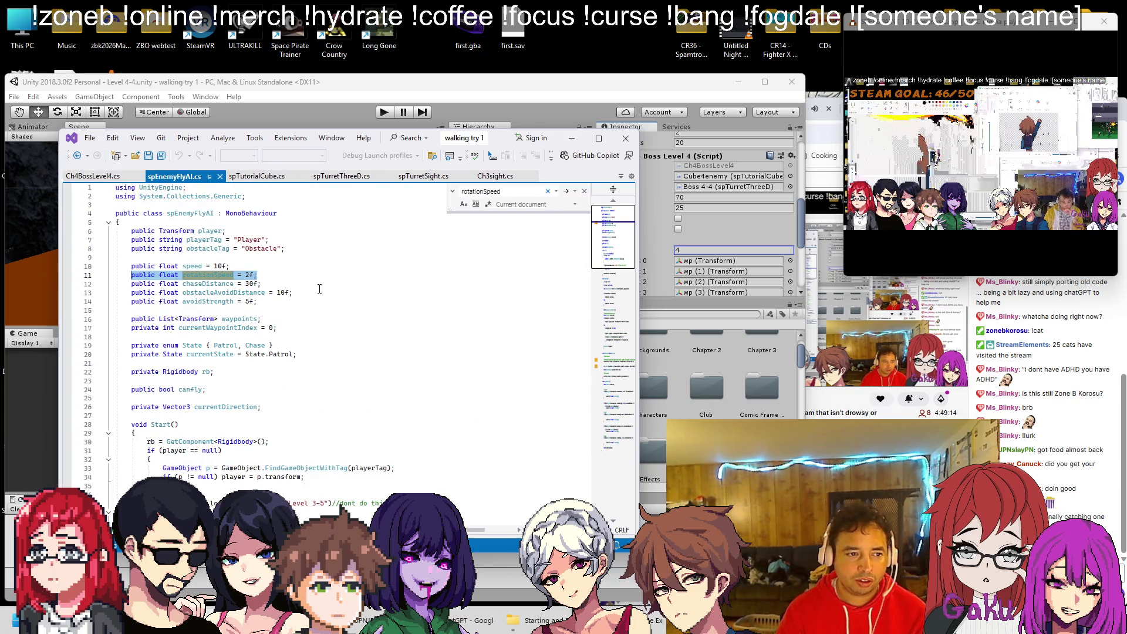
# Copy 'public float speed = 10f;' from spEnemyFlyAI.cs and paste it below rotationSpeed in Ch4BossLevel4.cs.
pyautogui.click(290, 277)
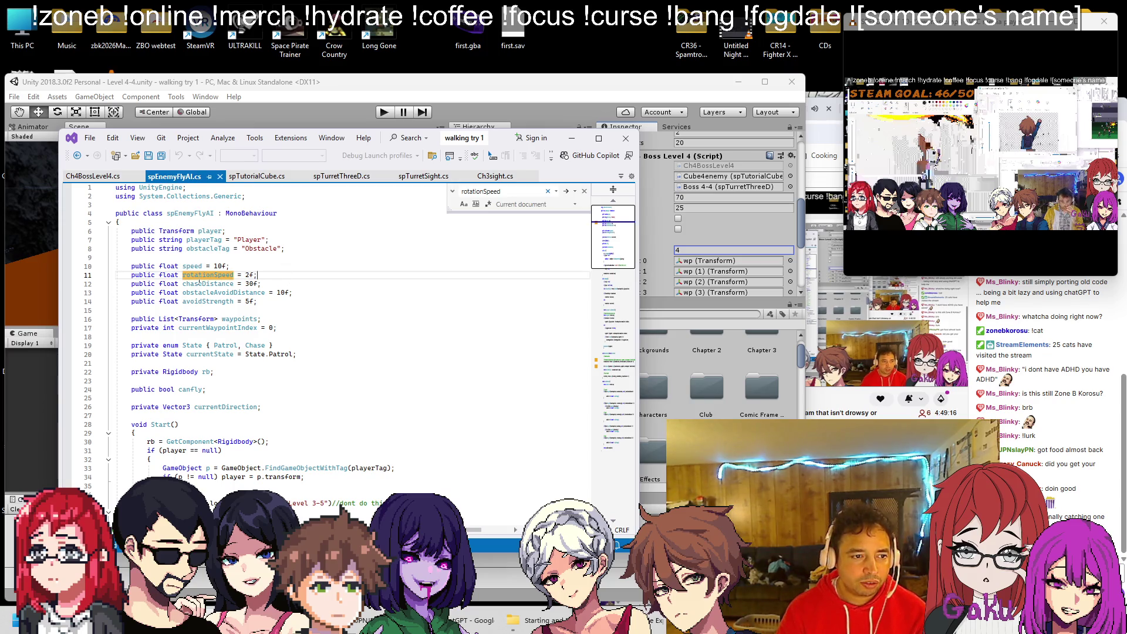
pyautogui.click(229, 267)
pyautogui.hotkey('shift', 'Home')
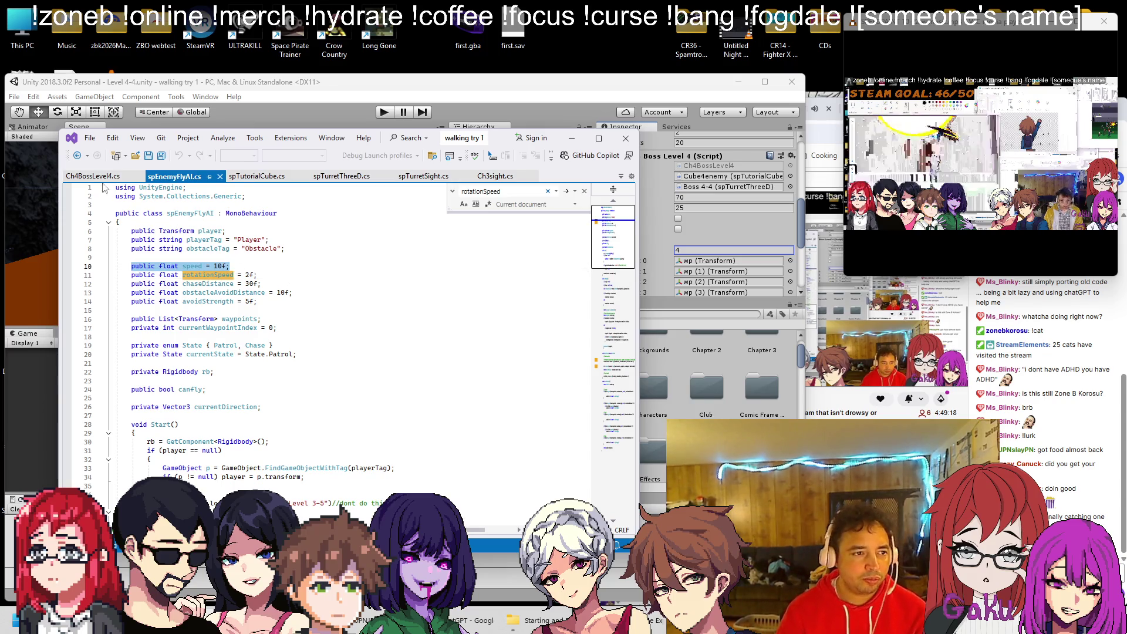
pyautogui.click(89, 177)
pyautogui.scroll(10, 256, 300)
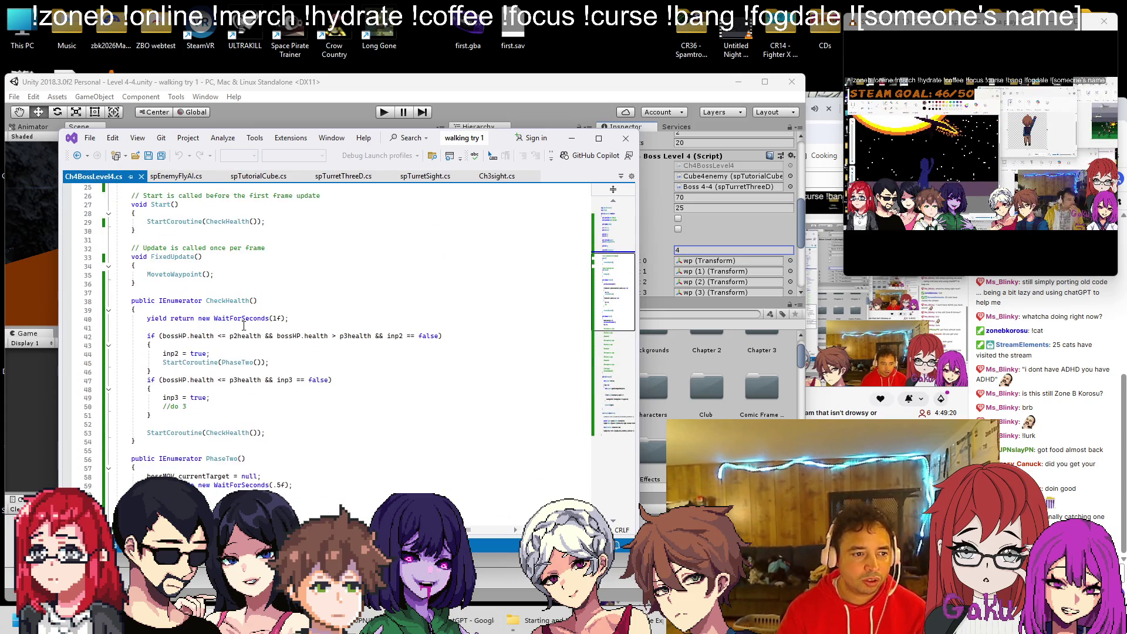
pyautogui.scroll(2, 257, 300)
pyautogui.click(296, 288)
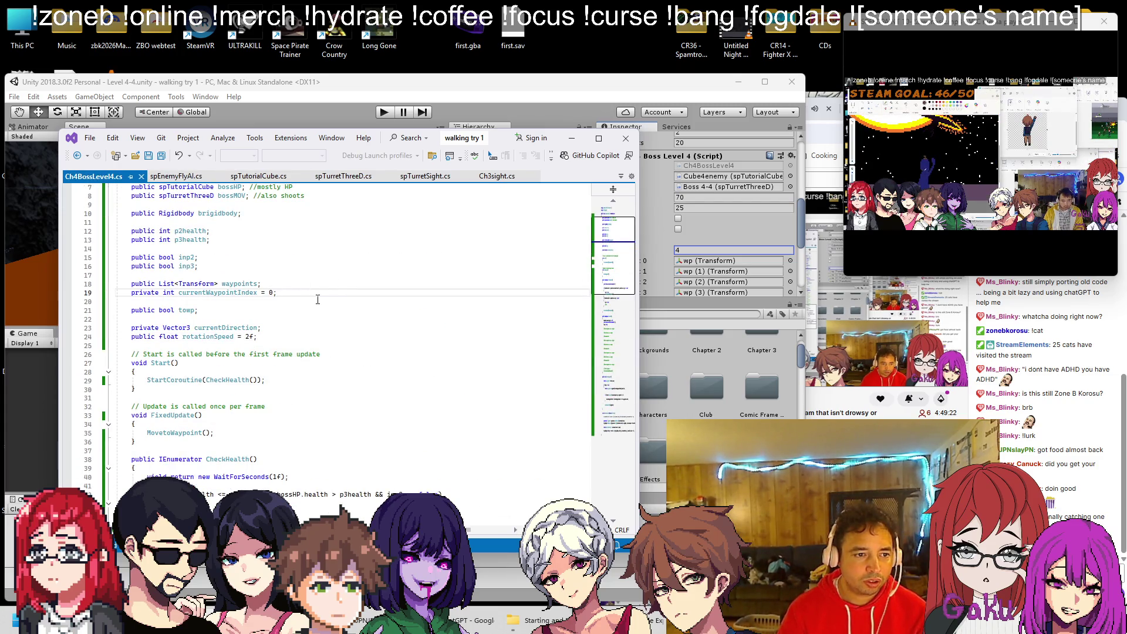
pyautogui.click(176, 178)
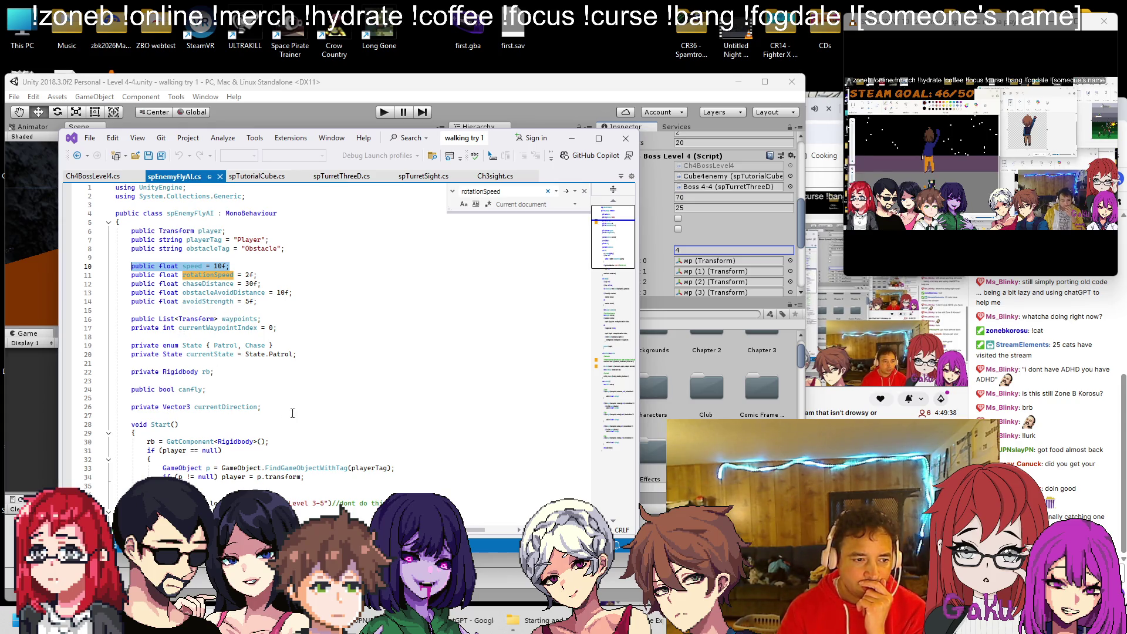
pyautogui.hotkey('ctrl', 'Tab')
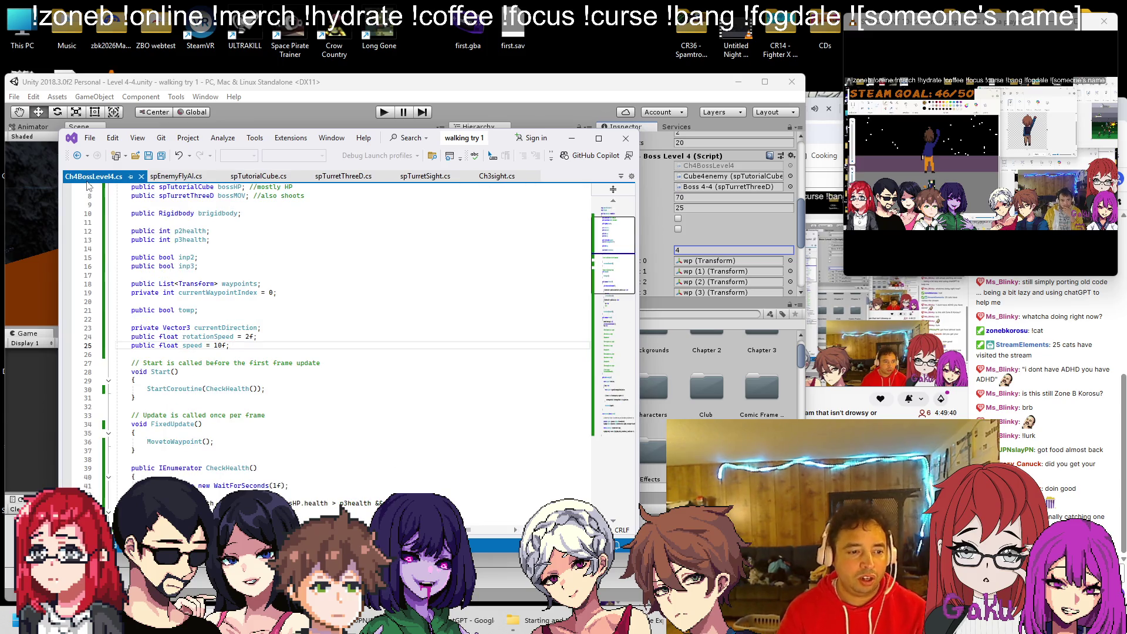
pyautogui.scroll(-10, 226, 258)
pyautogui.scroll(-4, 266, 280)
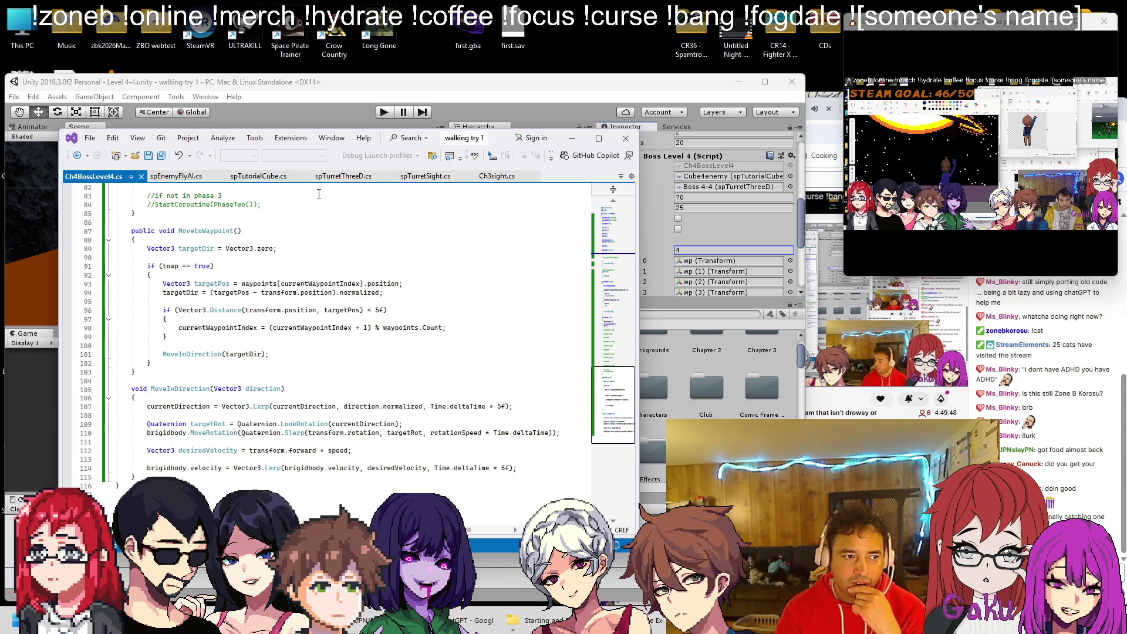
pyautogui.click(329, 112)
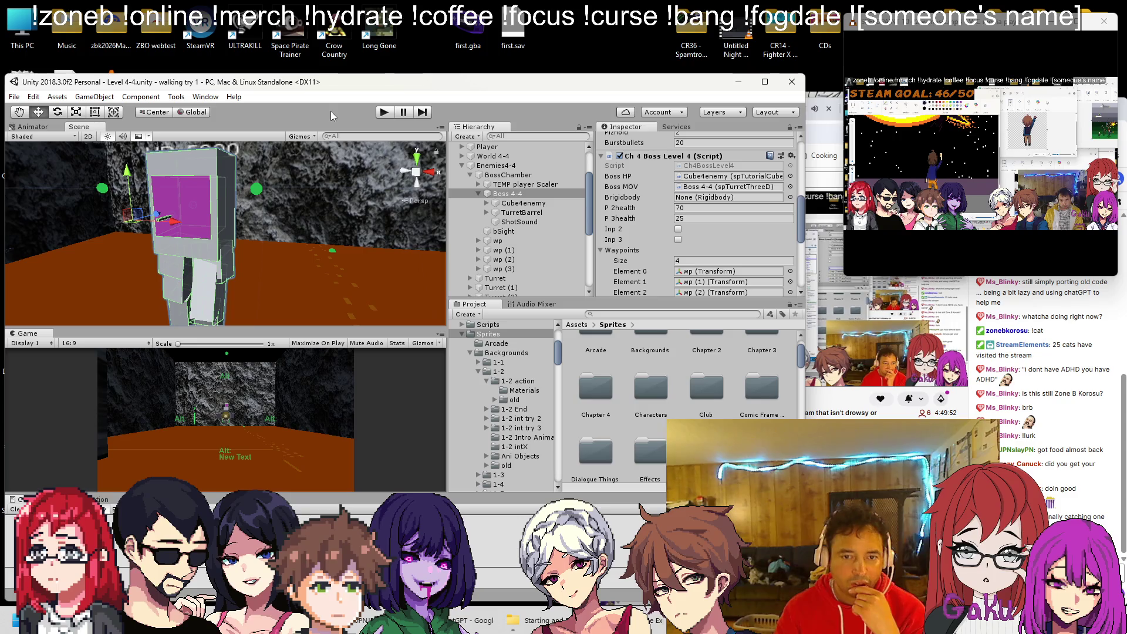
# Assign Boss 4-4's Rigidbody to the Brigidbody slot, then select the wp (3) waypoint.
pyautogui.moveTo(501, 194); pyautogui.dragTo(688, 197)
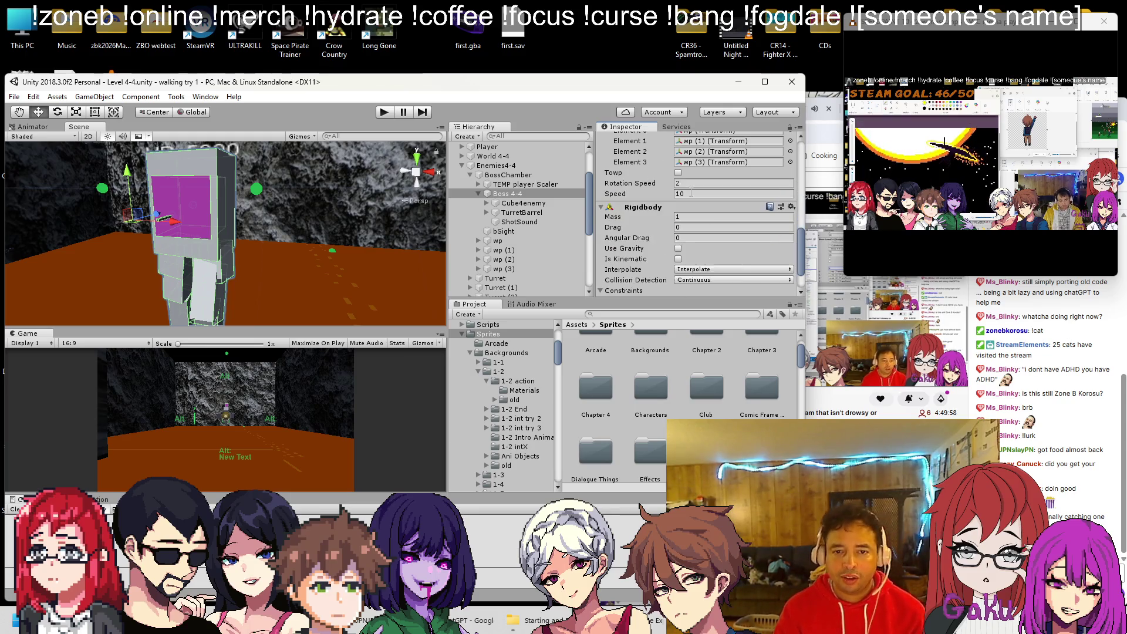
pyautogui.scroll(-1, 688, 197)
pyautogui.scroll(-2, 690, 188)
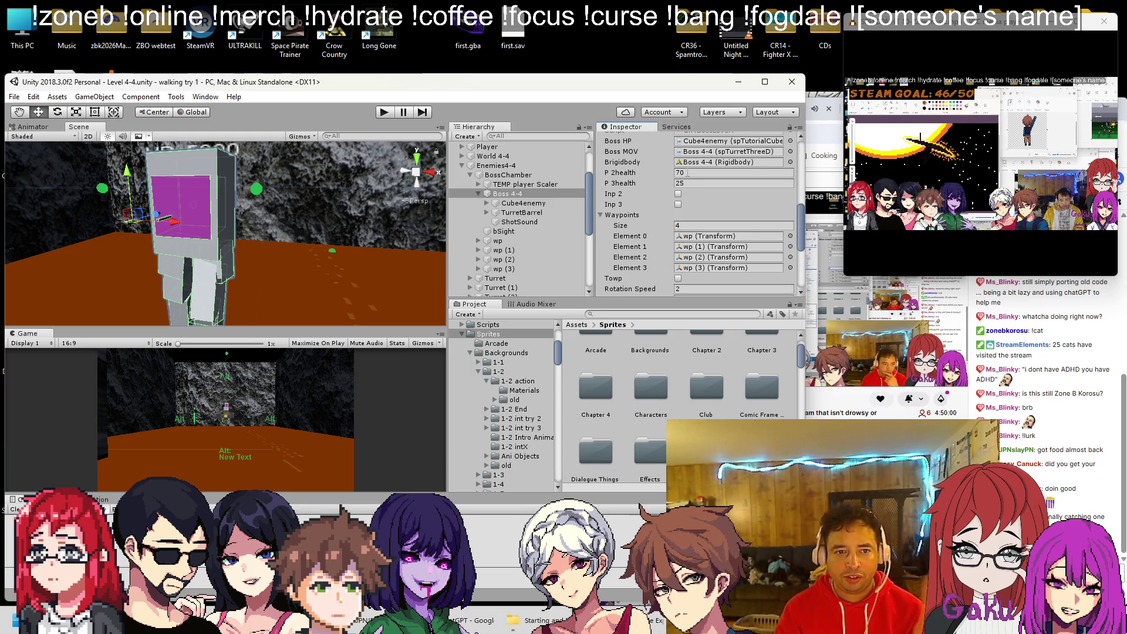
pyautogui.scroll(-5, 261, 210)
pyautogui.moveTo(261, 210); pyautogui.dragTo(246, 220)
pyautogui.click(498, 269)
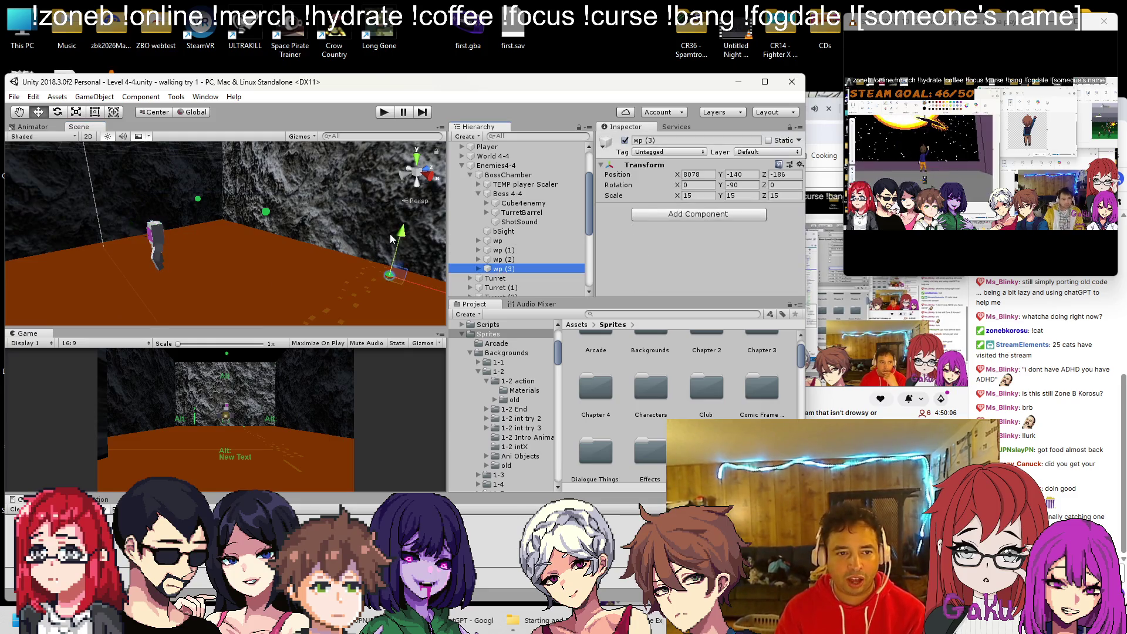
# Select the green waypoint sphere, then Boss 4-4, and expand Cube4enemy's children.
pyautogui.moveTo(409, 202)
pyautogui.mouseDown()
pyautogui.moveTo(320, 162)
pyautogui.moveTo(296, 177)
pyautogui.moveTo(297, 284)
pyautogui.mouseUp()
pyautogui.click(292, 280)
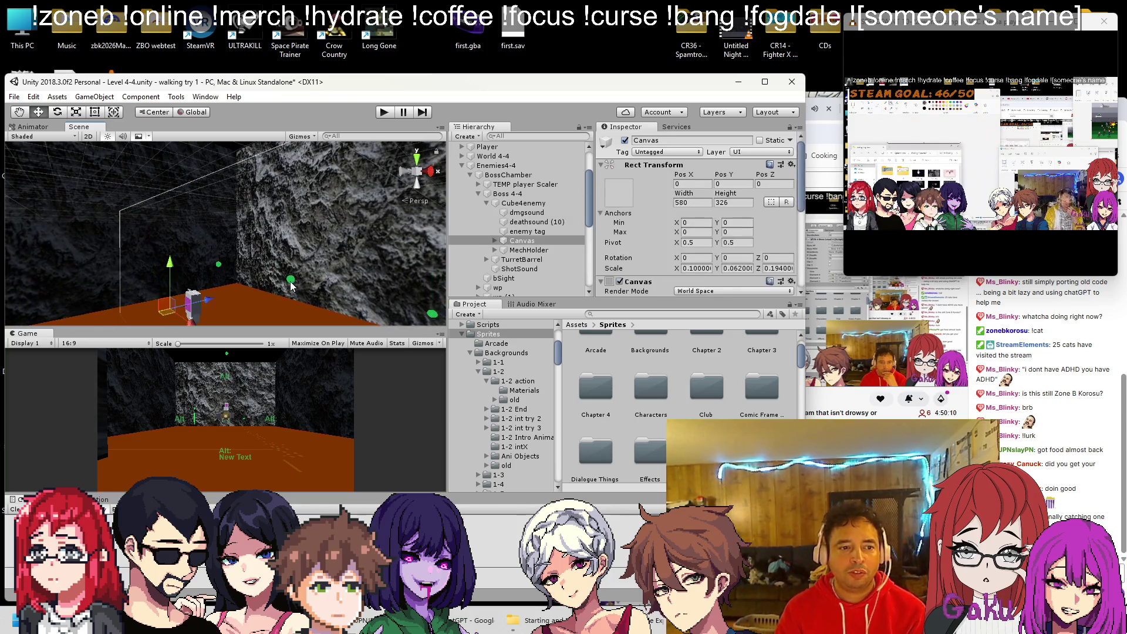
pyautogui.moveTo(297, 232)
pyautogui.mouseDown()
pyautogui.moveTo(294, 206)
pyautogui.moveTo(276, 193)
pyautogui.mouseUp()
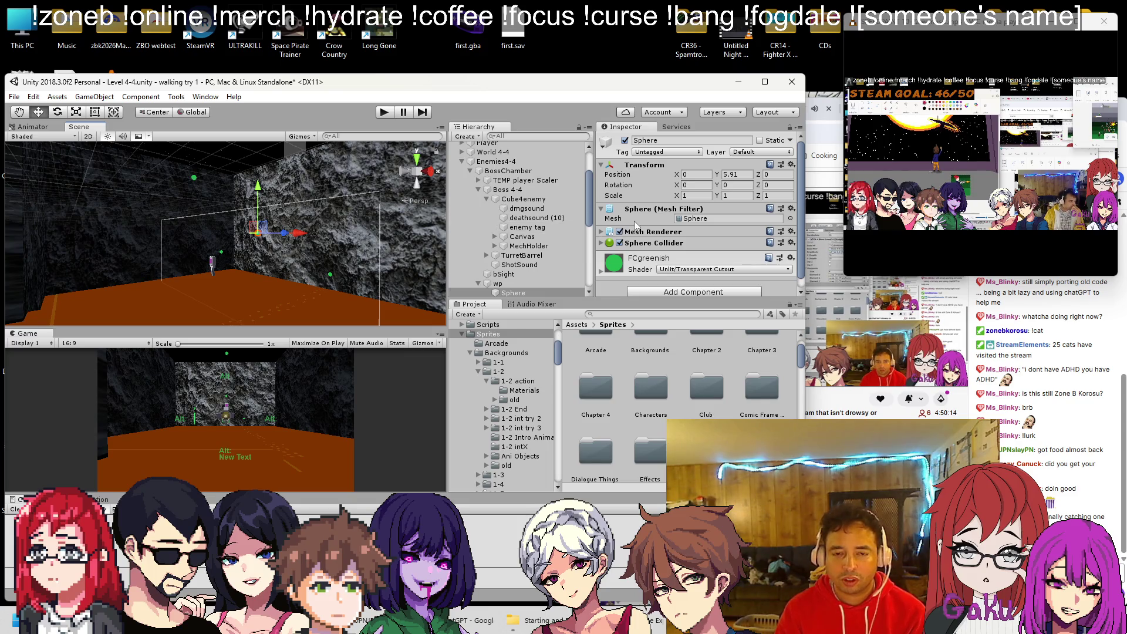
pyautogui.click(533, 189)
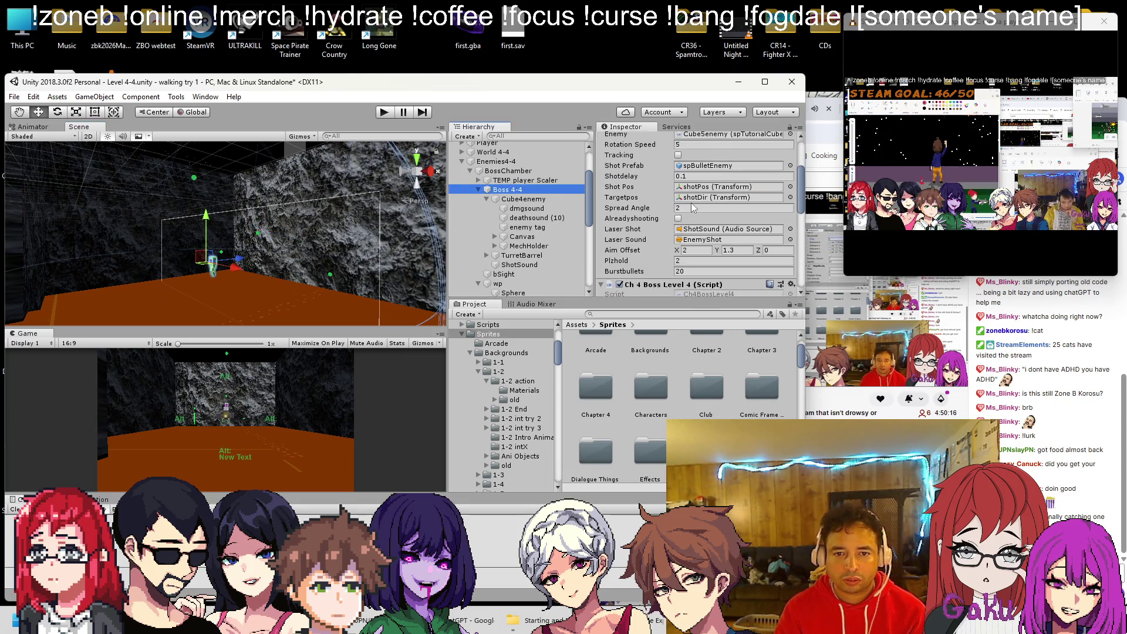
pyautogui.scroll(-4, 693, 234)
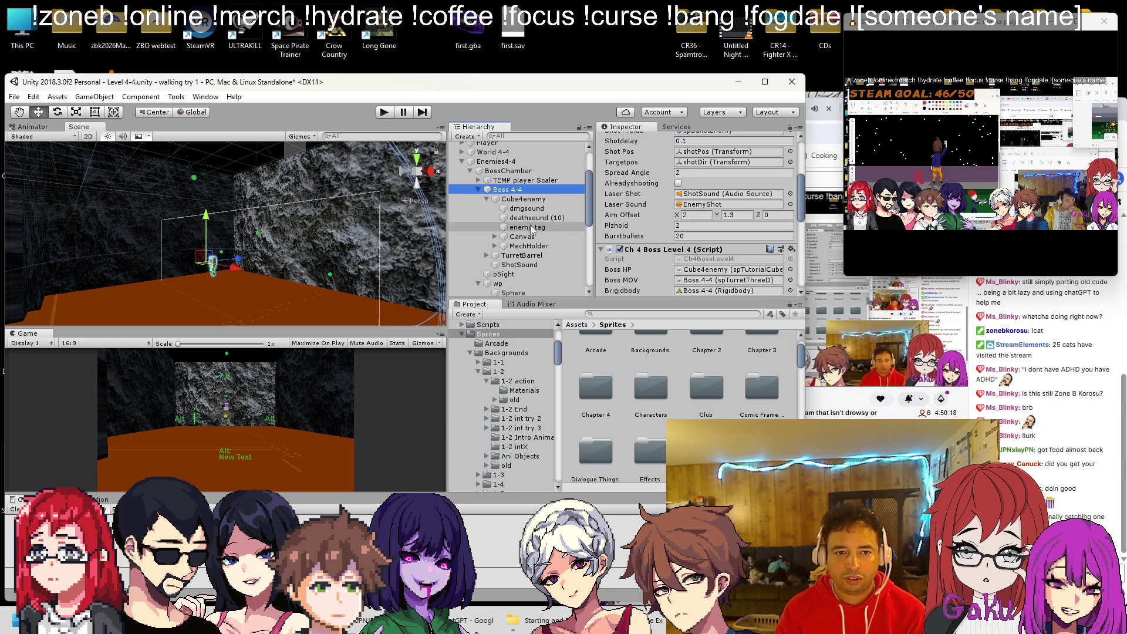
pyautogui.click(481, 200)
pyautogui.click(487, 199)
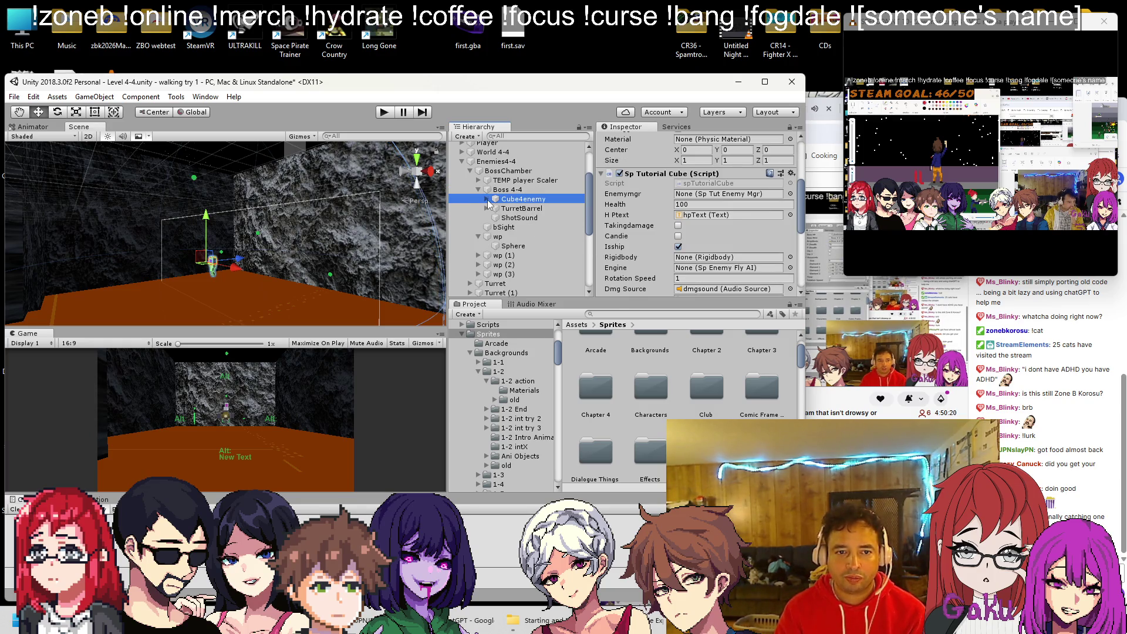
pyautogui.click(487, 199)
# Move dmgsound and deathsound (10) under Boss 4-4 and delete the enemy tag object.
pyautogui.click(526, 208)
pyautogui.keyDown('ctrl'); pyautogui.click(526, 218); pyautogui.keyUp('ctrl')
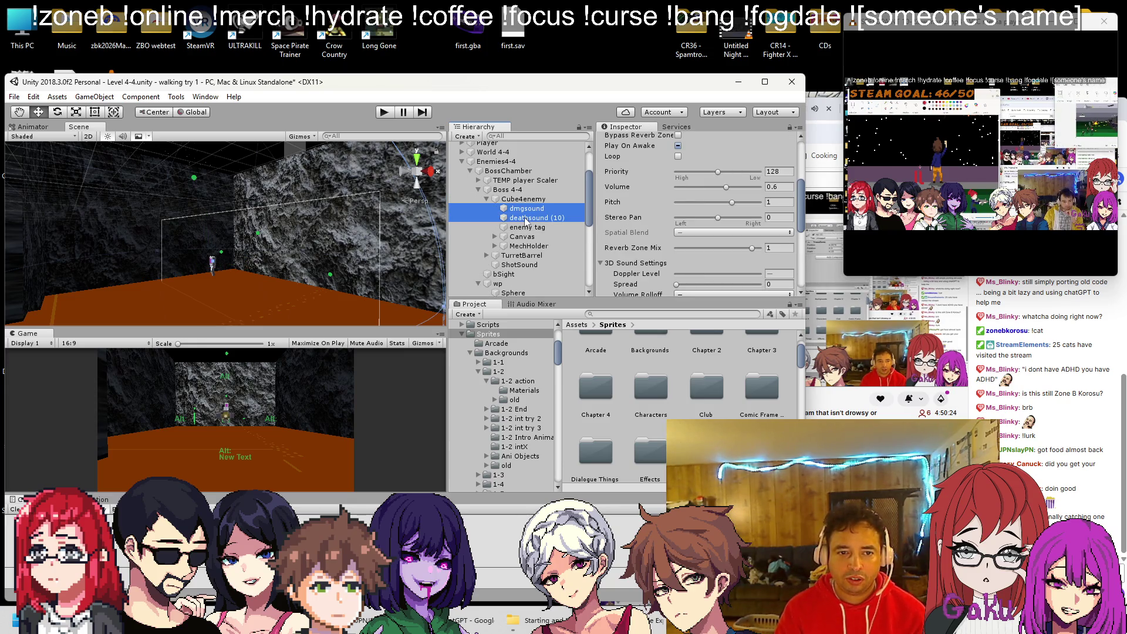
pyautogui.moveTo(520, 213); pyautogui.dragTo(514, 191)
pyautogui.click(524, 209)
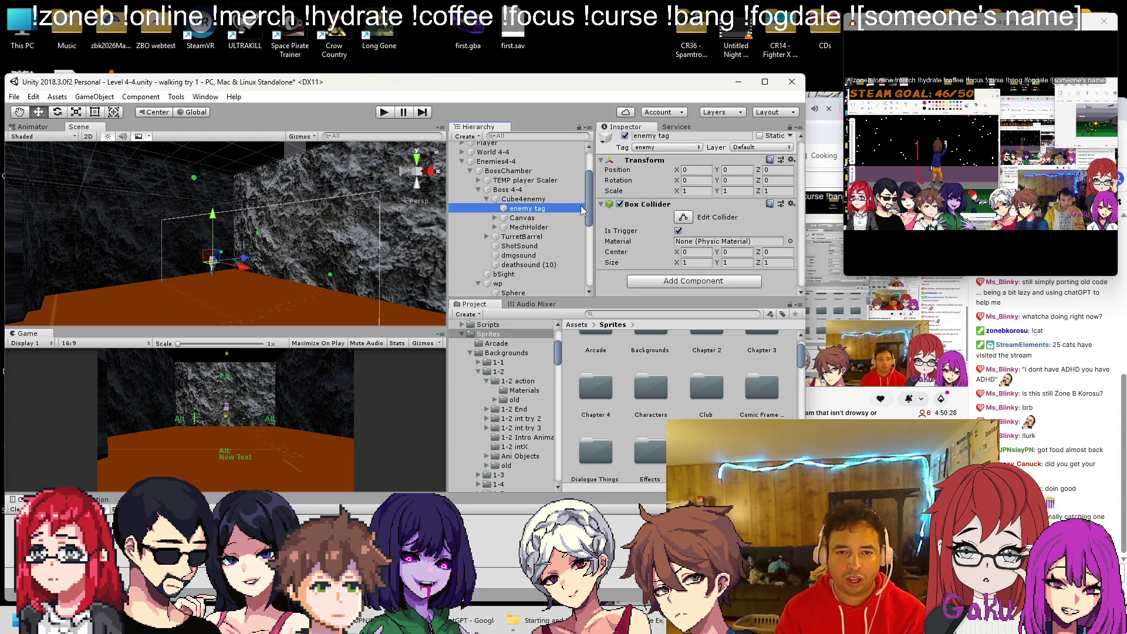
pyautogui.press('Delete')
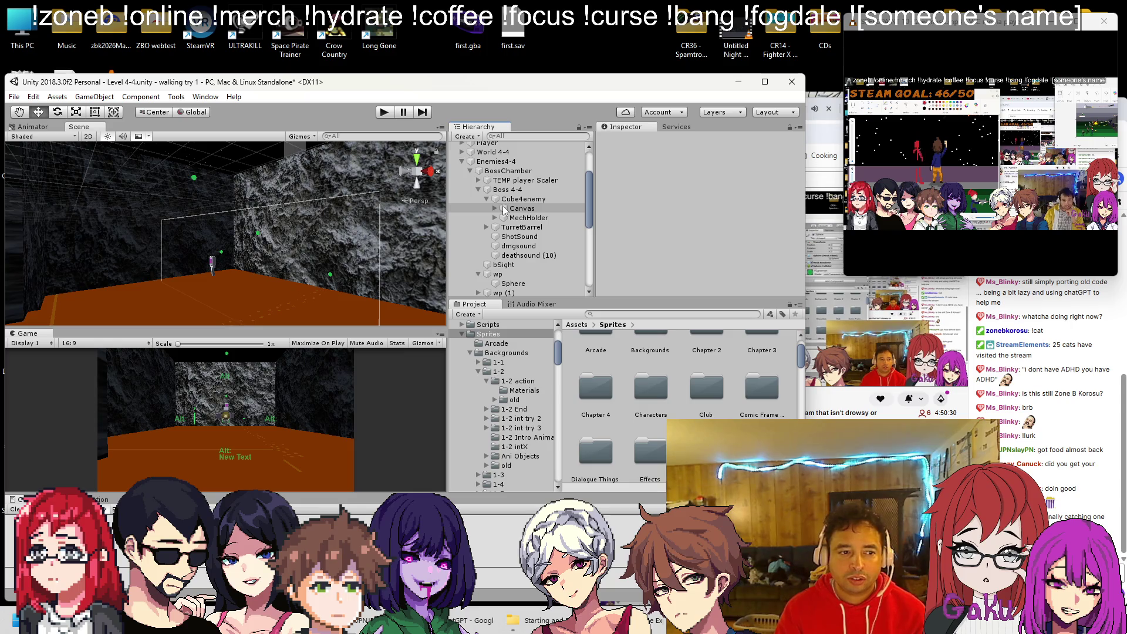
pyautogui.click(502, 200)
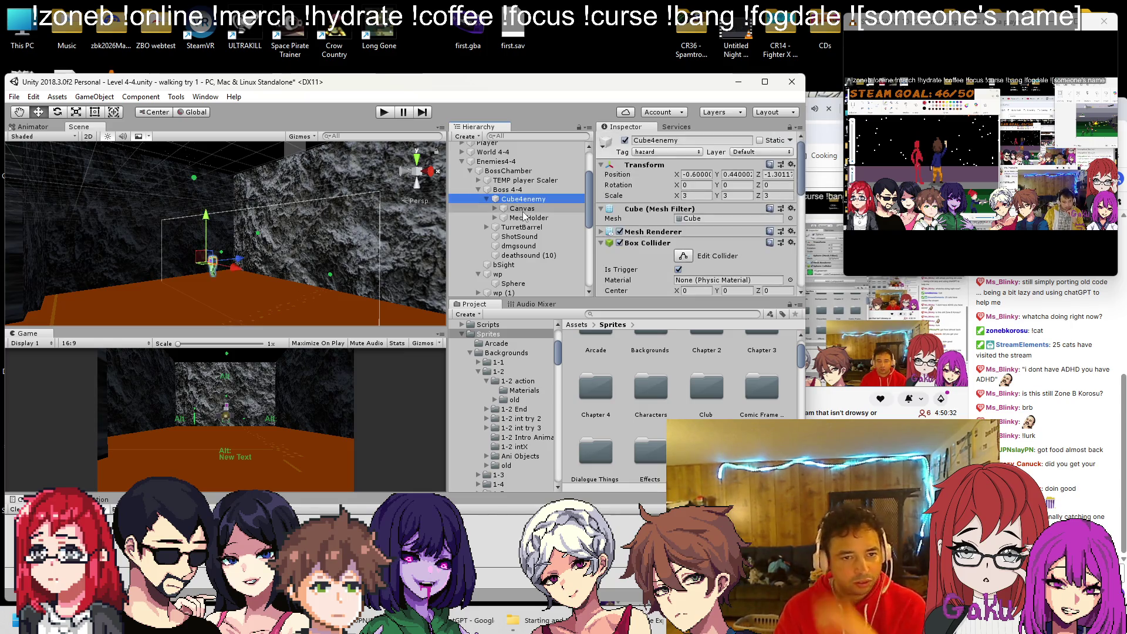
pyautogui.click(486, 199)
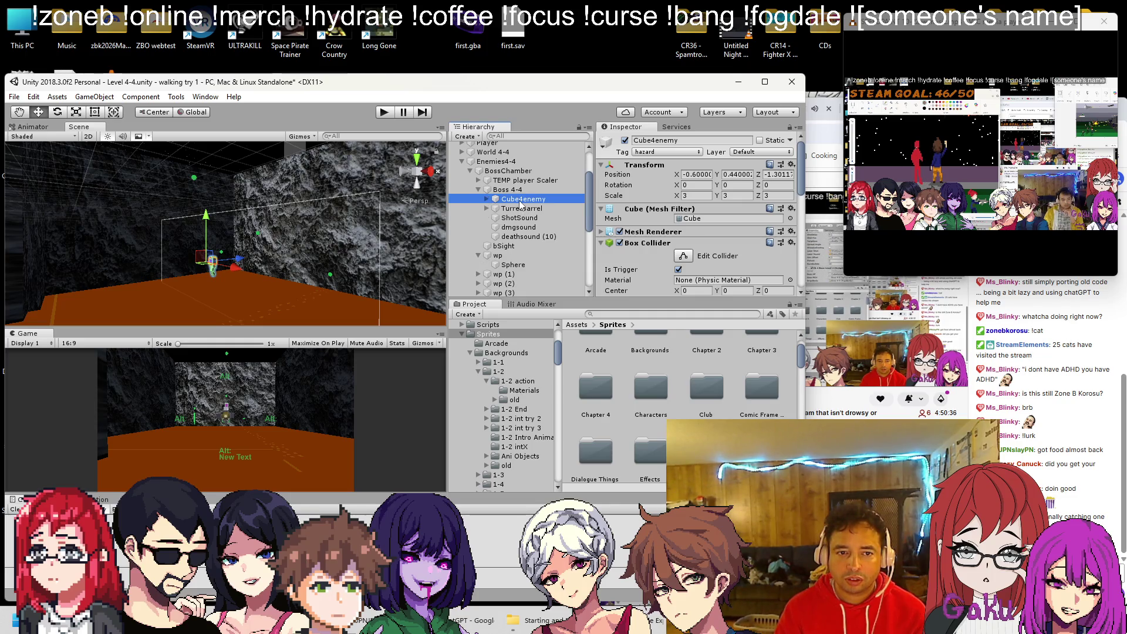
# Save the scene and run the game to test the boss.
pyautogui.scroll(-5, 664, 220)
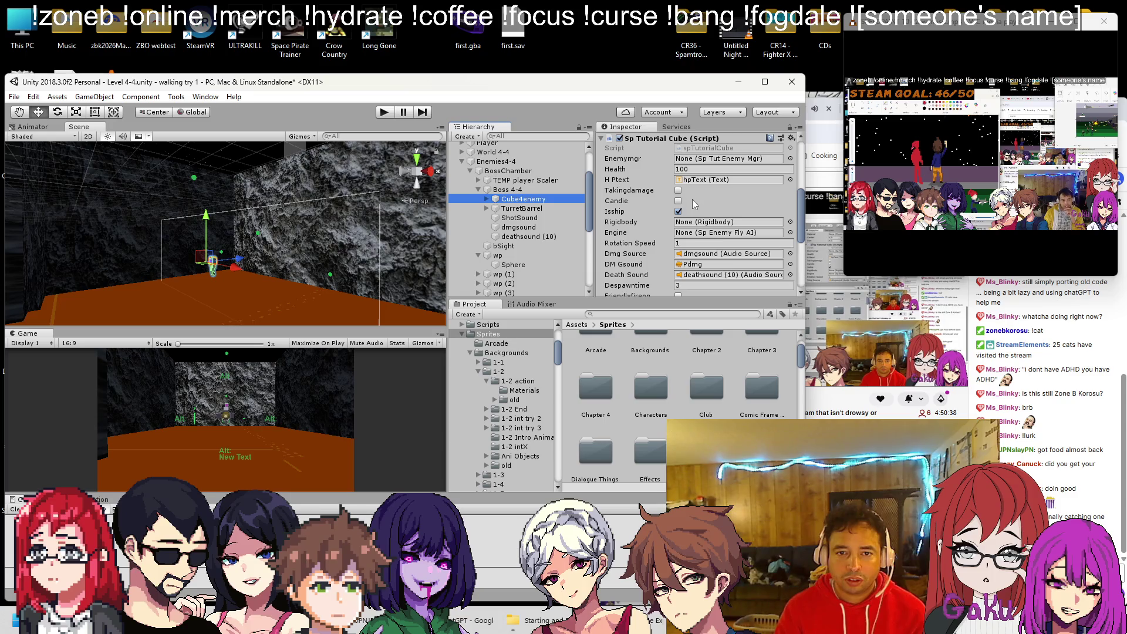
pyautogui.hotkey('ctrl', 's')
pyautogui.moveTo(293, 261); pyautogui.dragTo(280, 263)
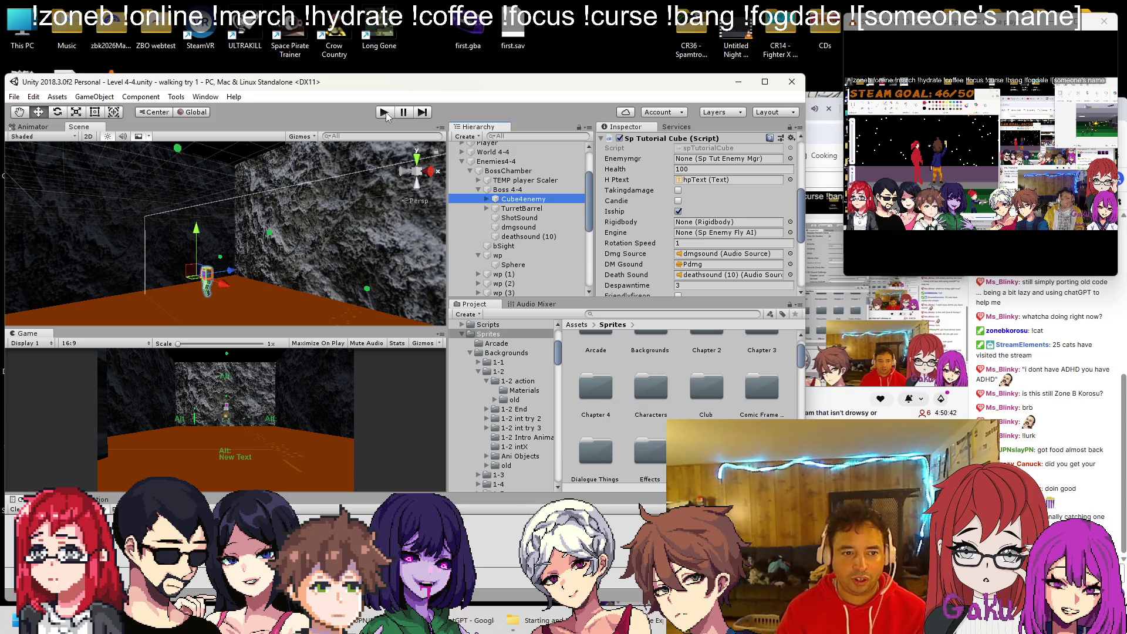
pyautogui.click(385, 112)
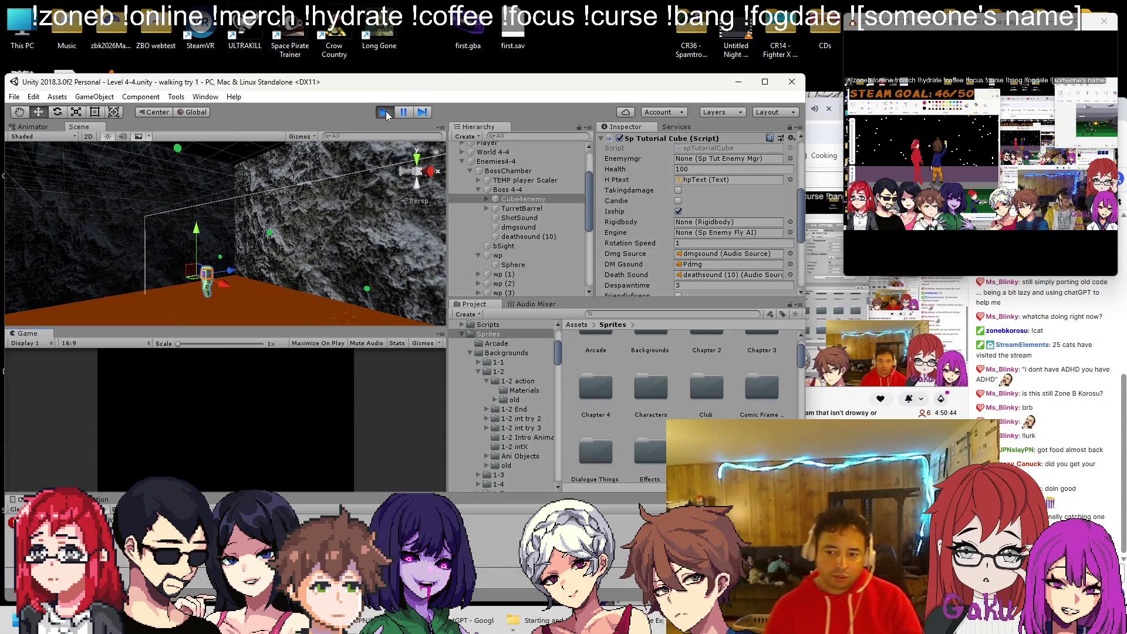
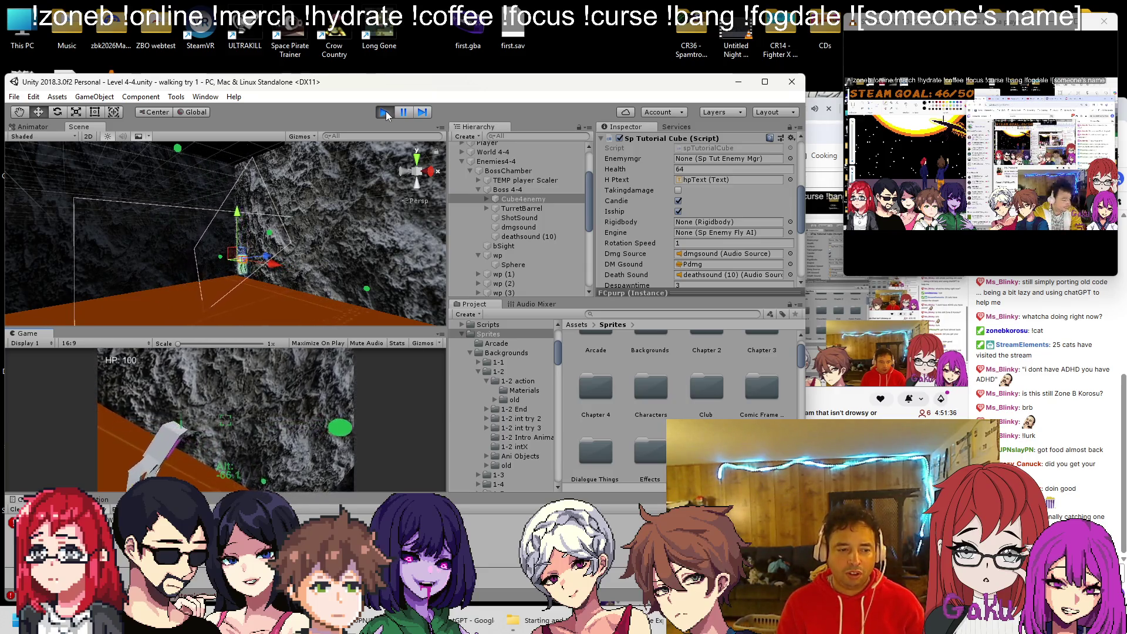
# Stop the Level 4-4 test run and bring Ch4BossLevel4.cs forward in Visual Studio.
pyautogui.hotkey('ctrl', 'p')
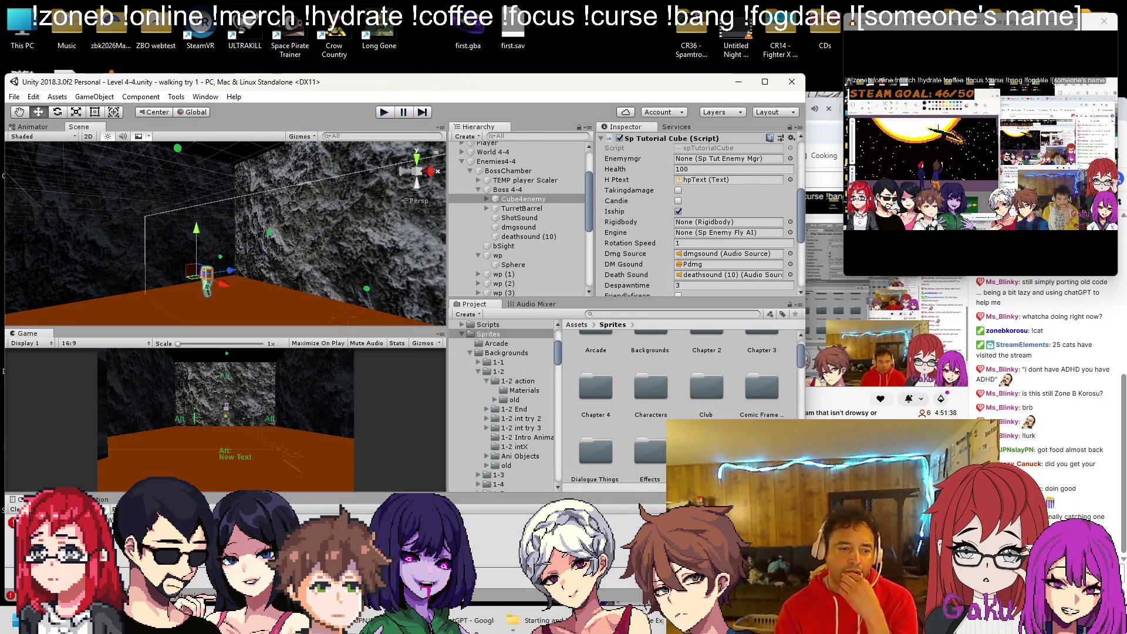
pyautogui.hotkey('alt', 'Tab')
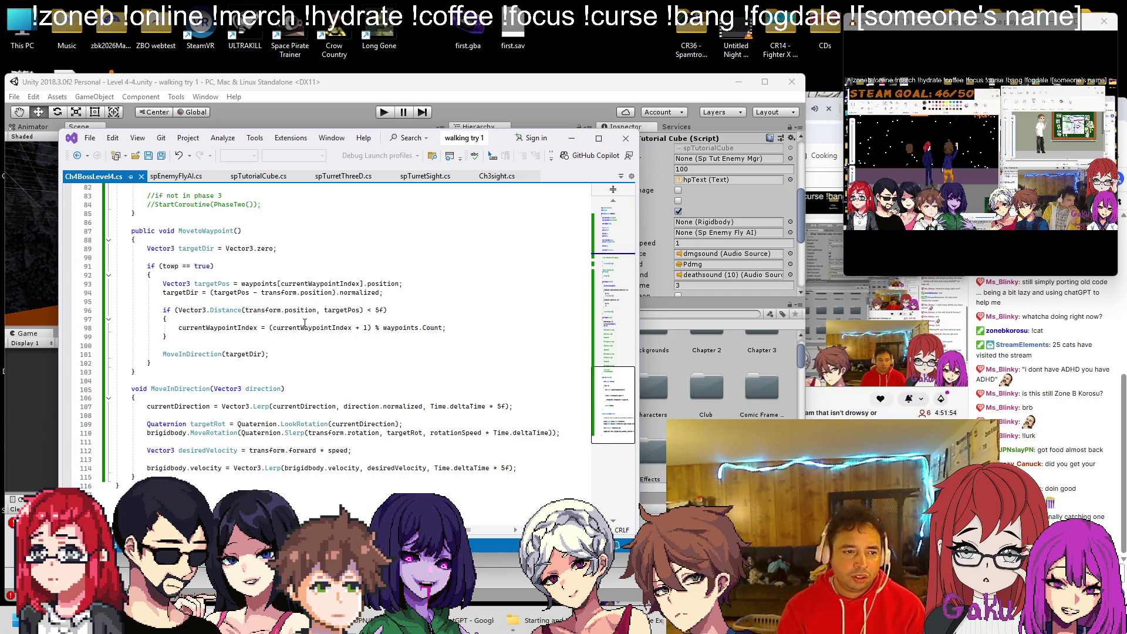
pyautogui.scroll(11, 305, 324)
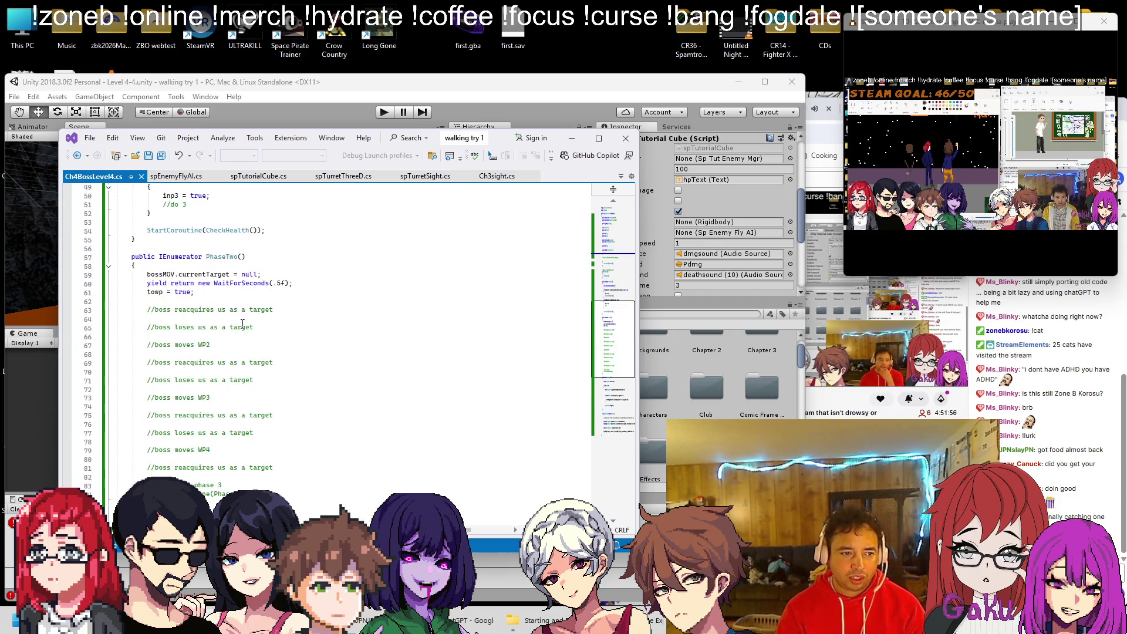
pyautogui.scroll(-3, 232, 314)
pyautogui.scroll(3, 231, 311)
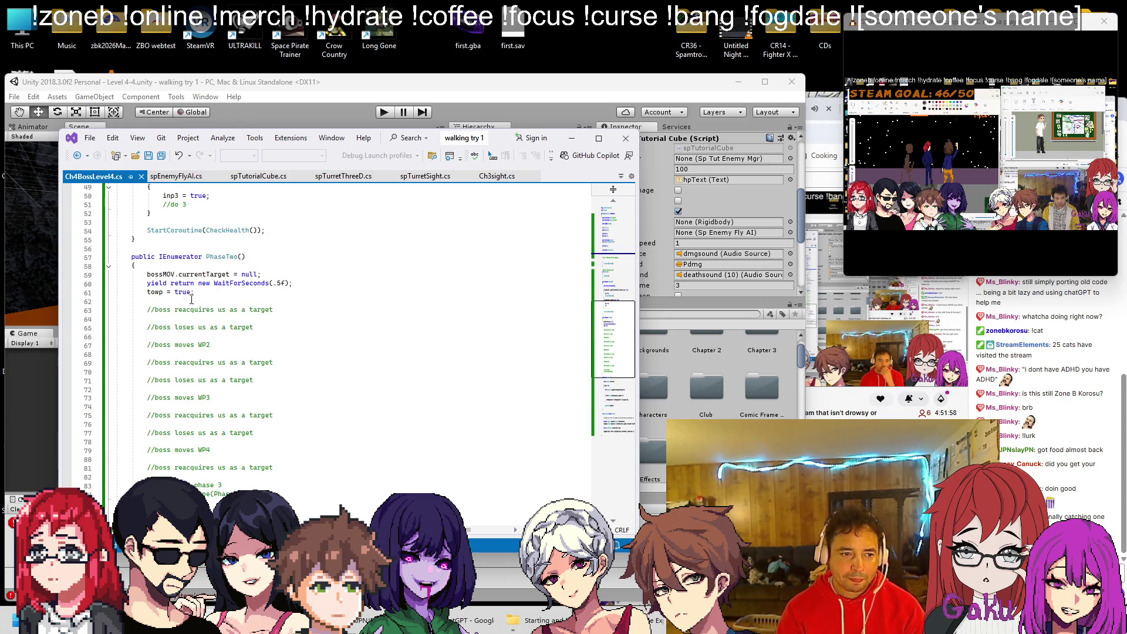
pyautogui.scroll(-5, 191, 300)
pyautogui.scroll(4, 191, 300)
pyautogui.scroll(-5, 191, 300)
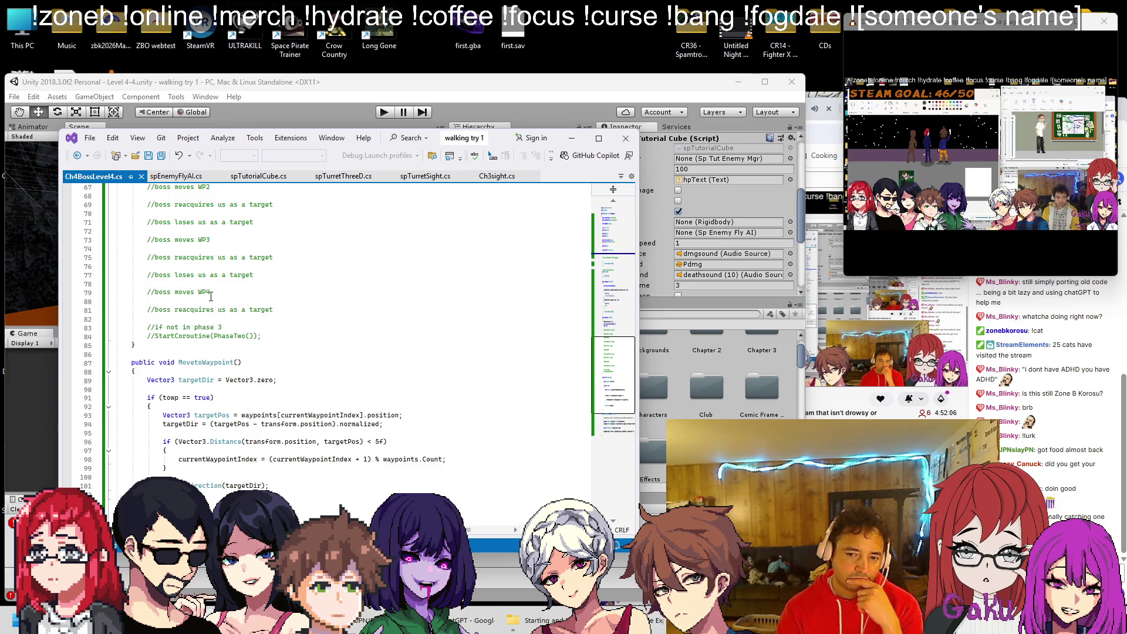
pyautogui.scroll(-1, 211, 296)
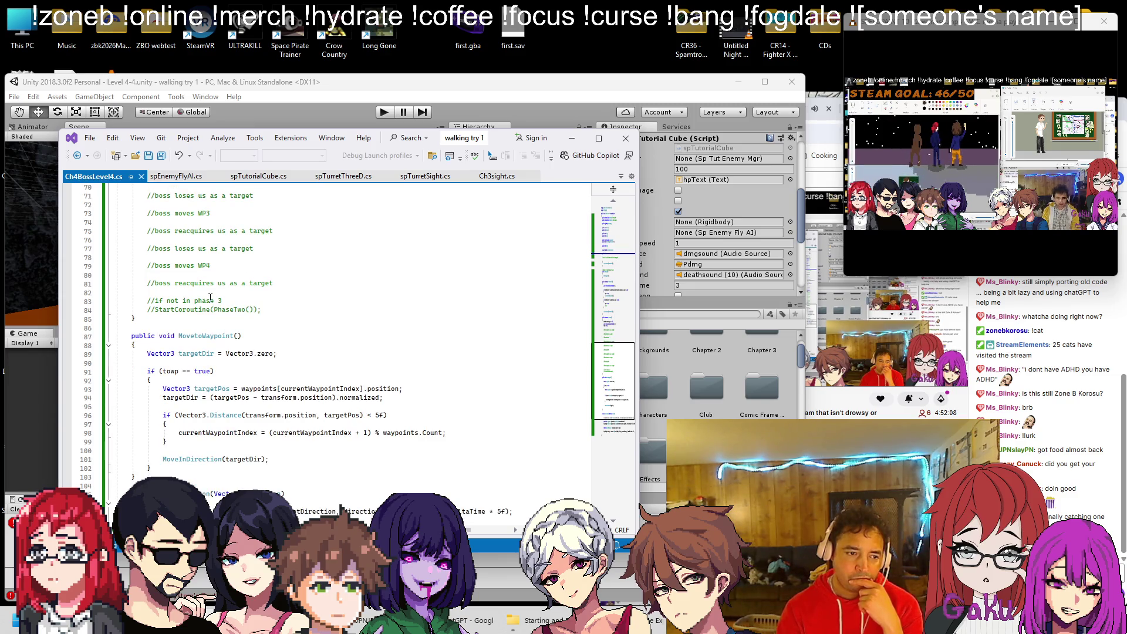
pyautogui.scroll(-2, 216, 354)
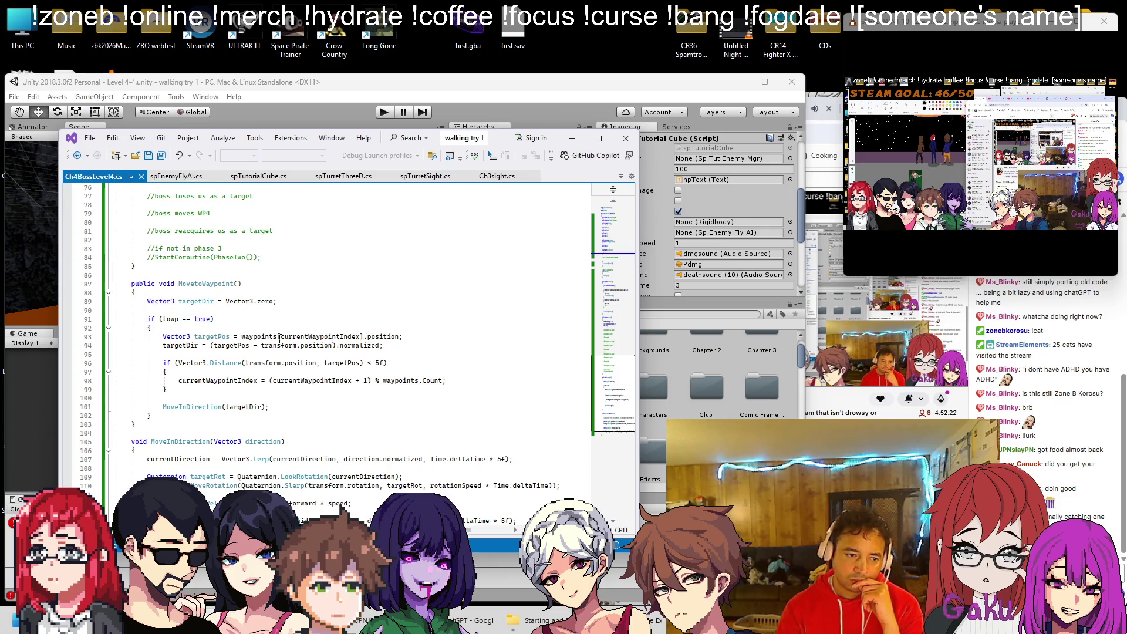
pyautogui.scroll(-2, 258, 360)
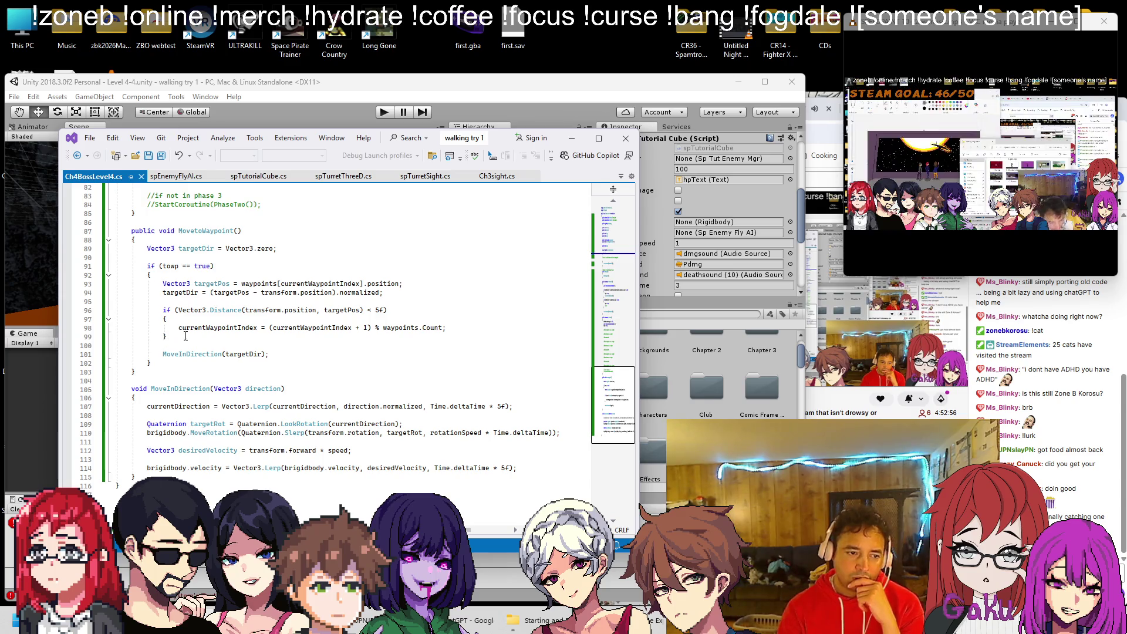
pyautogui.moveTo(201, 335)
pyautogui.mouseDown()
pyautogui.moveTo(123, 308)
pyautogui.moveTo(164, 285)
pyautogui.moveTo(170, 310)
pyautogui.mouseUp()
pyautogui.click(178, 303)
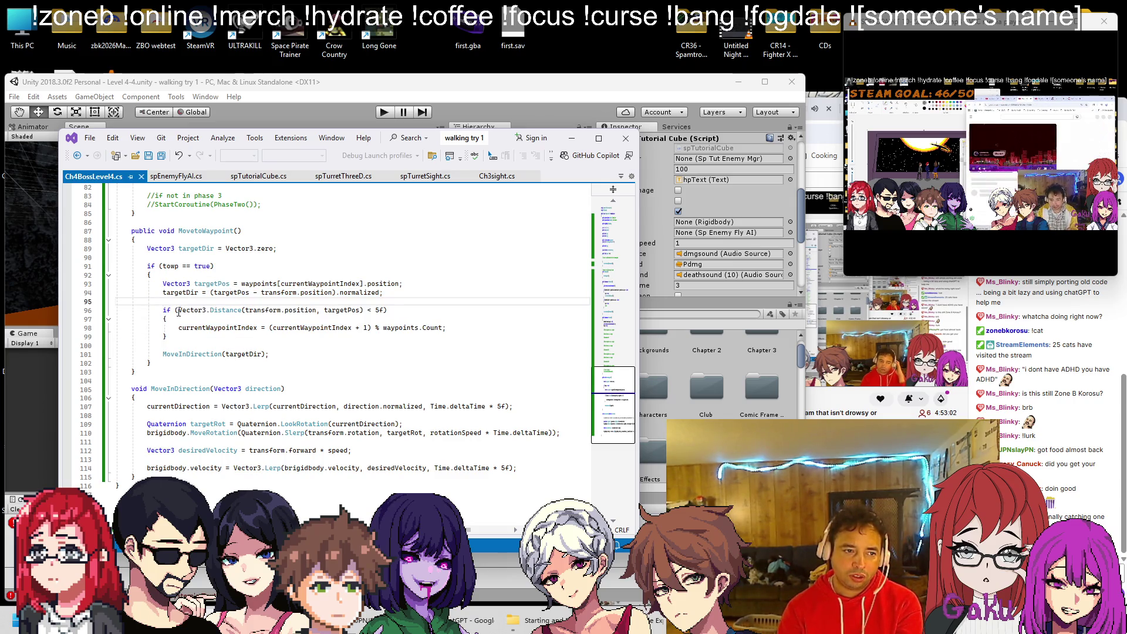
pyautogui.scroll(2, 180, 310)
pyautogui.scroll(-2, 181, 310)
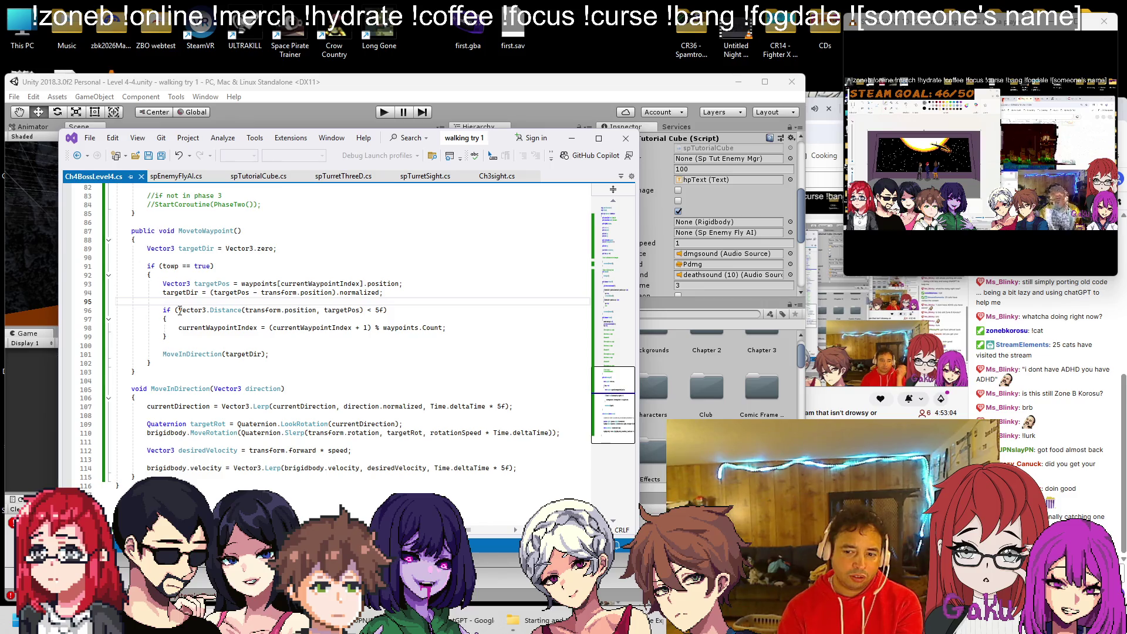
pyautogui.scroll(9, 180, 311)
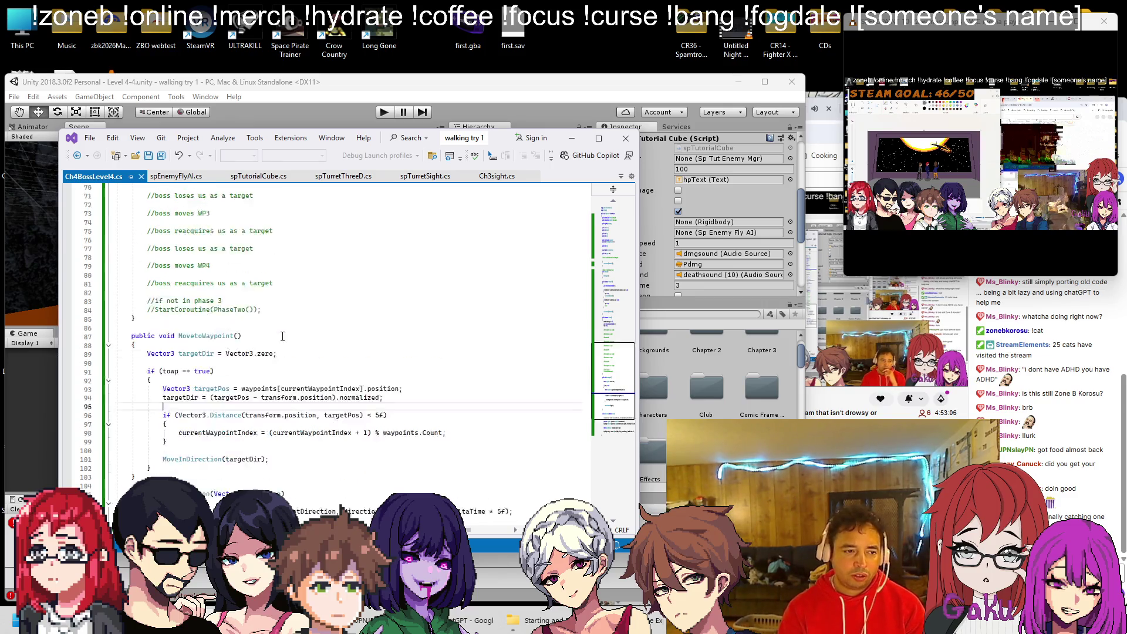
pyautogui.scroll(-5, 277, 347)
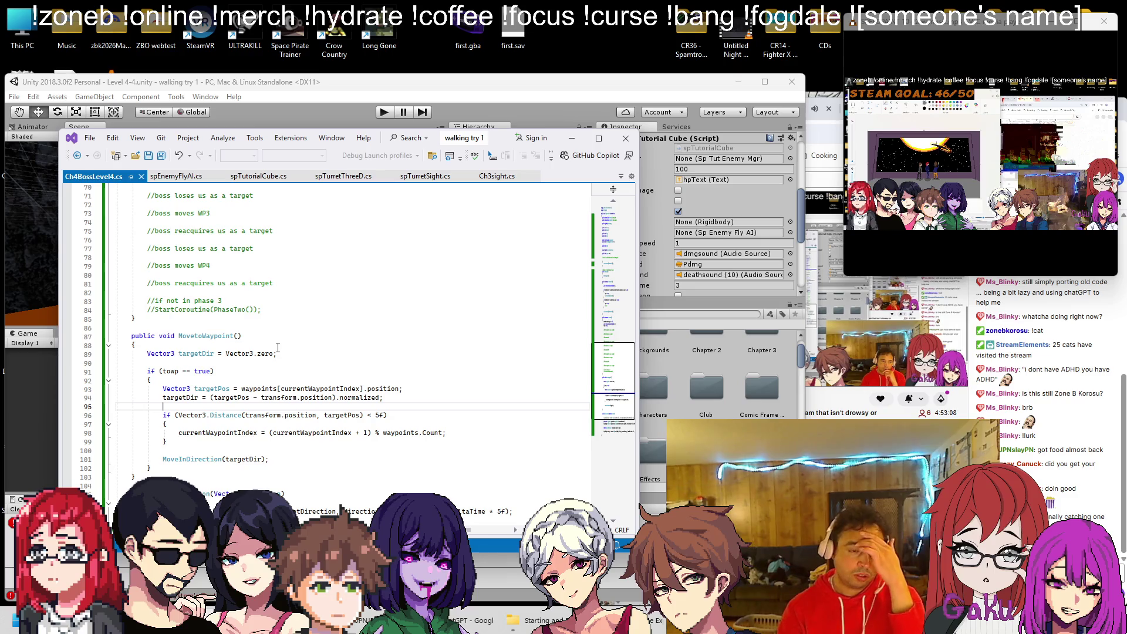
pyautogui.scroll(8, 278, 348)
pyautogui.scroll(-5, 275, 348)
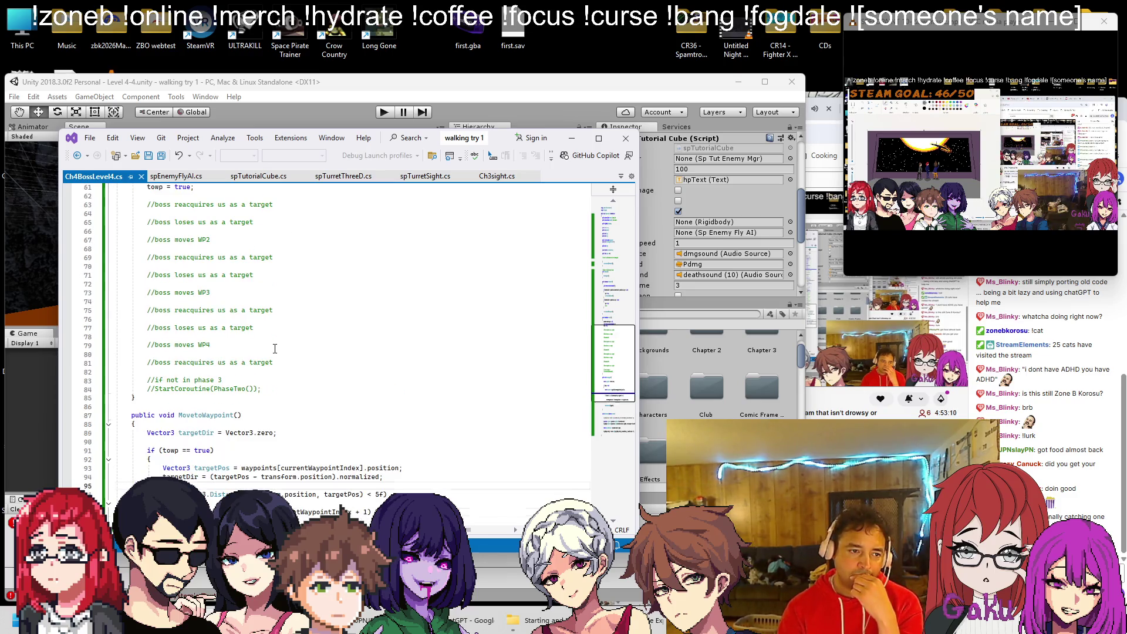
pyautogui.scroll(-7, 274, 348)
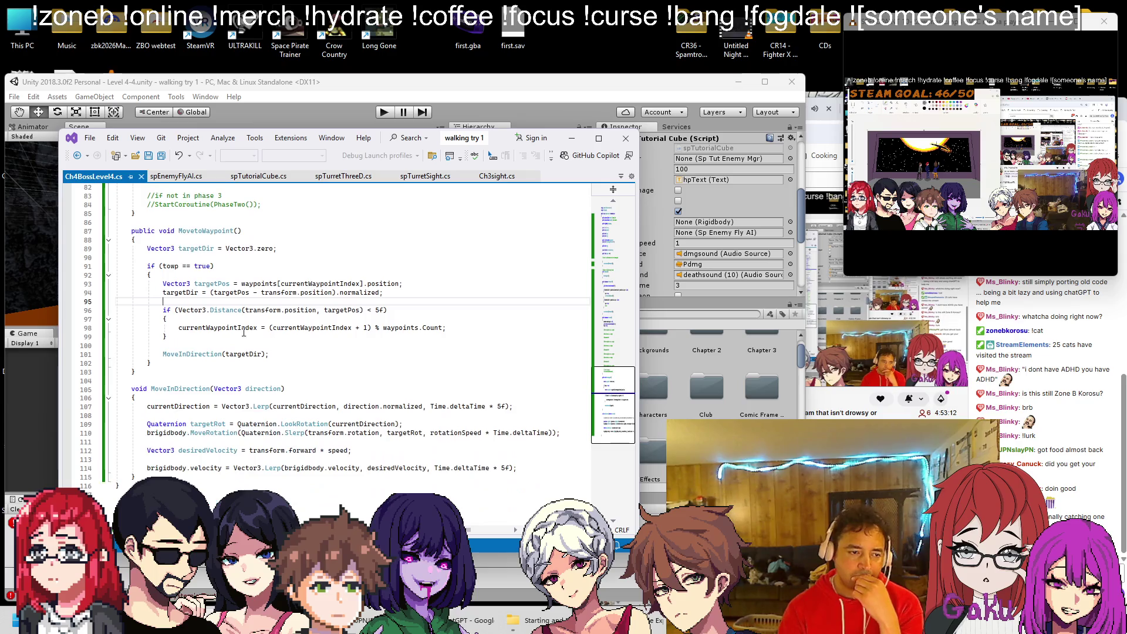
pyautogui.click(419, 286)
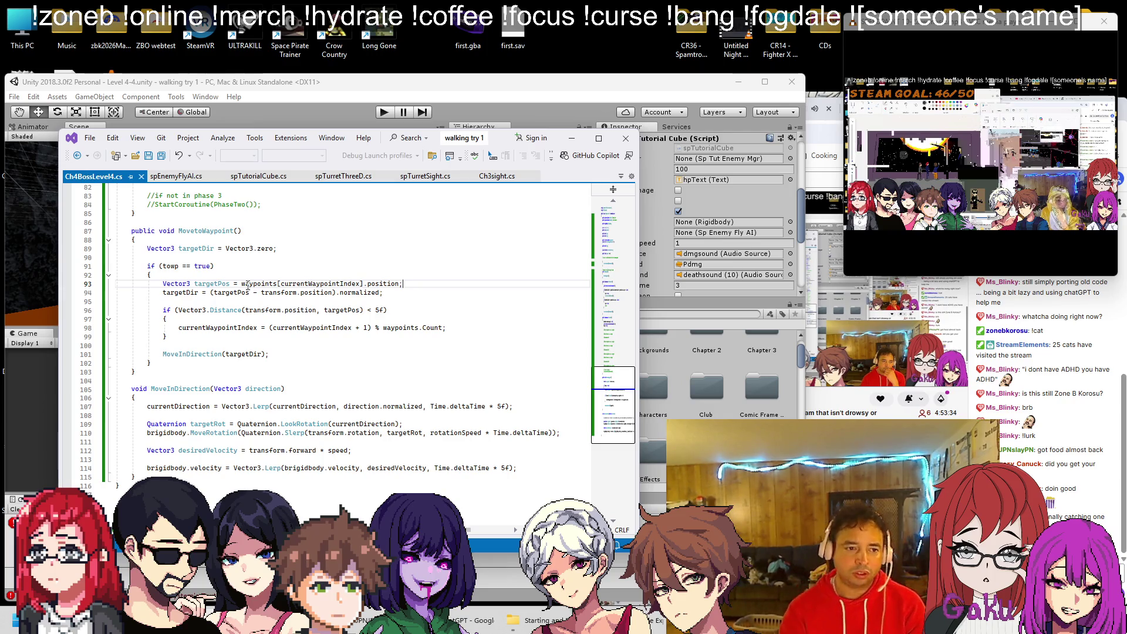
# Comment out the waypoints lookup on line 93 and the distance check on lines 96–99, then save.
pyautogui.click(242, 284)
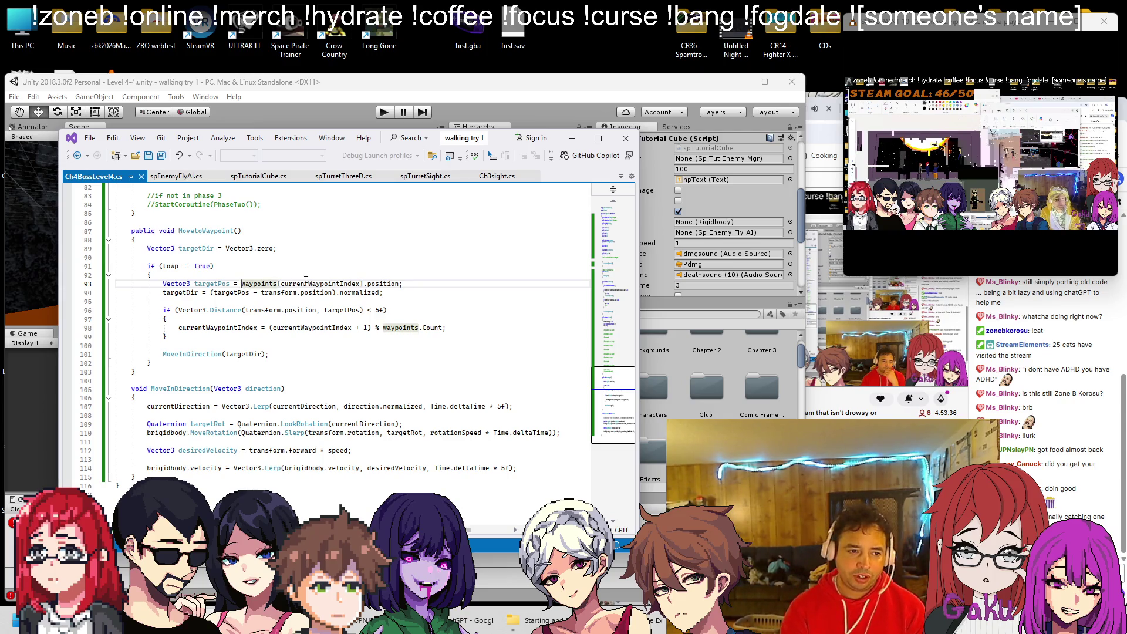
pyautogui.write('//')
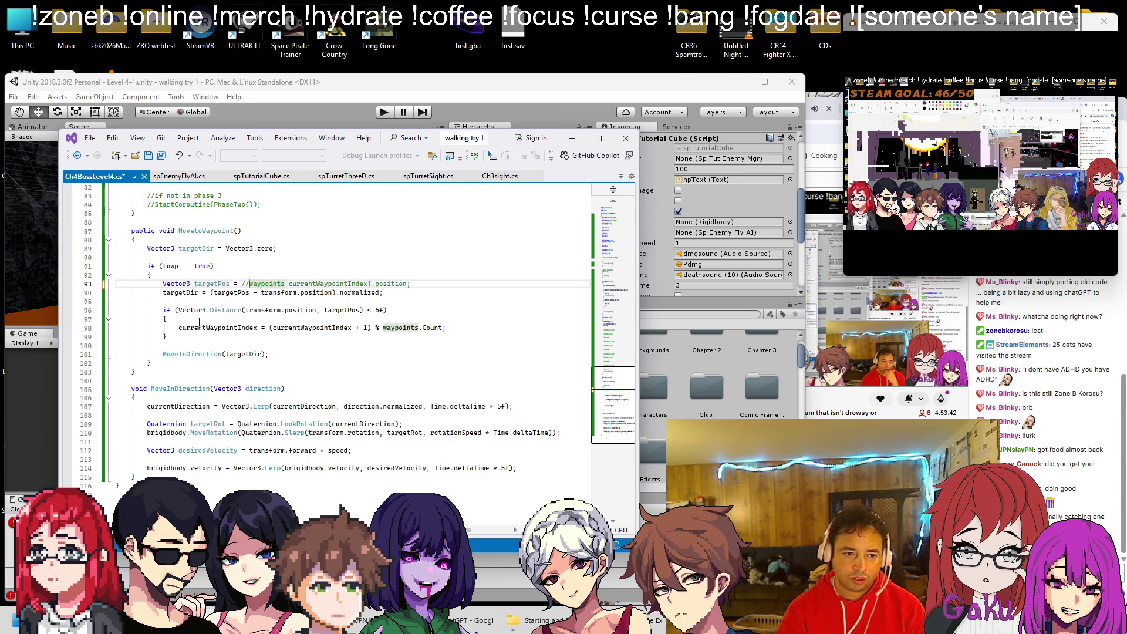
pyautogui.click(164, 311)
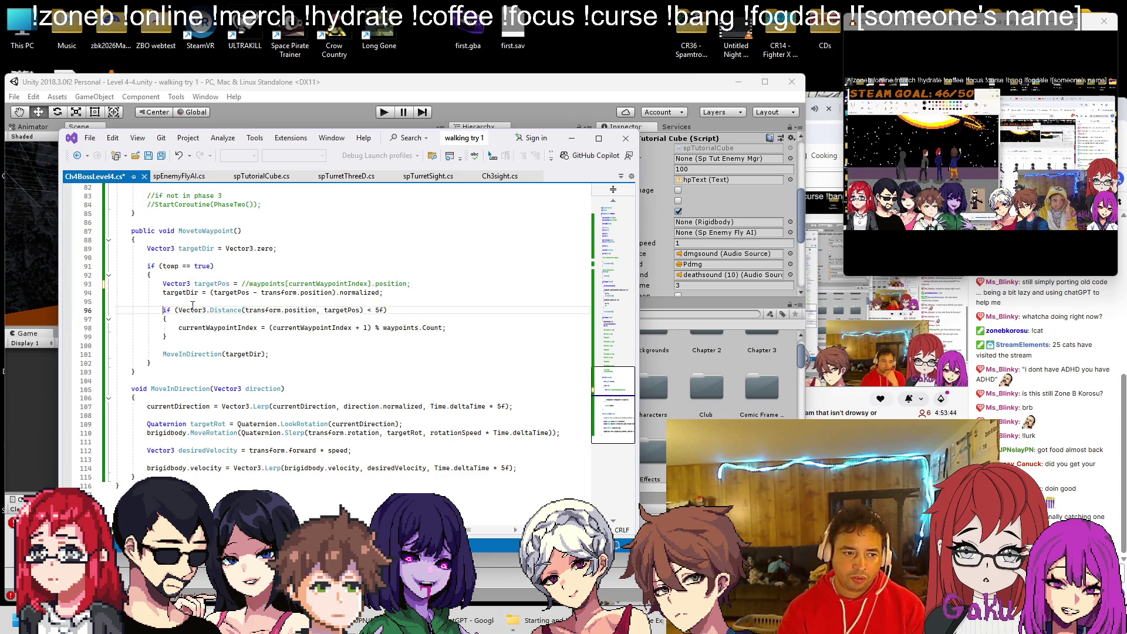
pyautogui.write('//')
pyautogui.press('Down')
pyautogui.press('Home')
pyautogui.write('//')
pyautogui.press('Down')
pyautogui.press('Left')
pyautogui.press('Left')
pyautogui.write('//')
pyautogui.press('Down')
pyautogui.hotkey('ctrl', 's')
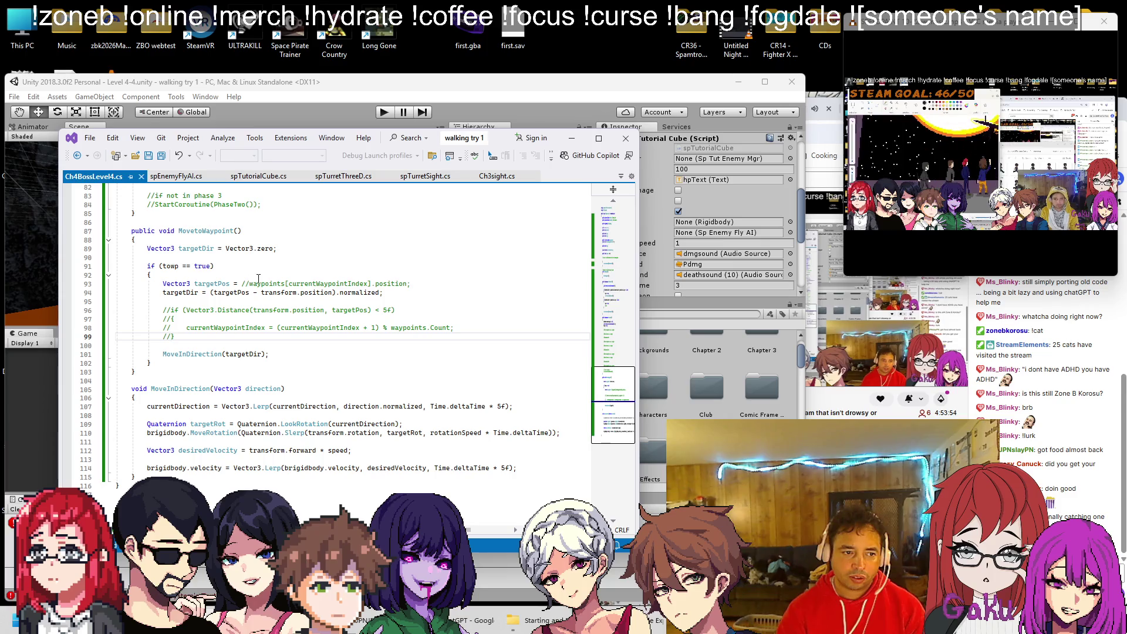
pyautogui.scroll(20, 250, 284)
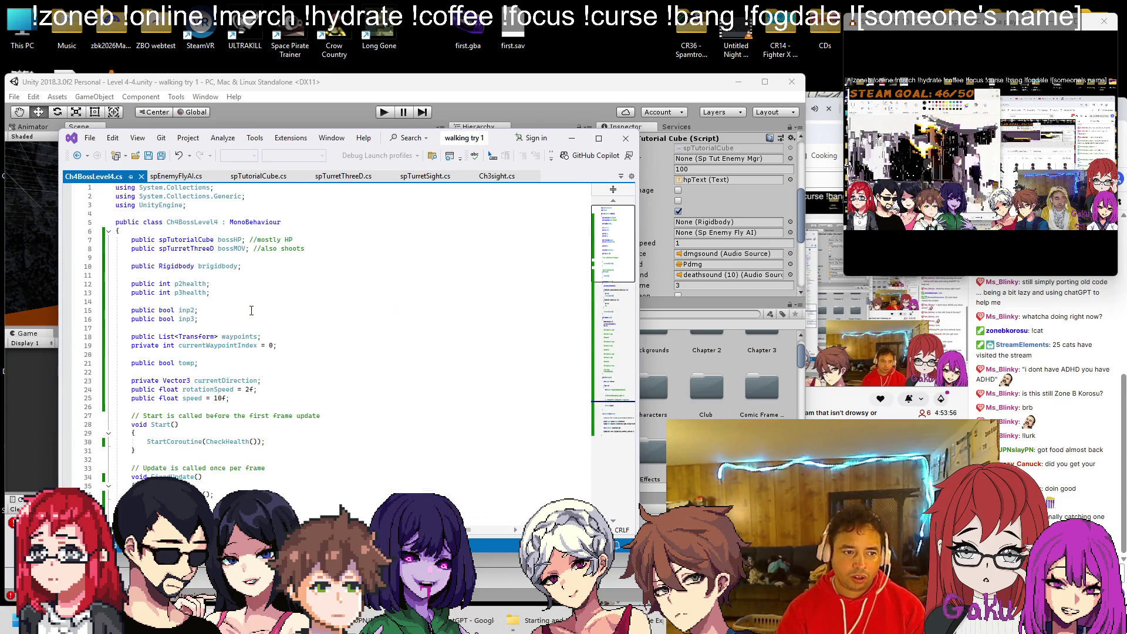
# Replace the waypoints list and index declarations with public GameObject wp1;.
pyautogui.moveTo(276, 345); pyautogui.dragTo(134, 336)
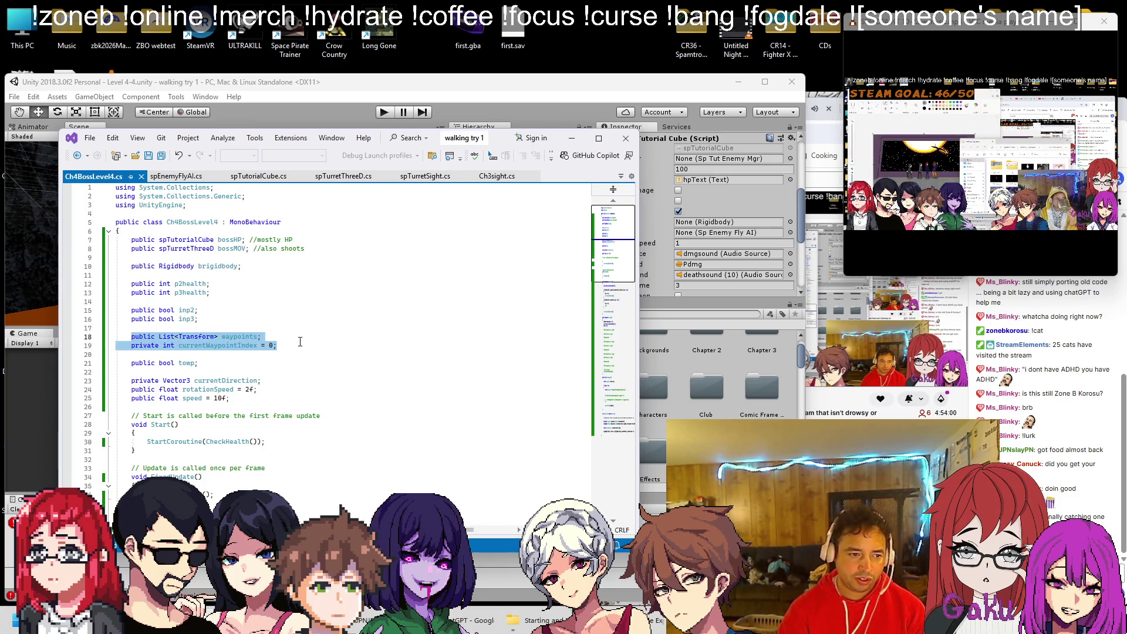
pyautogui.write('public ')
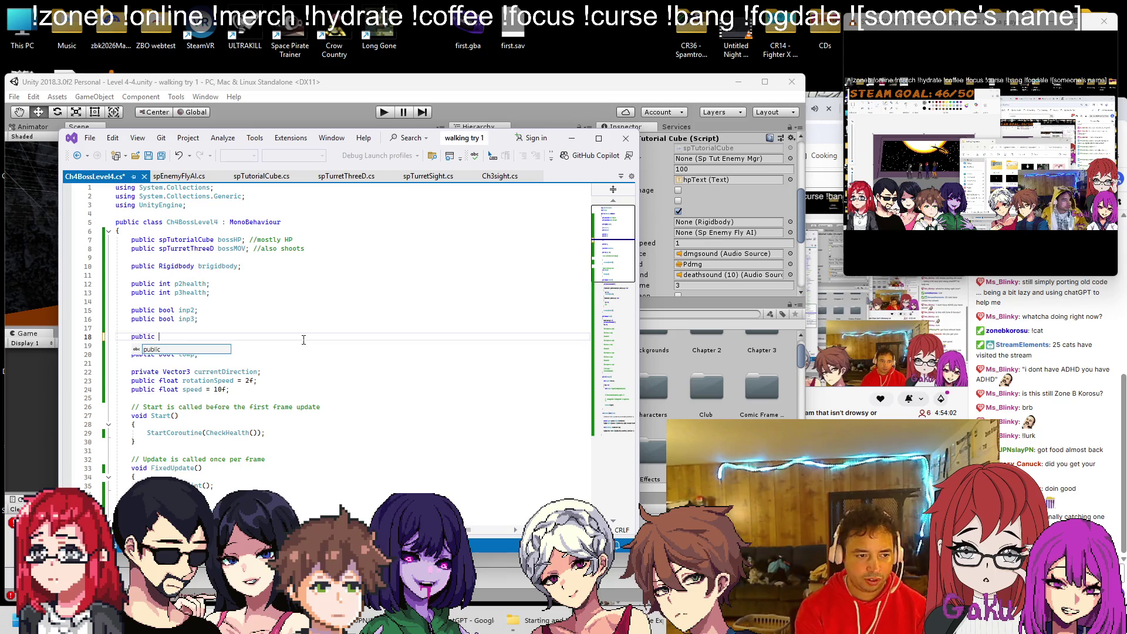
pyautogui.write('GameObject ')
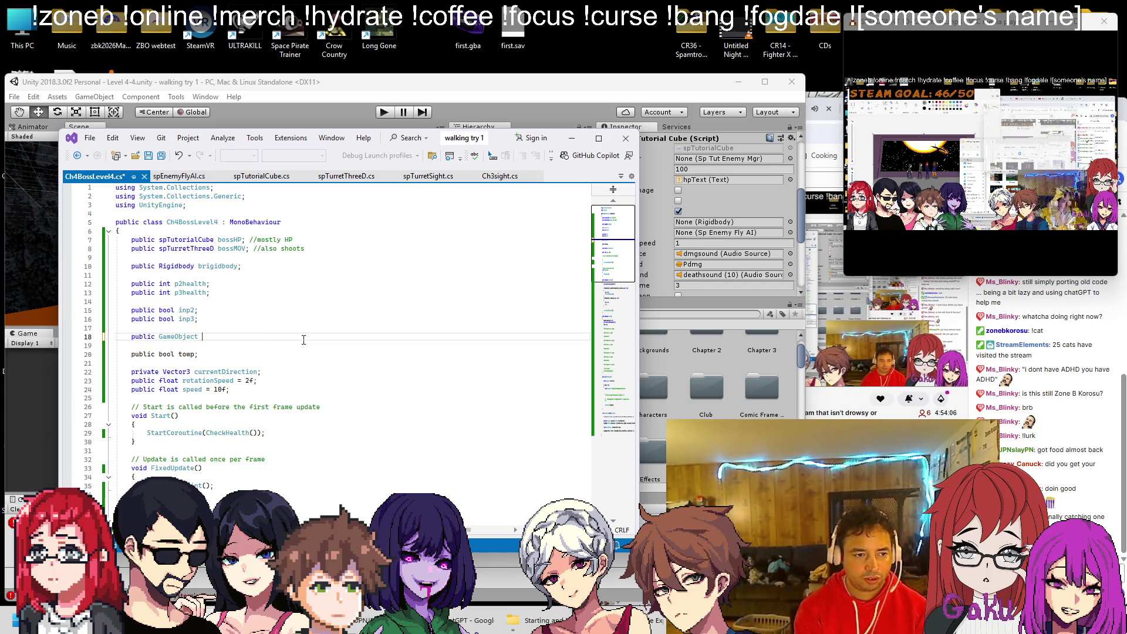
pyautogui.write('wp1;')
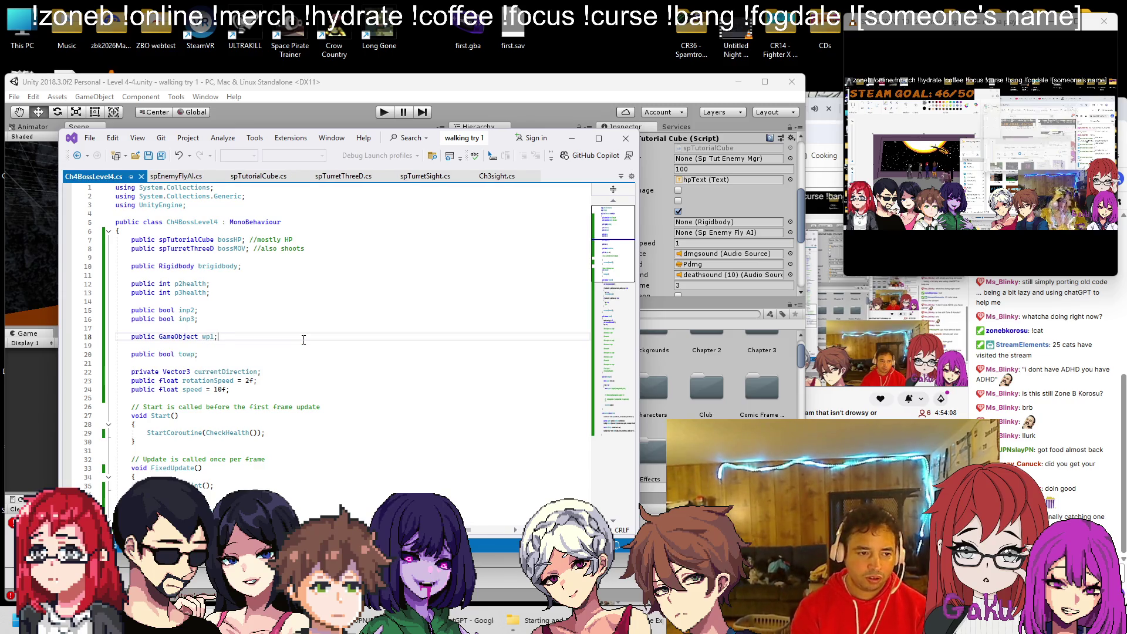
# Make line 92 set targetPos = wp1.position; in MovetoWaypoint.
pyautogui.scroll(-20, 210, 339)
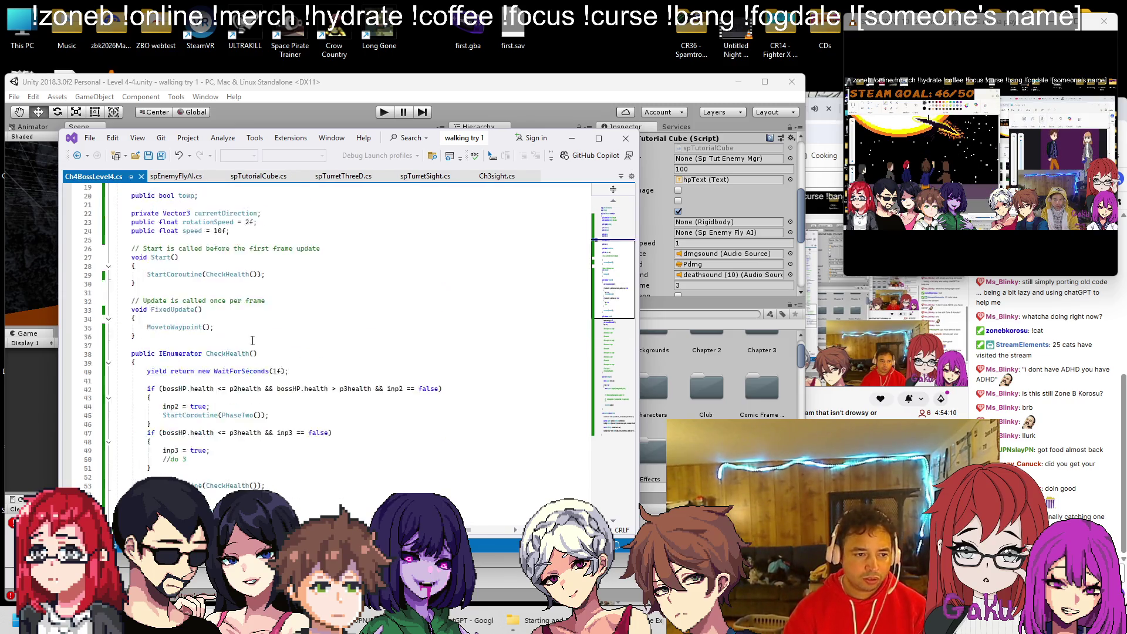
pyautogui.click(241, 406)
pyautogui.write('wp1')
pyautogui.write('.position')
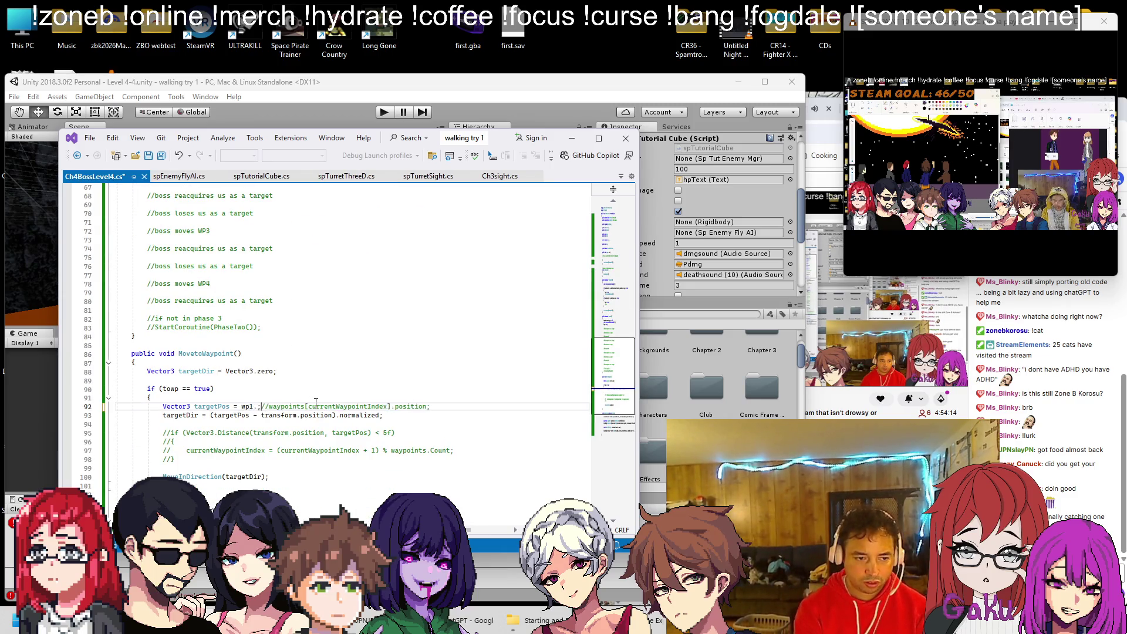
pyautogui.write(';')
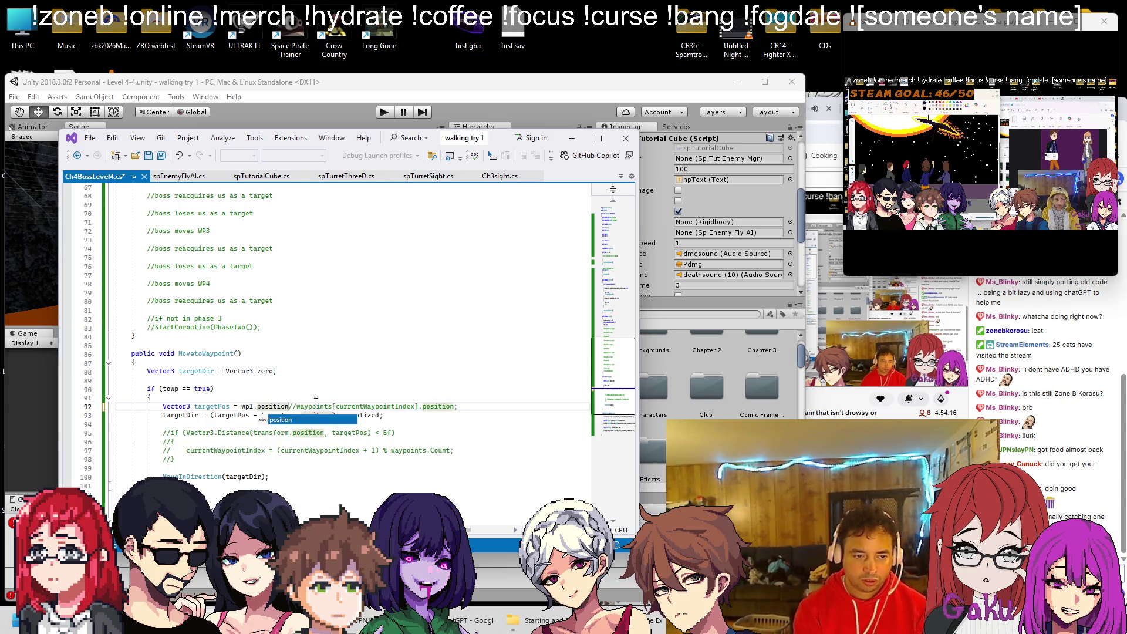
pyautogui.press('Up')
pyautogui.press('Up')
pyautogui.press('Up')
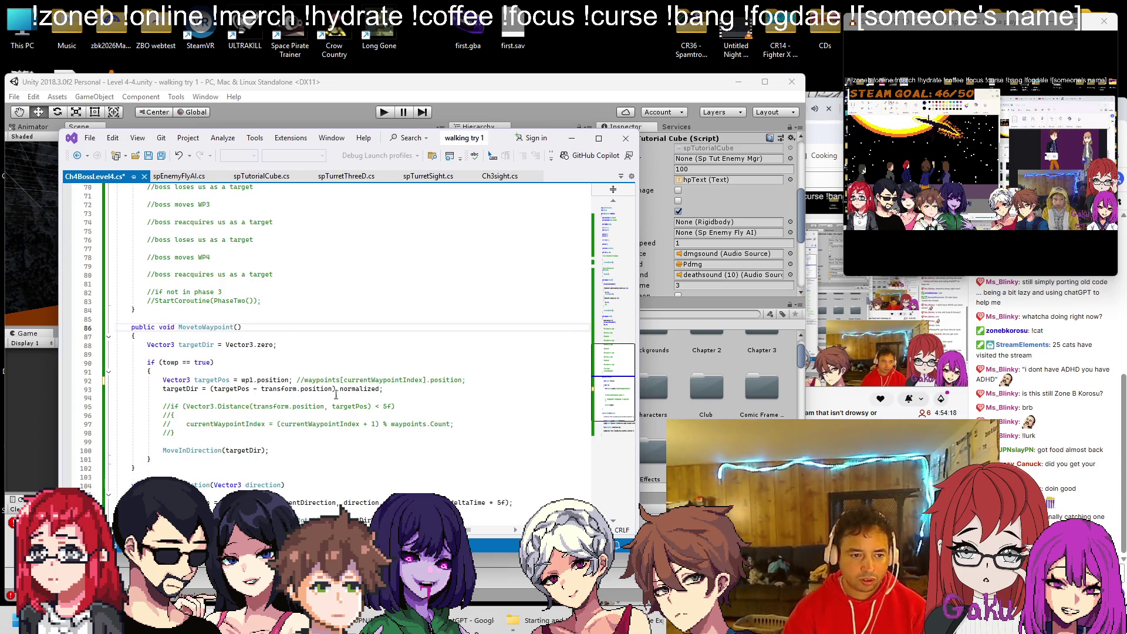
pyautogui.scroll(-3, 274, 400)
pyautogui.scroll(1, 287, 385)
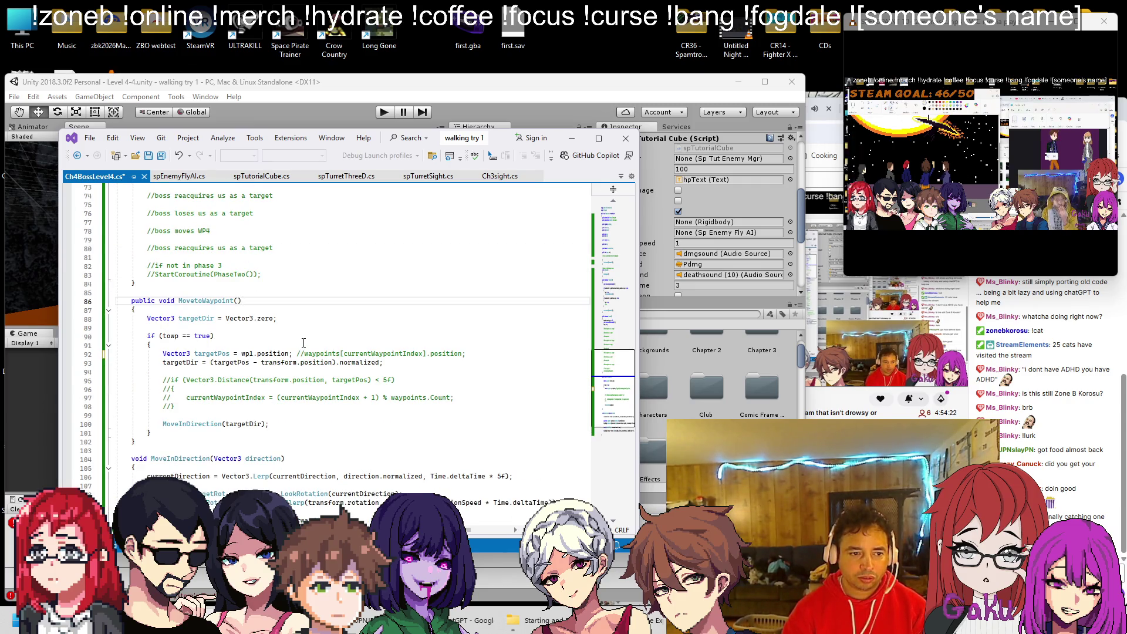
pyautogui.hotkey('alt', 'Tab')
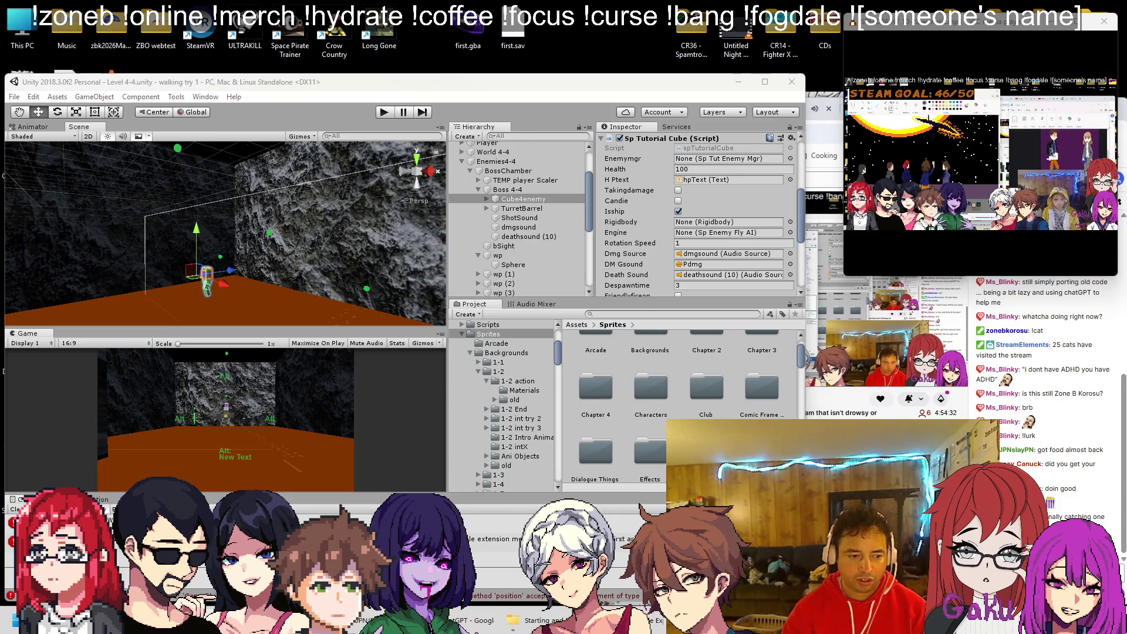
# Change line 92 to wp1.transform.position and save the boss script.
pyautogui.hotkey('alt', 'Tab')
pyautogui.click(258, 381)
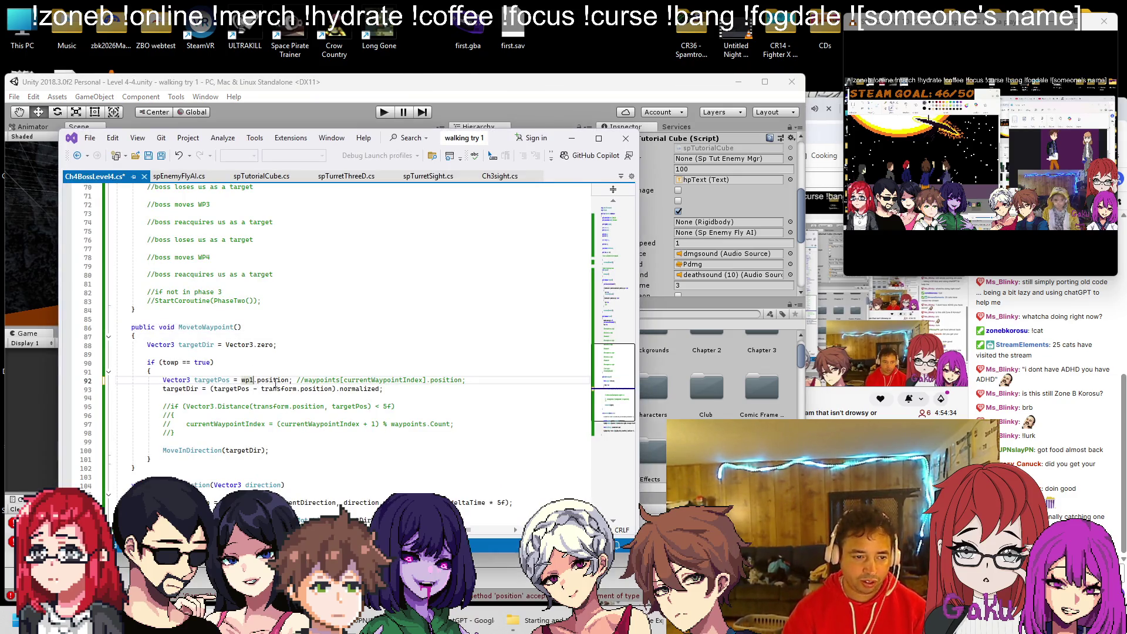
pyautogui.write('transform.')
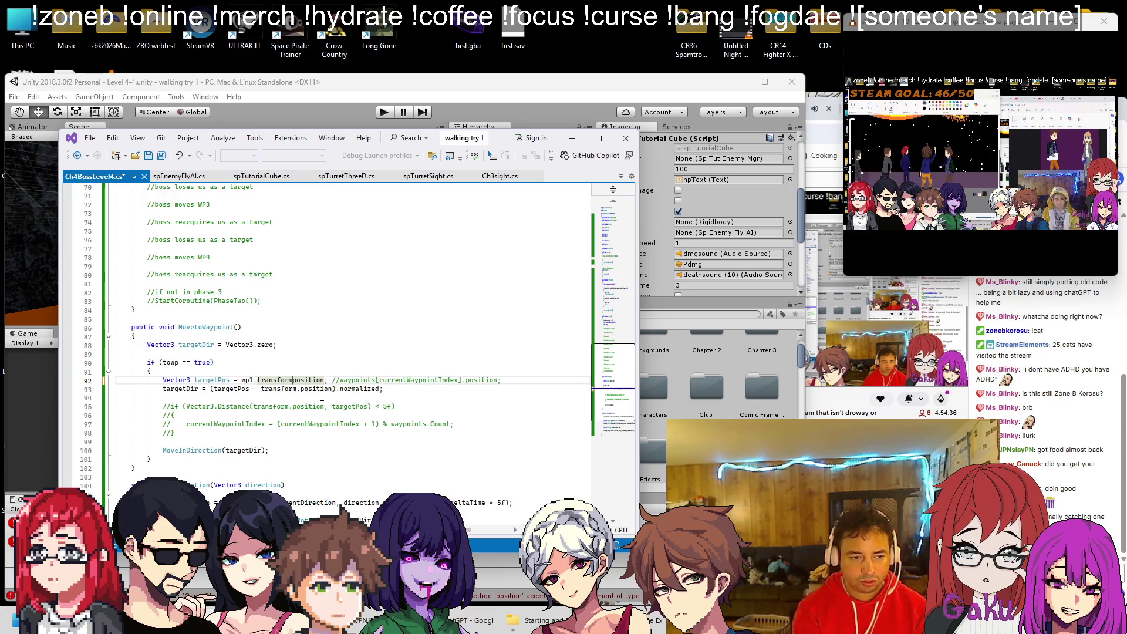
pyautogui.hotkey('ctrl', 's')
pyautogui.click(487, 100)
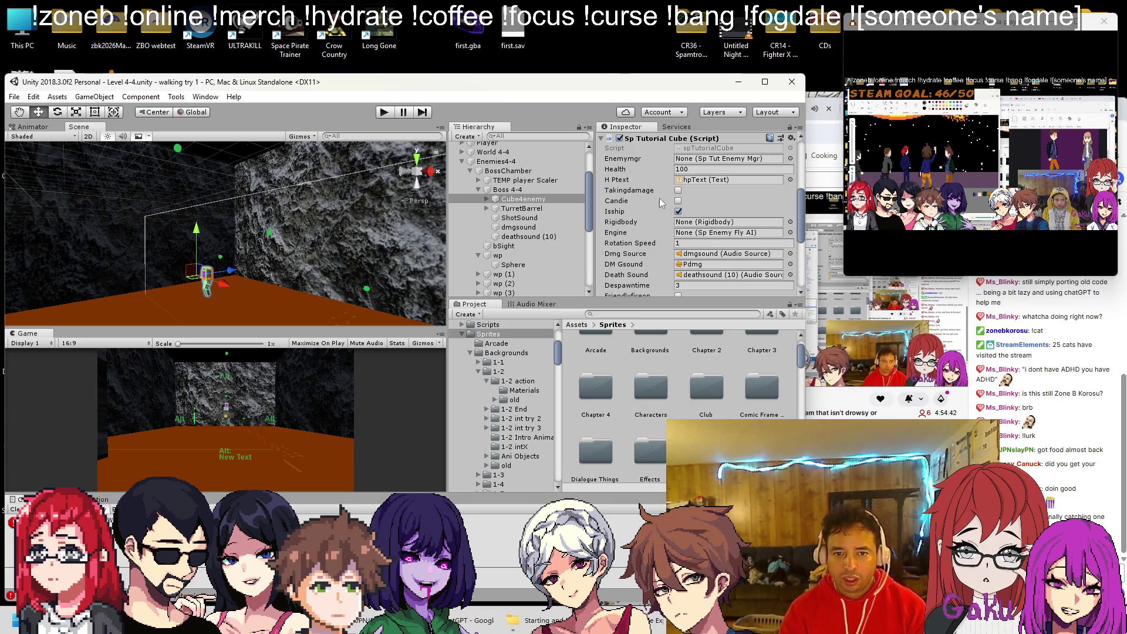
# Assign the wp object to Boss 4-4's Wp 1 field, save the scene, and start Play mode.
pyautogui.click(545, 192)
pyautogui.scroll(-3, 681, 201)
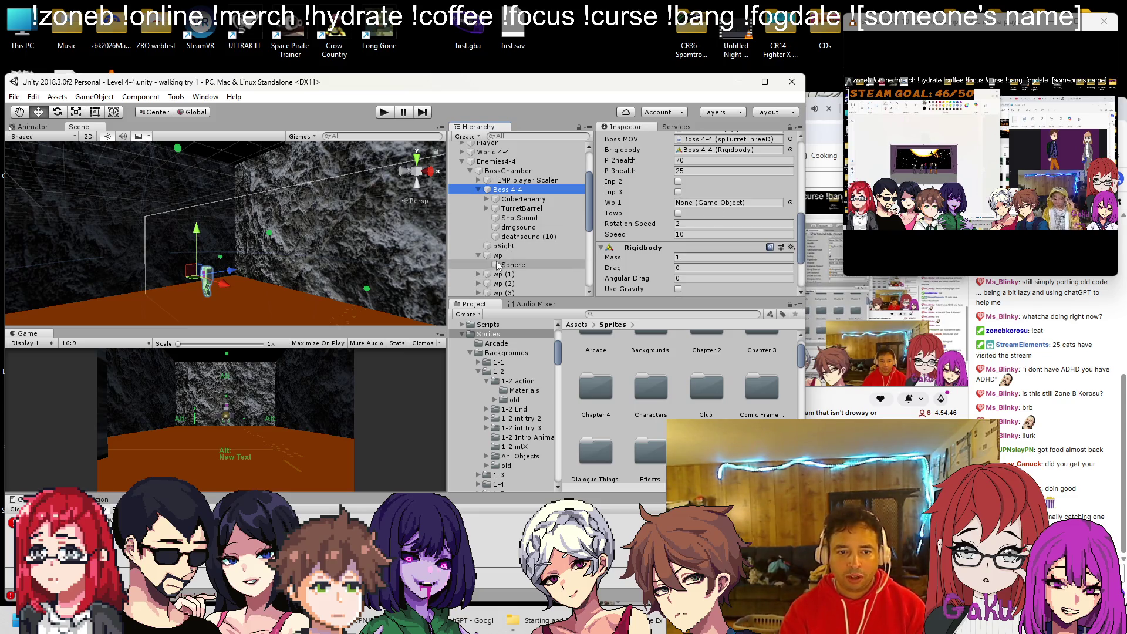
pyautogui.click(479, 255)
pyautogui.moveTo(497, 256); pyautogui.dragTo(706, 203)
pyautogui.hotkey('ctrl', 's')
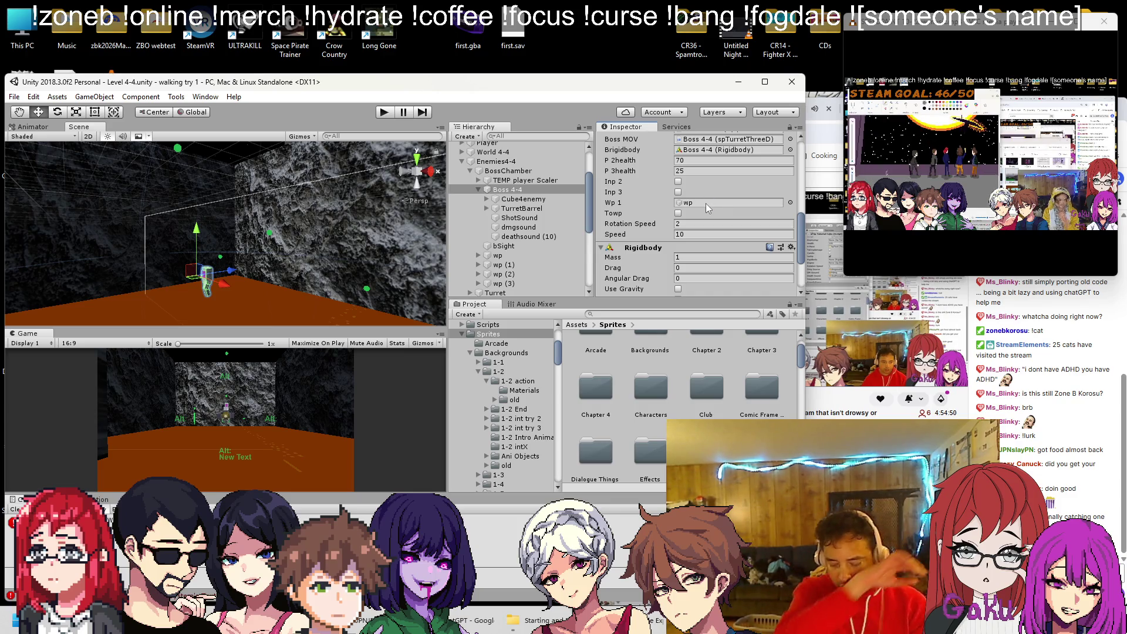
pyautogui.click(384, 112)
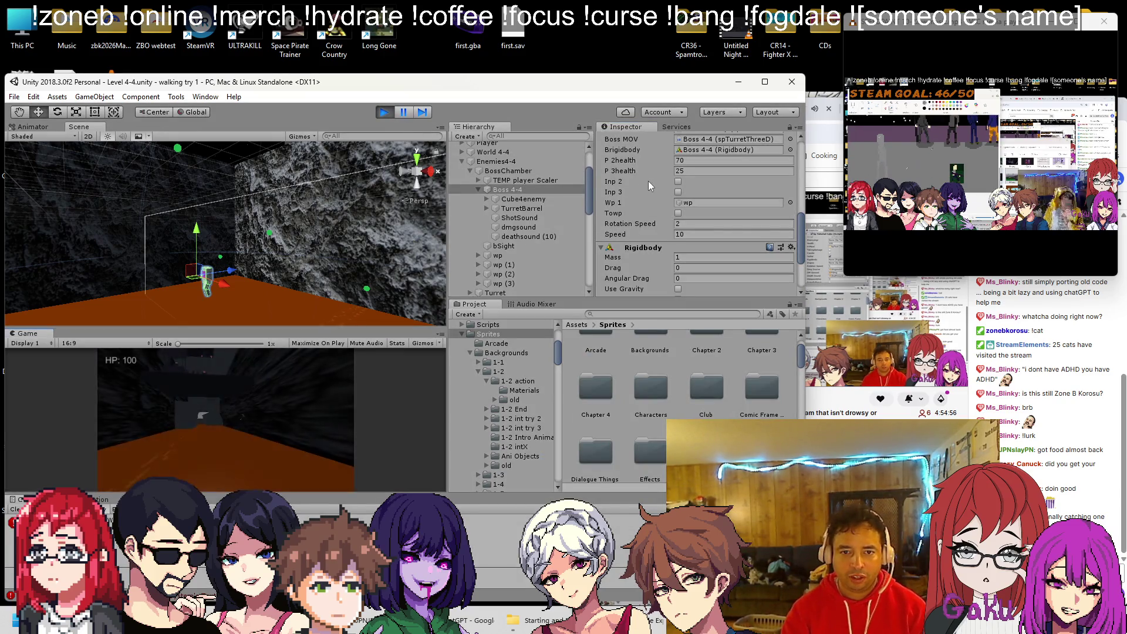
# Inspect Cube4enemy and Boss 4-4 during the test run, then stop Play mode.
pyautogui.click(519, 200)
pyautogui.scroll(4, 621, 189)
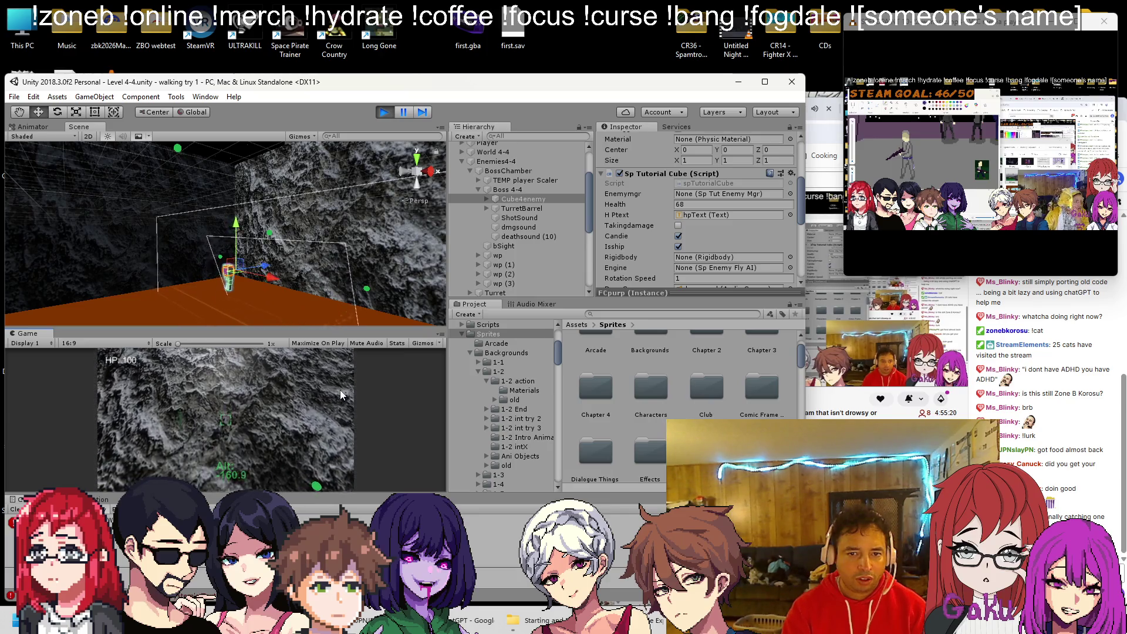
pyautogui.scroll(5, 706, 223)
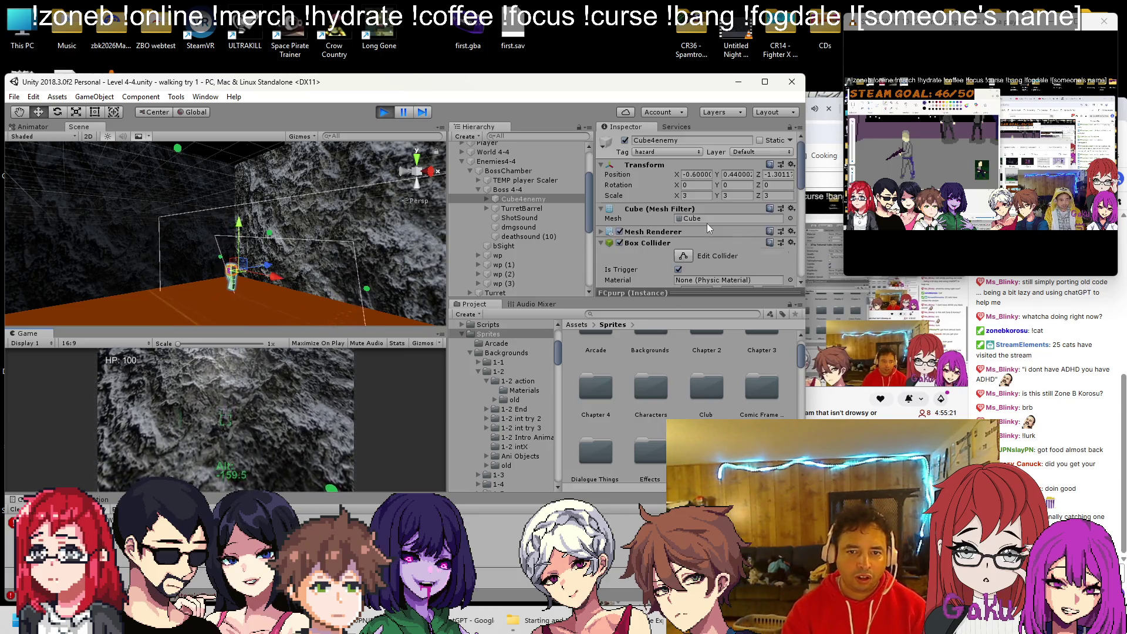
pyautogui.click(508, 189)
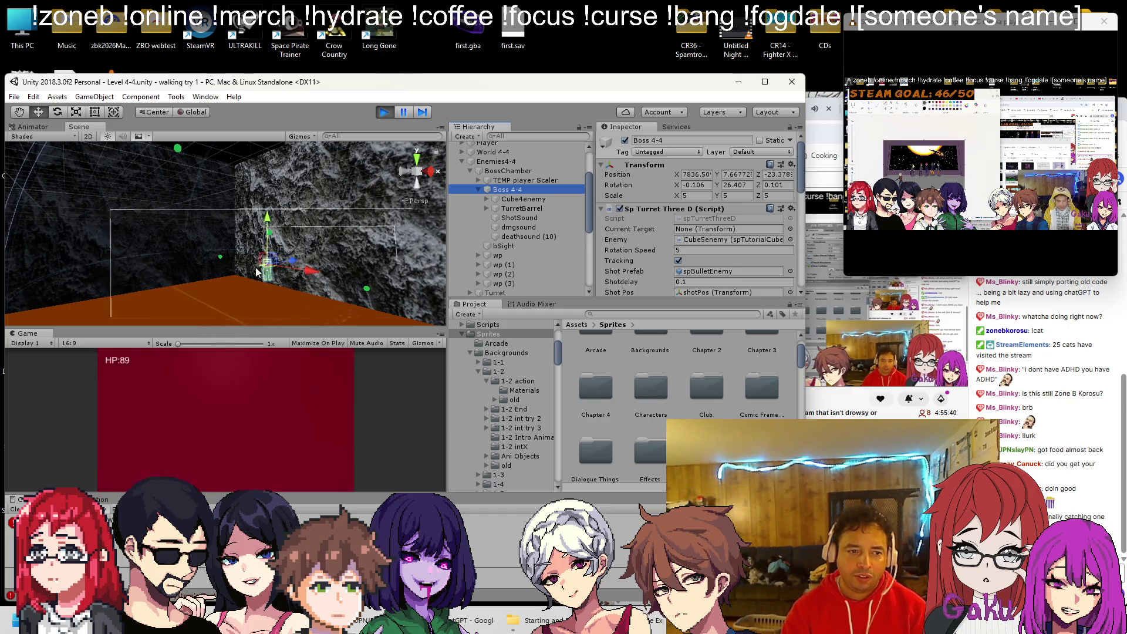
pyautogui.click(383, 112)
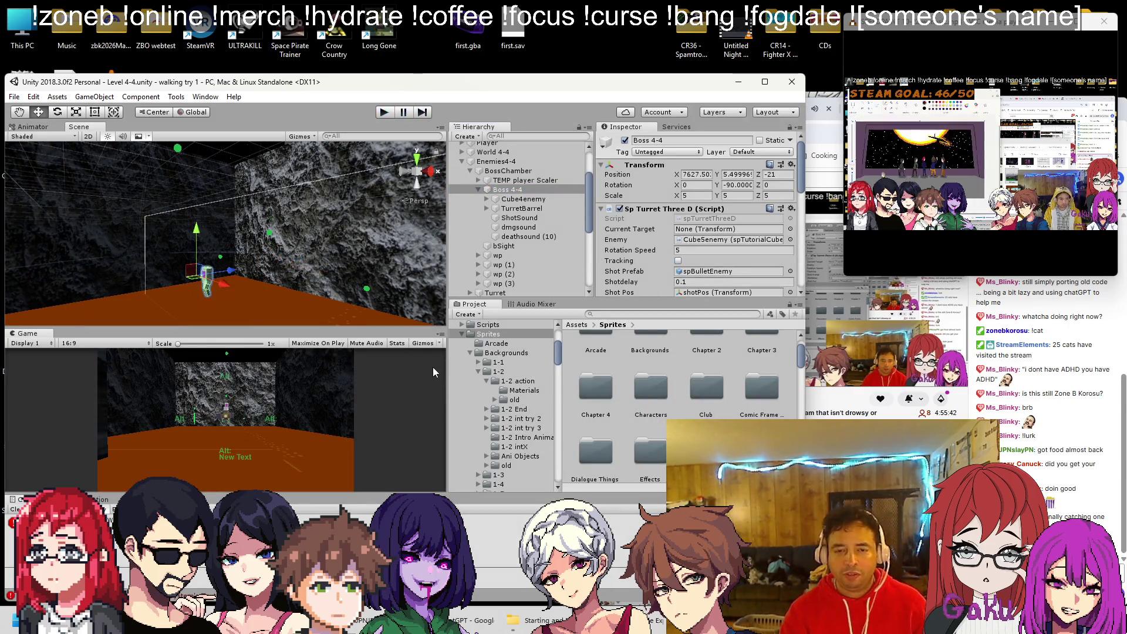
# Open spTurretThreeD.cs in Visual Studio and search it for 'rot'.
pyautogui.hotkey('alt', 'Tab')
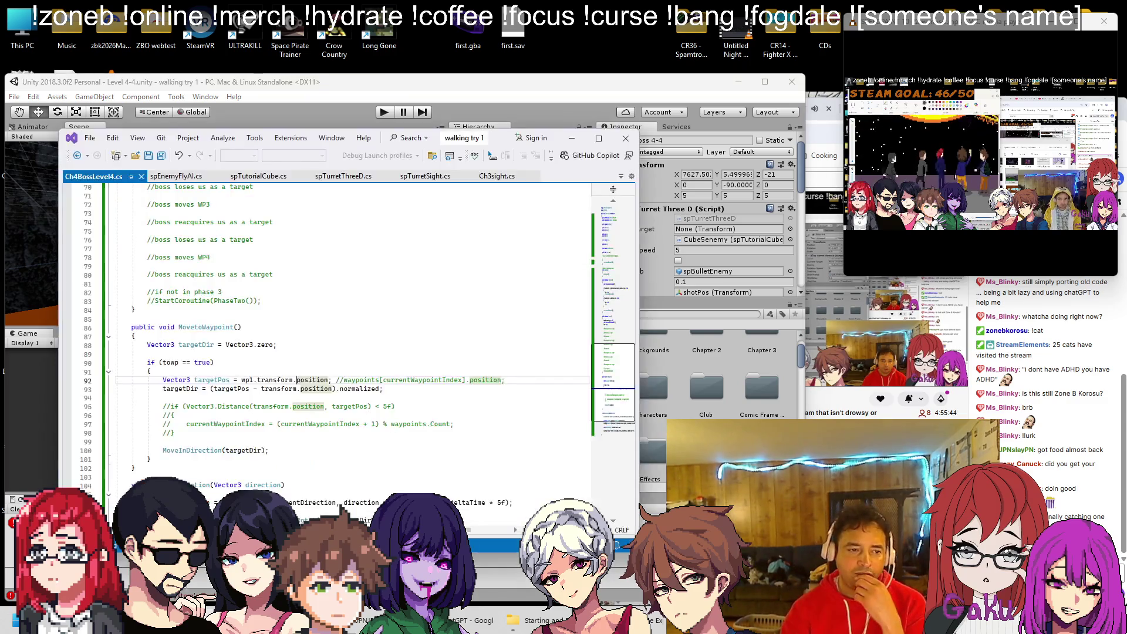
pyautogui.scroll(20, 267, 367)
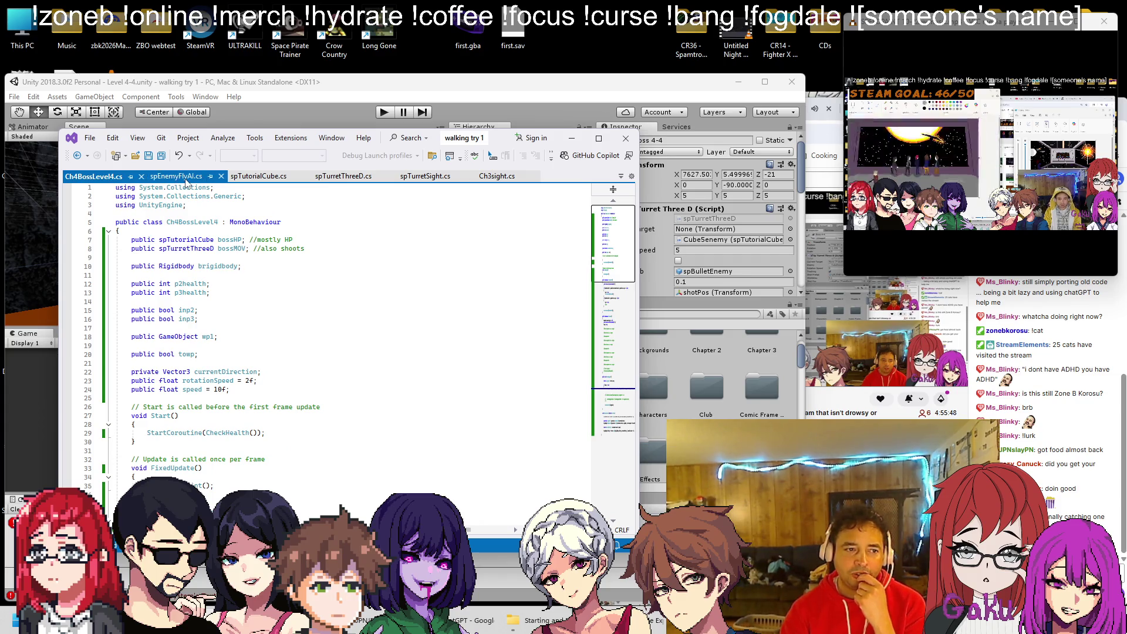
pyautogui.click(342, 176)
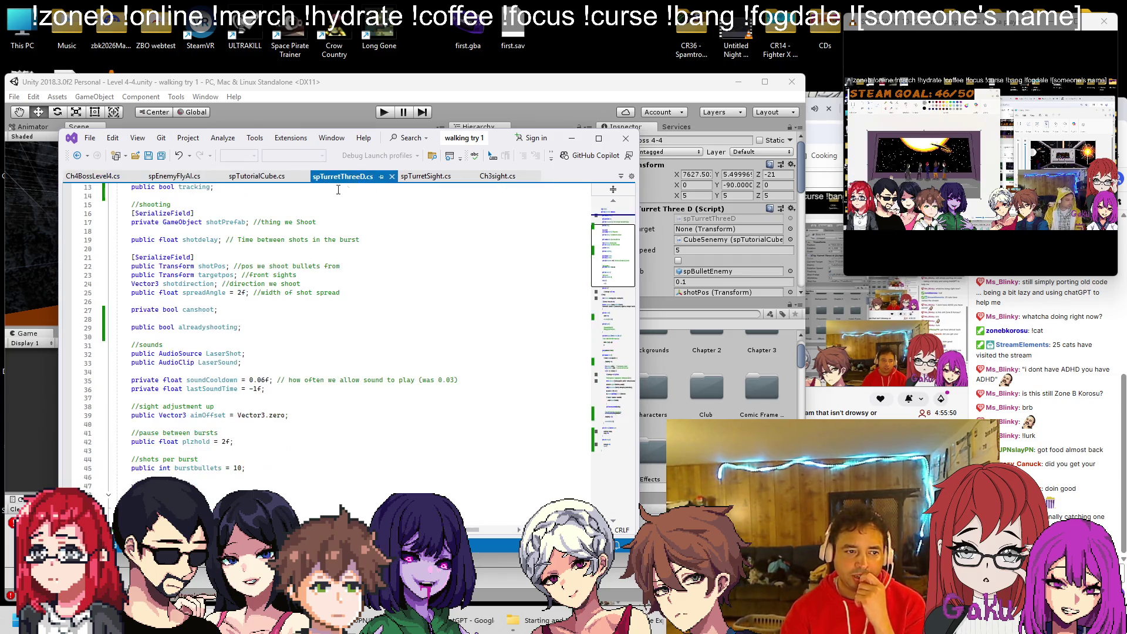
pyautogui.scroll(9, 271, 280)
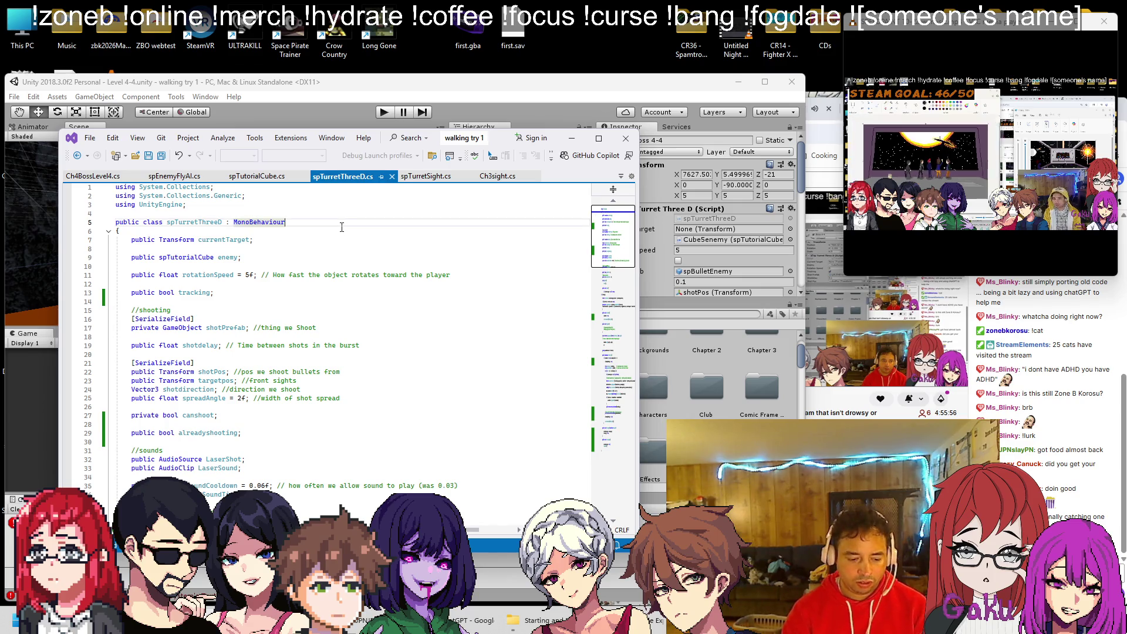
pyautogui.hotkey('ctrl', 'f')
pyautogui.write('rot')
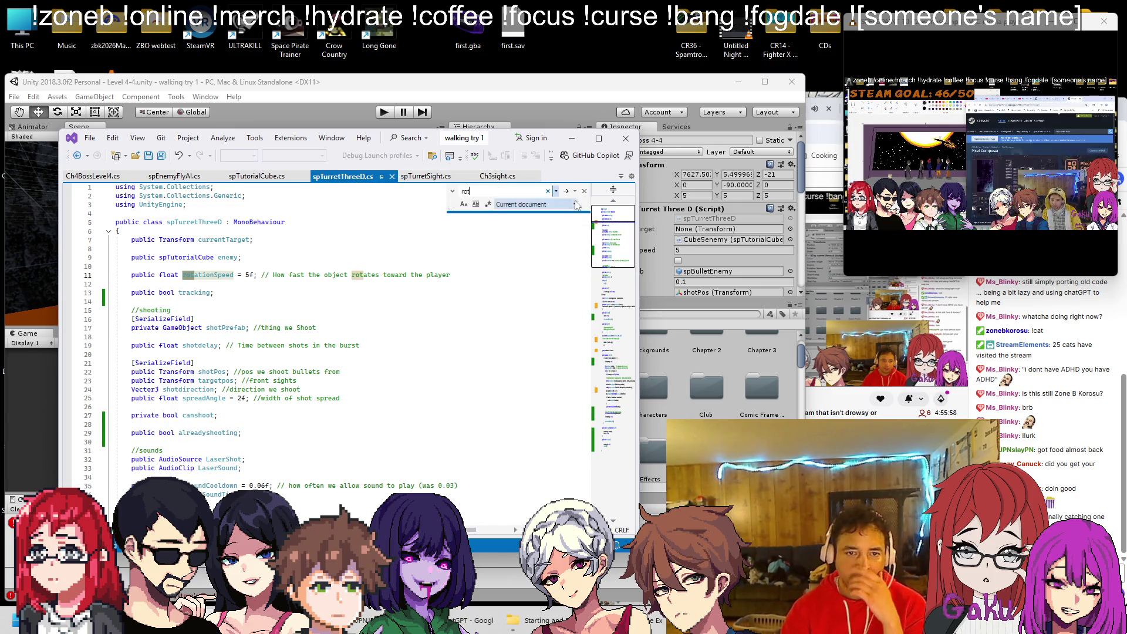
# Step through the 'rot' matches down to line 114 to review the rotation code.
pyautogui.click(567, 193)
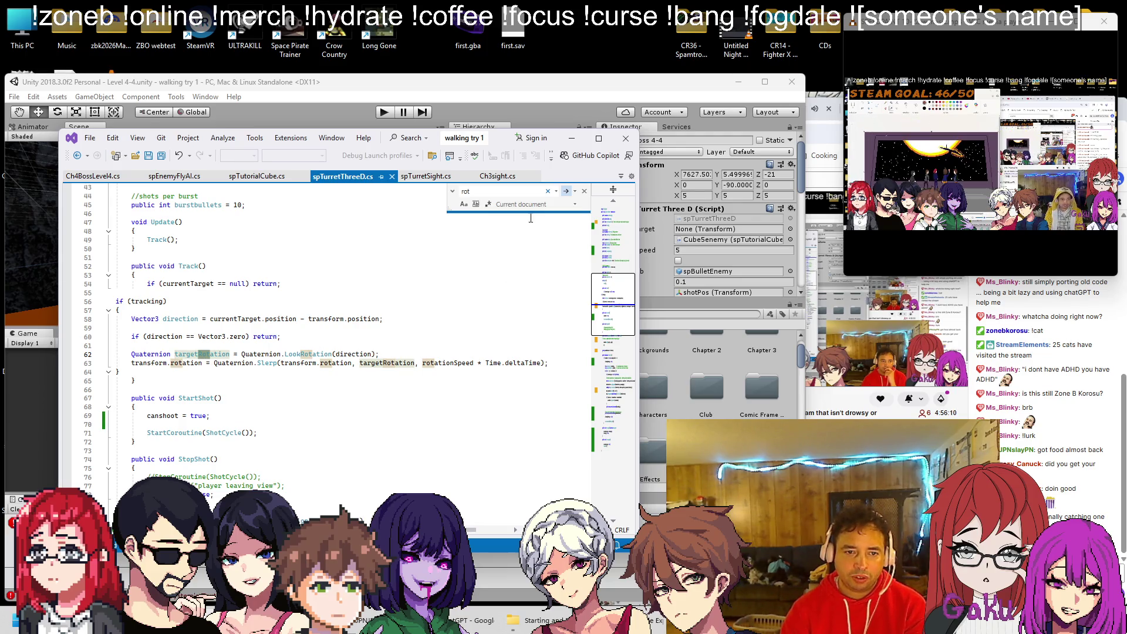
pyautogui.click(567, 191)
pyautogui.click(567, 192)
pyautogui.click(566, 191)
pyautogui.click(566, 191)
pyautogui.click(566, 191)
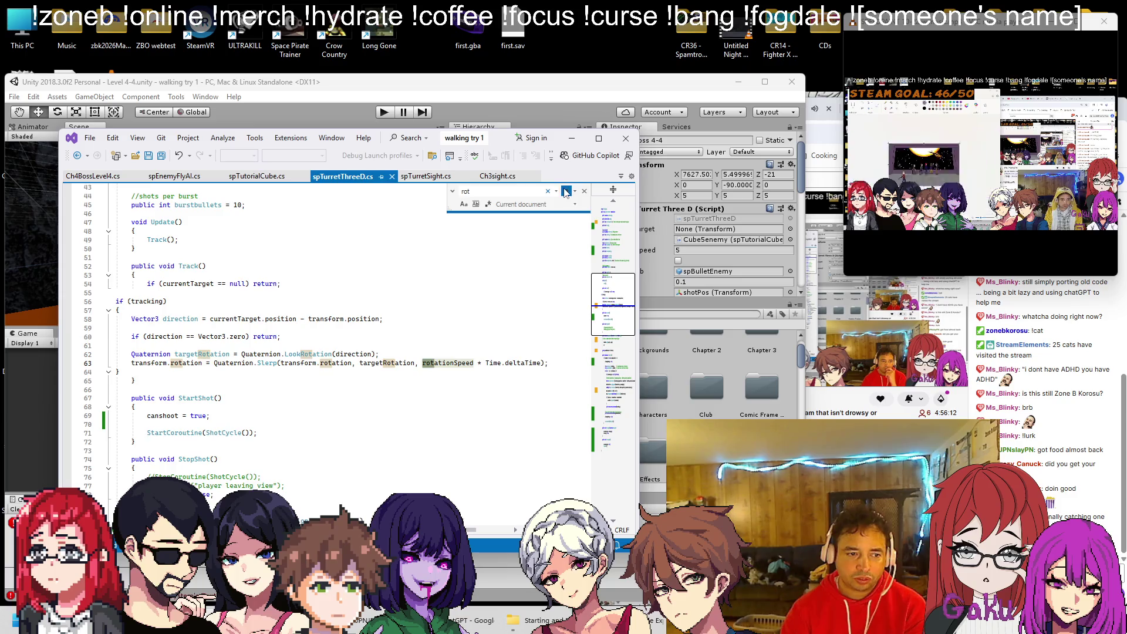
pyautogui.click(567, 191)
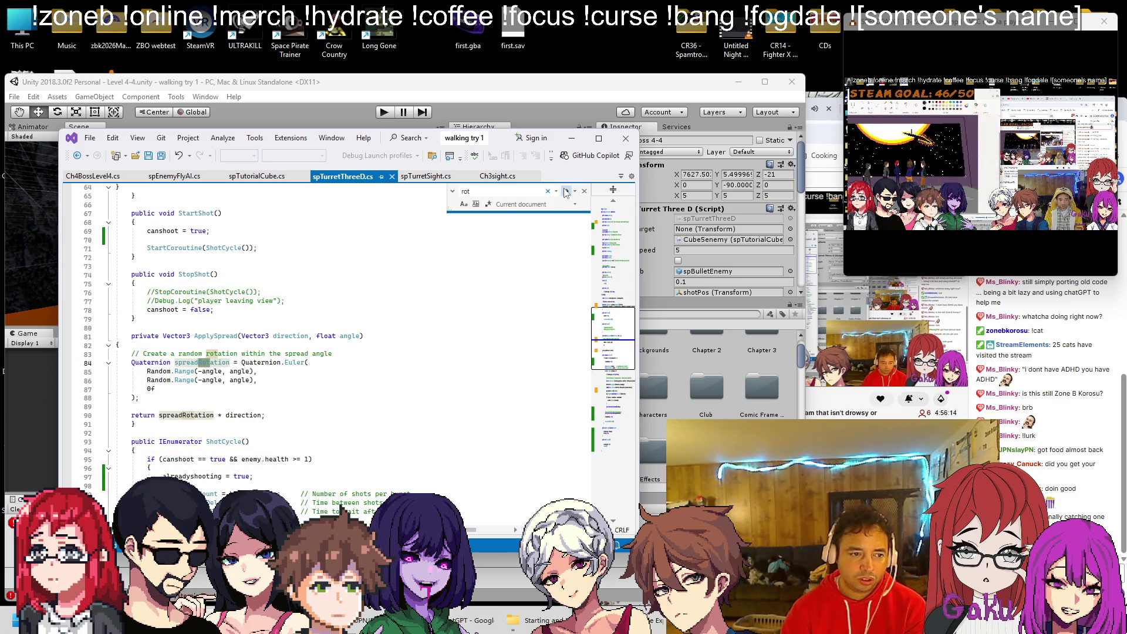
pyautogui.click(566, 191)
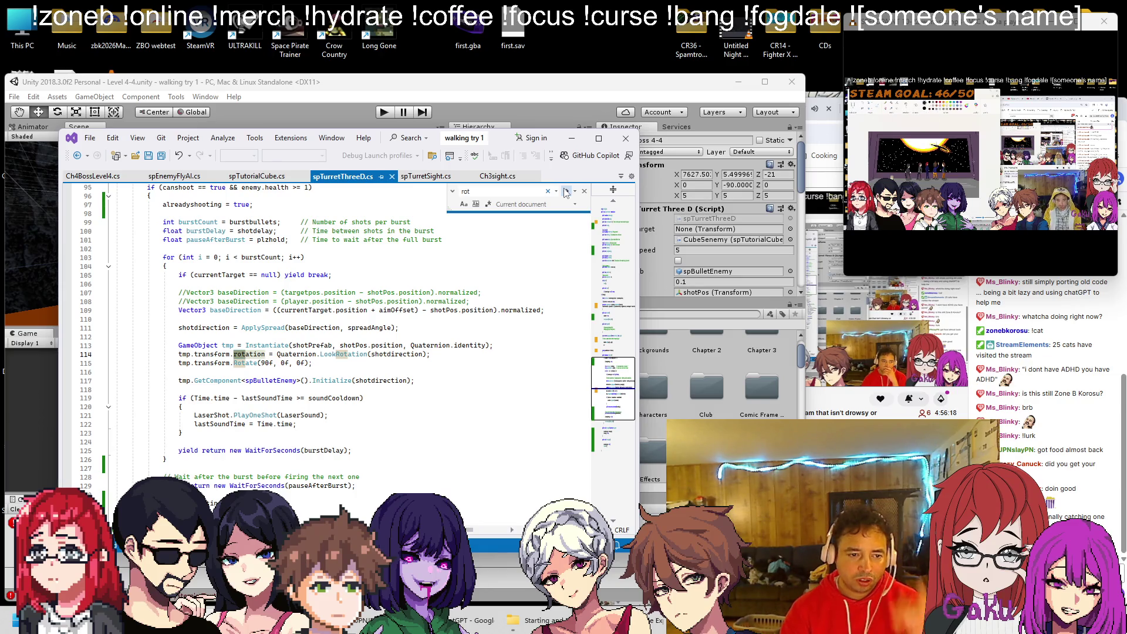
pyautogui.scroll(4, 390, 353)
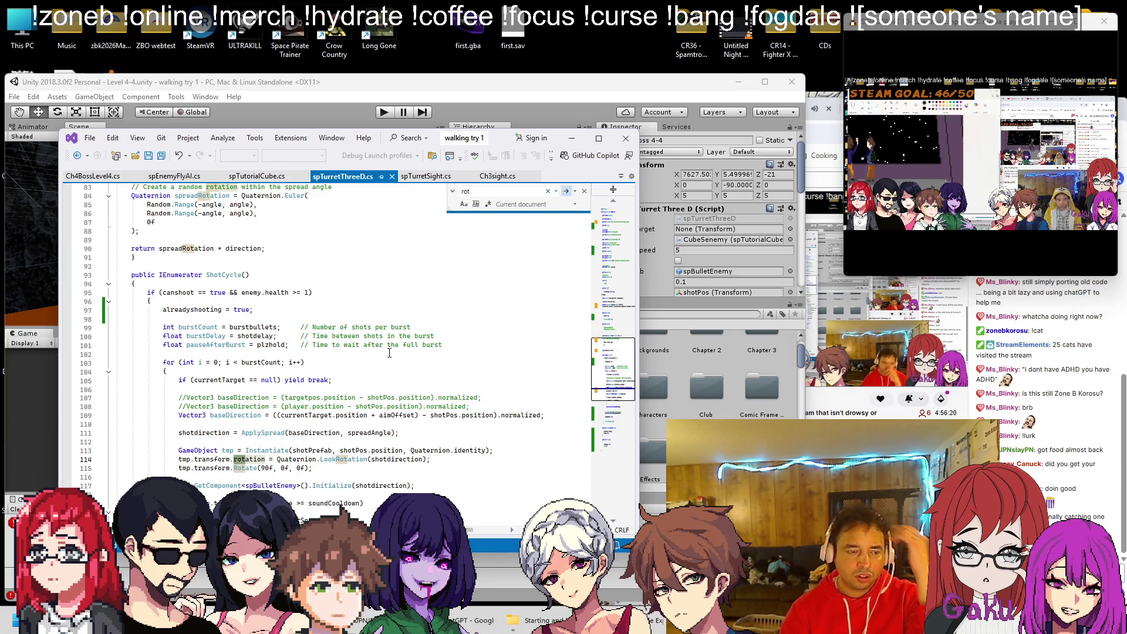
pyautogui.scroll(-4, 389, 353)
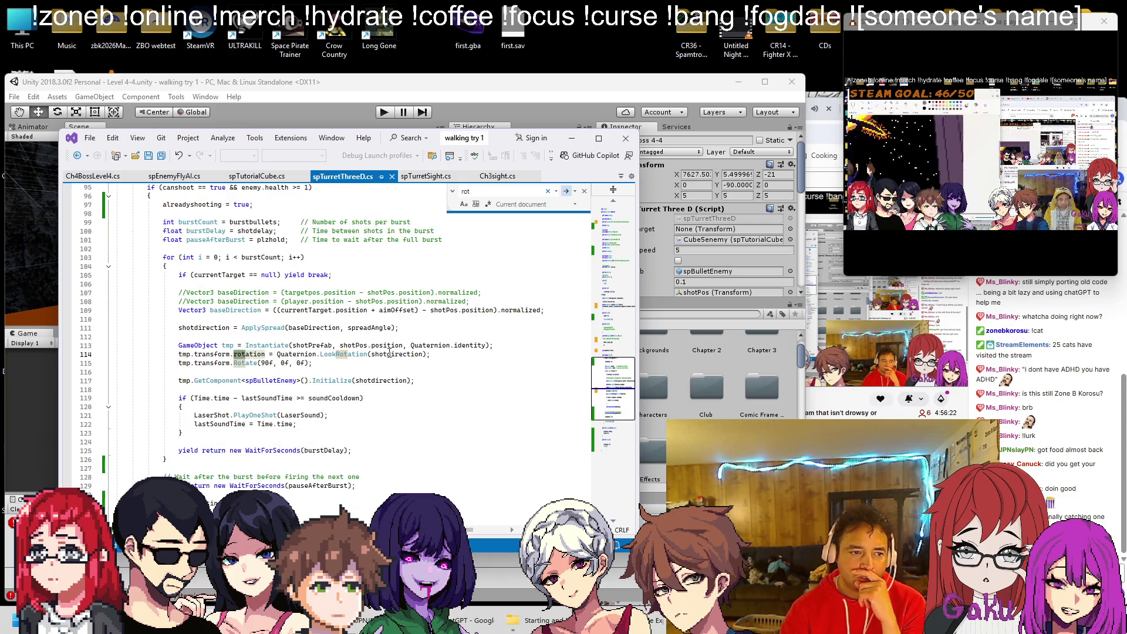
pyautogui.scroll(-9, 389, 352)
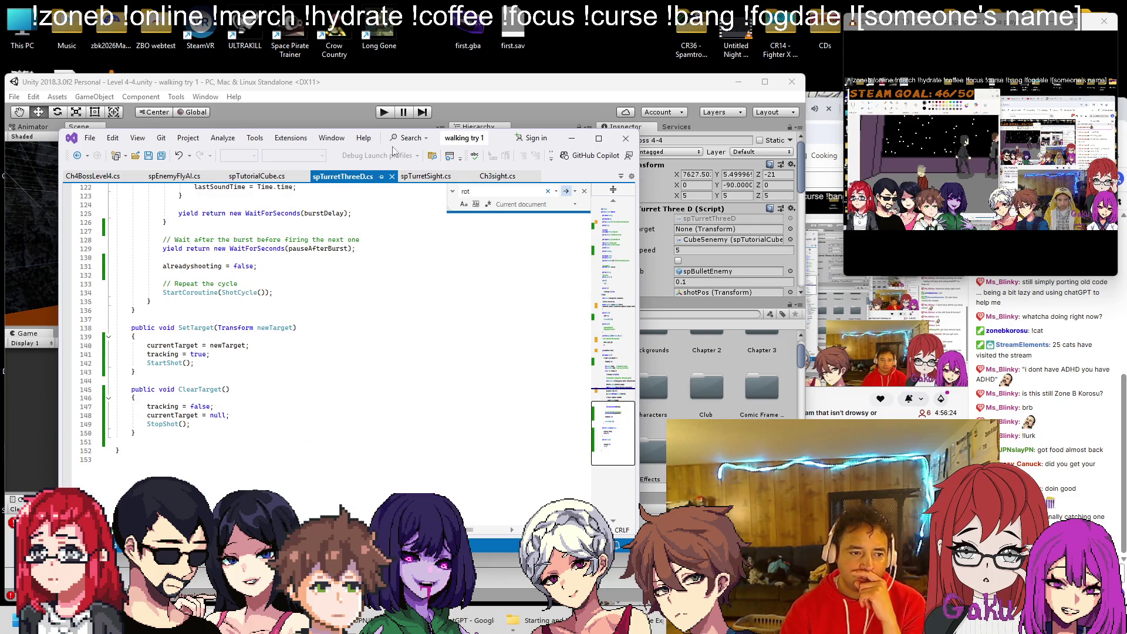
pyautogui.click(394, 95)
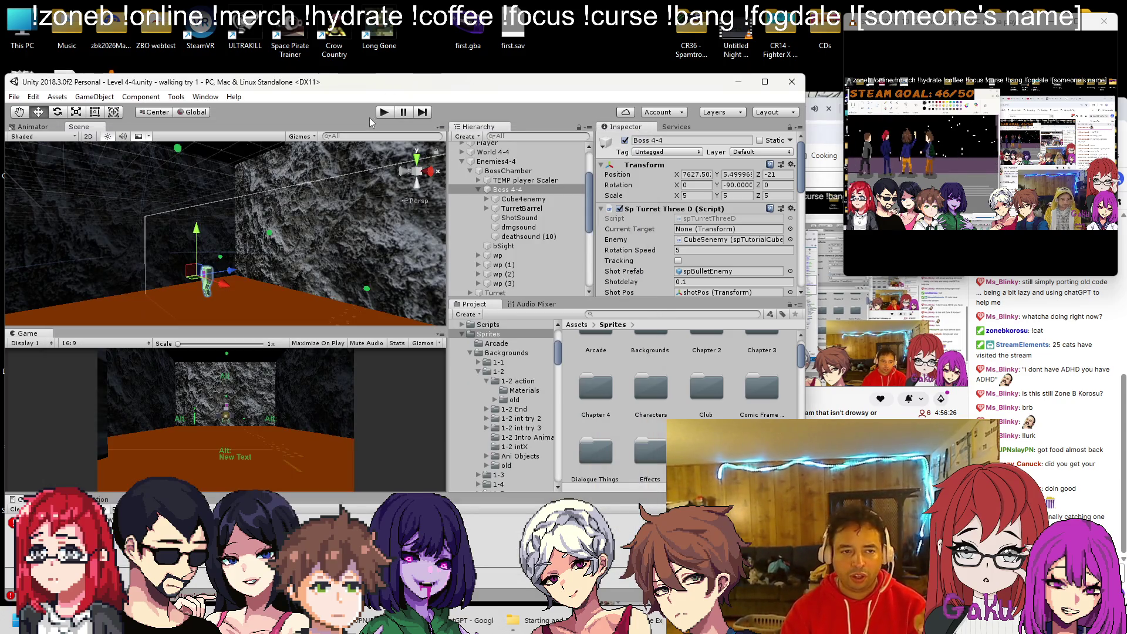
# Start Play mode and turn off the boss turret's Tracking and Alreadyshooting options.
pyautogui.click(385, 112)
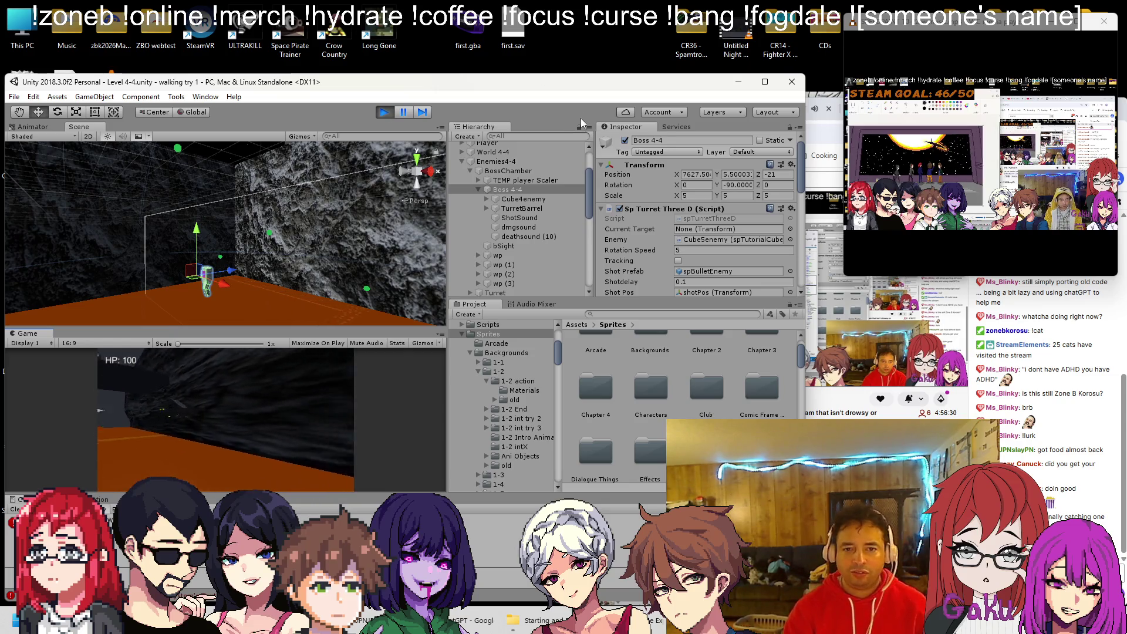
pyautogui.scroll(-3, 634, 215)
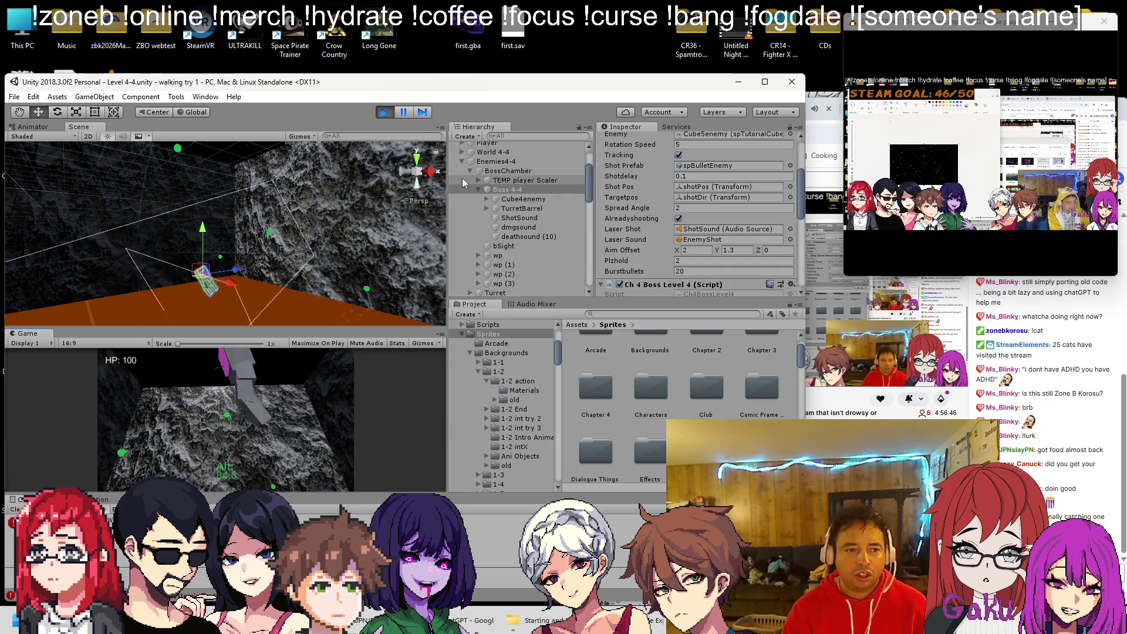
pyautogui.click(678, 156)
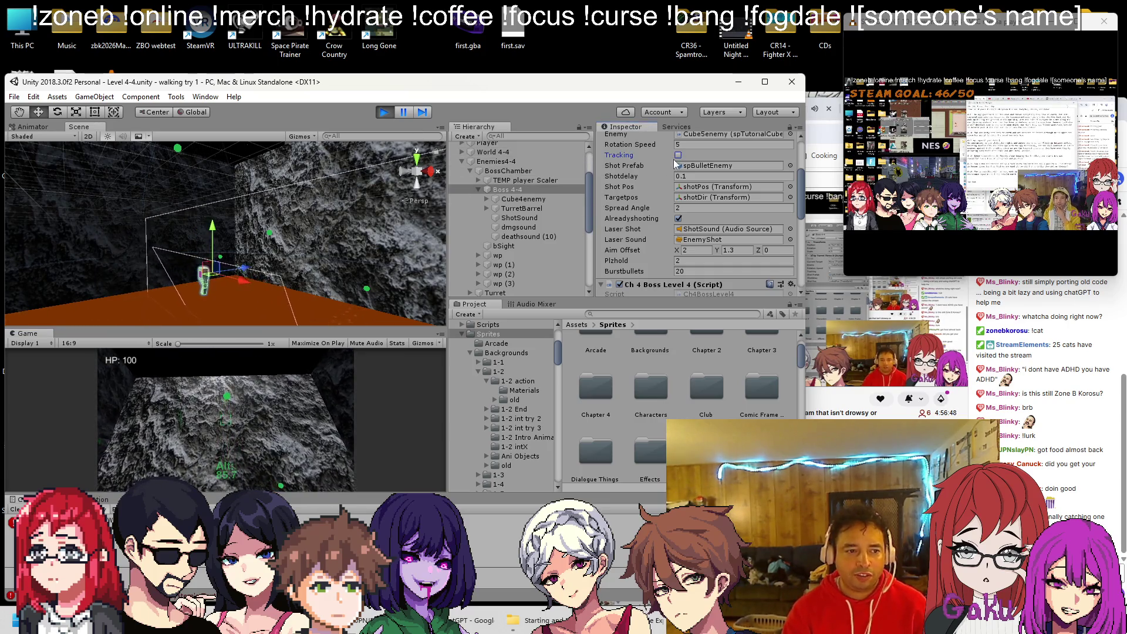
pyautogui.click(678, 218)
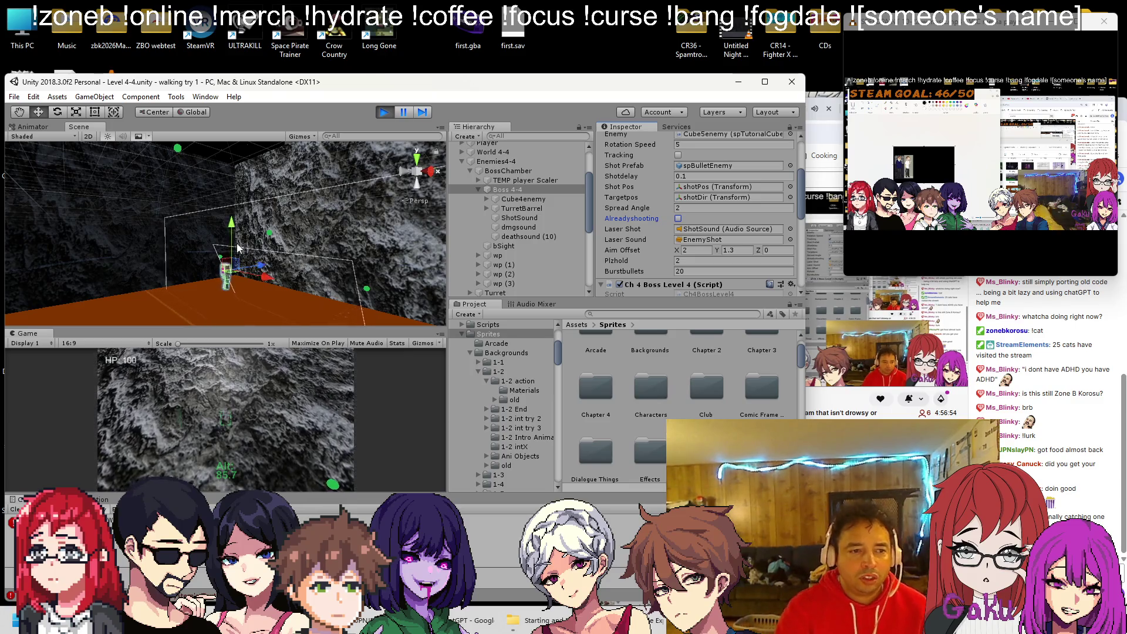
# Enter 0 in the boss turret's Rotation Speed, observe, then stop the running level.
pyautogui.scroll(3, 690, 202)
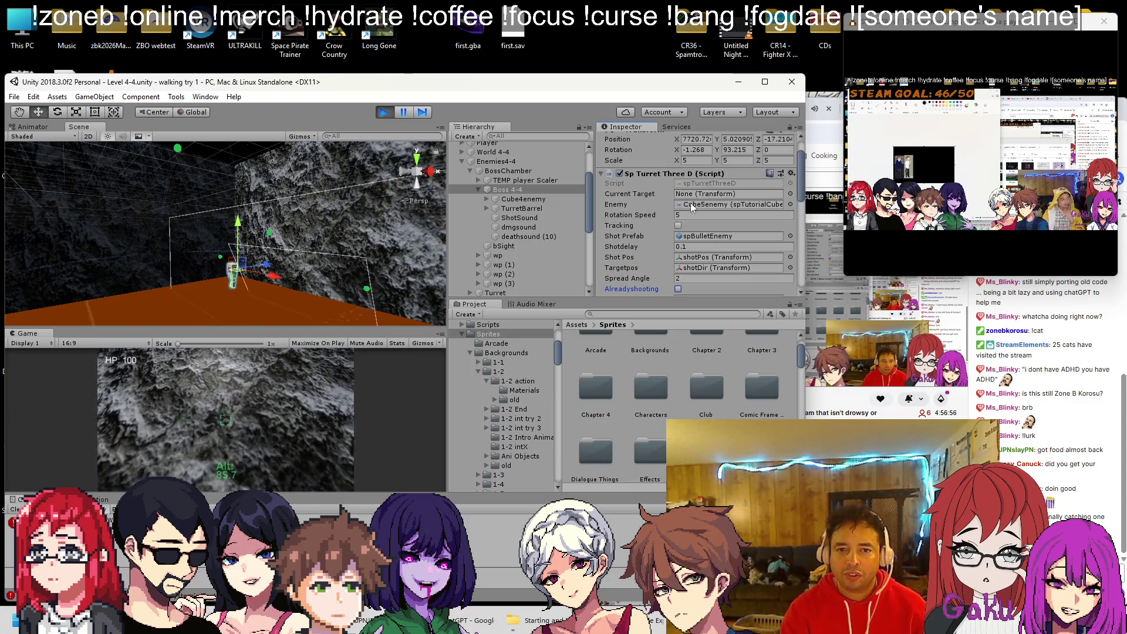
pyautogui.click(692, 216)
pyautogui.write('0')
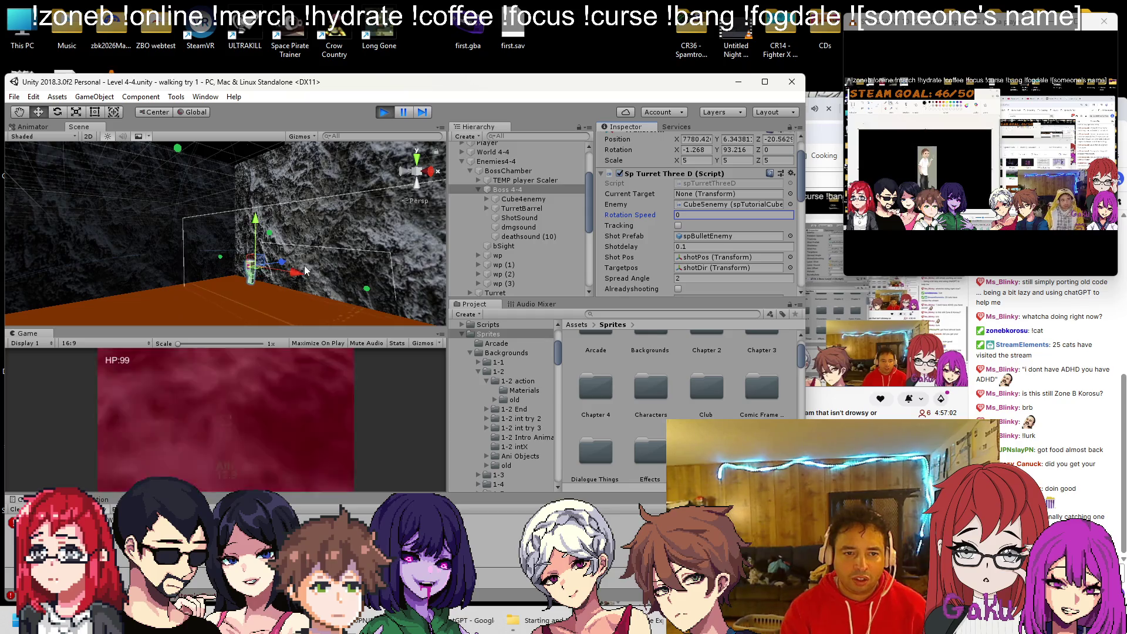
pyautogui.scroll(-2, 679, 230)
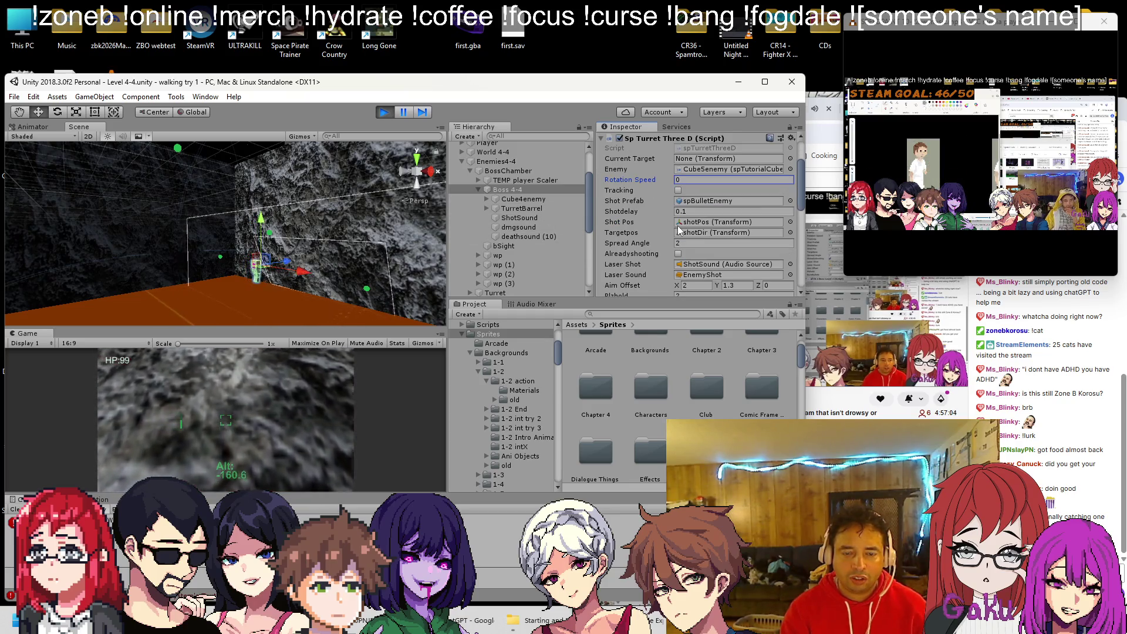
pyautogui.scroll(-2, 674, 231)
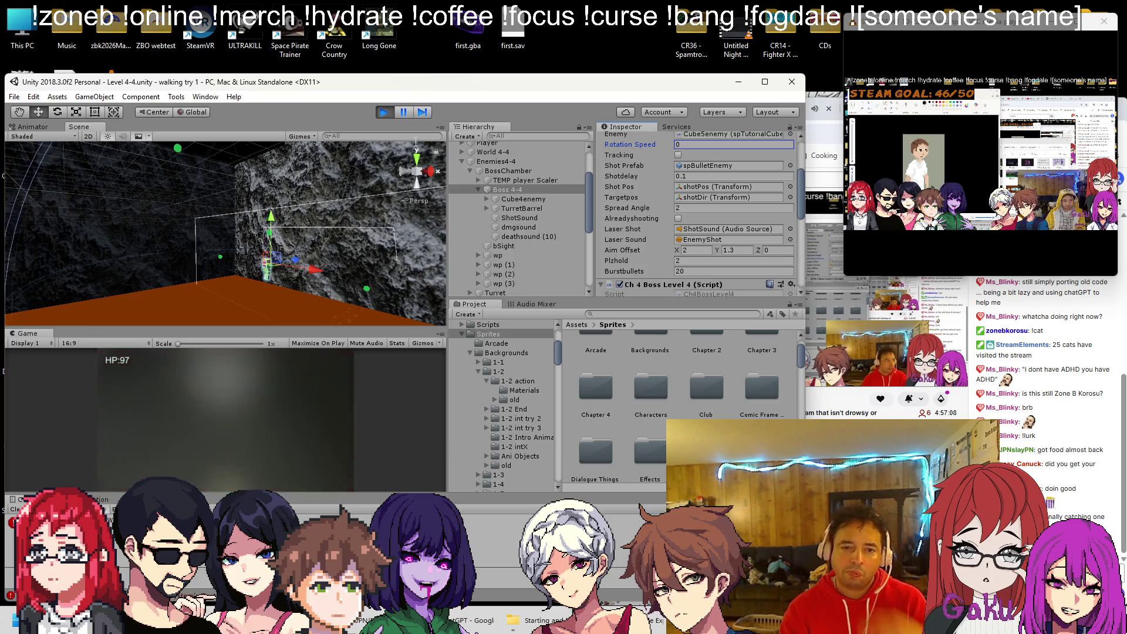
pyautogui.scroll(4, 681, 202)
pyautogui.scroll(-4, 682, 201)
pyautogui.scroll(2, 681, 202)
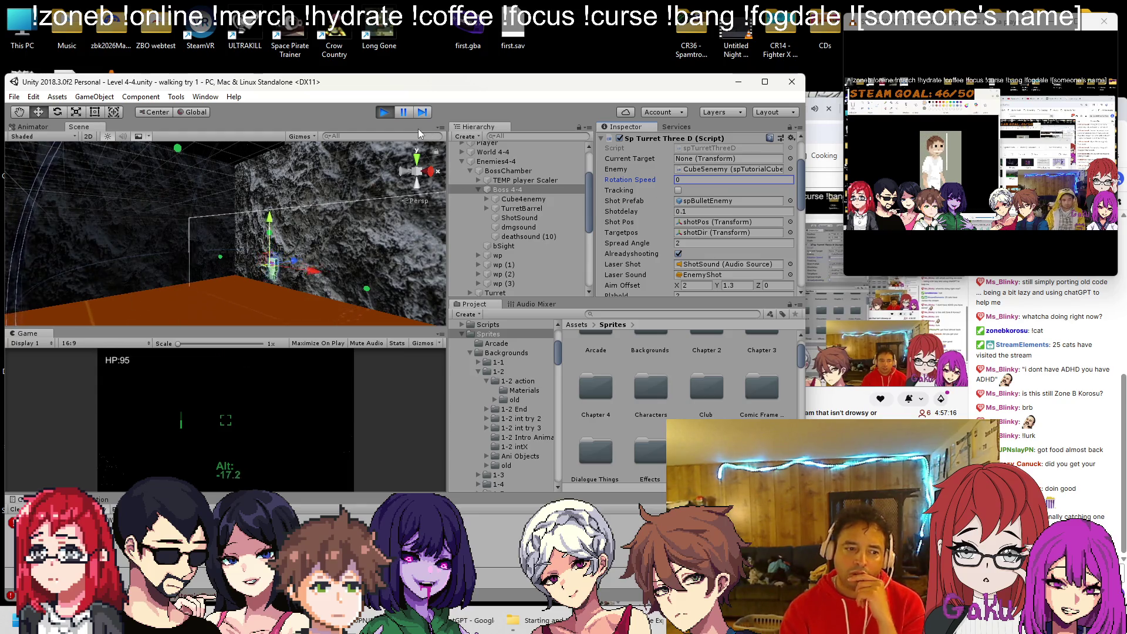
pyautogui.click(383, 112)
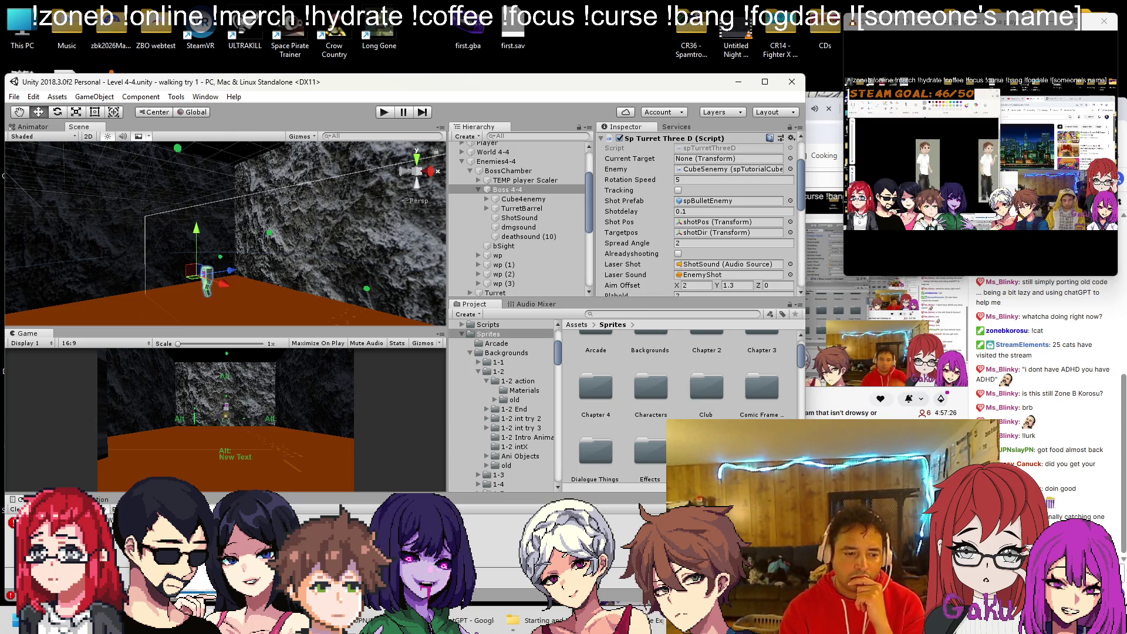
# Open Ch4BossLevel4.cs, scroll through its code, and select all of it.
pyautogui.hotkey('alt', 'Tab')
pyautogui.scroll(6, 353, 447)
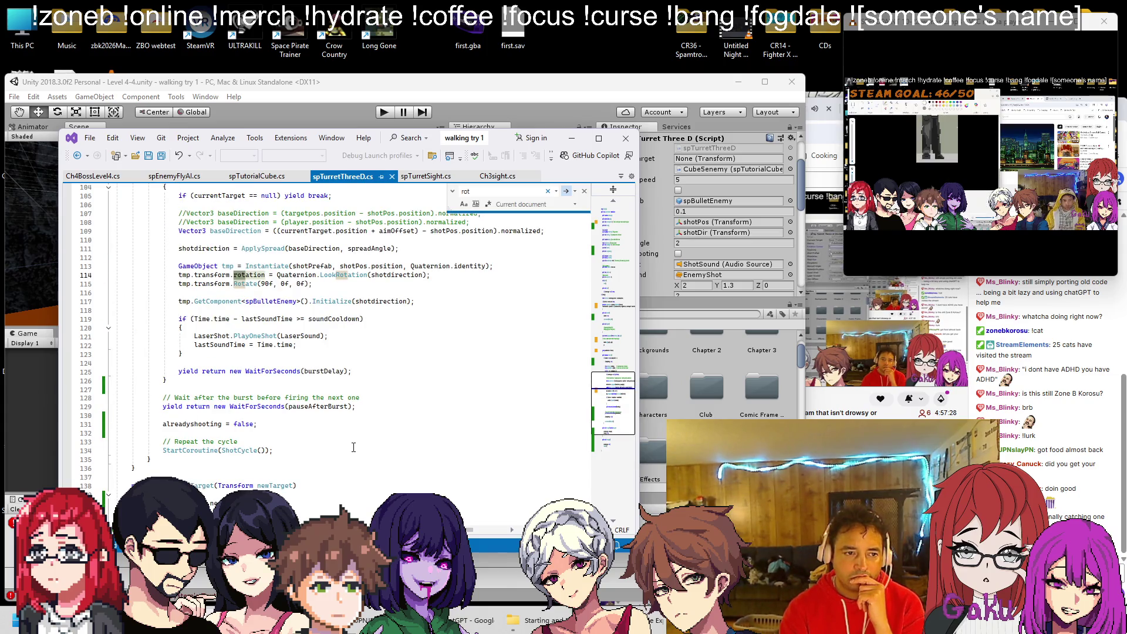
pyautogui.click(101, 176)
pyautogui.scroll(-15, 262, 345)
pyautogui.scroll(-6, 263, 345)
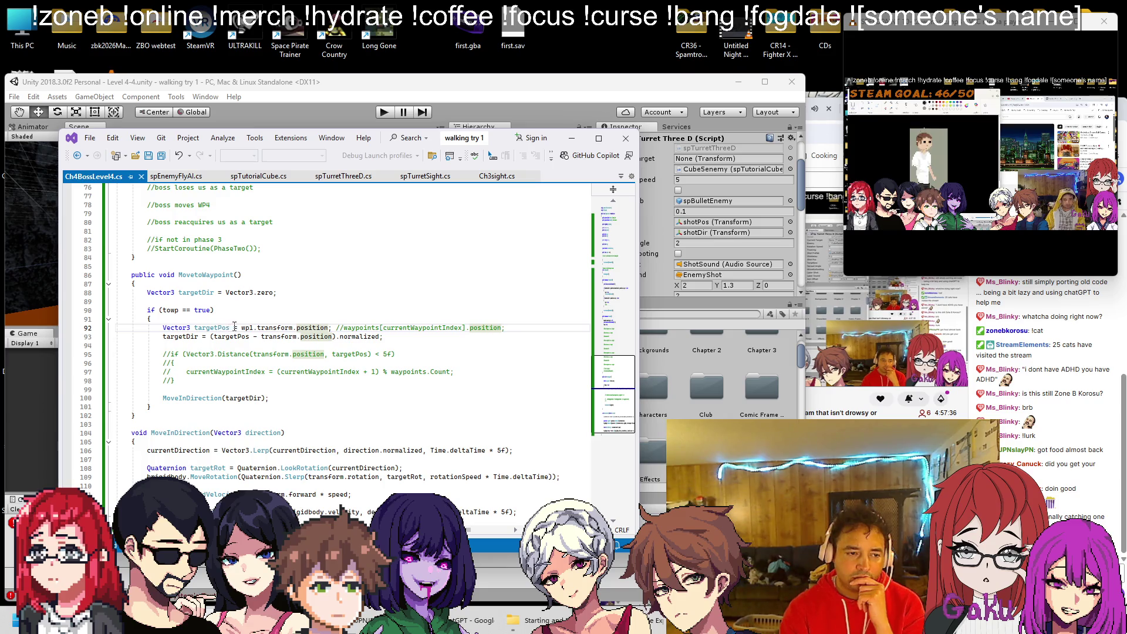
pyautogui.scroll(20, 233, 338)
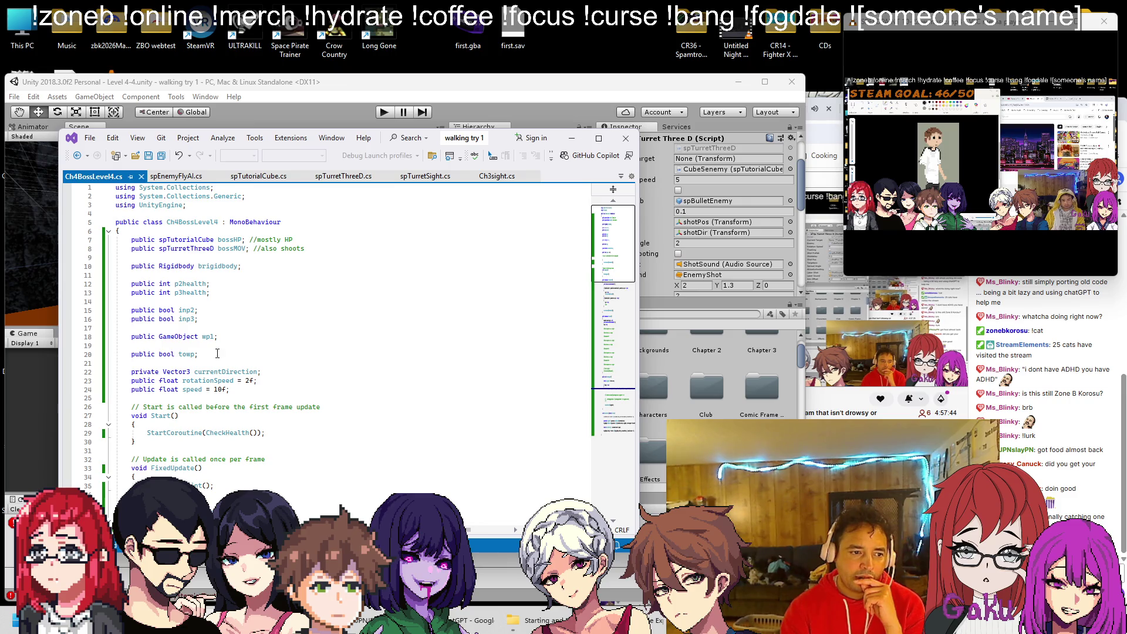
pyautogui.scroll(-20, 217, 353)
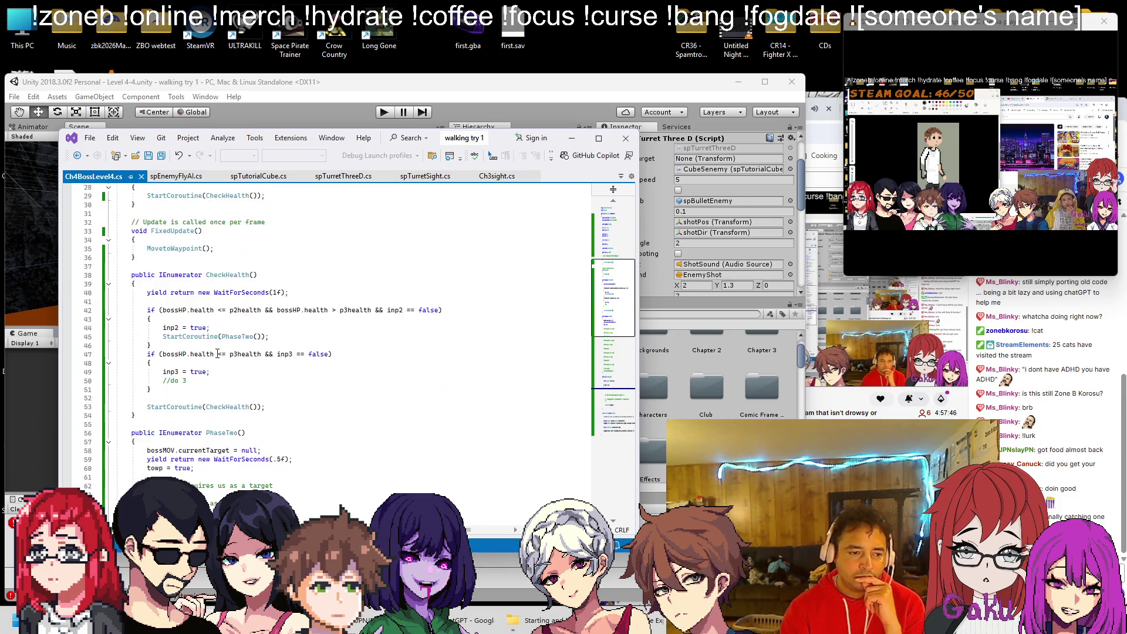
pyautogui.scroll(-1, 217, 354)
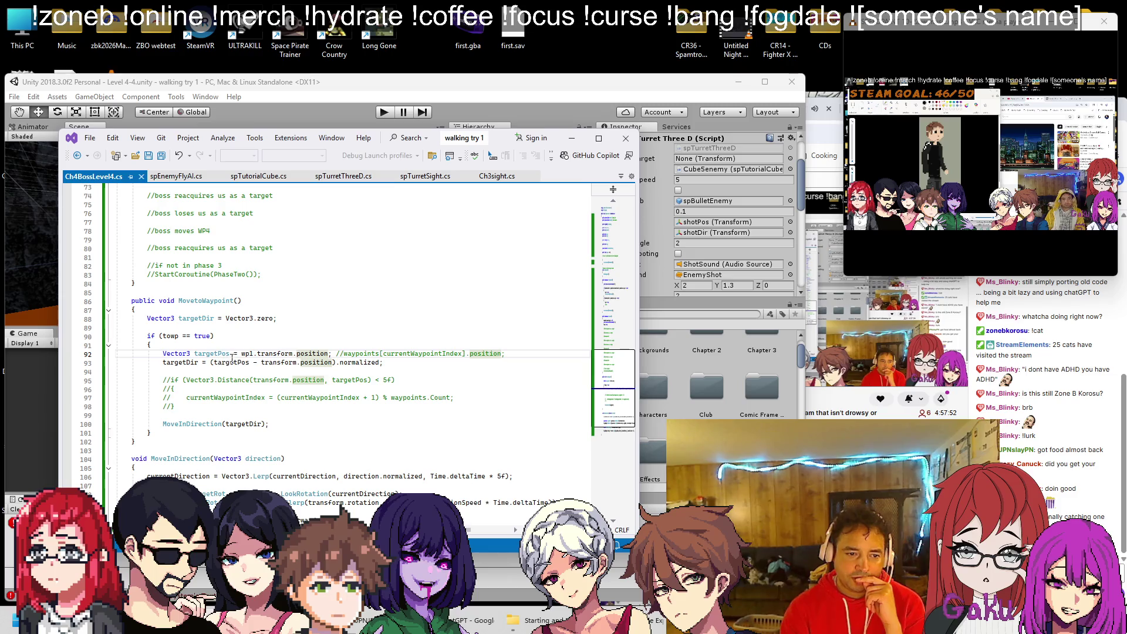
pyautogui.scroll(-3, 175, 370)
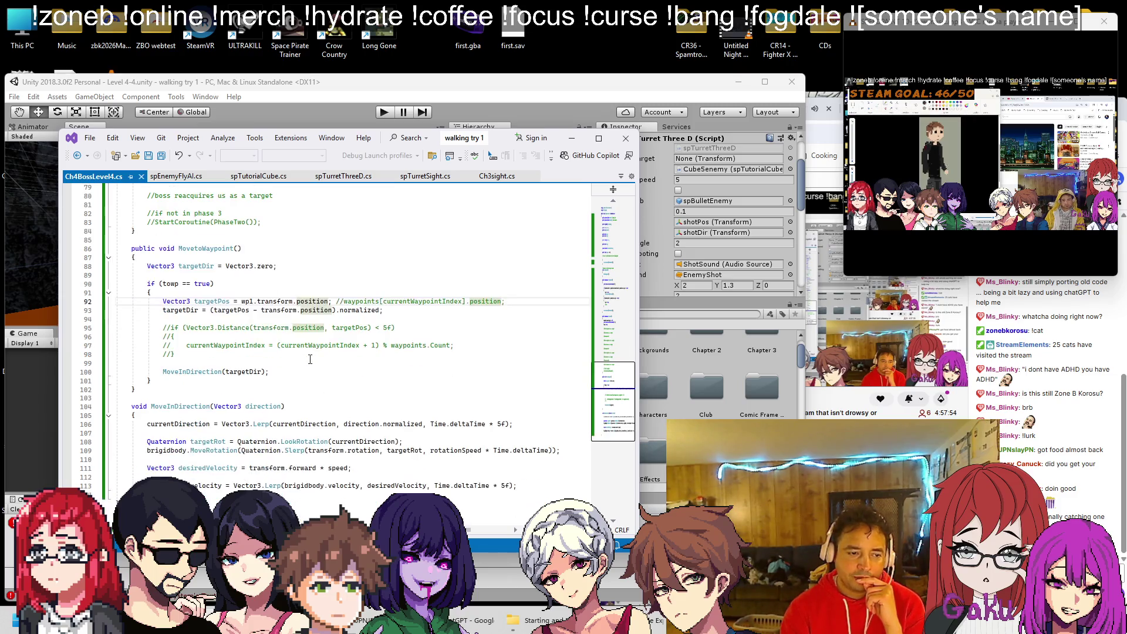
pyautogui.scroll(-1, 238, 359)
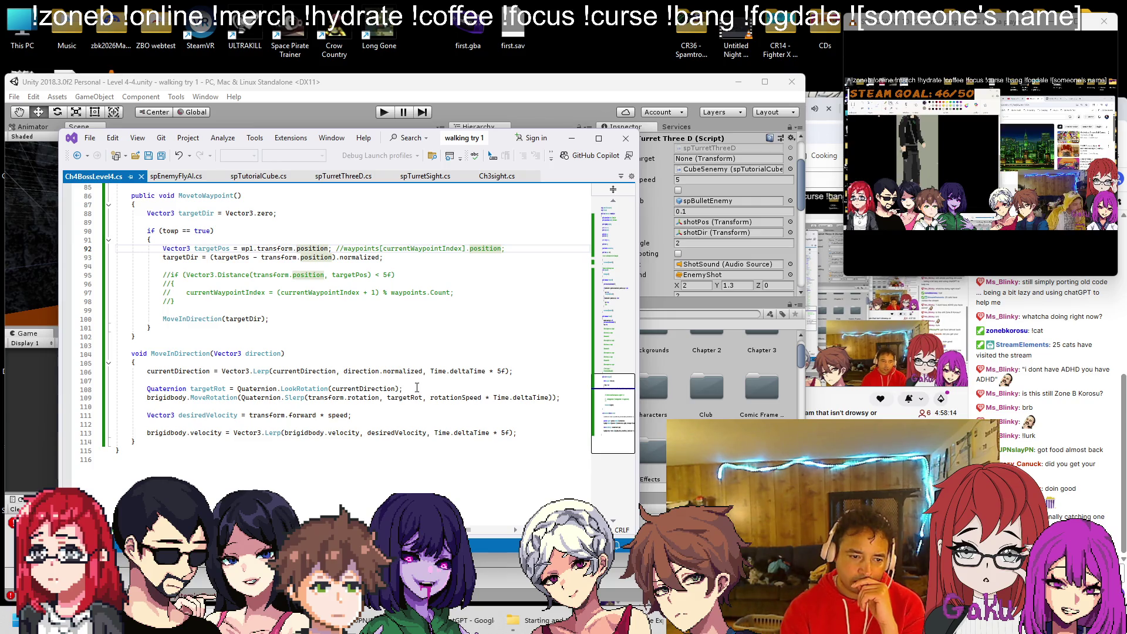
pyautogui.hotkey('ctrl', 'a')
pyautogui.click(472, 620)
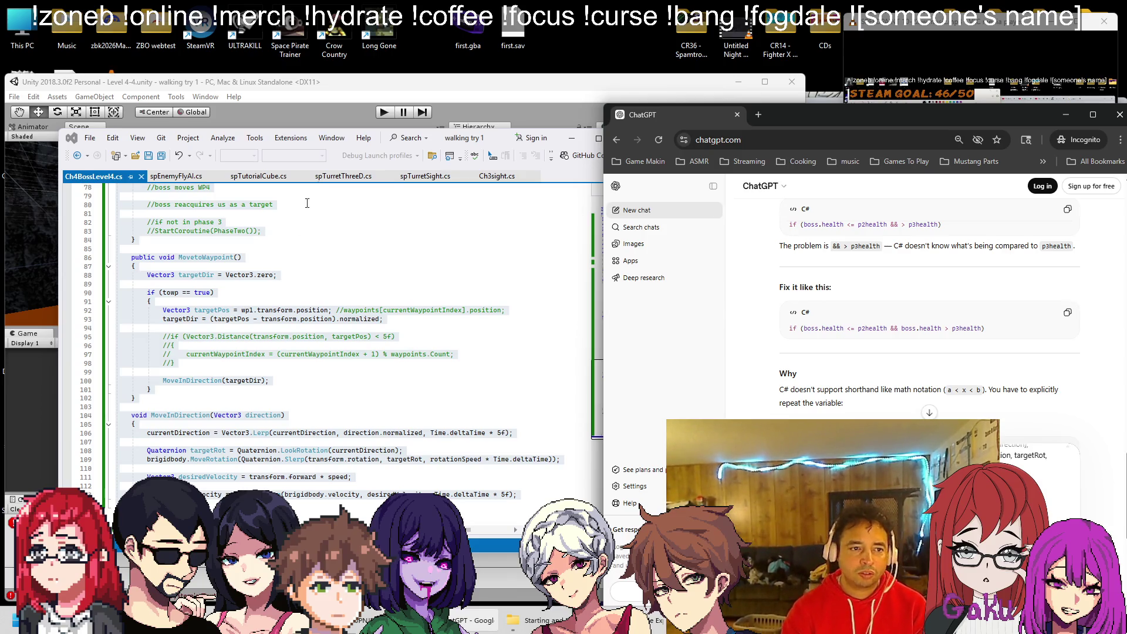
# Select and copy all of spTurretThreeD.cs's code for ChatGPT.
pyautogui.click(344, 176)
pyautogui.hotkey('ctrl', 'a')
pyautogui.hotkey('ctrl', 'f')
pyautogui.hotkey('alt', 'Tab')
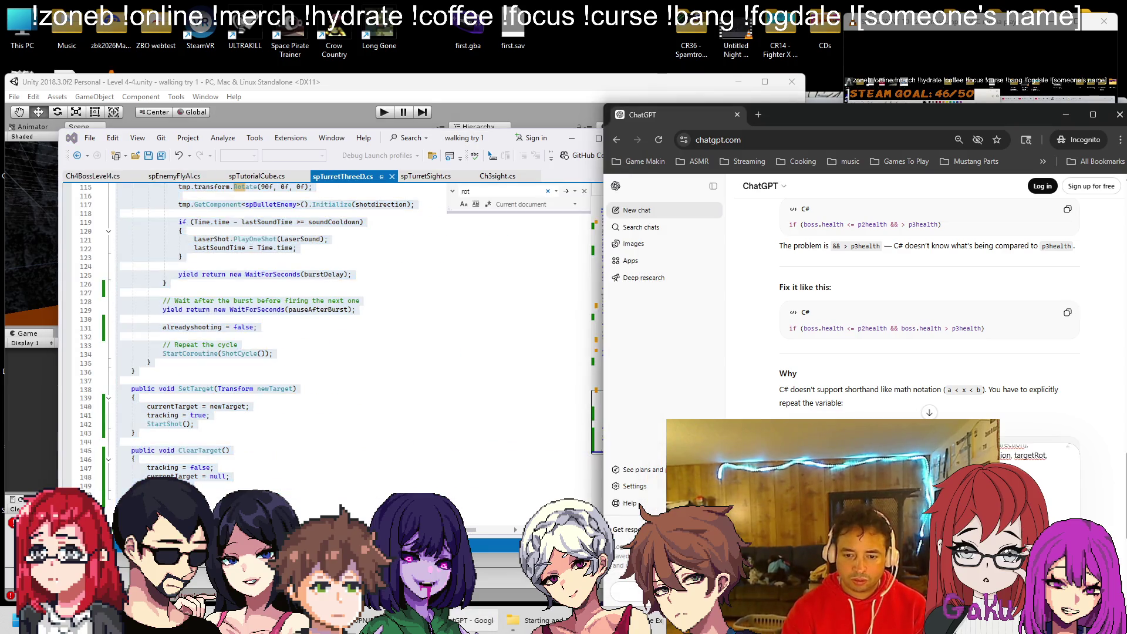
# Read ChatGPT's reply, select the suggested bossMOV.ClearTarget() line, and minimize the browser.
pyautogui.scroll(5, 927, 293)
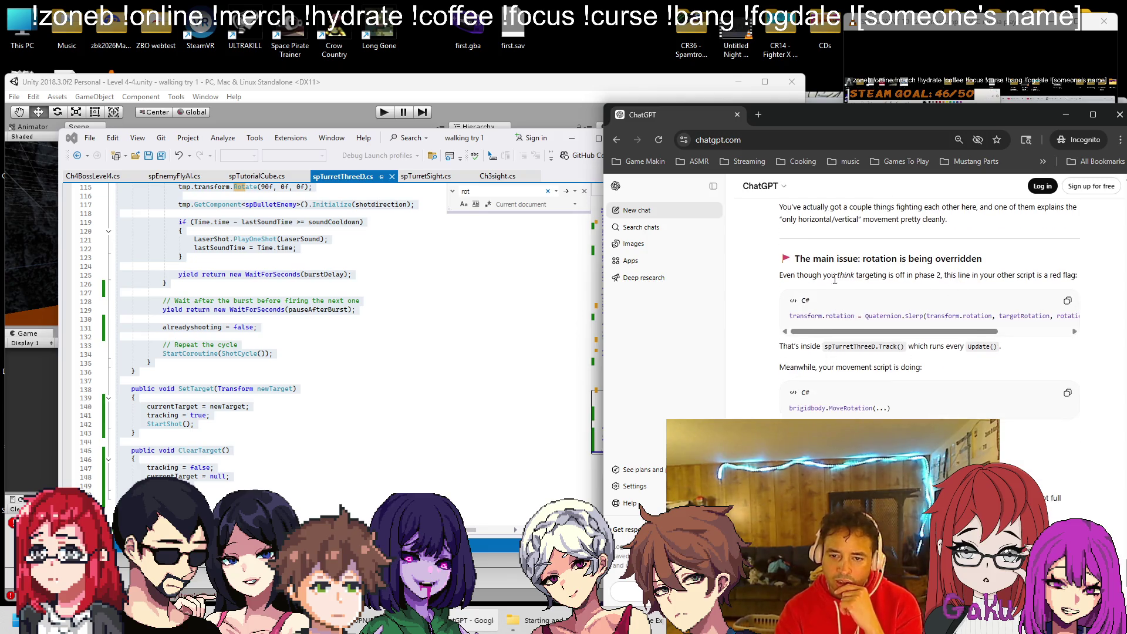
pyautogui.scroll(-1, 874, 347)
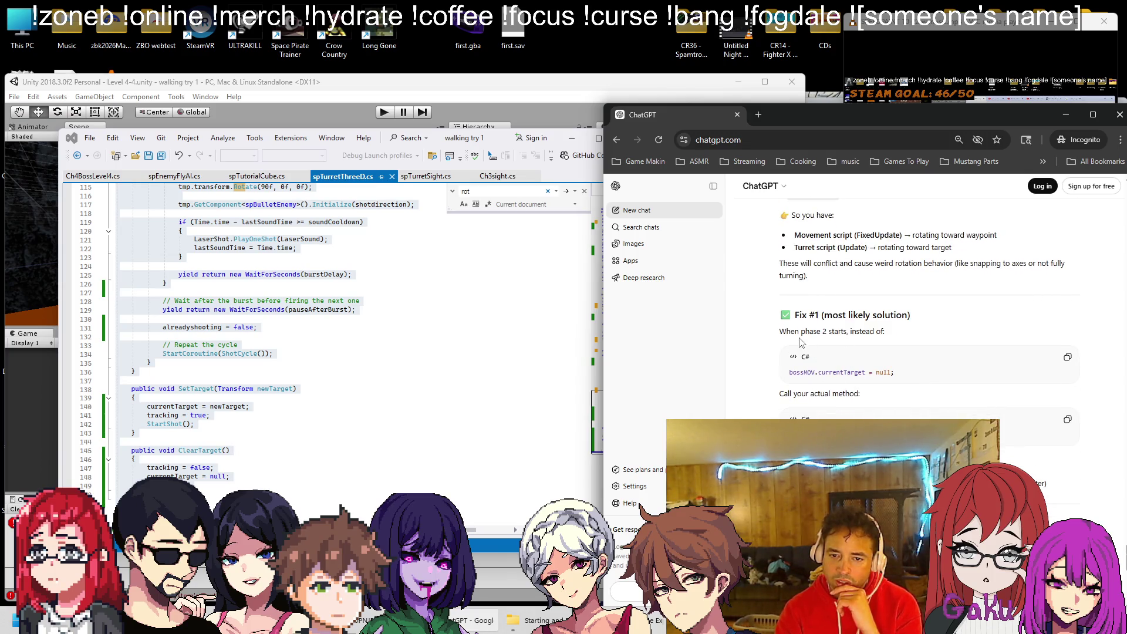
pyautogui.scroll(-1, 784, 332)
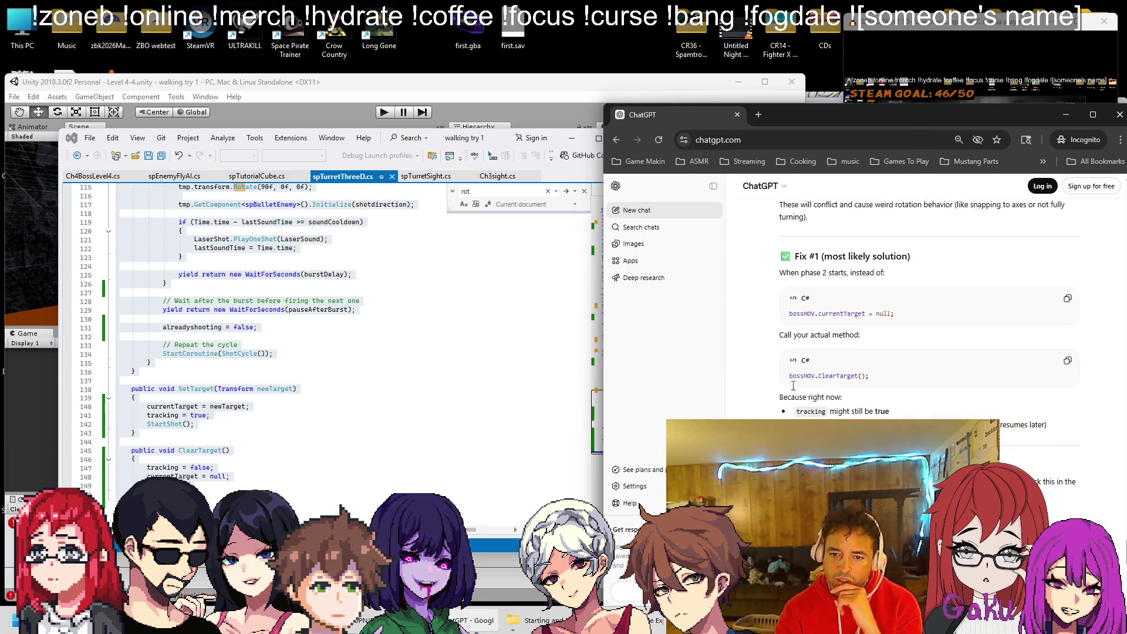
pyautogui.tripleClick(825, 377)
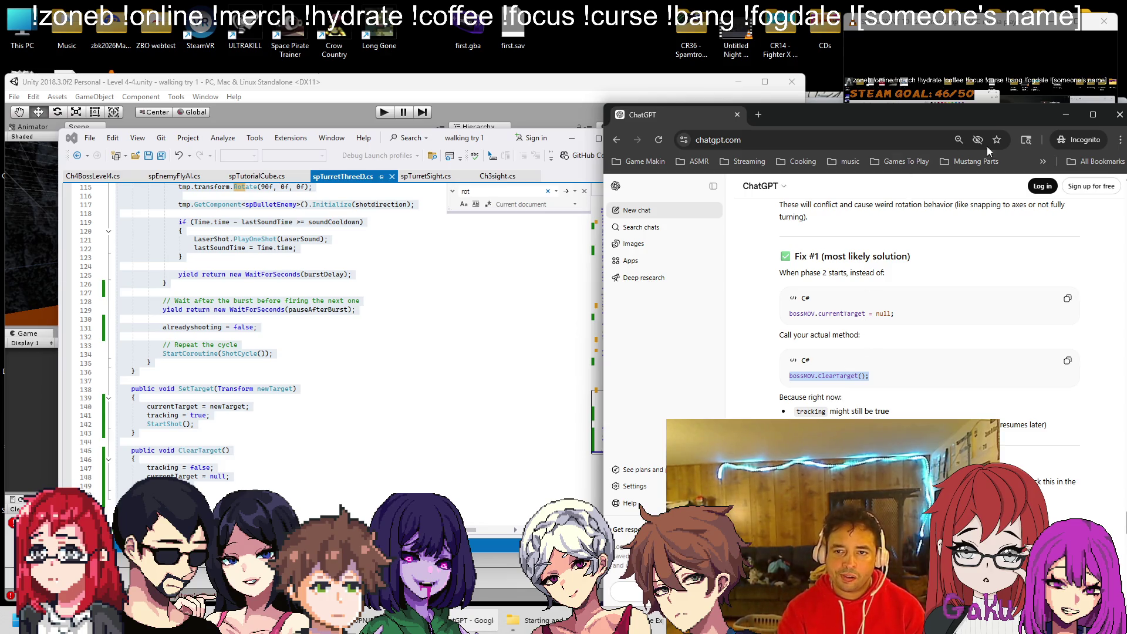
pyautogui.click(1064, 115)
pyautogui.click(93, 176)
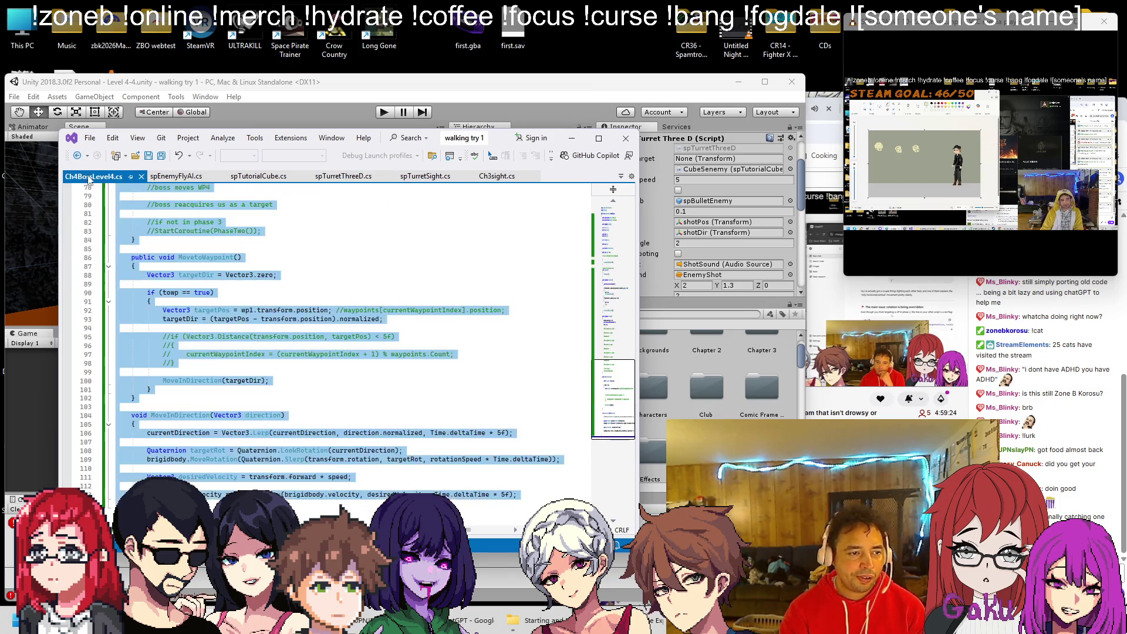
# Look up the ClearTarget method in spTurretThreeD.cs.
pyautogui.click(325, 382)
pyautogui.scroll(16, 325, 382)
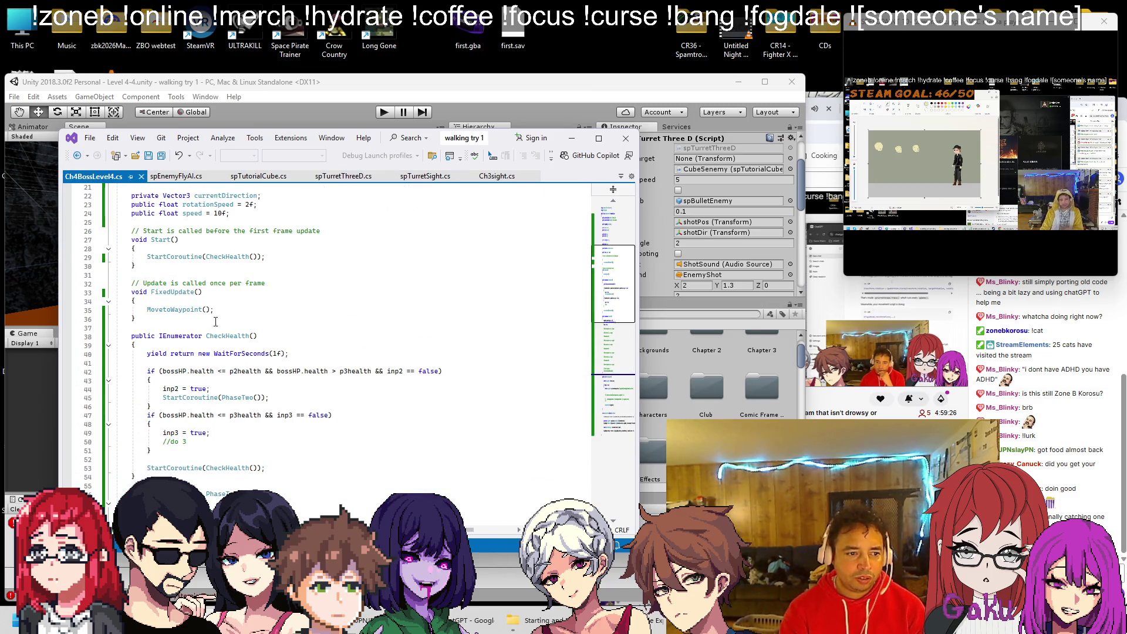
pyautogui.click(342, 176)
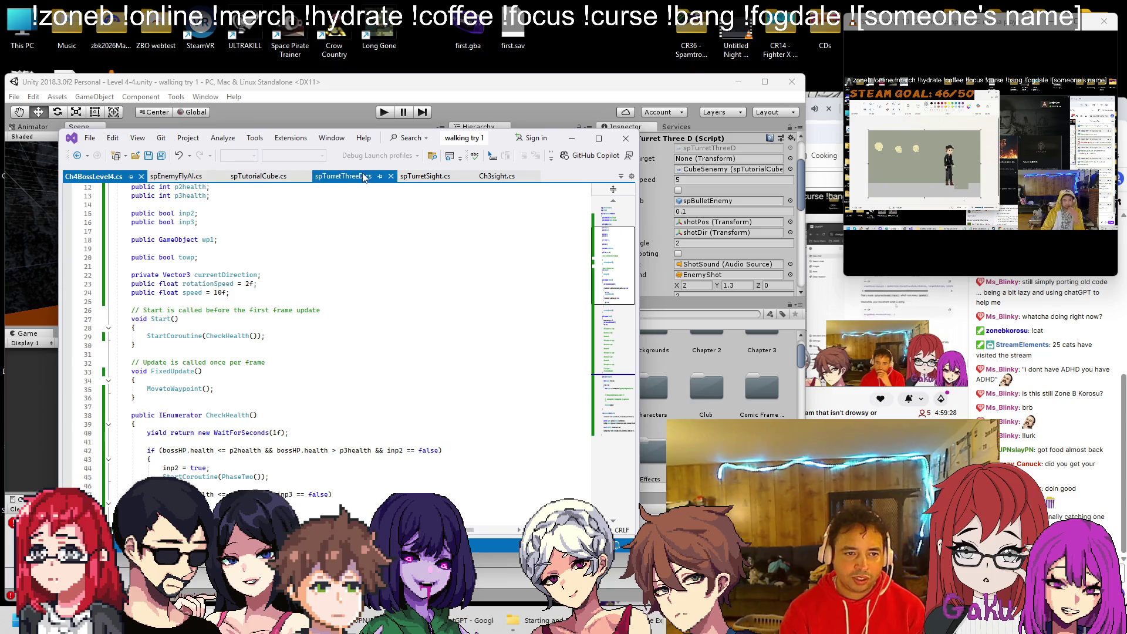
pyautogui.scroll(-3, 288, 312)
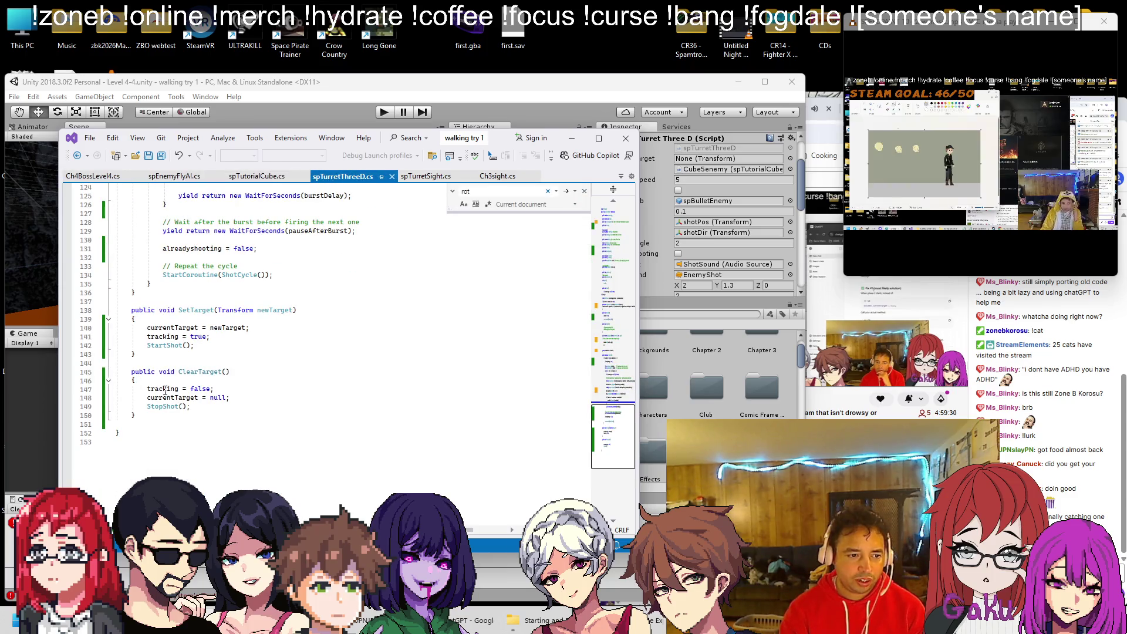
# Accept Copilot's line 58 edit so PhaseTwo calls bossMOV.ClearTarget(), then return to Unity.
pyautogui.hotkey('ctrl', 'Tab')
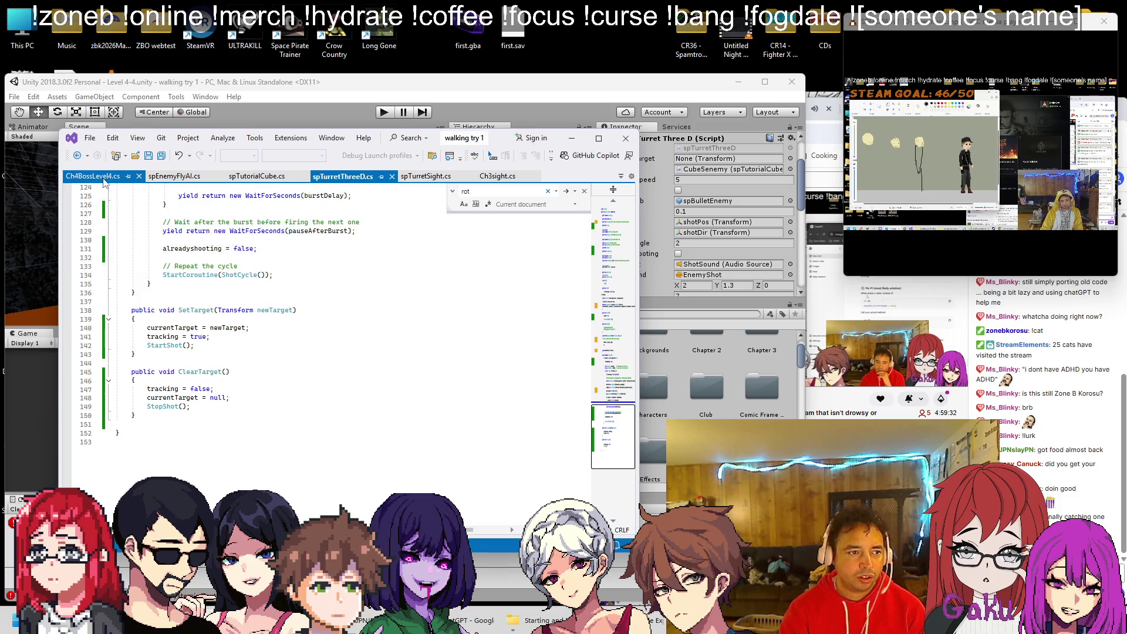
pyautogui.scroll(-10, 170, 310)
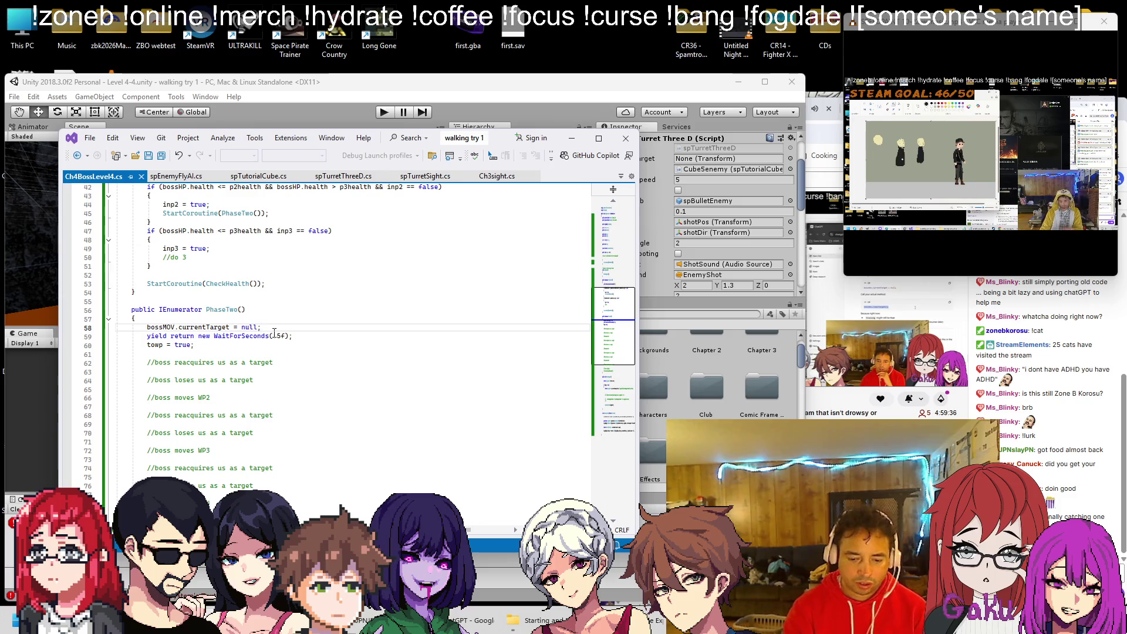
pyautogui.press('Tab')
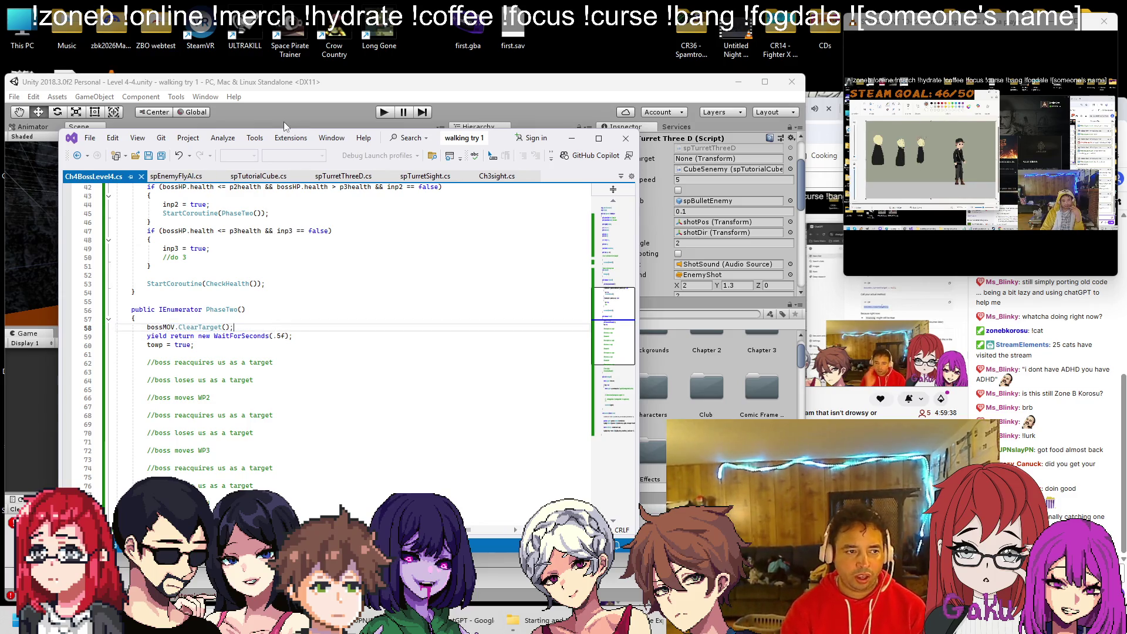
pyautogui.click(284, 121)
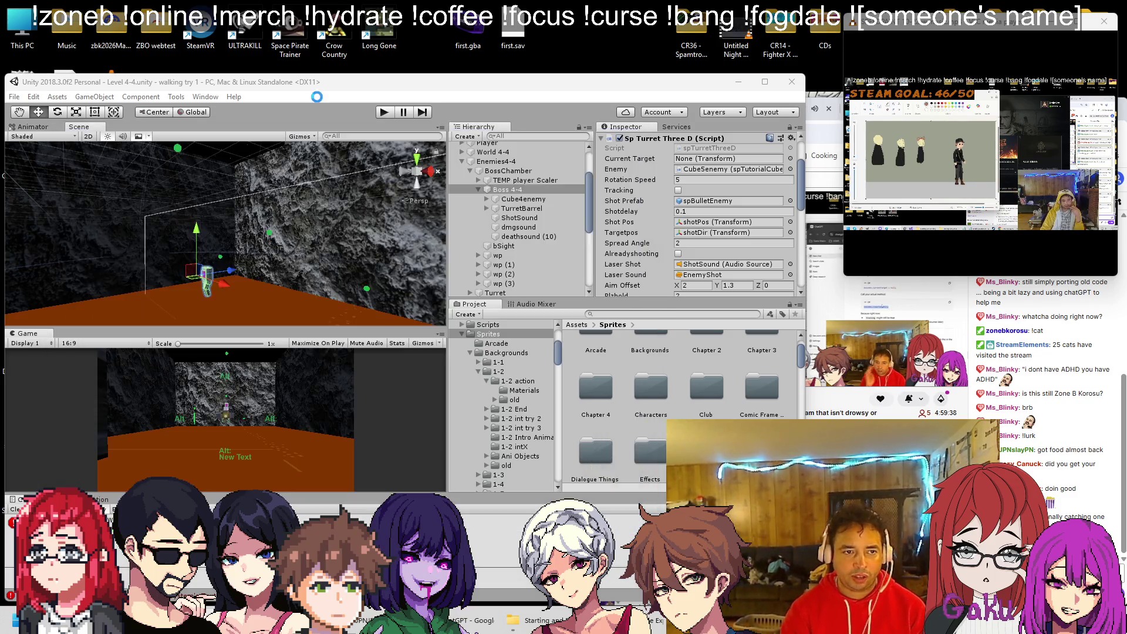
# Run the Level 4-4 scene to test the boss, then pause it.
pyautogui.click(384, 113)
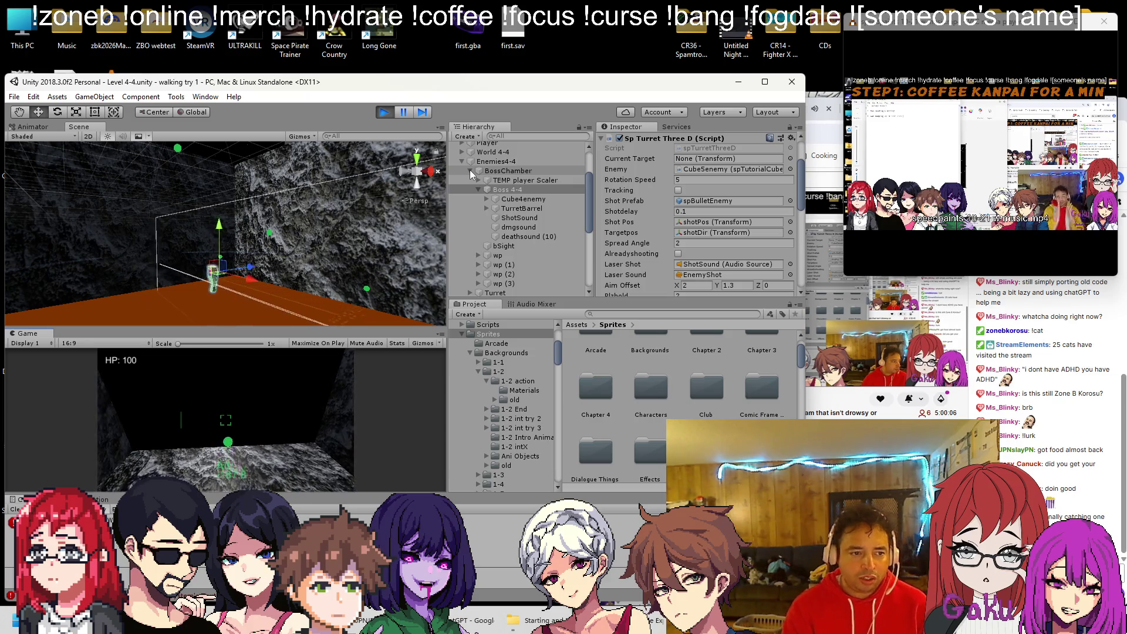
pyautogui.scroll(-5, 693, 221)
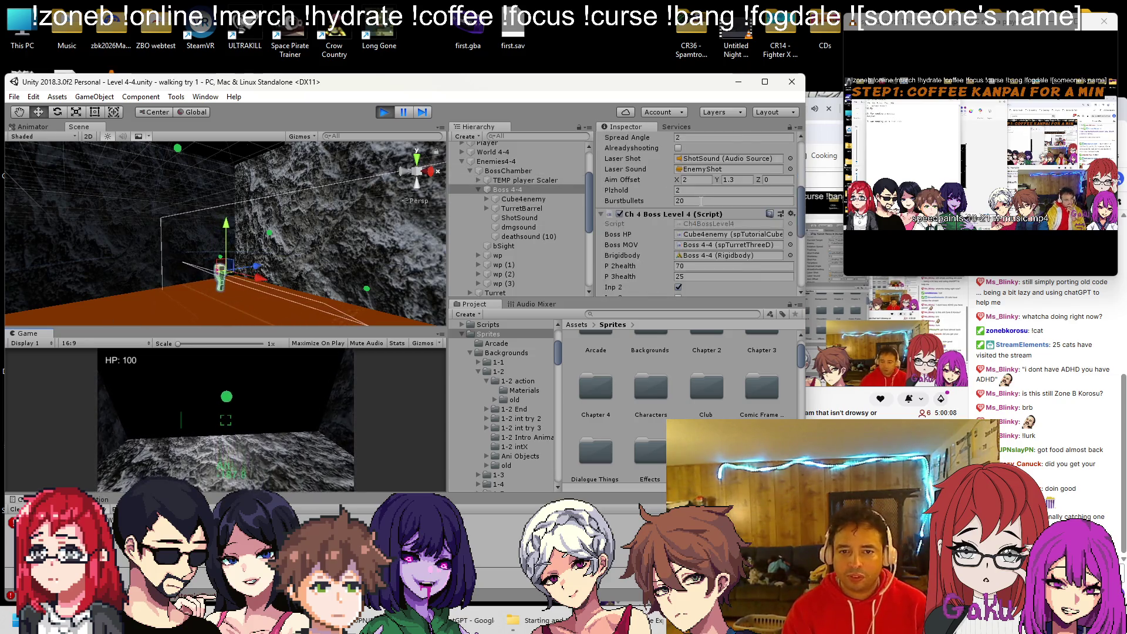
pyautogui.scroll(5, 692, 220)
pyautogui.scroll(-5, 692, 224)
pyautogui.scroll(-3, 693, 224)
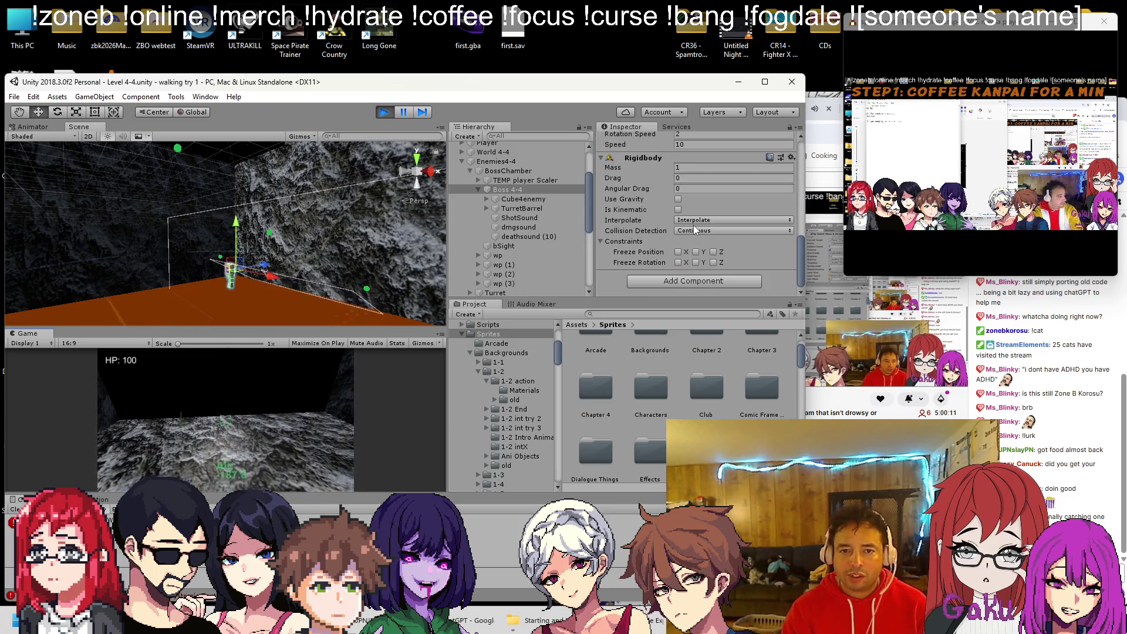
pyautogui.click(407, 111)
# Inspect Cube4enemy's children: TurretBarrel, shotDir, then Canvas and its hpText.
pyautogui.click(511, 199)
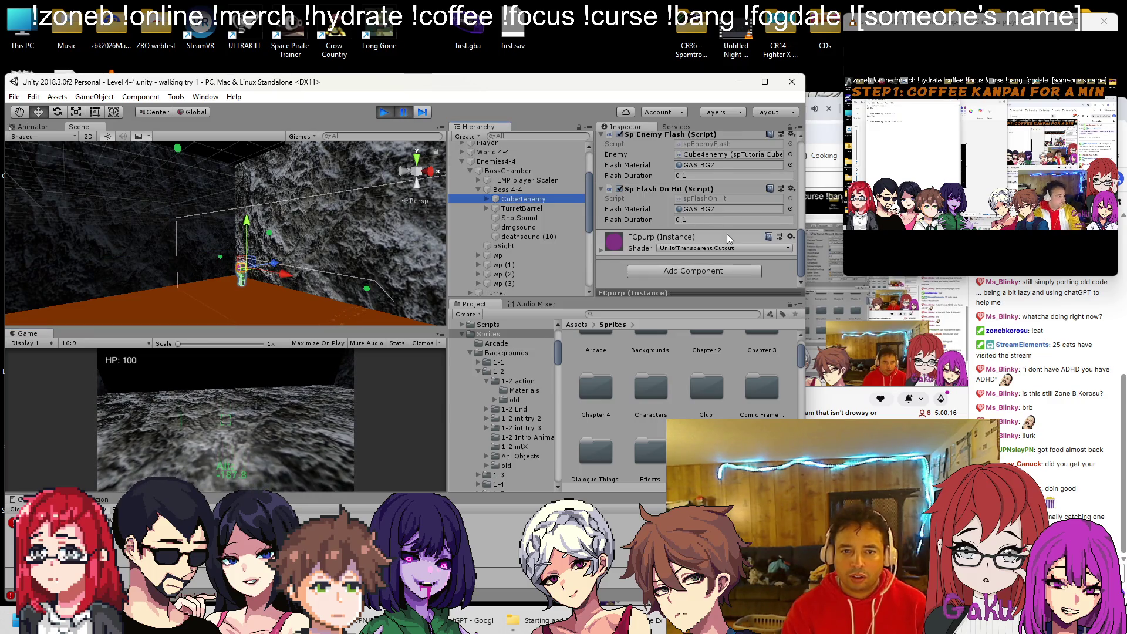
pyautogui.scroll(3, 725, 237)
pyautogui.scroll(2, 724, 240)
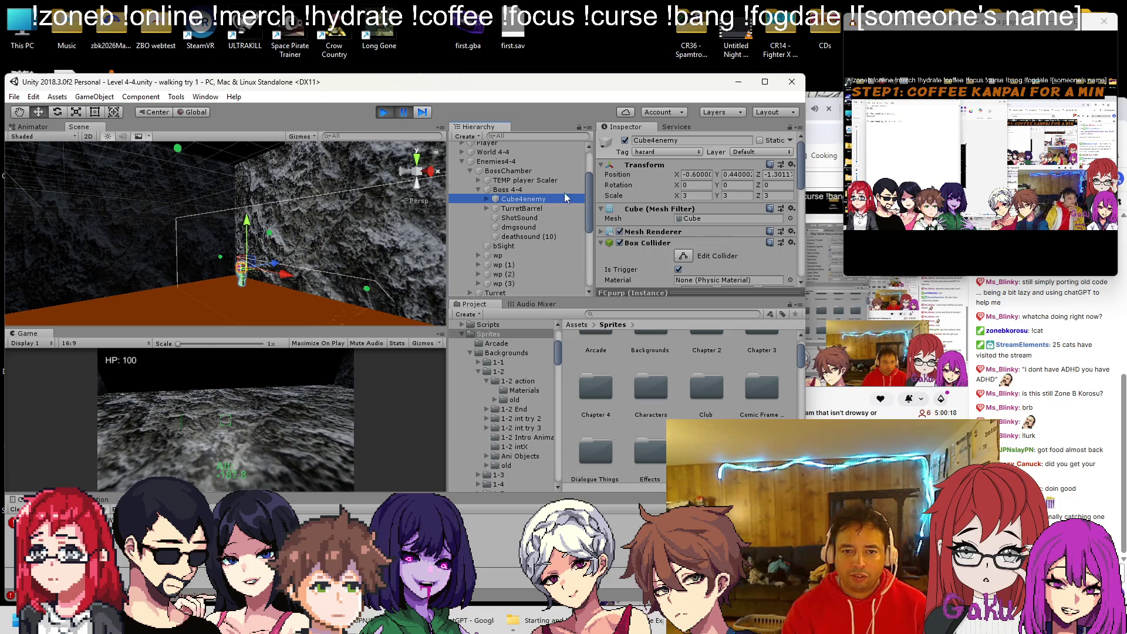
pyautogui.click(522, 209)
pyautogui.scroll(-3, 664, 208)
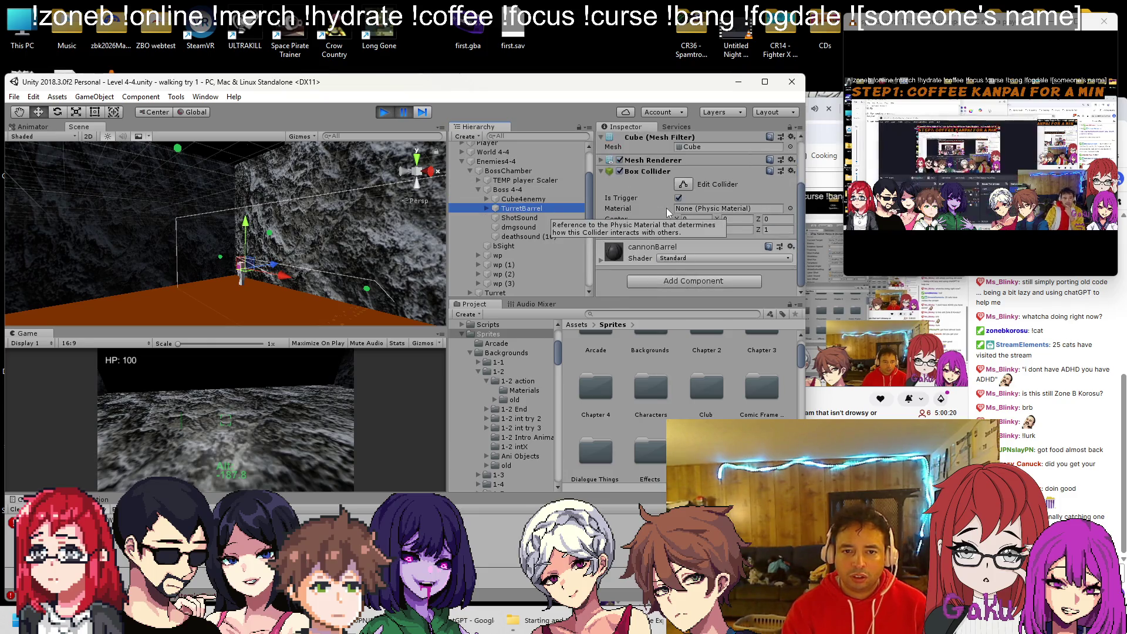
pyautogui.click(487, 209)
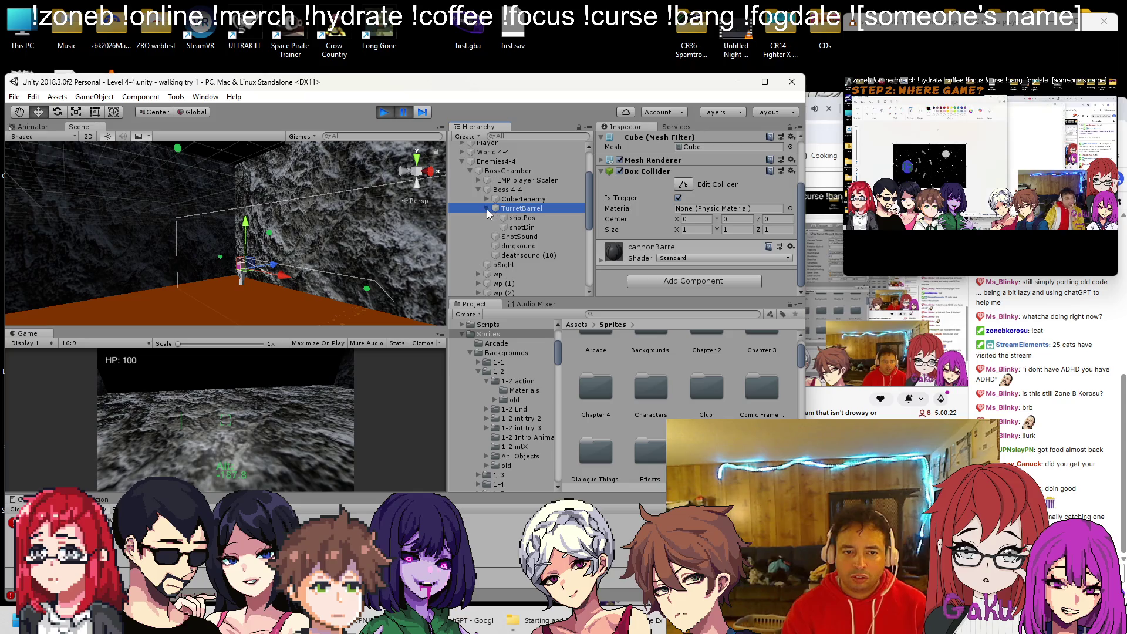
pyautogui.click(515, 226)
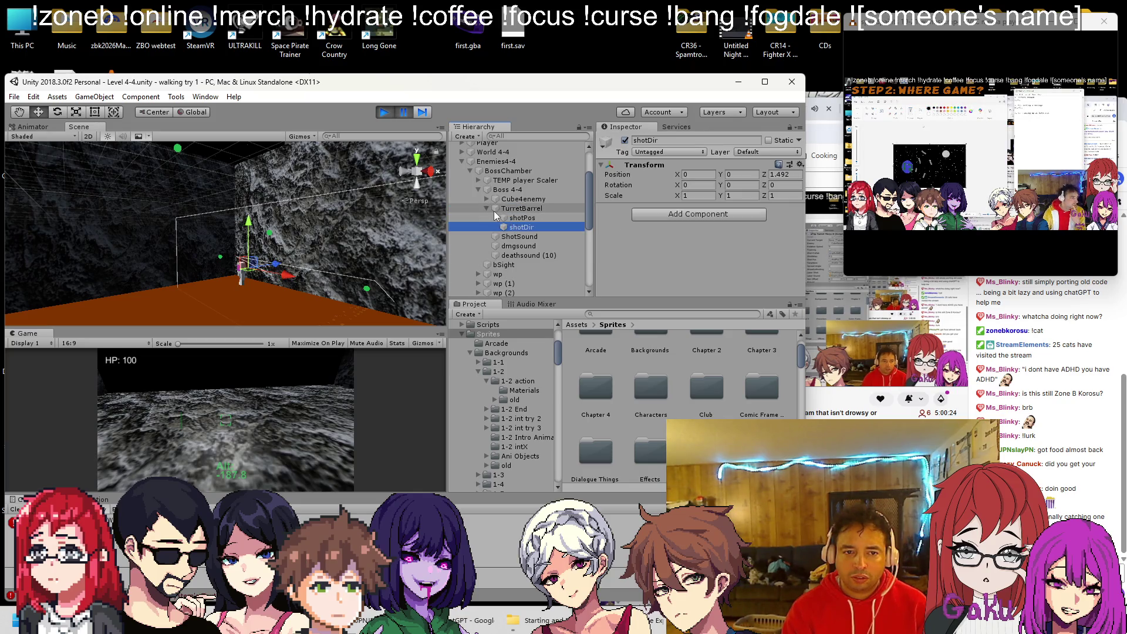
pyautogui.click(485, 208)
pyautogui.click(487, 199)
pyautogui.click(508, 207)
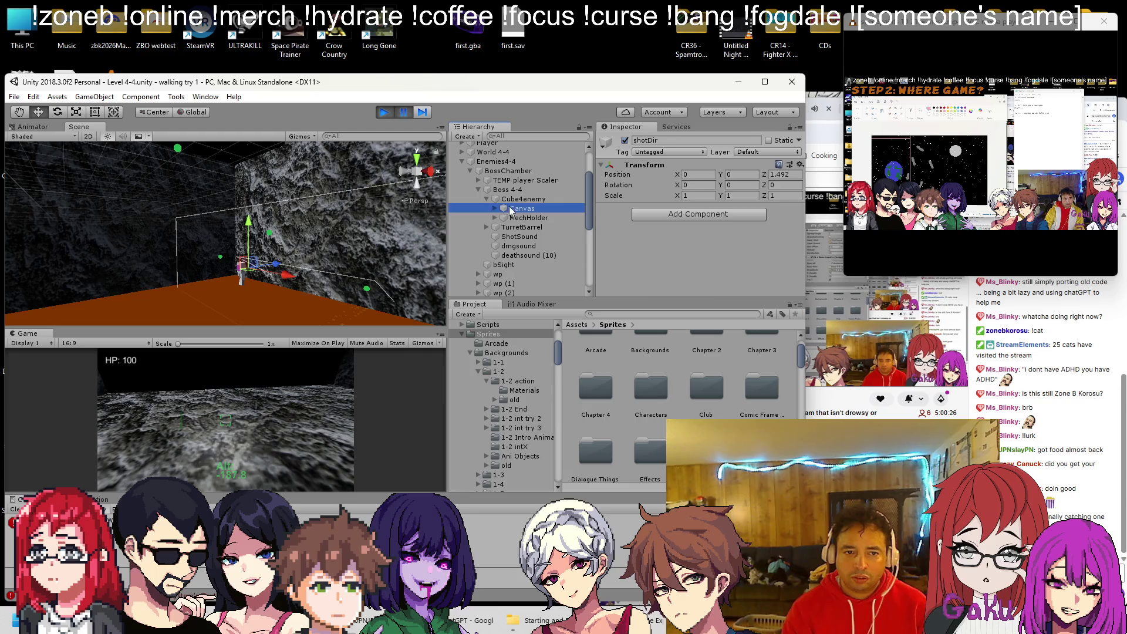
pyautogui.click(494, 208)
pyautogui.click(503, 217)
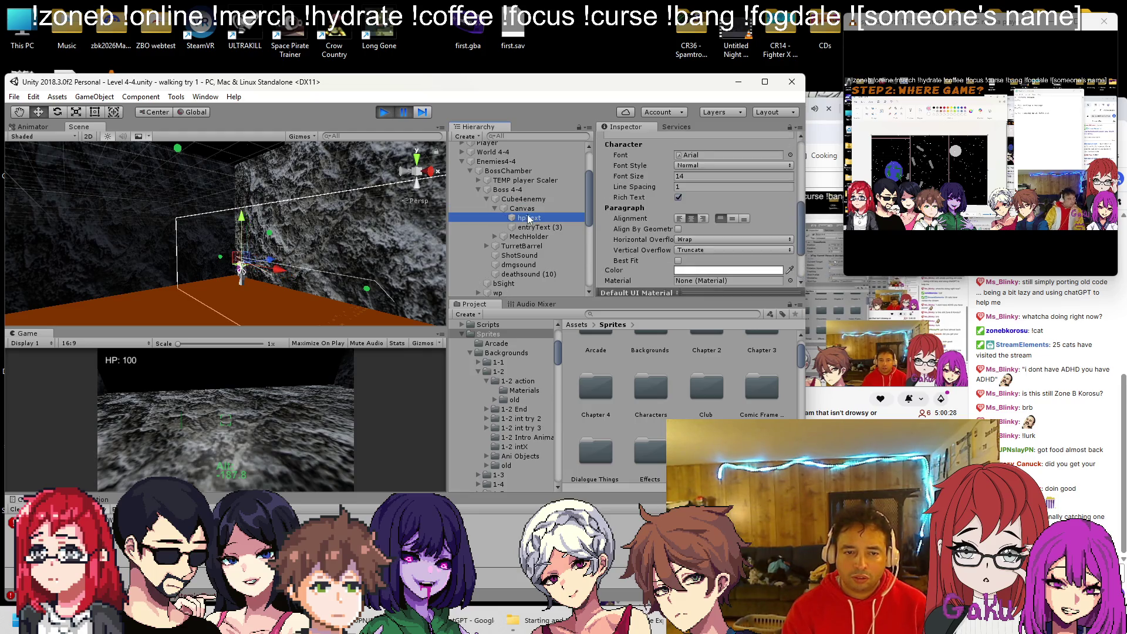
# Select Boss 4-4 and review its boss script and Rigidbody settings in the Inspector.
pyautogui.click(486, 198)
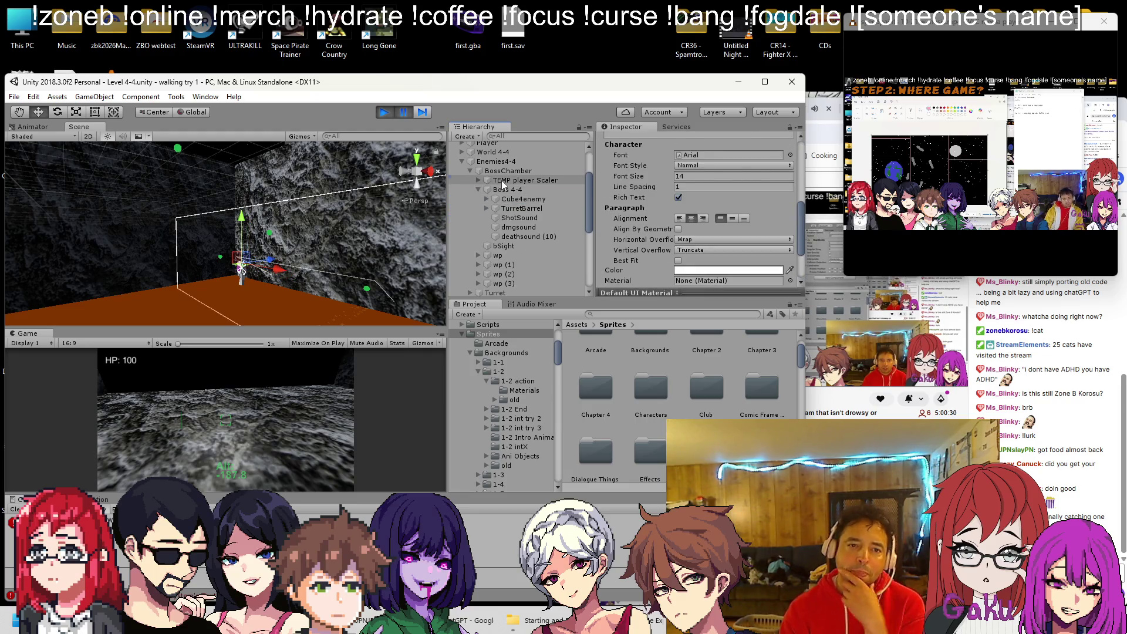
pyautogui.click(502, 190)
pyautogui.scroll(-5, 684, 211)
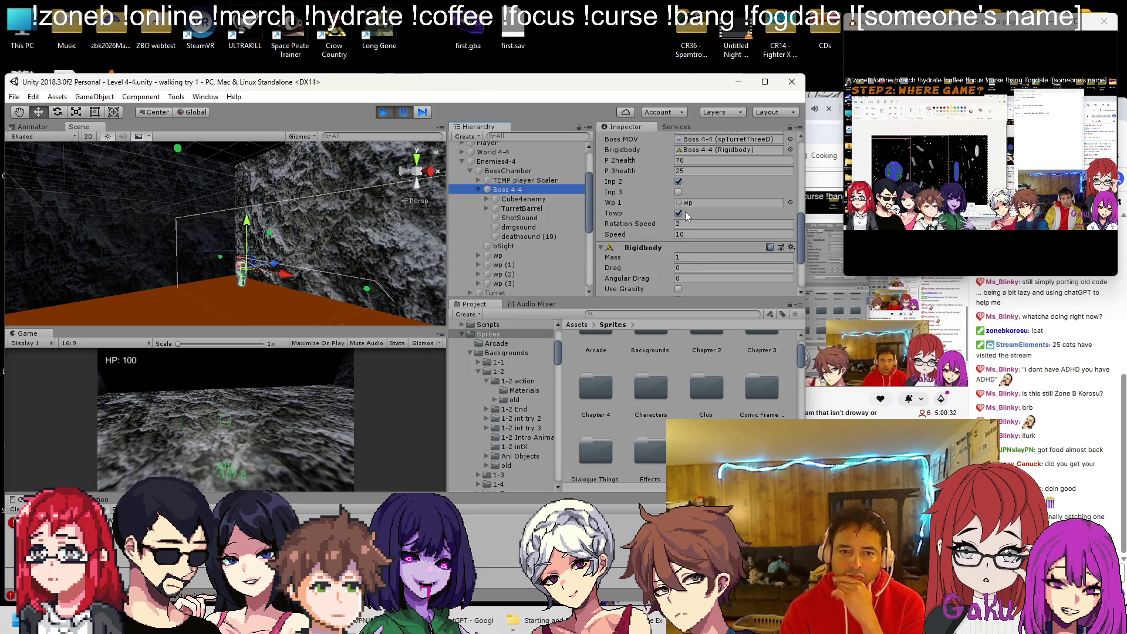
pyautogui.scroll(-4, 742, 209)
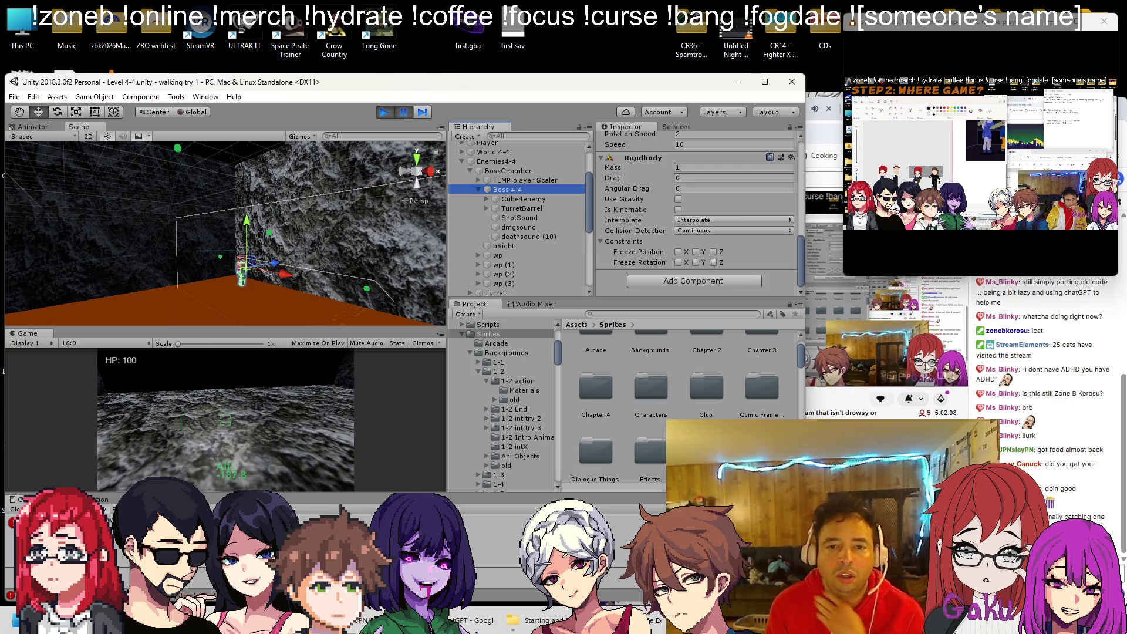
pyautogui.hotkey('alt', 'Tab')
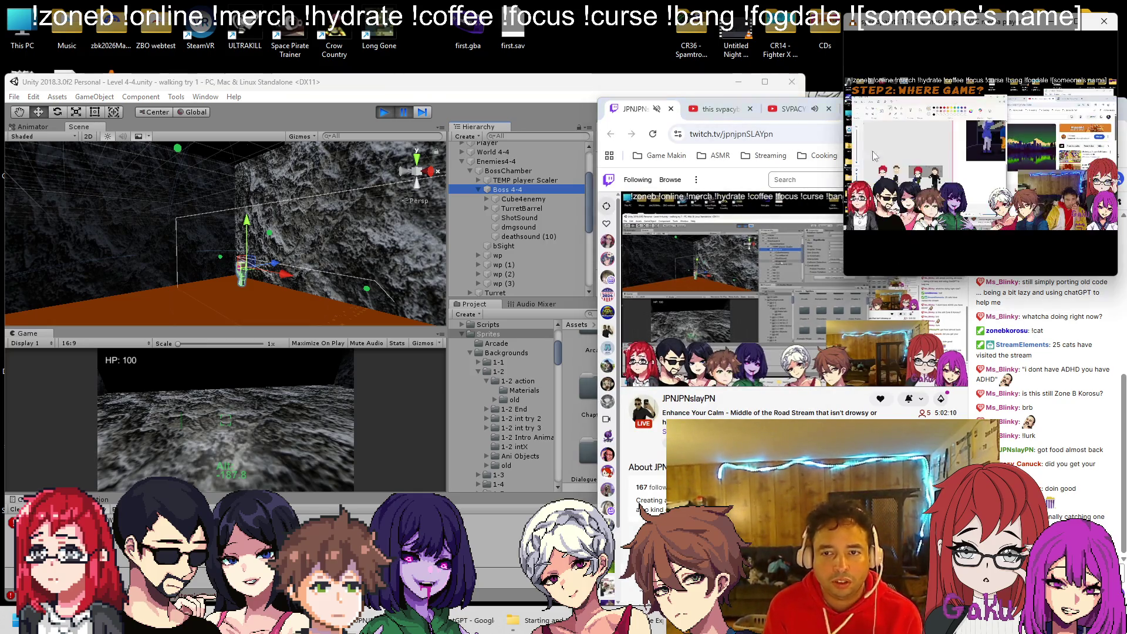
# Scroll ChatGPT's reply to Fix #2 and select the transform.forward desiredVelocity line.
pyautogui.hotkey('alt', 'Tab')
pyautogui.scroll(-3, 881, 343)
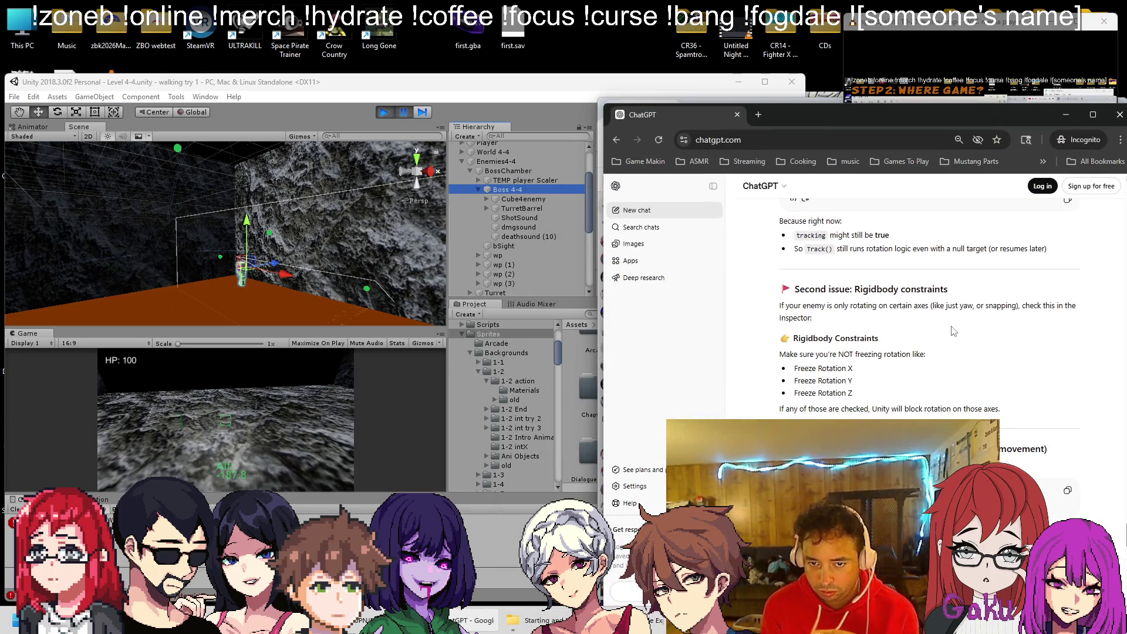
pyautogui.scroll(-1, 971, 327)
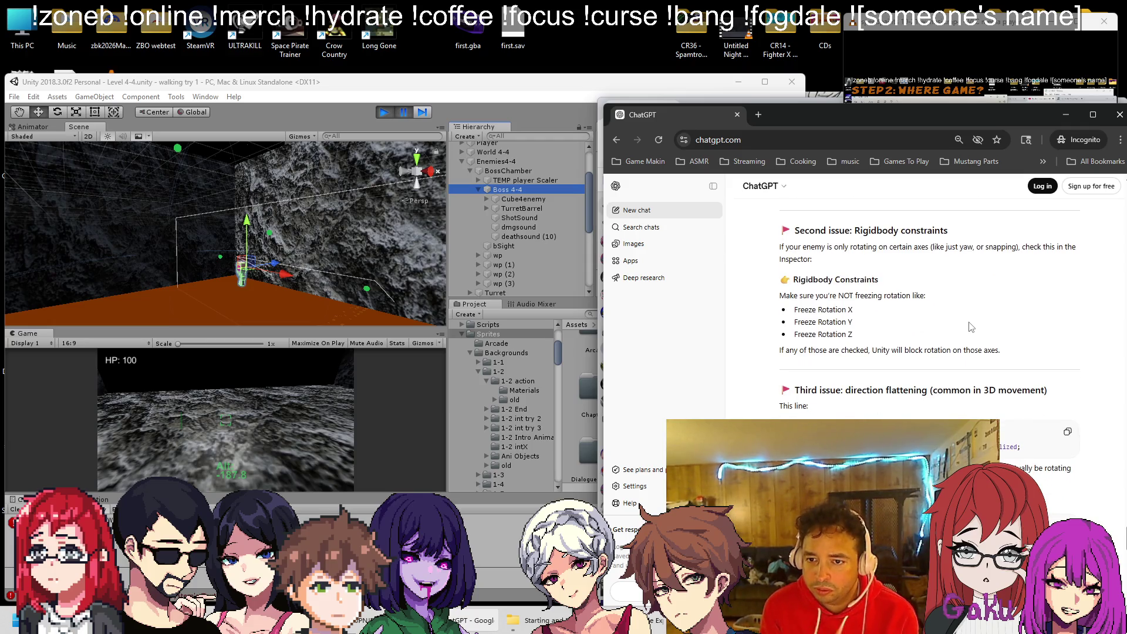
pyautogui.scroll(-2, 972, 327)
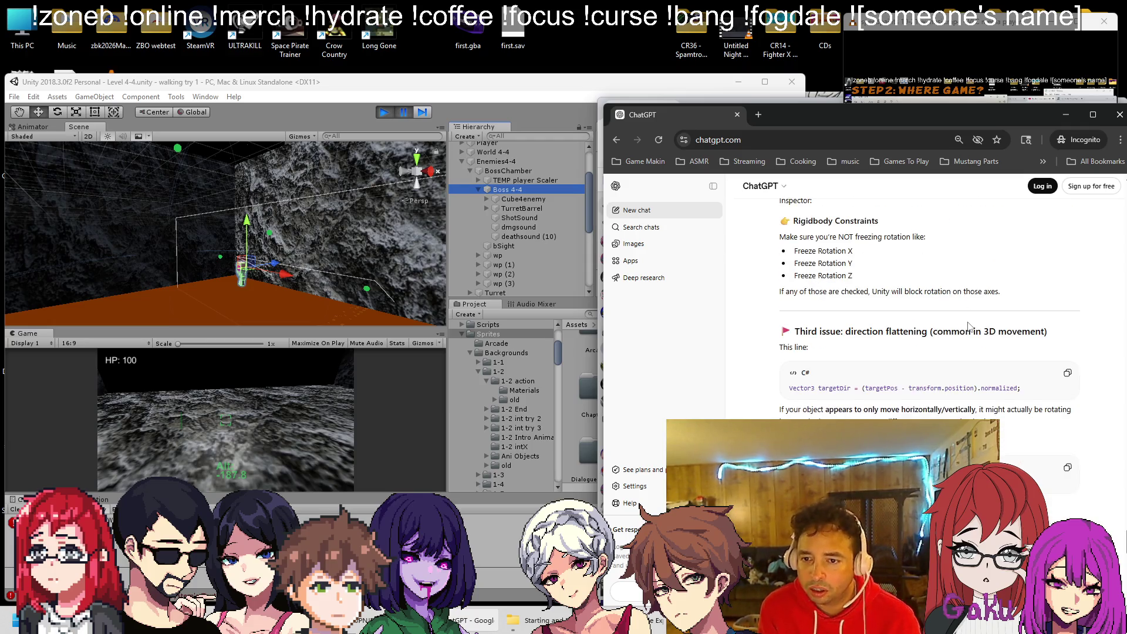
pyautogui.scroll(-1, 945, 333)
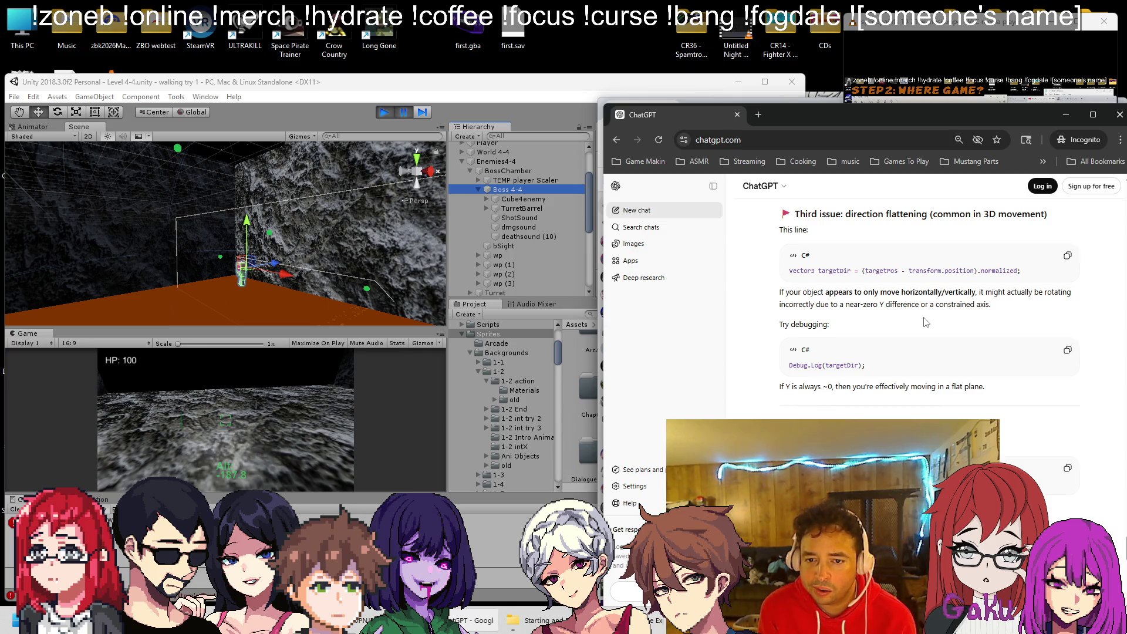
pyautogui.scroll(-1, 925, 322)
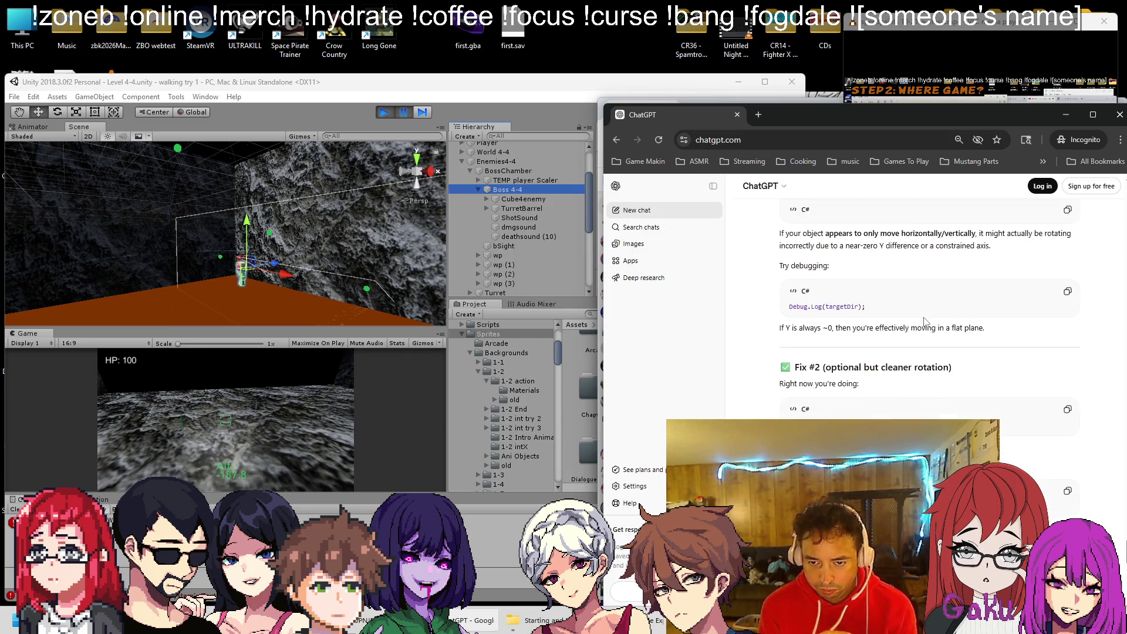
pyautogui.scroll(-1, 925, 322)
pyautogui.scroll(-1, 925, 322)
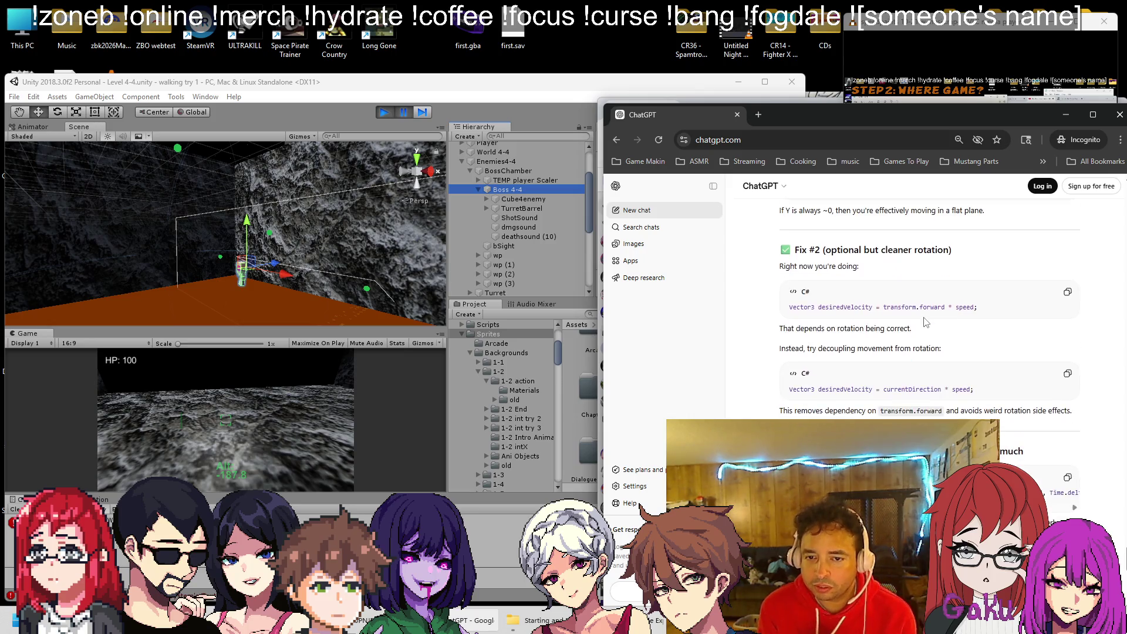
pyautogui.scroll(-1, 924, 317)
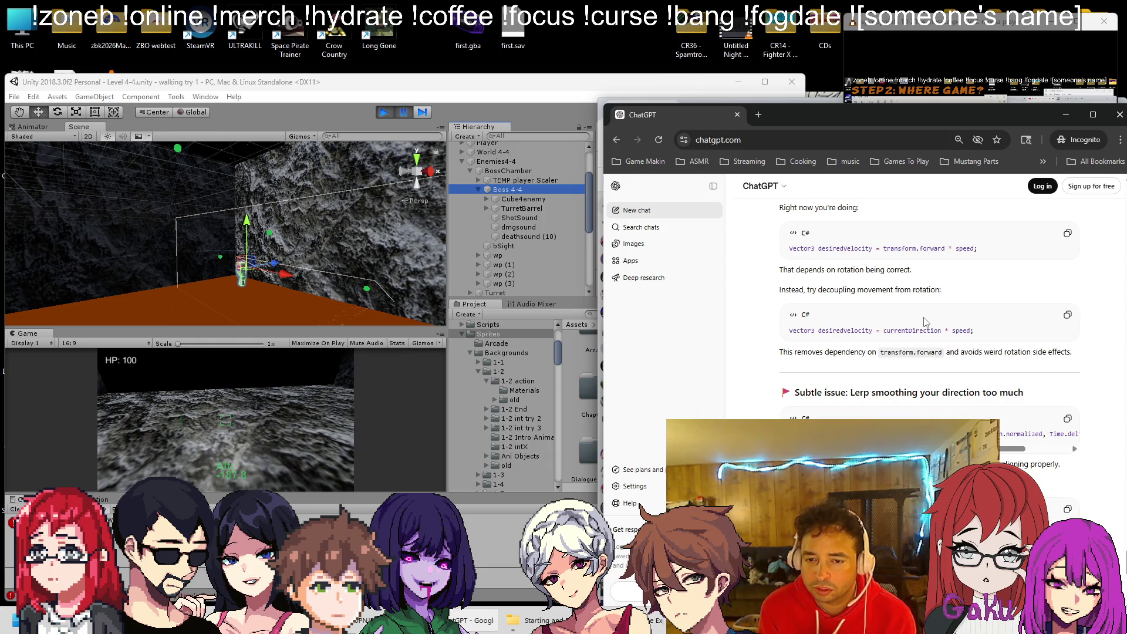
pyautogui.scroll(-1, 925, 322)
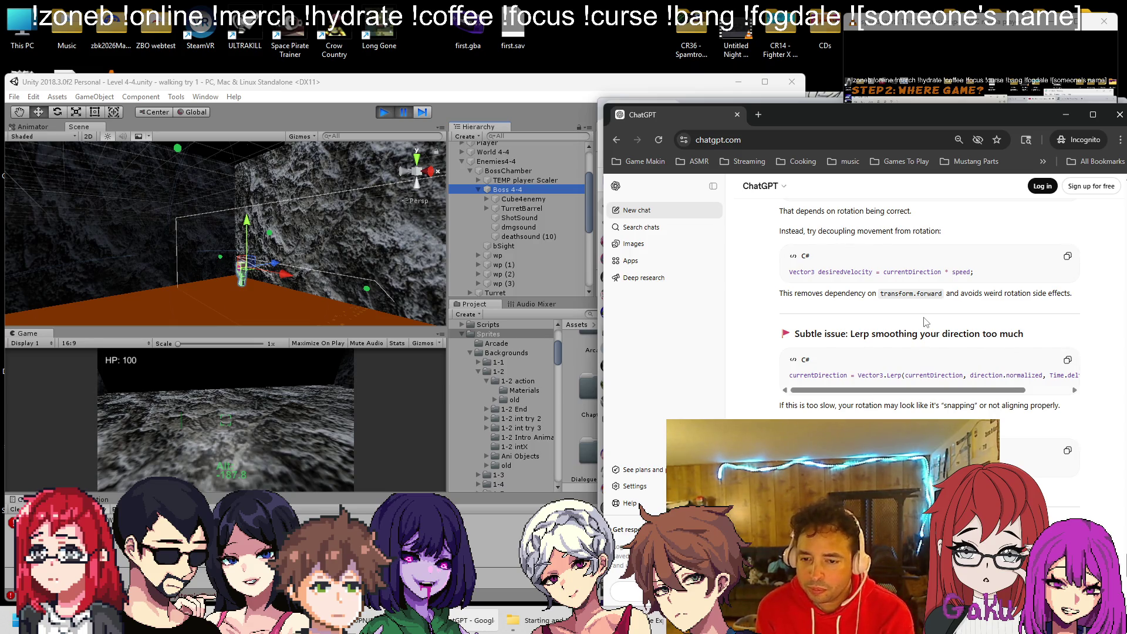
pyautogui.scroll(-1, 925, 322)
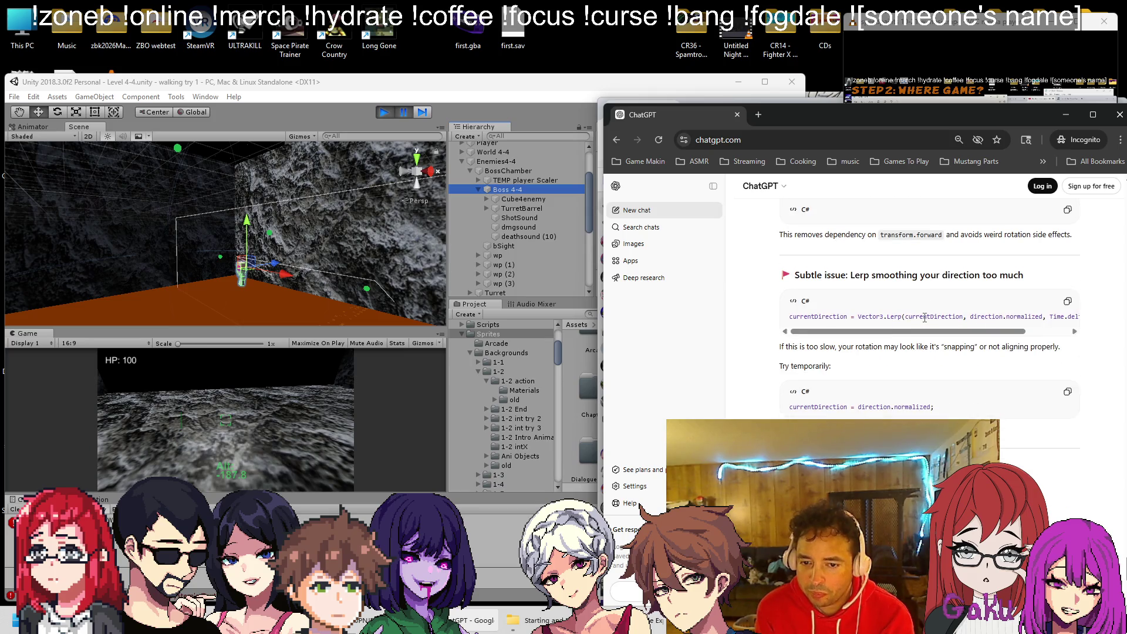
pyautogui.scroll(-2, 924, 318)
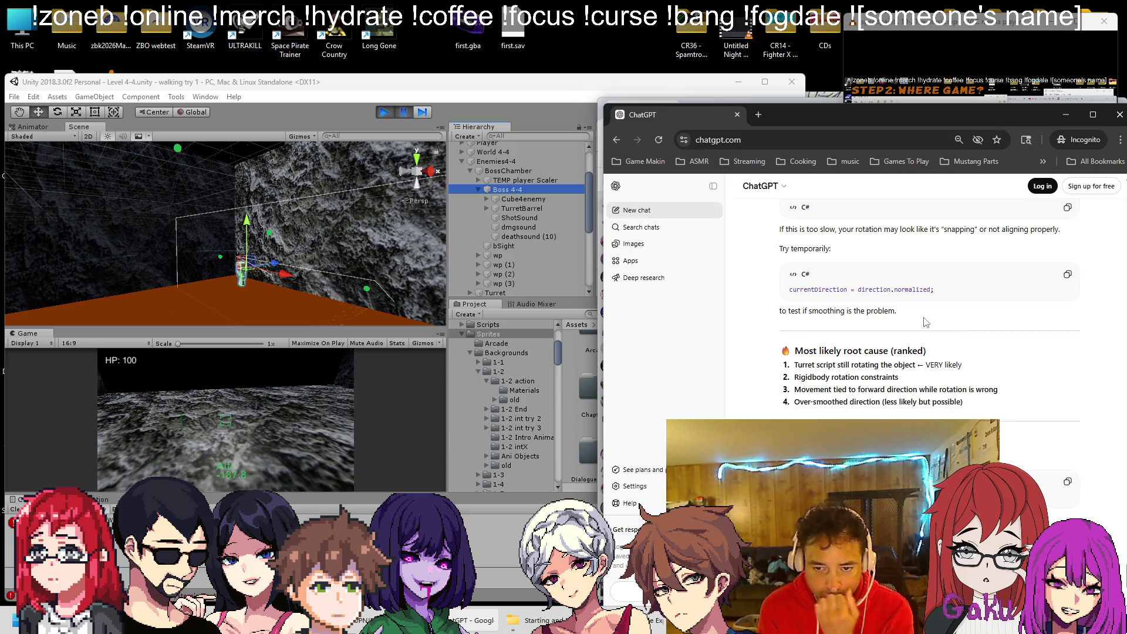
pyautogui.scroll(-3, 924, 322)
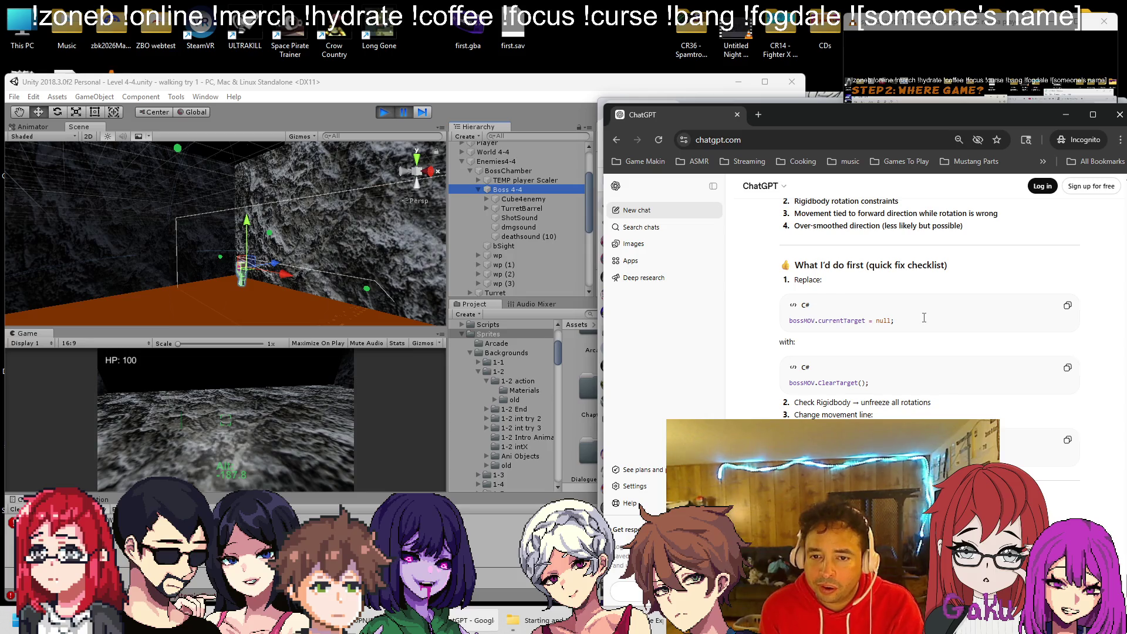
pyautogui.scroll(-1, 924, 318)
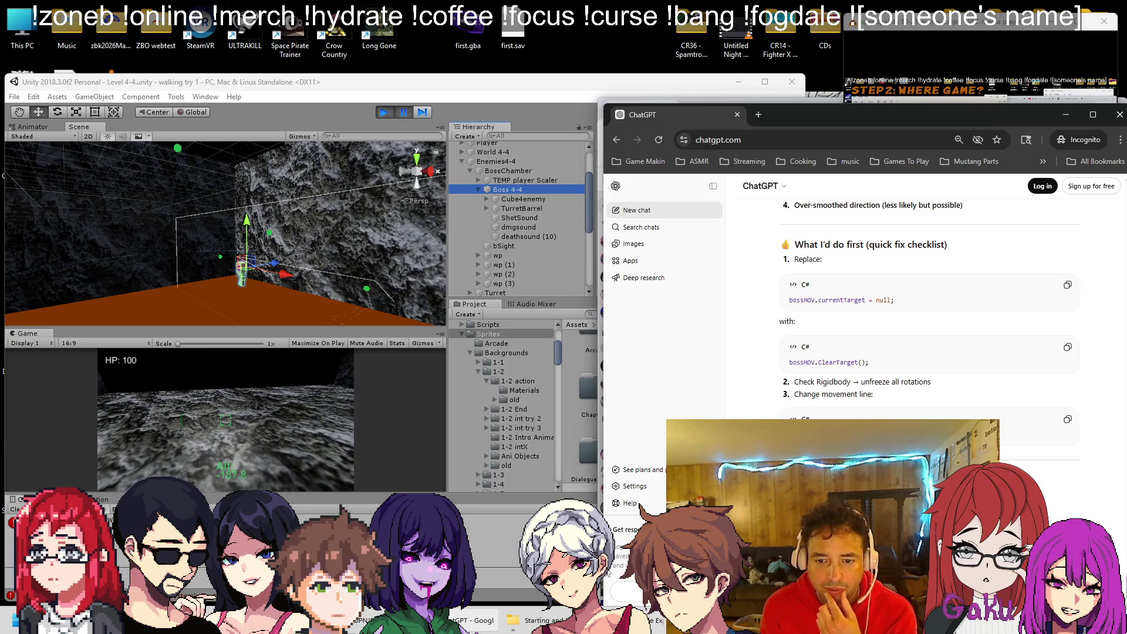
pyautogui.scroll(5, 929, 316)
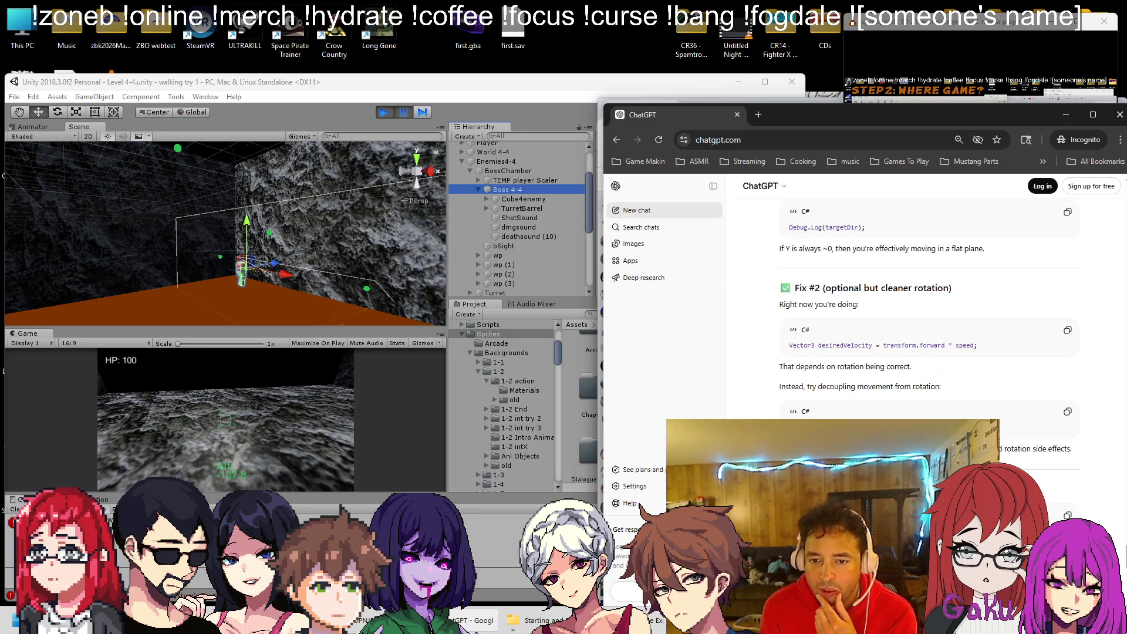
pyautogui.scroll(-1, 930, 317)
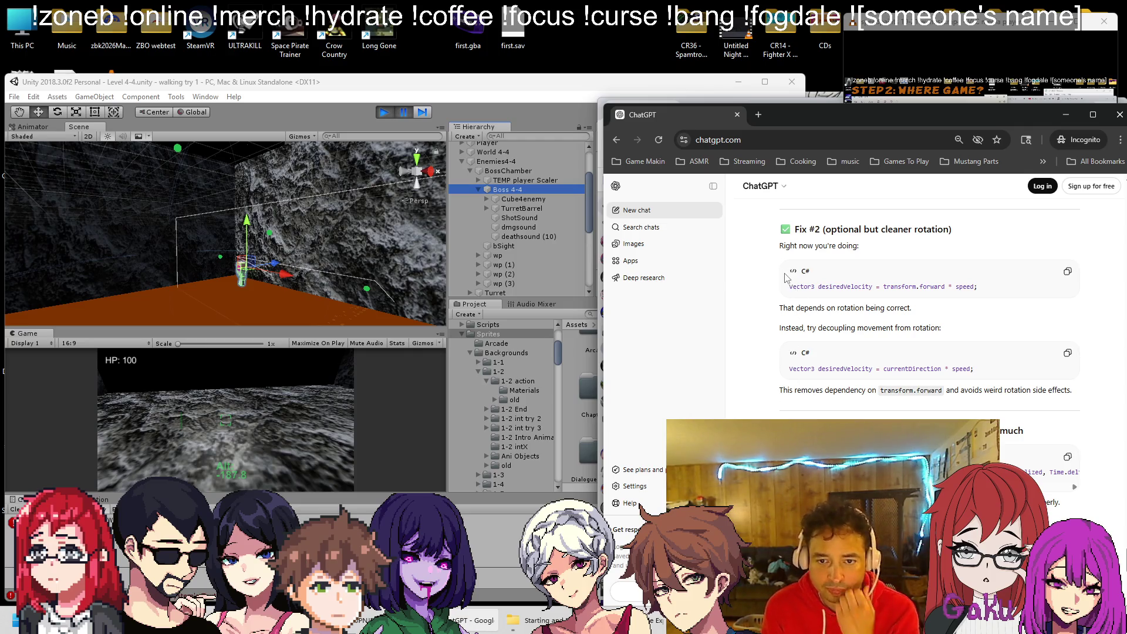
pyautogui.moveTo(790, 285); pyautogui.dragTo(979, 287)
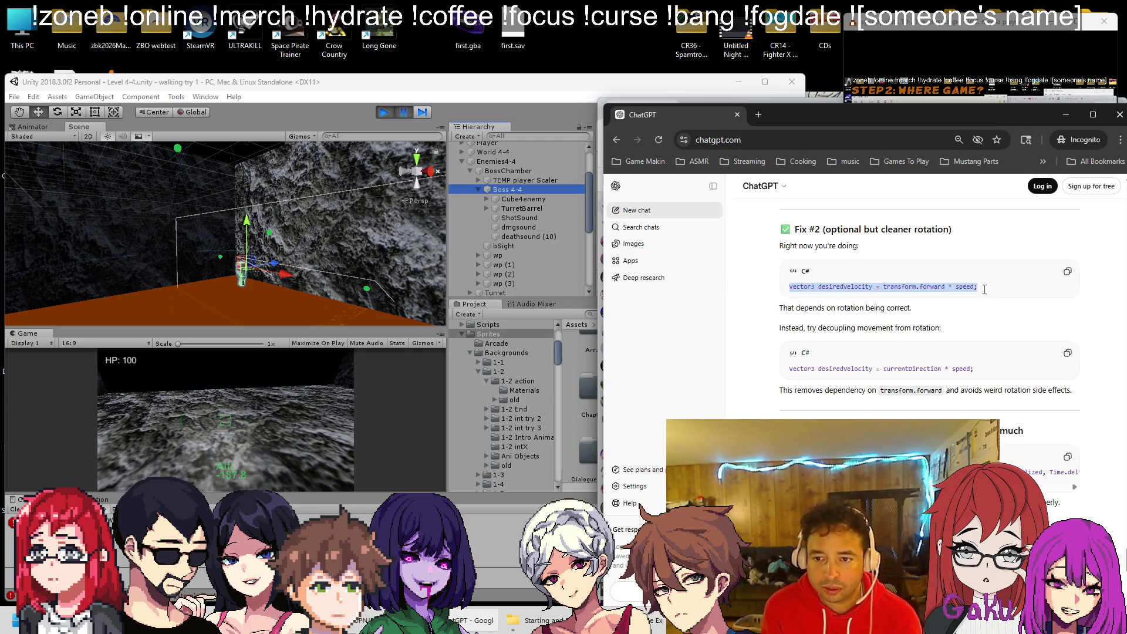
# Stop the game and select ChatGPT's replacement desiredVelocity = currentDirection * speed line.
pyautogui.hotkey('alt', 'Tab')
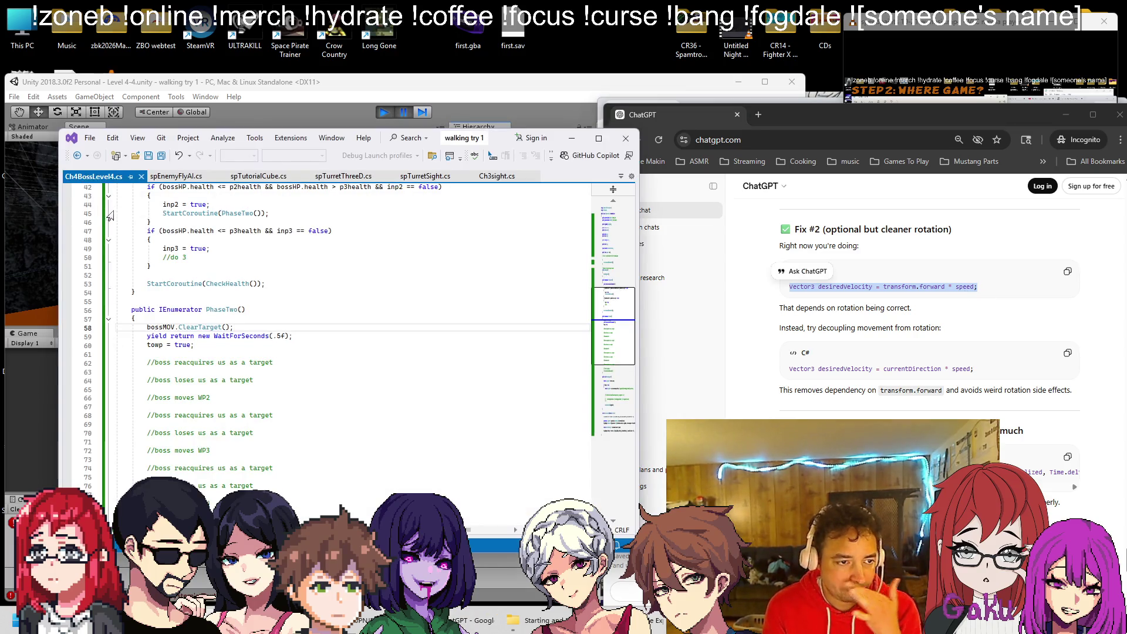
pyautogui.scroll(-5, 116, 211)
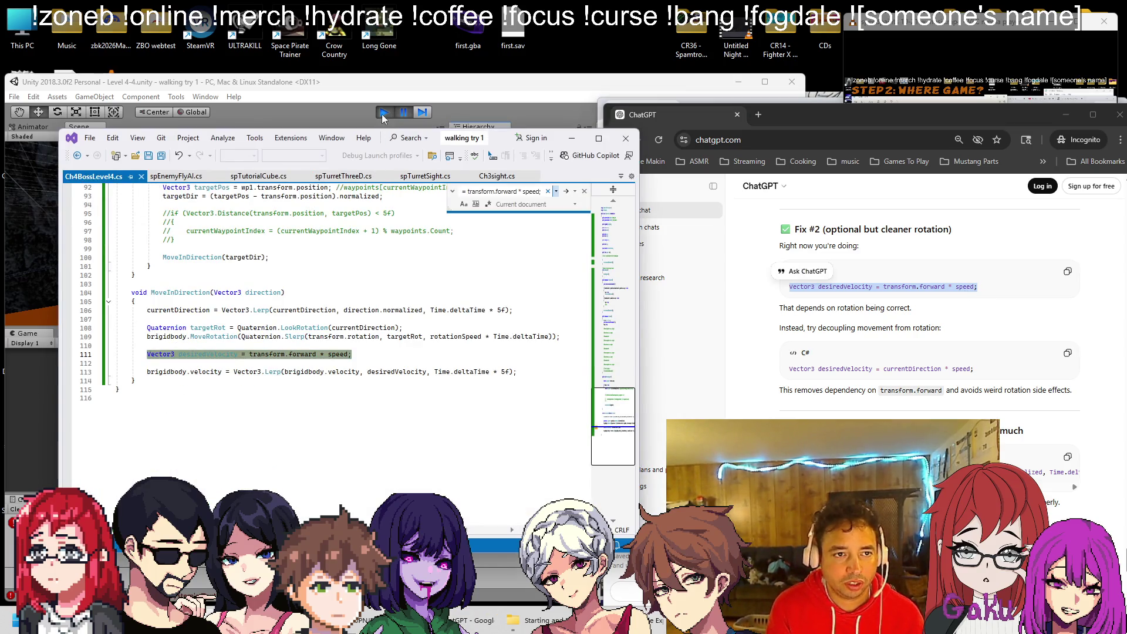
pyautogui.hotkey('alt', 'Tab')
pyautogui.hotkey('ctrl', 'p')
pyautogui.hotkey('alt', 'Tab')
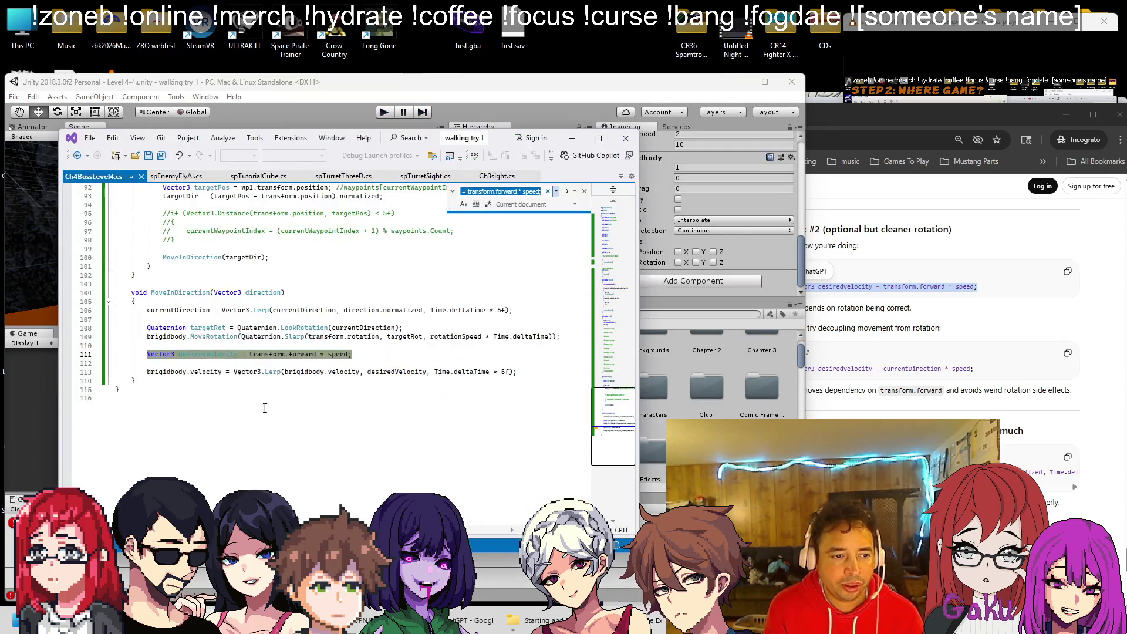
pyautogui.click(816, 343)
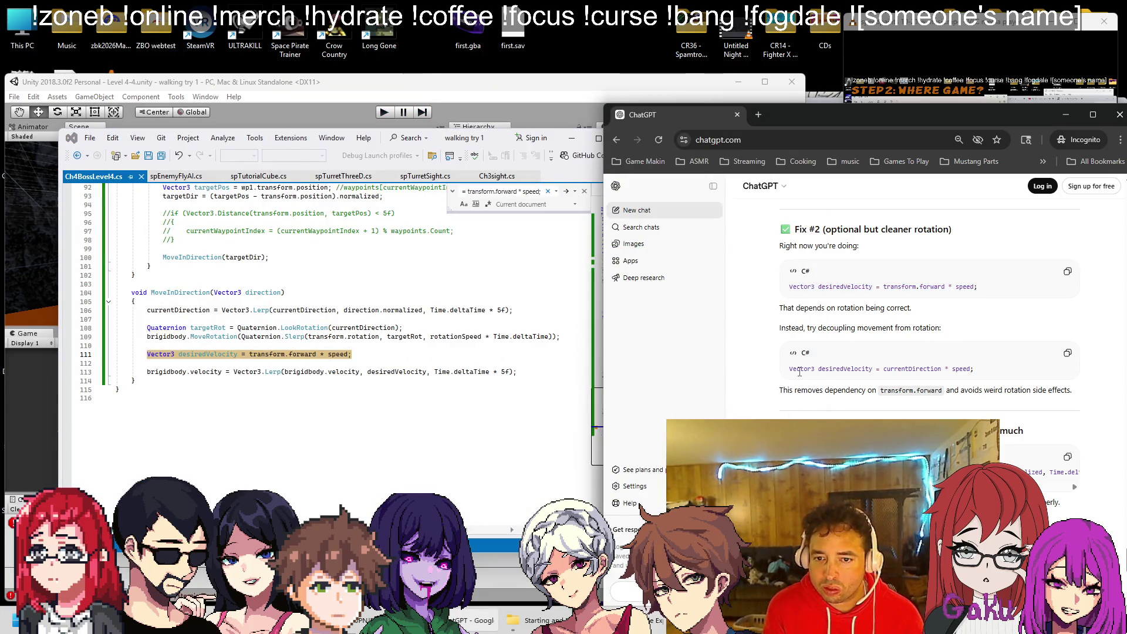
pyautogui.moveTo(821, 371); pyautogui.dragTo(973, 377)
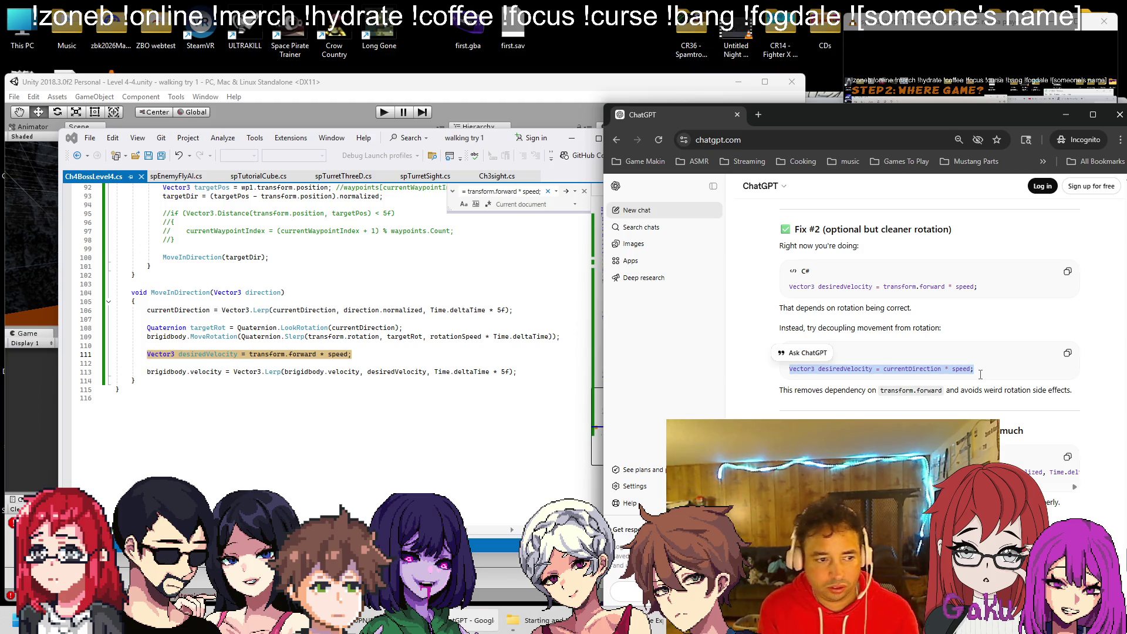
# Comment out the transform.forward line 111, paste the currentDirection * speed version below, and save.
pyautogui.click(221, 369)
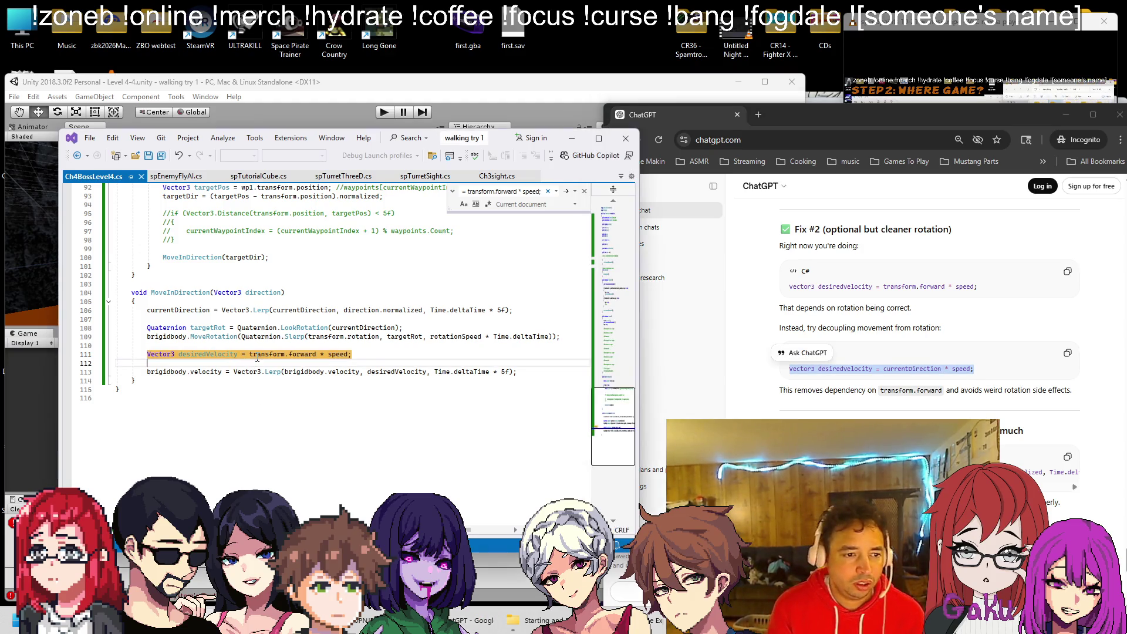
pyautogui.hotkey('ctrl', 'k')
pyautogui.hotkey('ctrl', 'c')
pyautogui.press('End')
pyautogui.press('Return')
pyautogui.hotkey('ctrl', 'v')
pyautogui.hotkey('ctrl', 's')
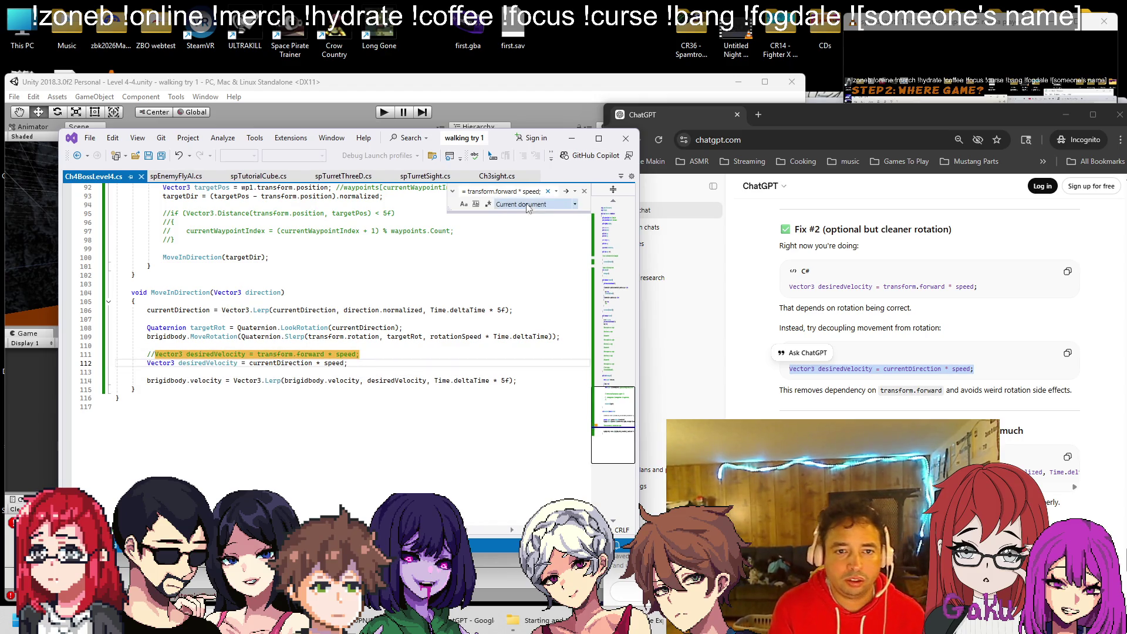
pyautogui.click(584, 190)
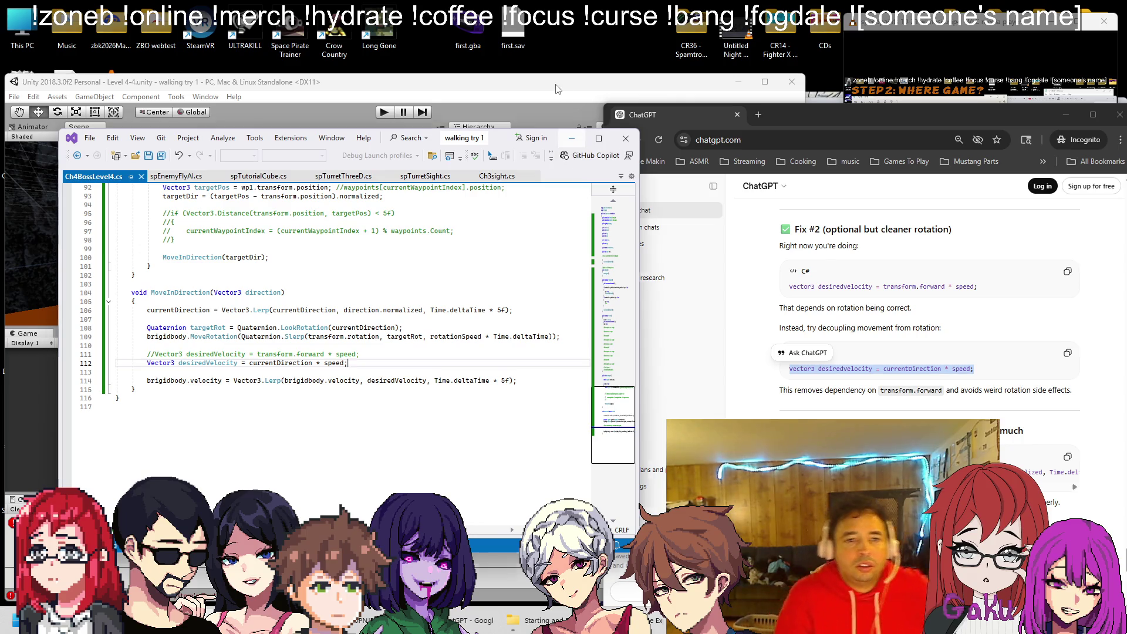
pyautogui.click(557, 89)
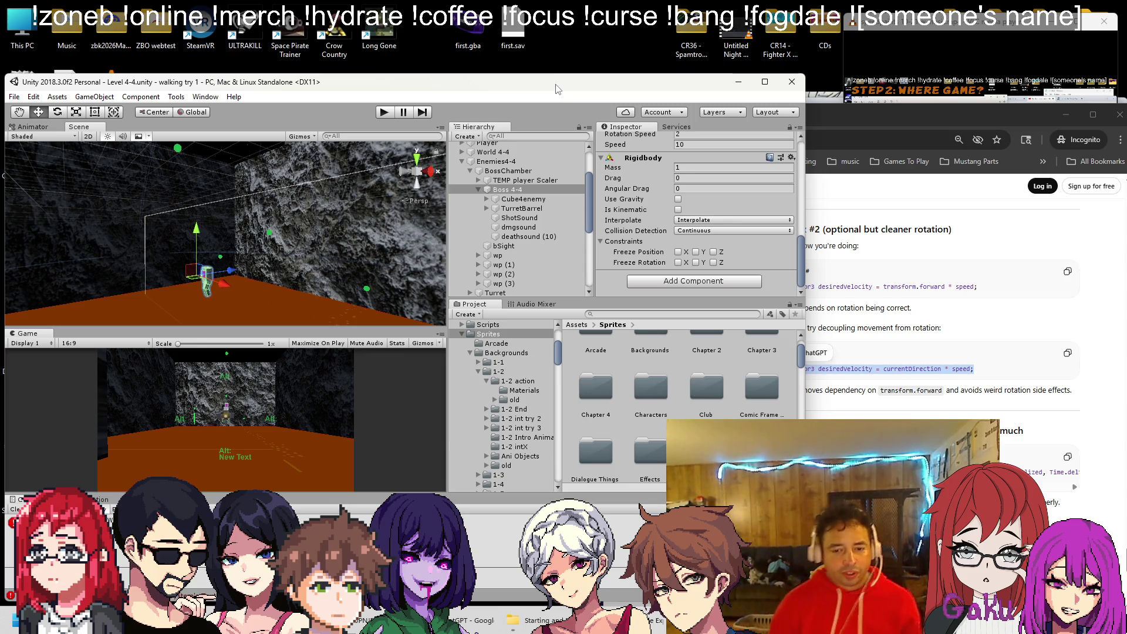
# Test-run the level and move the wp waypoint along X, then stop.
pyautogui.click(385, 112)
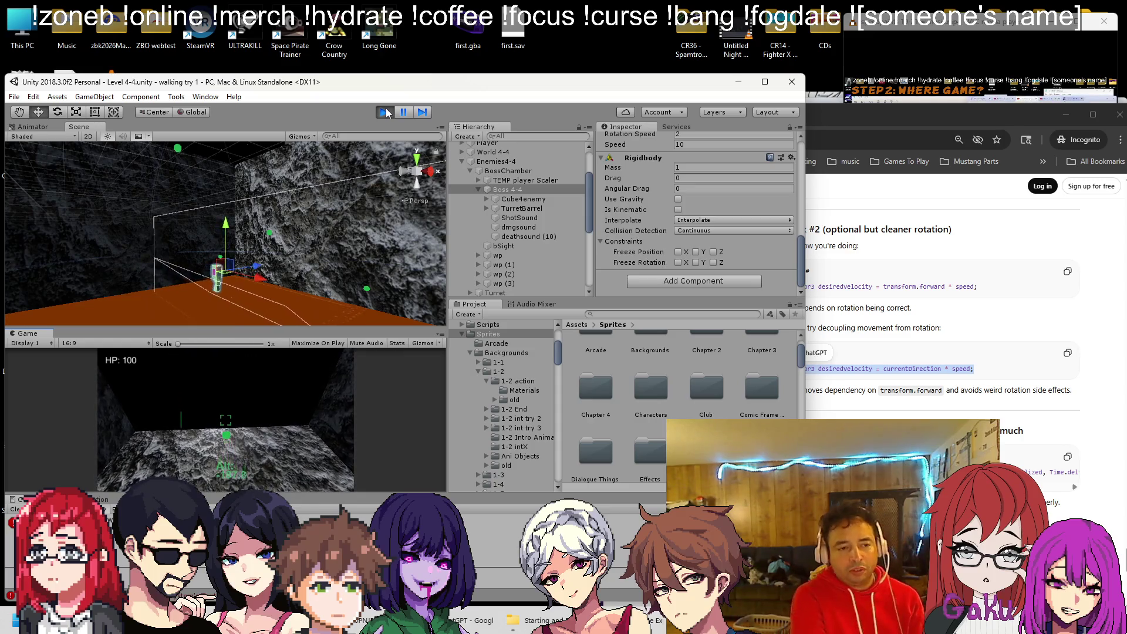
pyautogui.click(519, 256)
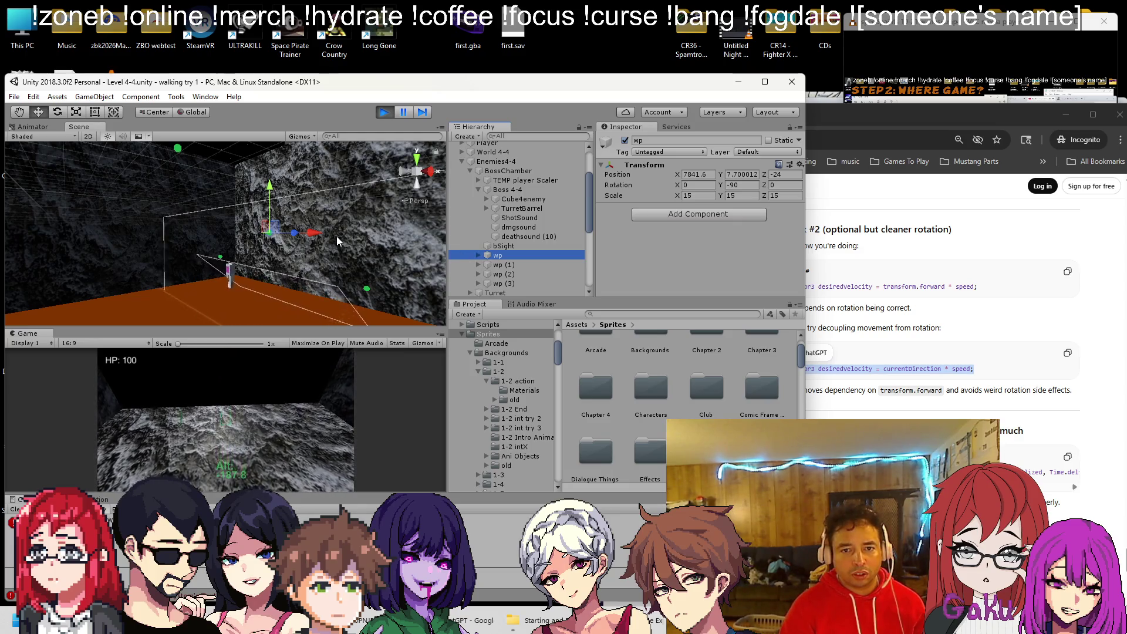
pyautogui.click(498, 189)
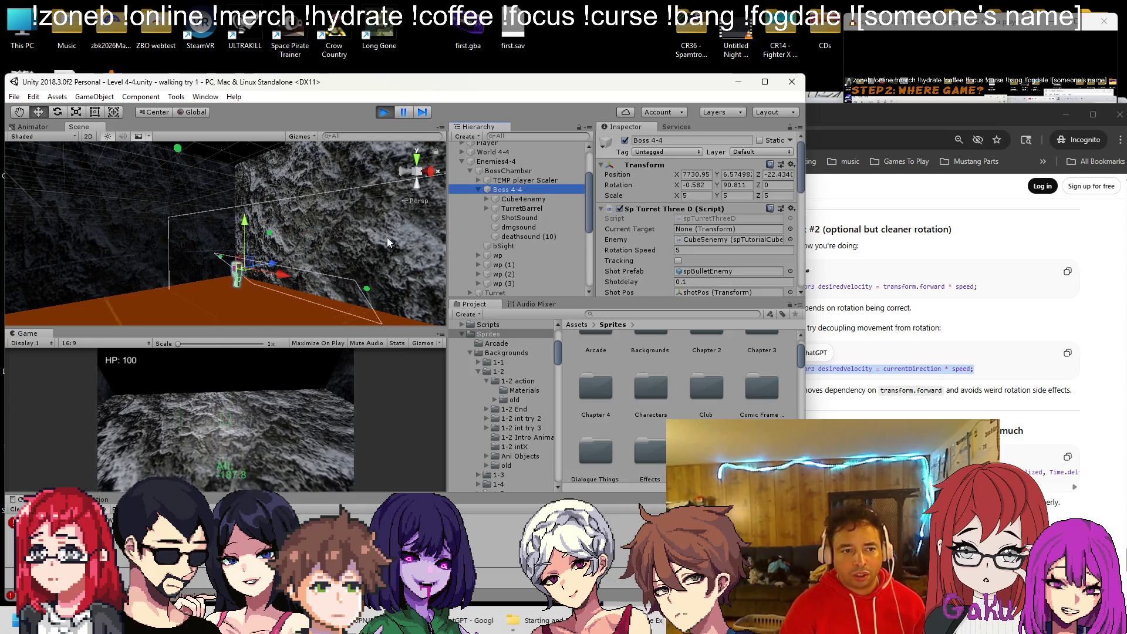
pyautogui.click(498, 255)
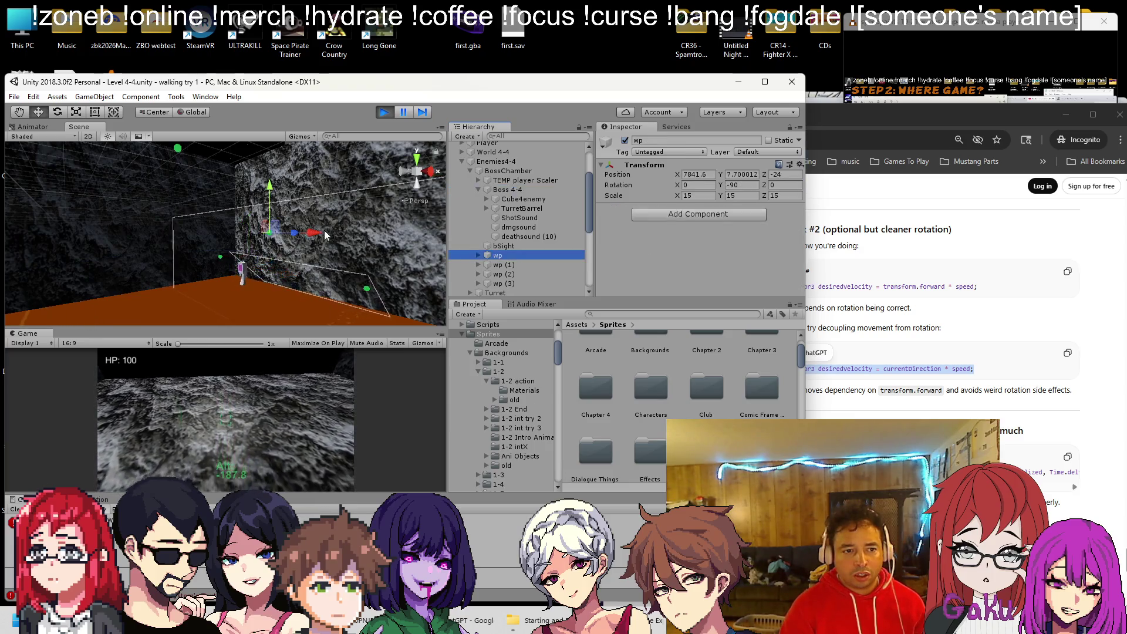
pyautogui.moveTo(330, 232); pyautogui.dragTo(307, 231)
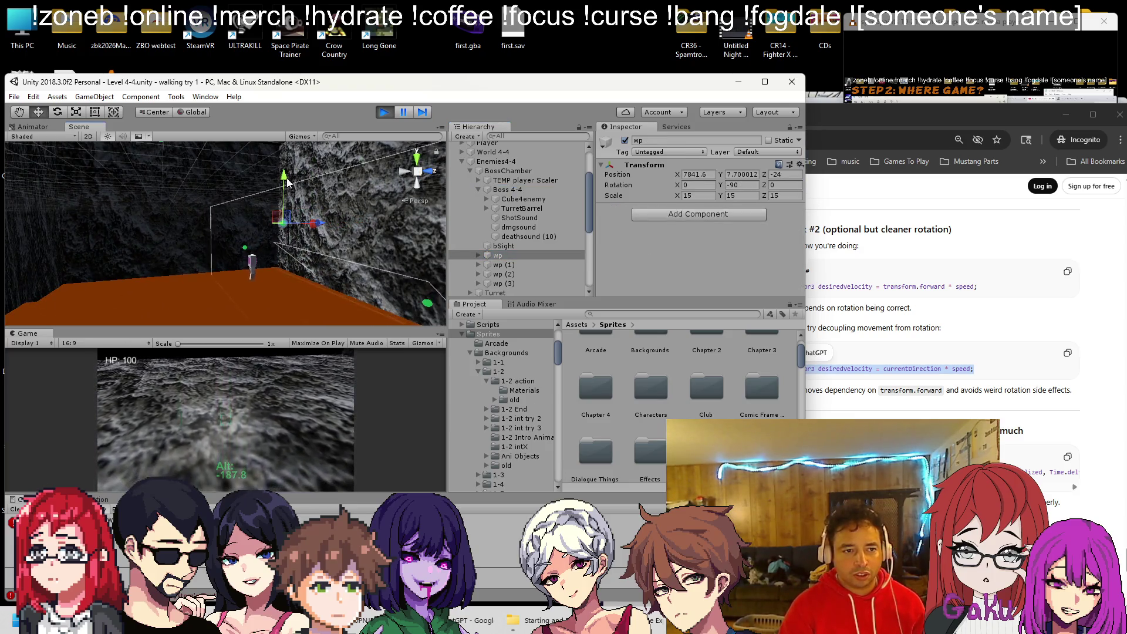
pyautogui.moveTo(312, 194)
pyautogui.mouseDown()
pyautogui.moveTo(327, 203)
pyautogui.moveTo(213, 199)
pyautogui.mouseUp()
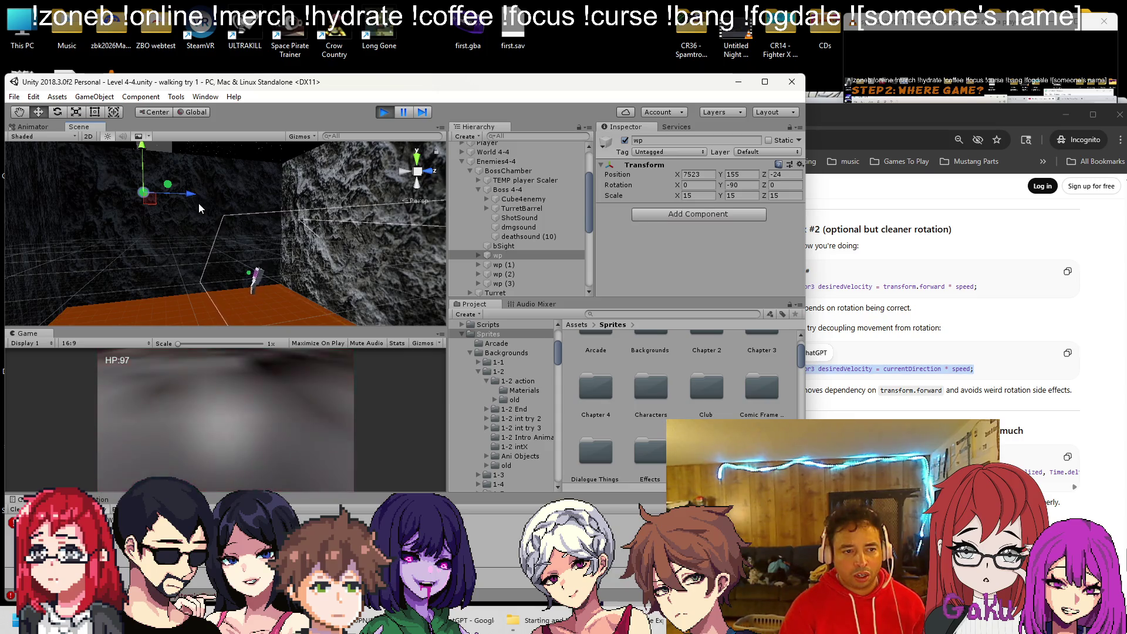
pyautogui.moveTo(193, 197); pyautogui.dragTo(315, 193)
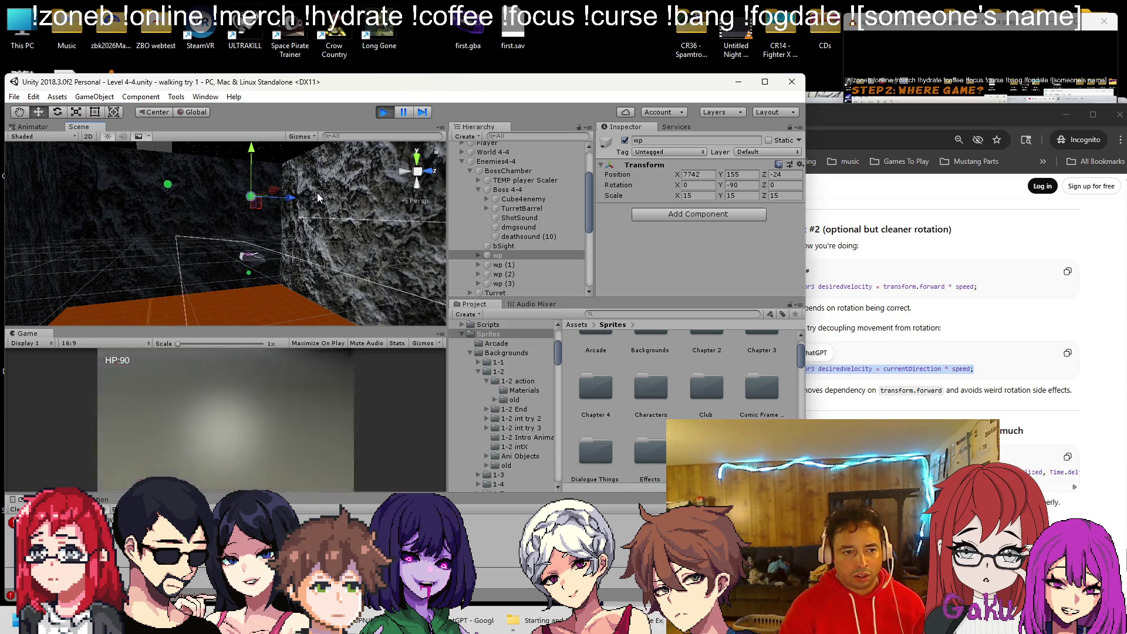
pyautogui.click(379, 116)
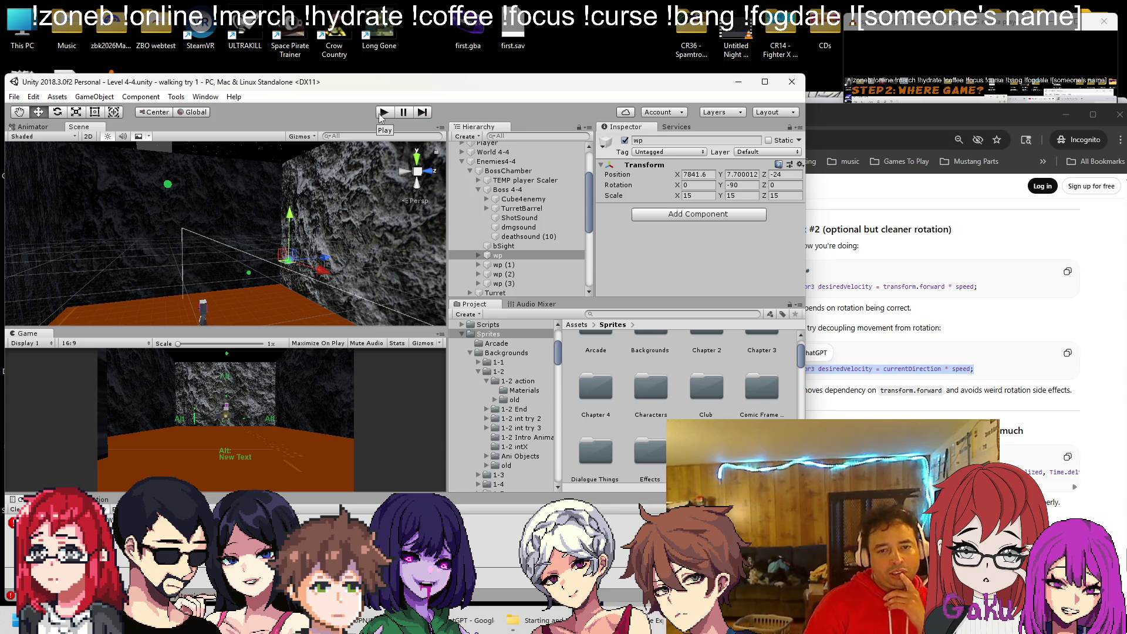
# Raise wp during a test run, copy its Transform, stop, and paste the values back (Y 101).
pyautogui.click(379, 117)
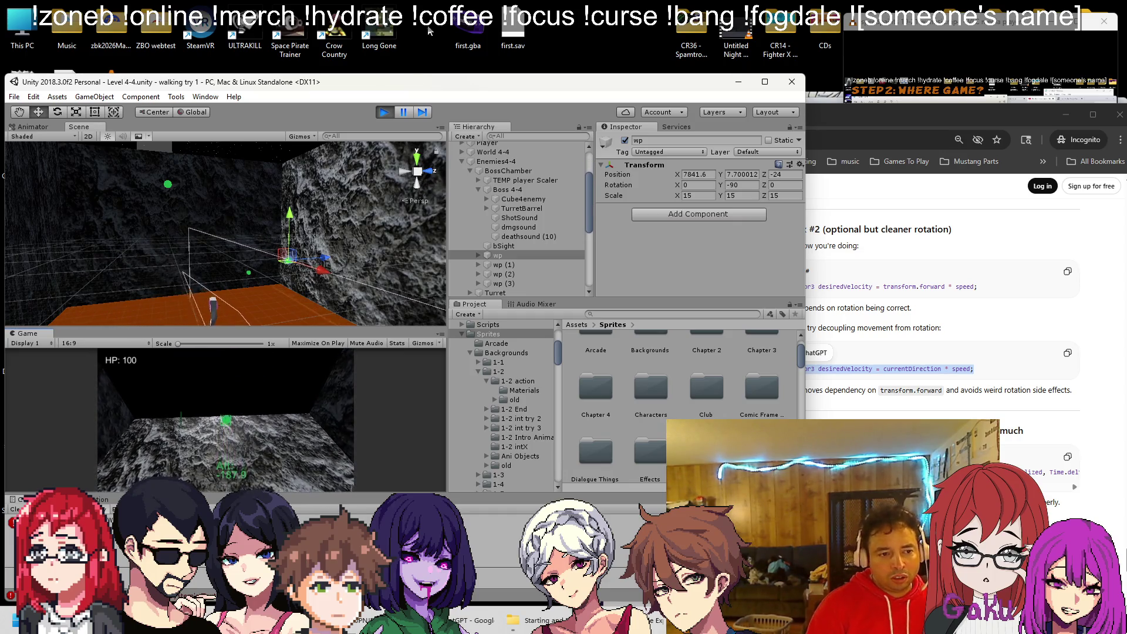
pyautogui.moveTo(290, 222); pyautogui.dragTo(285, 184)
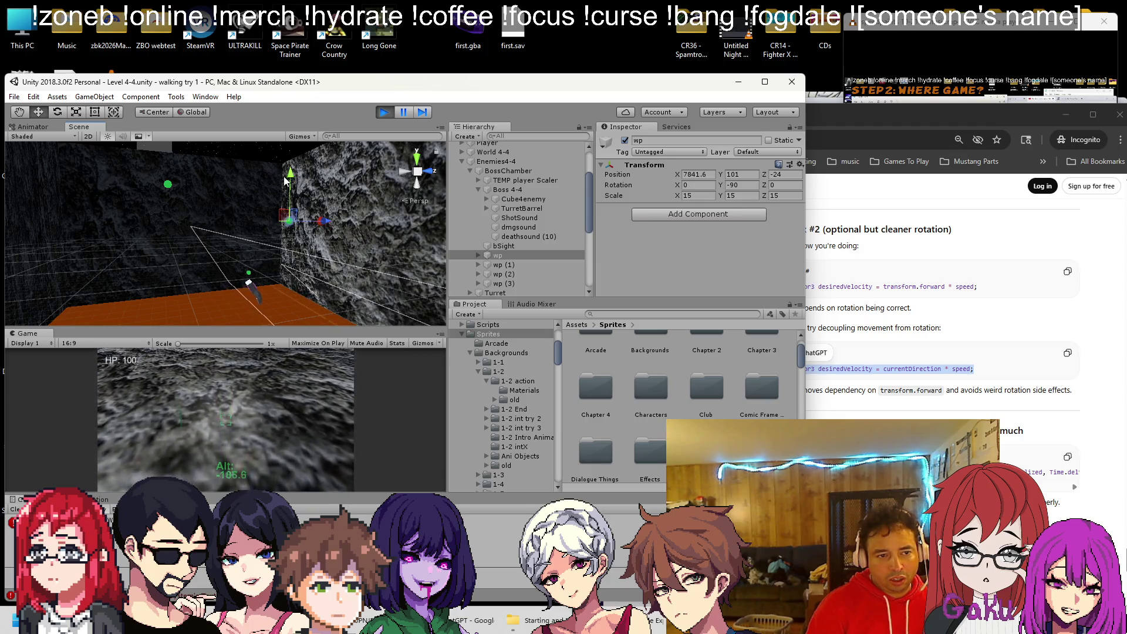
pyautogui.click(800, 166)
pyautogui.click(839, 221)
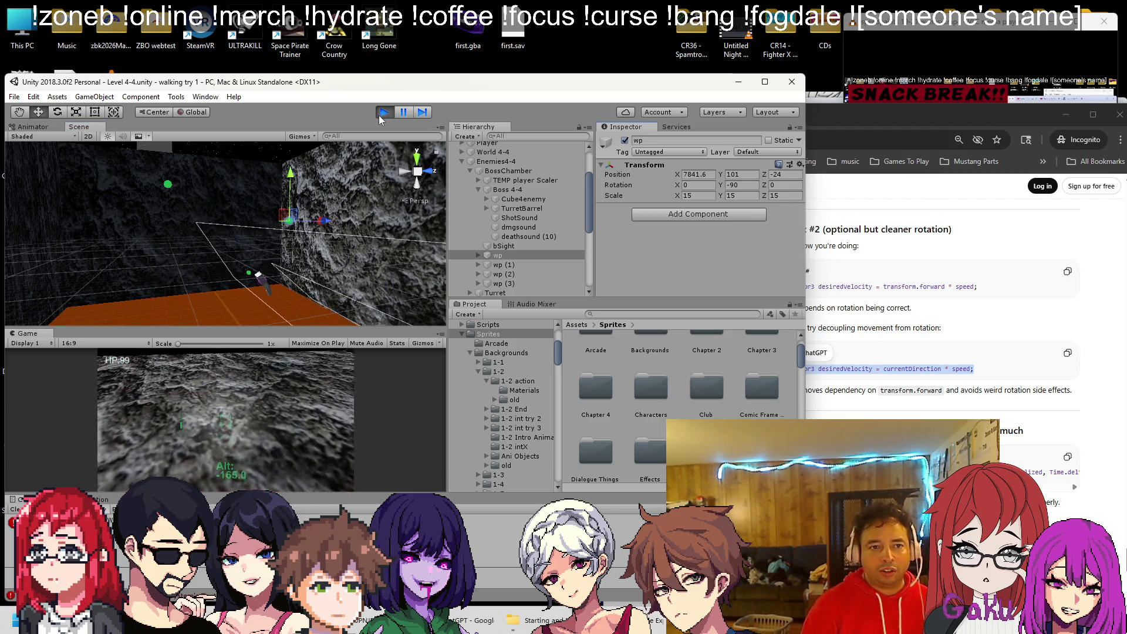
pyautogui.click(384, 111)
pyautogui.click(800, 165)
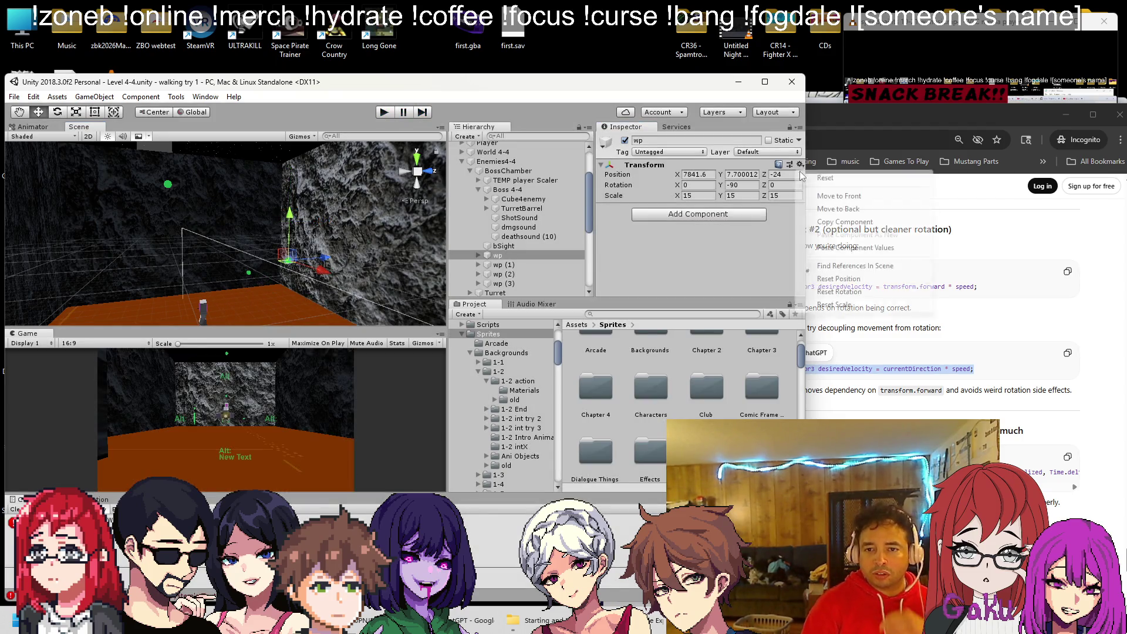
pyautogui.click(842, 247)
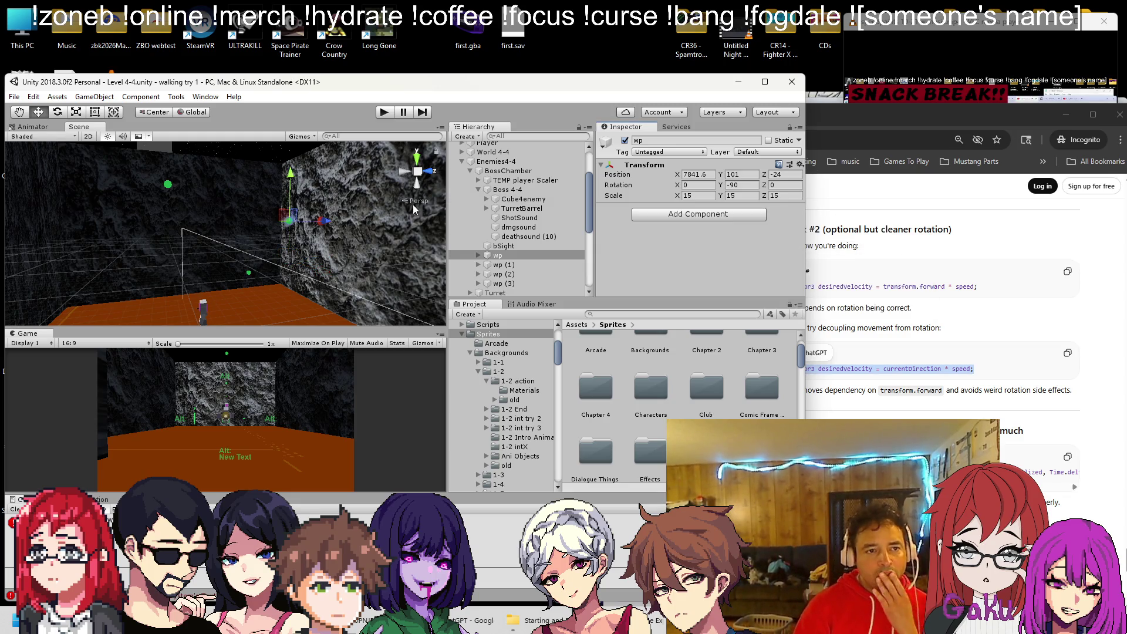
pyautogui.click(516, 190)
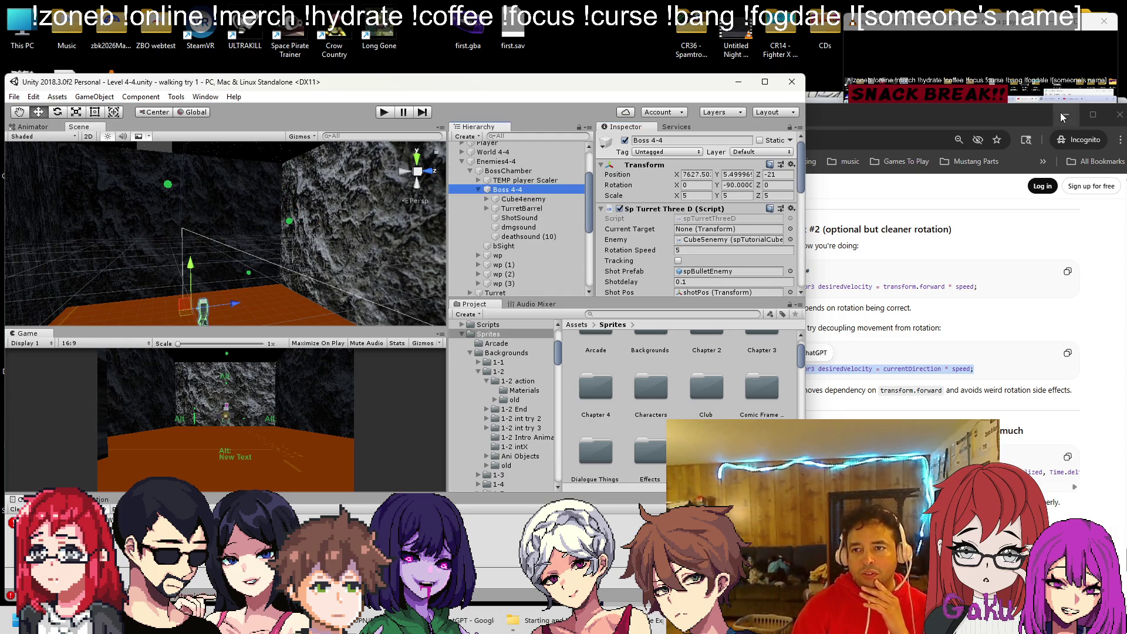
# Set Boss 4-4's Speed to 50 and Rotation Speed to 10, then test in Play mode.
pyautogui.click(1063, 115)
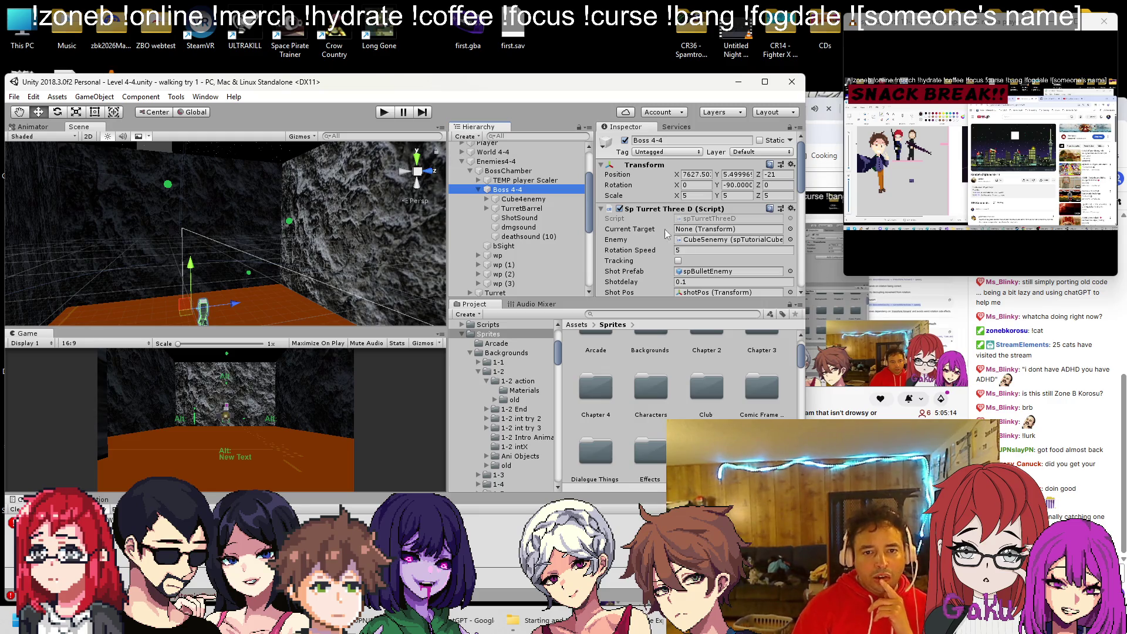
pyautogui.scroll(-3, 653, 226)
pyautogui.scroll(-3, 689, 242)
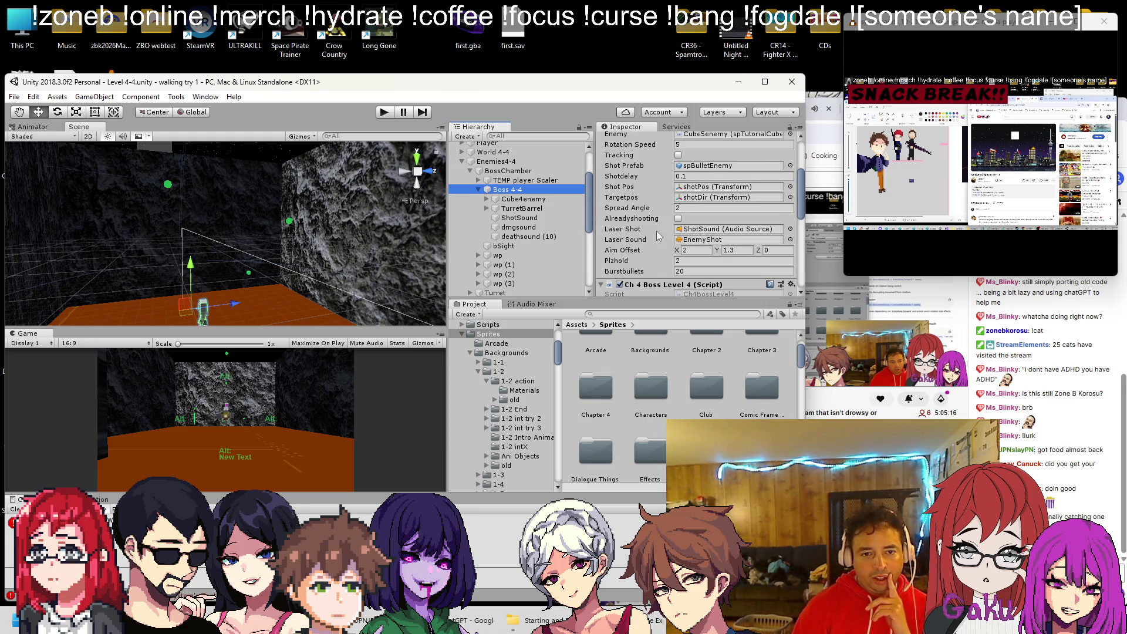
pyautogui.scroll(-6, 661, 235)
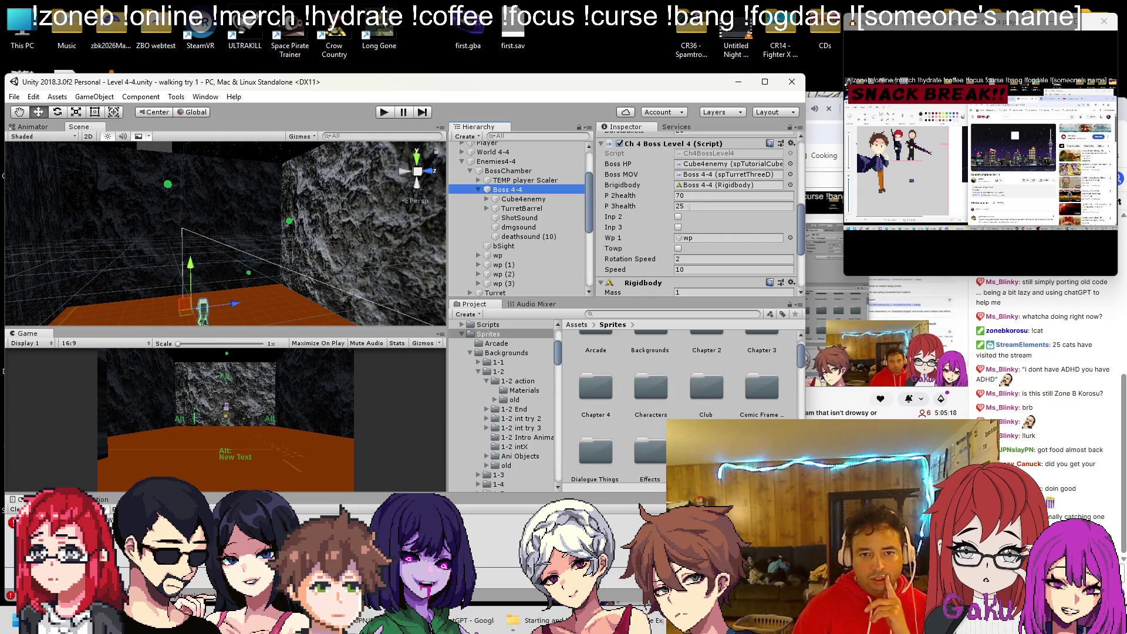
pyautogui.scroll(-3, 689, 211)
pyautogui.click(696, 199)
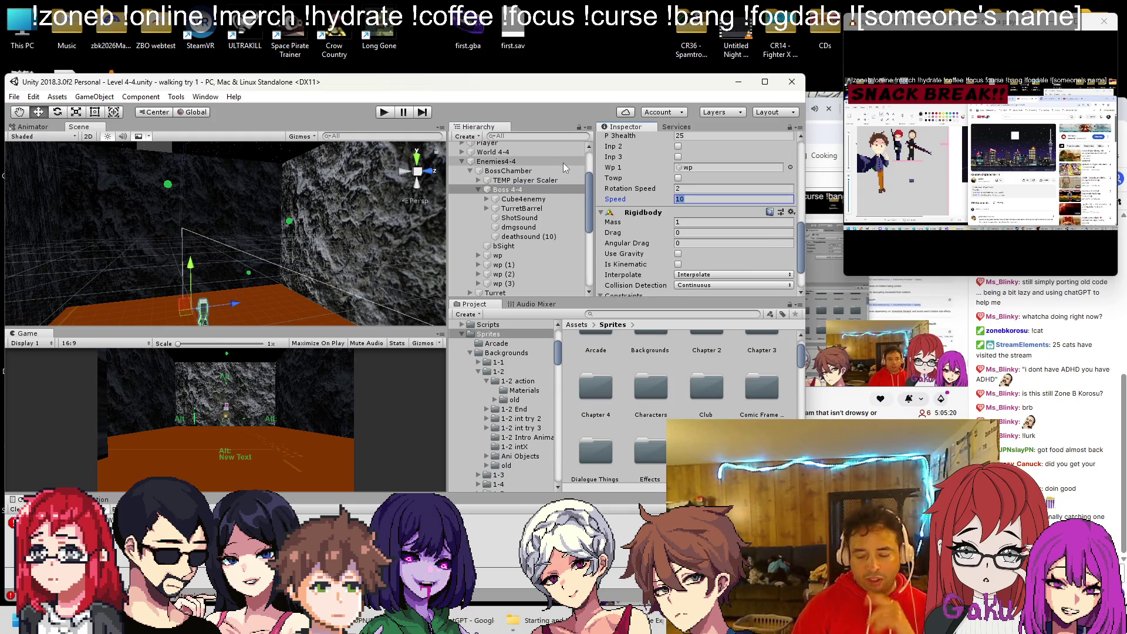
pyautogui.write('50')
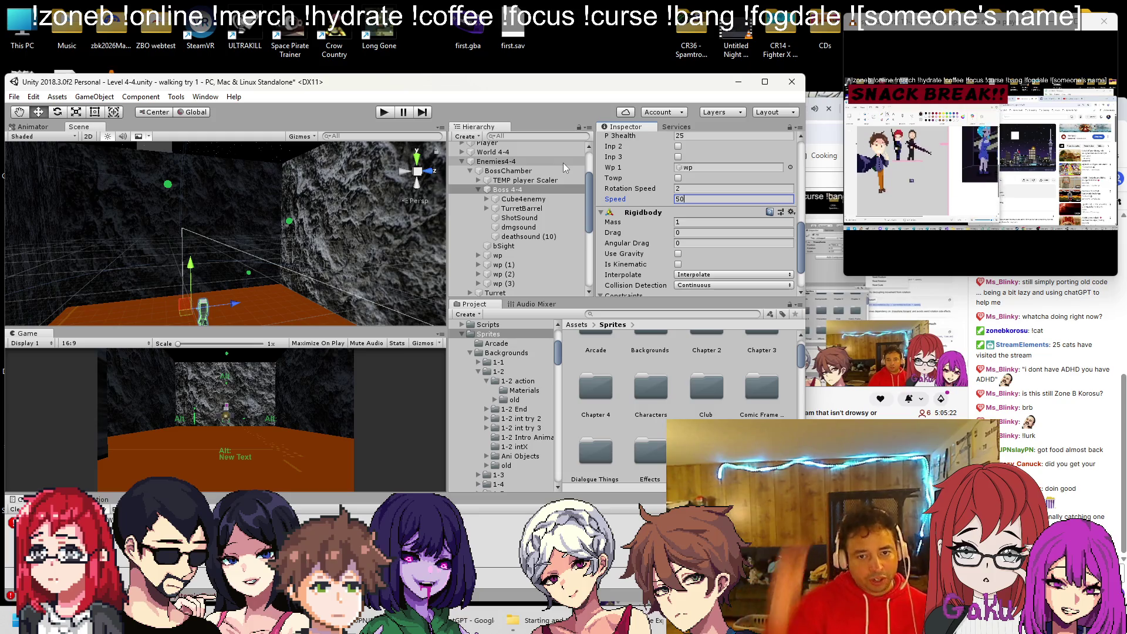
pyautogui.hotkey('shift', 'Tab')
pyautogui.write('10')
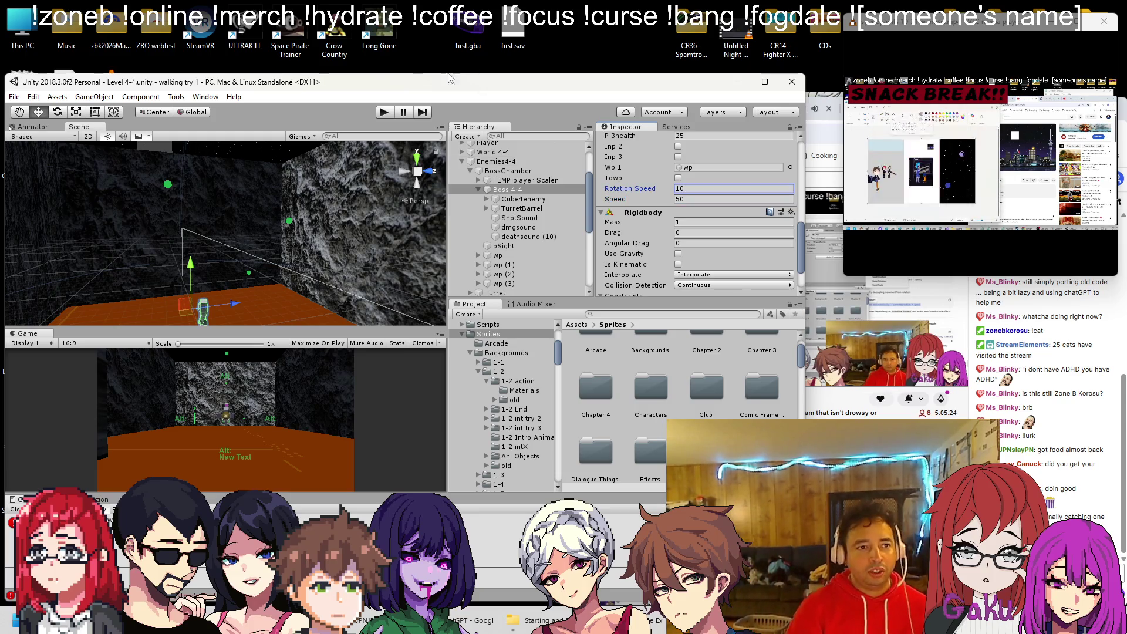
pyautogui.click(382, 112)
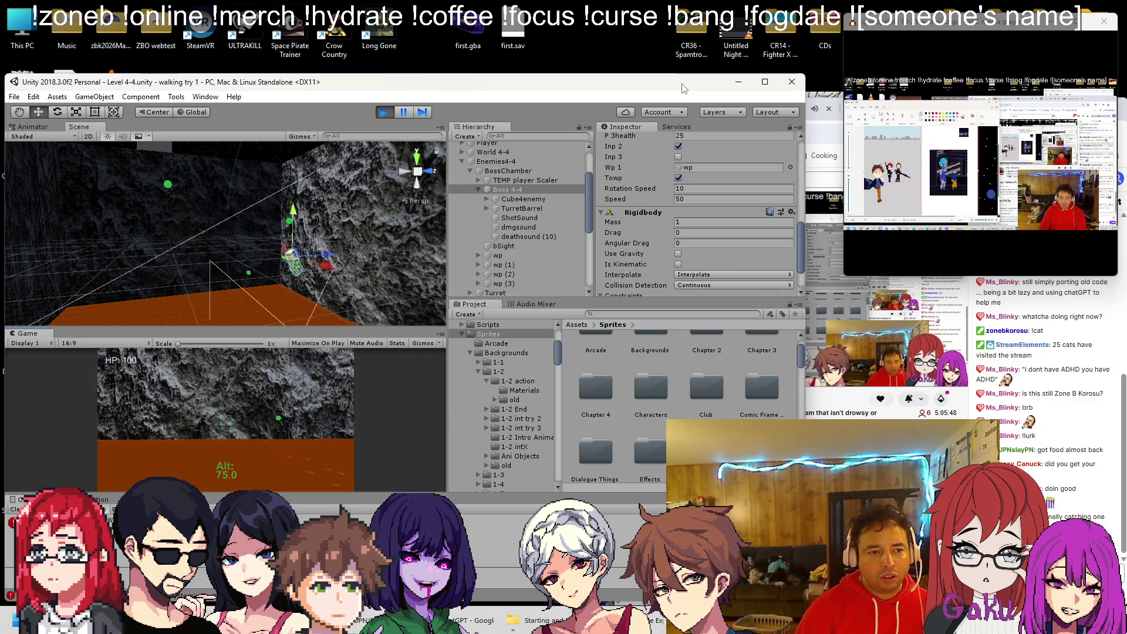
pyautogui.click(384, 112)
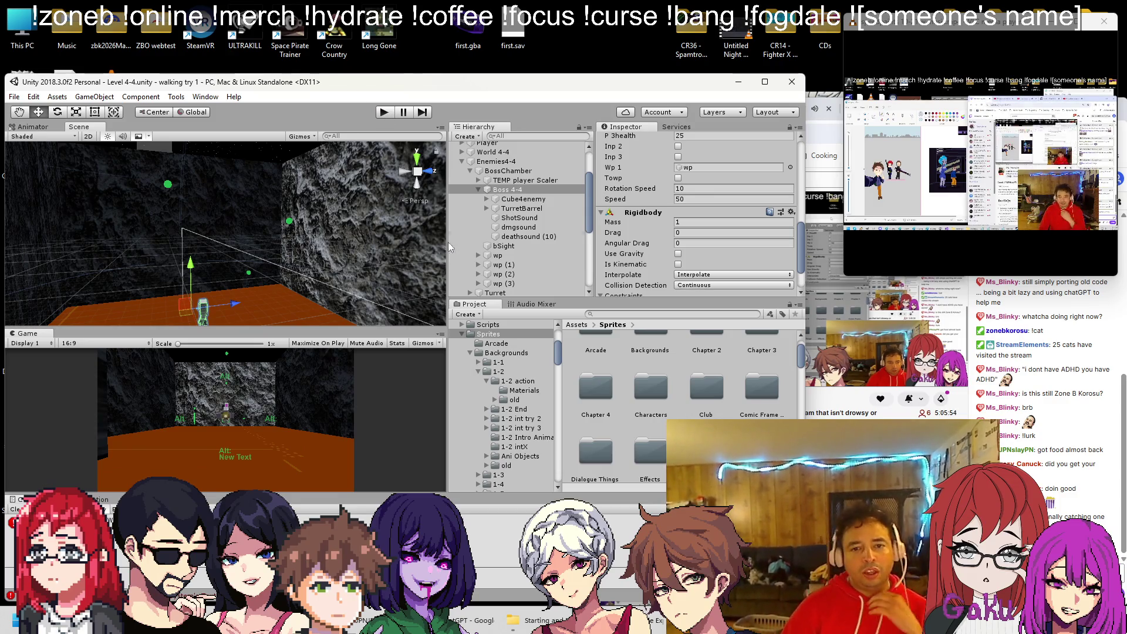
# Change the boss Speed to 100 and save the scene.
pyautogui.click(708, 199)
pyautogui.write('100')
pyautogui.hotkey('ctrl', 's')
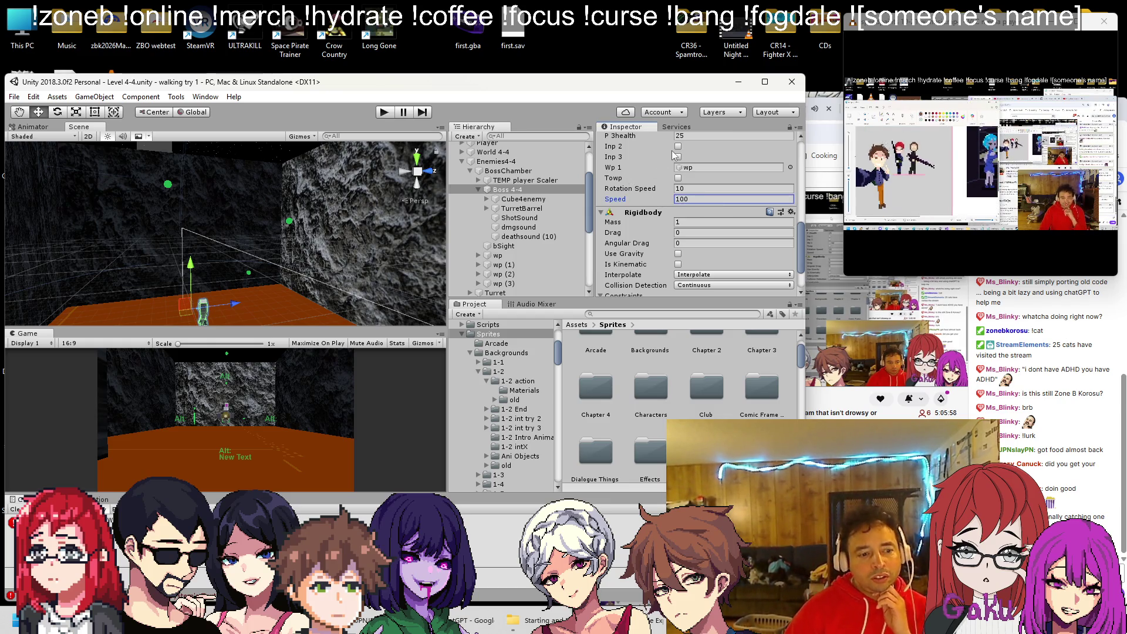
pyautogui.hotkey('alt', 'Tab')
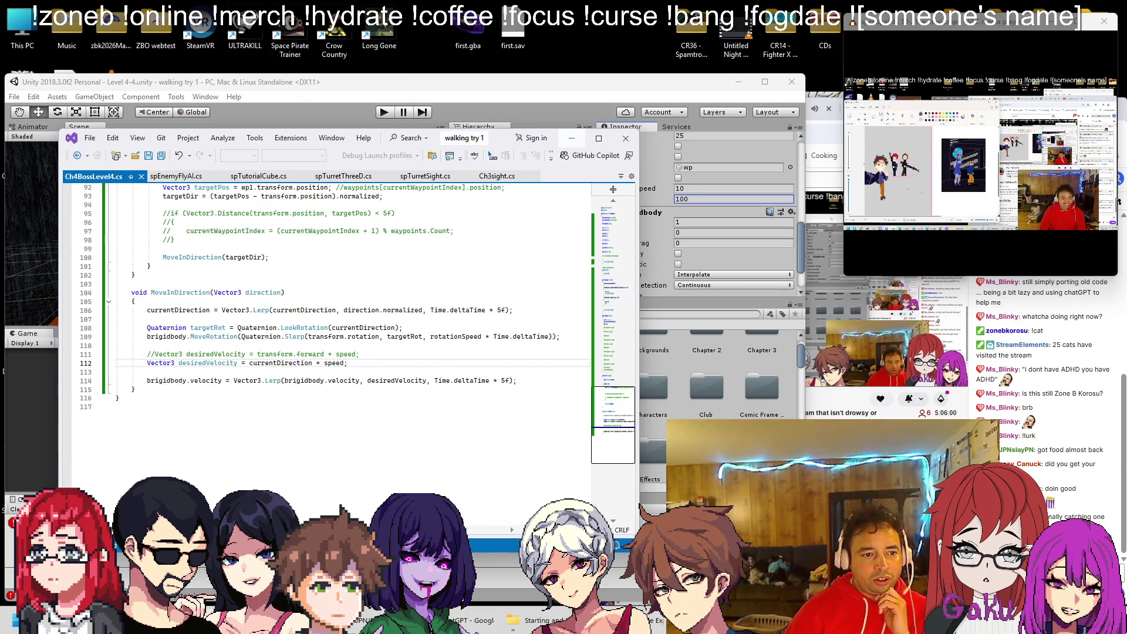
# Delete the commented-out transform.forward velocity line.
pyautogui.press('Up')
pyautogui.press('End')
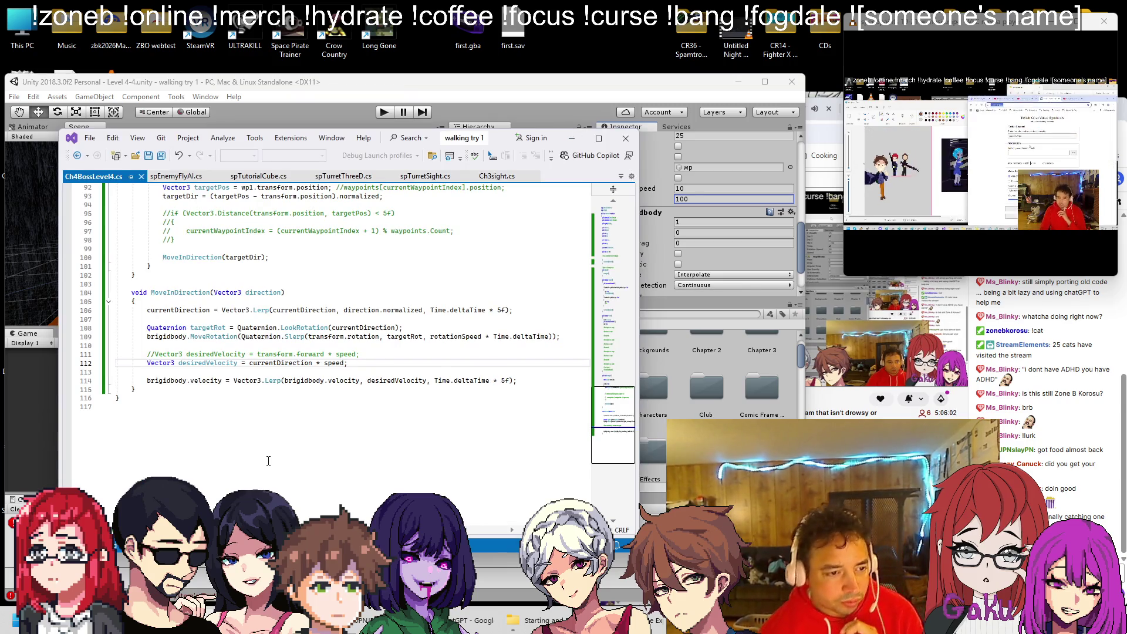
pyautogui.hotkey('shift', 'Up')
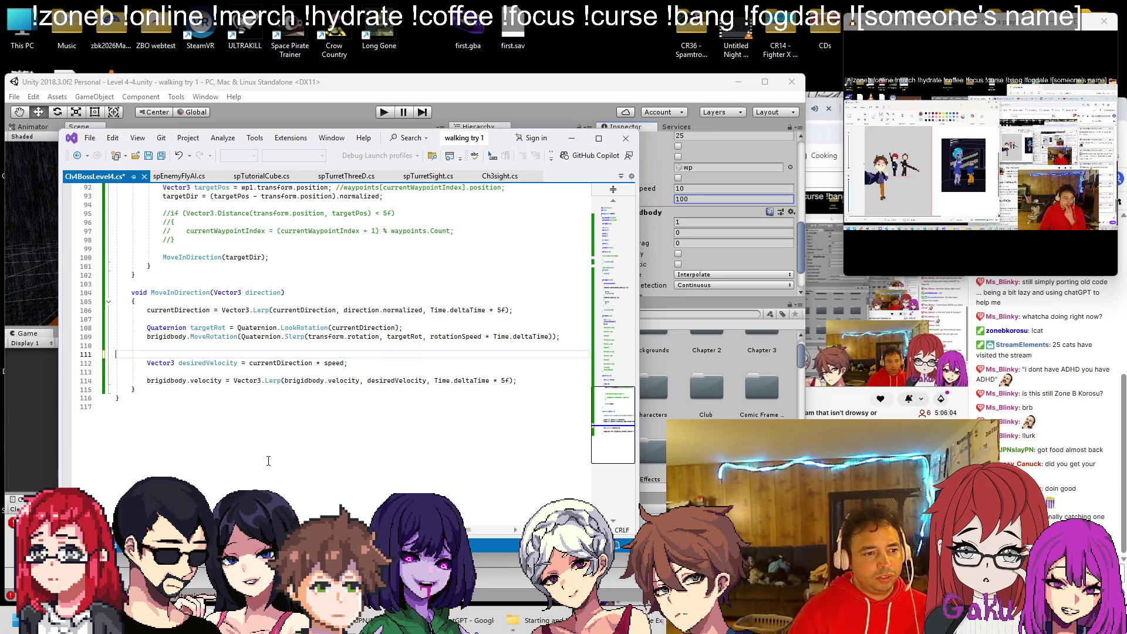
pyautogui.press('BackSpace')
pyautogui.scroll(2, 322, 342)
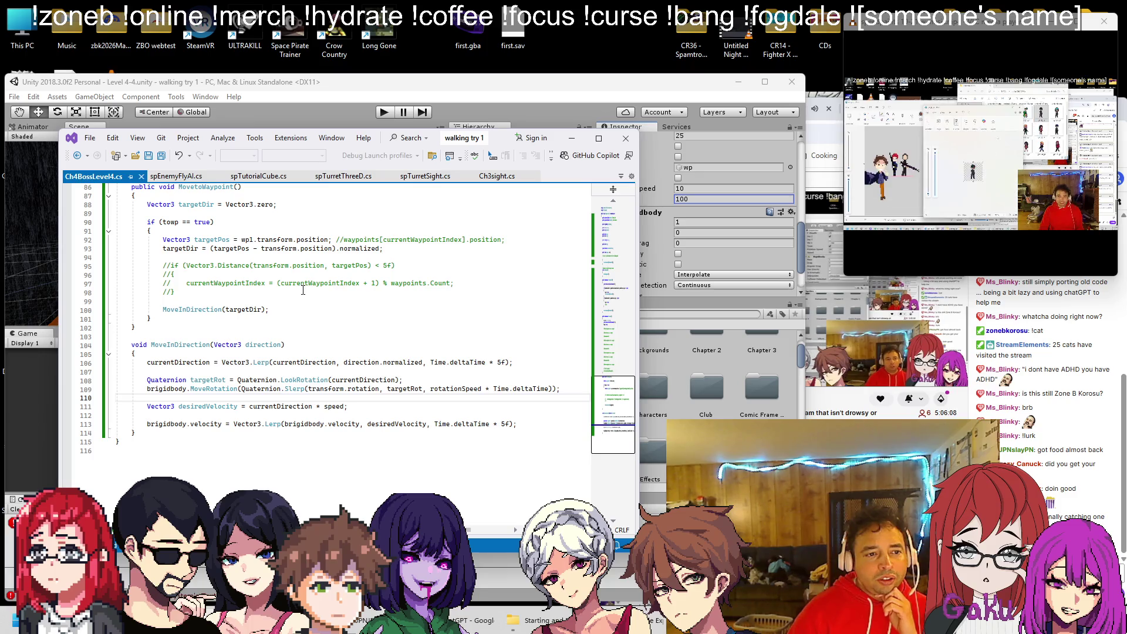
pyautogui.scroll(1, 213, 288)
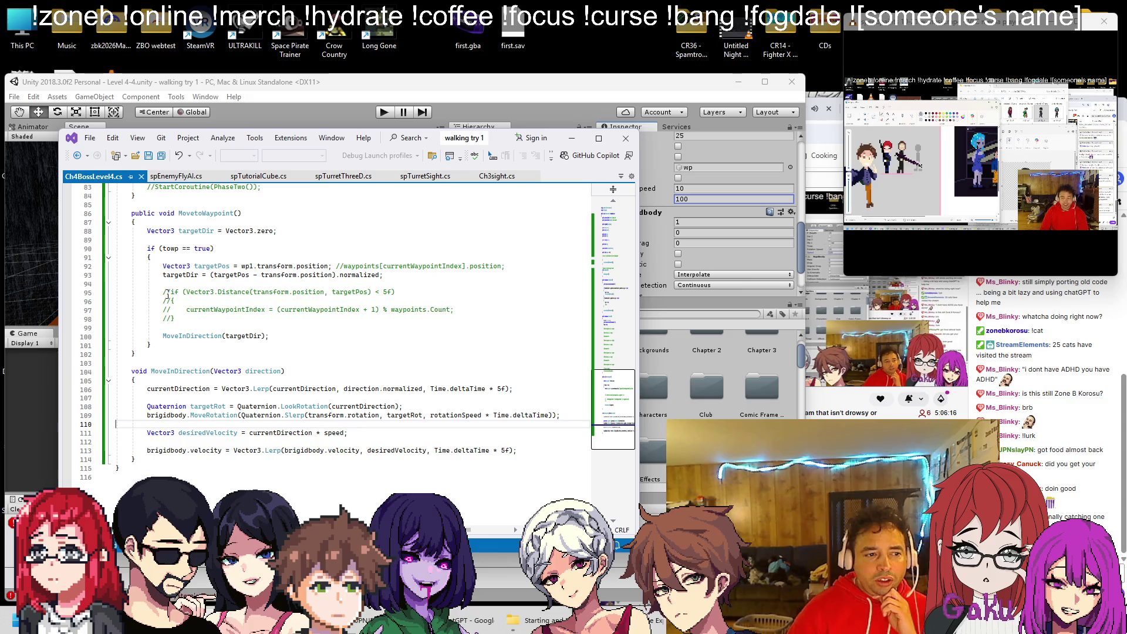
# Uncomment the line 95 waypoint distance check and its brace, removing the old waypoint index line.
pyautogui.click(165, 292)
pyautogui.press('Delete')
pyautogui.press('Delete')
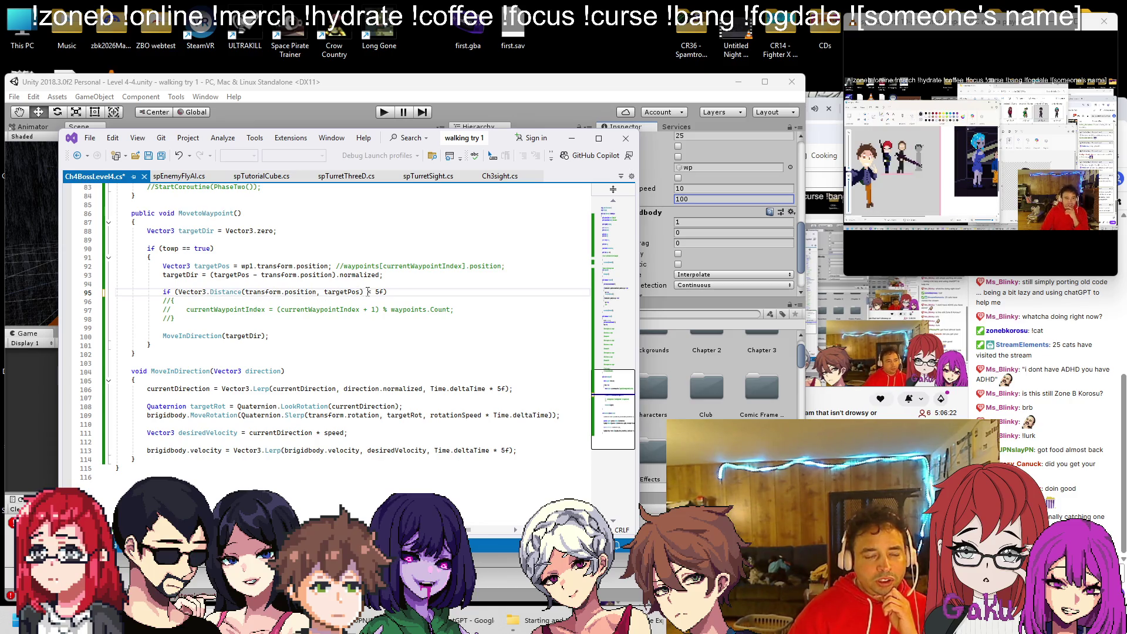
pyautogui.press('Down')
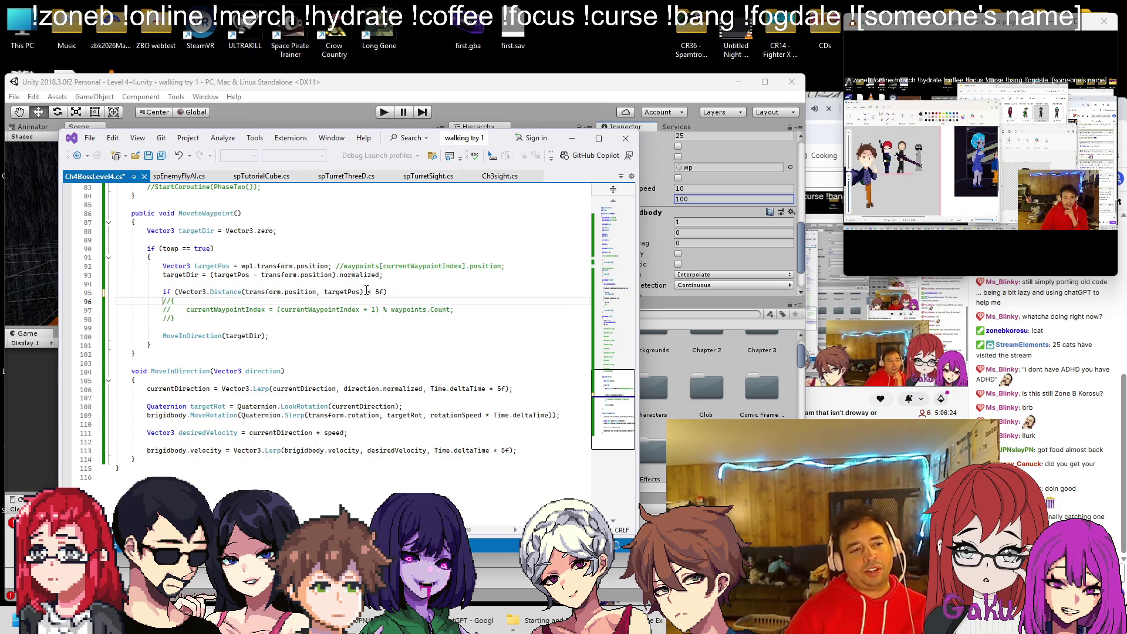
pyautogui.press('Delete')
pyautogui.press('Delete')
pyautogui.press('Down')
pyautogui.press('Down')
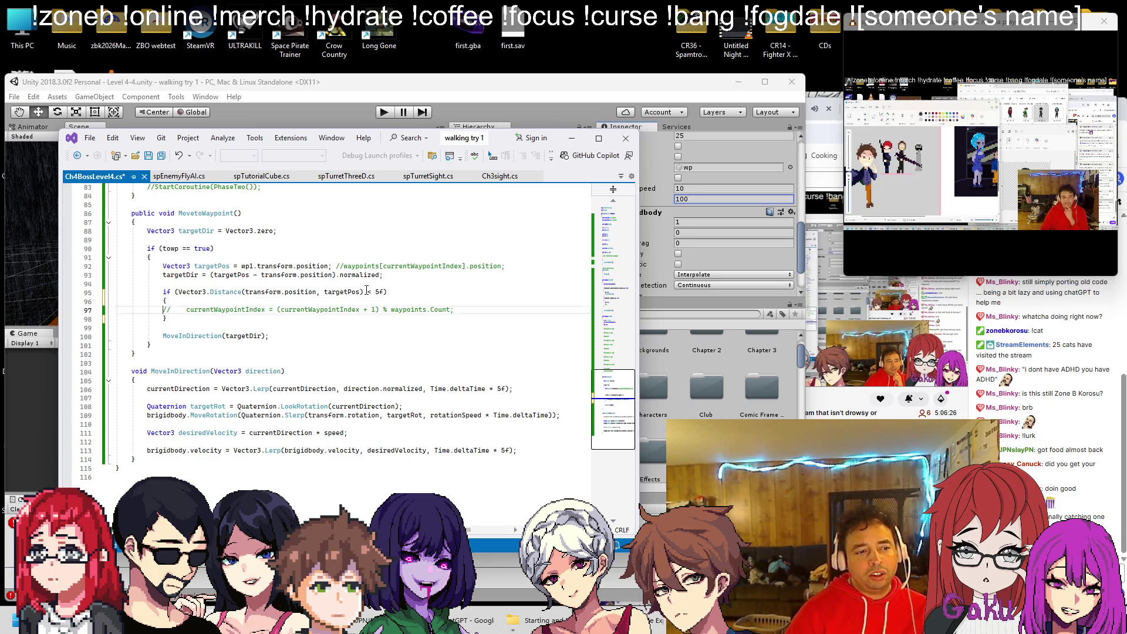
pyautogui.hotkey('shift', 'End')
pyautogui.press('BackSpace')
# Inside the check write towp = false; with a //go next comment below, and save.
pyautogui.write('//we')
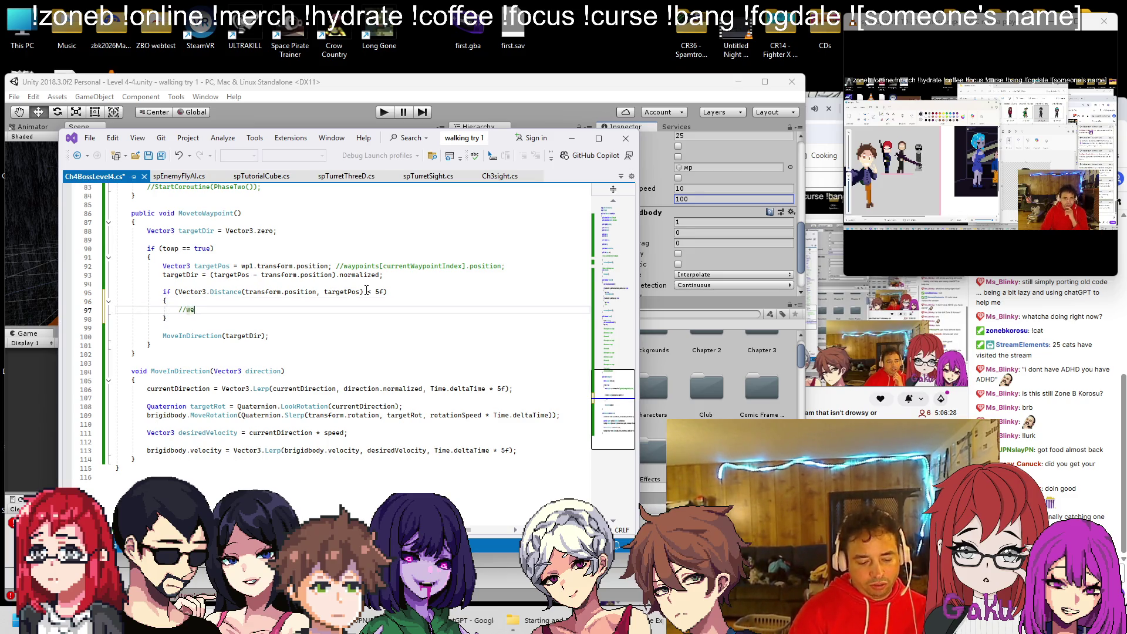
pyautogui.write("'re there")
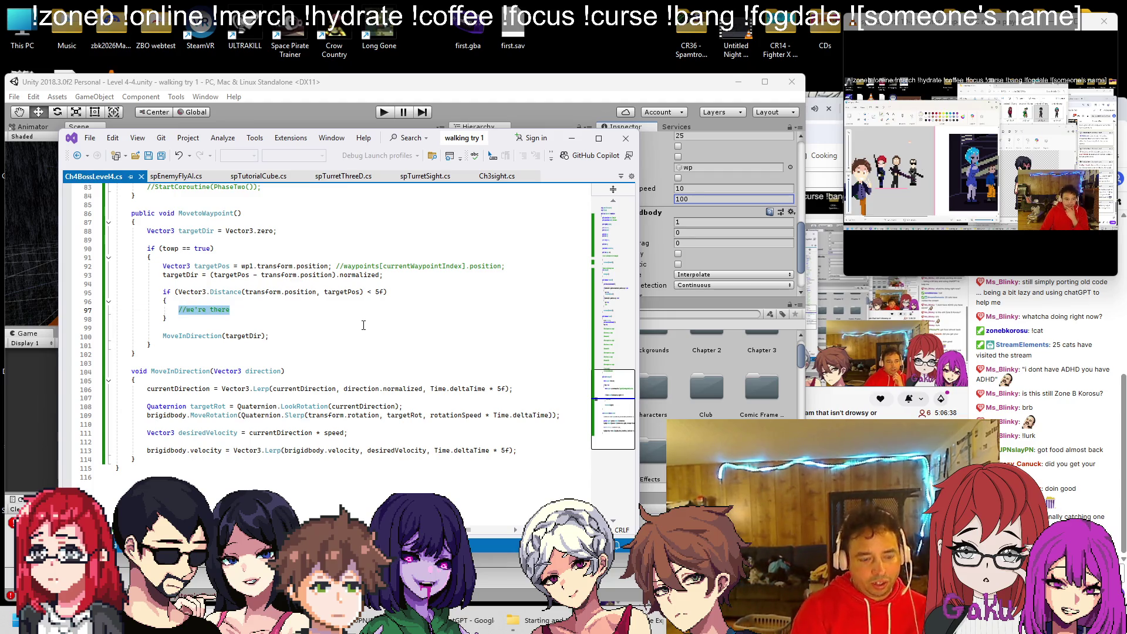
pyautogui.write('towp')
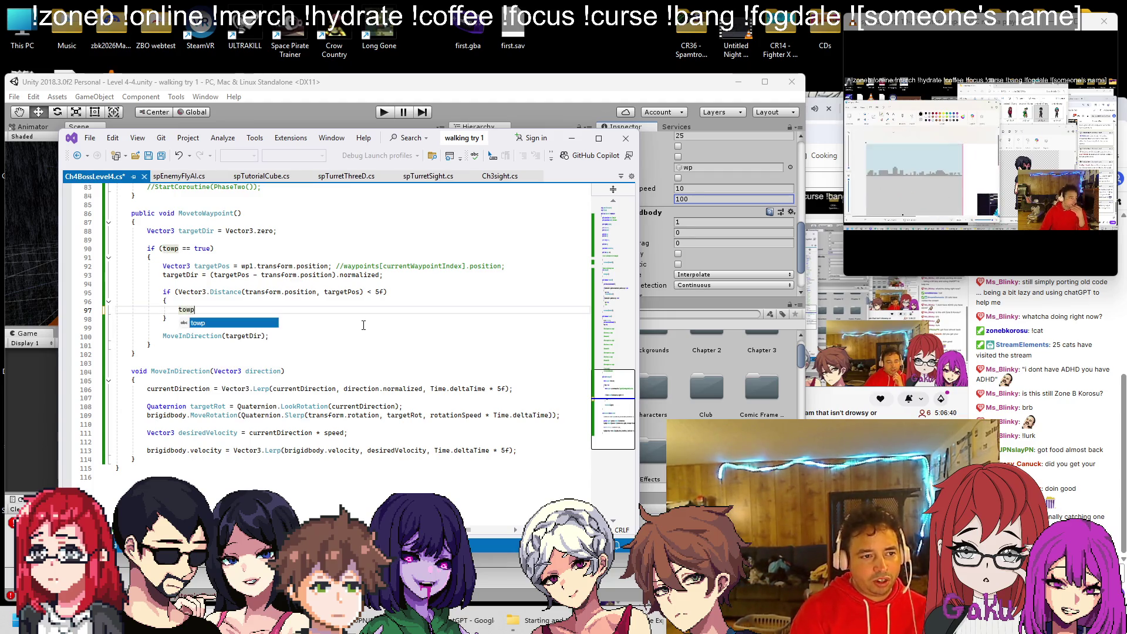
pyautogui.write(' = false')
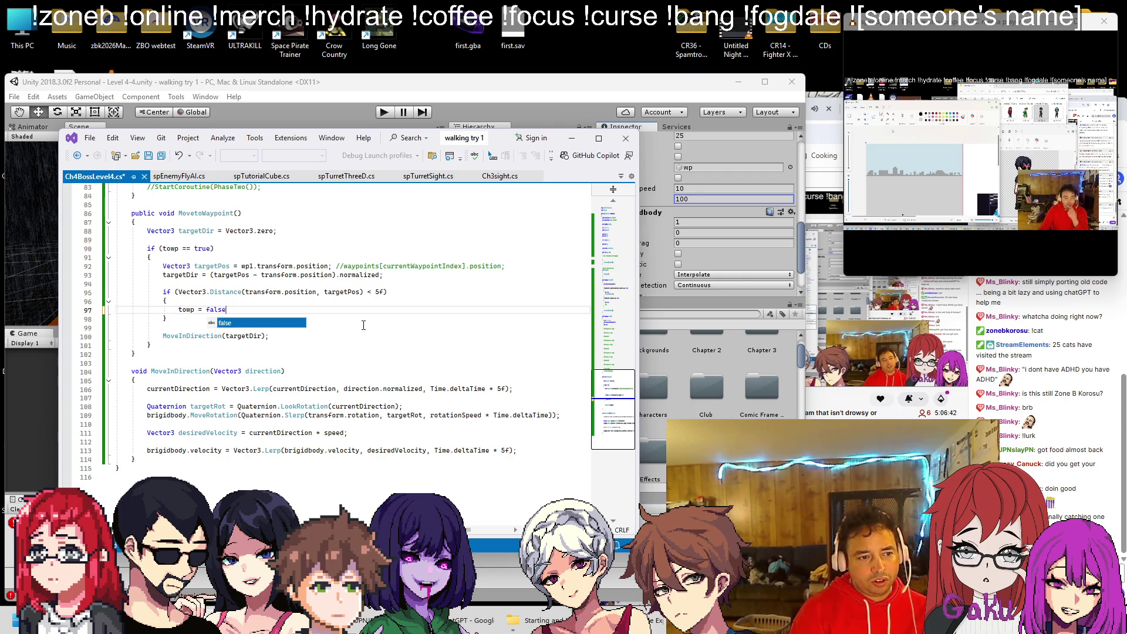
pyautogui.write(';')
pyautogui.press('Return')
pyautogui.write('go next')
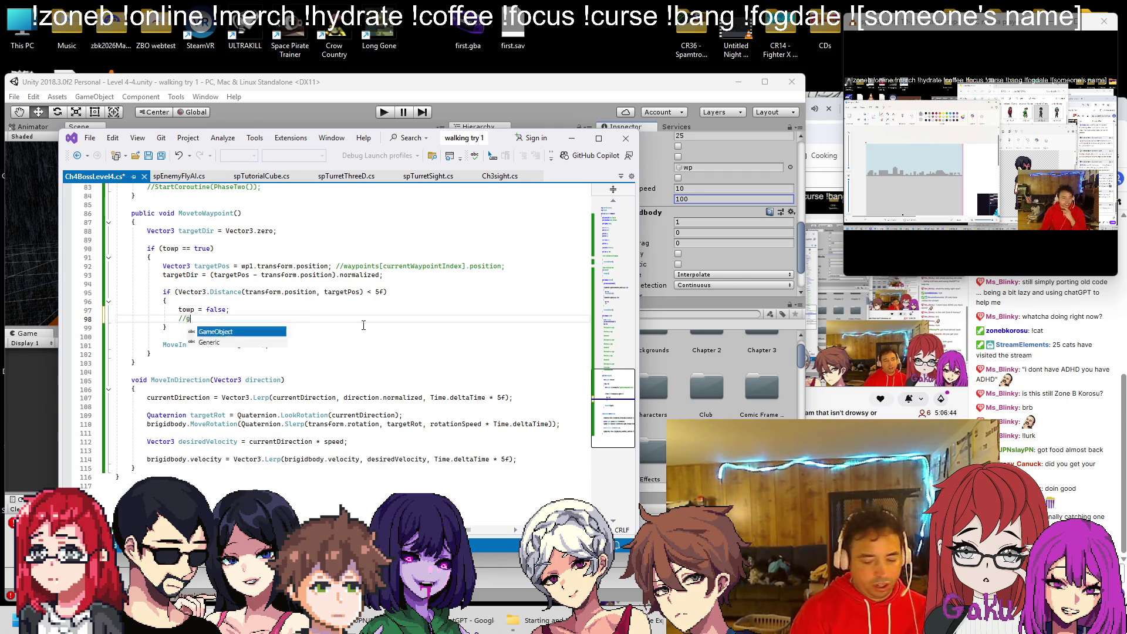
pyautogui.hotkey('ctrl', 's')
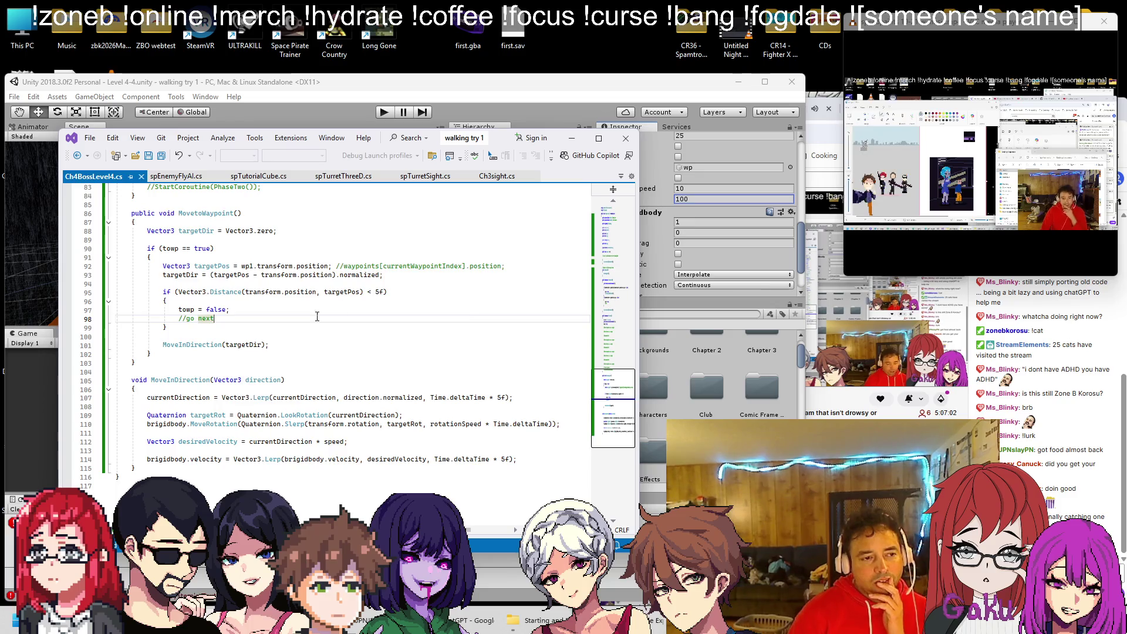
pyautogui.scroll(3, 312, 309)
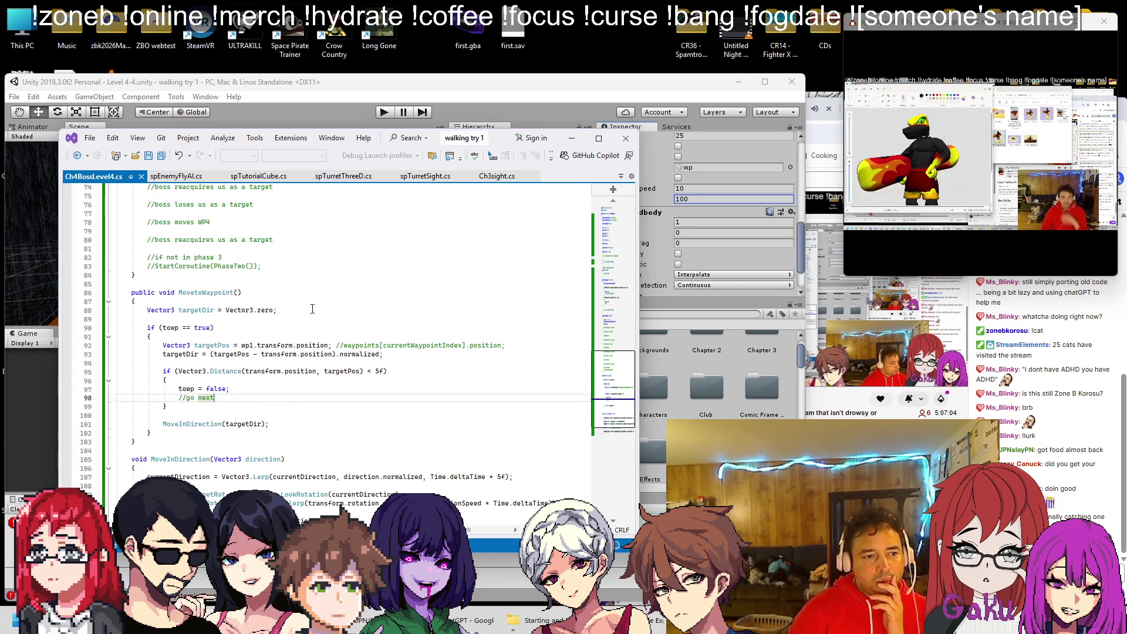
# Duplicate the wp1 field declaration and rename the first copy to wp2.
pyautogui.scroll(20, 314, 309)
pyautogui.scroll(3, 311, 305)
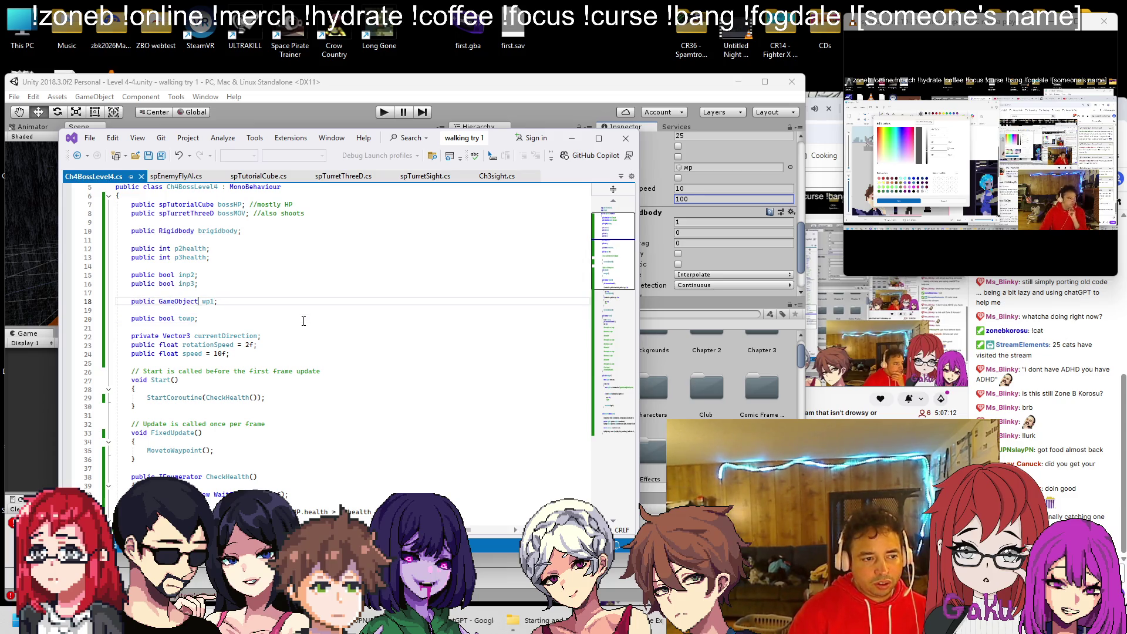
pyautogui.hotkey('shift', 'Home')
pyautogui.hotkey('ctrl', 'c')
pyautogui.hotkey('ctrl', 'v')
pyautogui.hotkey('ctrl', 'v')
pyautogui.hotkey('ctrl', 'v')
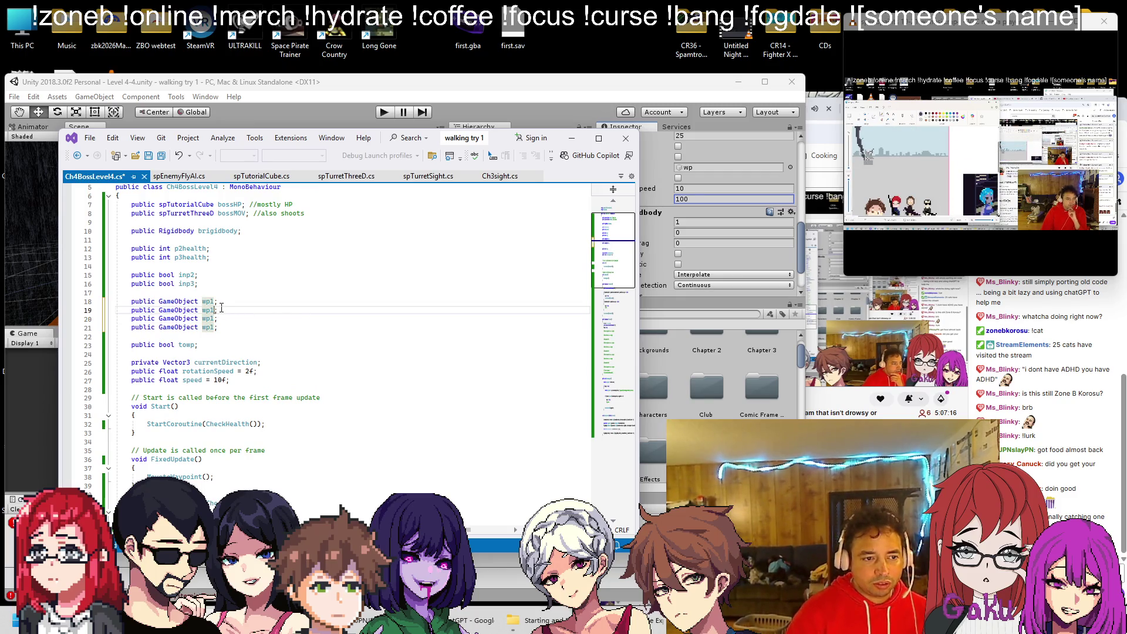
pyautogui.press('Left')
pyautogui.press('BackSpace')
pyautogui.write('2')
# Rename the remaining copies to wp3 and wp4 and save the script.
pyautogui.press('End')
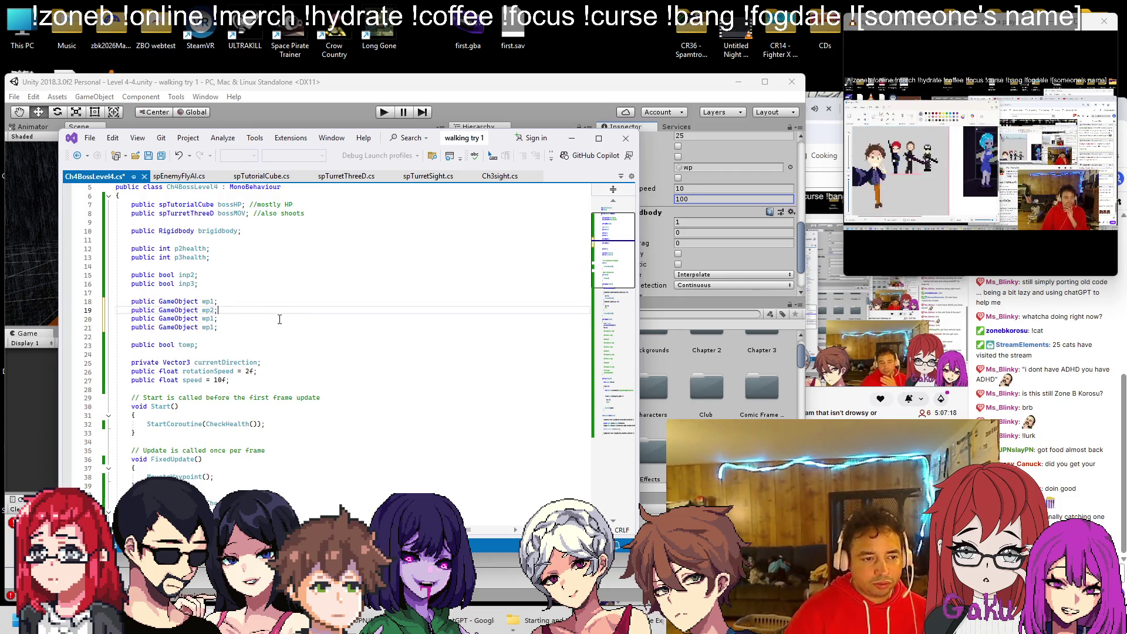
pyautogui.press('Down')
pyautogui.press('Left')
pyautogui.press('BackSpace')
pyautogui.write('3')
pyautogui.press('Escape')
pyautogui.press('Down')
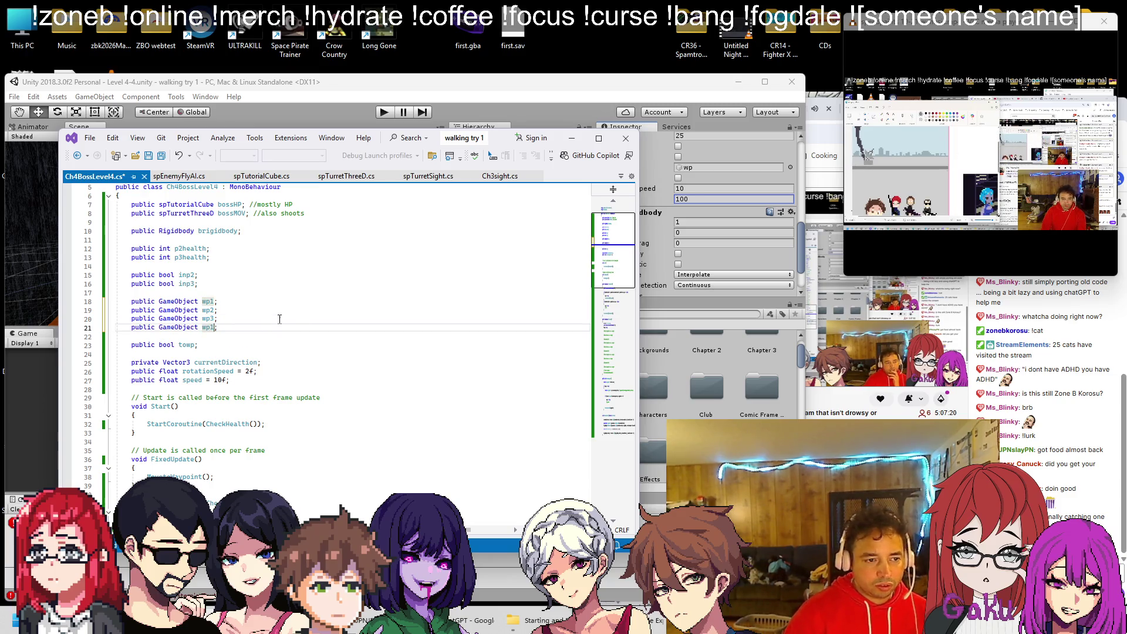
pyautogui.press('BackSpace')
pyautogui.write('4')
pyautogui.click(280, 319)
pyautogui.hotkey('ctrl', 's')
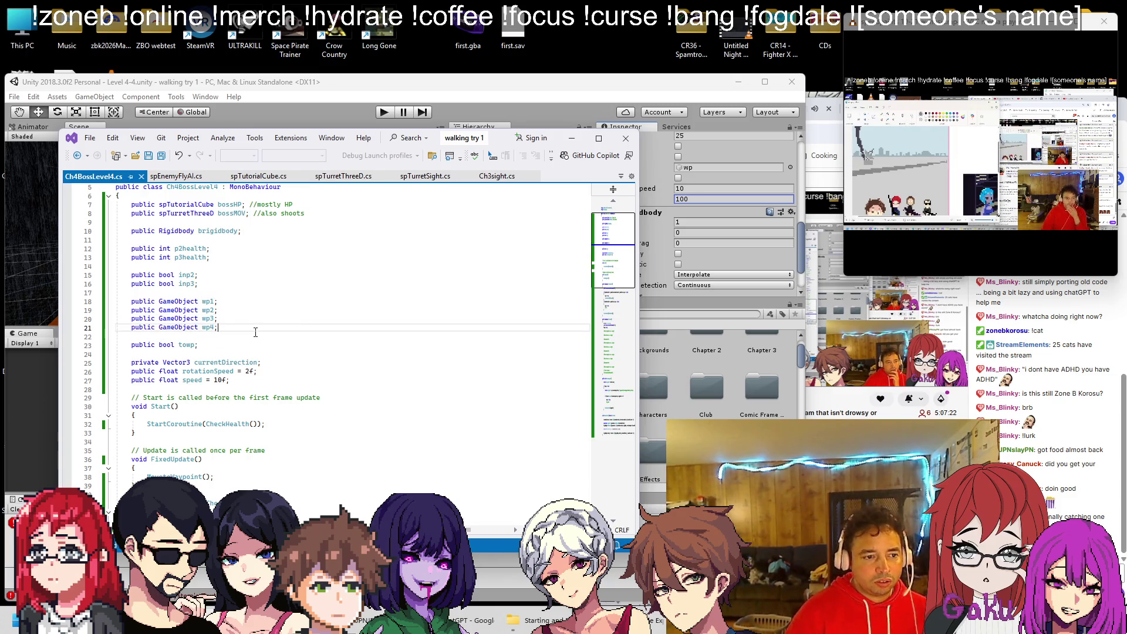
# Add public int currentwaypoint = 1; below the waypoint fields.
pyautogui.press('Return')
pyautogui.press('Return')
pyautogui.write('public int ')
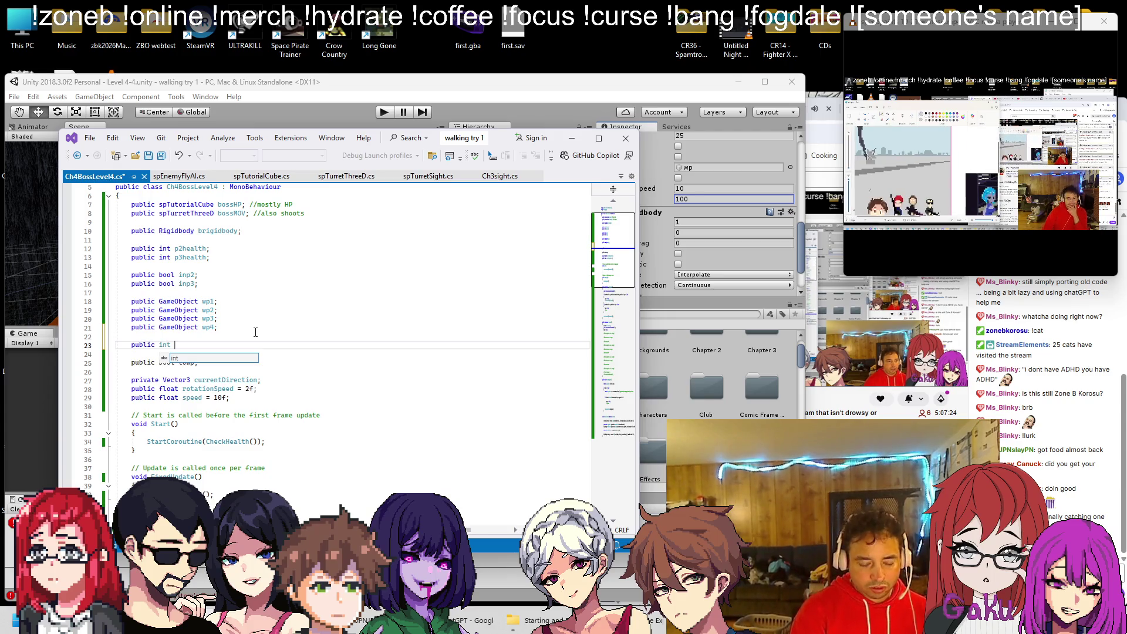
pyautogui.write('currentwaypoint')
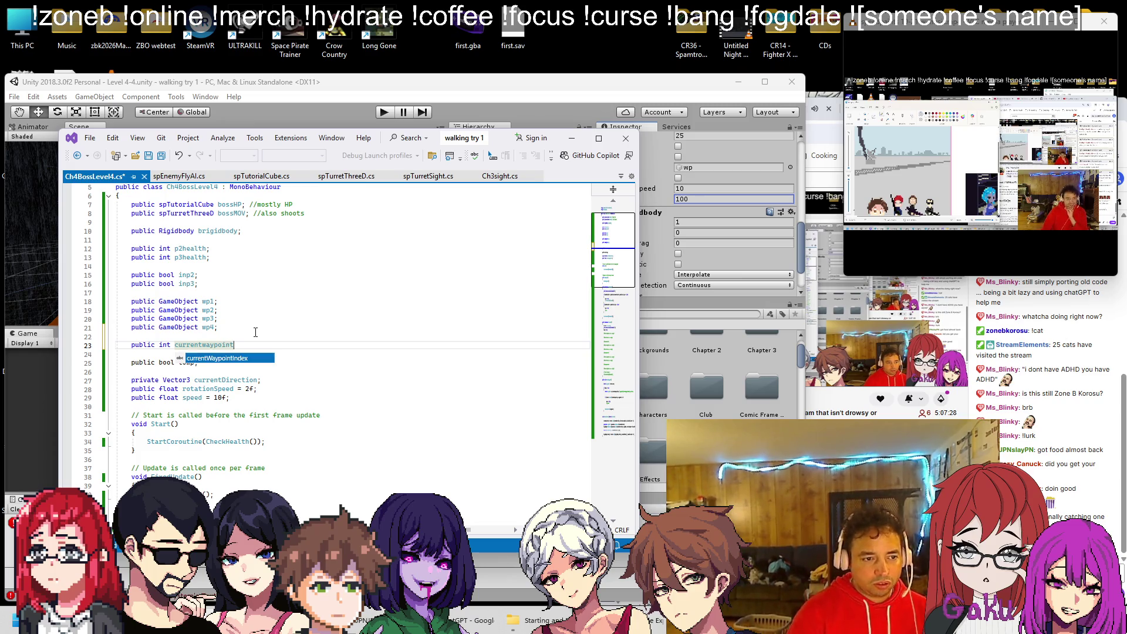
pyautogui.write(';')
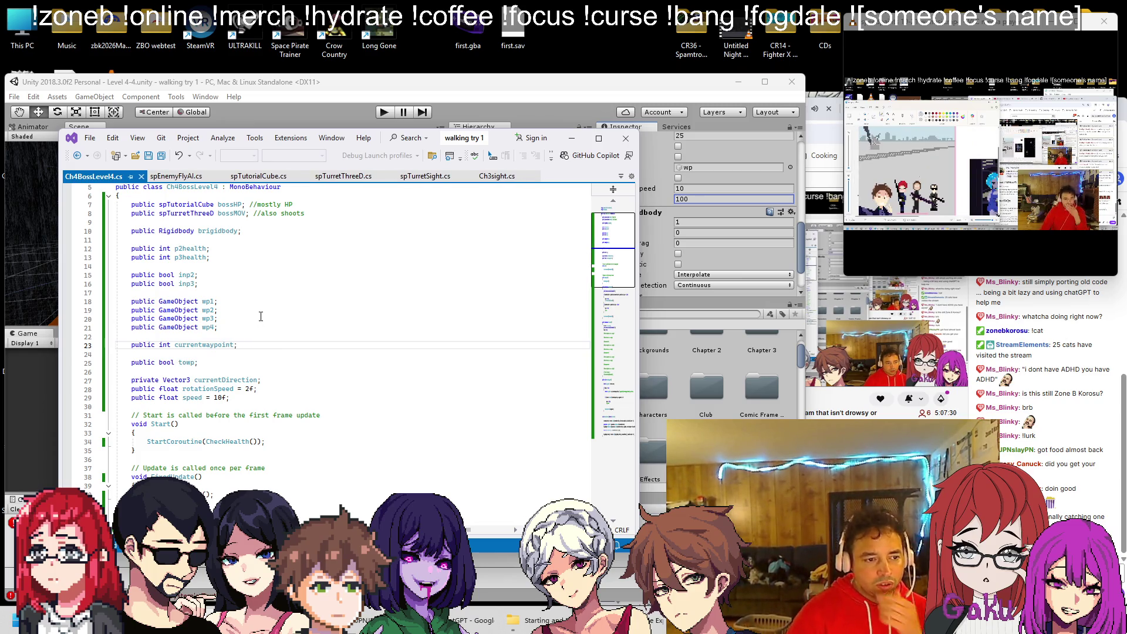
pyautogui.press('Left')
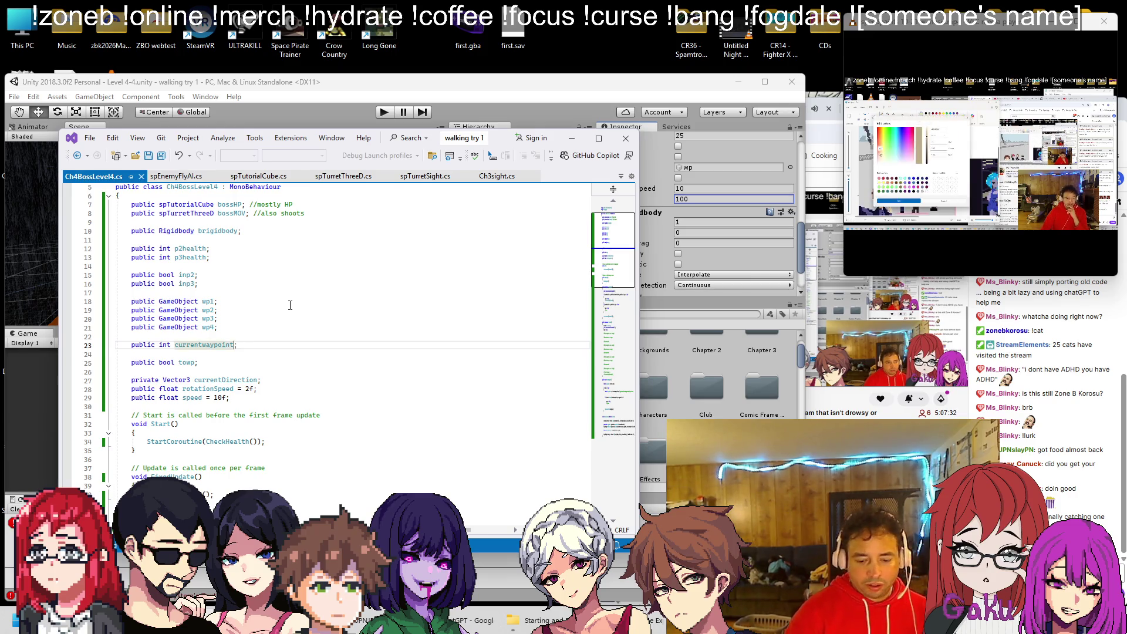
pyautogui.write('= 1')
pyautogui.scroll(-20, 401, 317)
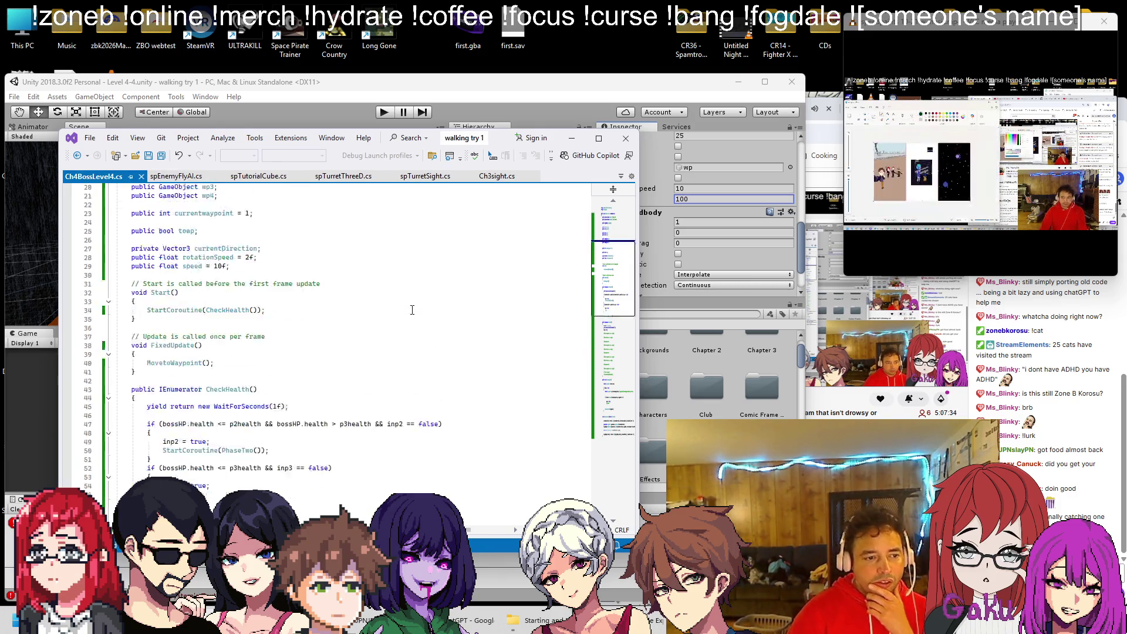
pyautogui.scroll(-5, 401, 332)
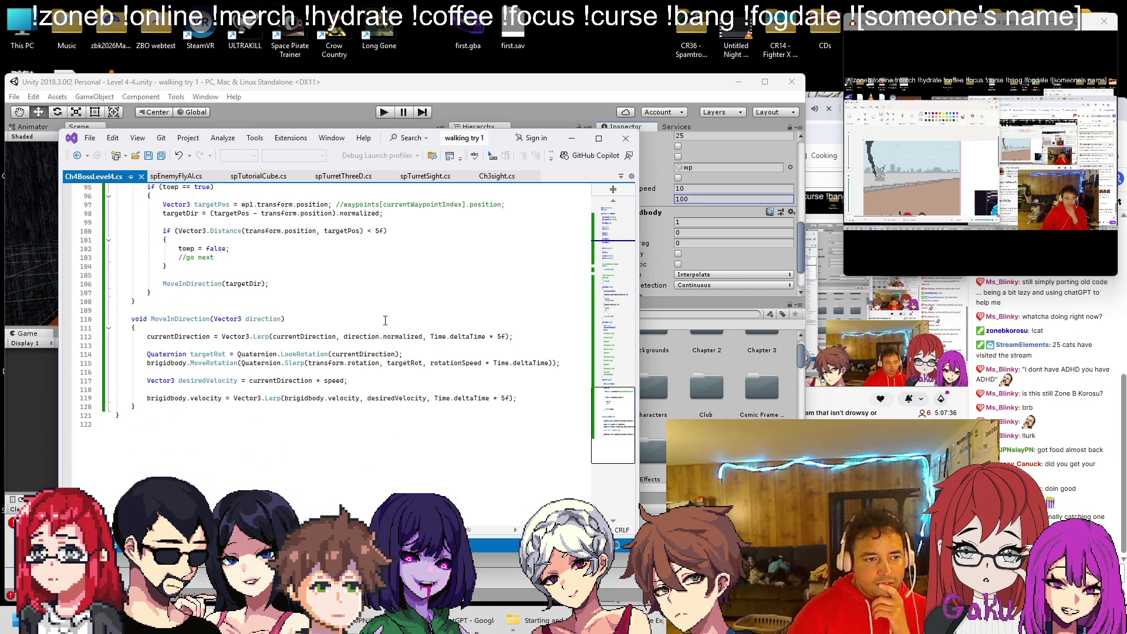
pyautogui.scroll(2, 323, 319)
pyautogui.scroll(10, 324, 318)
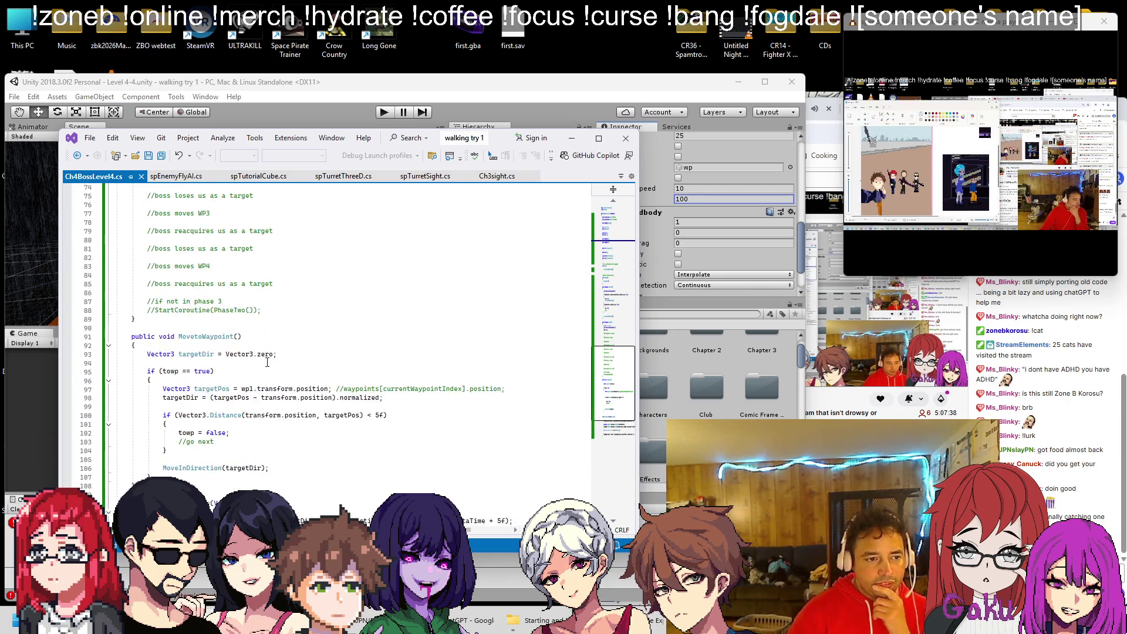
pyautogui.scroll(-8, 215, 373)
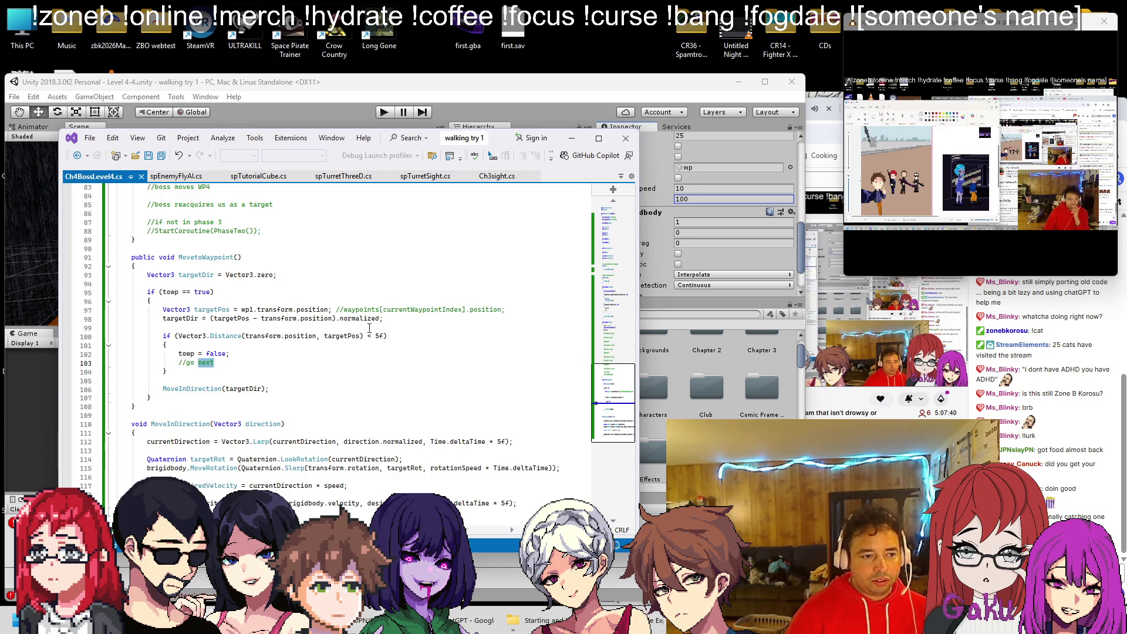
pyautogui.click(366, 364)
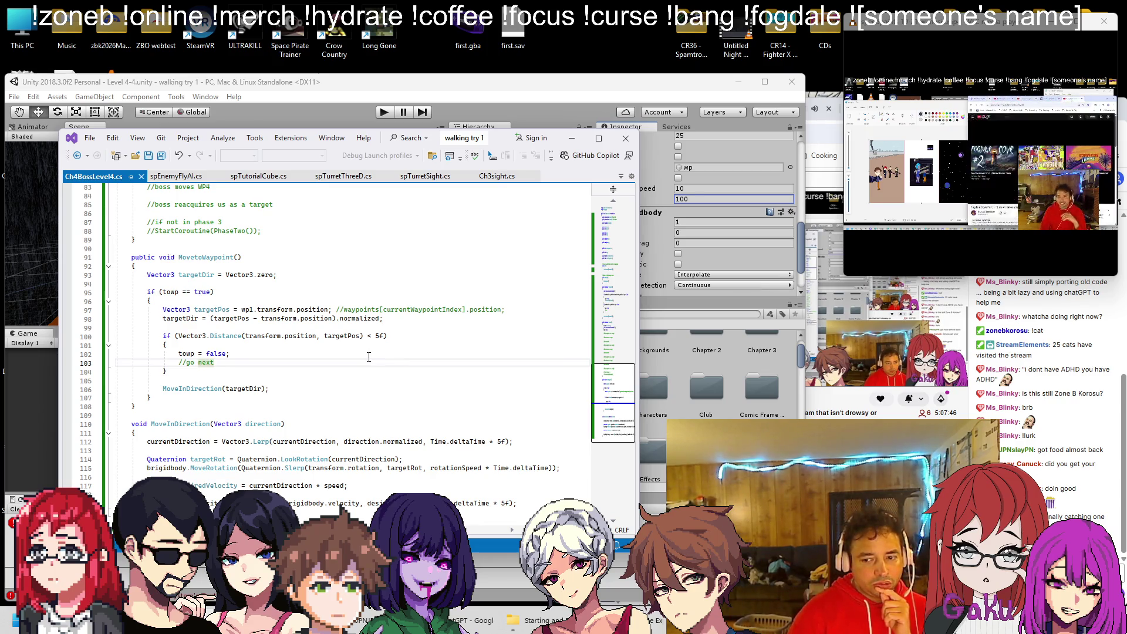
pyautogui.scroll(10, 370, 358)
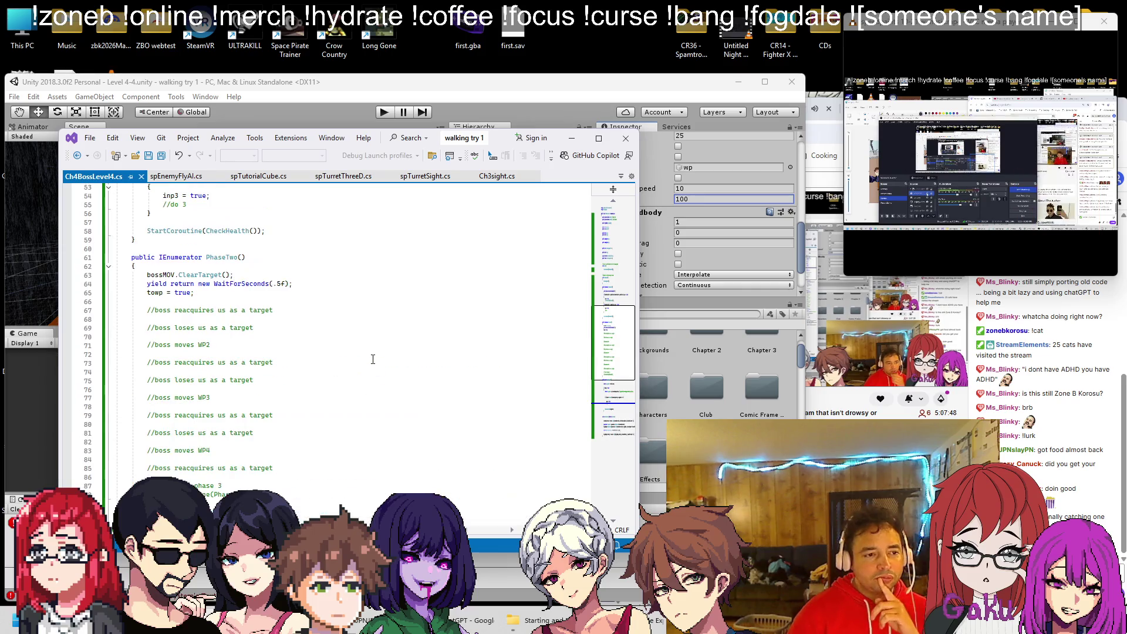
pyautogui.scroll(-7, 246, 327)
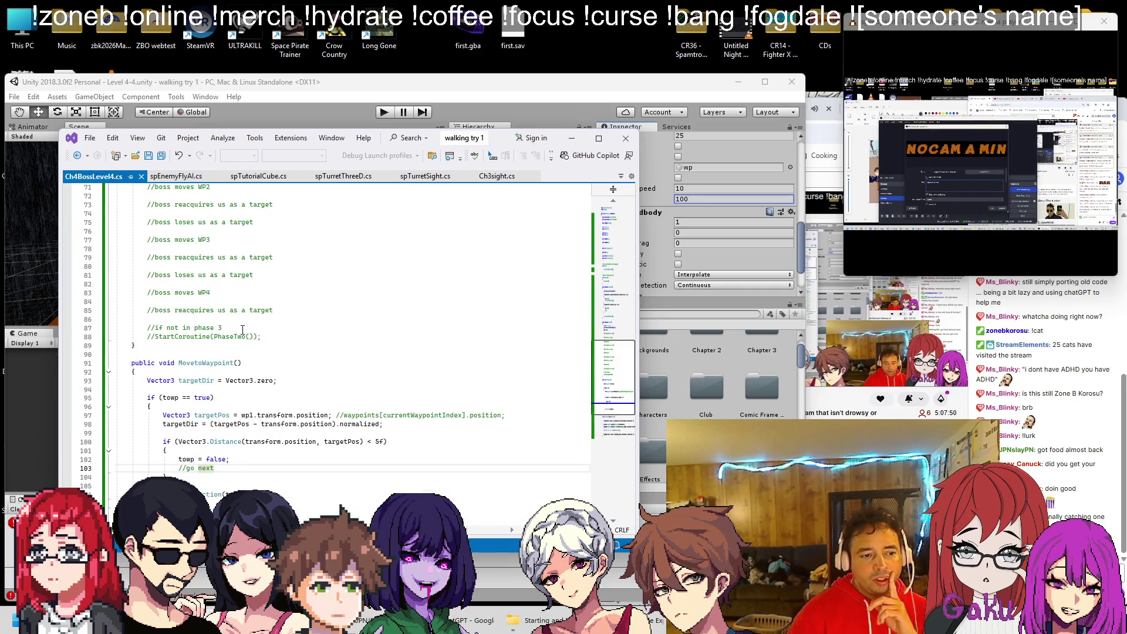
pyautogui.scroll(7, 244, 329)
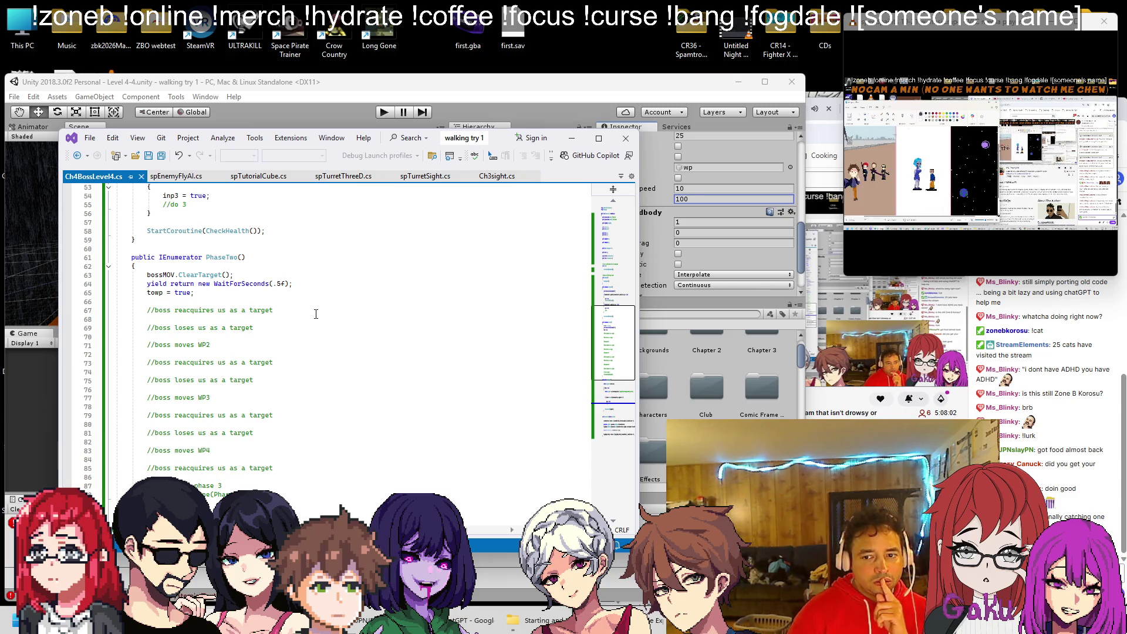
pyautogui.scroll(-5, 316, 313)
pyautogui.scroll(-2, 312, 317)
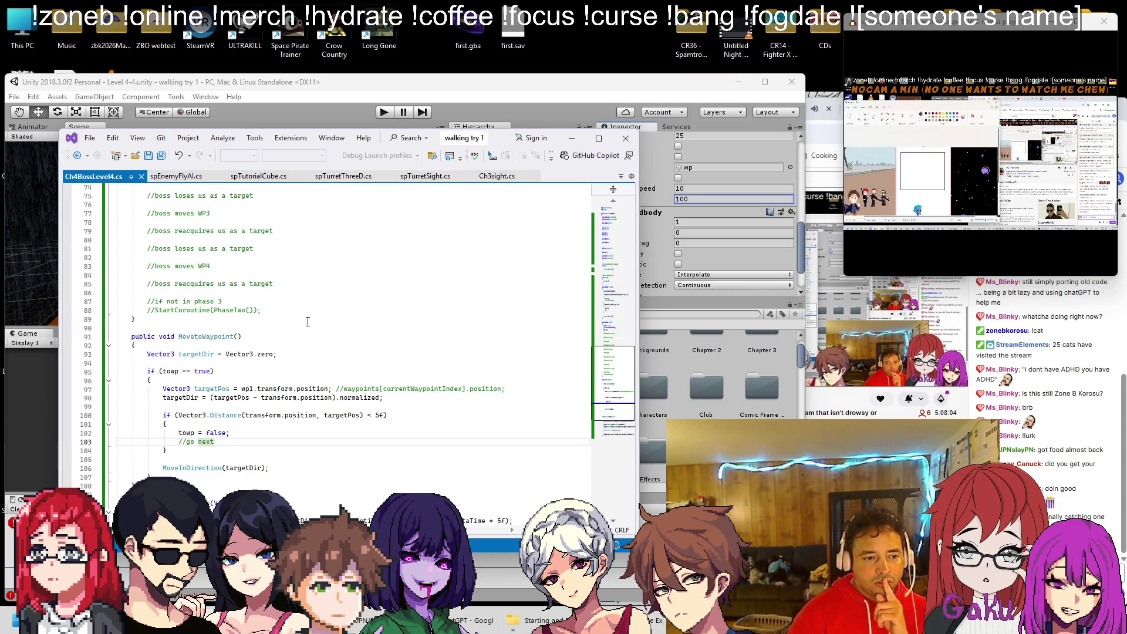
pyautogui.scroll(5, 308, 322)
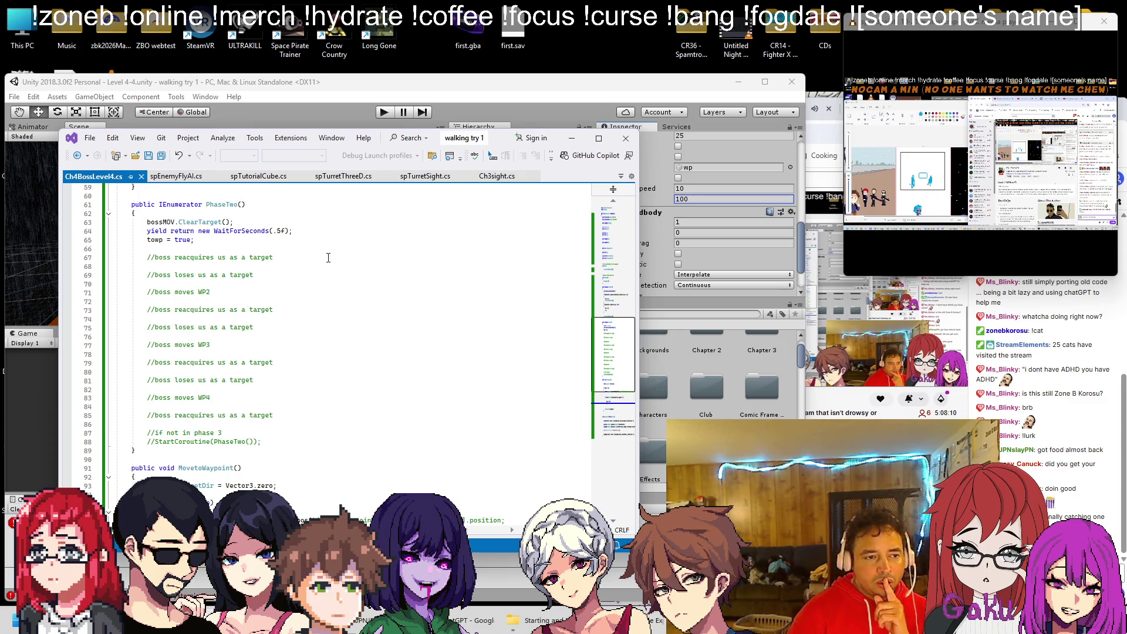
pyautogui.click(198, 247)
# Add a 3-second wait after towp = true by copying the half-second wait statement.
pyautogui.moveTo(146, 230); pyautogui.dragTo(309, 230)
pyautogui.hotkey('ctrl', 'c')
pyautogui.click(272, 247)
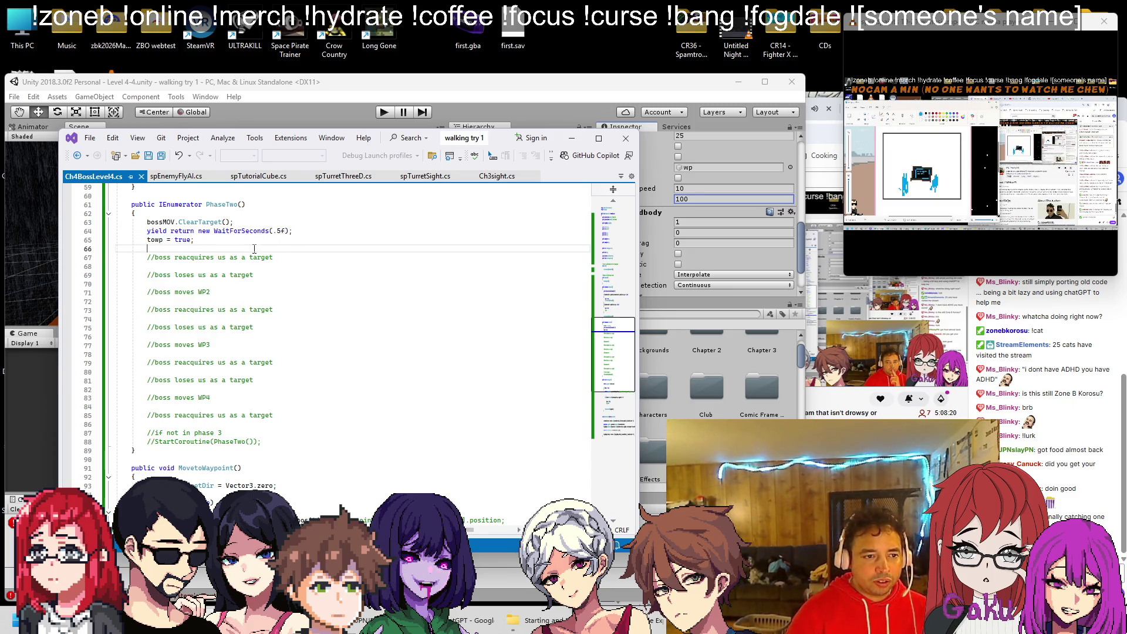
pyautogui.hotkey('ctrl', 'v')
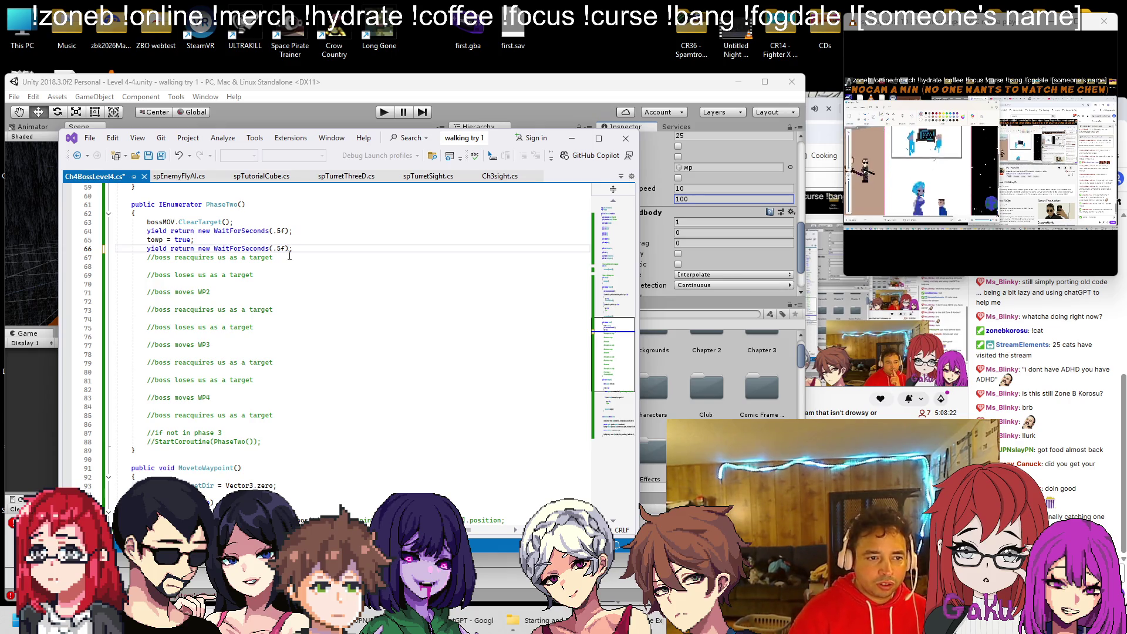
pyautogui.press('BackSpace')
pyautogui.press('BackSpace')
pyautogui.write('3')
pyautogui.click(286, 261)
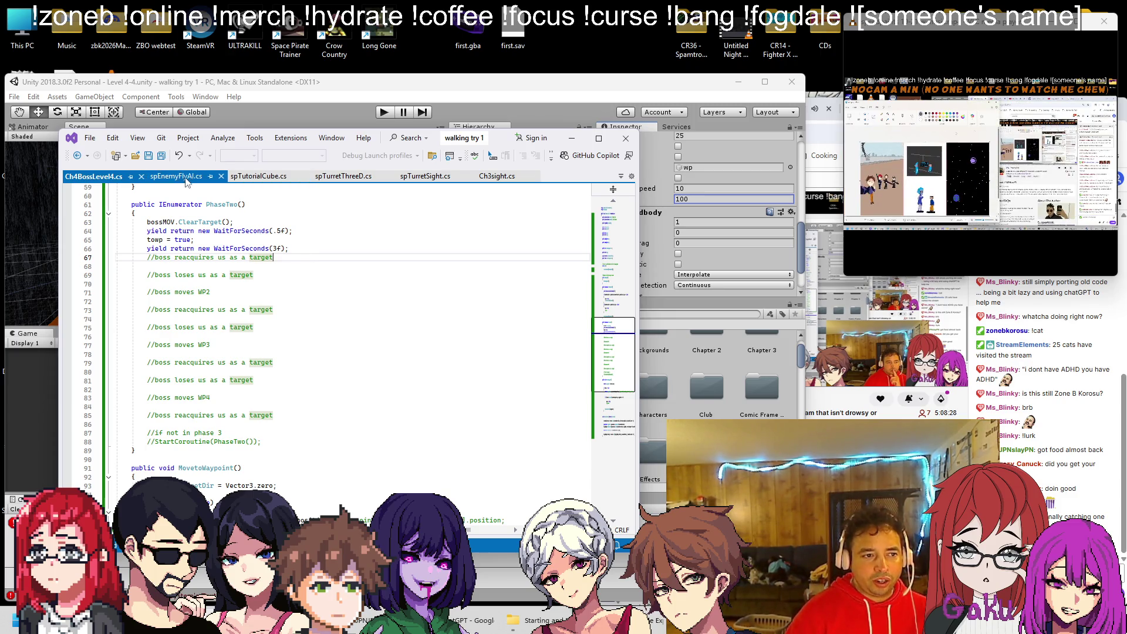
# Look up the SetTarget method name in spTurretThreeD.cs, moving it second among open files.
pyautogui.scroll(-10, 267, 321)
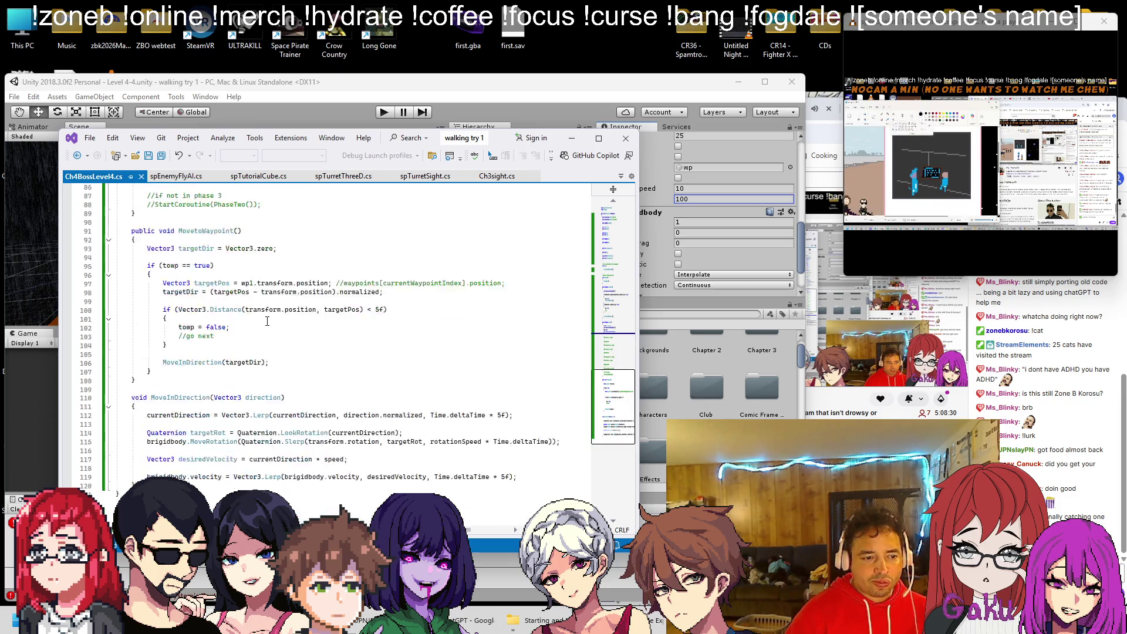
pyautogui.scroll(6, 265, 320)
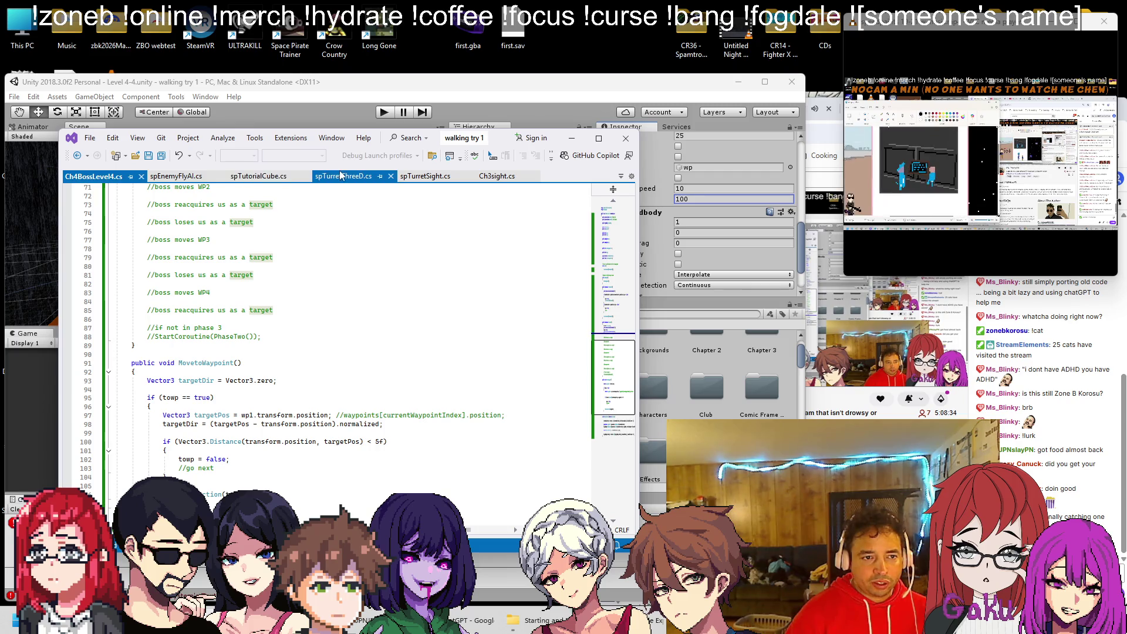
pyautogui.click(318, 177)
pyautogui.moveTo(317, 177); pyautogui.dragTo(292, 182)
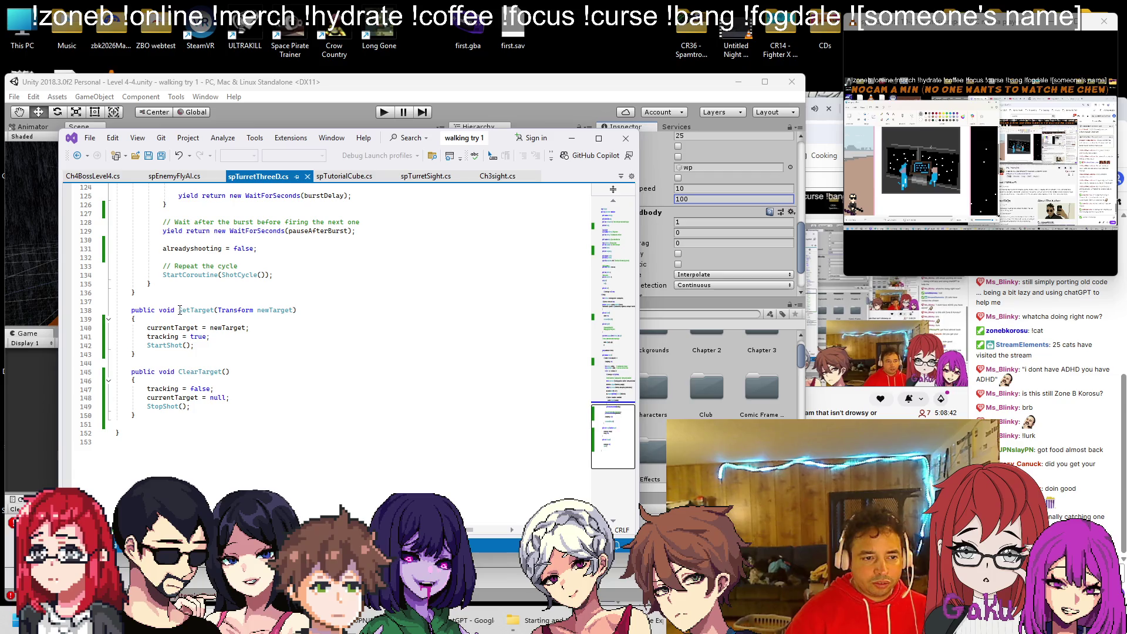
pyautogui.moveTo(179, 310); pyautogui.dragTo(224, 311)
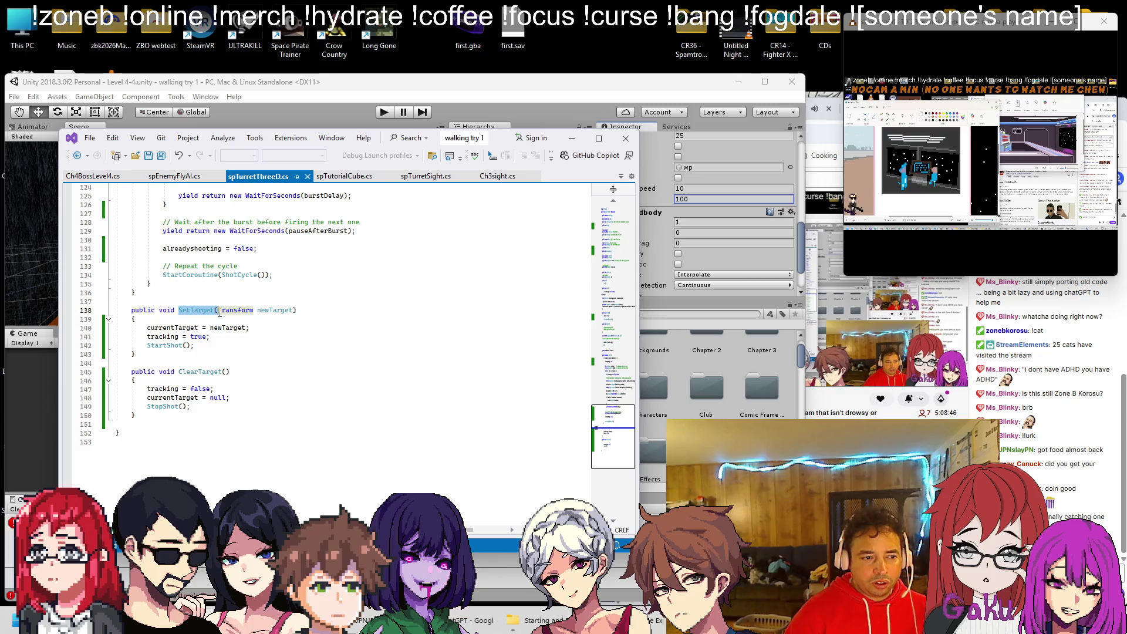
# In Ch4BossLevel4.cs, make a new line below the reacquire comment in PhaseTwo.
pyautogui.click(105, 177)
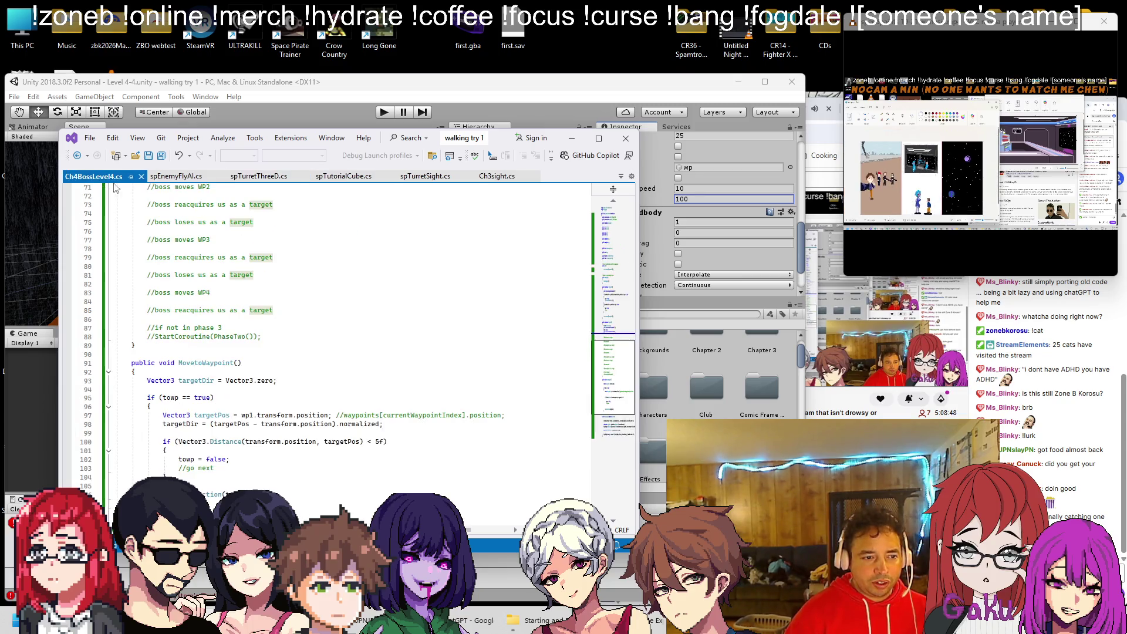
pyautogui.scroll(3, 236, 259)
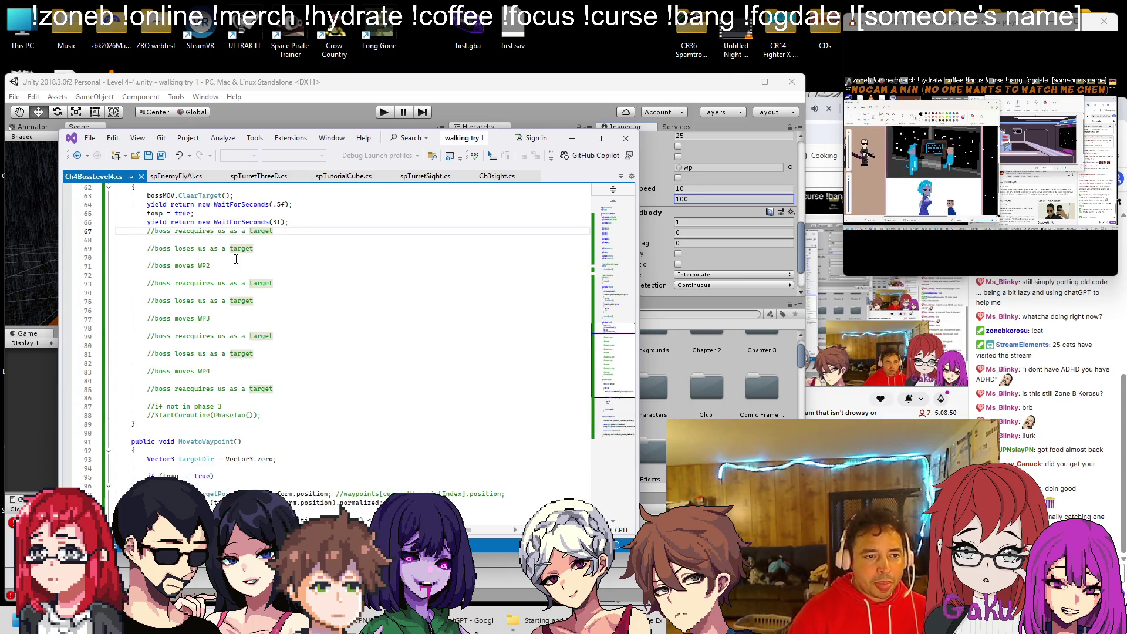
pyautogui.write('\\')
pyautogui.press('Return')
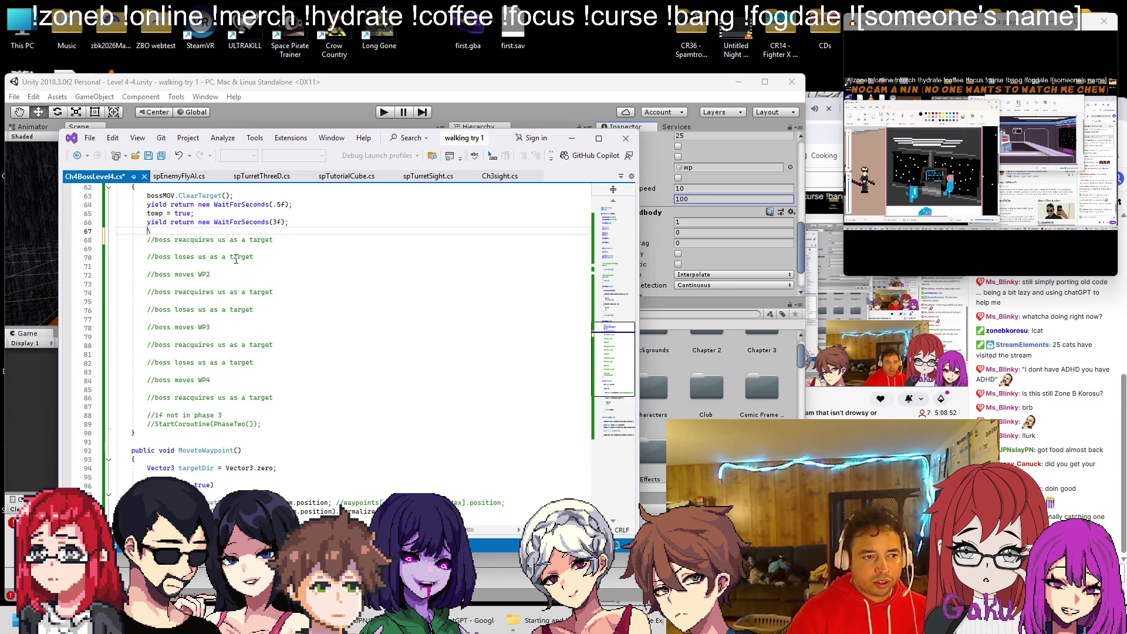
pyautogui.press('Down')
pyautogui.press('End')
pyautogui.press('Return')
# Write bossMOV.SetTarget(player) on that line, save, and return to Unity.
pyautogui.write('SetTarget(')
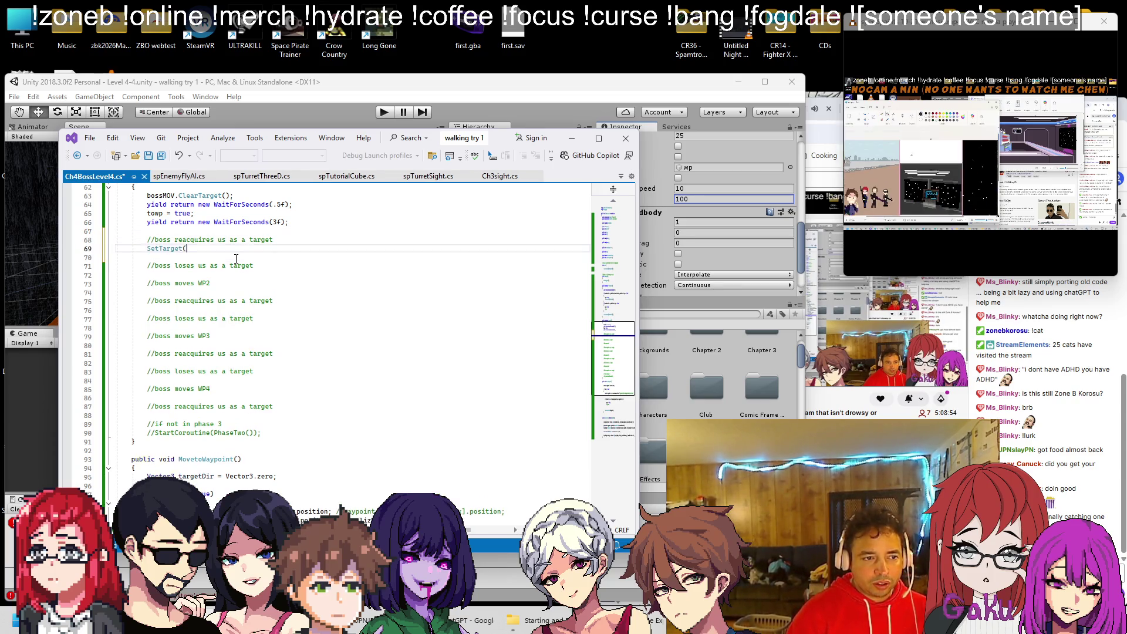
pyautogui.write('player);')
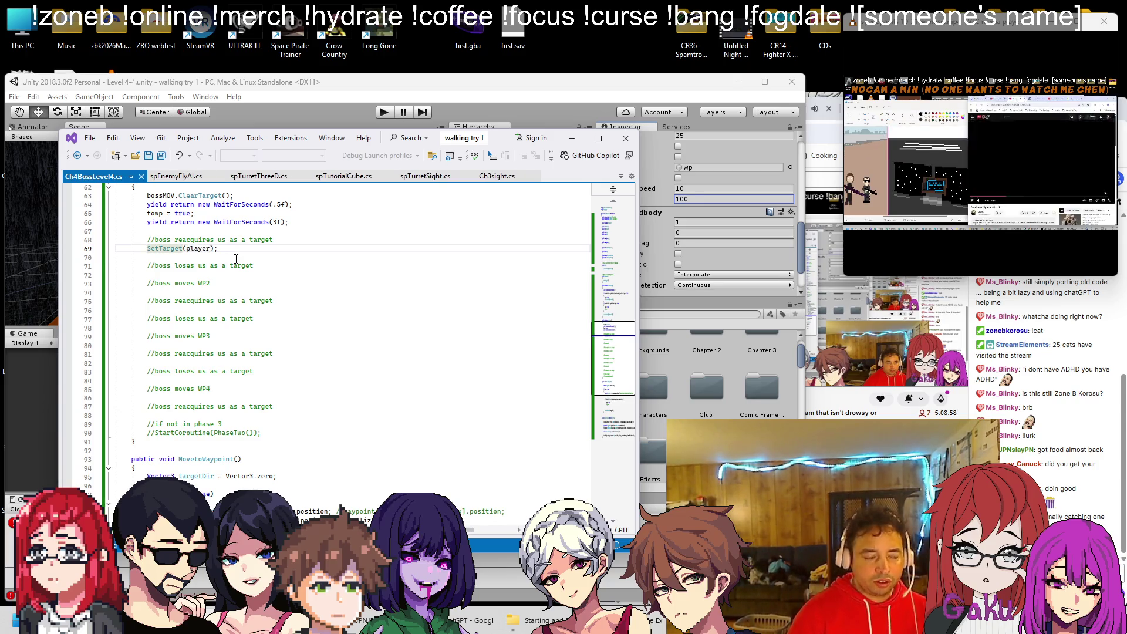
pyautogui.scroll(18, 230, 260)
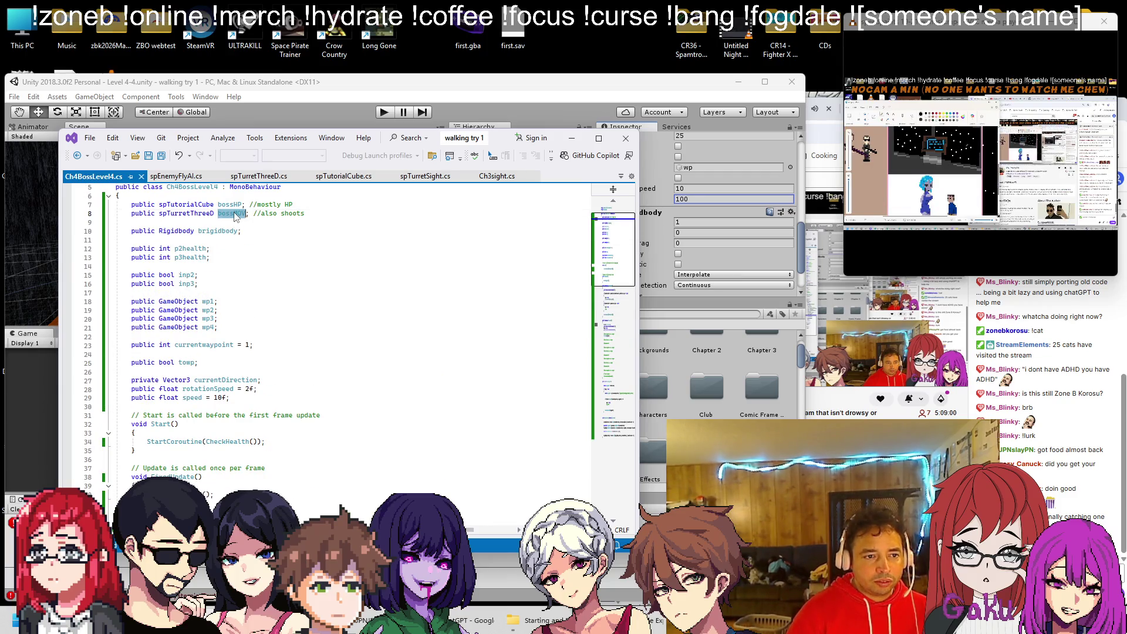
pyautogui.scroll(-6, 166, 320)
pyautogui.scroll(-5, 176, 328)
pyautogui.scroll(-2, 182, 374)
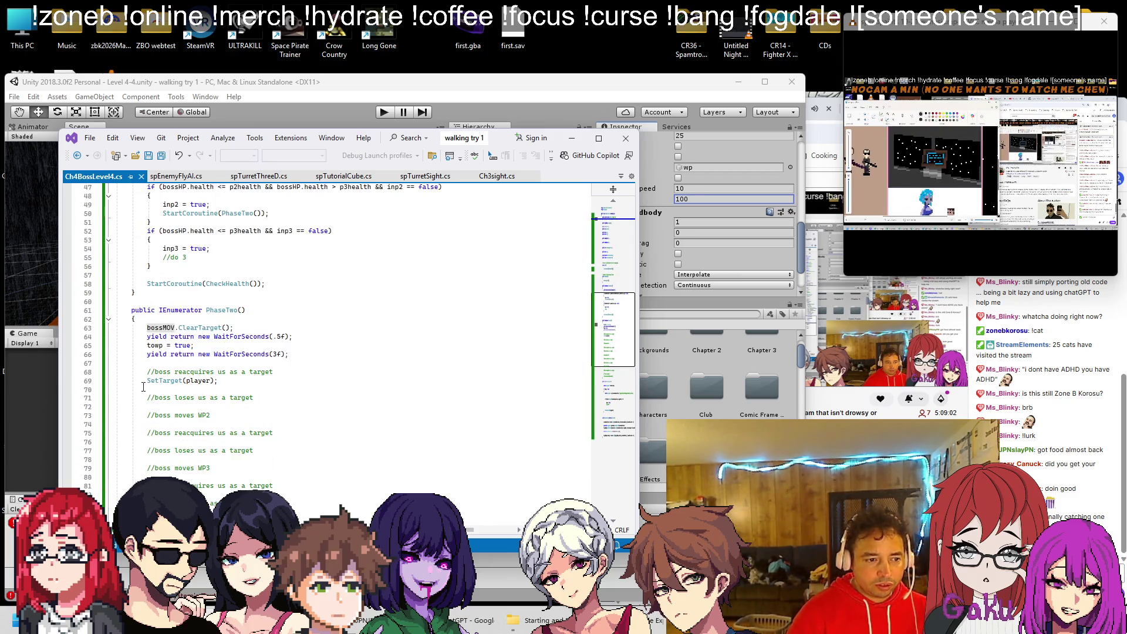
pyautogui.click(166, 382)
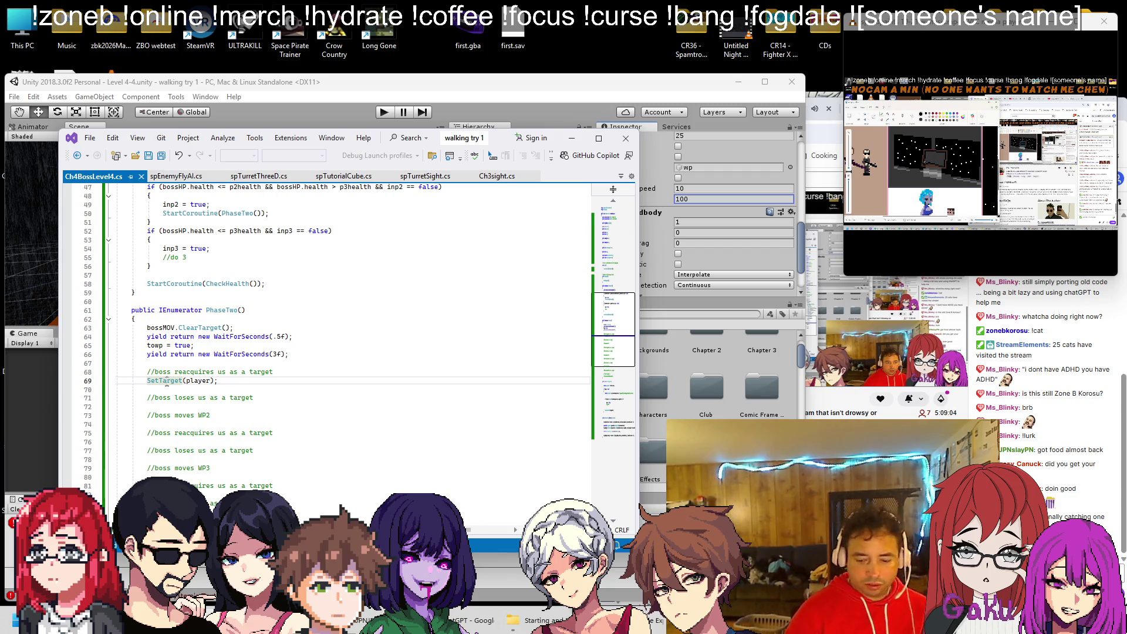
pyautogui.write('bossMOV.')
pyautogui.write('.')
pyautogui.hotkey('ctrl', 's')
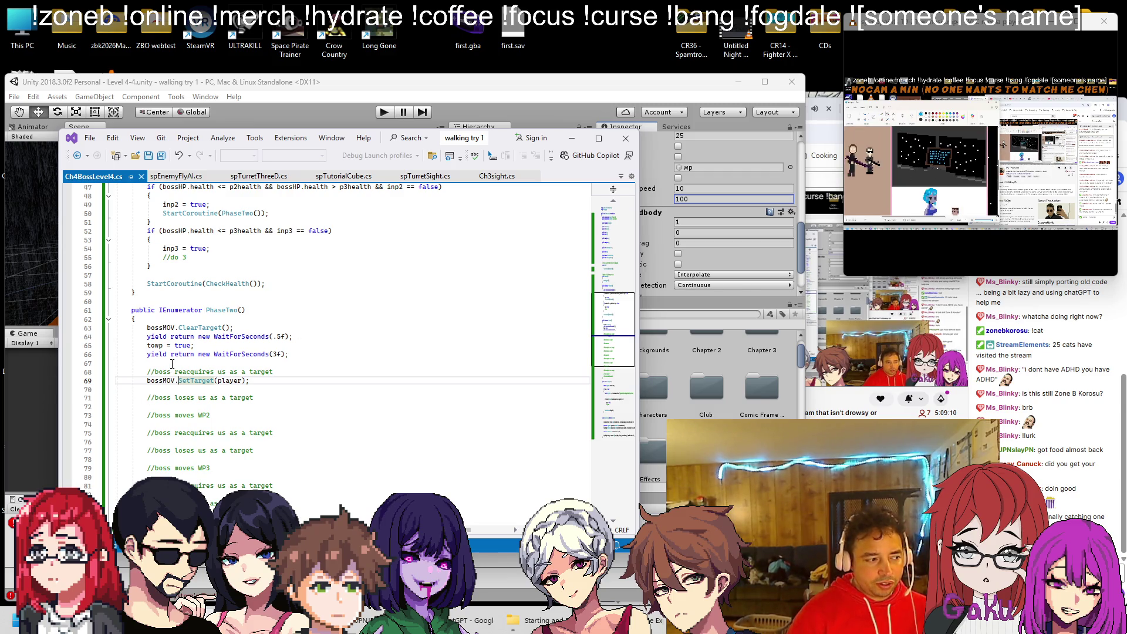
pyautogui.click(381, 99)
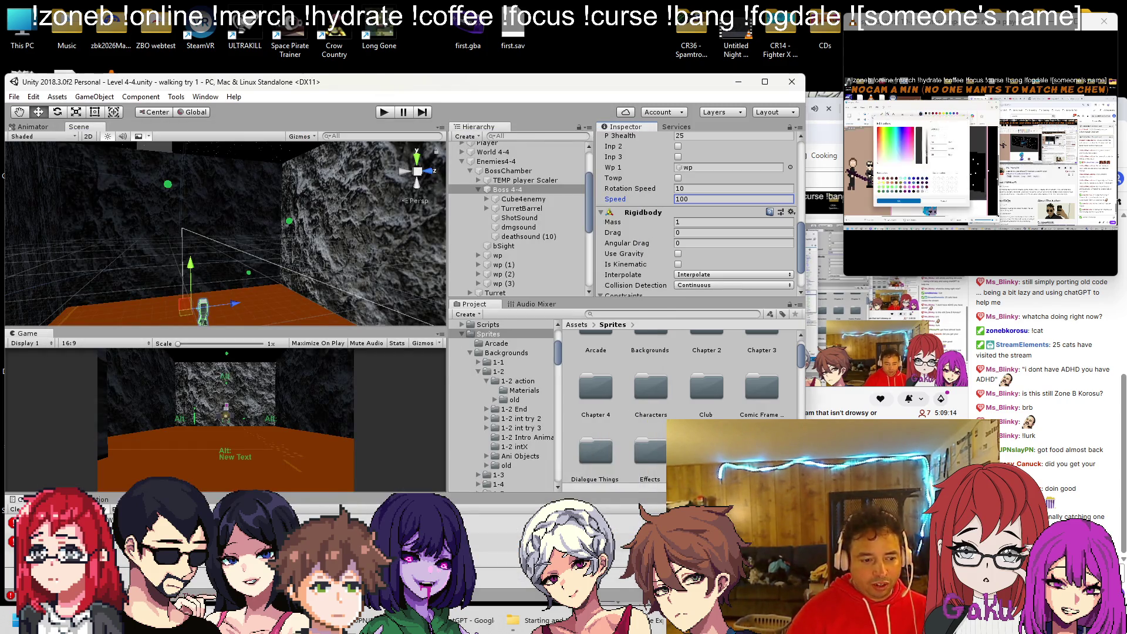
# Select Player and open its Star Fly Two script via Edit Script.
pyautogui.hotkey('alt', 'Tab')
pyautogui.scroll(7, 246, 375)
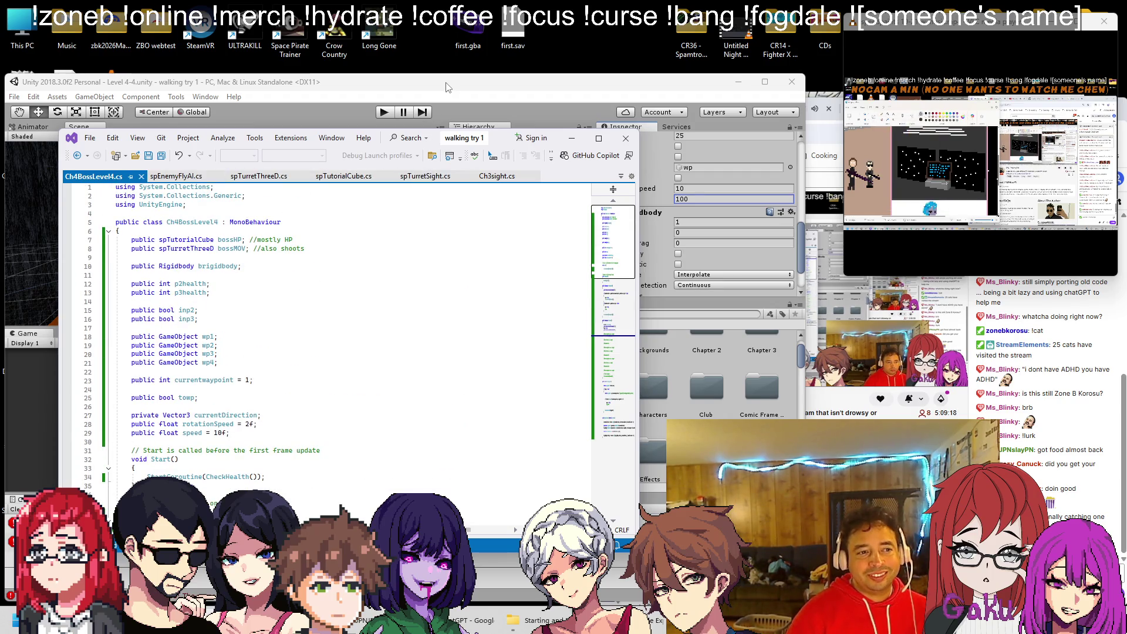
pyautogui.hotkey('alt', 'Tab')
pyautogui.click(522, 189)
pyautogui.scroll(3, 510, 199)
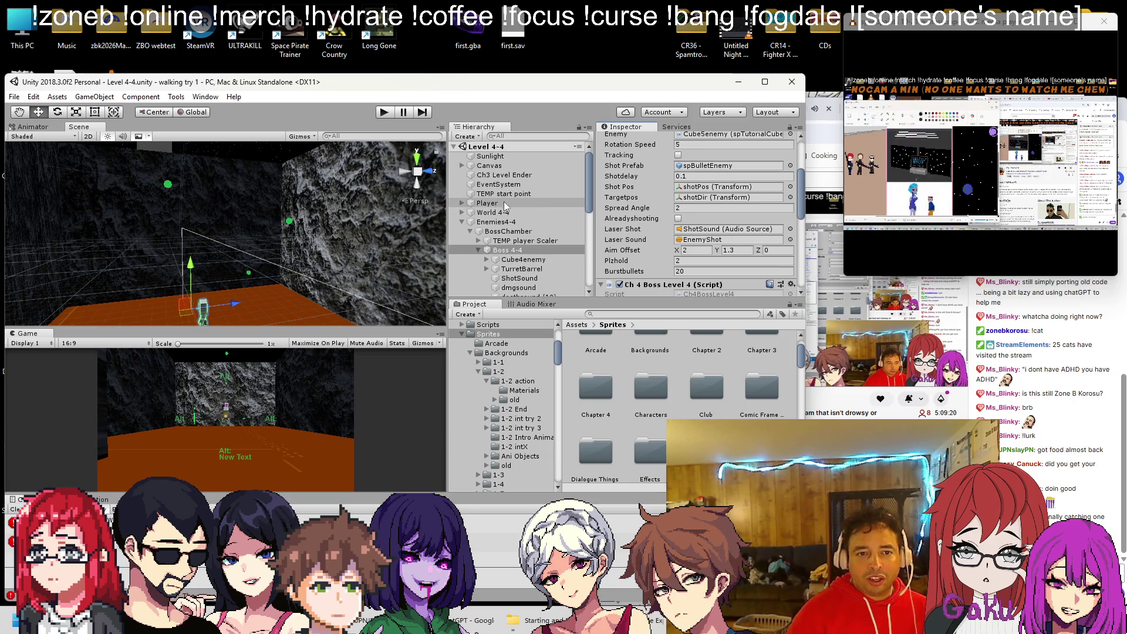
pyautogui.click(506, 202)
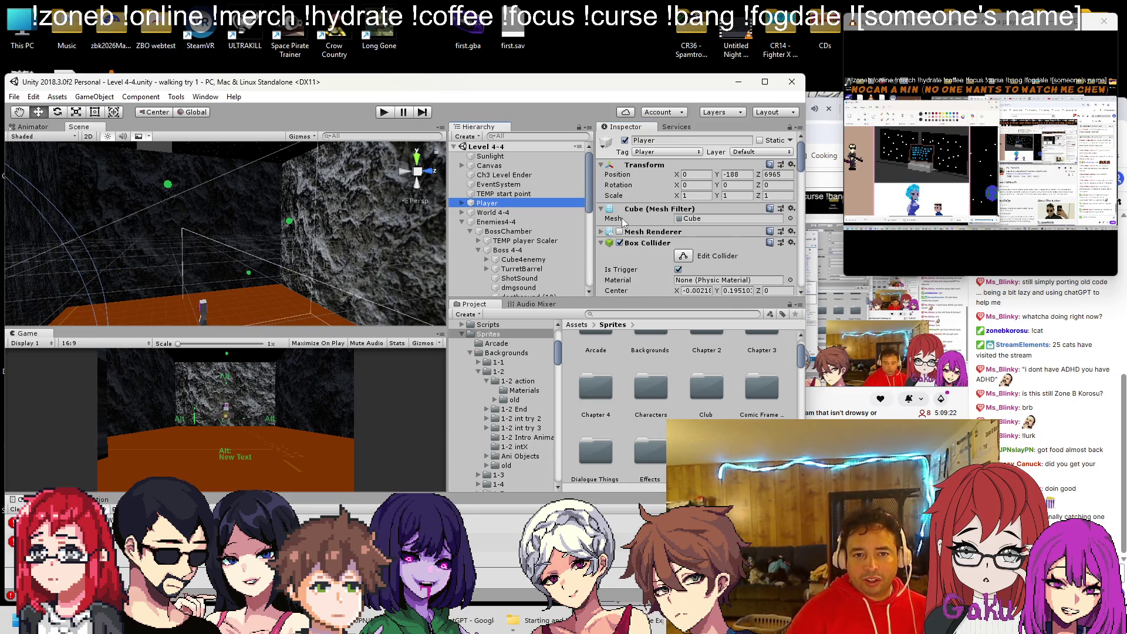
pyautogui.scroll(-5, 623, 220)
pyautogui.rightClick(645, 187)
pyautogui.click(688, 332)
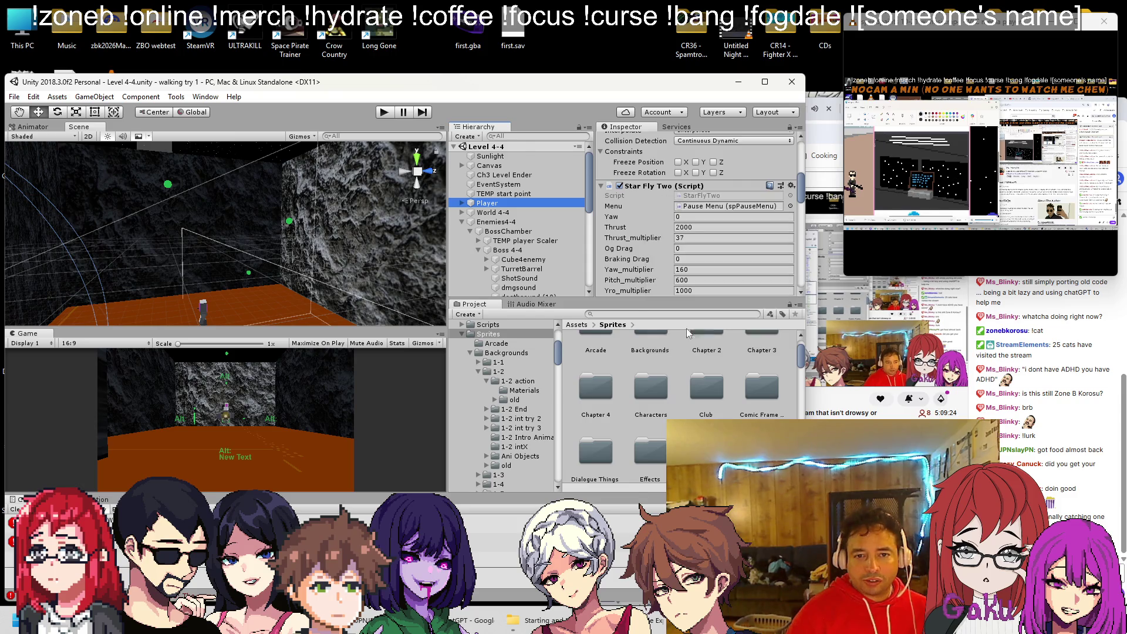
# Declare a public StarFlyTwo player field at the top of Ch4BossLevel4.cs and save.
pyautogui.scroll(15, 617, 218)
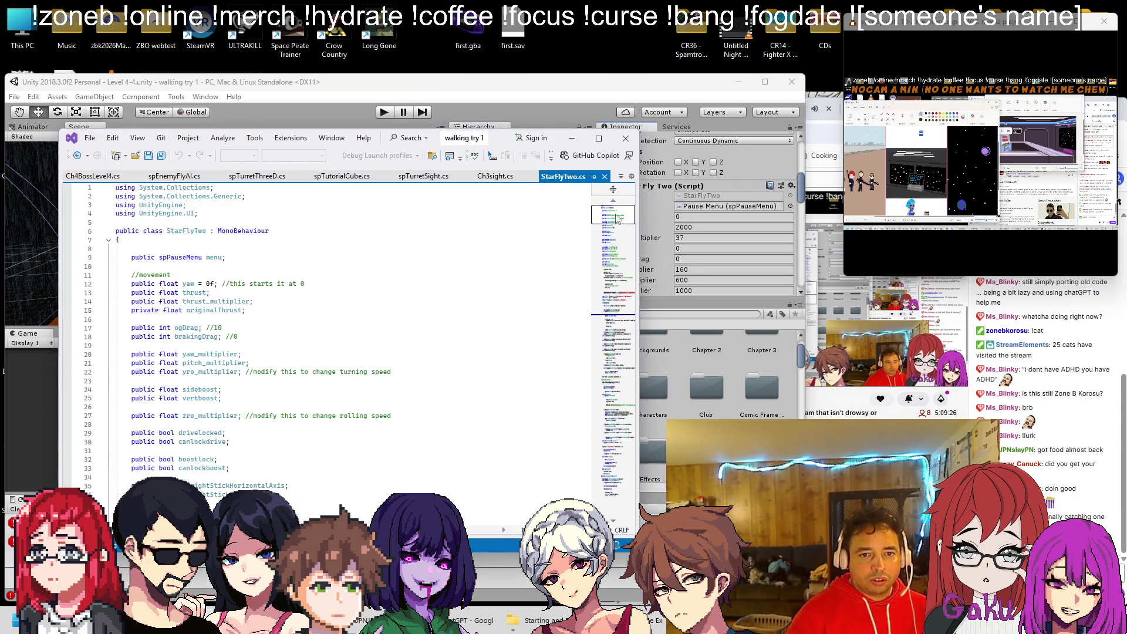
pyautogui.doubleClick(186, 230)
pyautogui.click(93, 176)
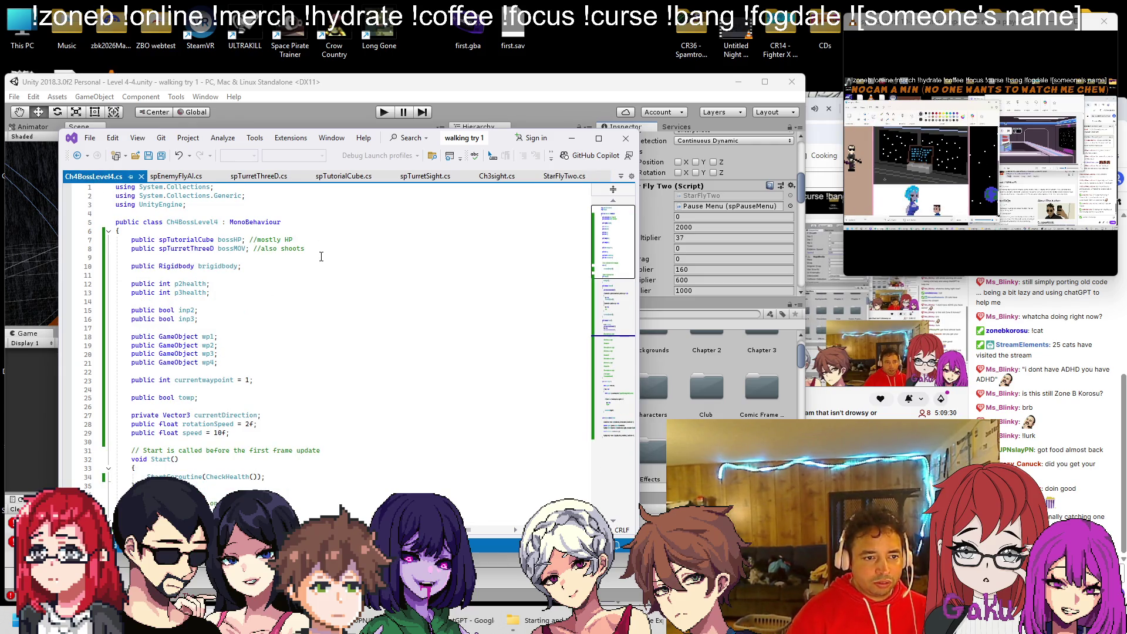
pyautogui.click(323, 226)
pyautogui.click(323, 230)
pyautogui.press('Return')
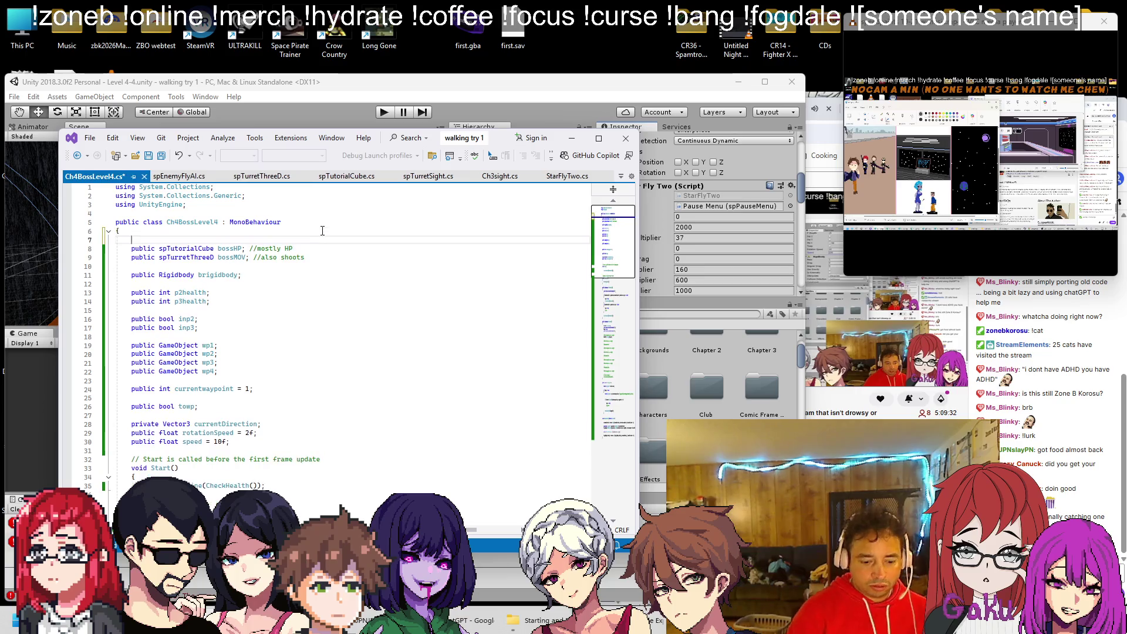
pyautogui.write('public StarFlyTwo player;')
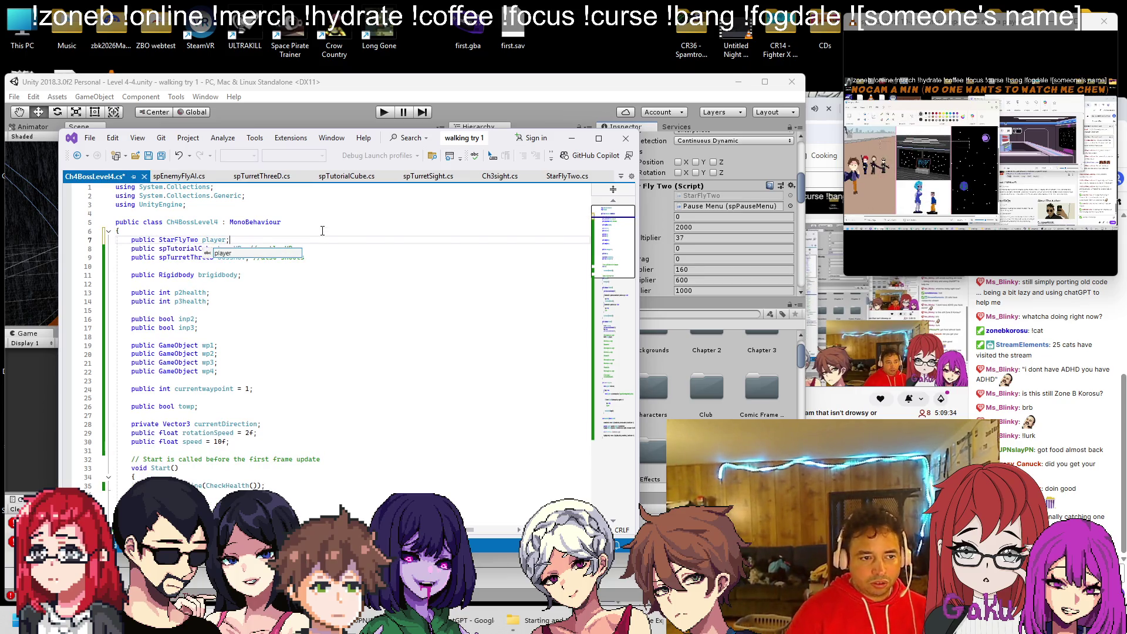
pyautogui.hotkey('ctrl', 's')
# Back in Unity, select BossChamber and then the Boss 4-4 object.
pyautogui.scroll(-10, 338, 366)
pyautogui.scroll(-10, 339, 366)
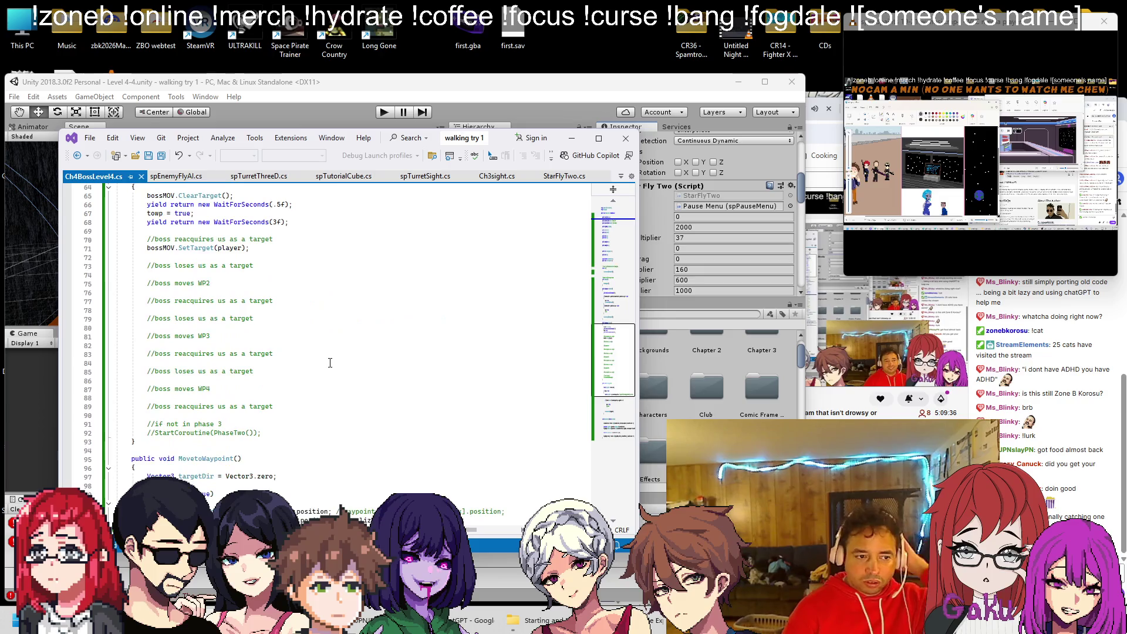
pyautogui.click(503, 127)
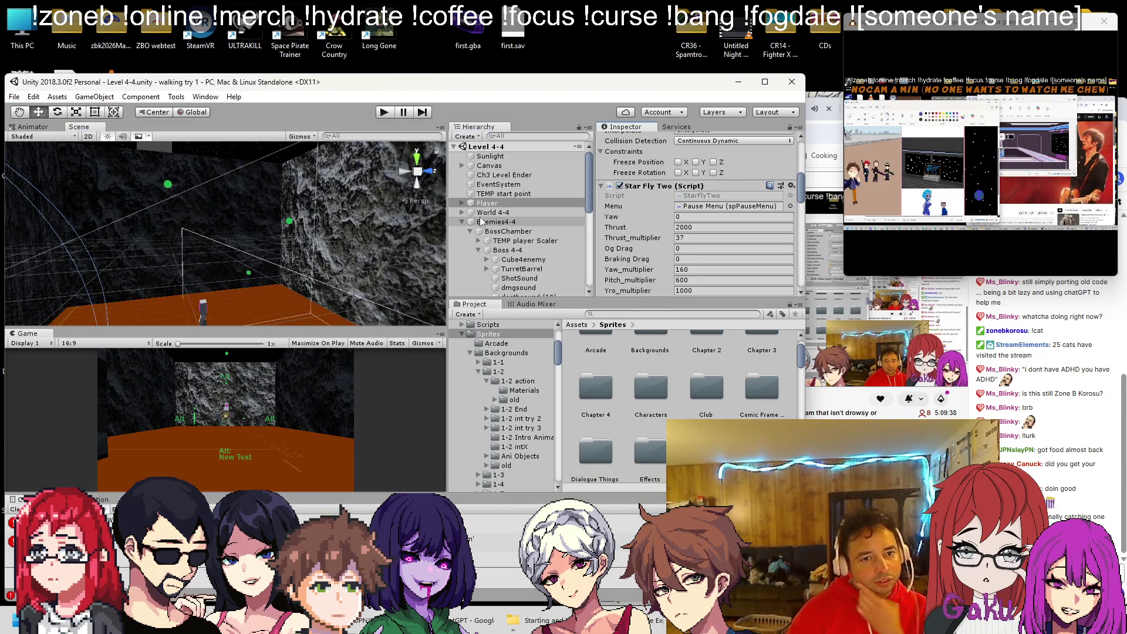
pyautogui.click(508, 231)
pyautogui.click(503, 251)
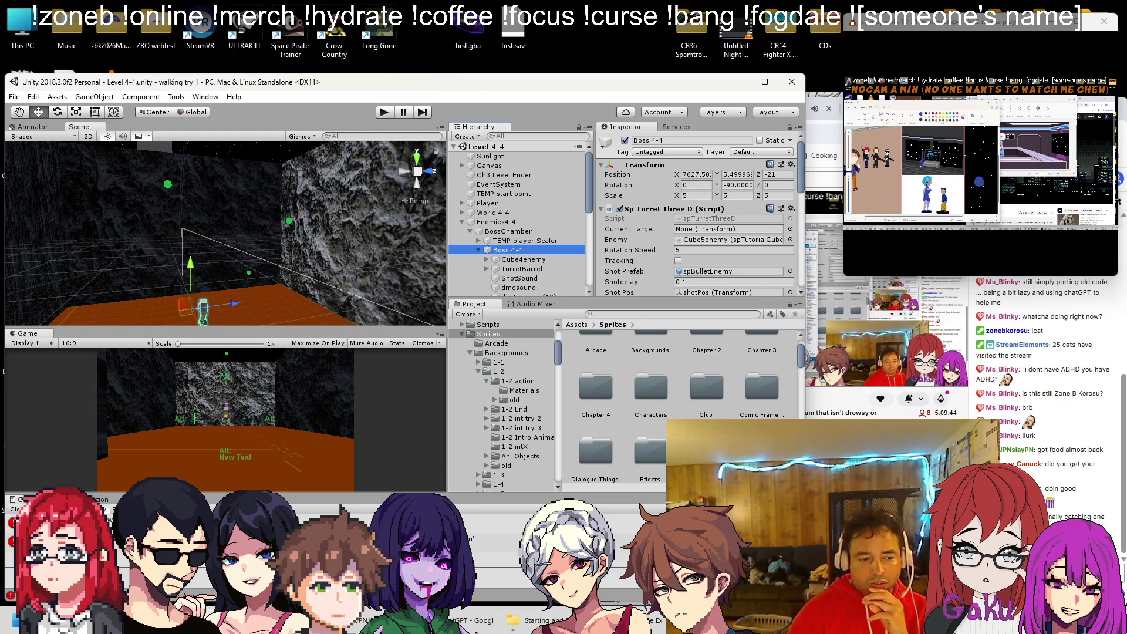
# Look through spEnemyFlyAI.cs and spTurretThreeD.cs, finishing on spTurretSight.cs.
pyautogui.hotkey('alt', 'Tab')
pyautogui.scroll(-12, 264, 420)
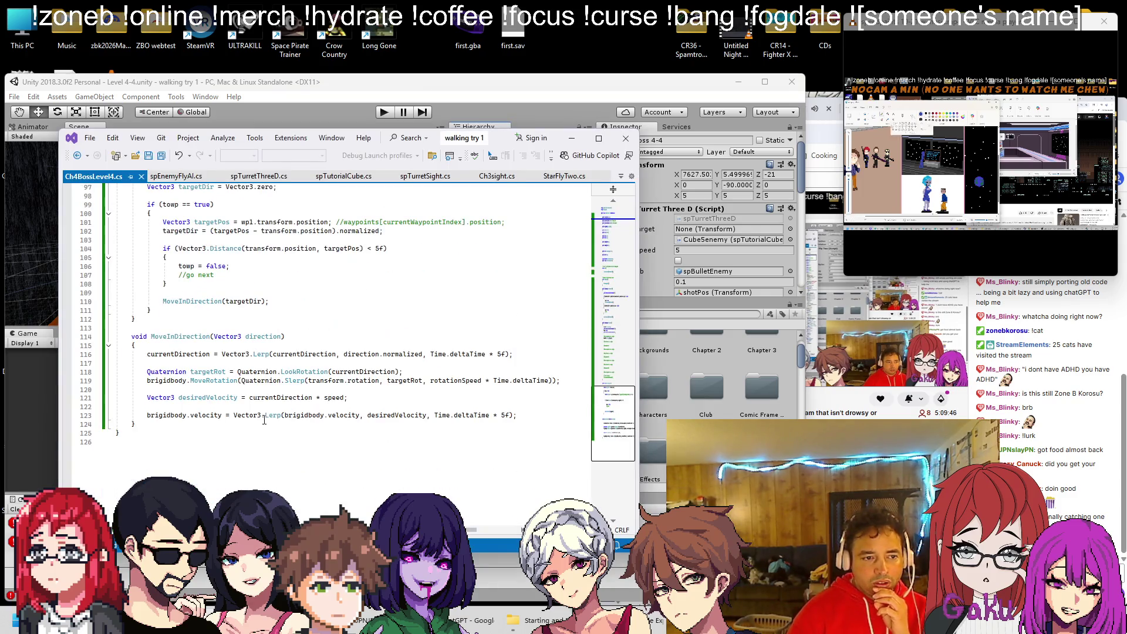
pyautogui.click(174, 176)
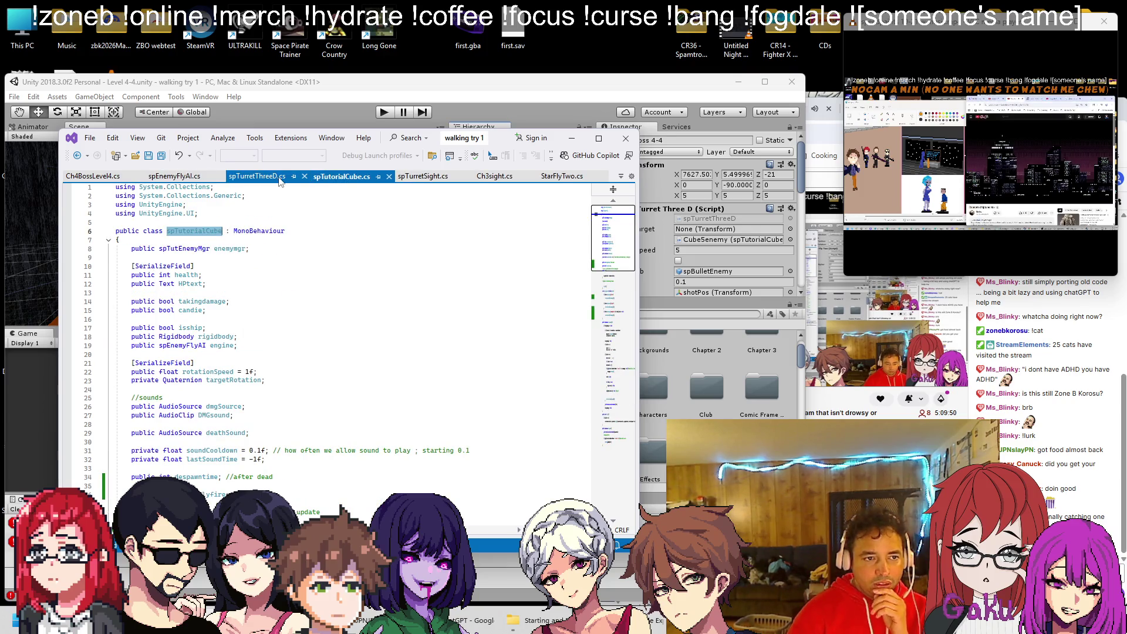
pyautogui.moveTo(258, 176); pyautogui.dragTo(205, 184)
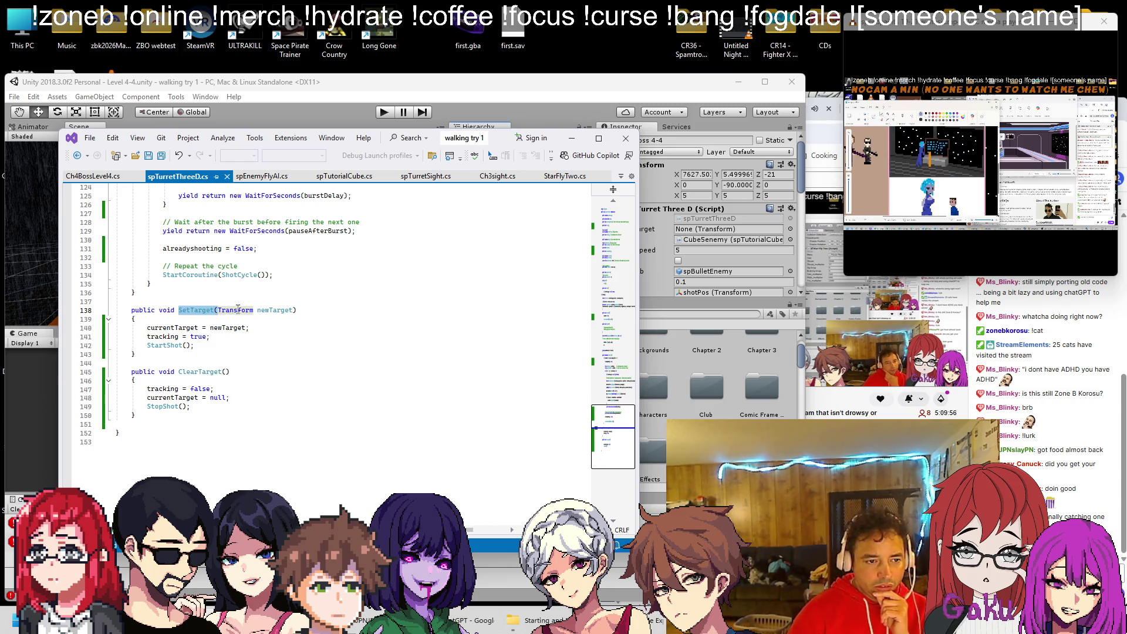
pyautogui.scroll(2, 237, 310)
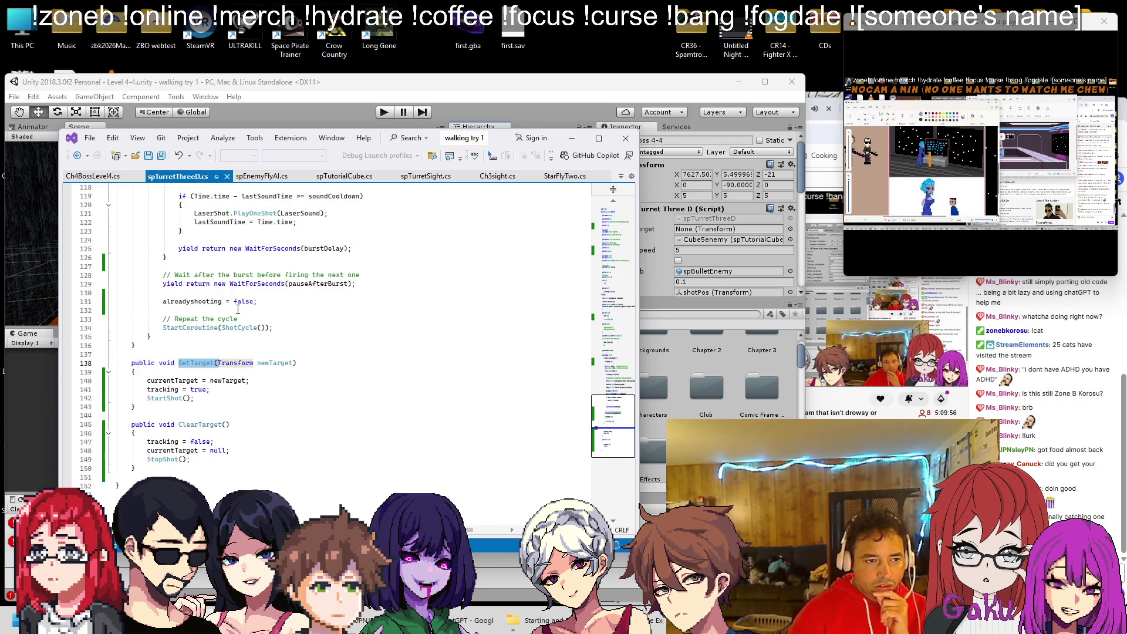
pyautogui.click(425, 178)
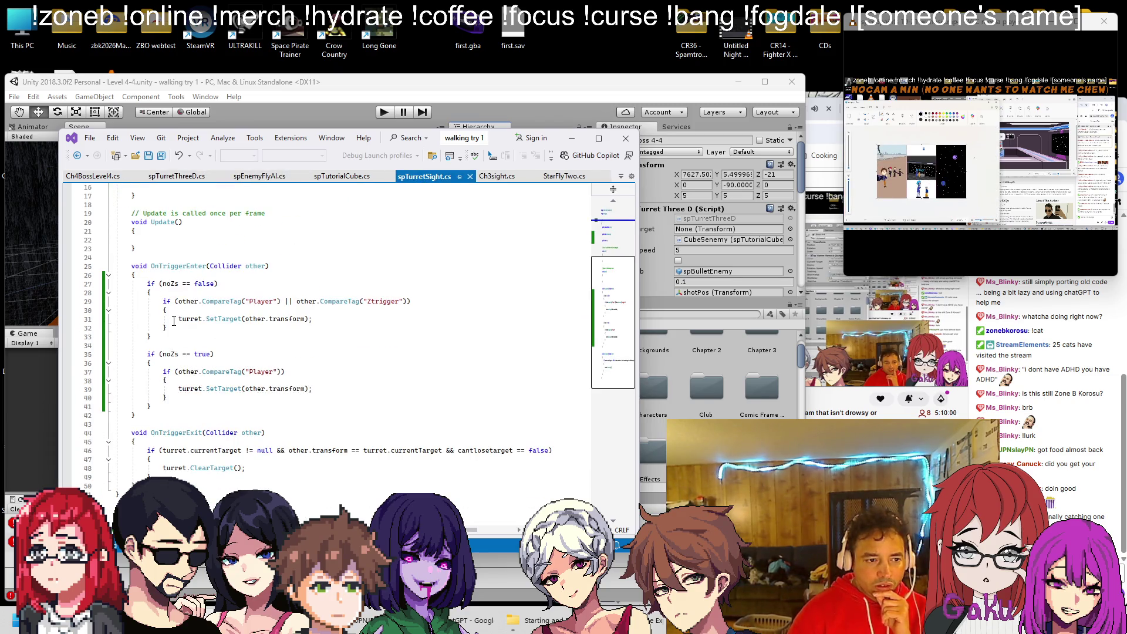